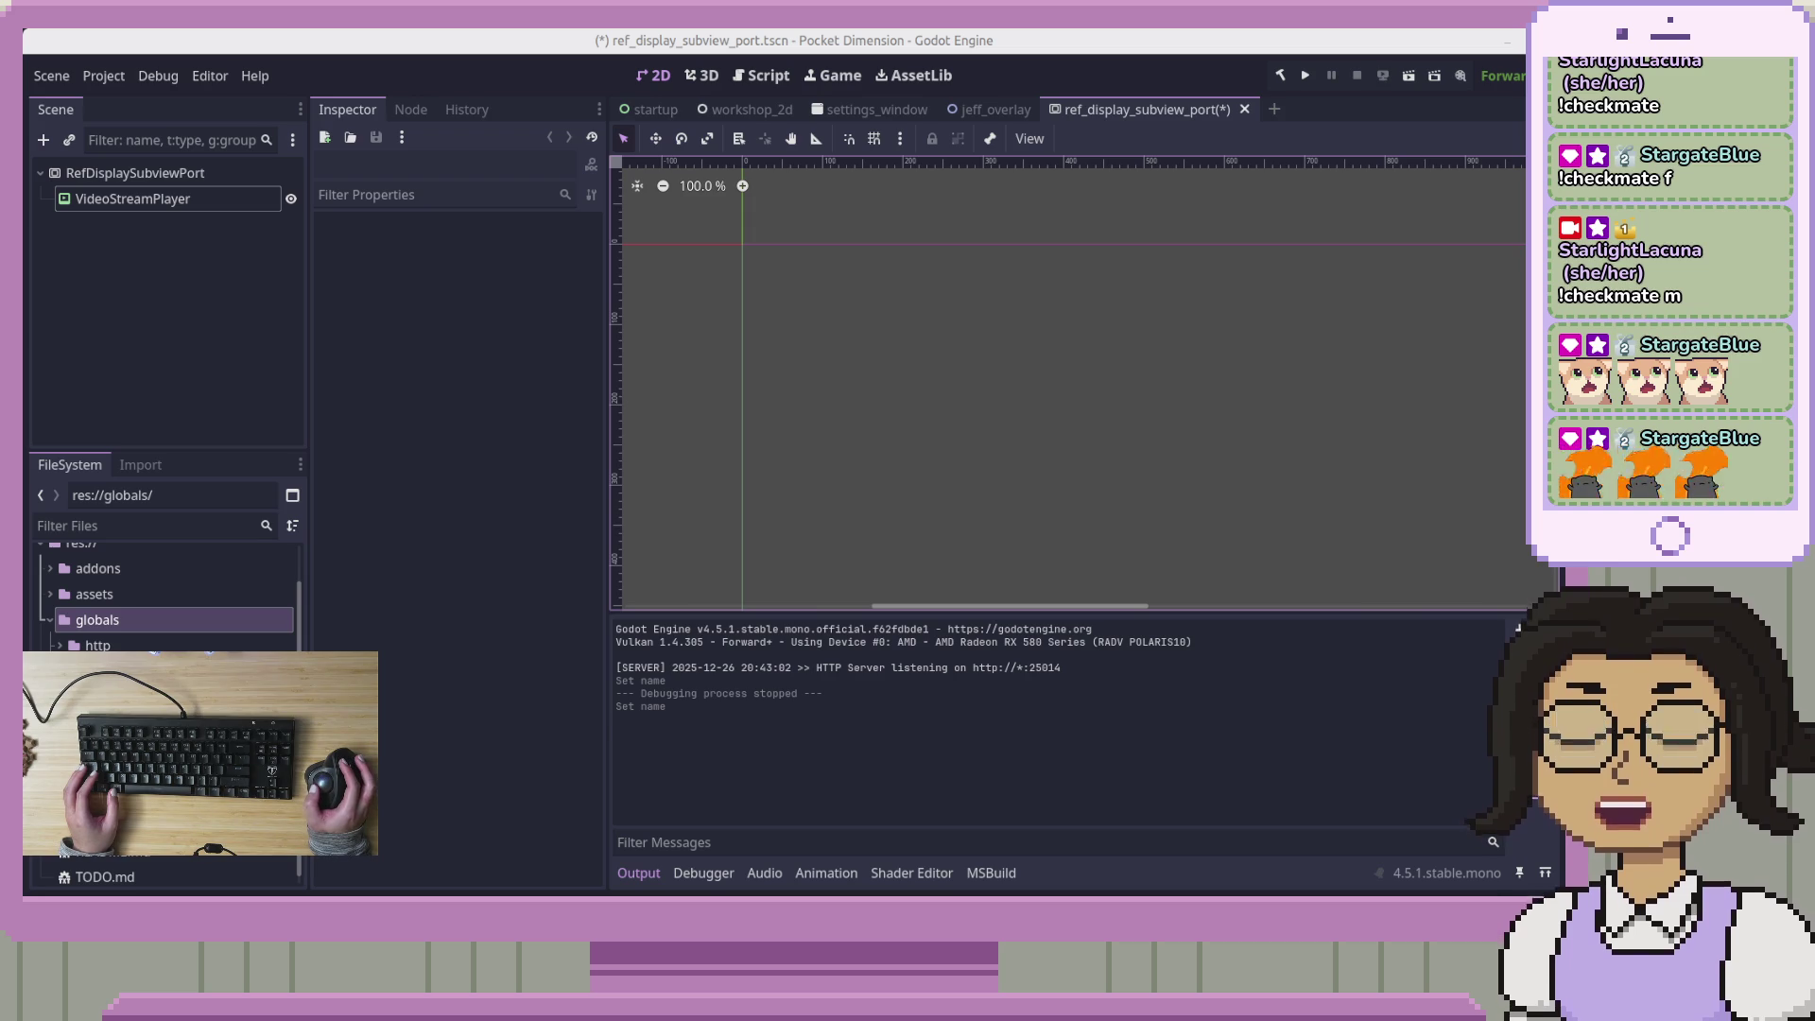
Undo the two node renames in the ref_display_subview_port scene
click(381, 476)
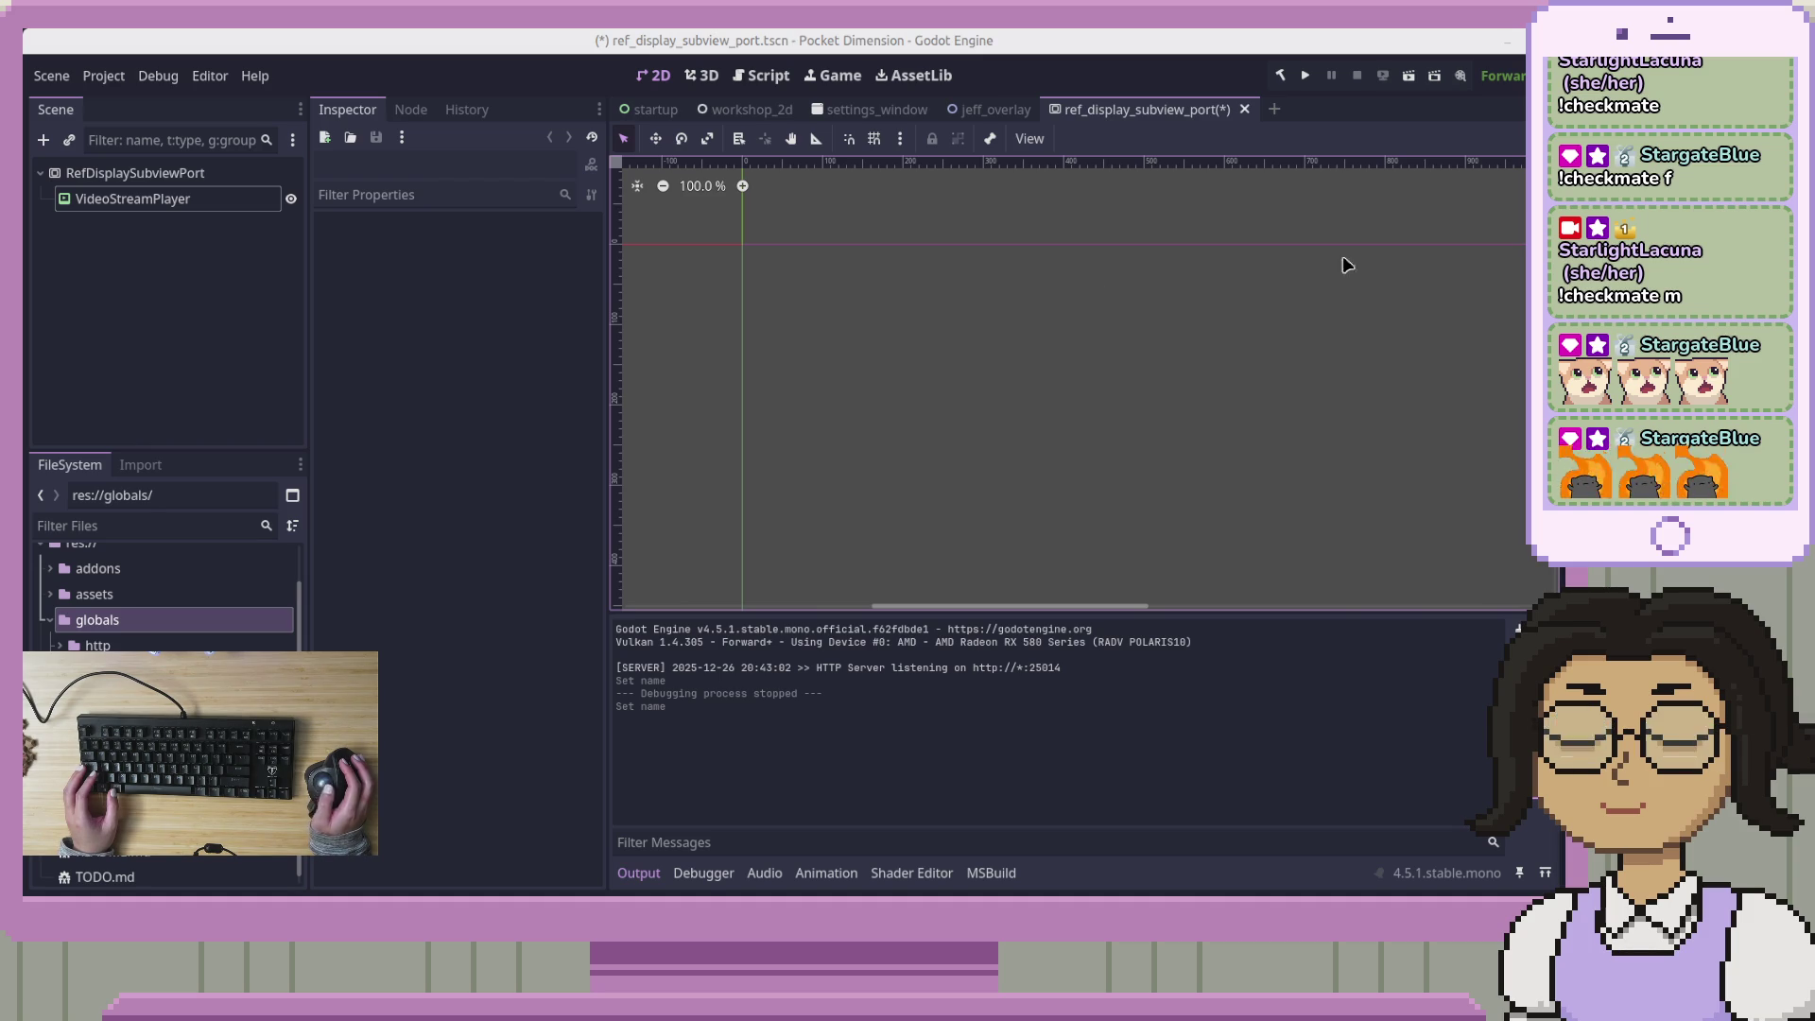
click(571, 382)
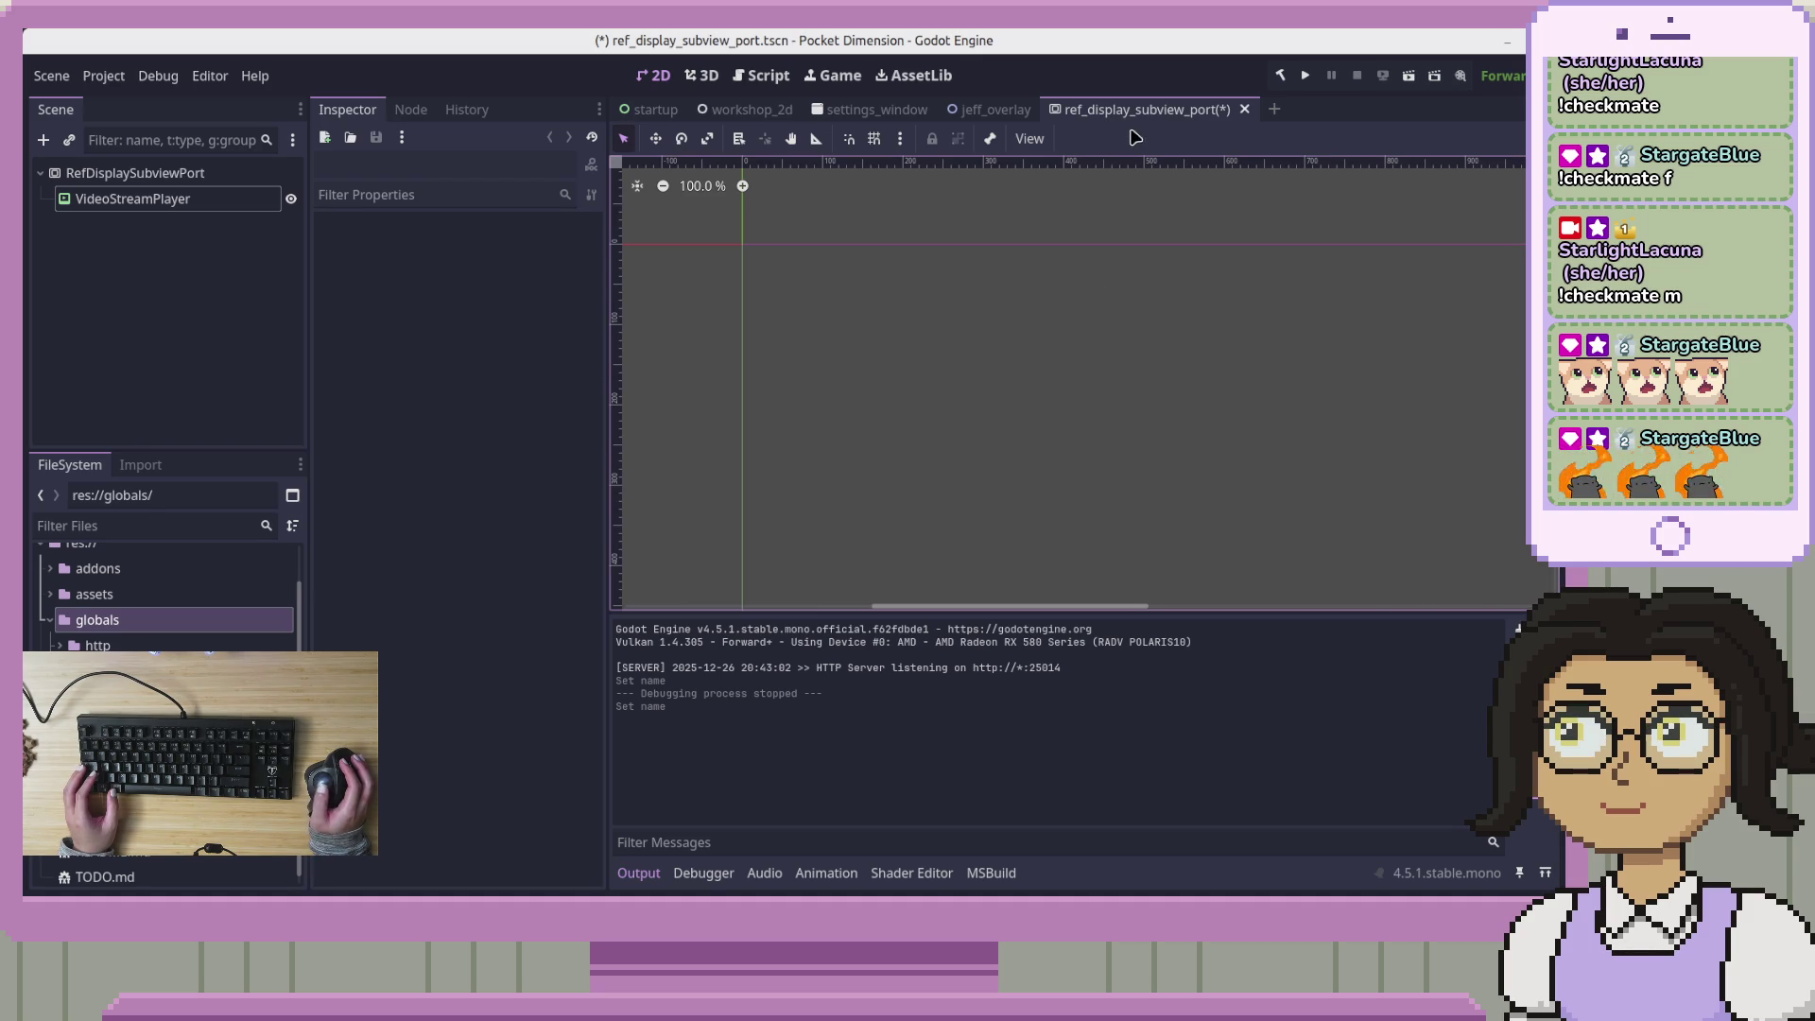
key(ctrl+z)
key(ctrl+z)
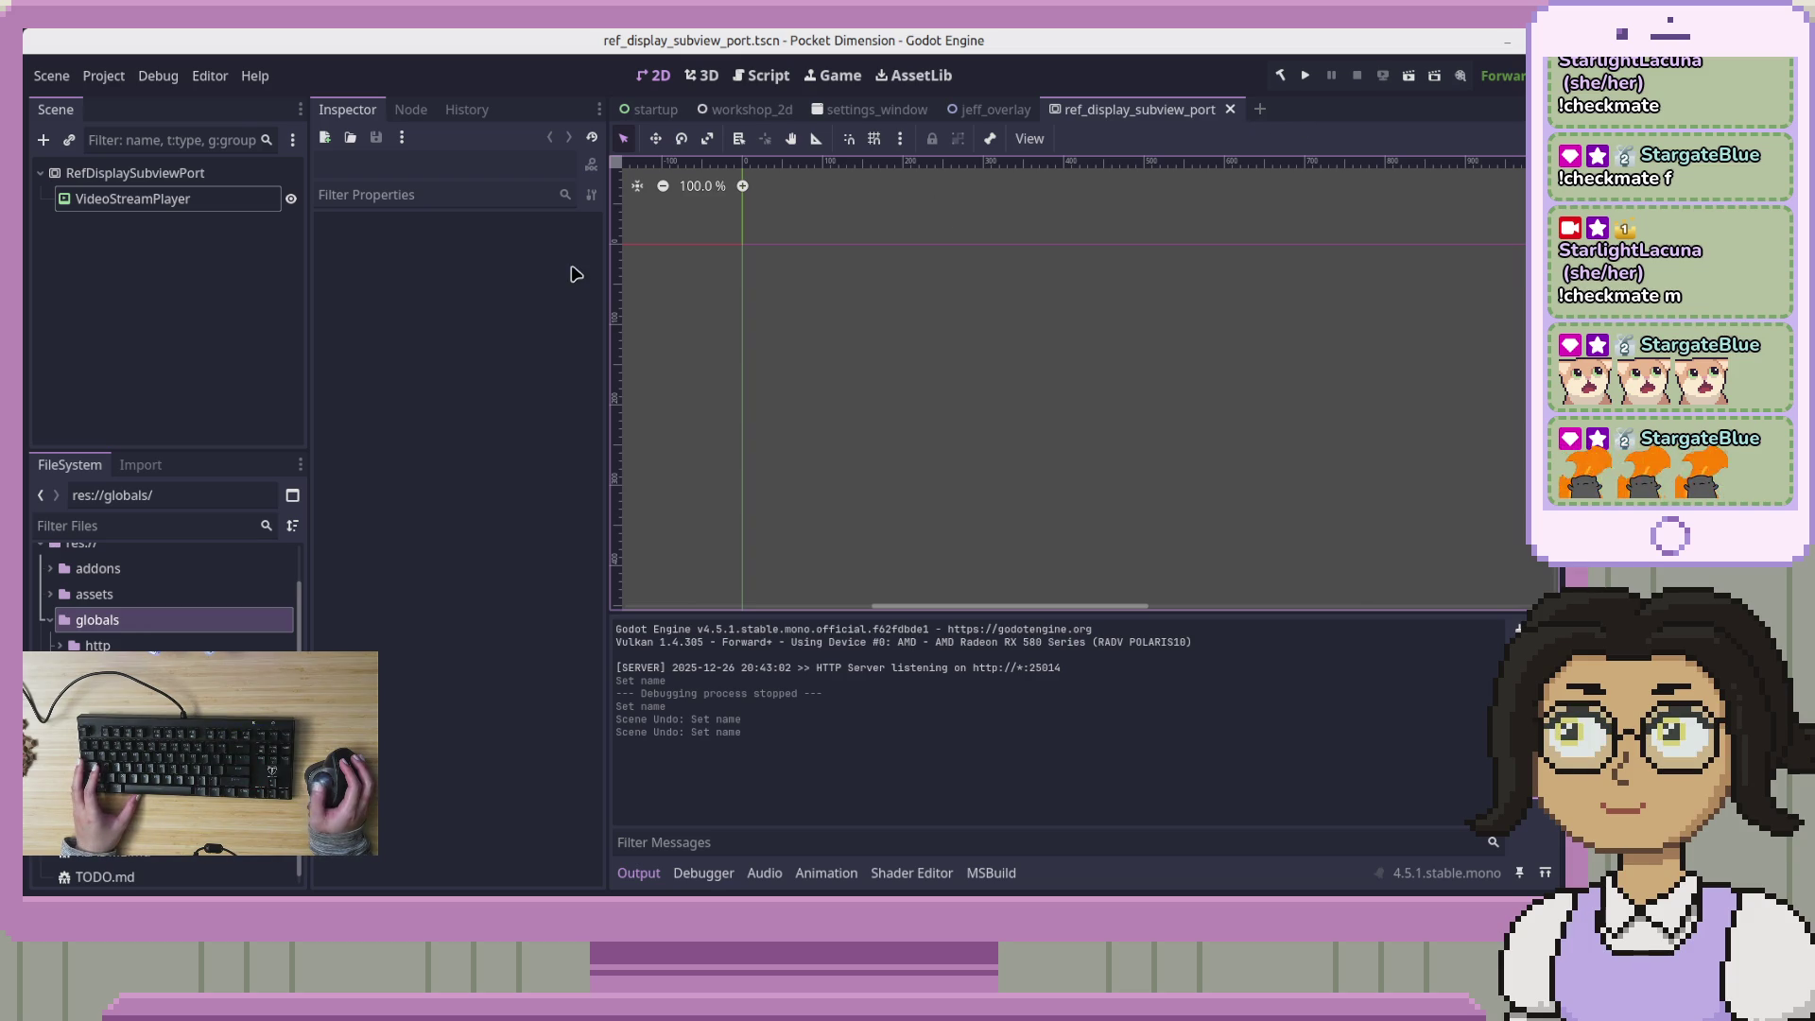
Return to the workshop_2d scene and start a build and run of the project
click(231, 198)
click(272, 273)
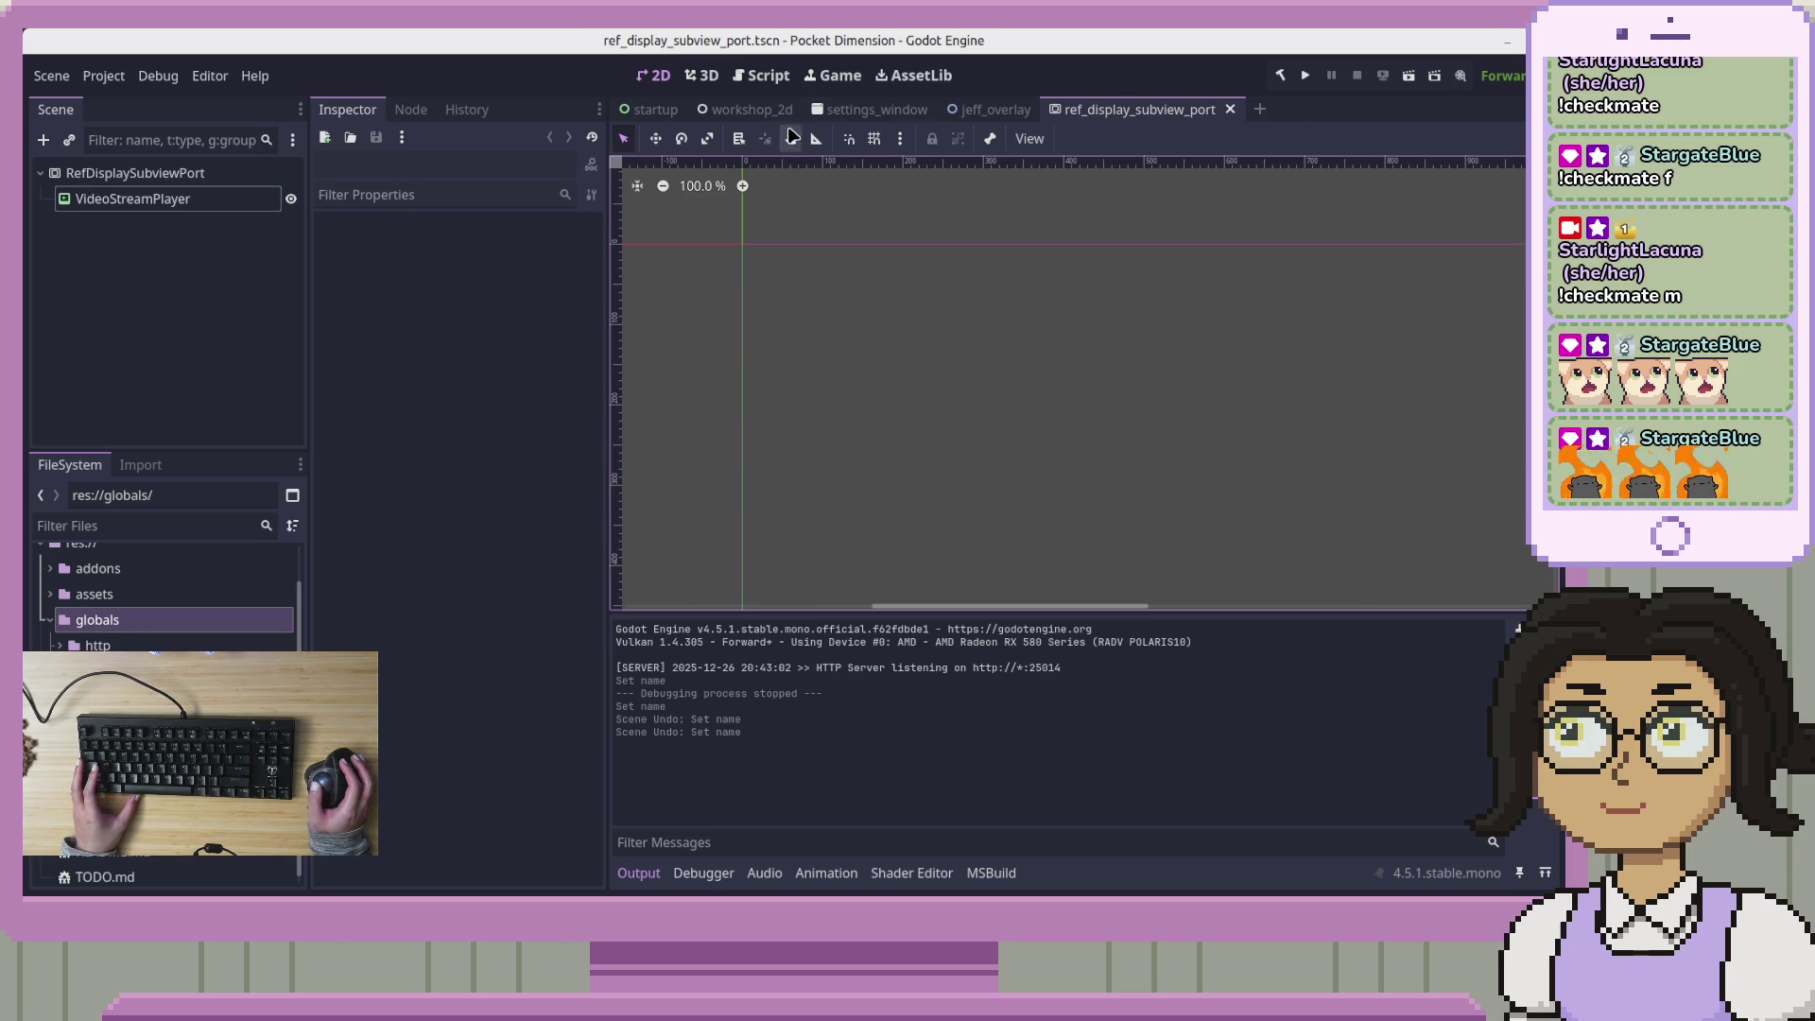
click(747, 110)
click(1408, 78)
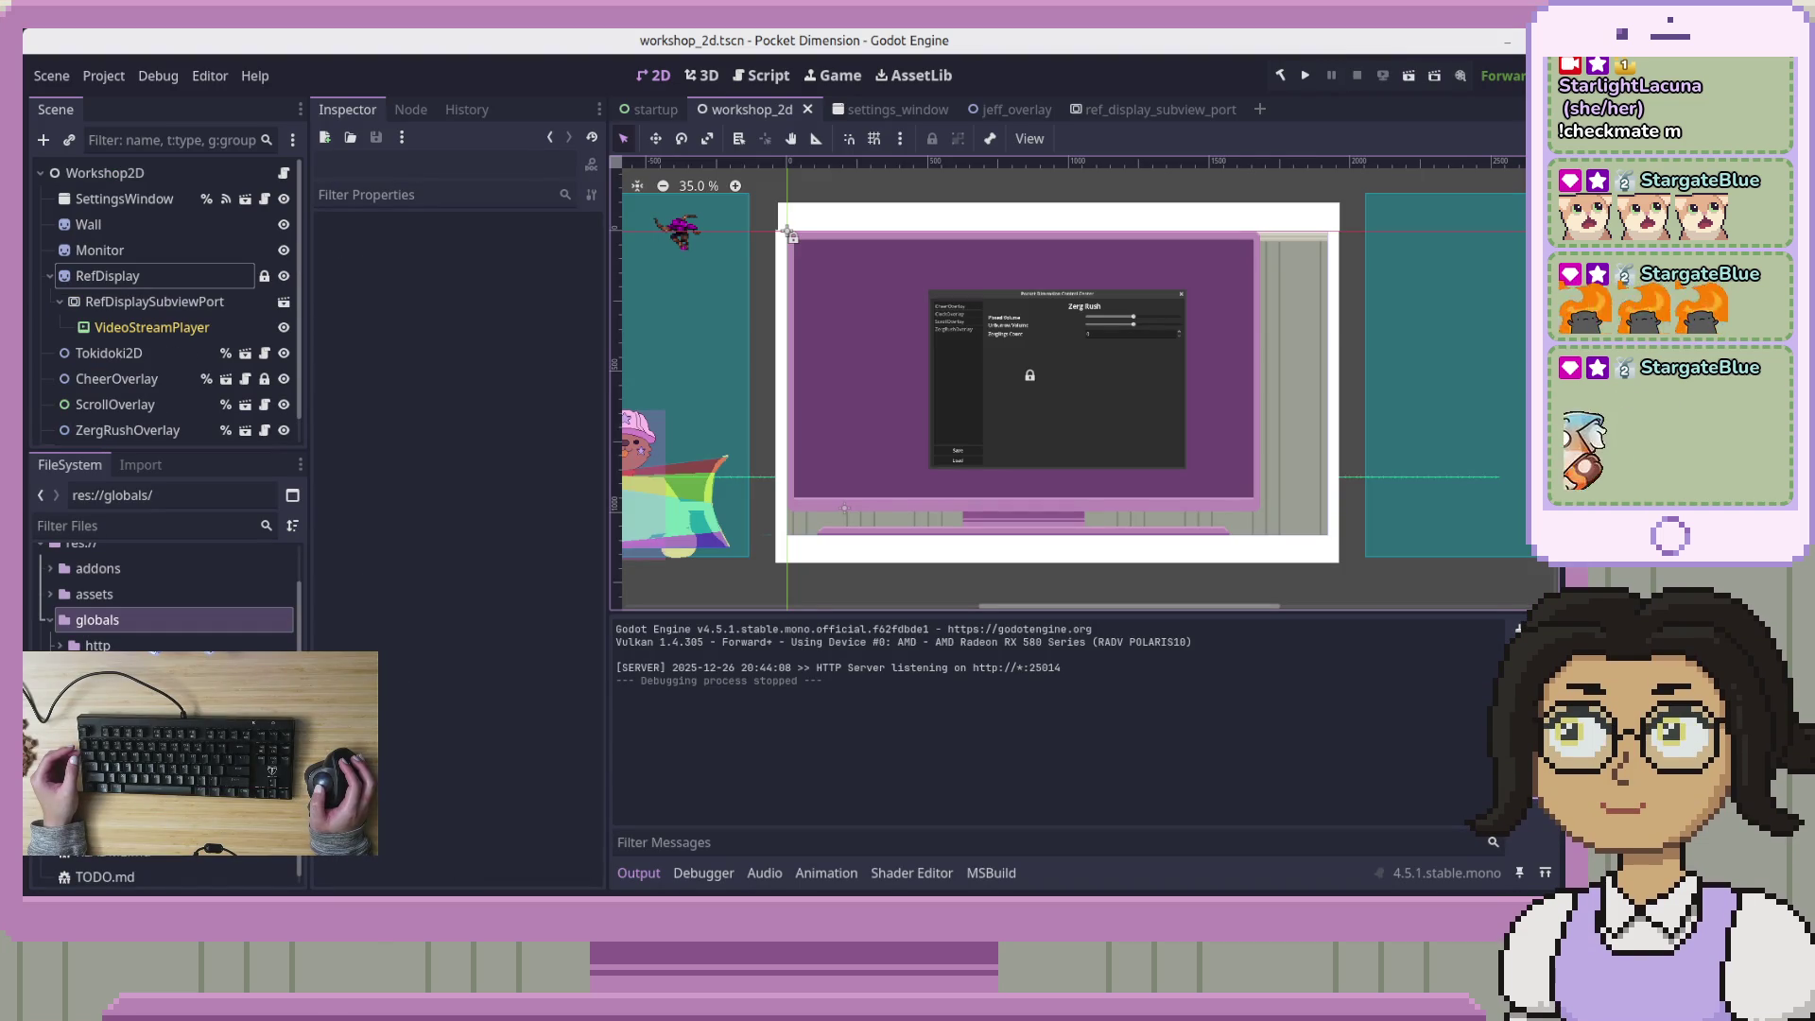
After the project run ends, switch from Godot to the VS Code window
key(alt+Tab)
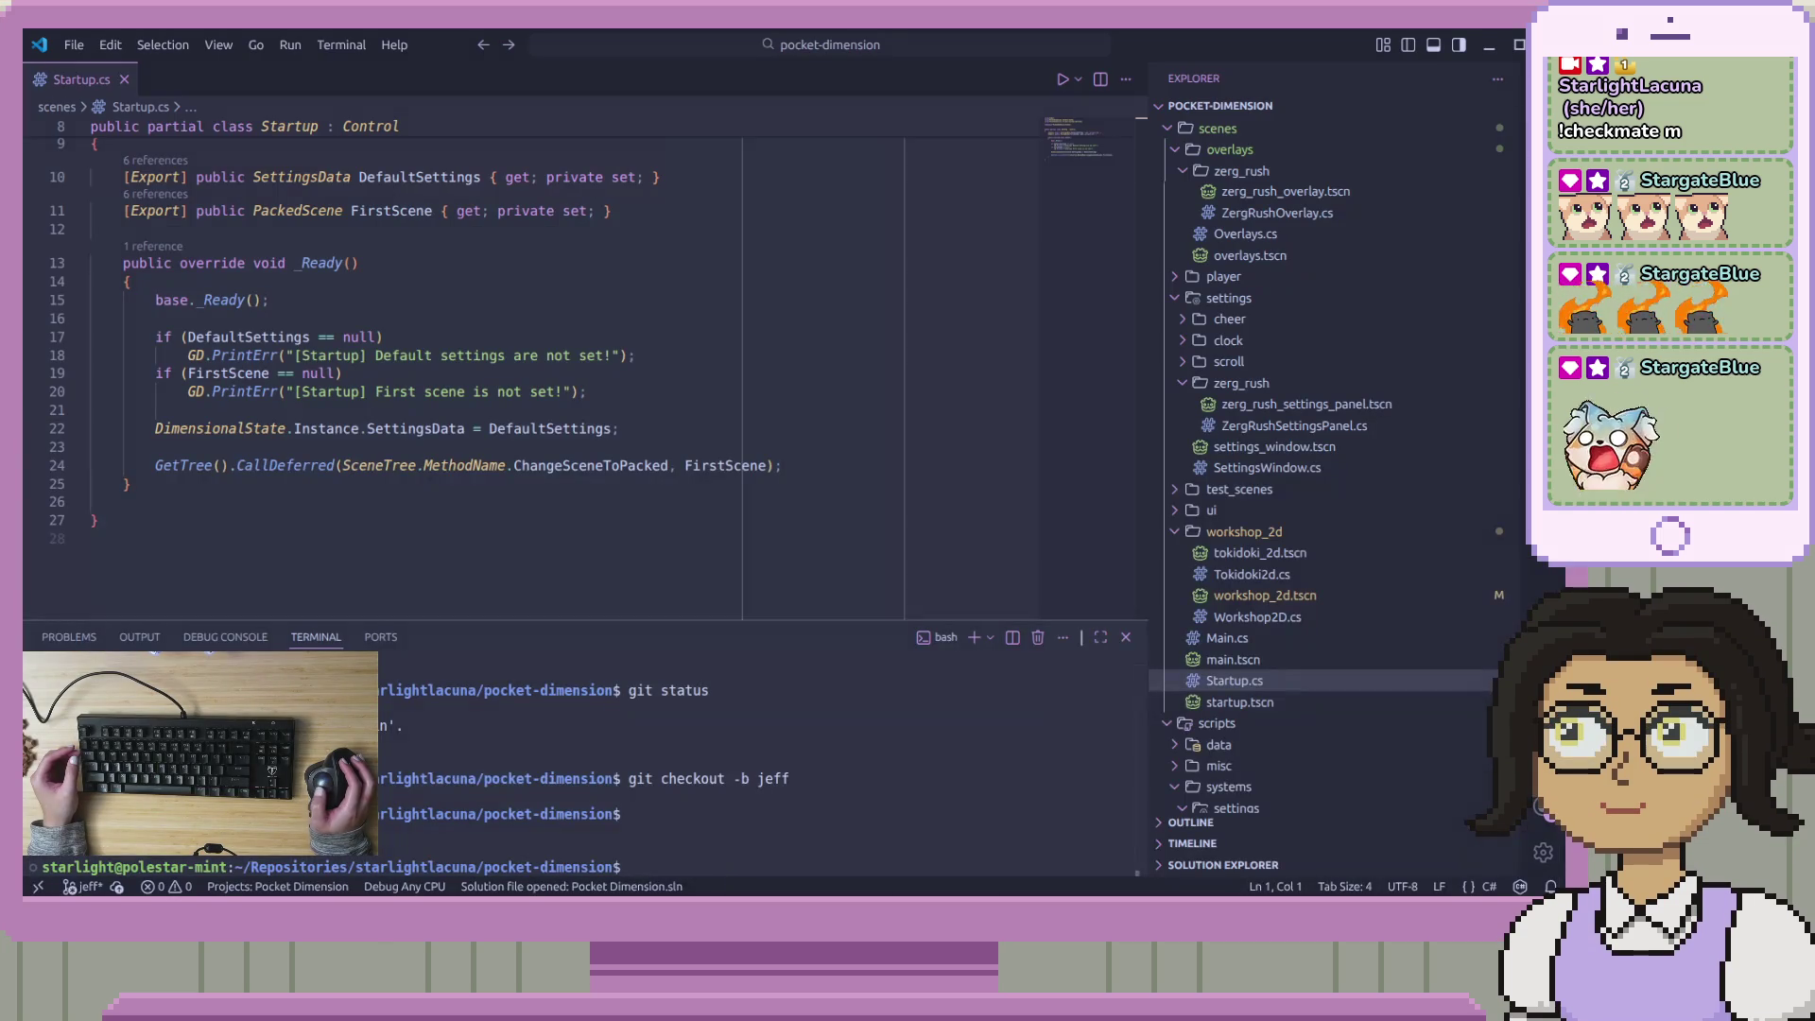
Start a Play debug session of pocket-dimension with Startup.cs open at line 16
scroll(1056, 275, down, 3)
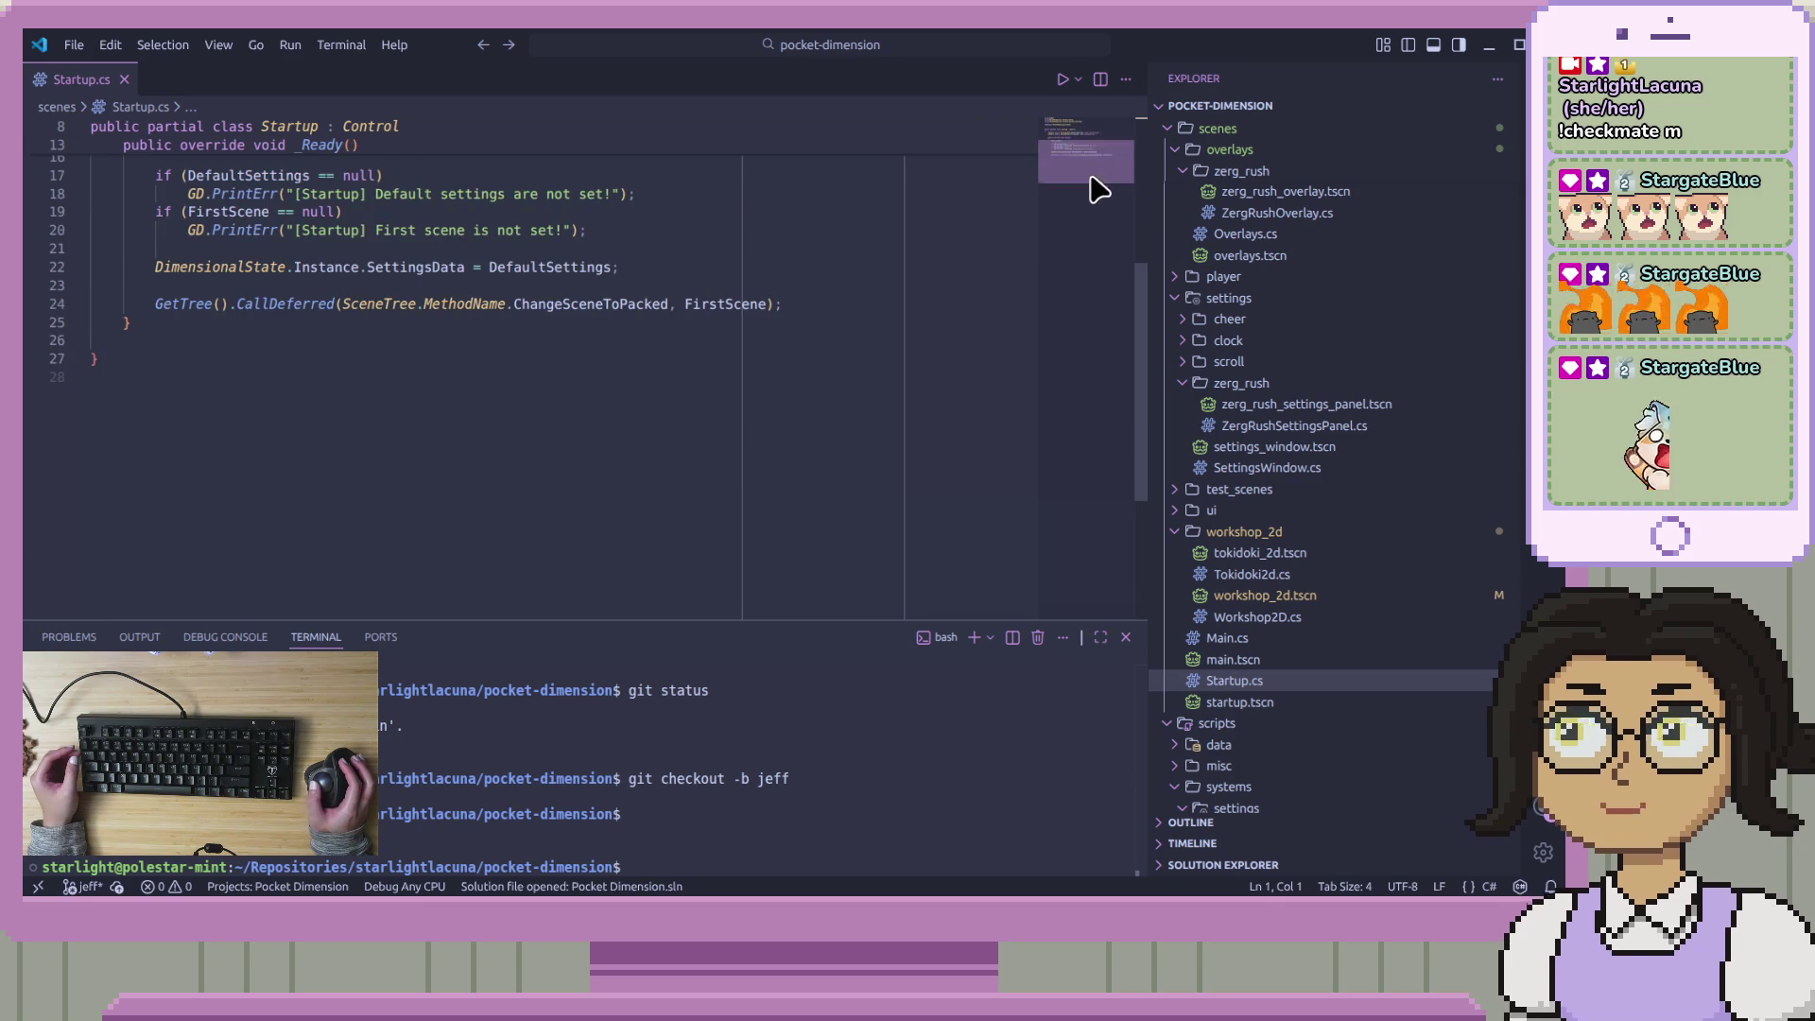
scroll(1090, 119, up, 6)
key(ctrl+shift+d)
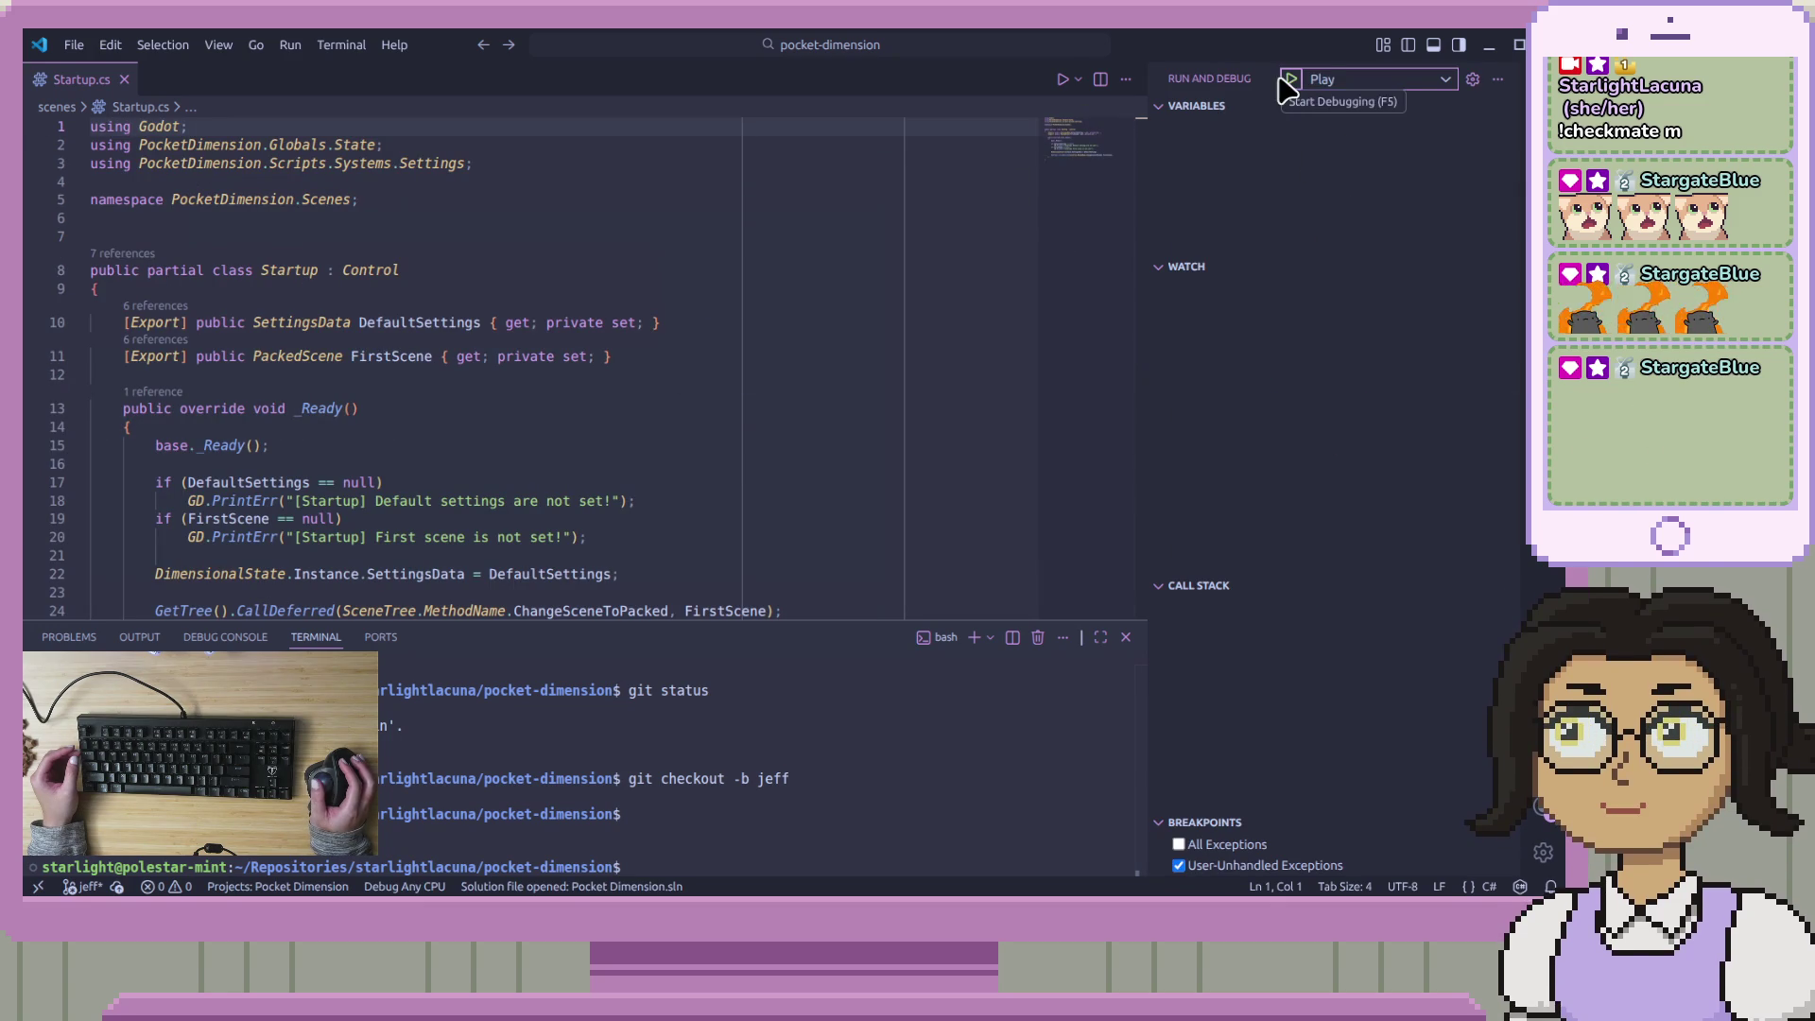
click(1289, 81)
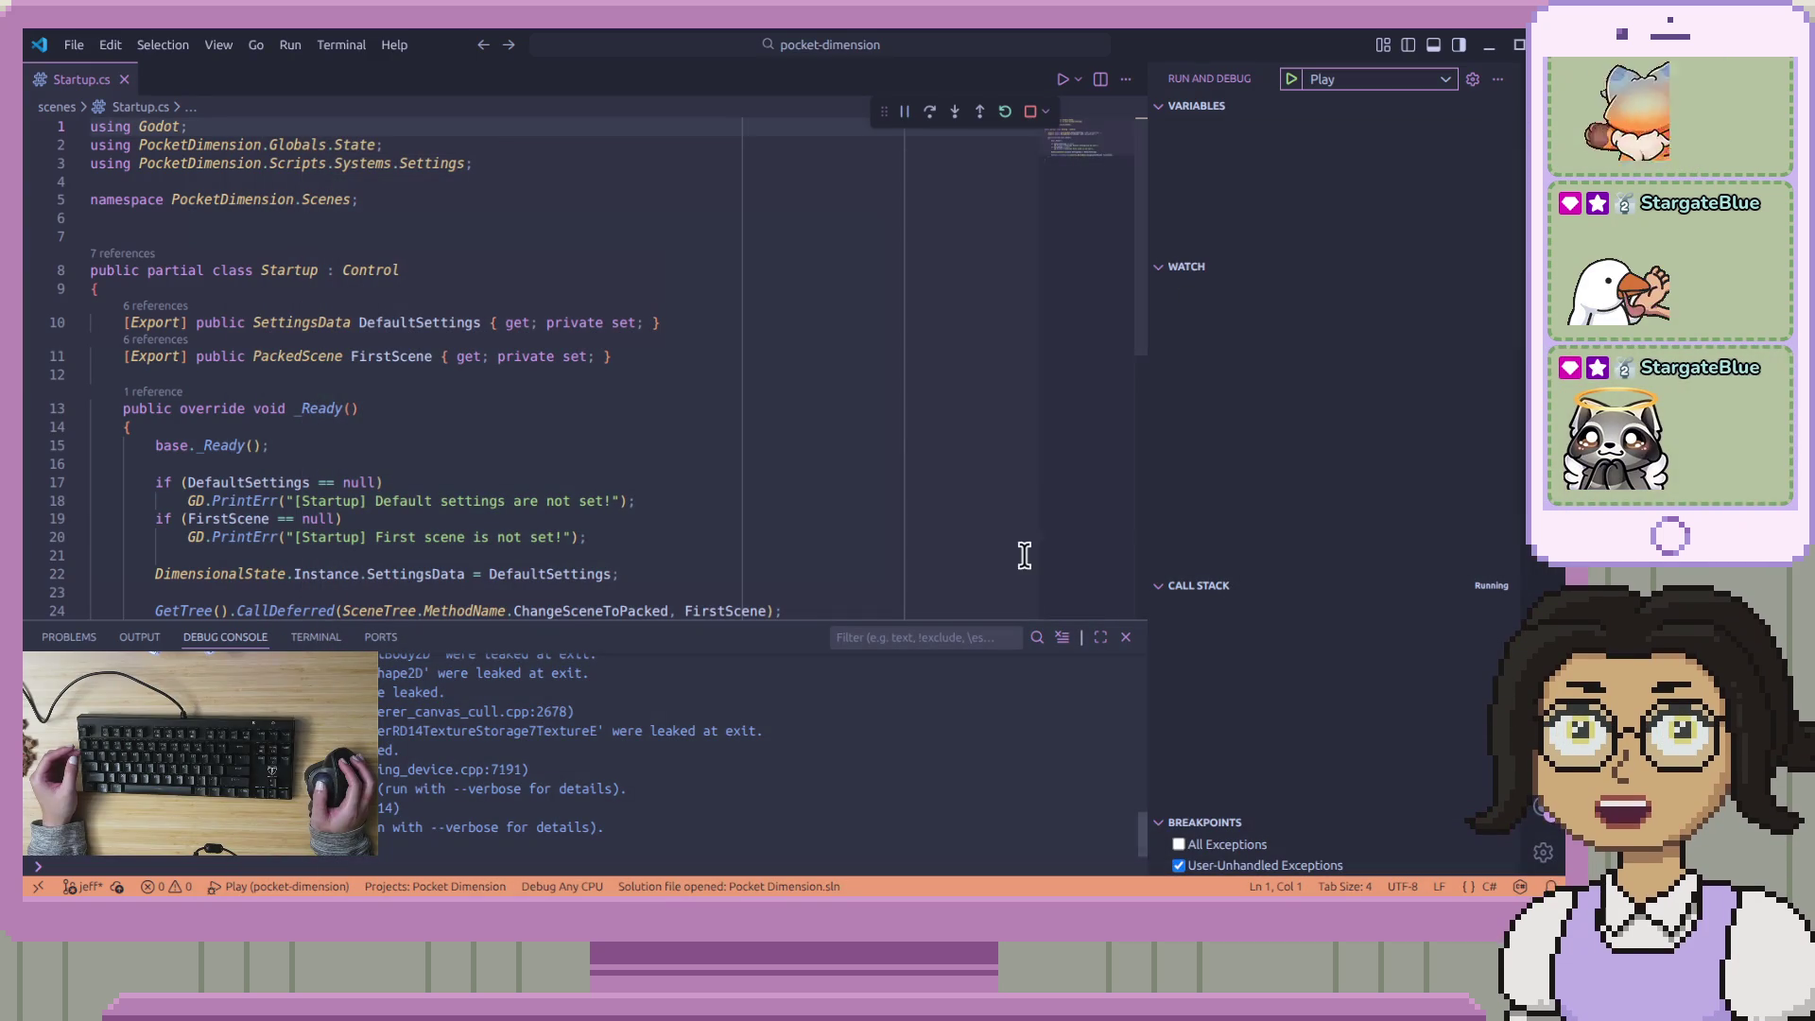
click(950, 463)
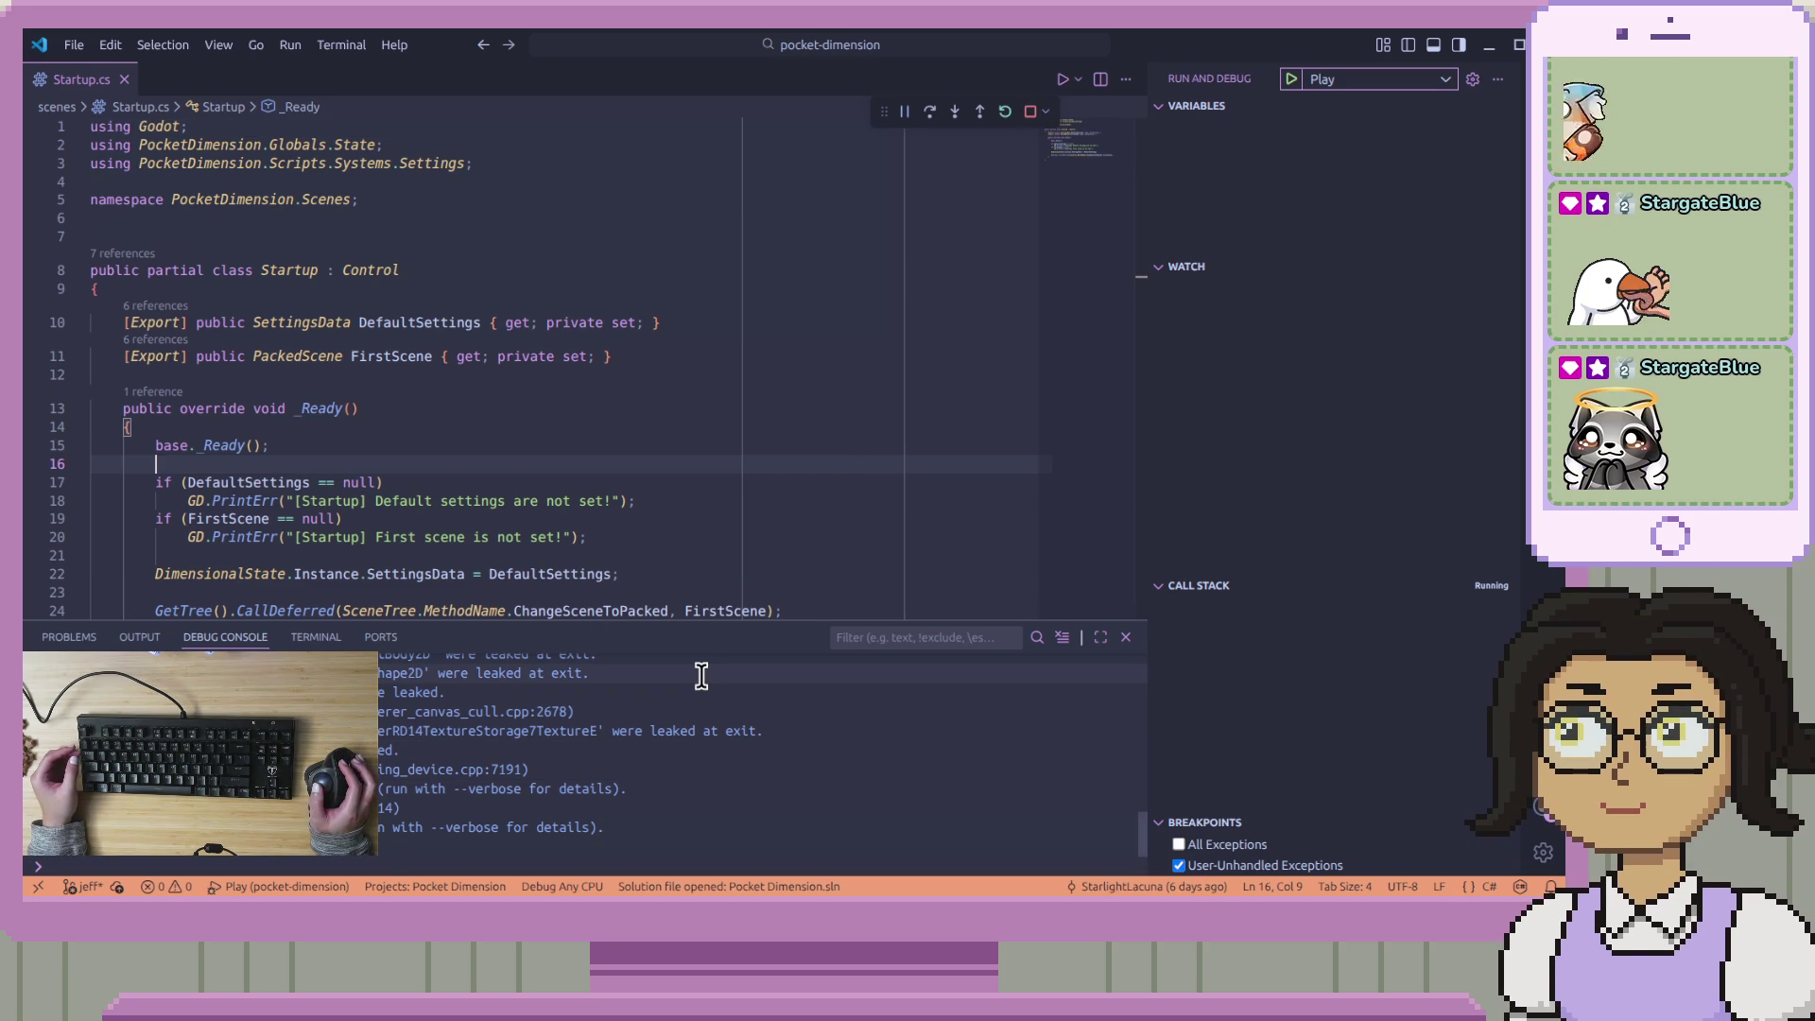
Scroll through the pocket-dimension debug log in the Debug Console
scroll(671, 790, up, 2)
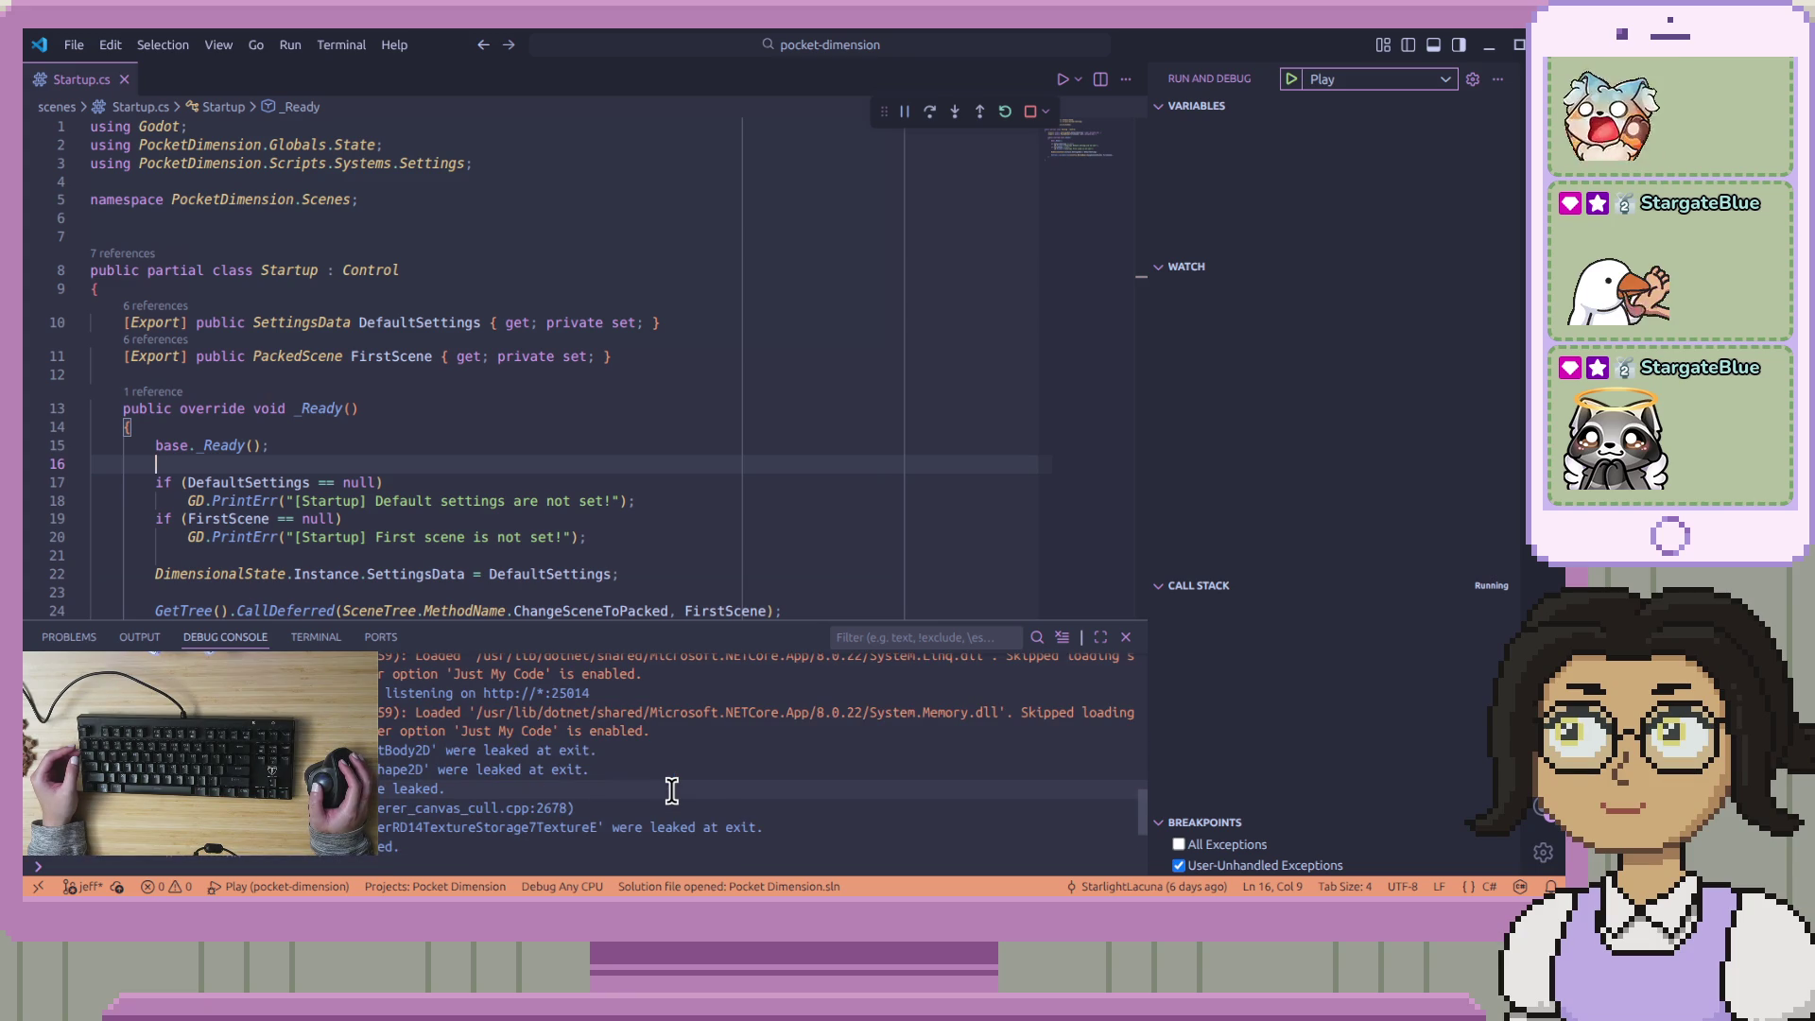
scroll(671, 791, down, 2)
scroll(671, 791, down, 2)
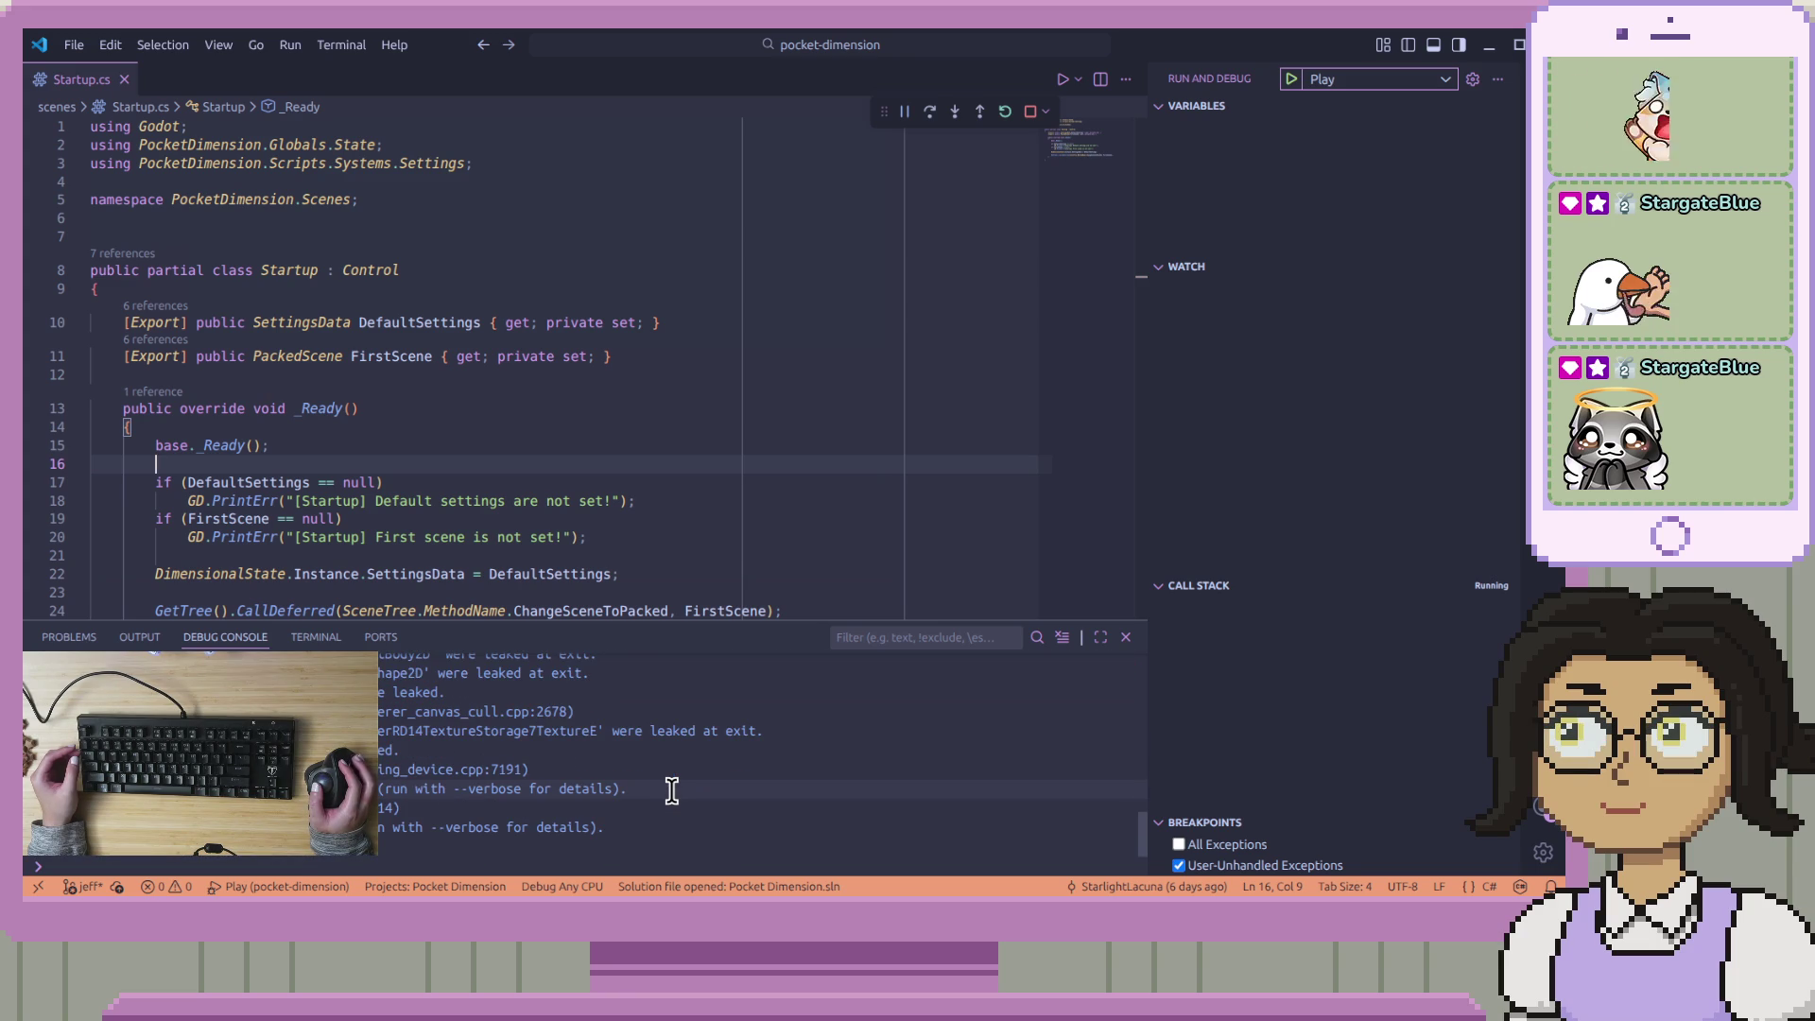
drag(624, 837, 662, 657)
click(595, 720)
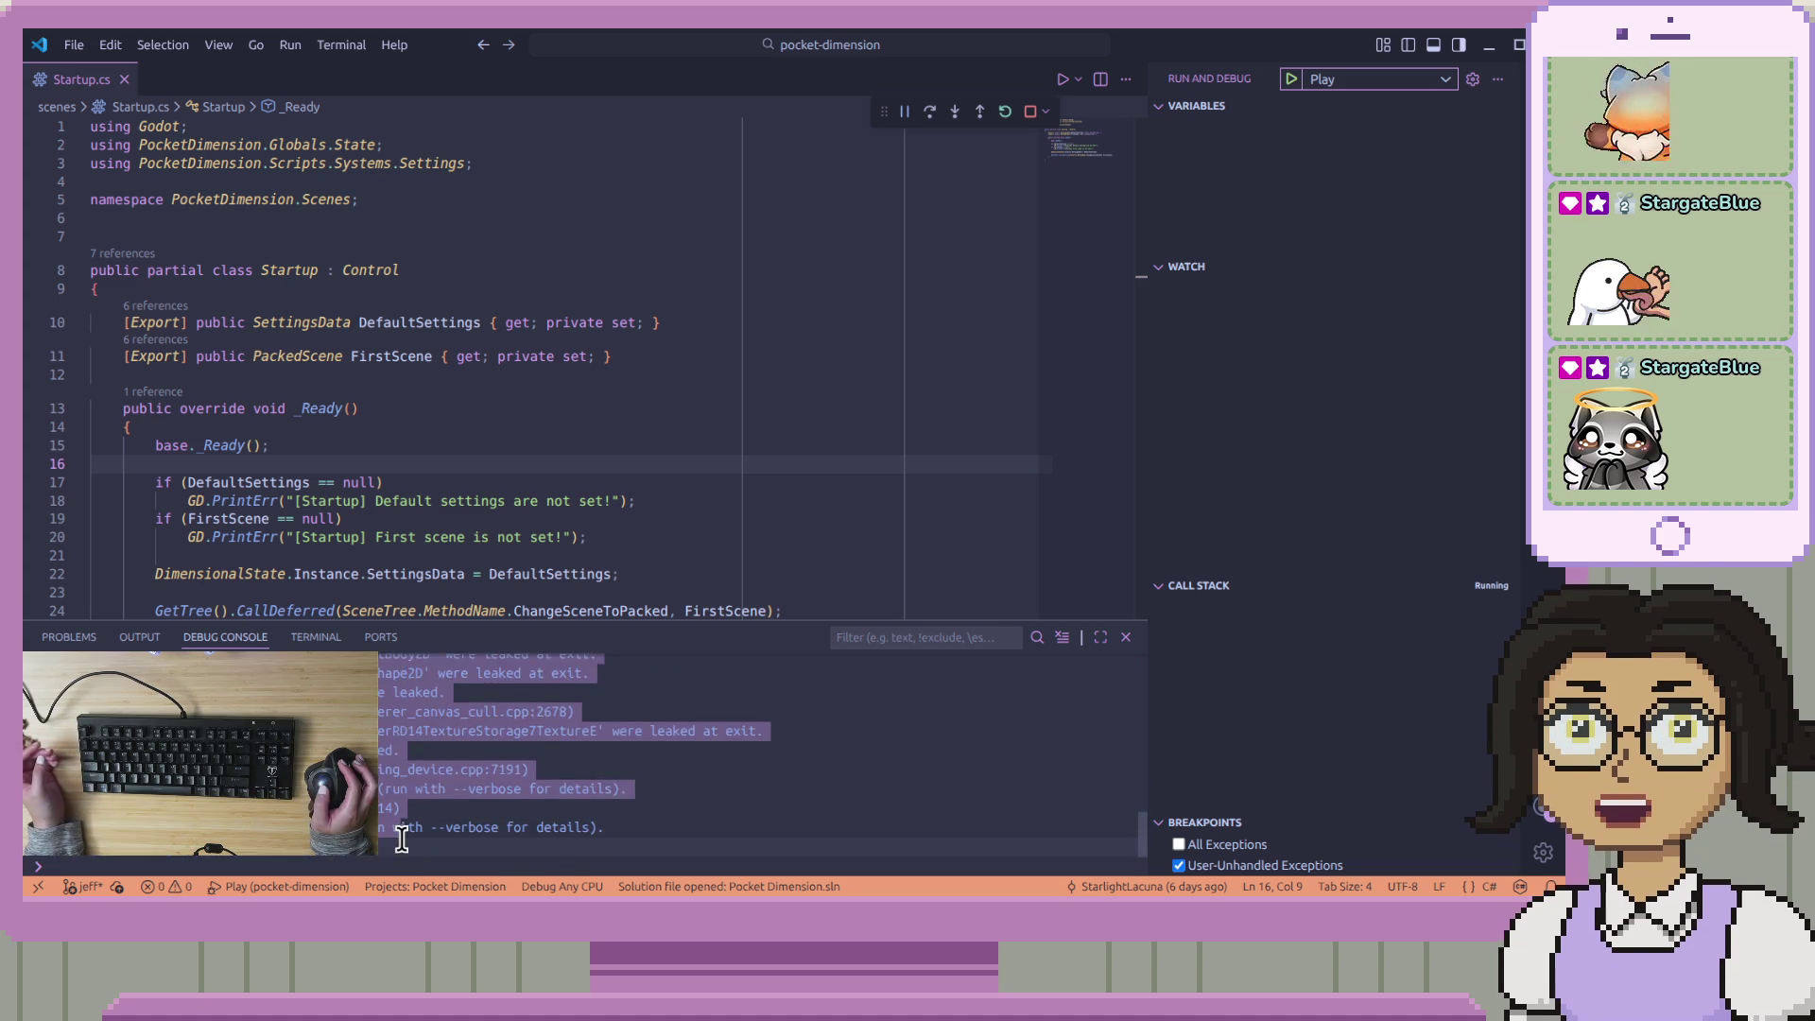
Go to the FirstScene null check in Startup.cs and stop the debug session
scroll(398, 838, up, 2)
scroll(398, 838, up, 10)
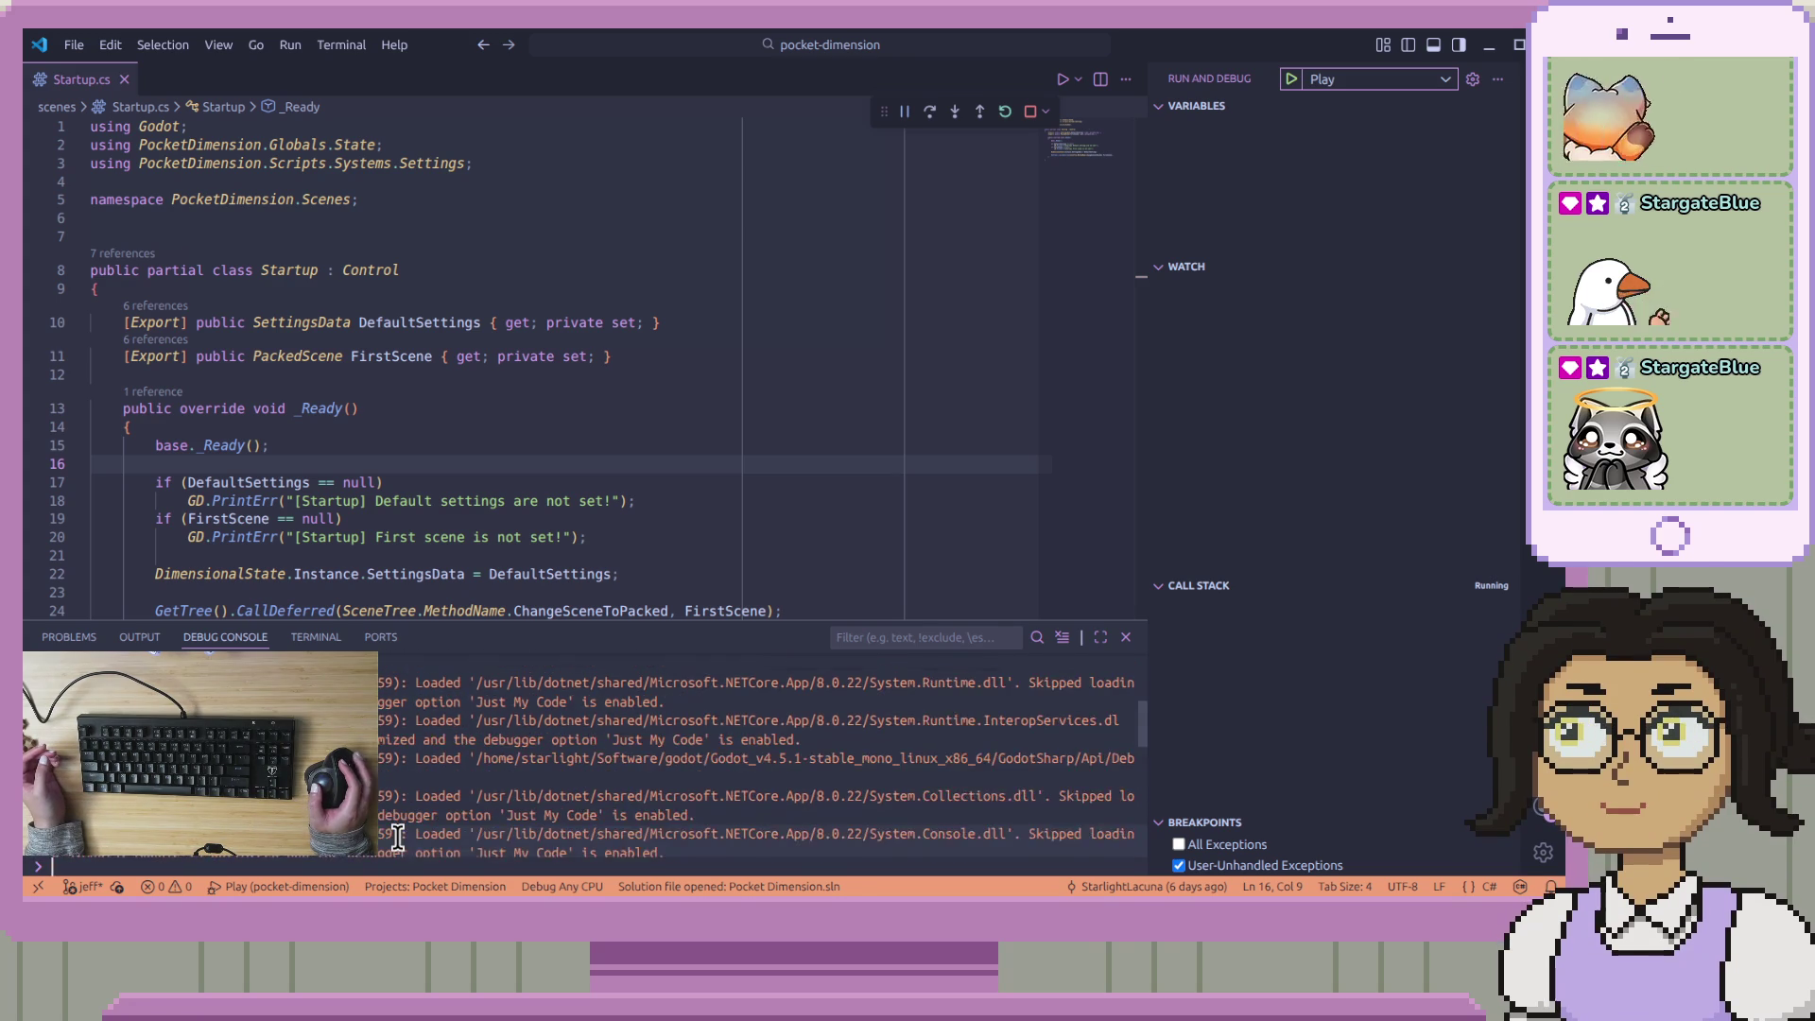
click(729, 516)
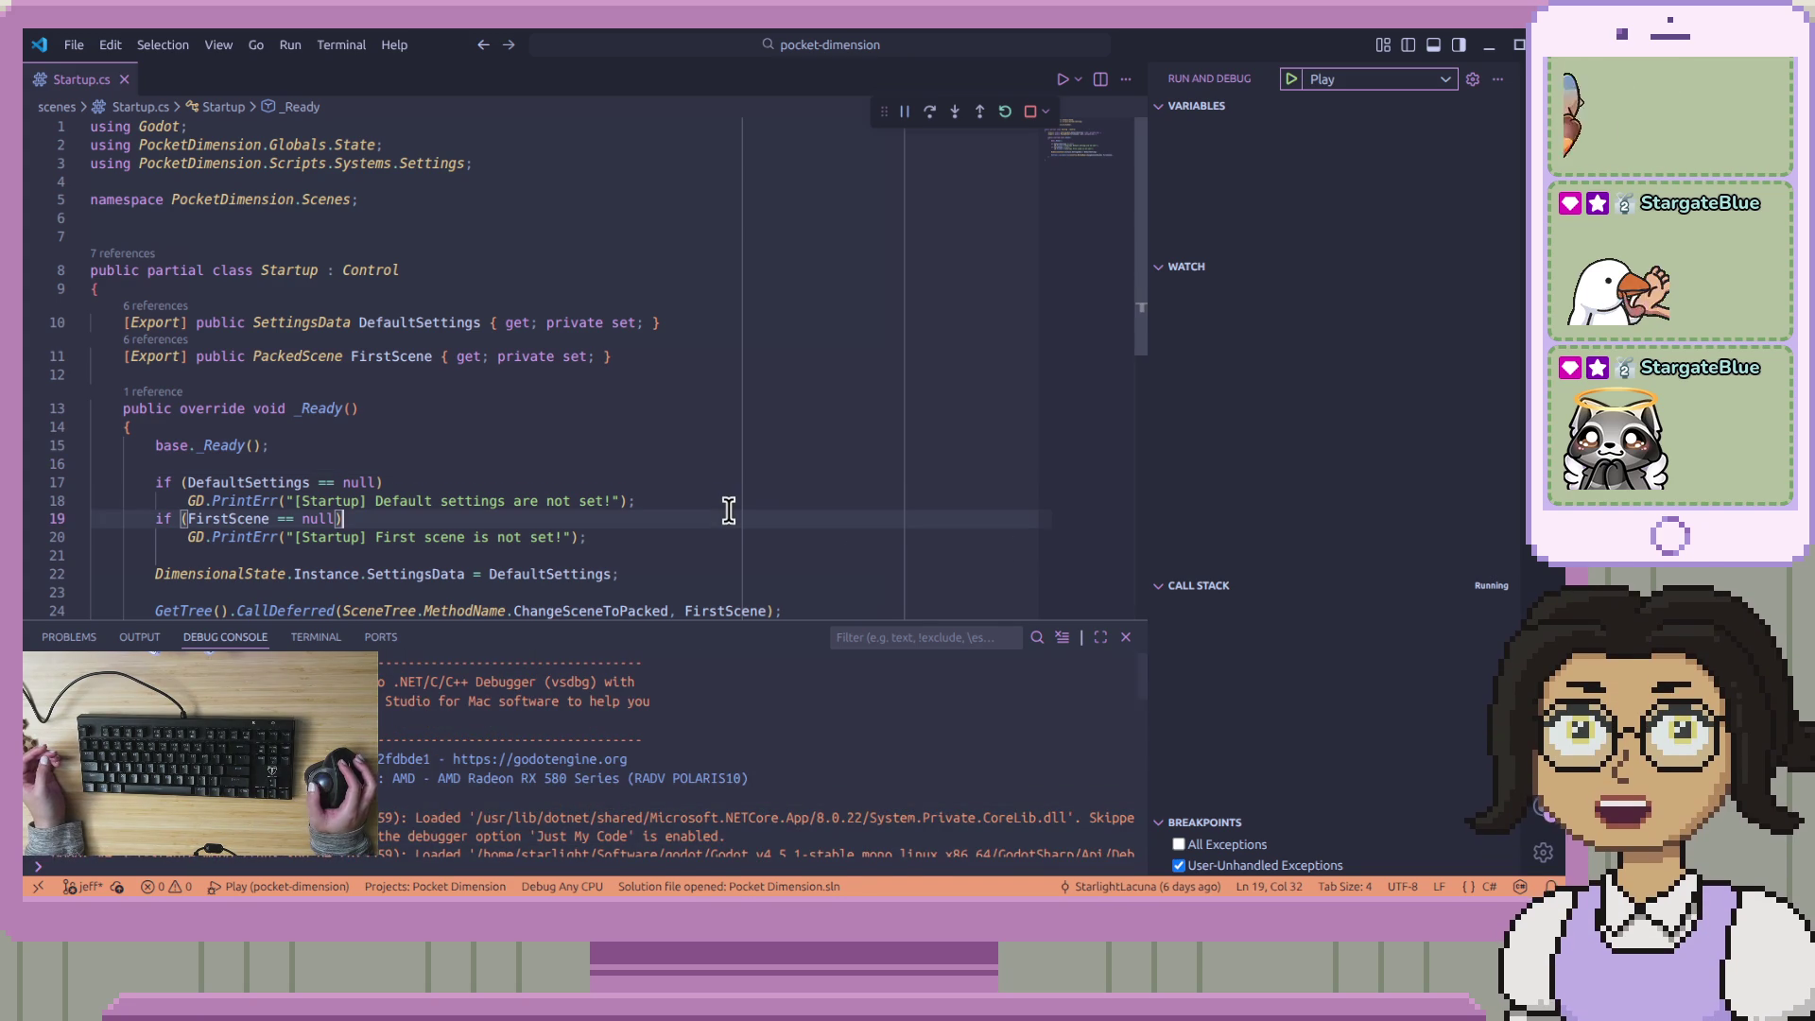
click(1030, 112)
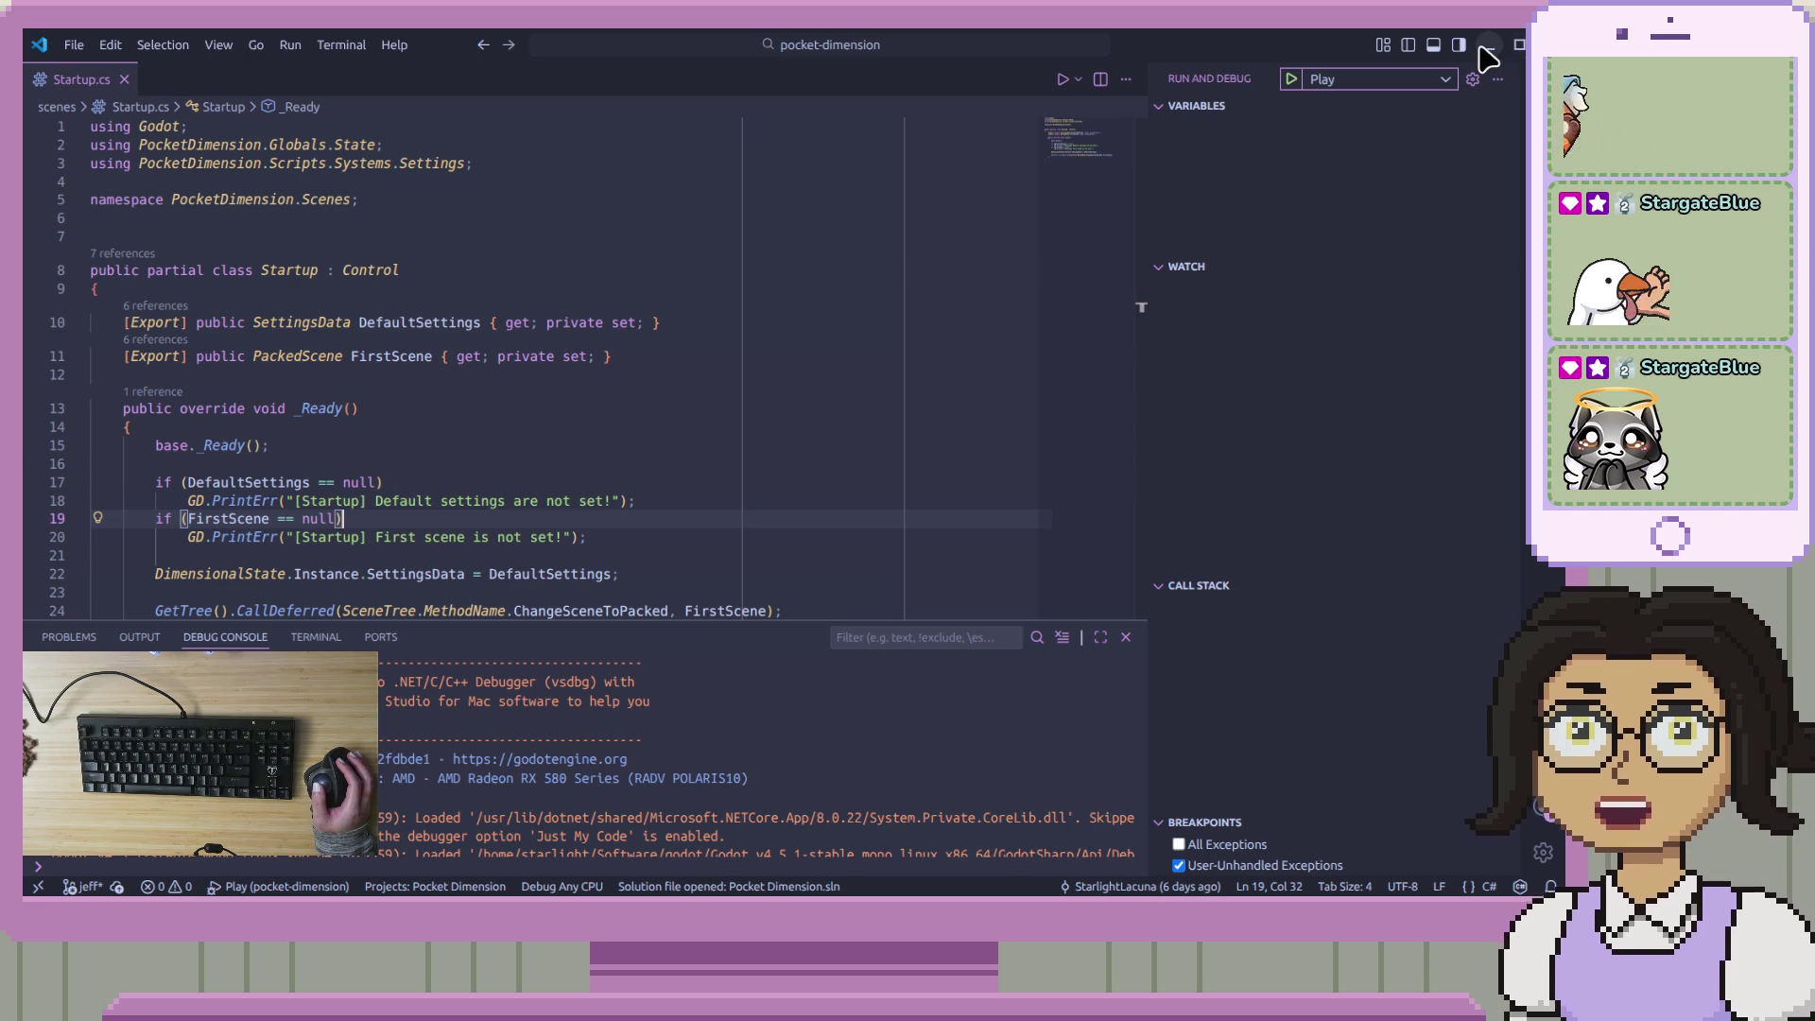
Return to the Godot editor showing workshop_2d and focus the Inspector
key(alt+Tab)
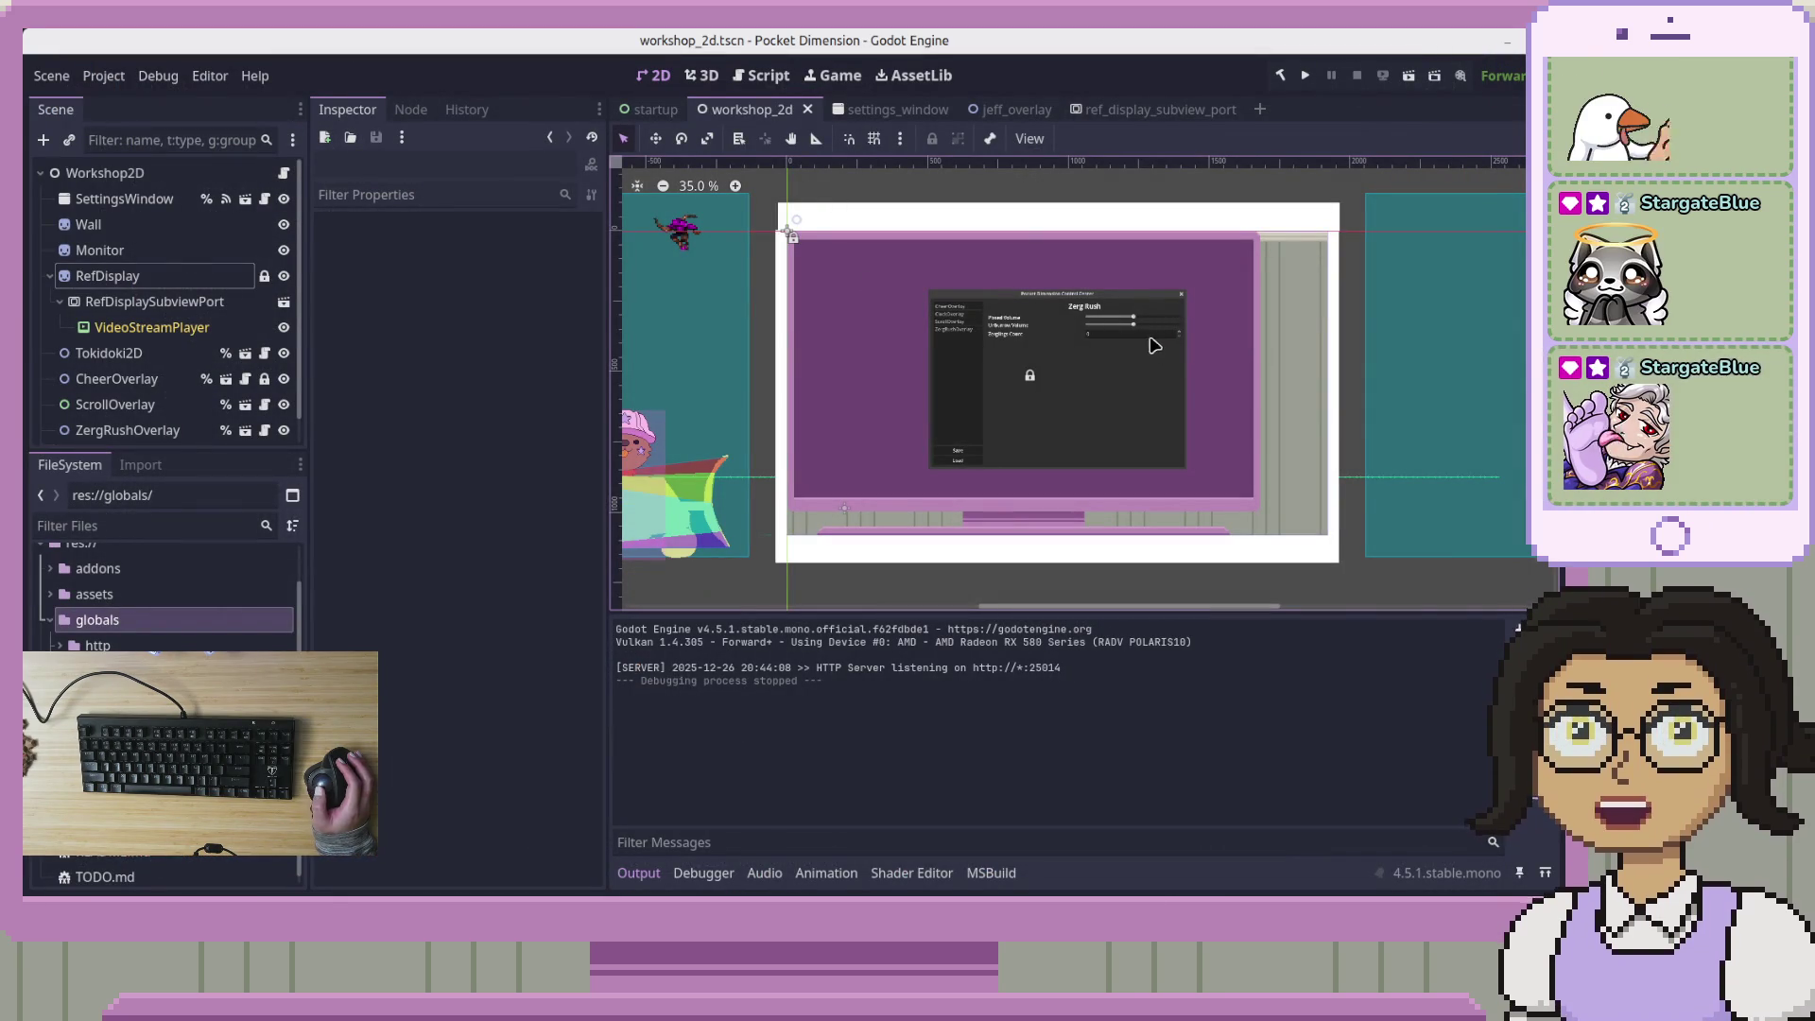
click(415, 312)
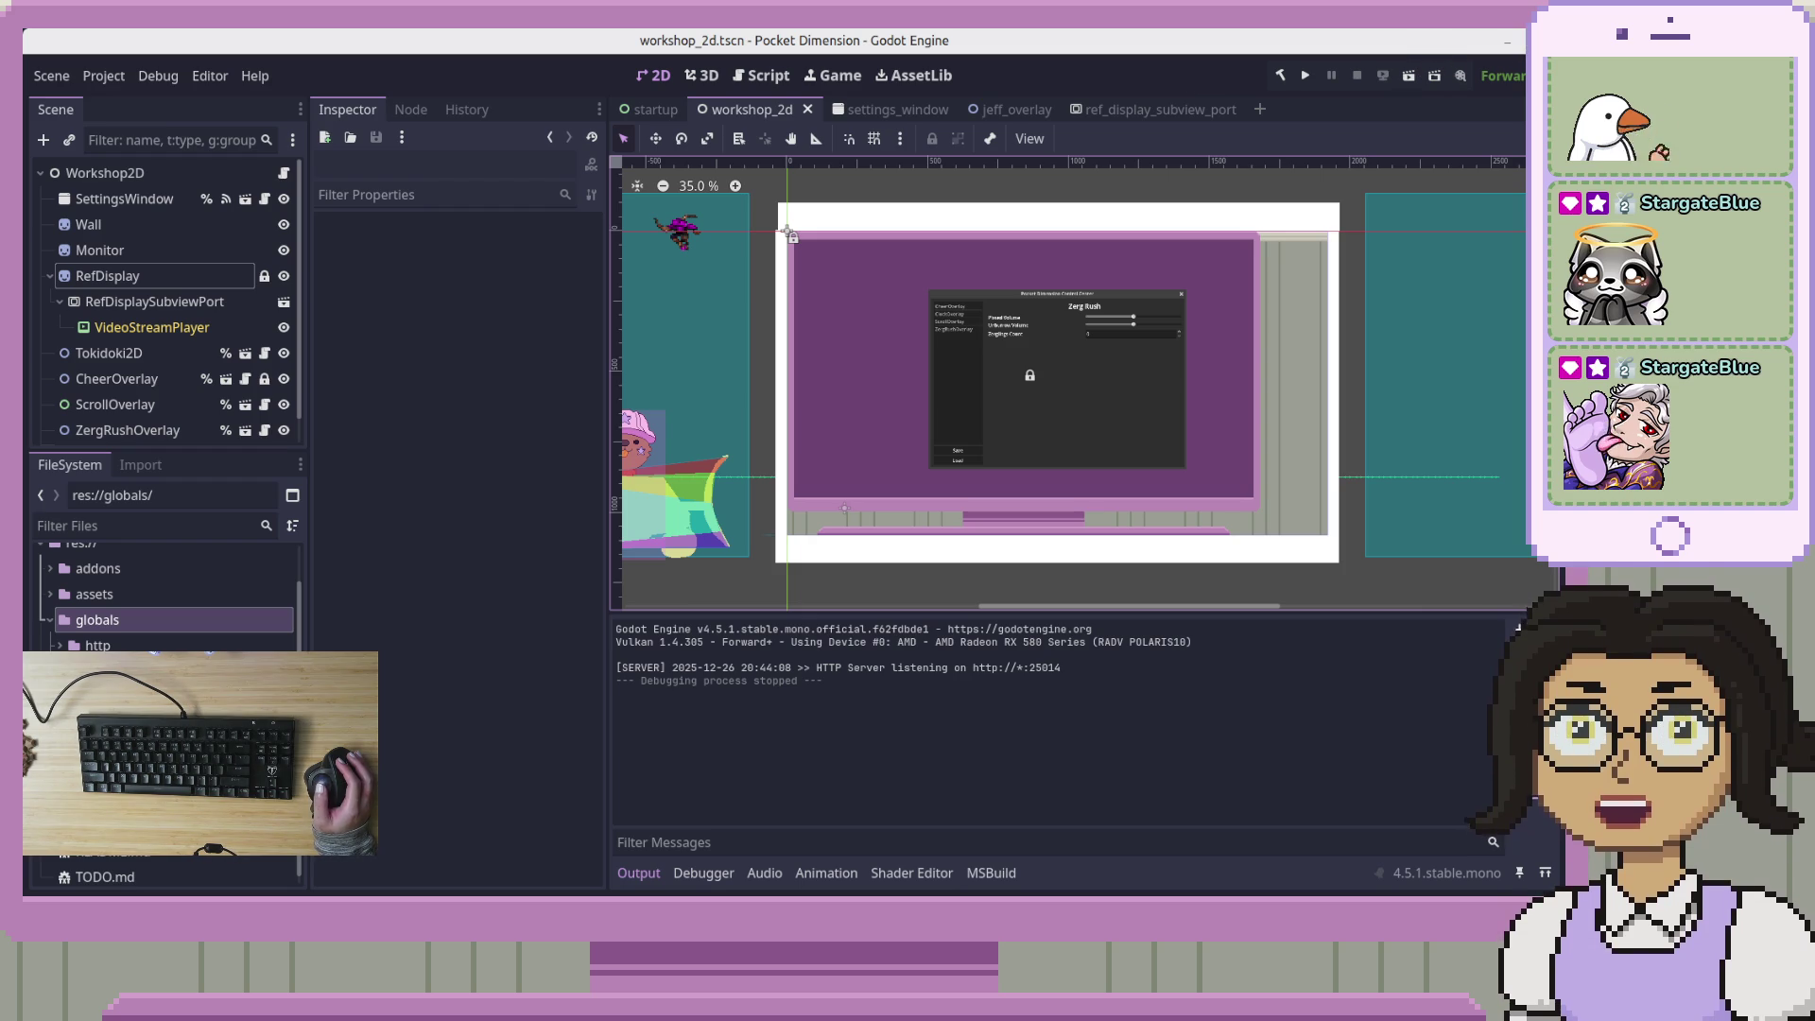
Quit Godot and reopen the Pocket Dimension project from the Project Manager
key(ctrl+q)
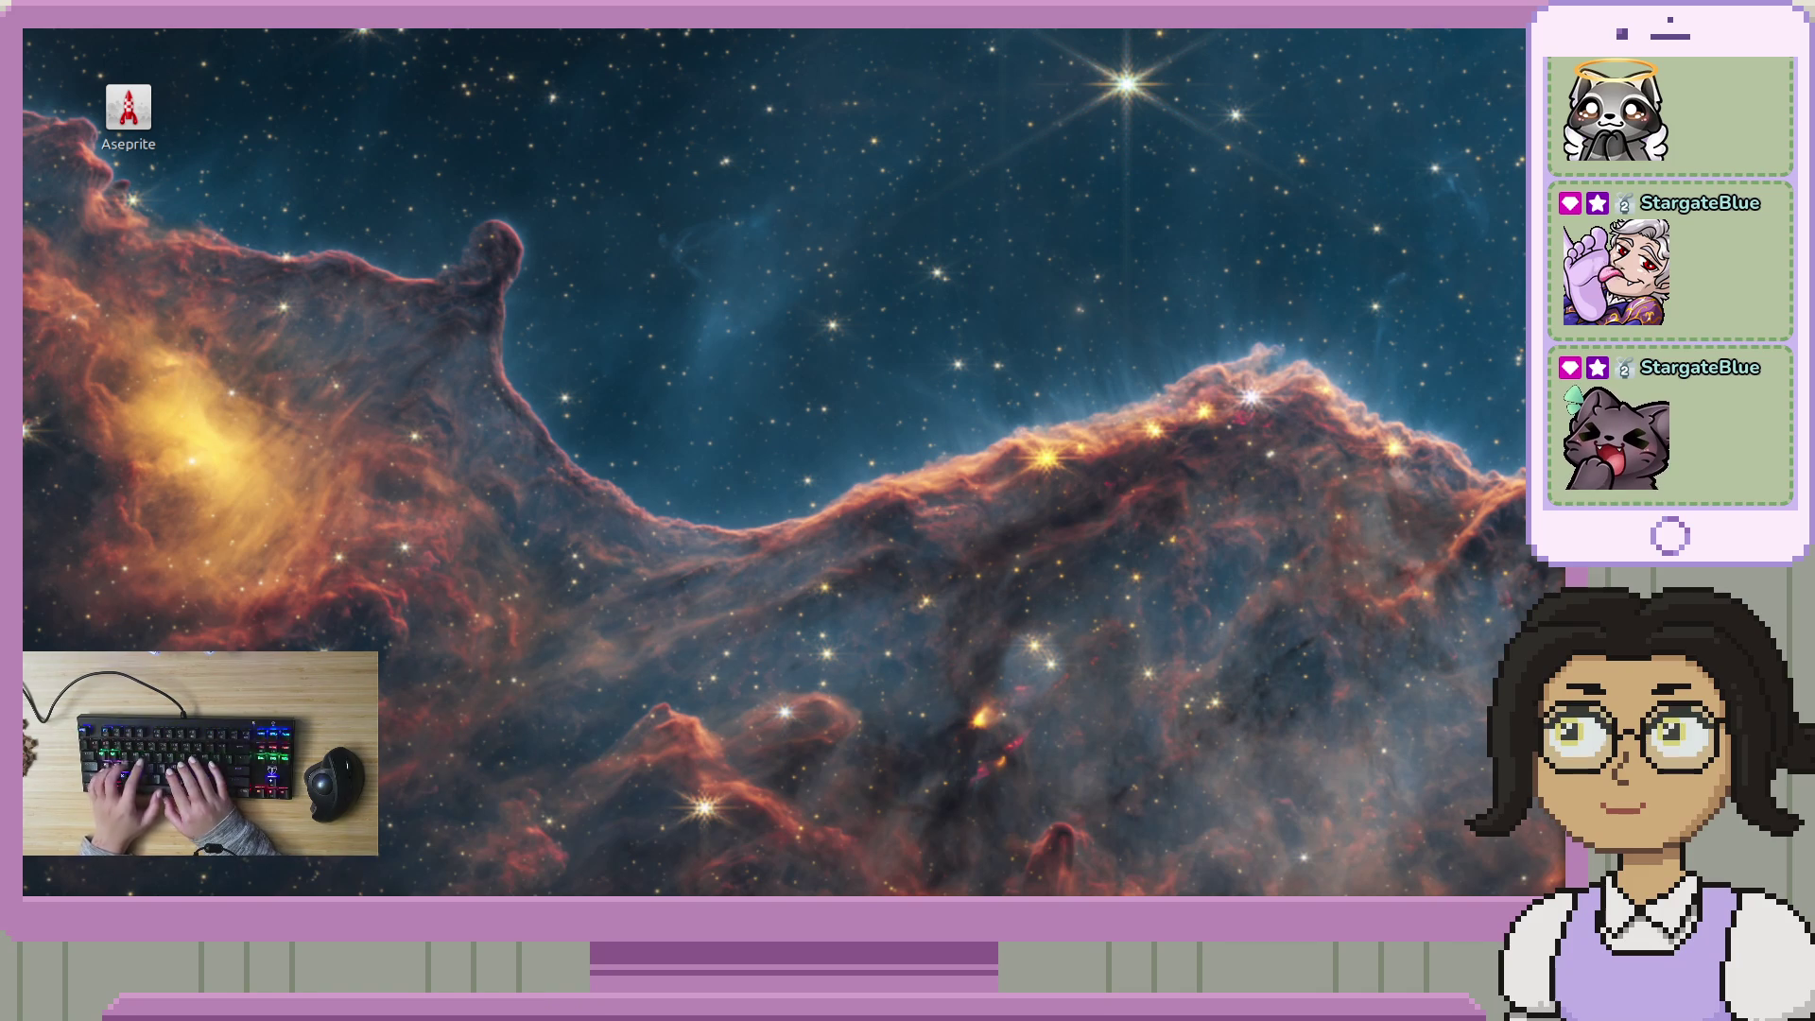
key(ctrl+alt+t)
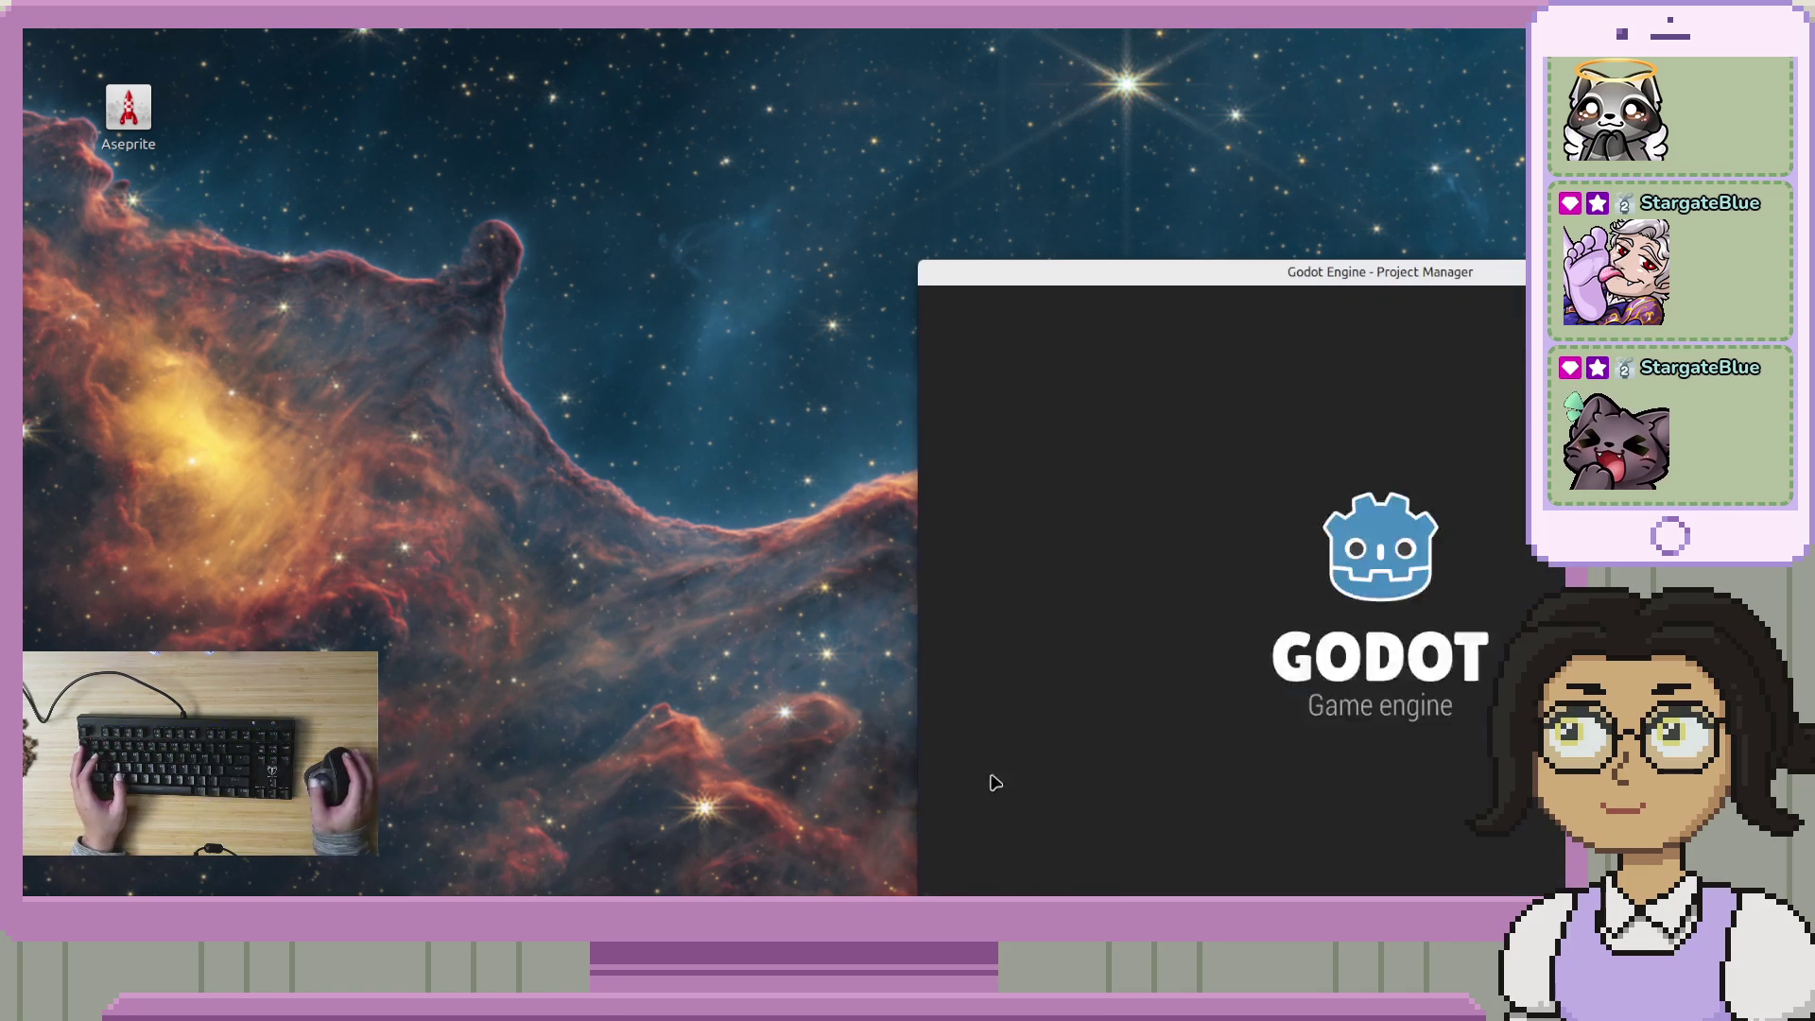
double_click(1116, 414)
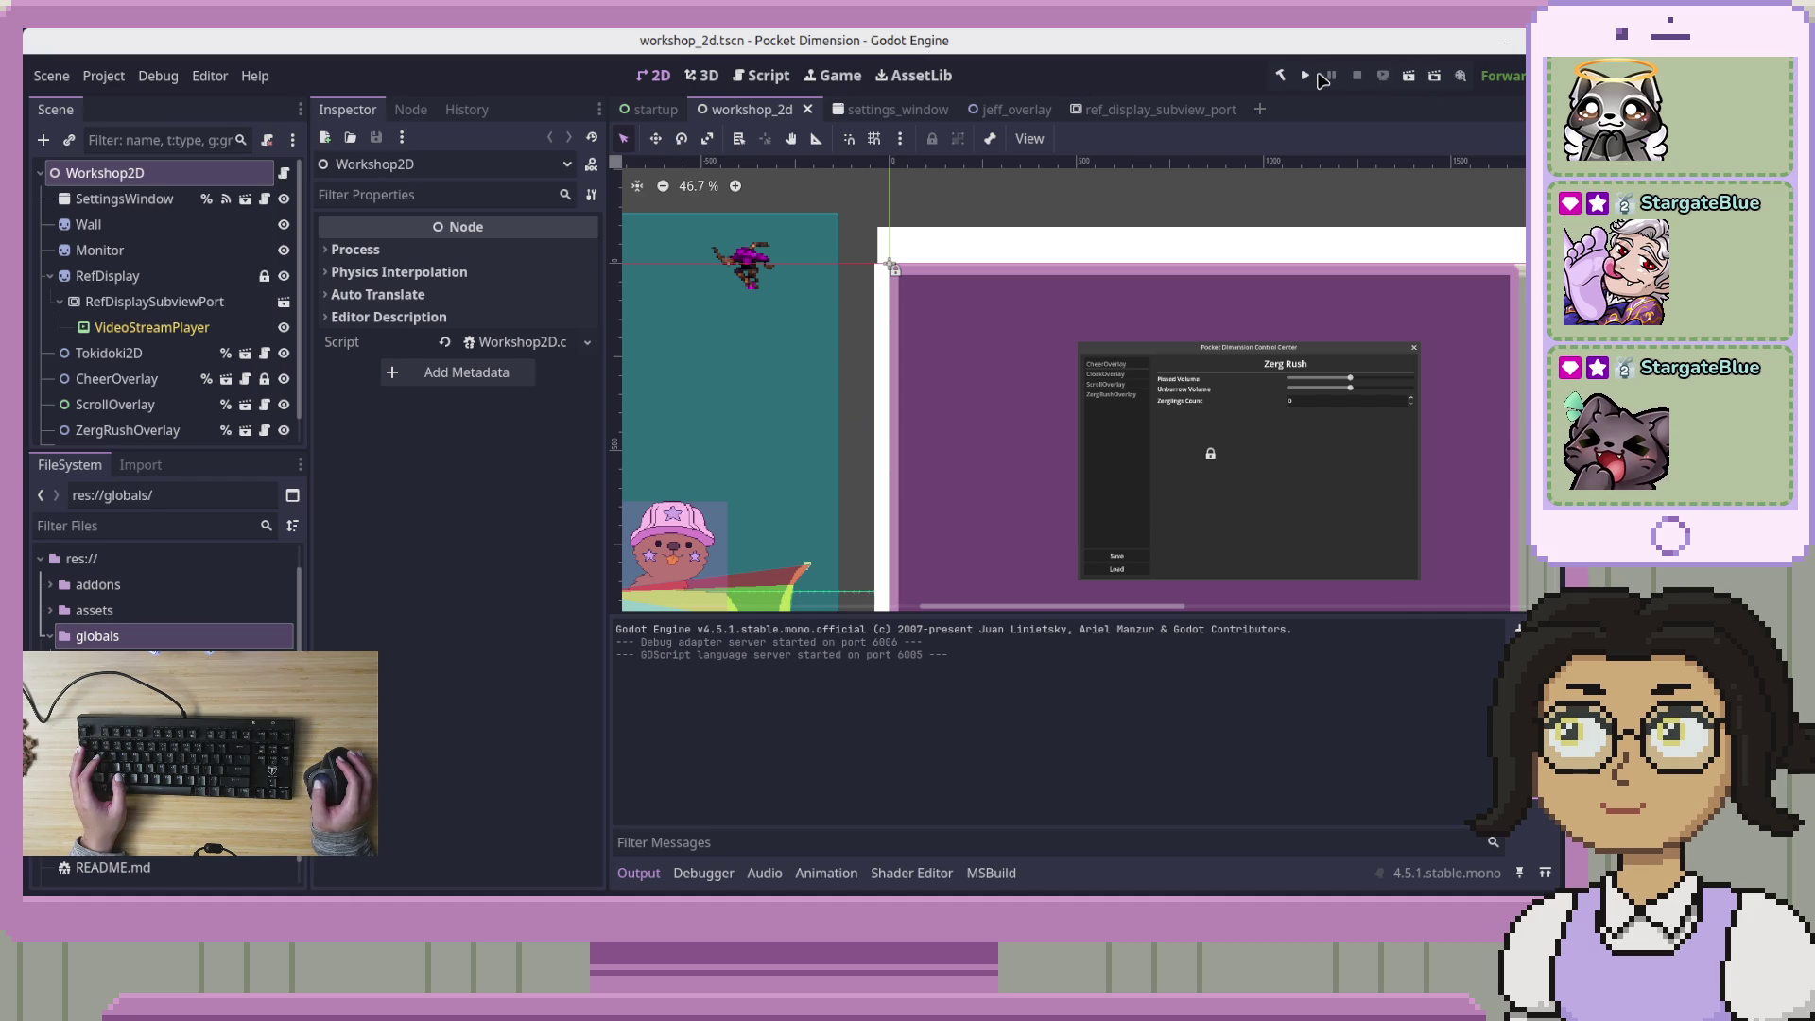
Rebuild and run the project again until the run finishes
click(1302, 78)
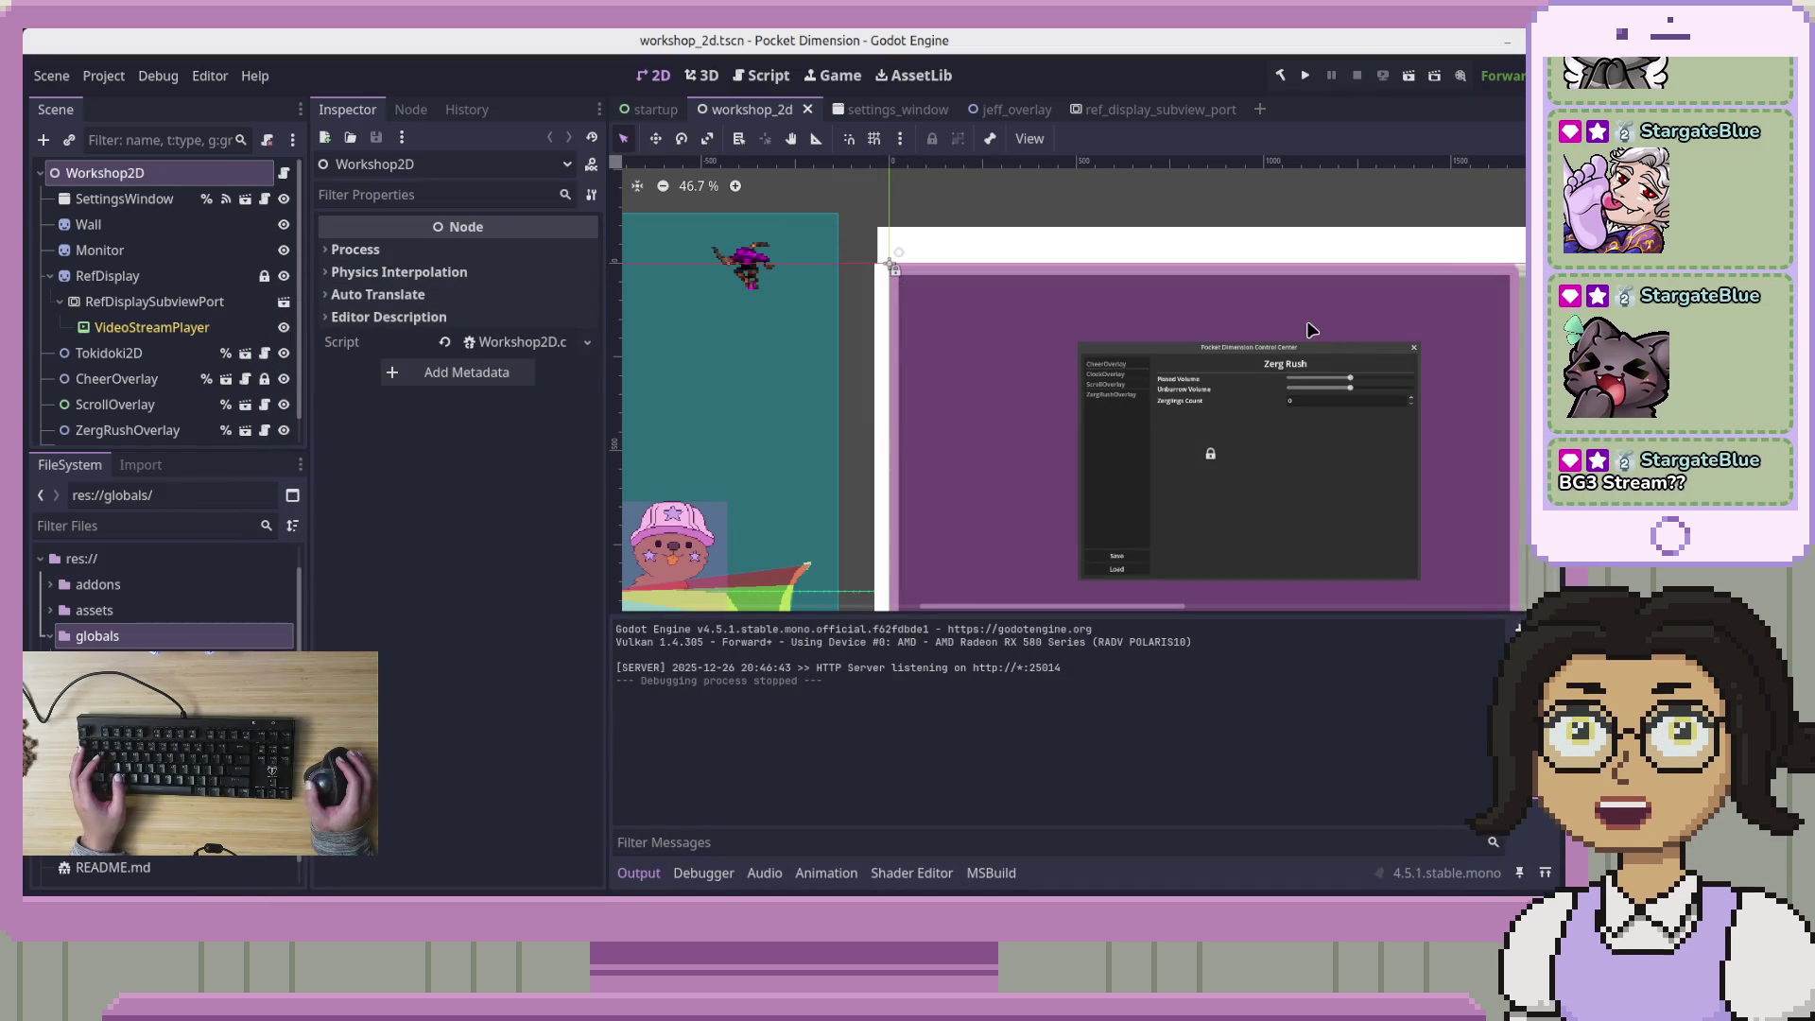
click(529, 467)
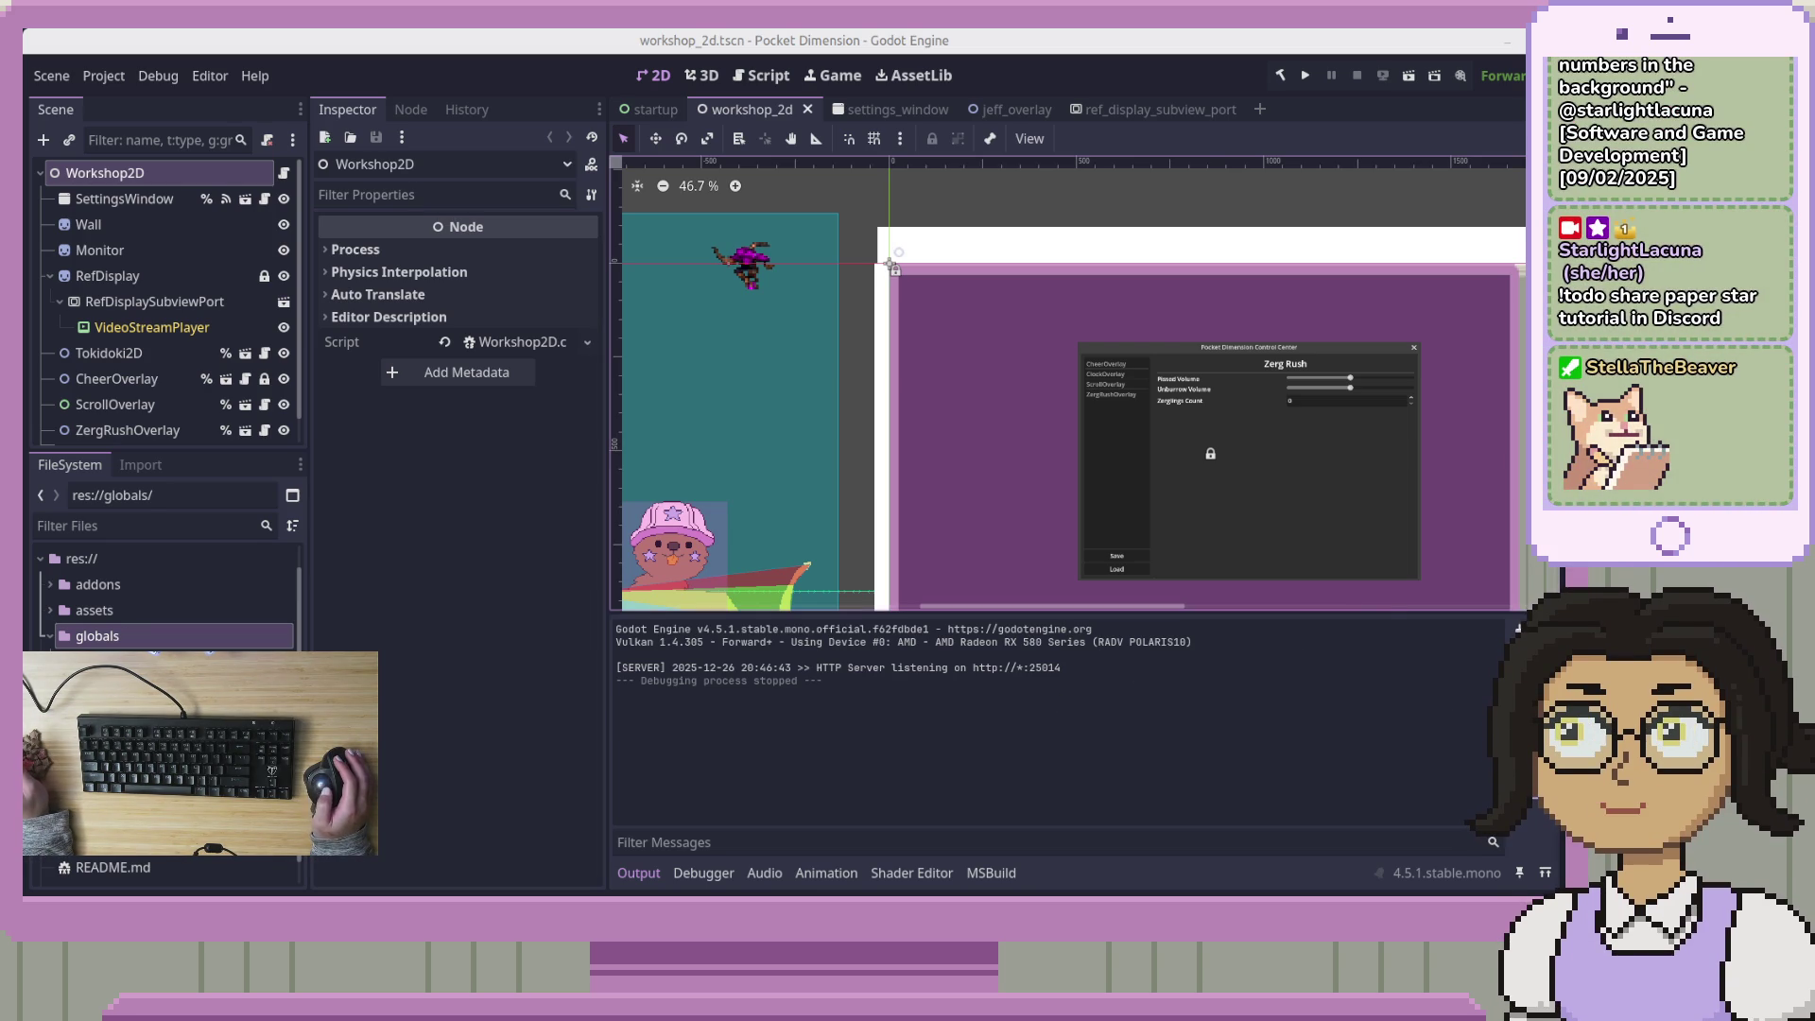
click(519, 529)
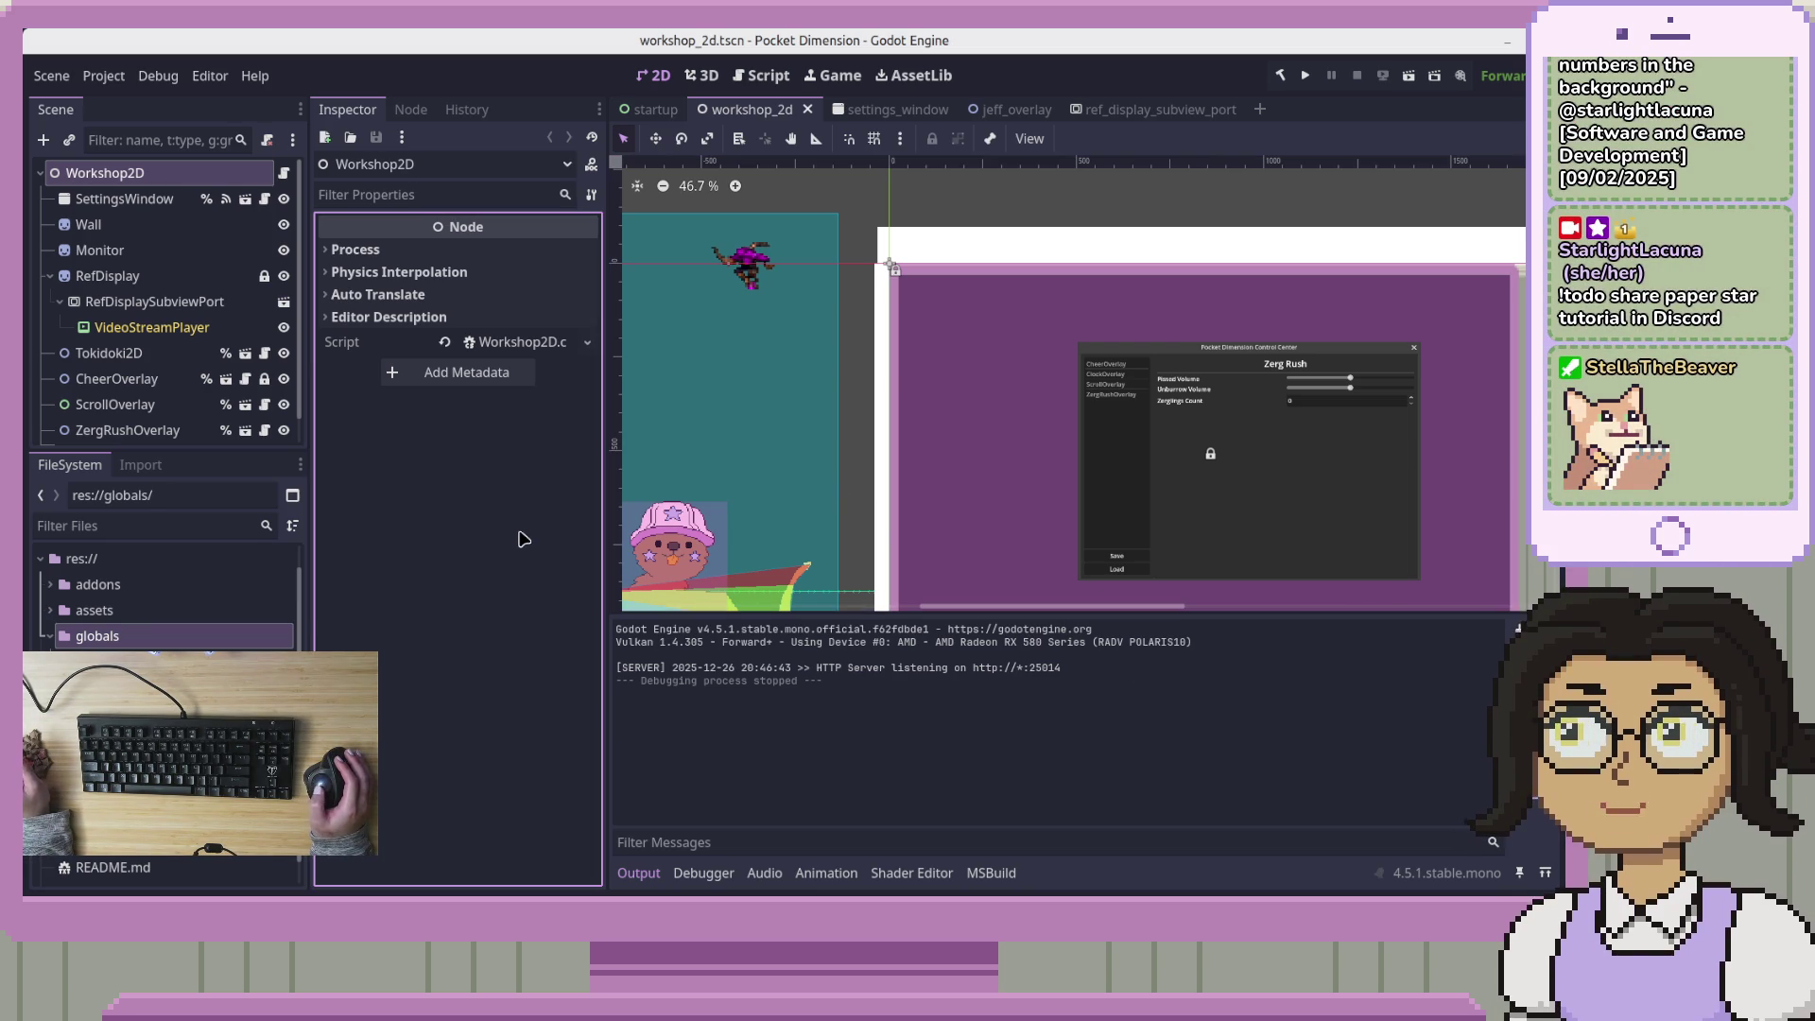
Run the ref_display_subview_port scene by itself, move its game window, then stop it with F8
click(1144, 114)
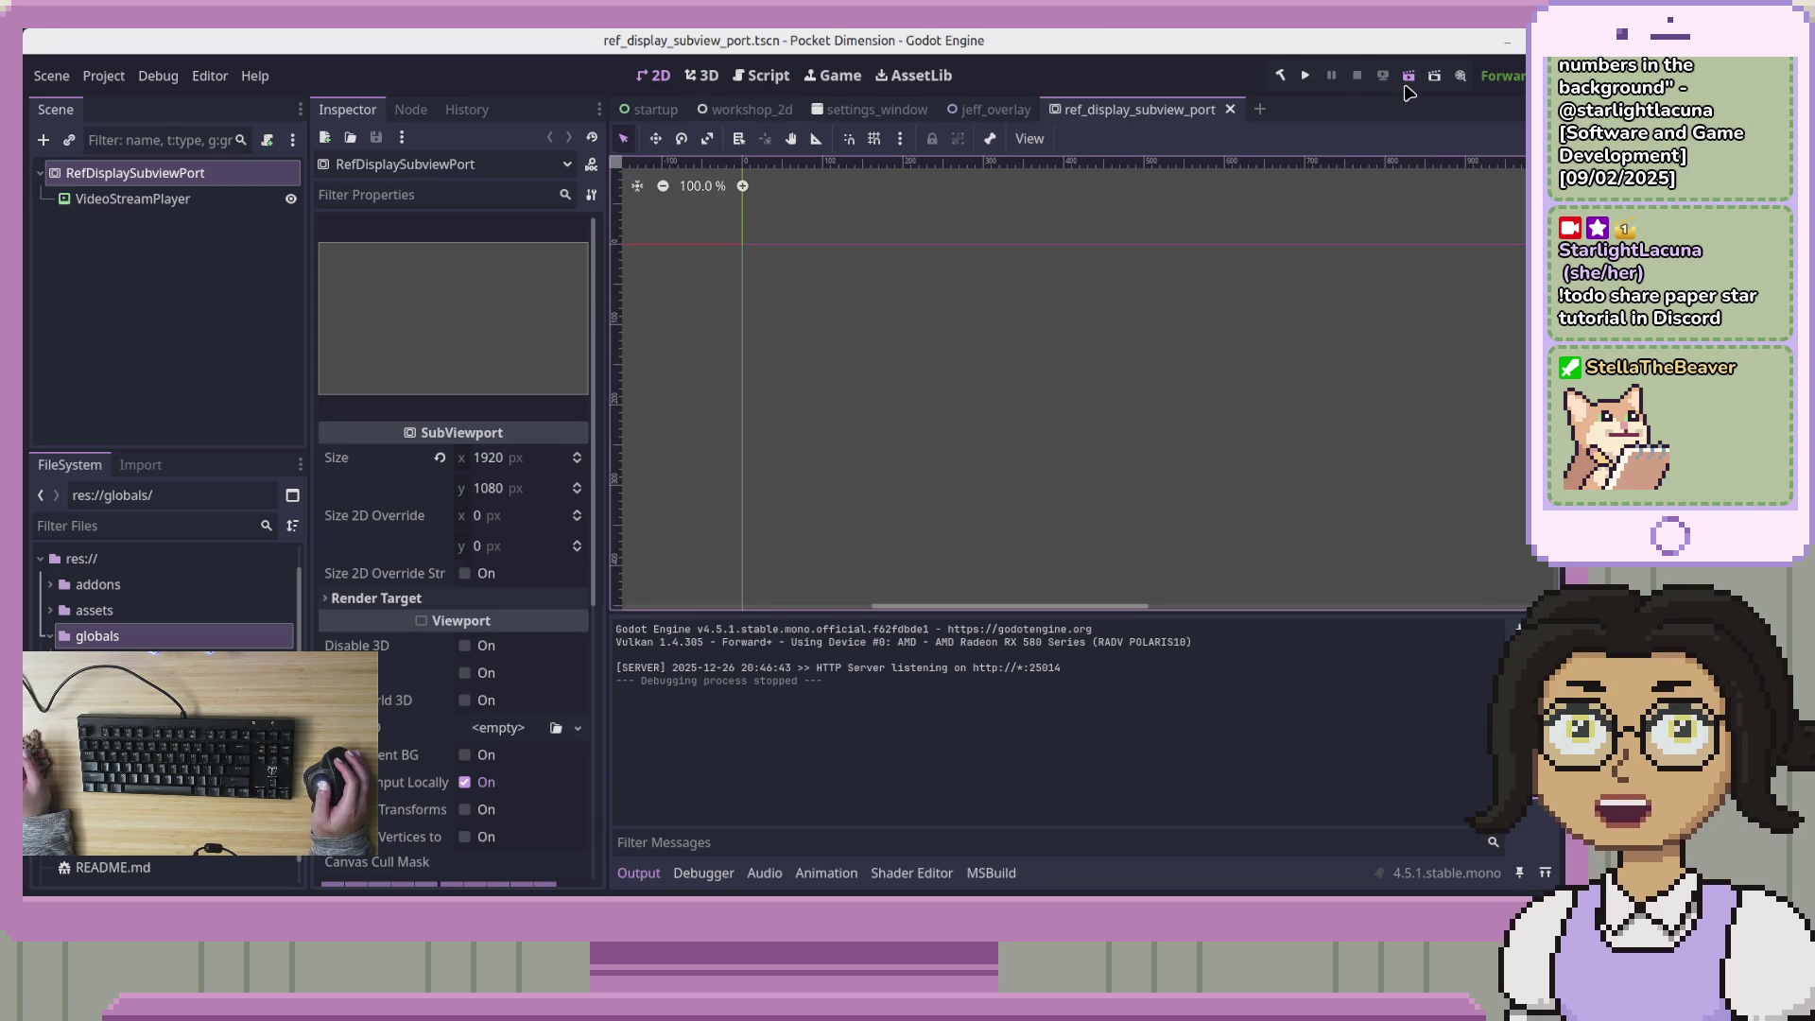
click(1407, 79)
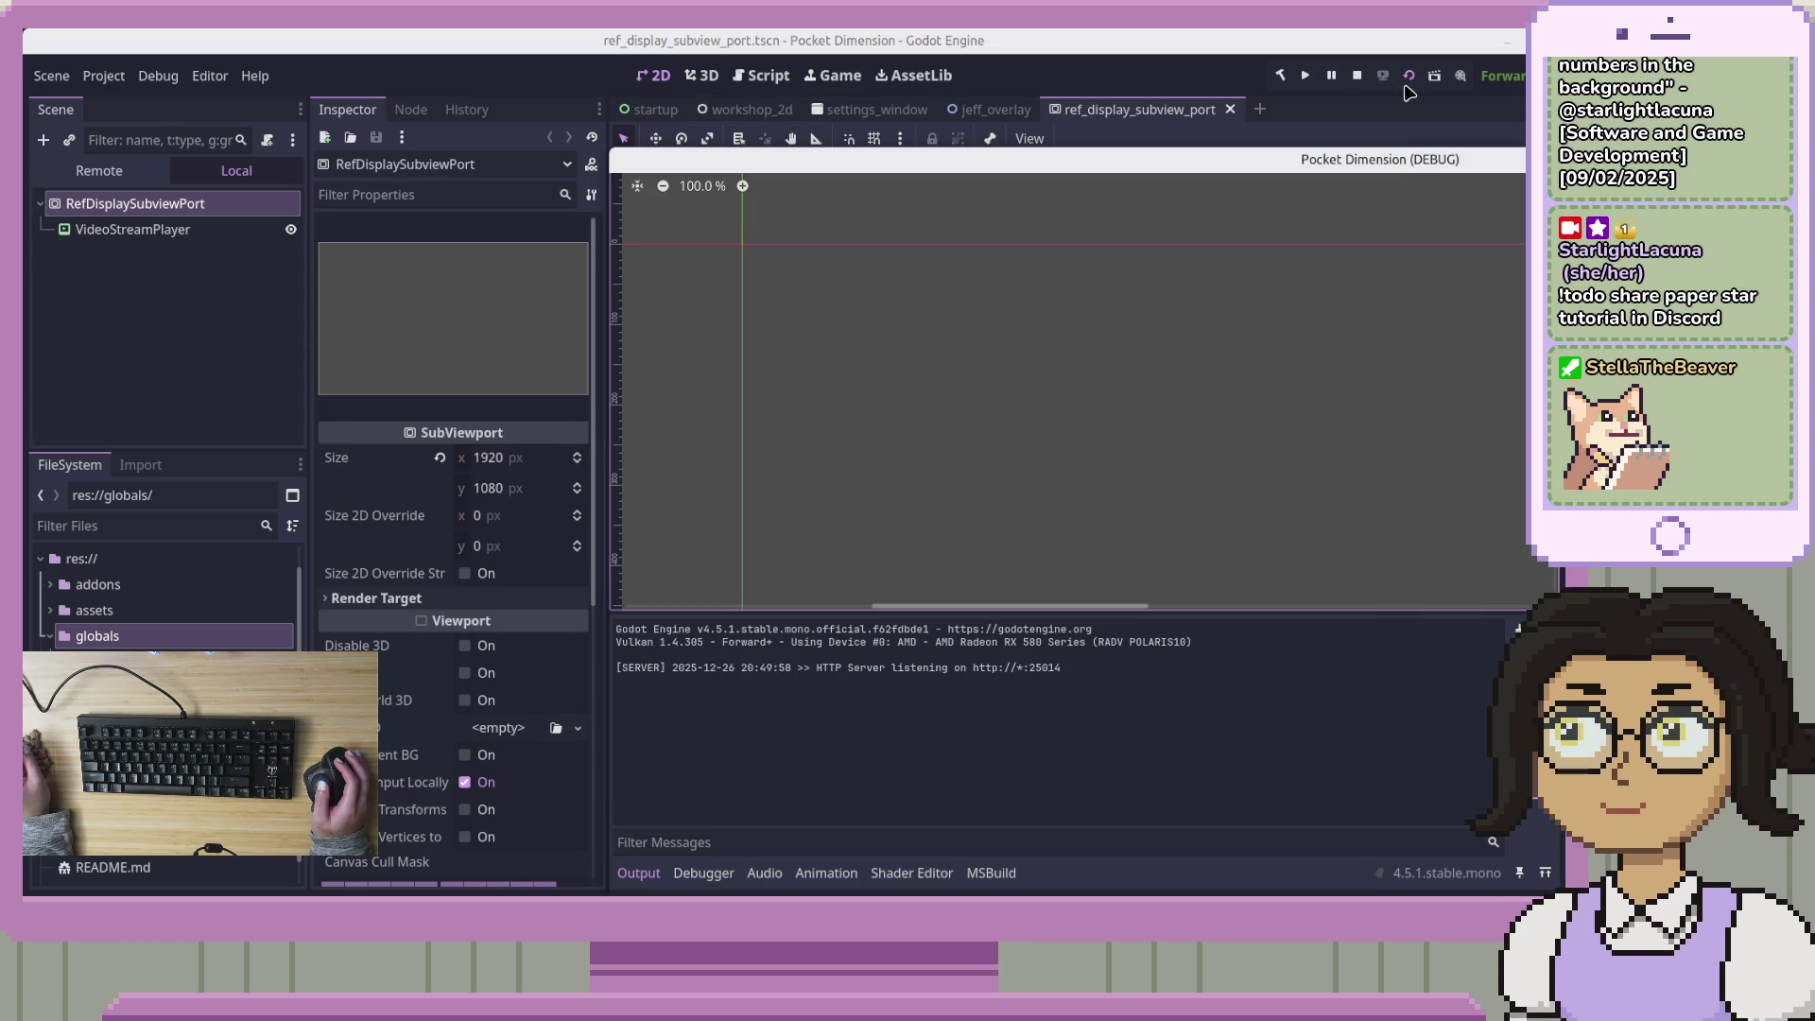
drag(1389, 171, 1177, 166)
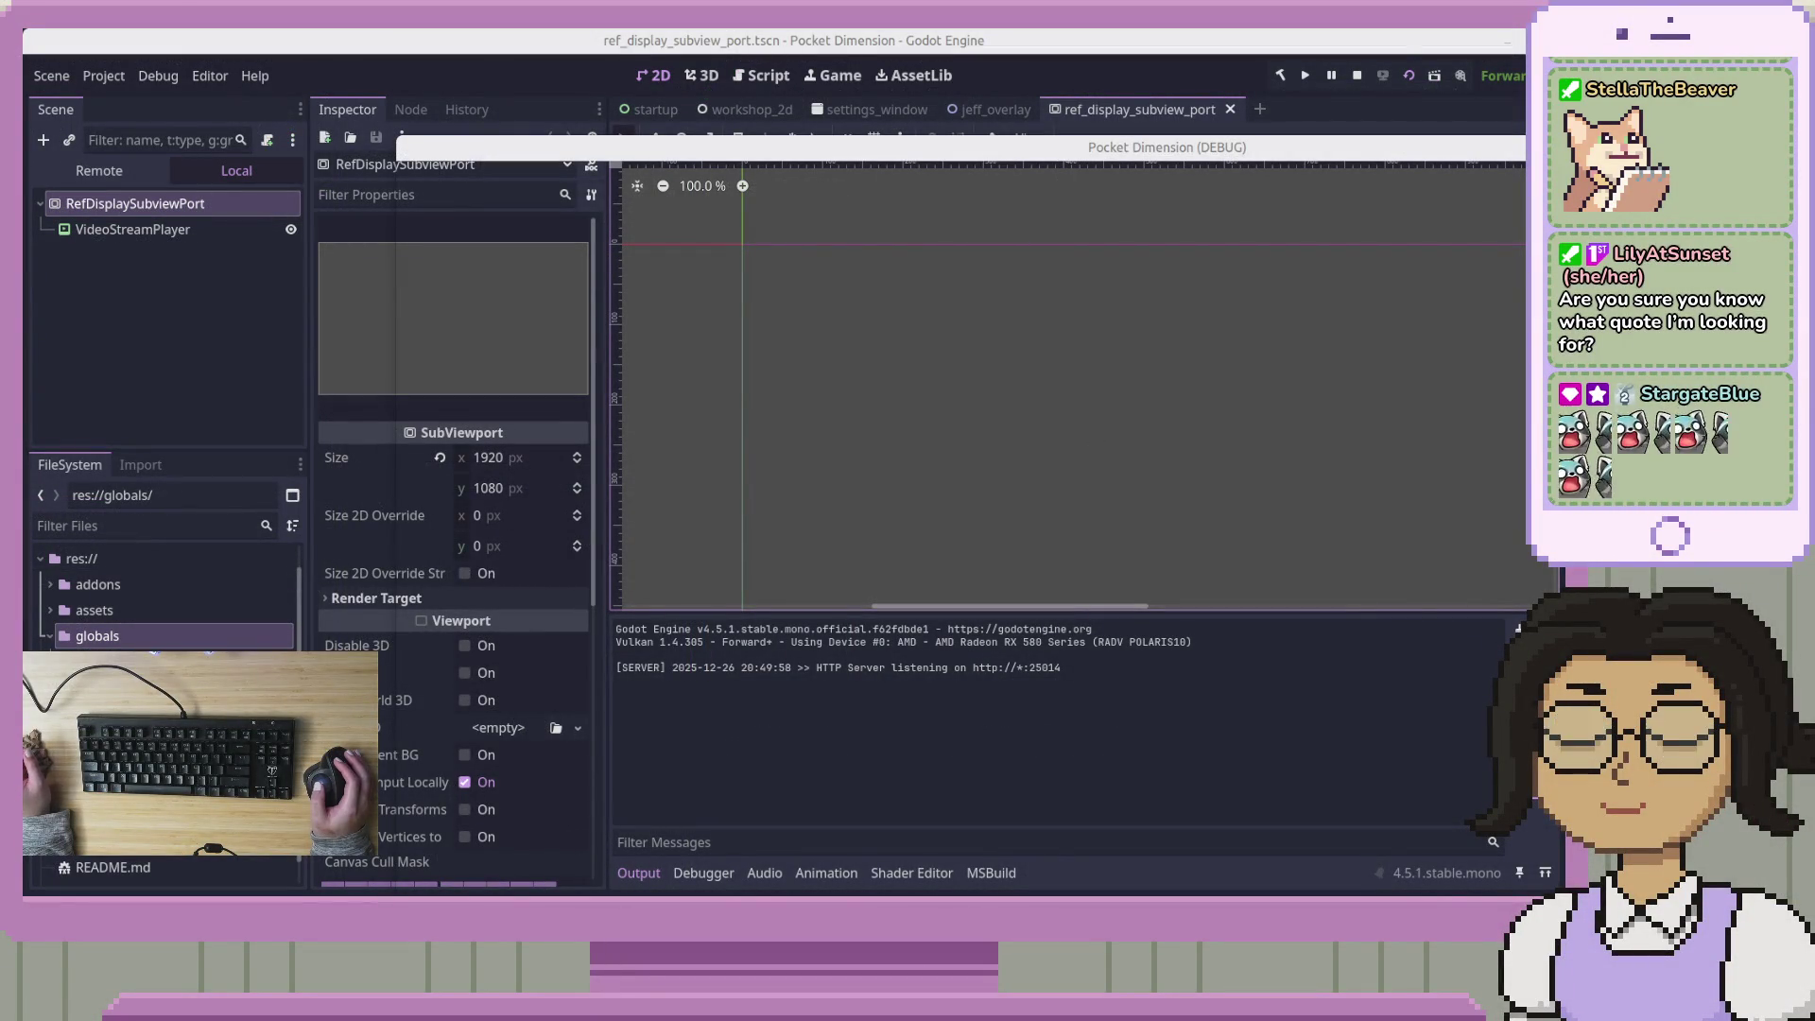
key(F8)
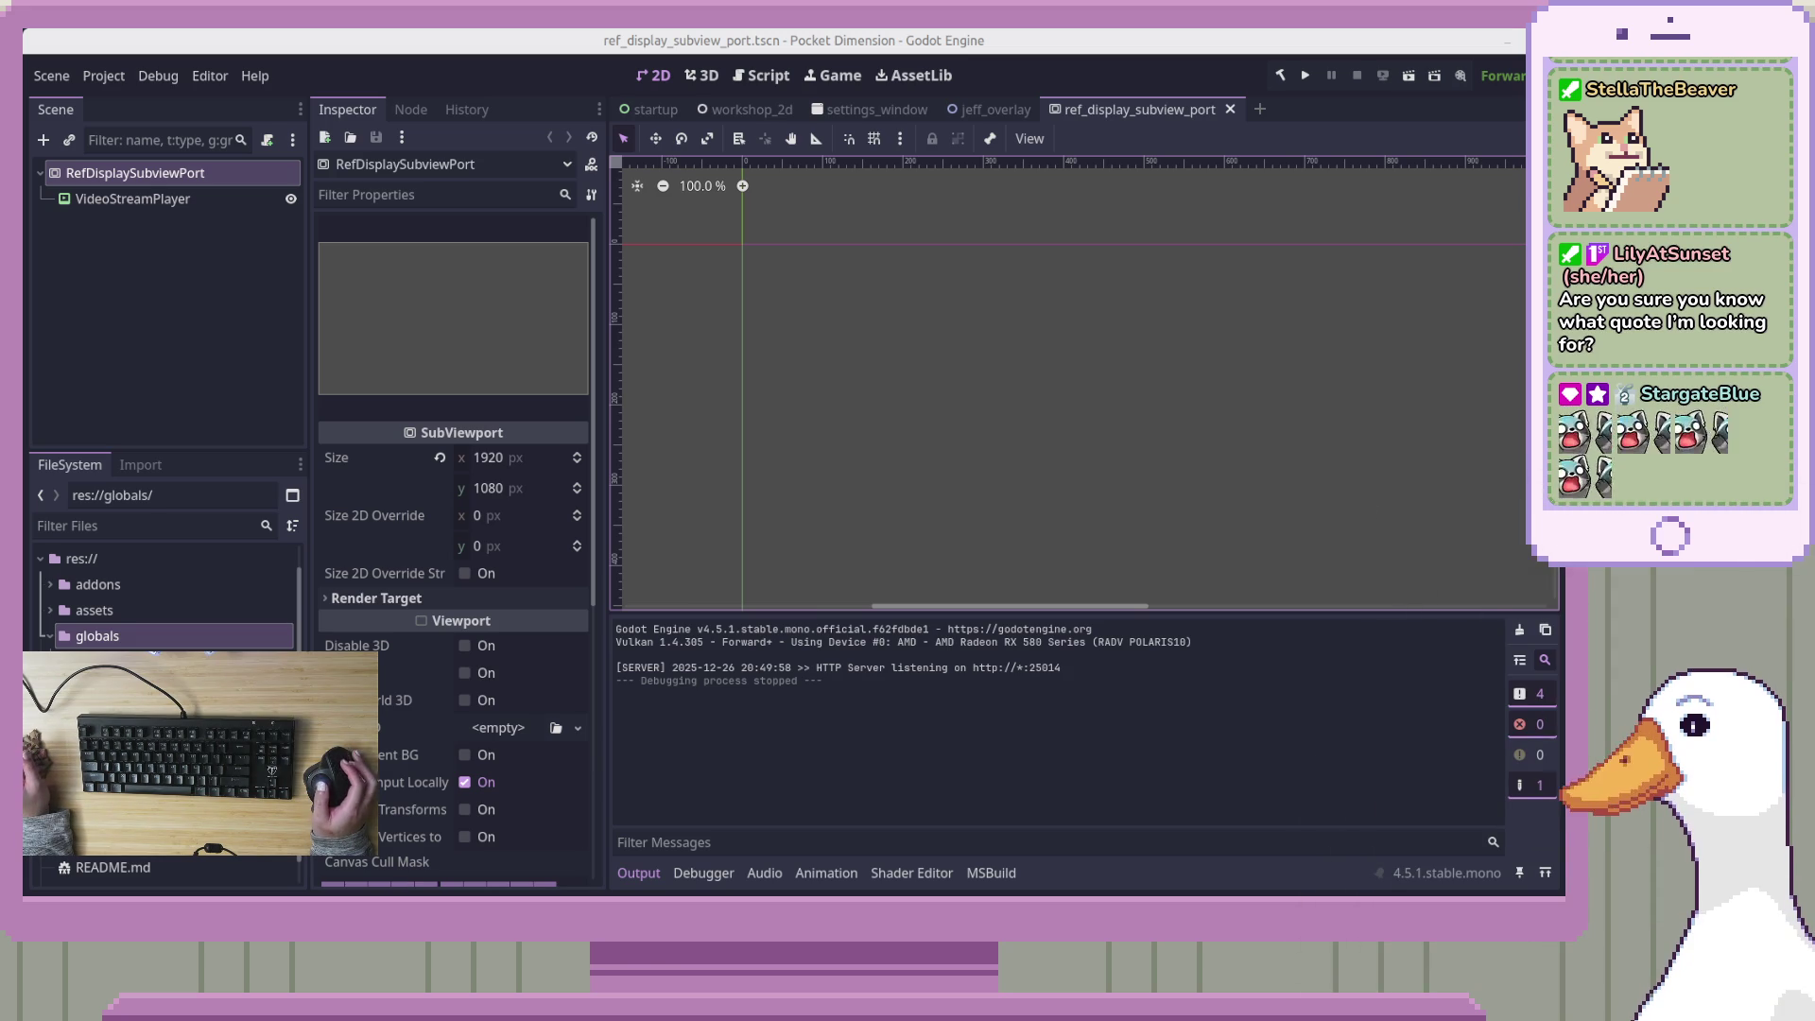
click(140, 369)
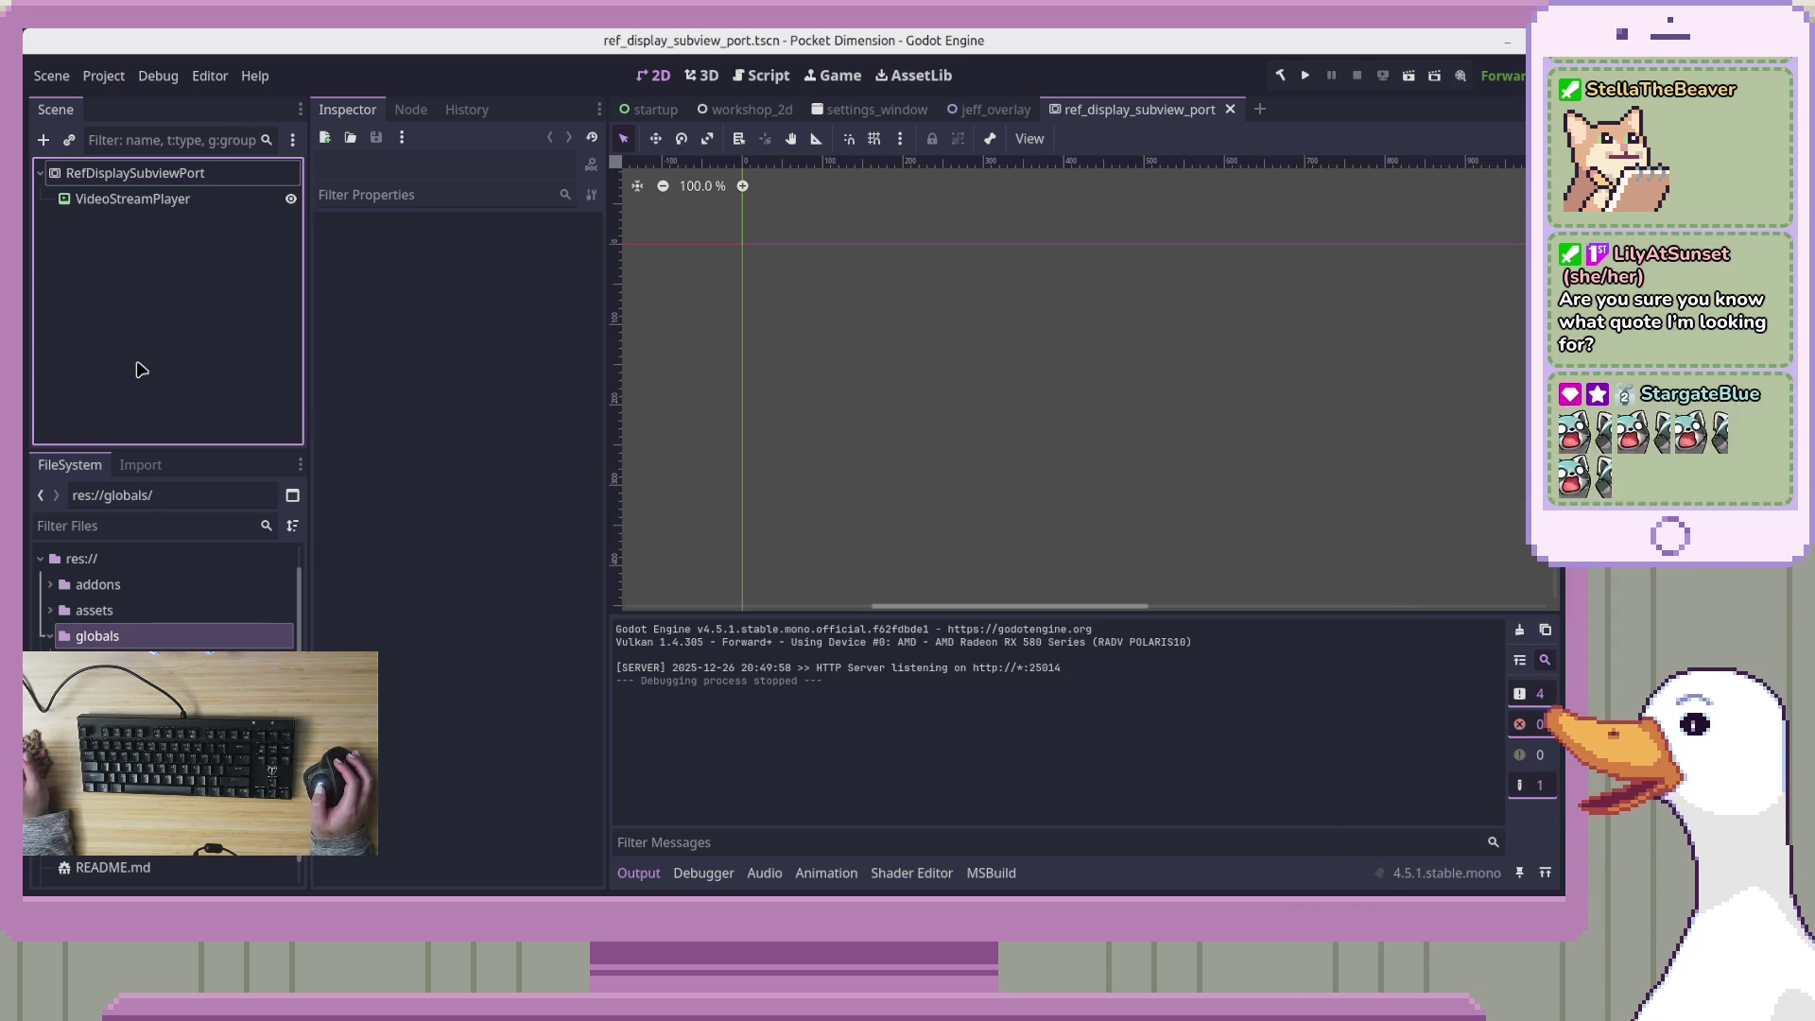
Select the VideoStreamPlayer nested in workshop_2d to show its NDI stream settings
click(135, 173)
click(953, 161)
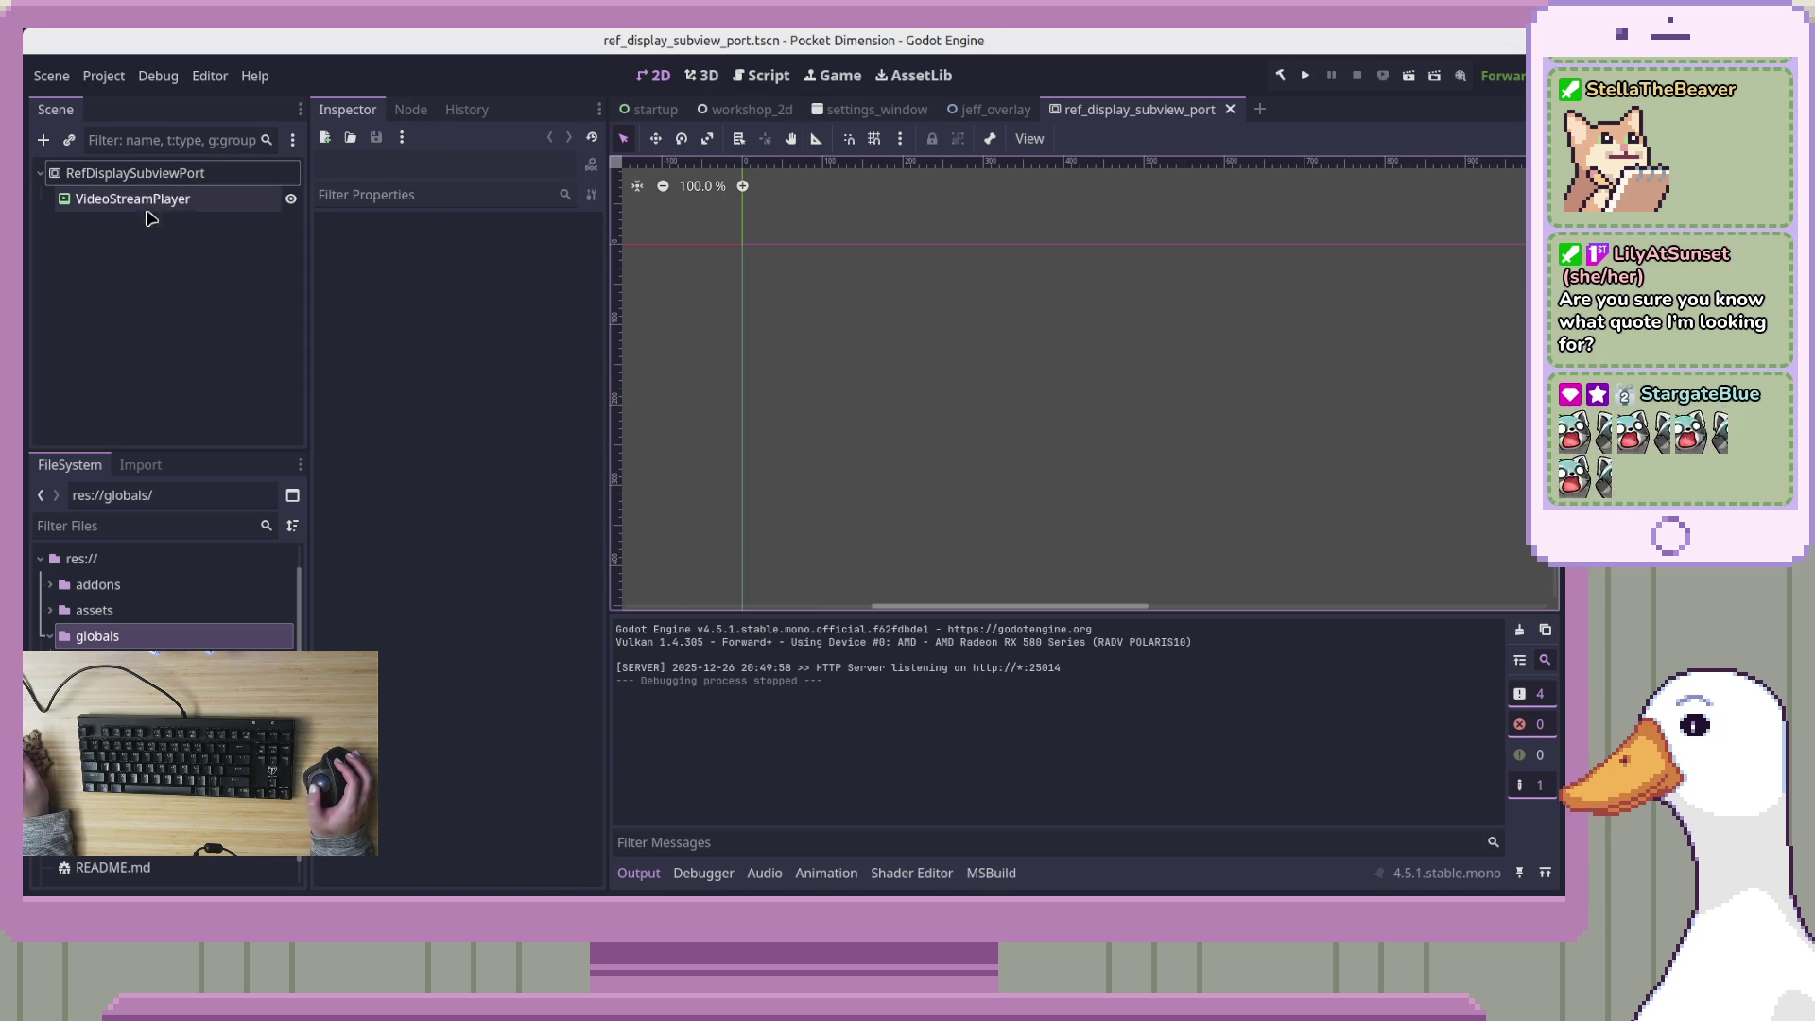
click(747, 111)
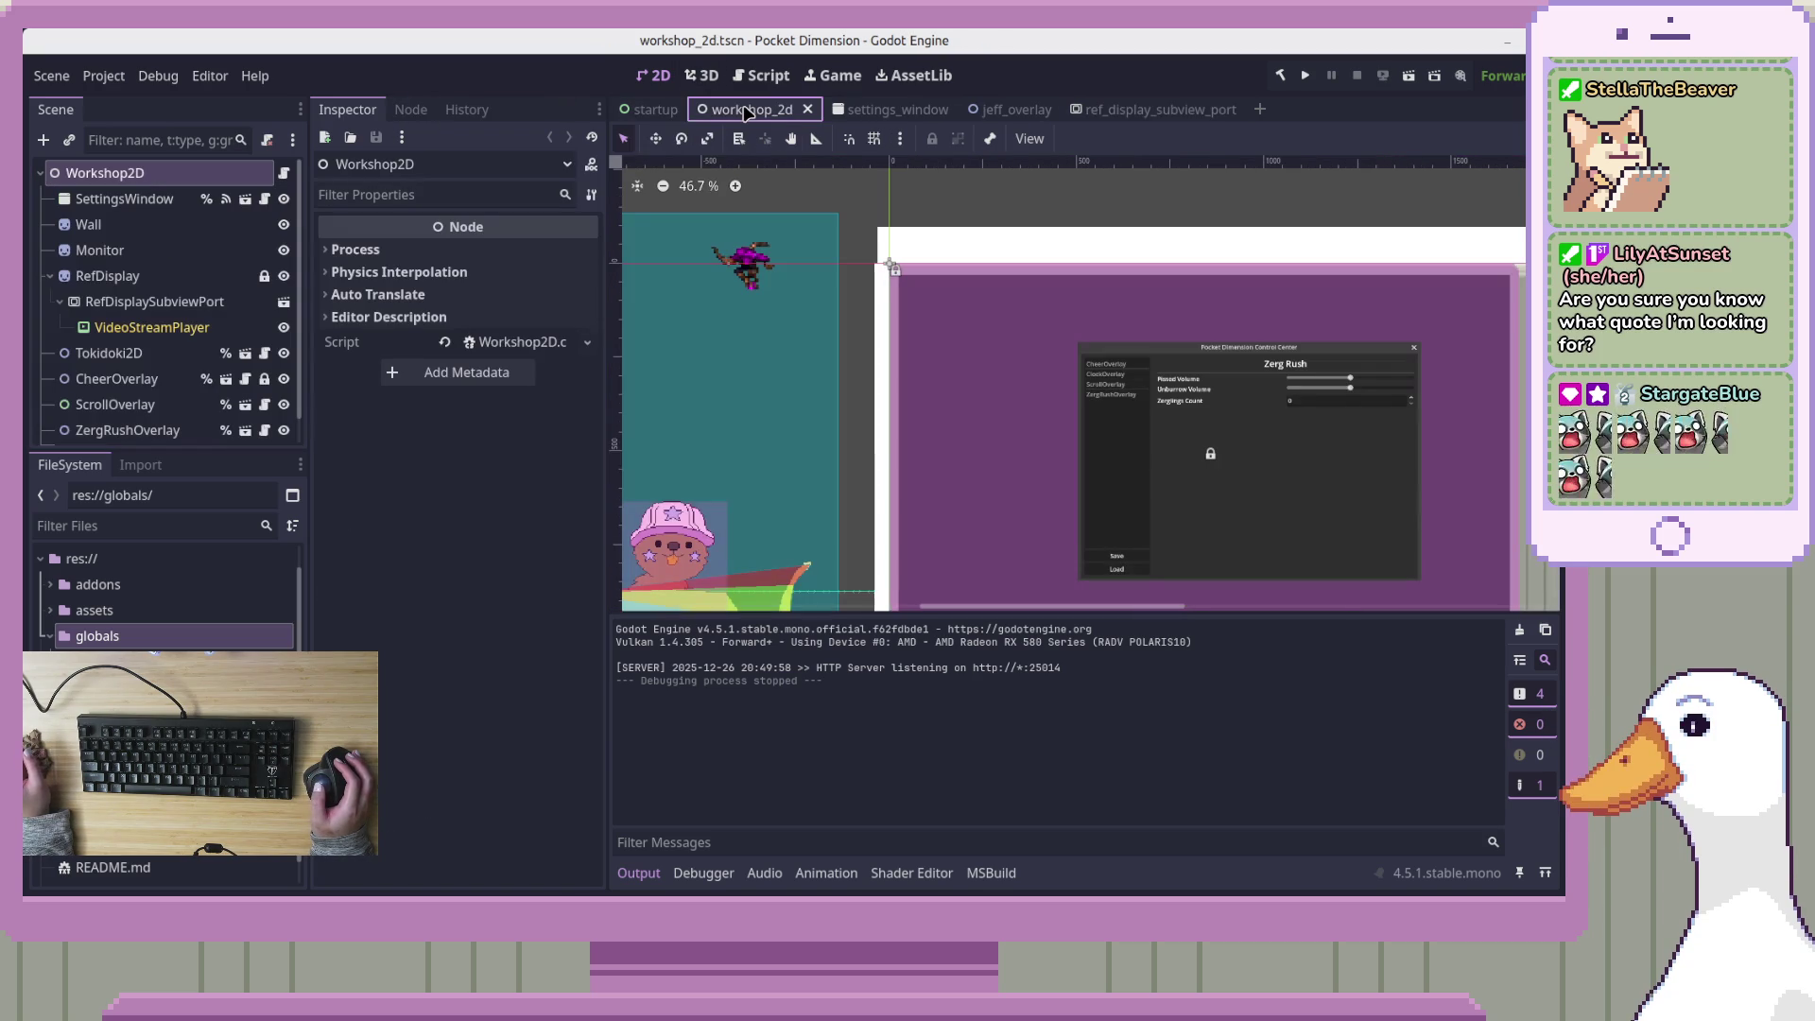
click(180, 328)
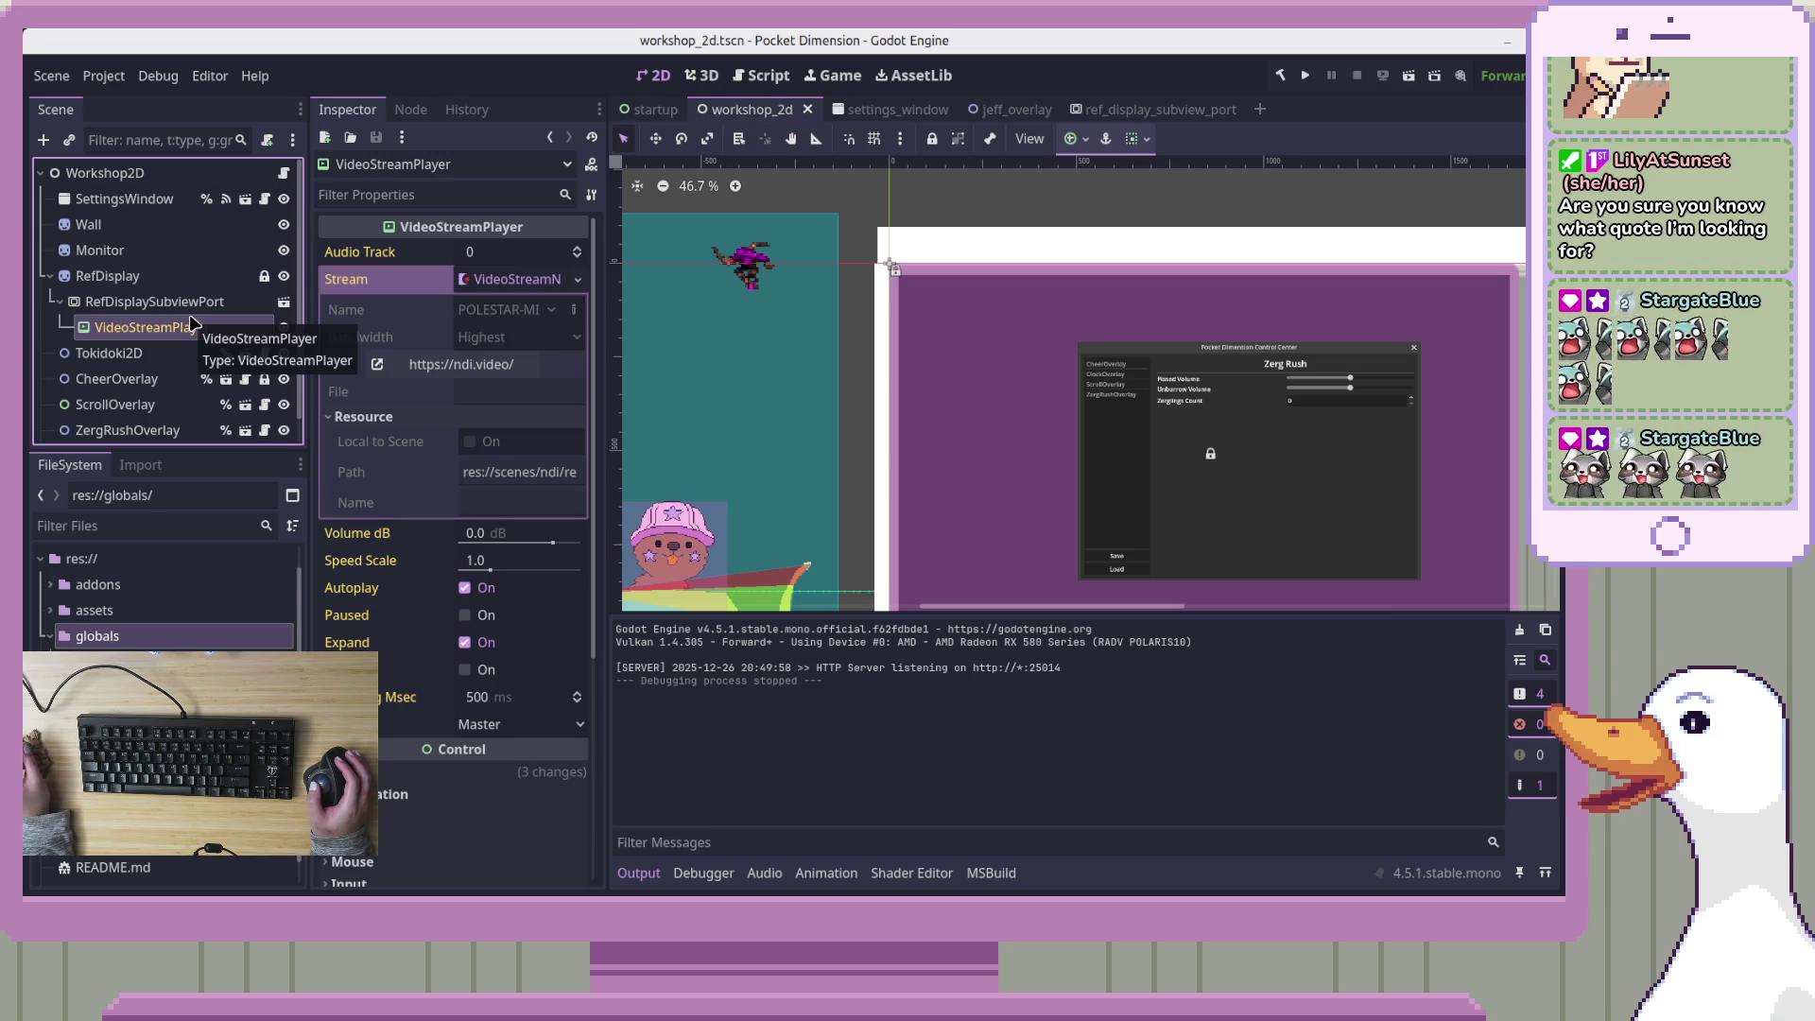
Open RefDisplaySubviewPort's node actions menu, then dismiss it
right_click(197, 302)
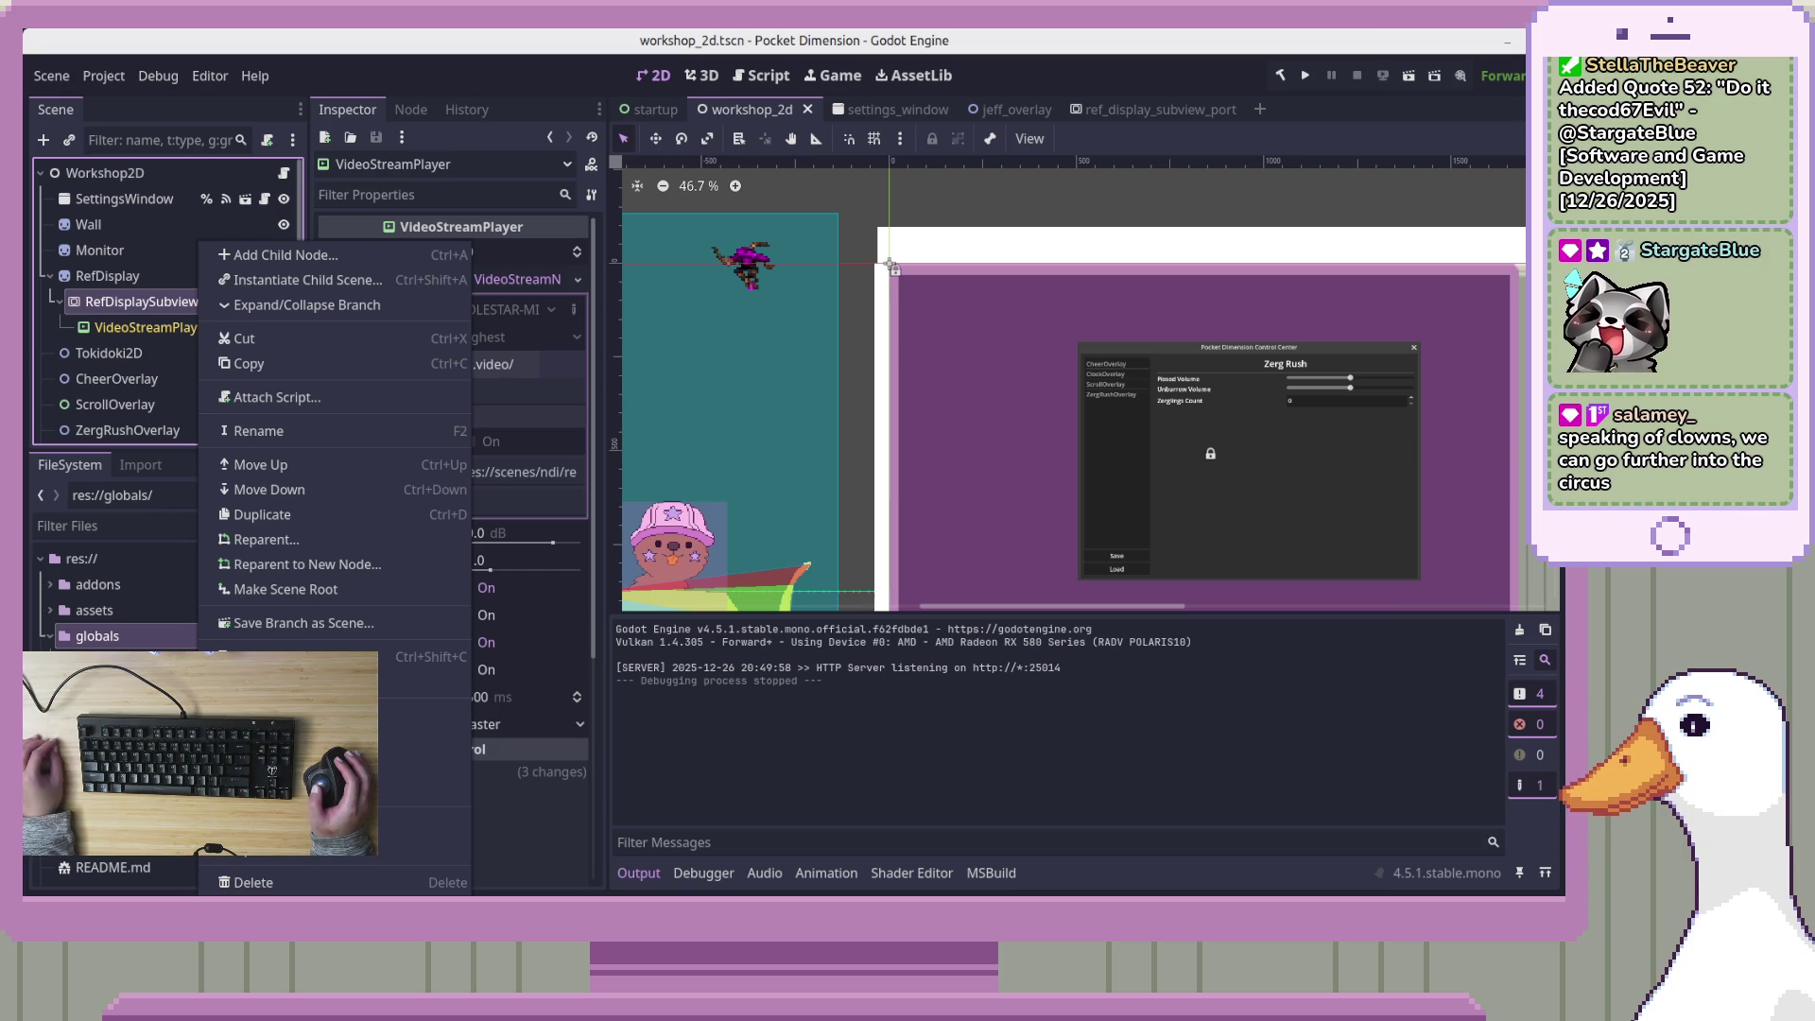
key(Escape)
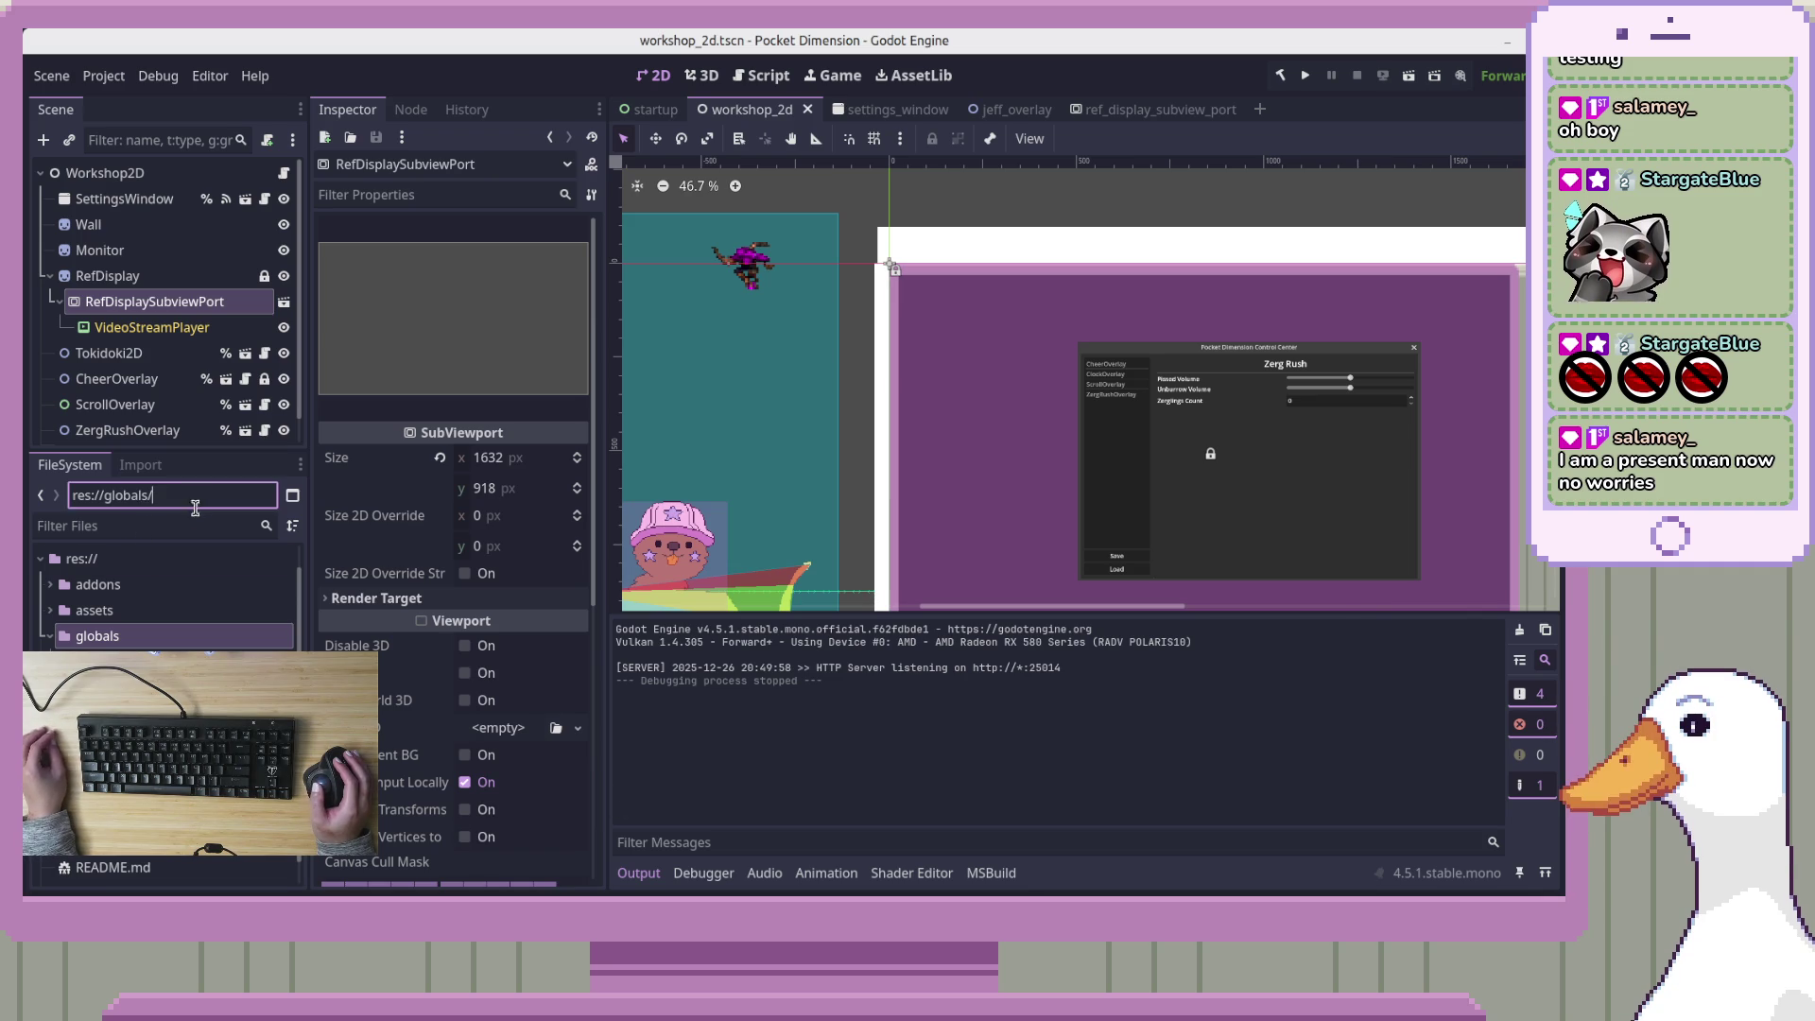
click(202, 329)
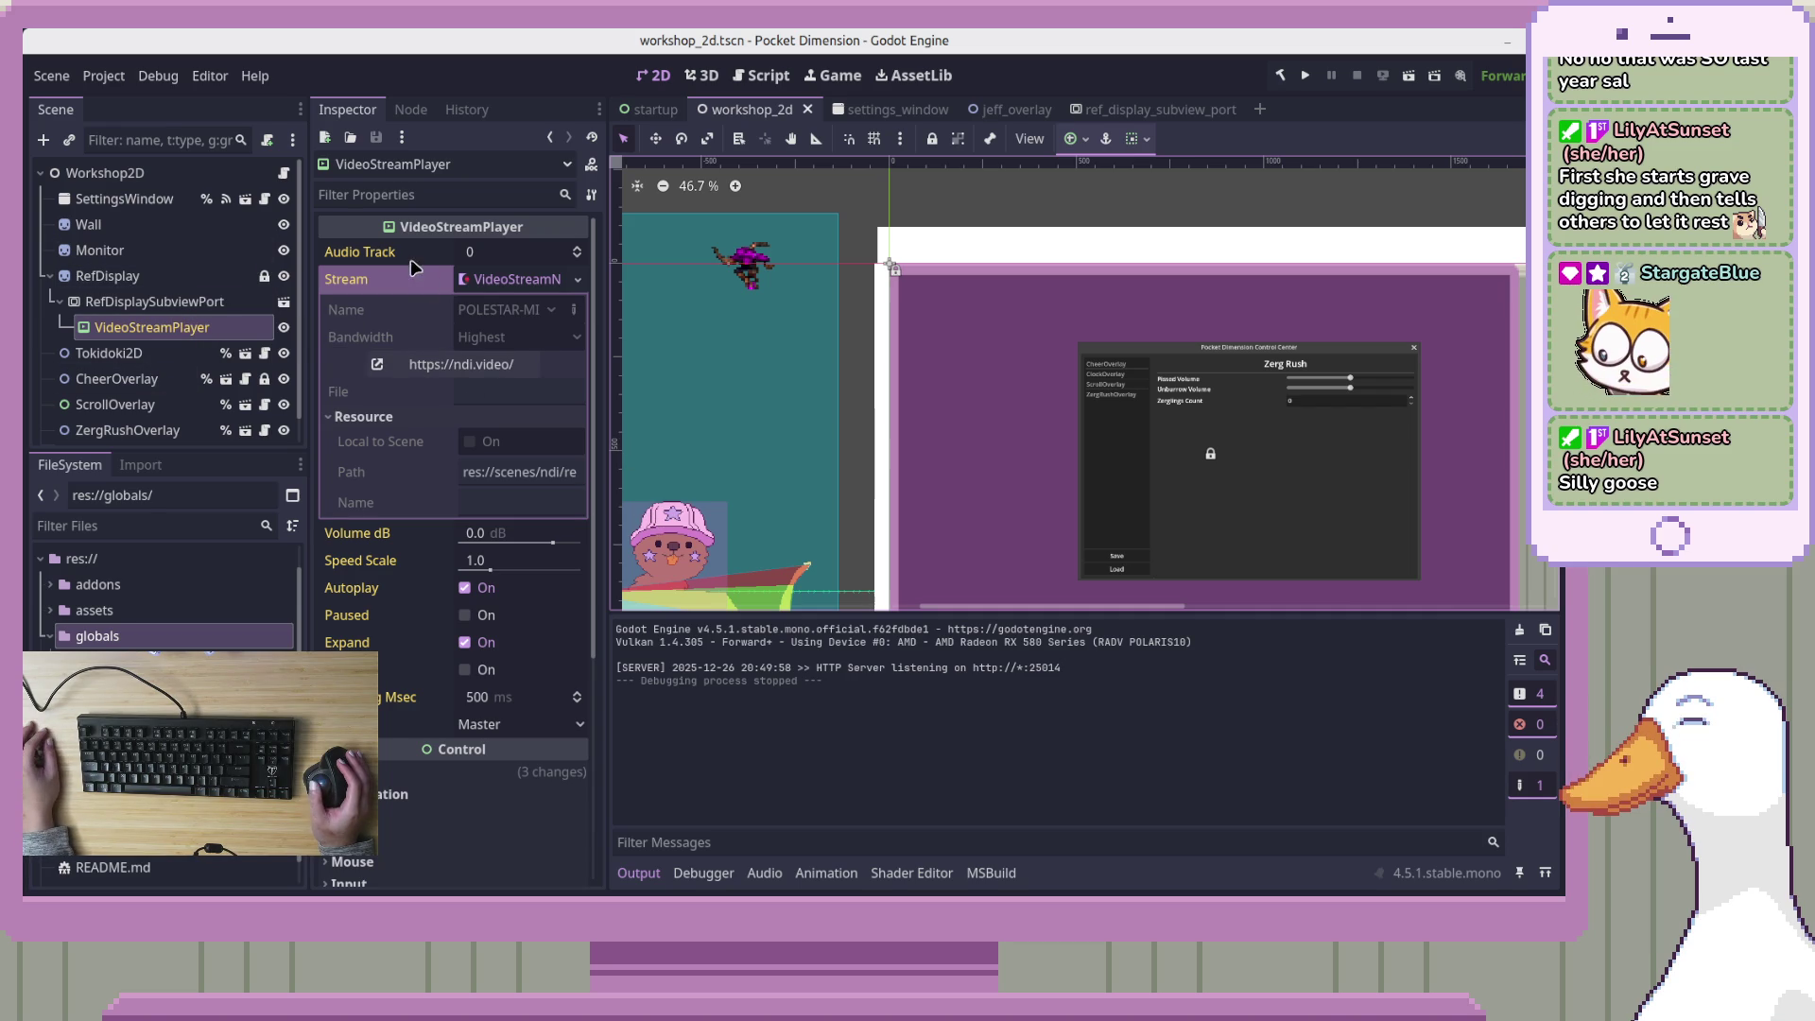
click(548, 312)
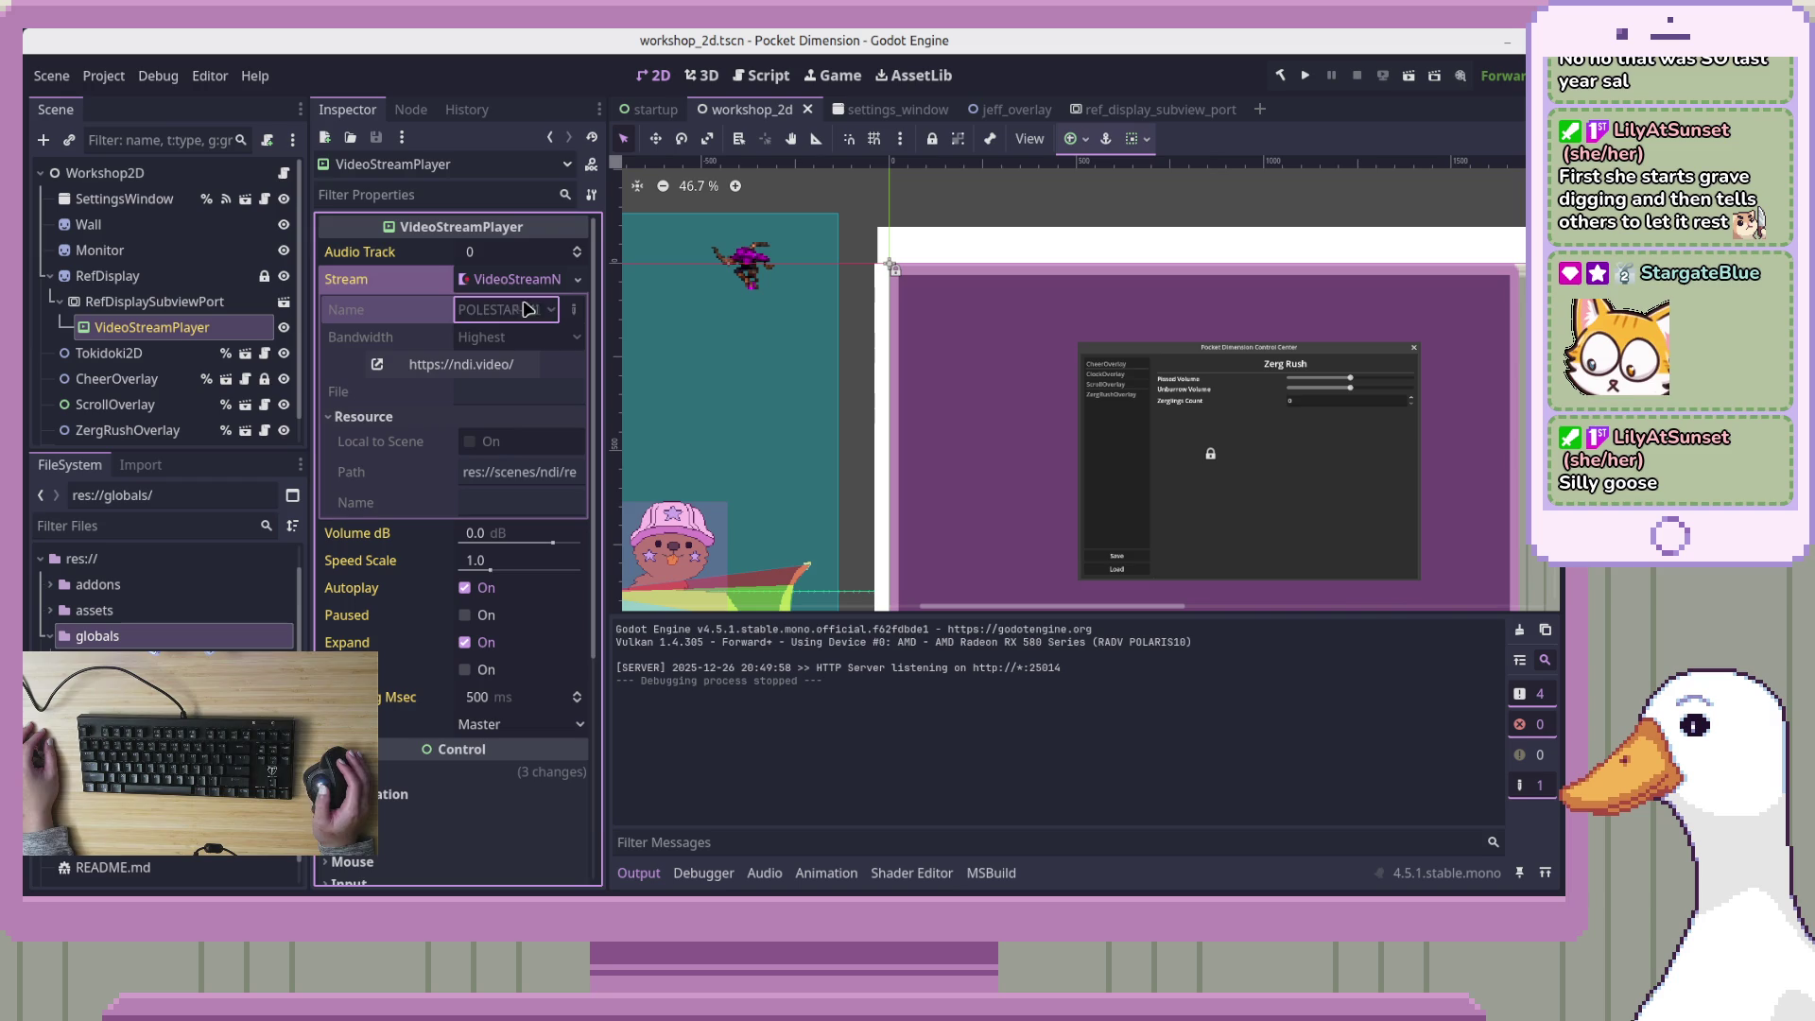
click(175, 302)
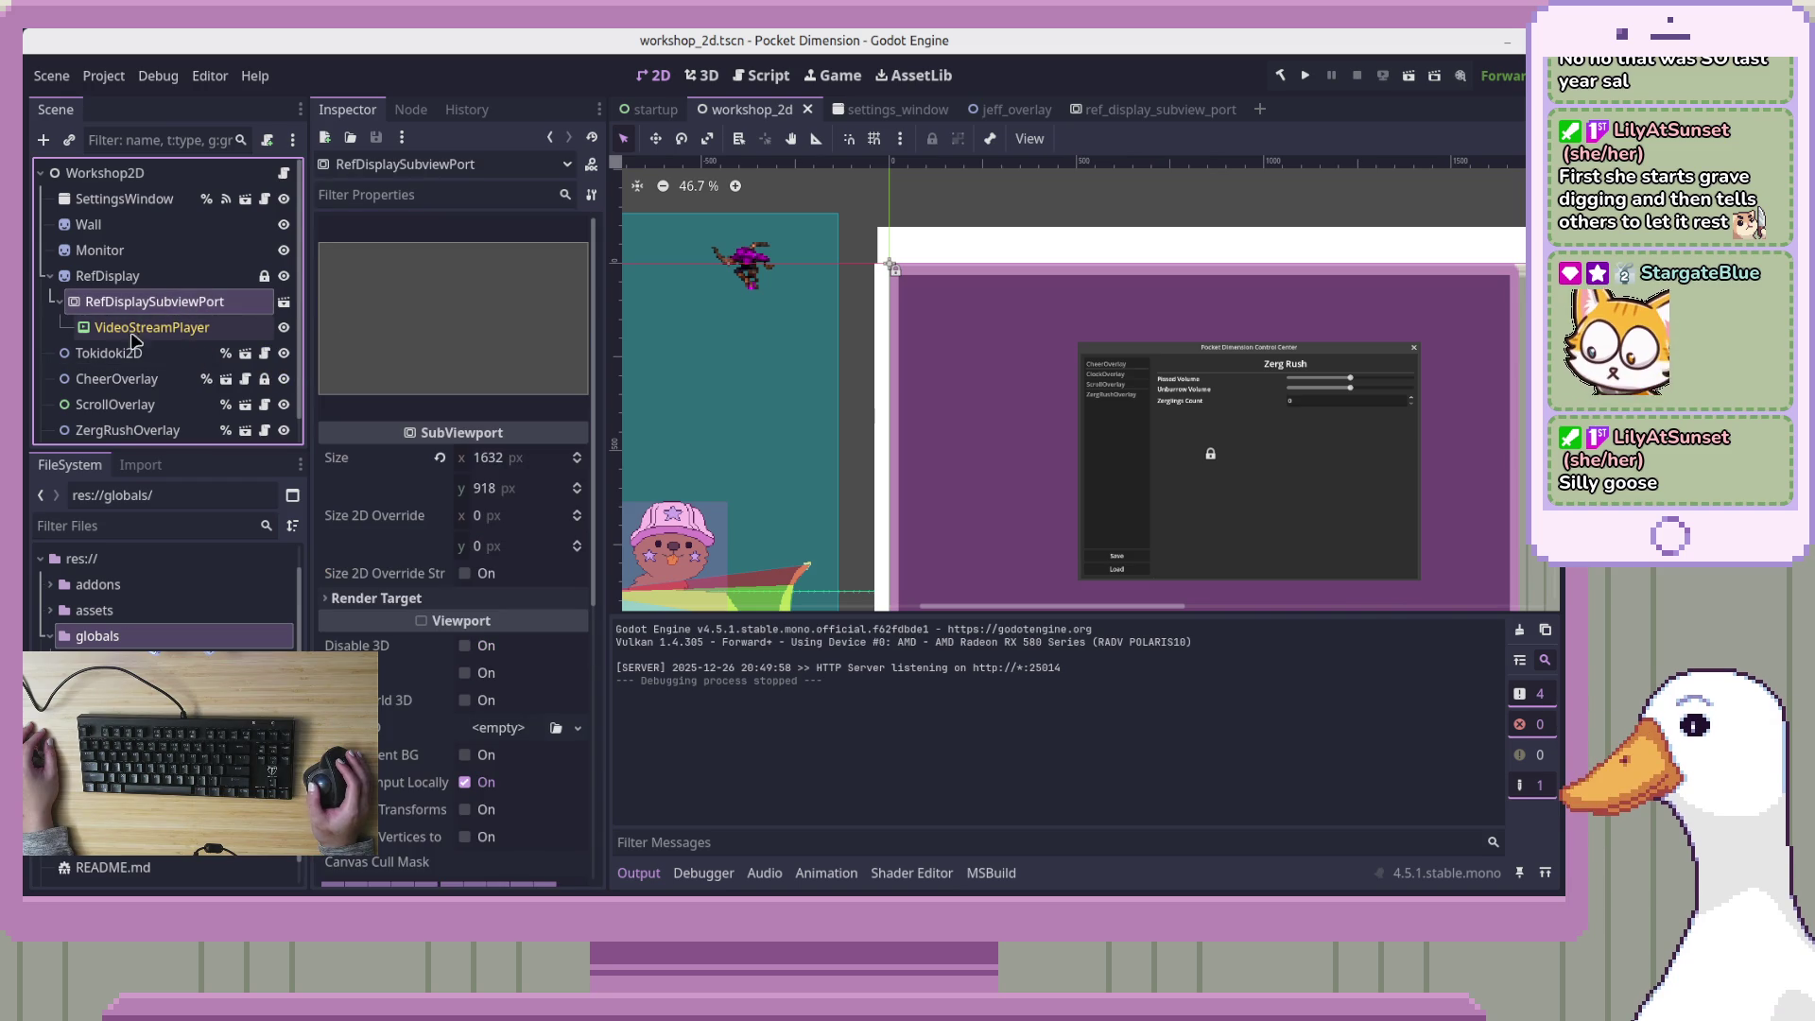
scroll(292, 358, down, 1)
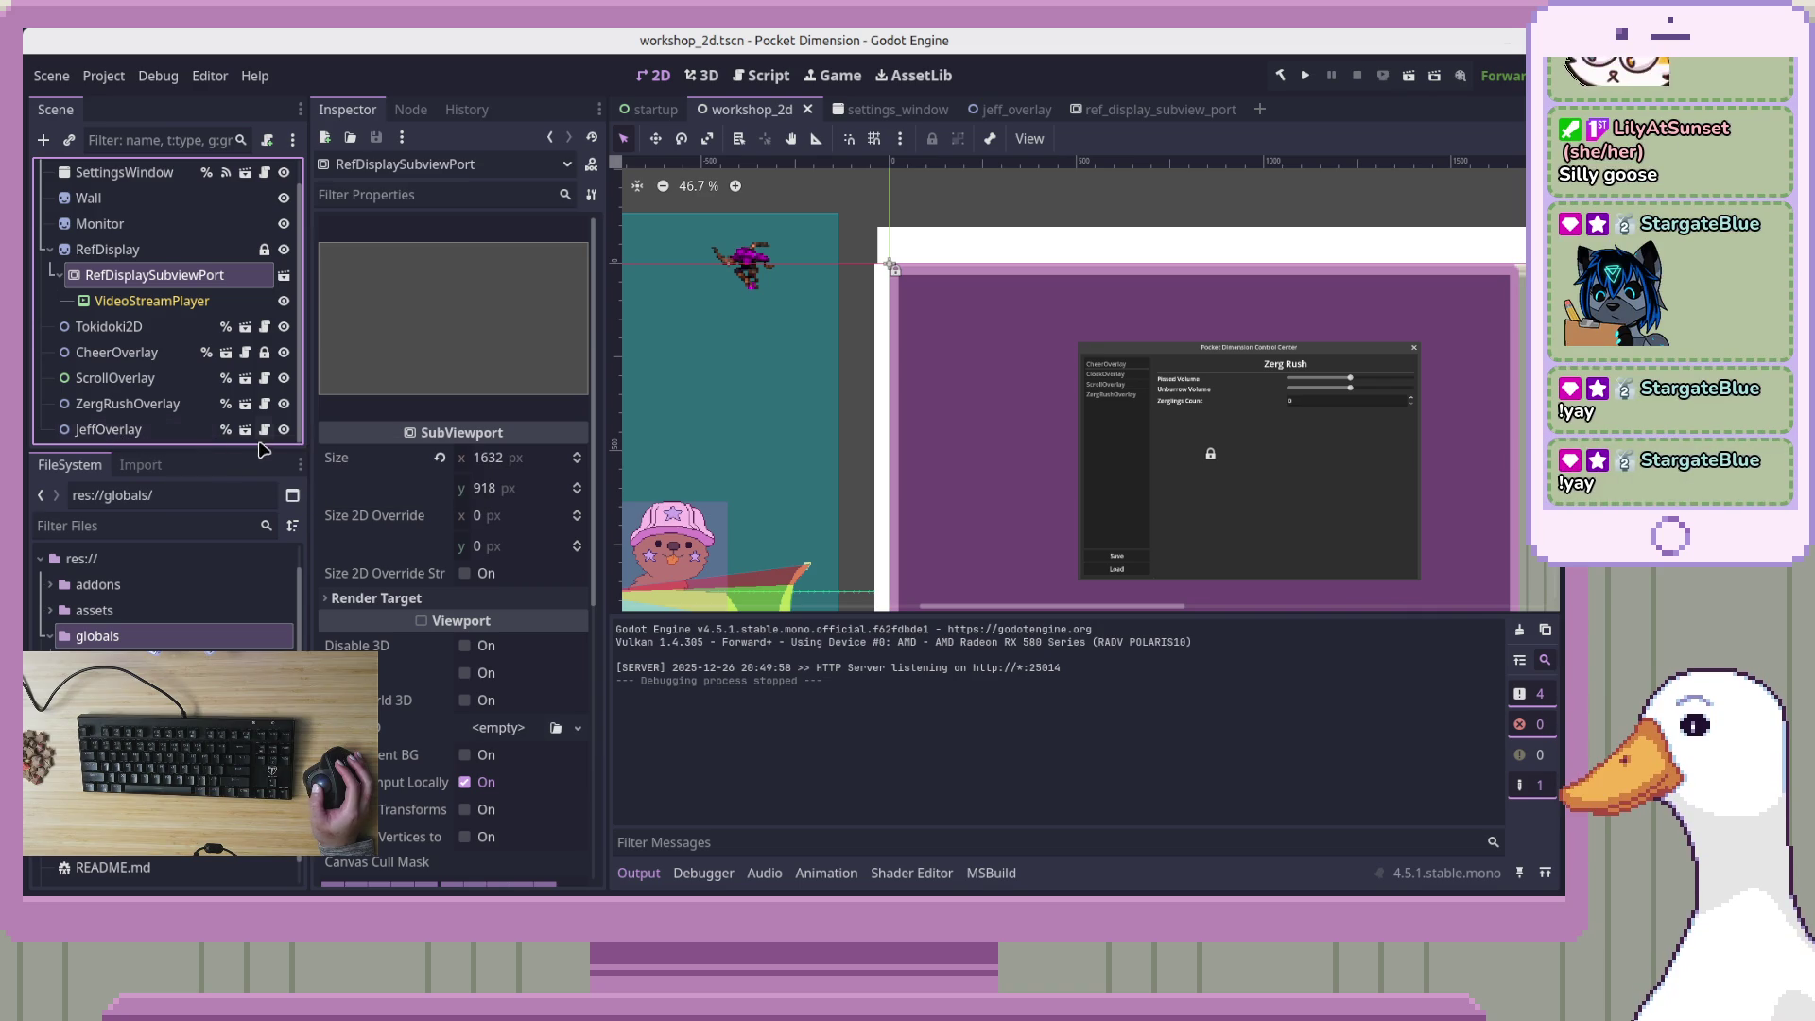
Hide the JeffOverlay node and pan the view to show the whole display
click(284, 430)
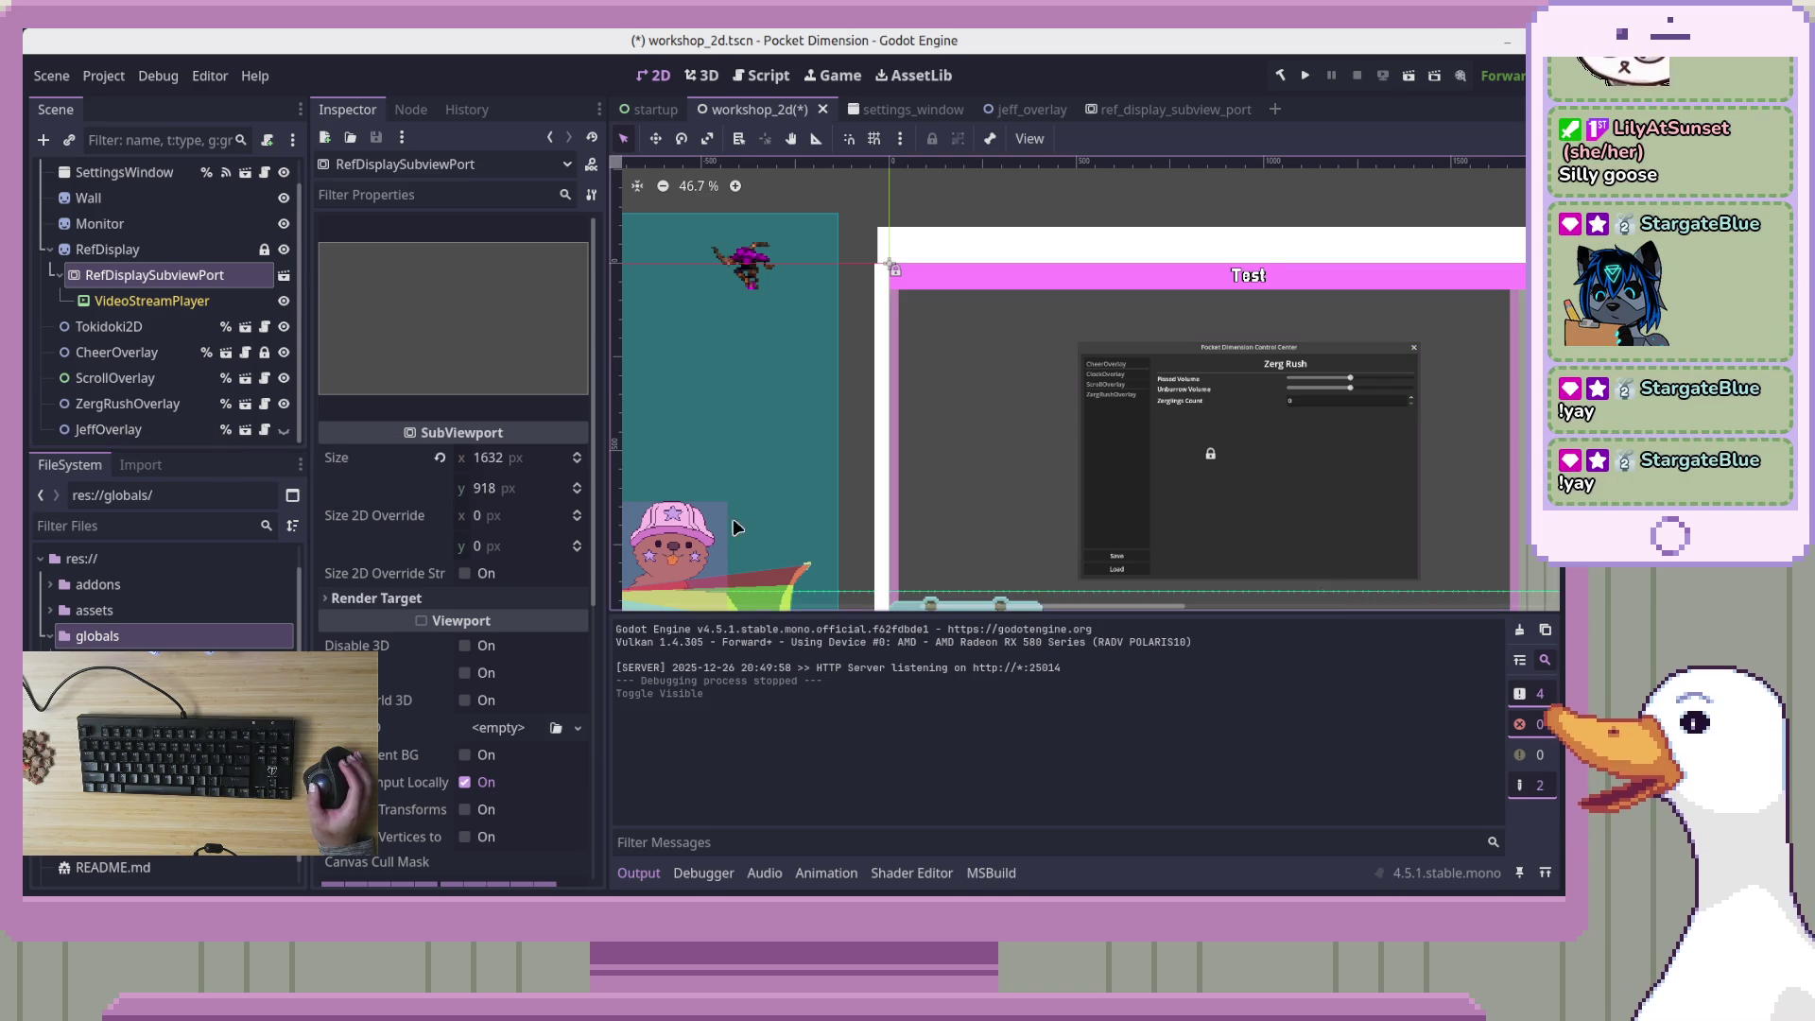
scroll(983, 453, down, 1)
mouse_move(1013, 468)
mouse_down()
mouse_move(907, 312)
mouse_move(808, 310)
mouse_up()
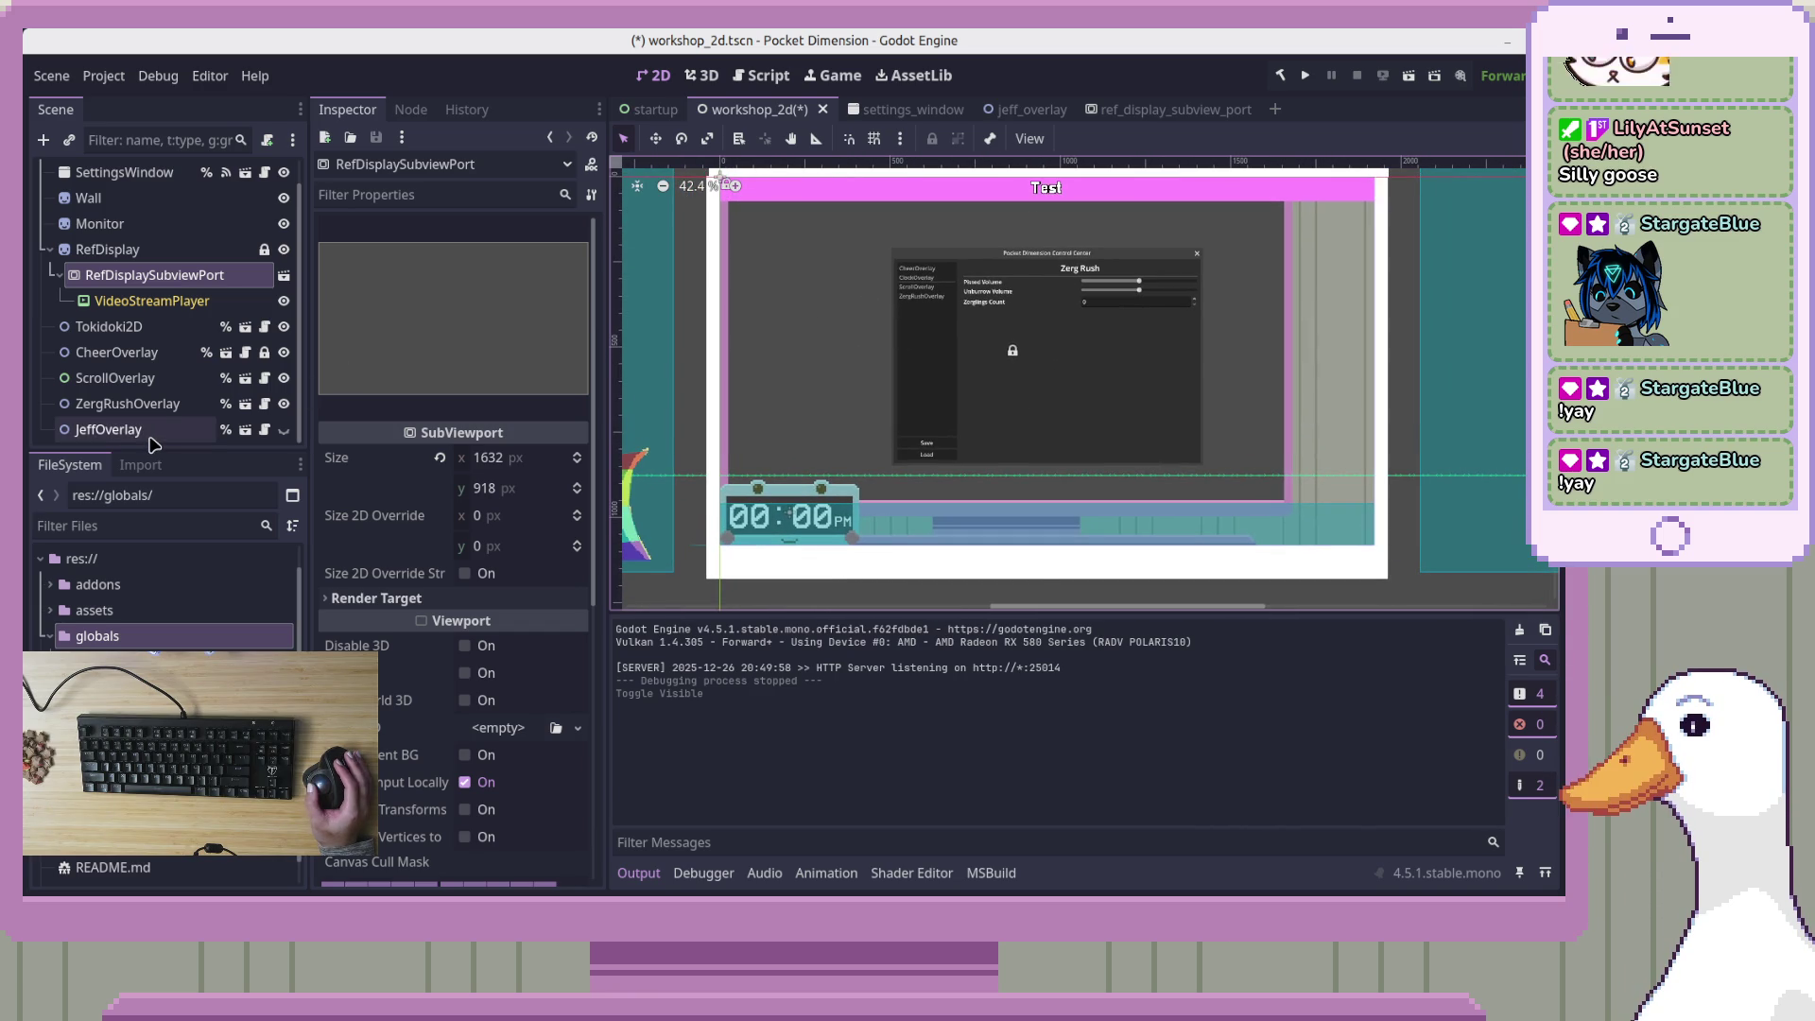
Save and run the project, then close the Pocket Dimension (DEBUG) window
click(1308, 76)
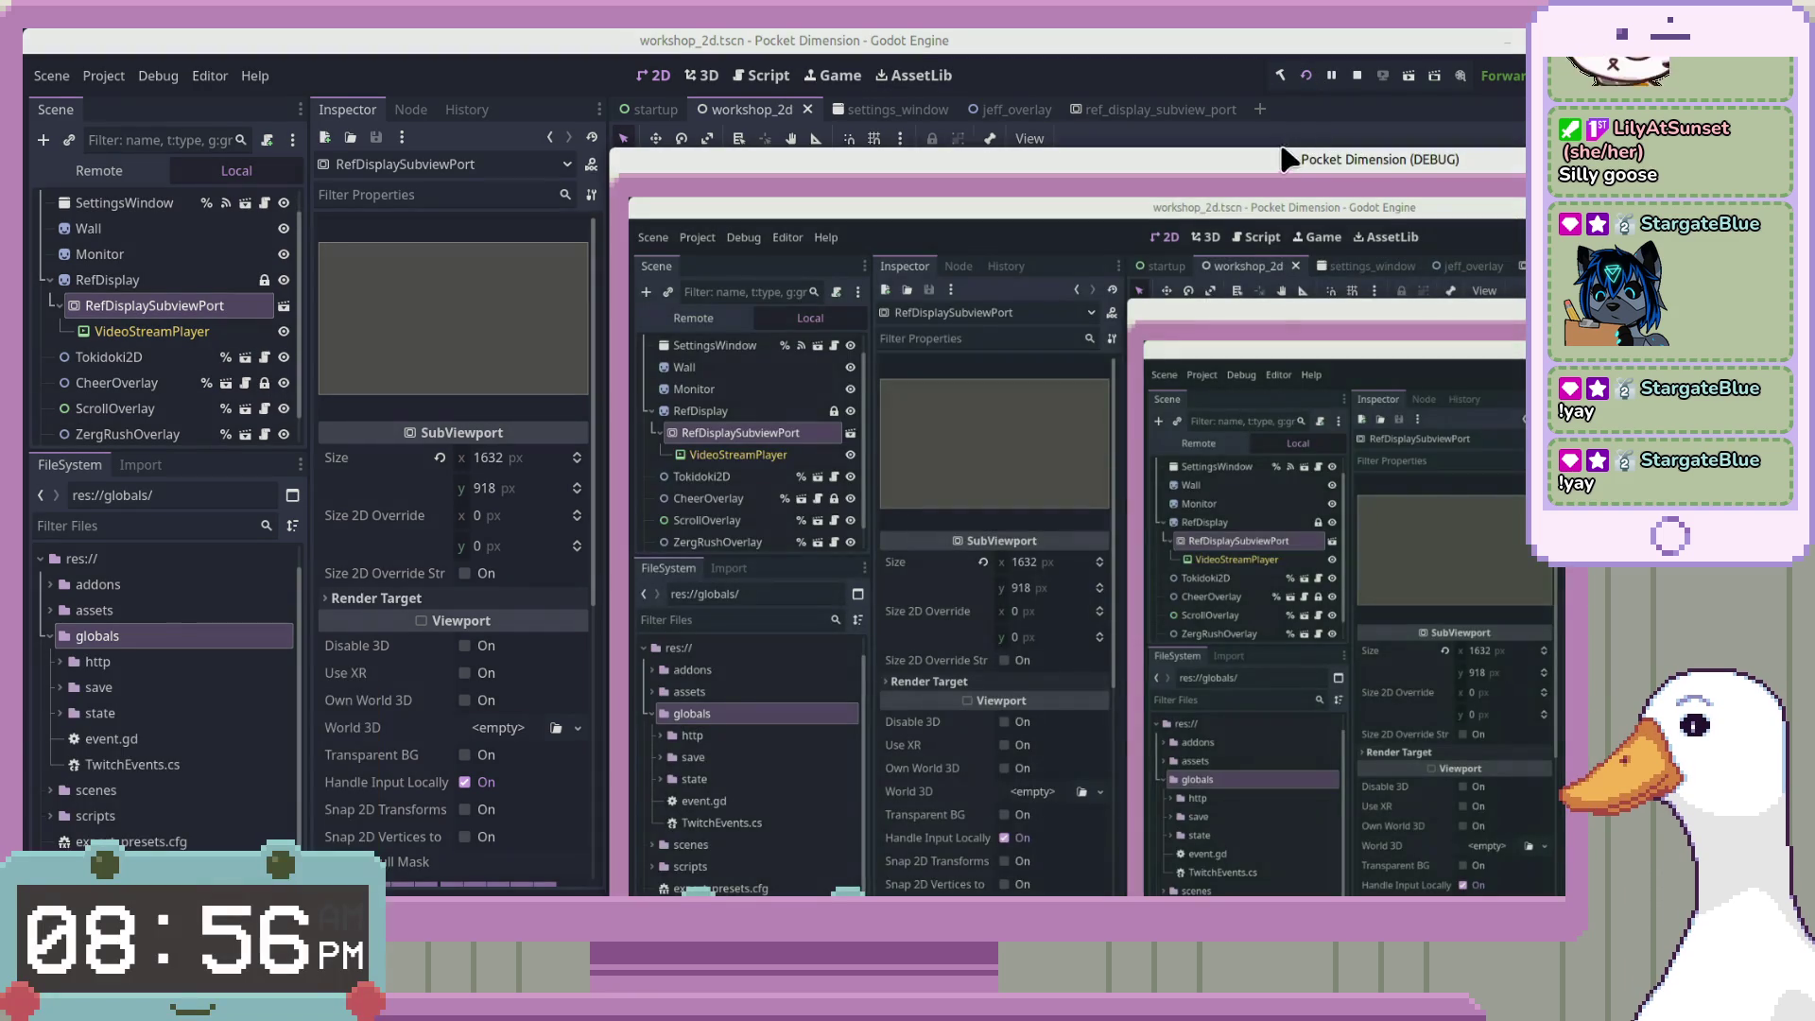
mouse_move(1162, 132)
mouse_down()
mouse_move(870, 81)
mouse_move(782, 88)
mouse_move(753, 137)
mouse_move(712, 61)
mouse_move(741, 33)
mouse_move(721, 129)
mouse_move(810, 105)
mouse_move(833, 154)
mouse_move(863, 154)
mouse_move(713, 53)
mouse_move(789, 92)
mouse_move(713, 81)
mouse_move(750, 105)
mouse_move(708, 72)
mouse_move(749, 105)
mouse_move(725, 109)
mouse_move(746, 65)
mouse_move(745, 111)
mouse_move(769, 108)
mouse_move(741, 72)
mouse_move(758, 77)
mouse_up()
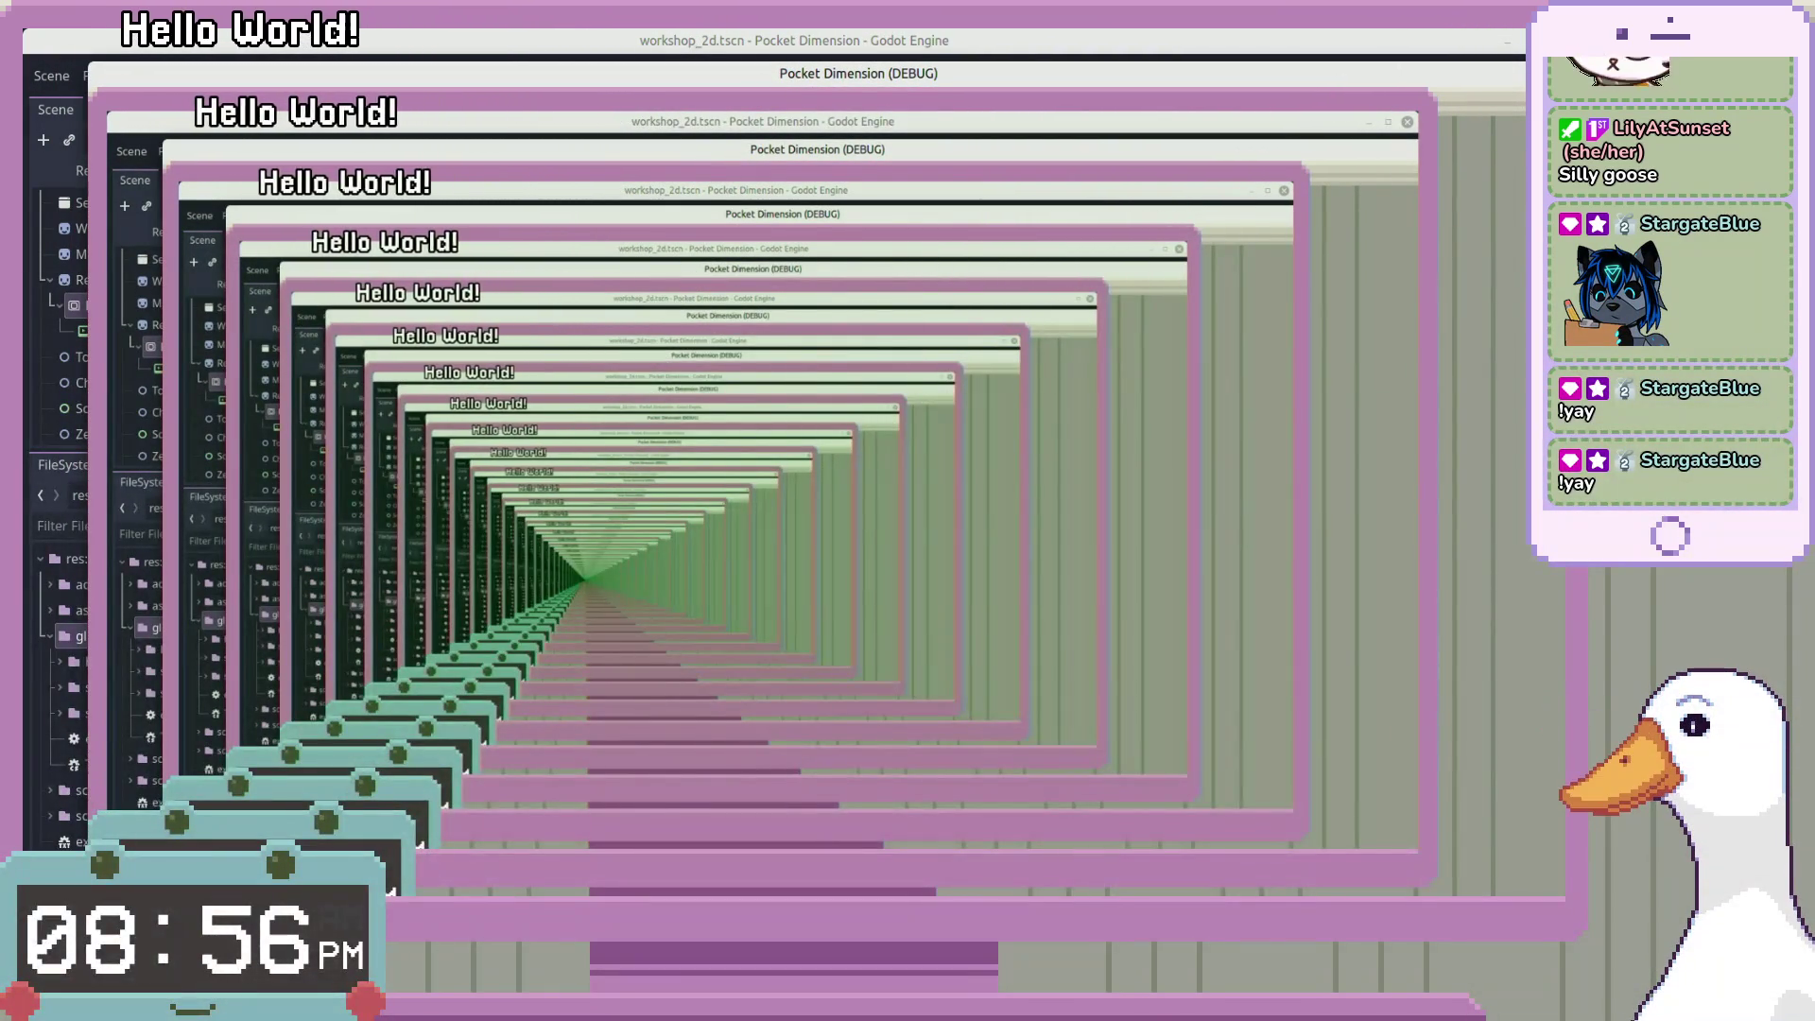
click(1409, 117)
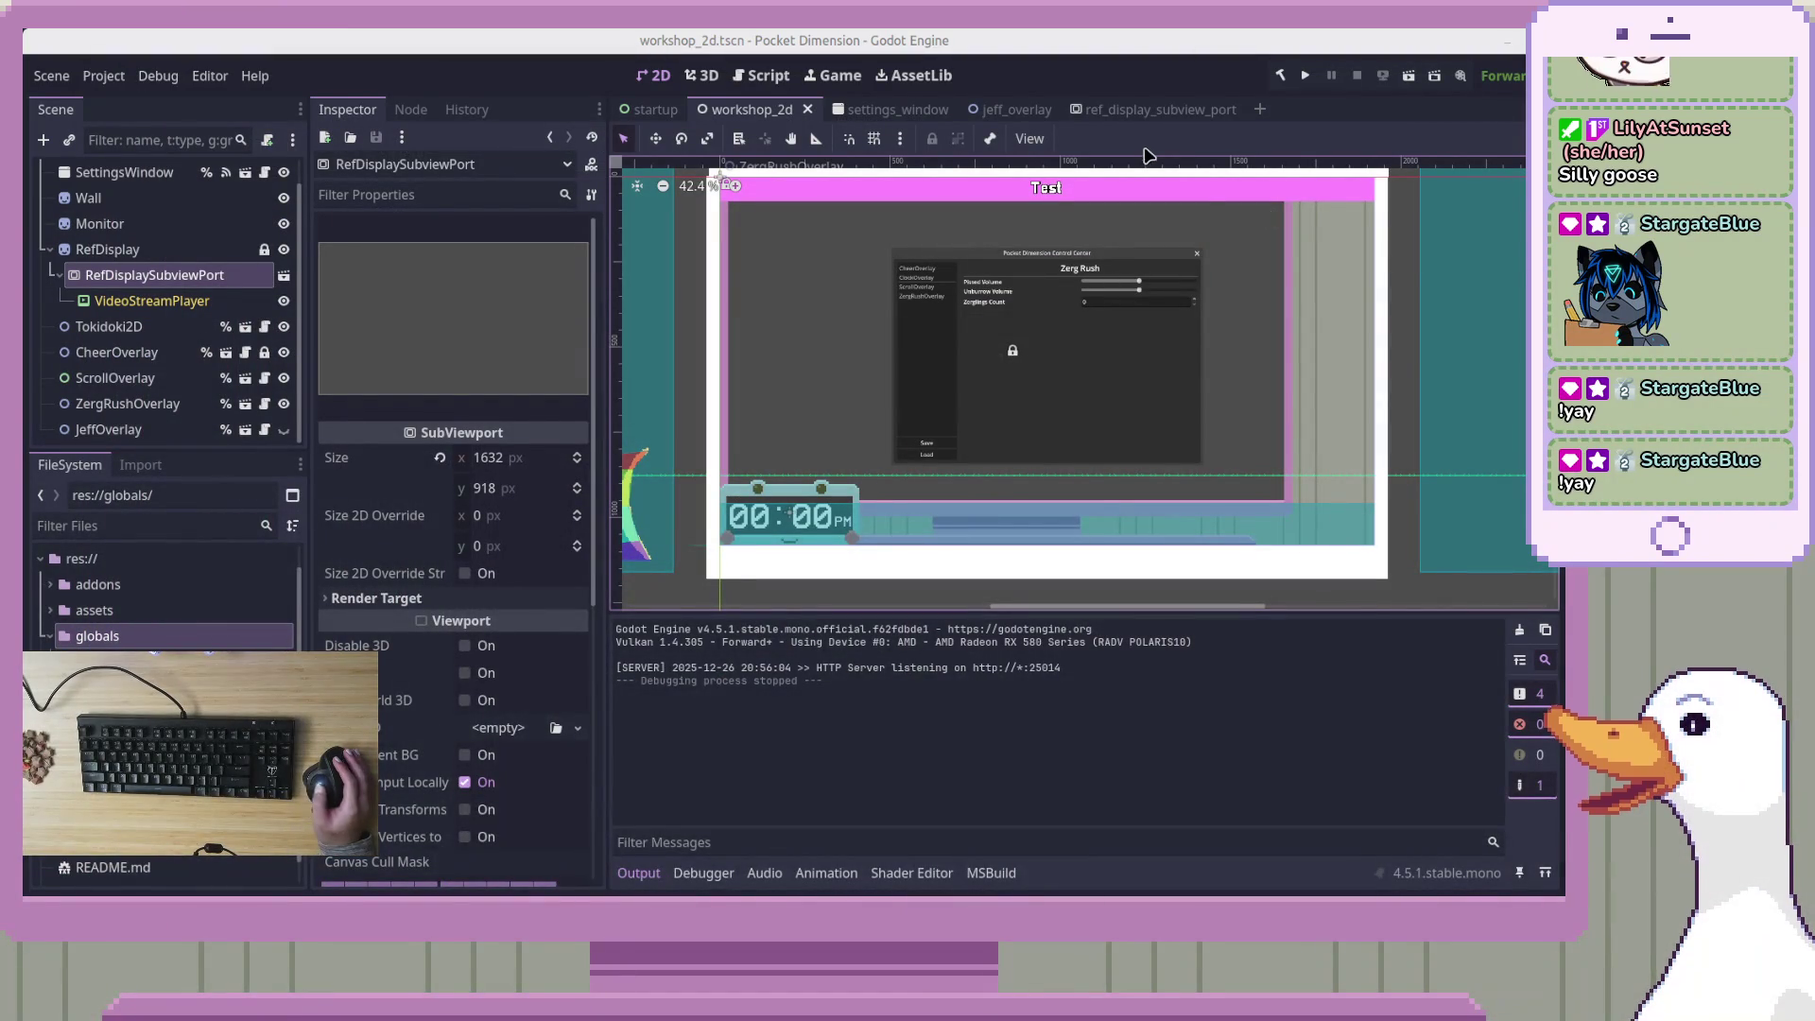
Switch to the jeff_overlay scene and inspect the Flag node's properties
click(1007, 124)
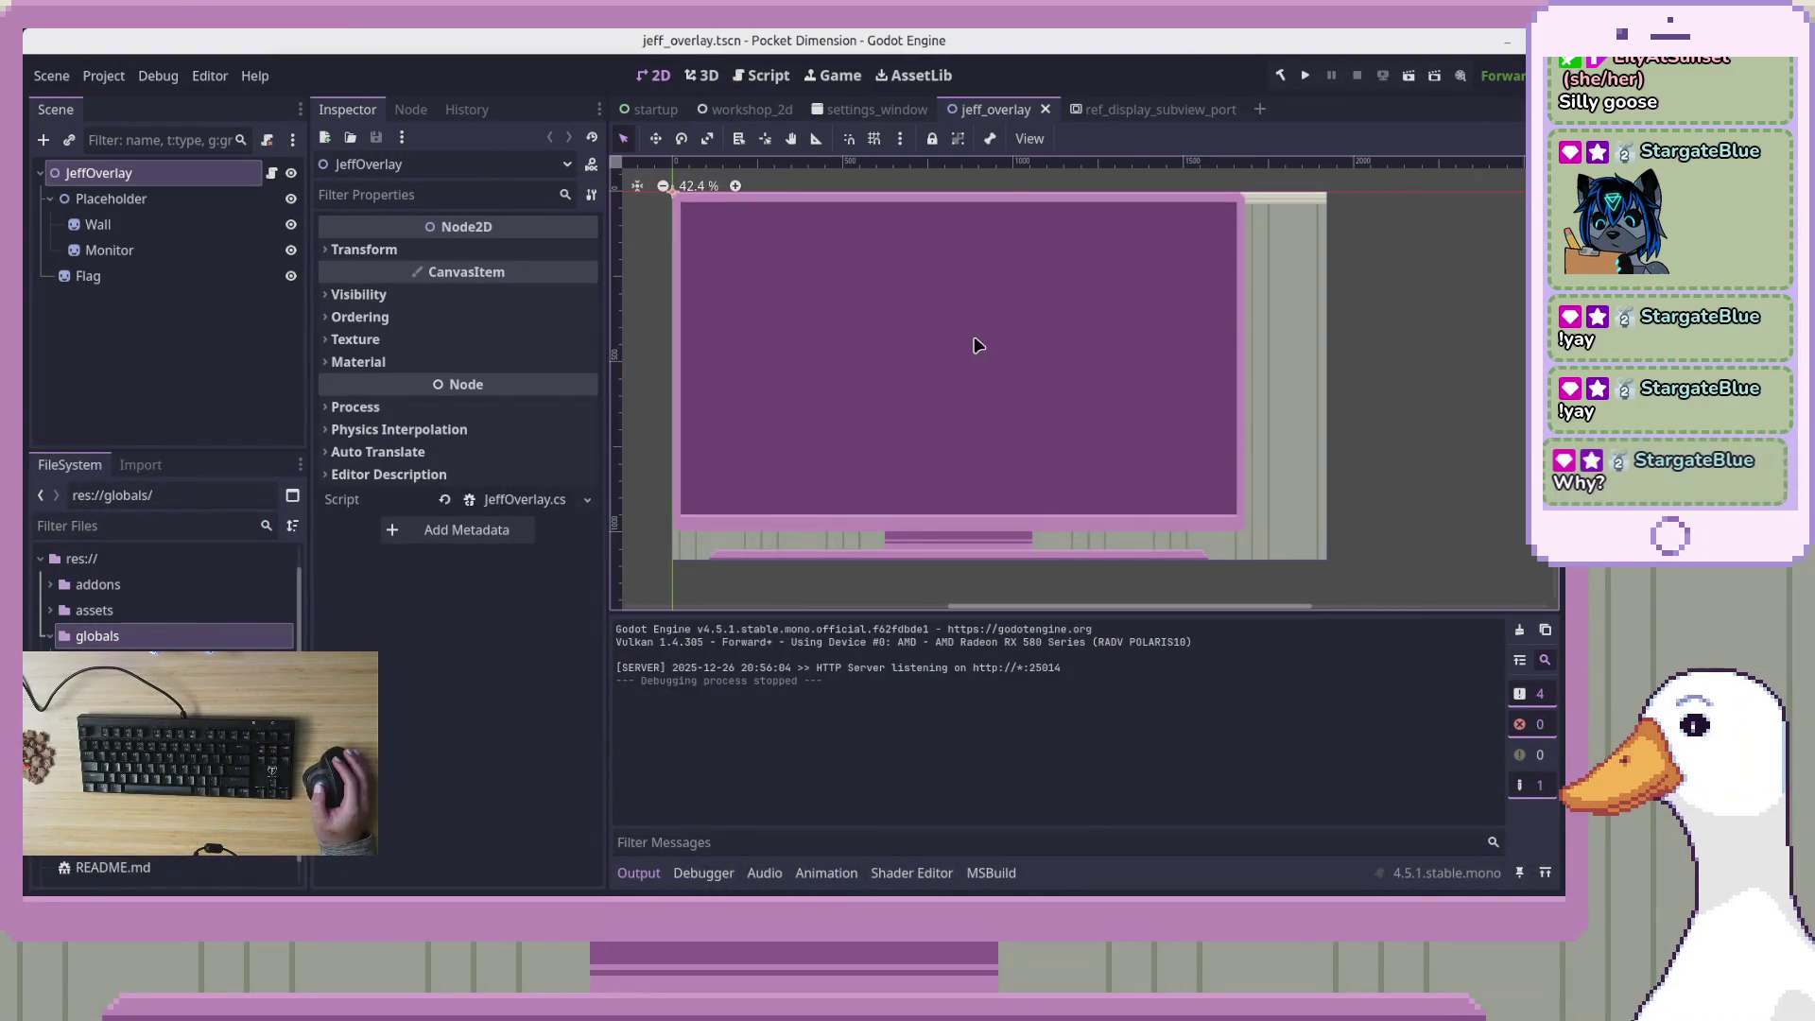
scroll(863, 250, left, 2)
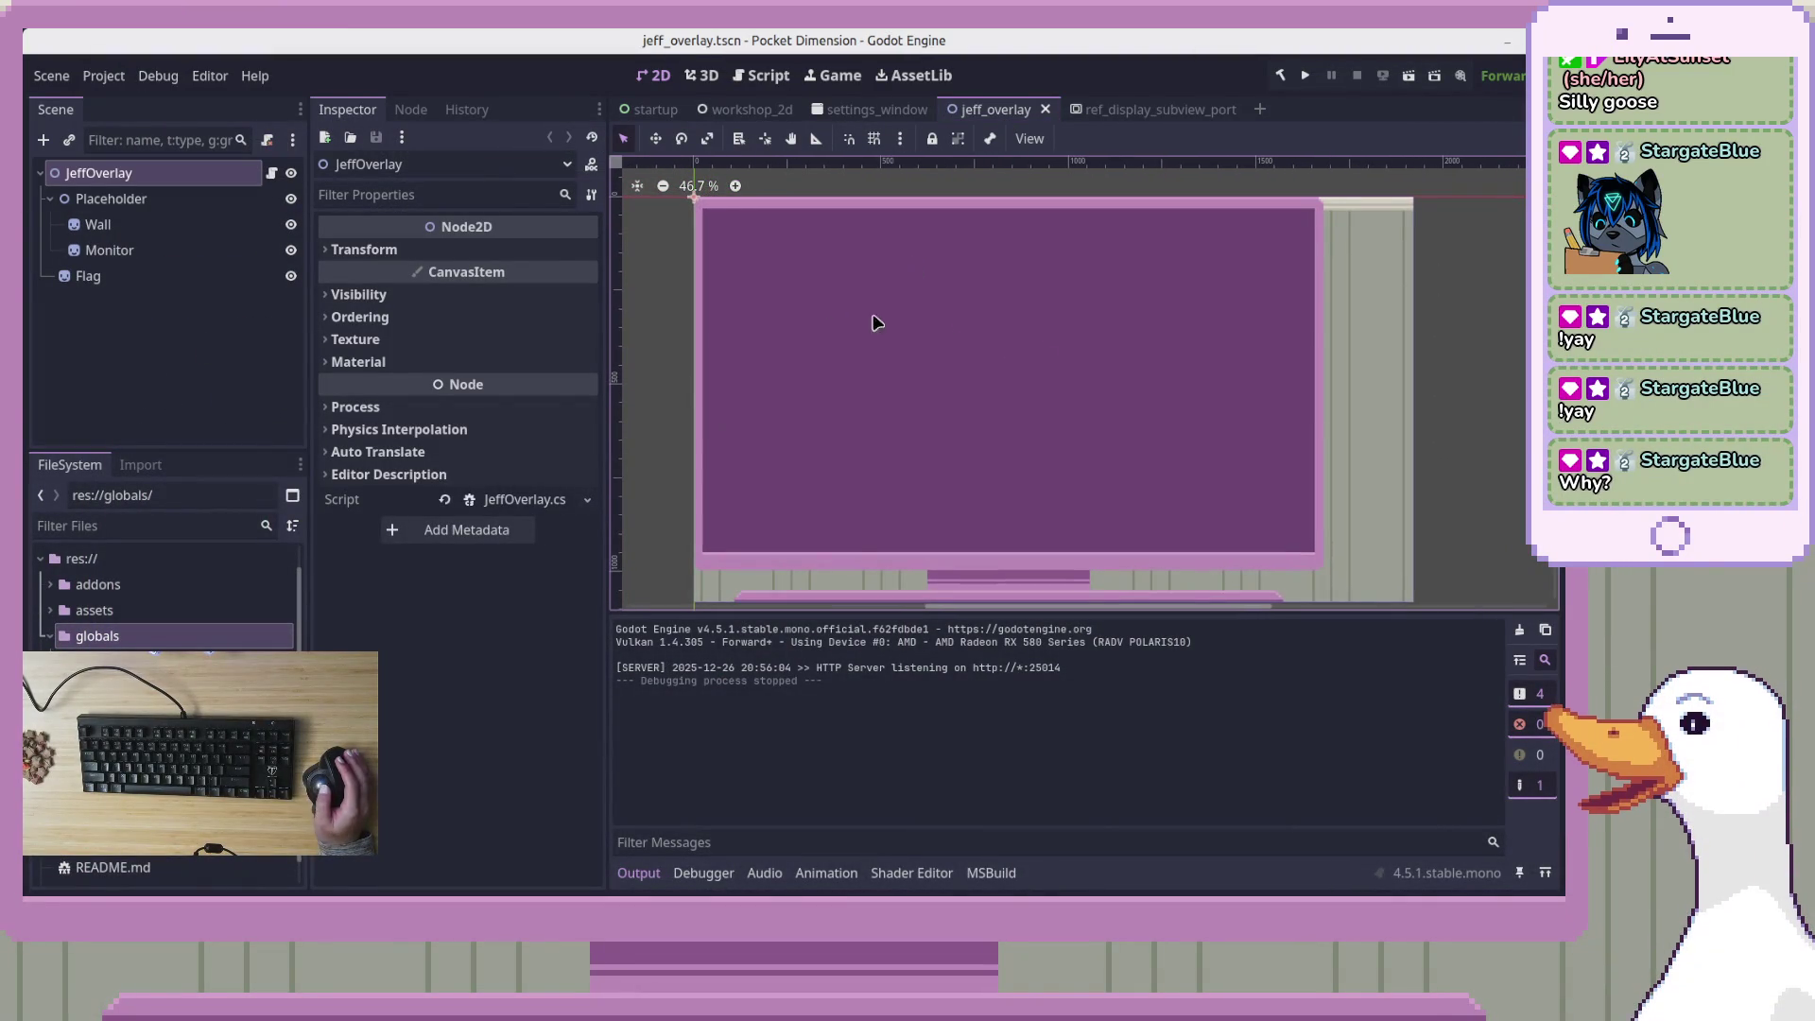
scroll(1018, 331, right, 1)
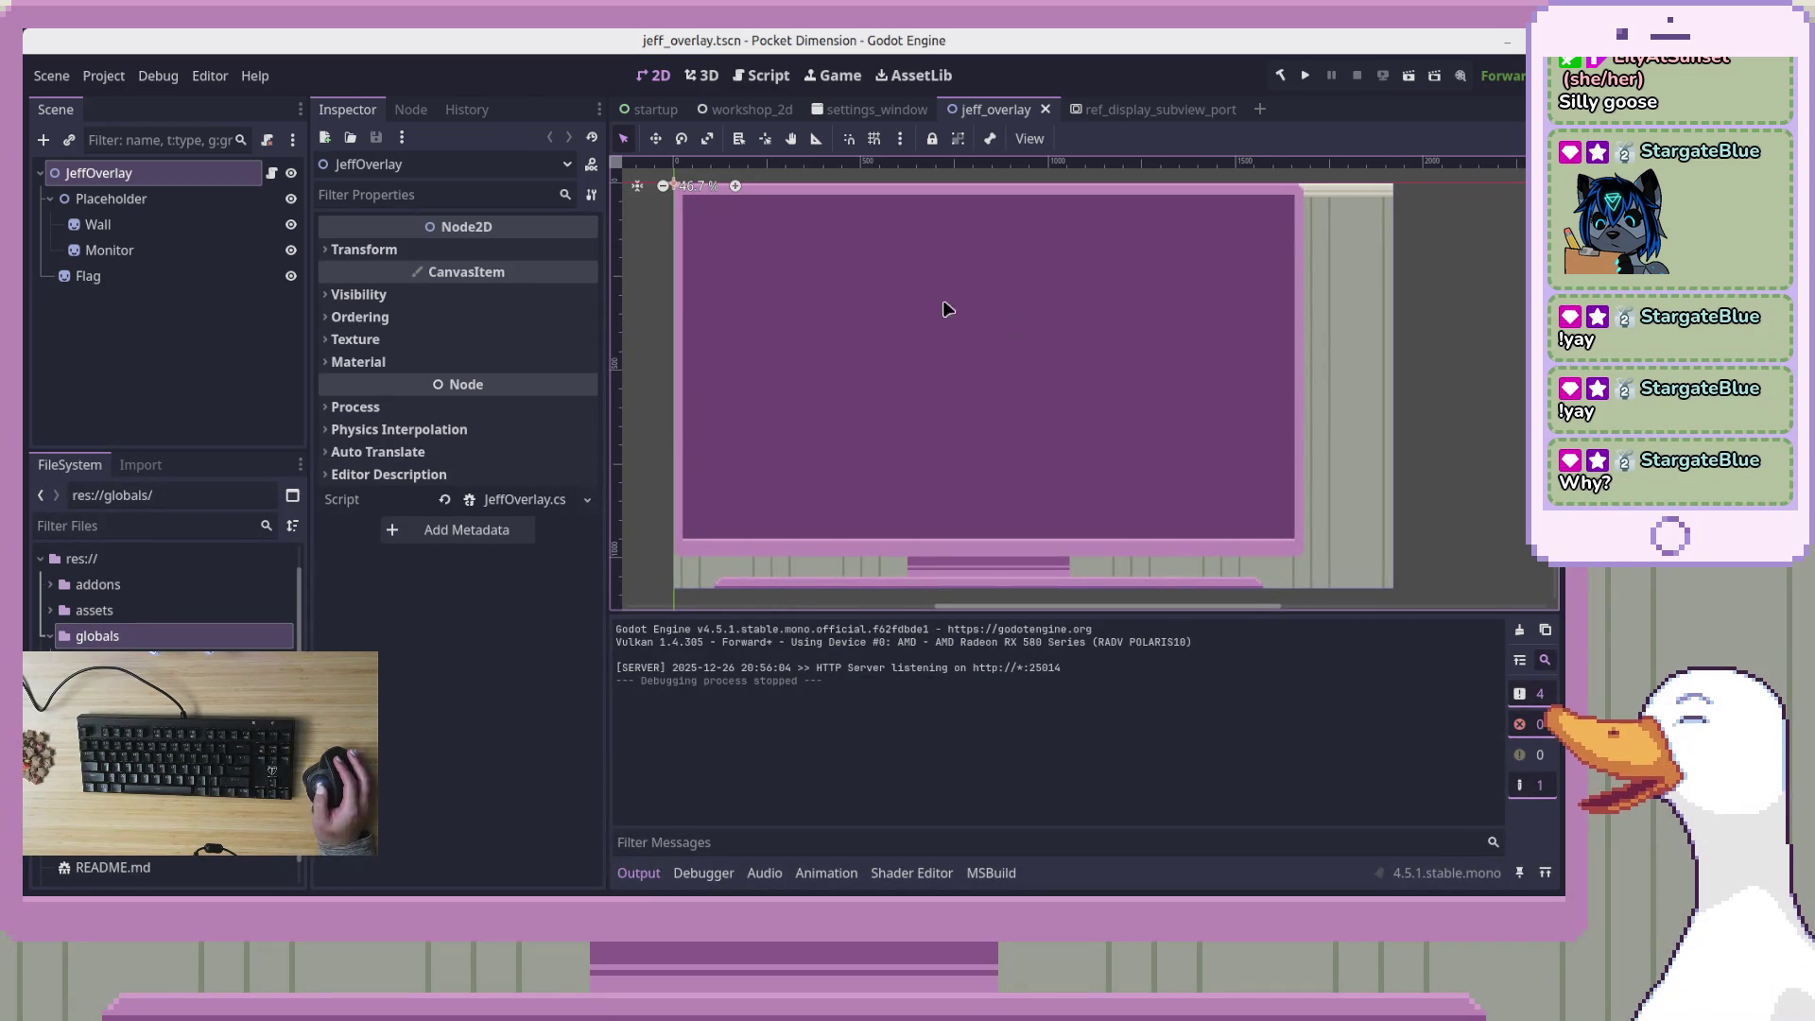
click(199, 276)
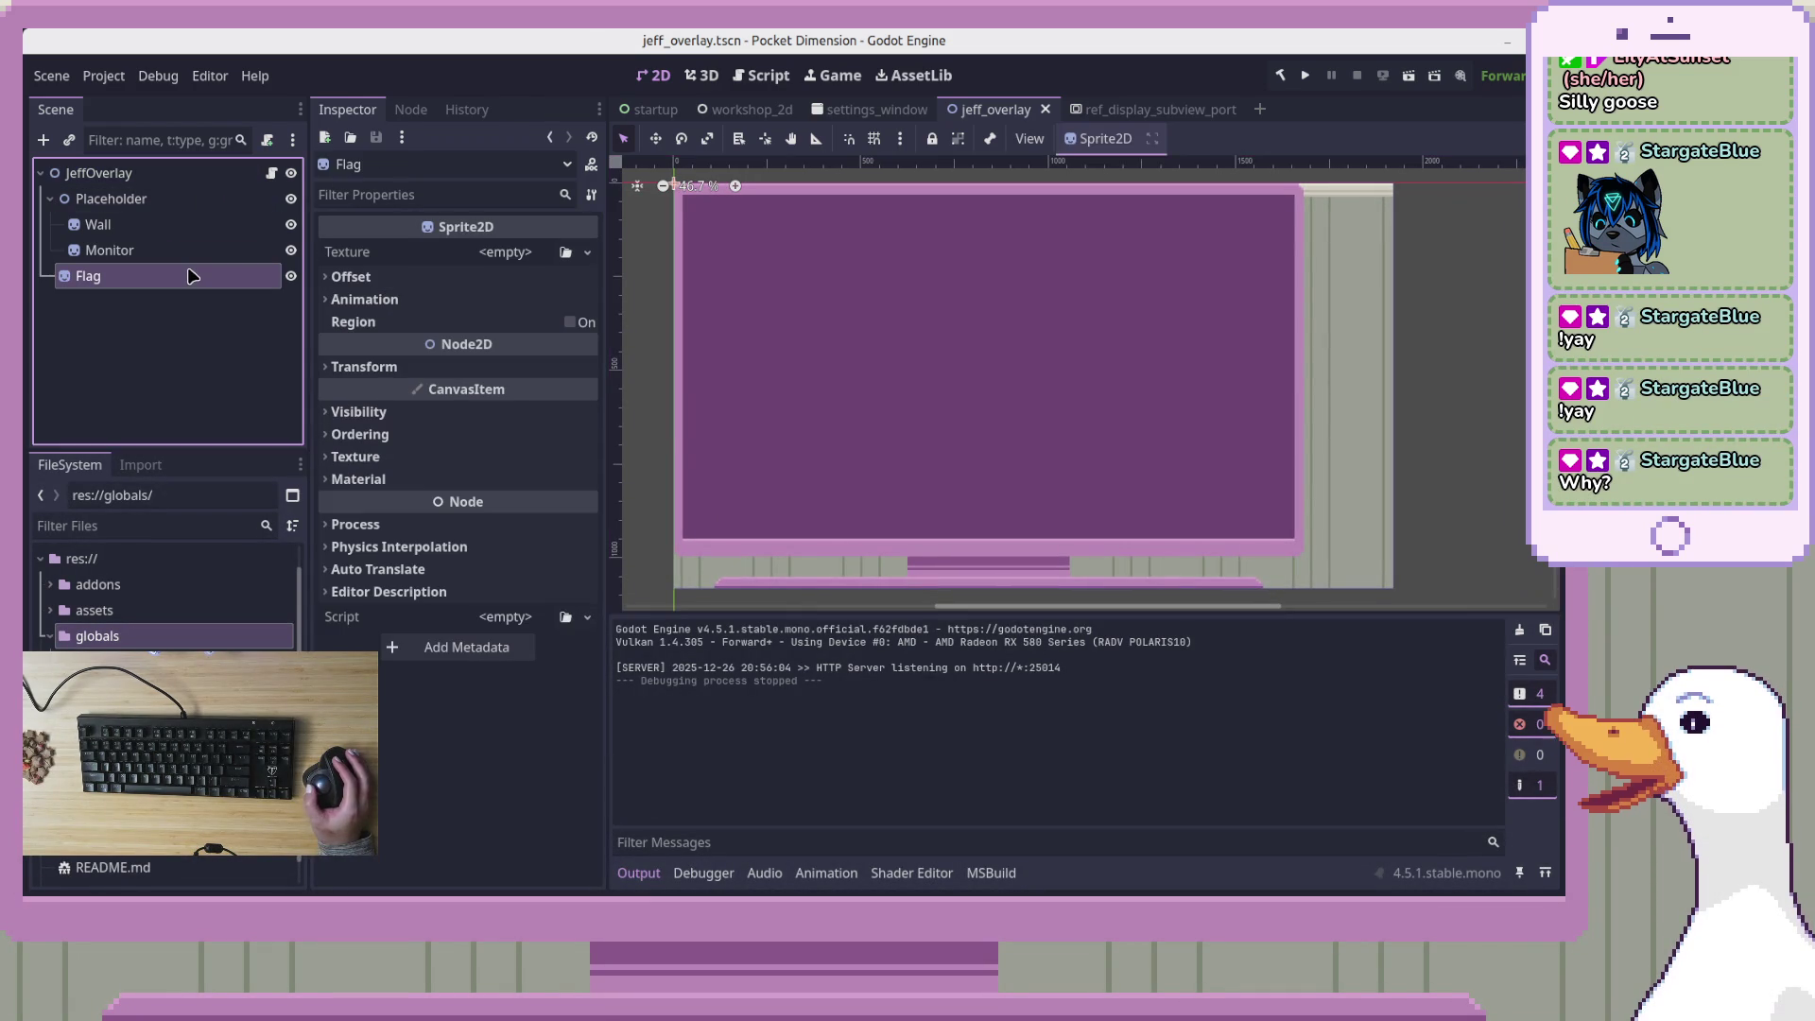
click(166, 302)
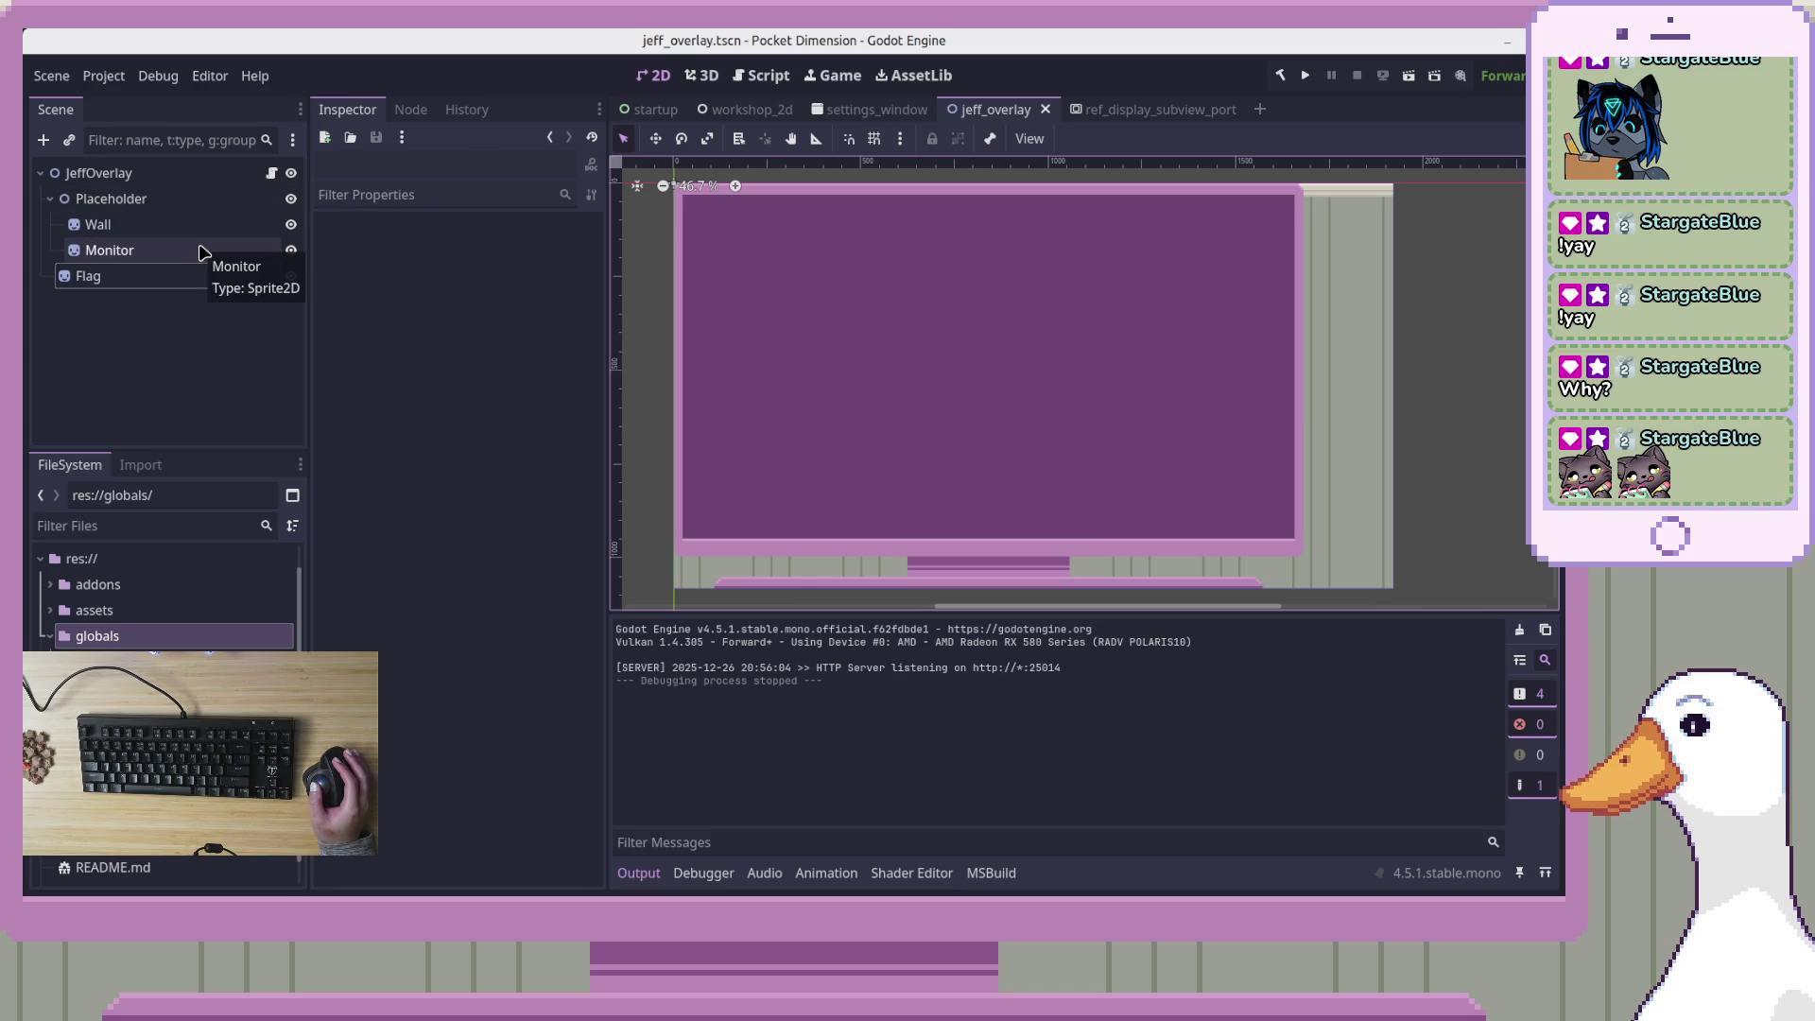
Recheck the Flag sprite, then make JeffOverlay visible in workshop_2d
click(187, 282)
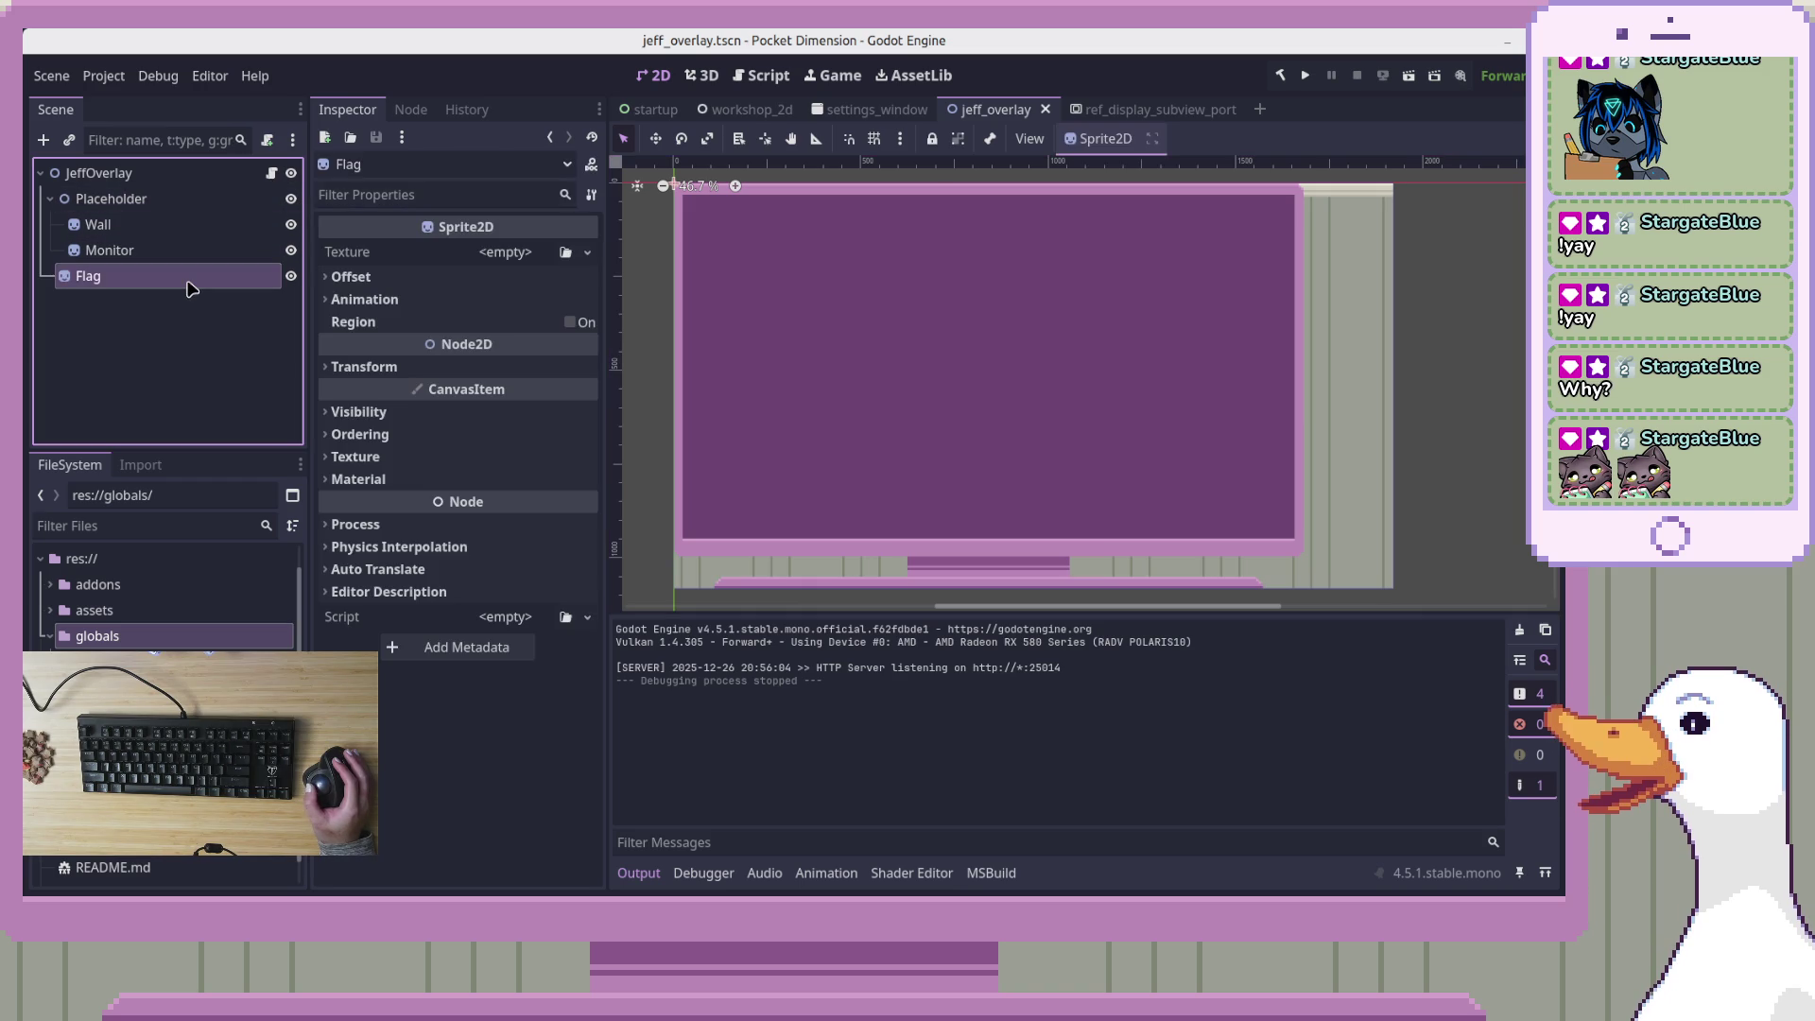
click(203, 365)
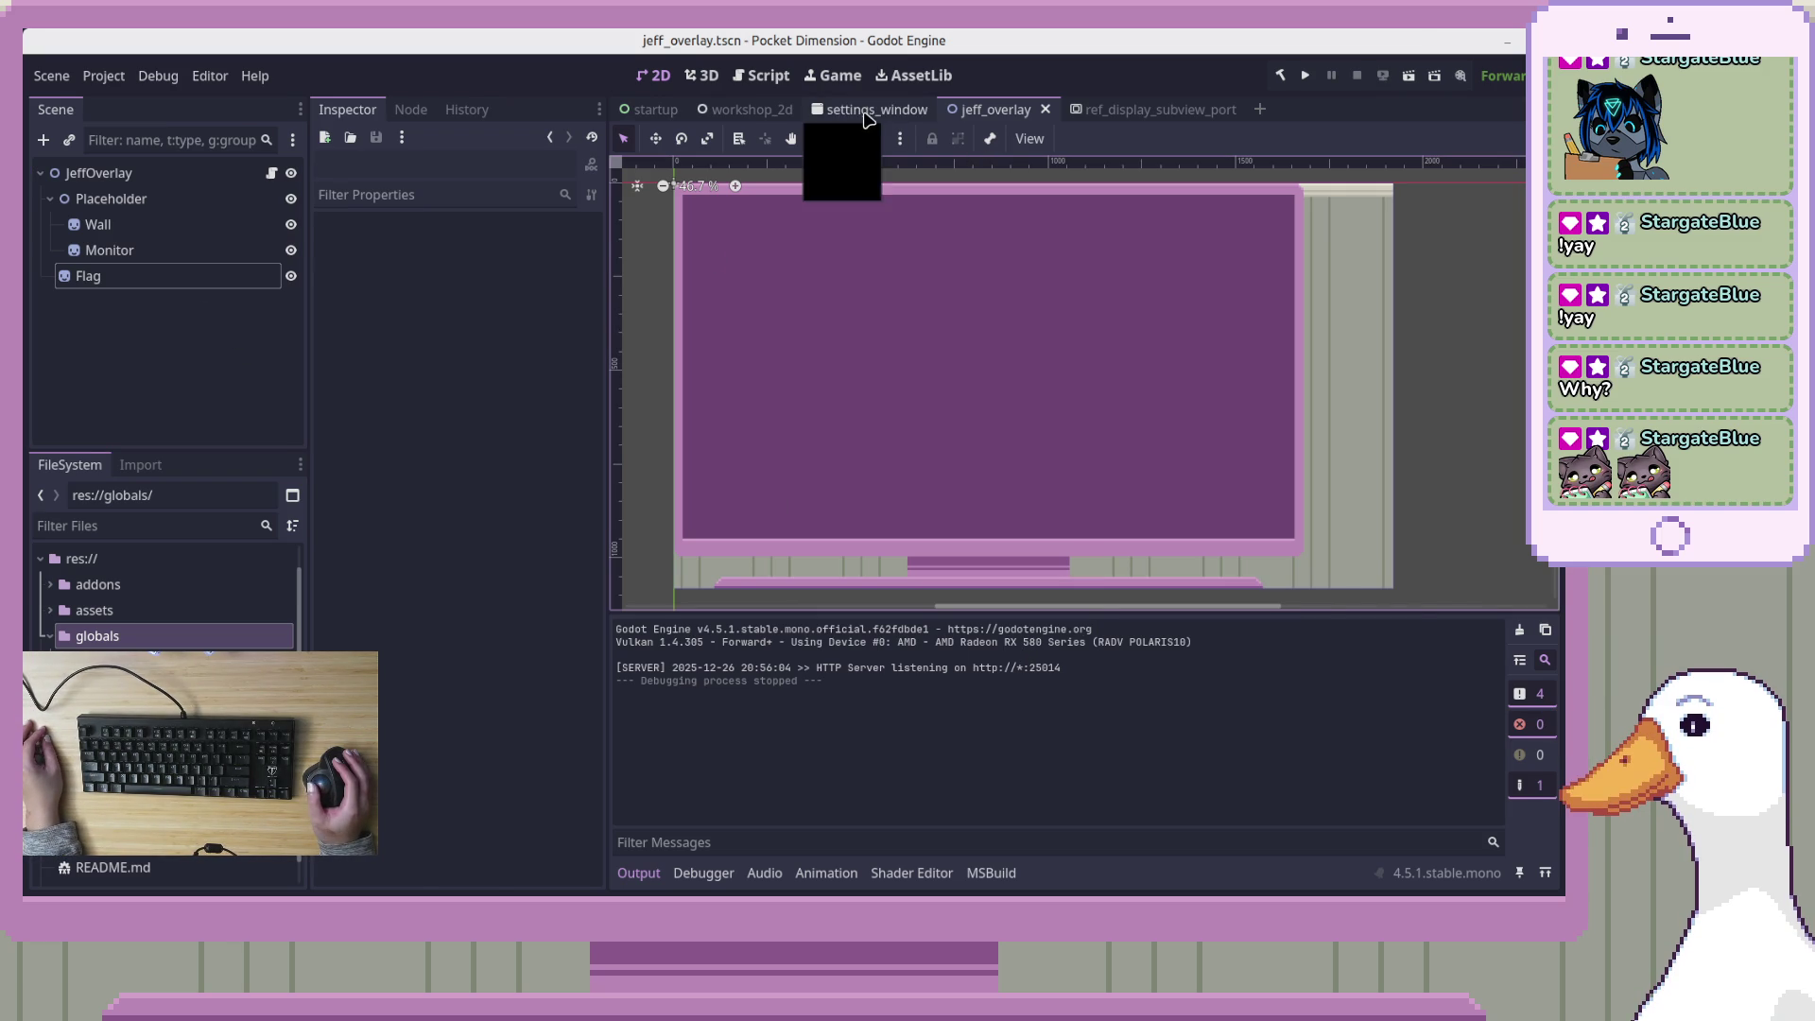
click(751, 109)
click(283, 430)
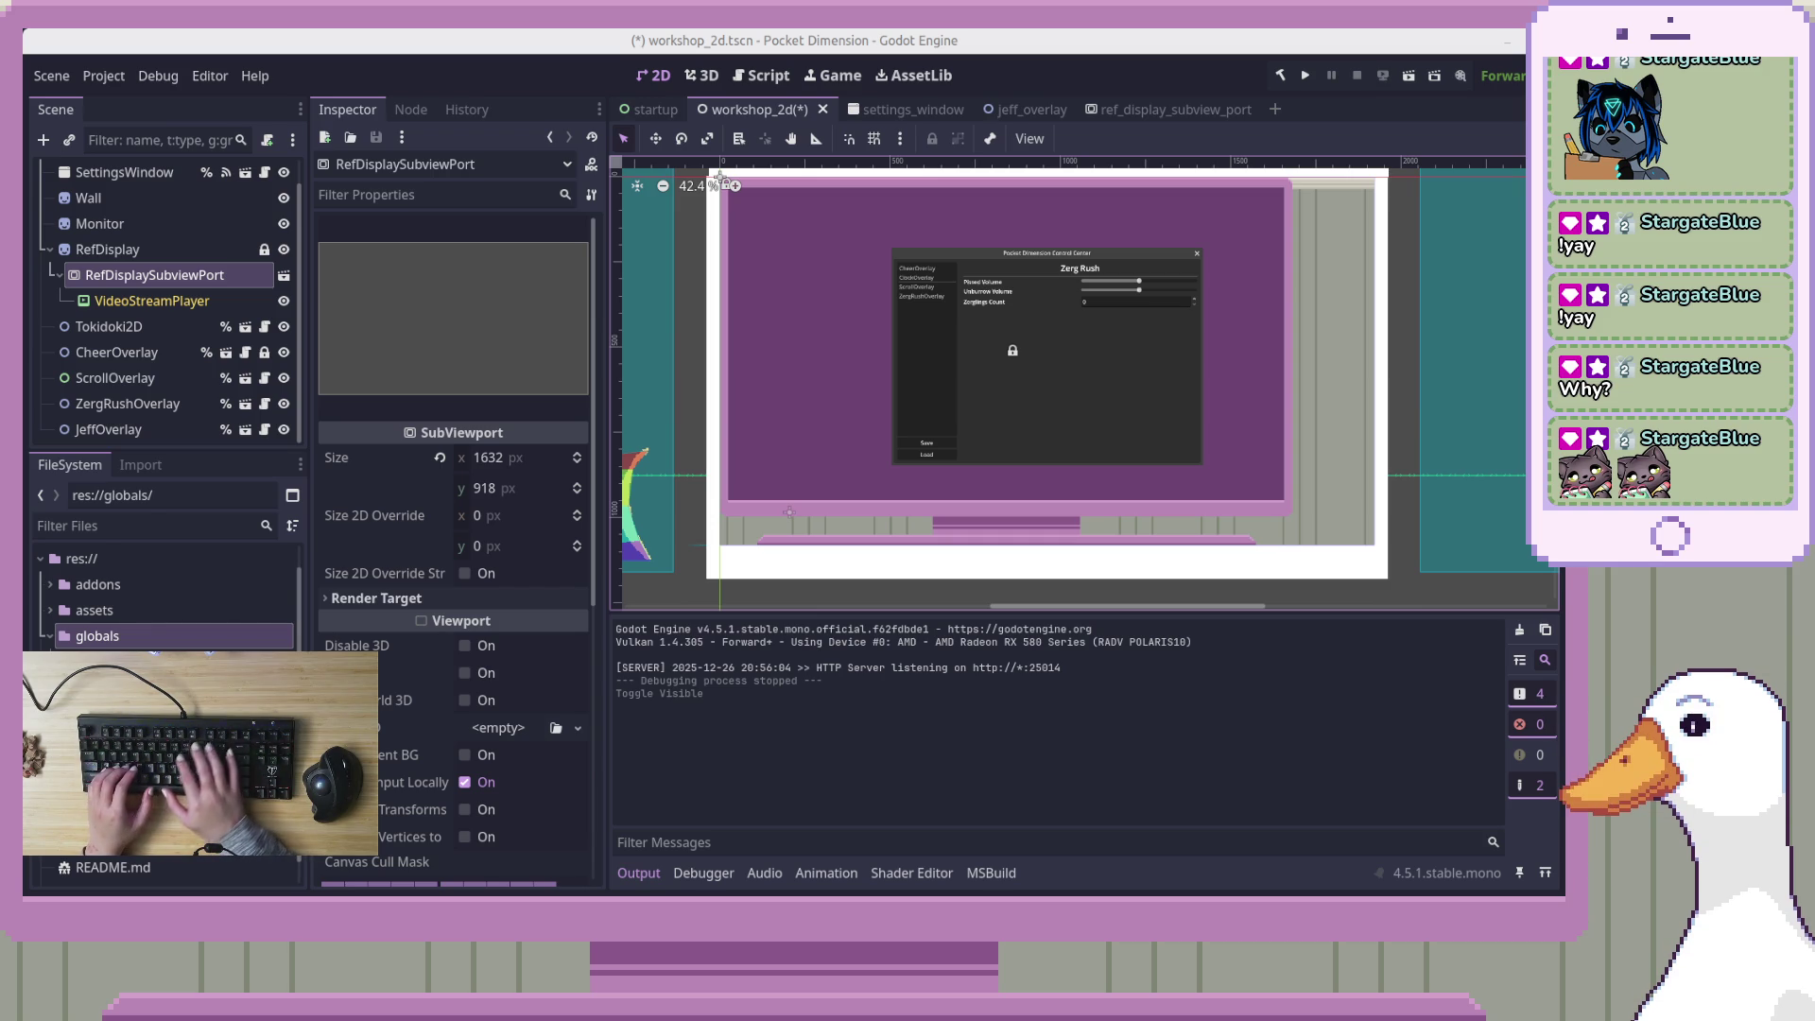
key(super+e)
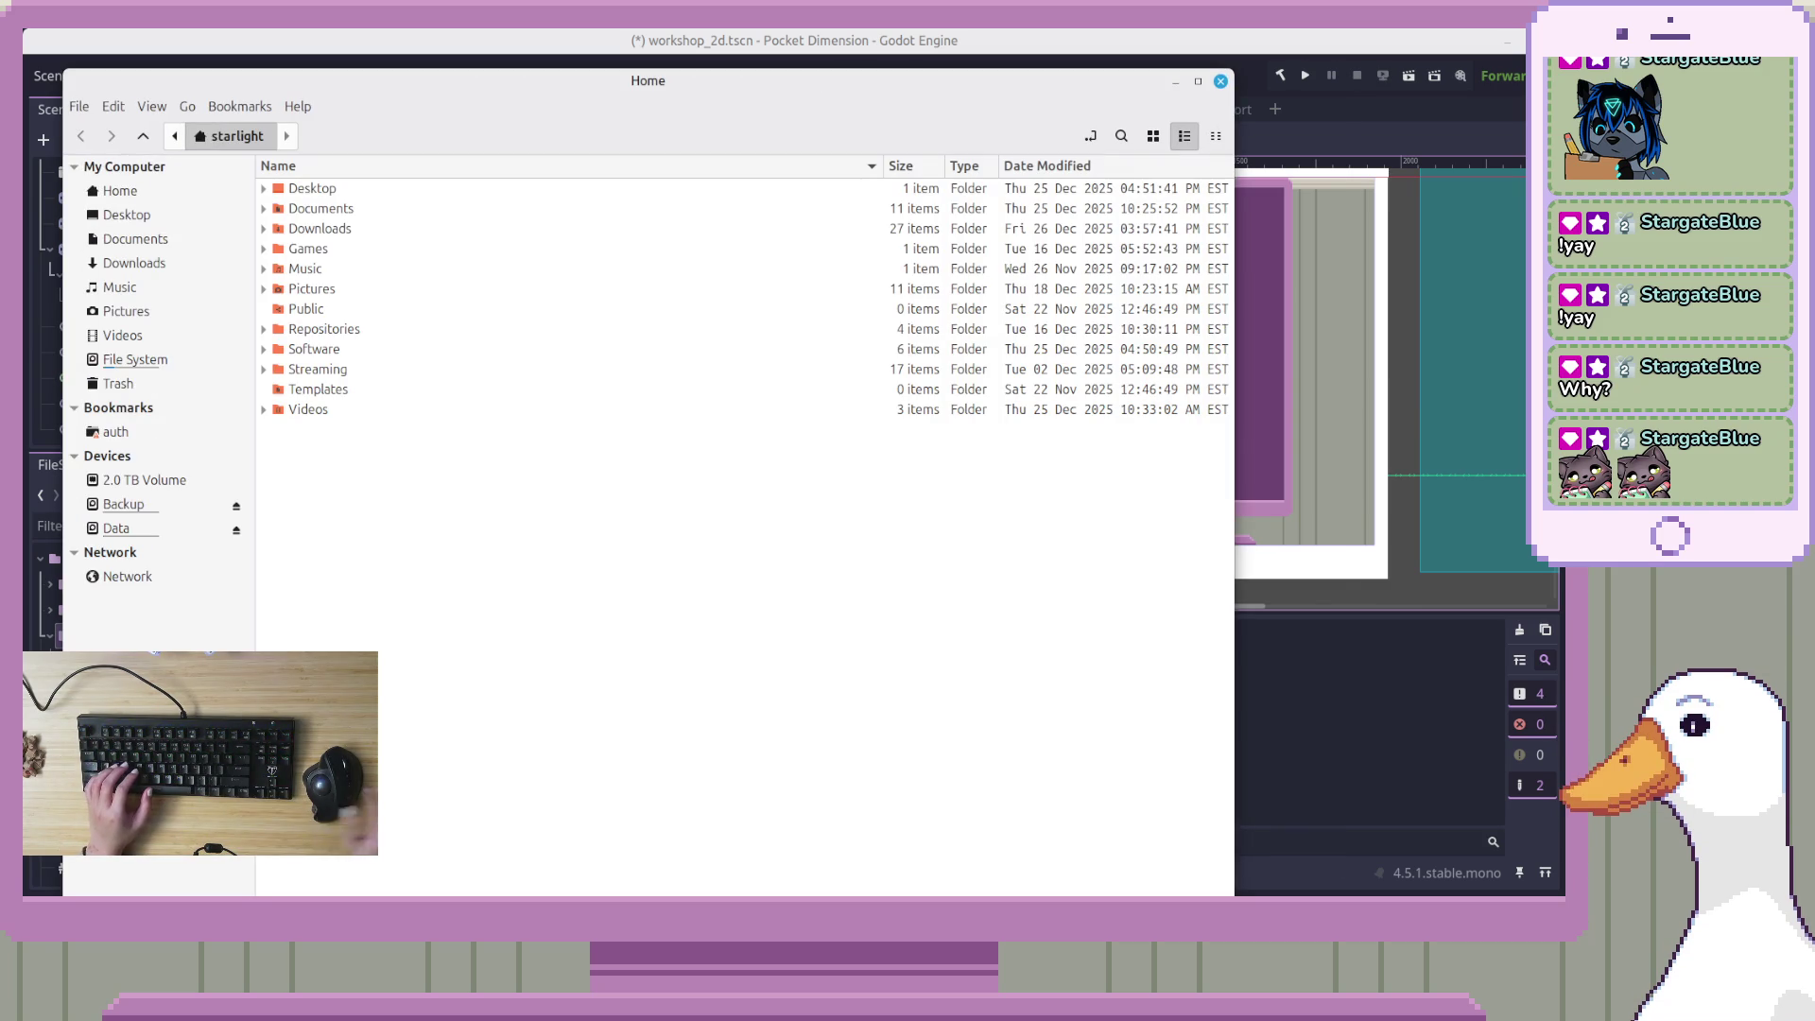
key(ctrl+w)
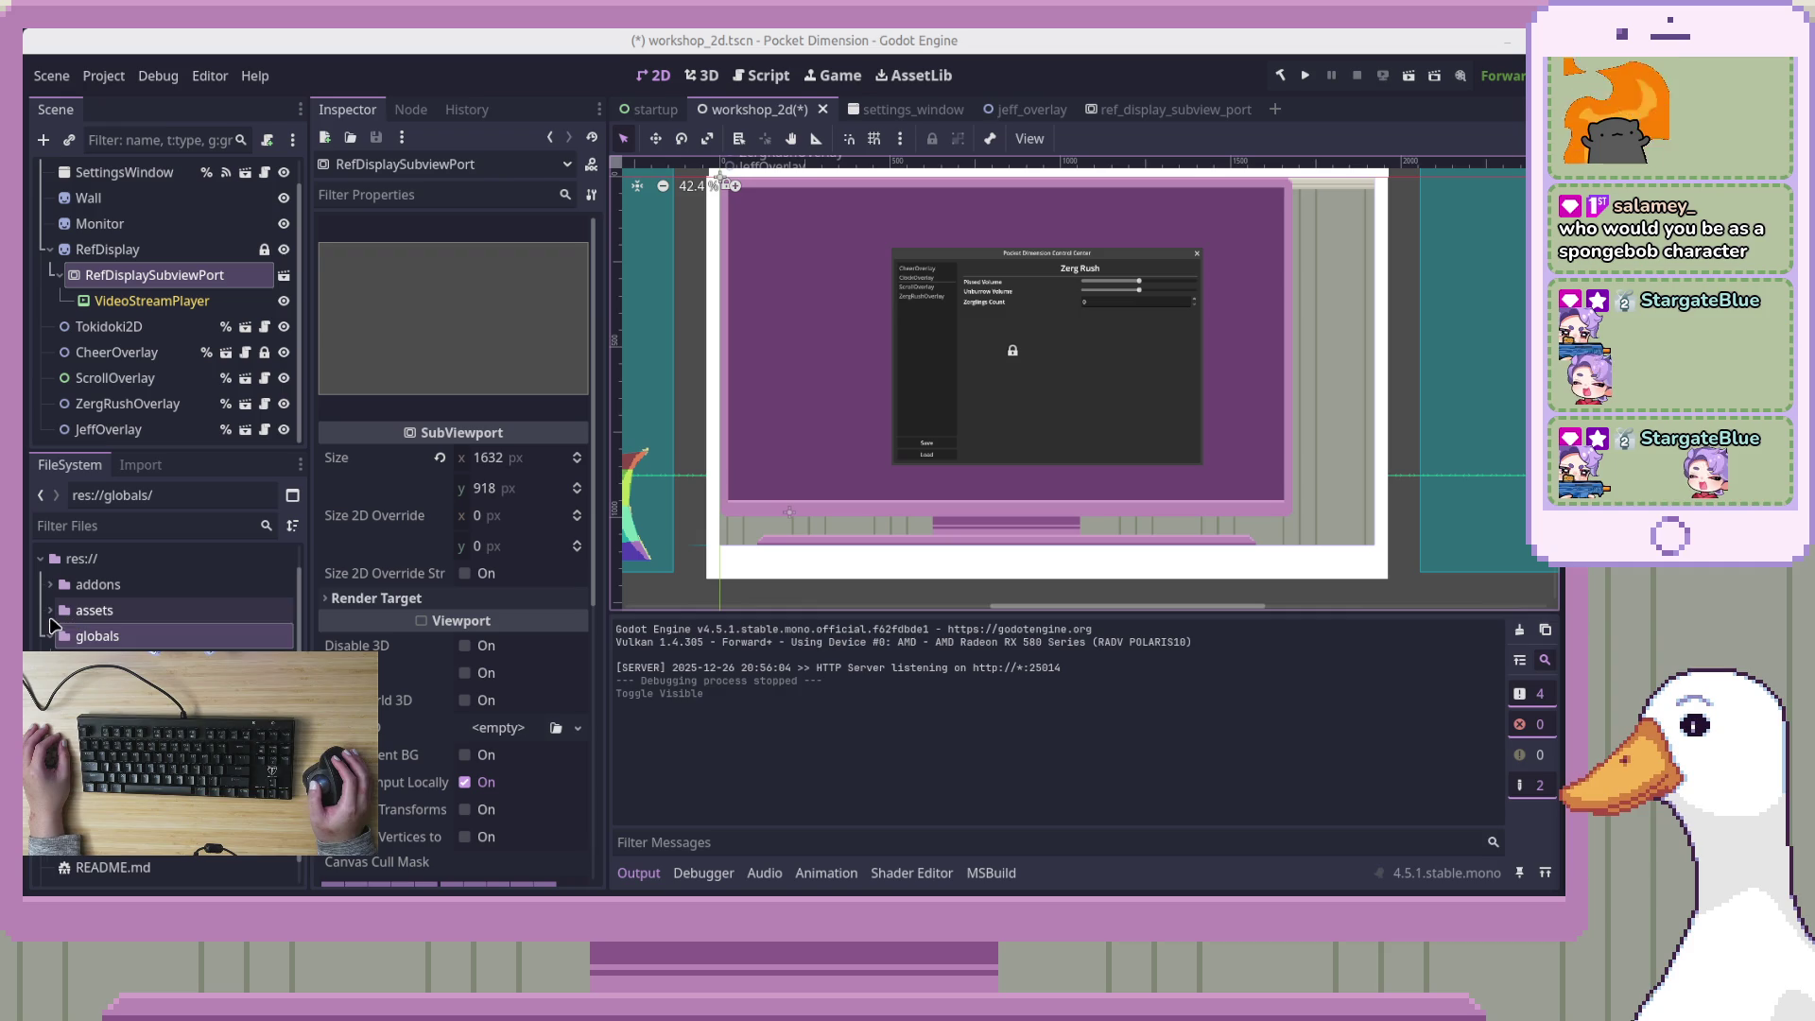
Browse the assets folders, then create a new jeff folder inside res://assets/overlays
click(51, 611)
click(93, 635)
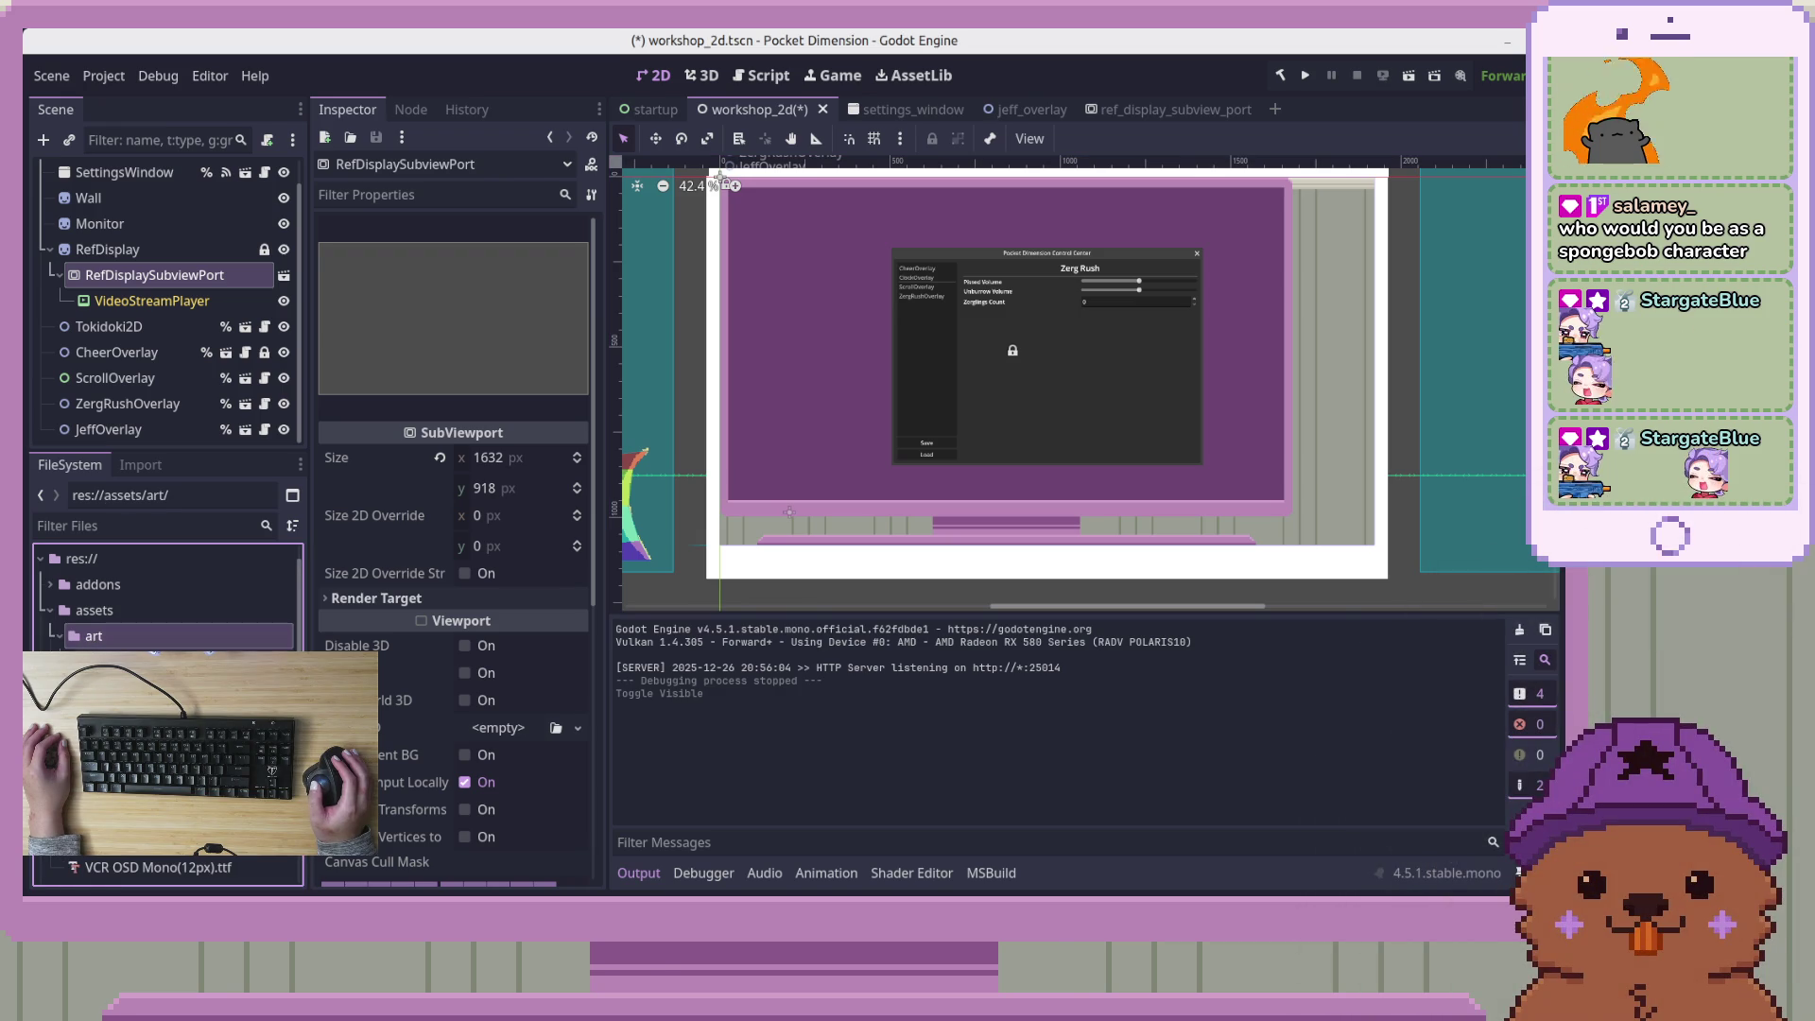
click(56, 640)
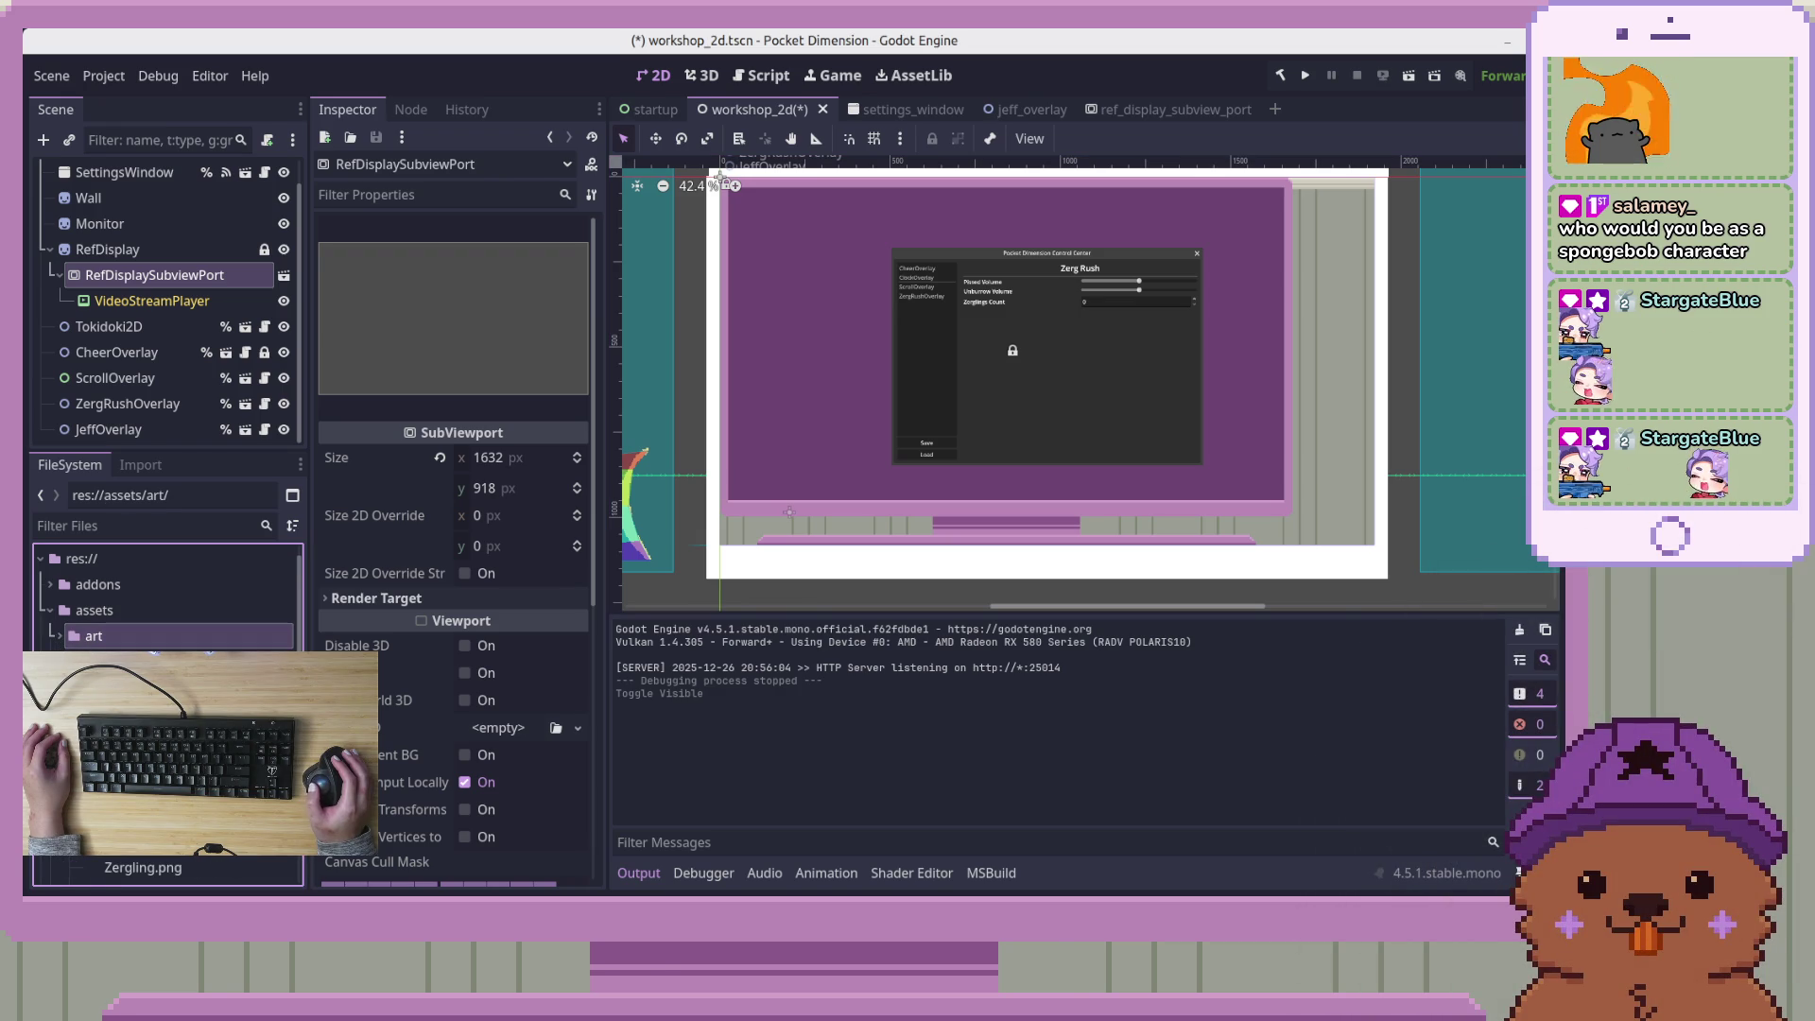
right_click(107, 718)
mouse_move(227, 523)
click(401, 531)
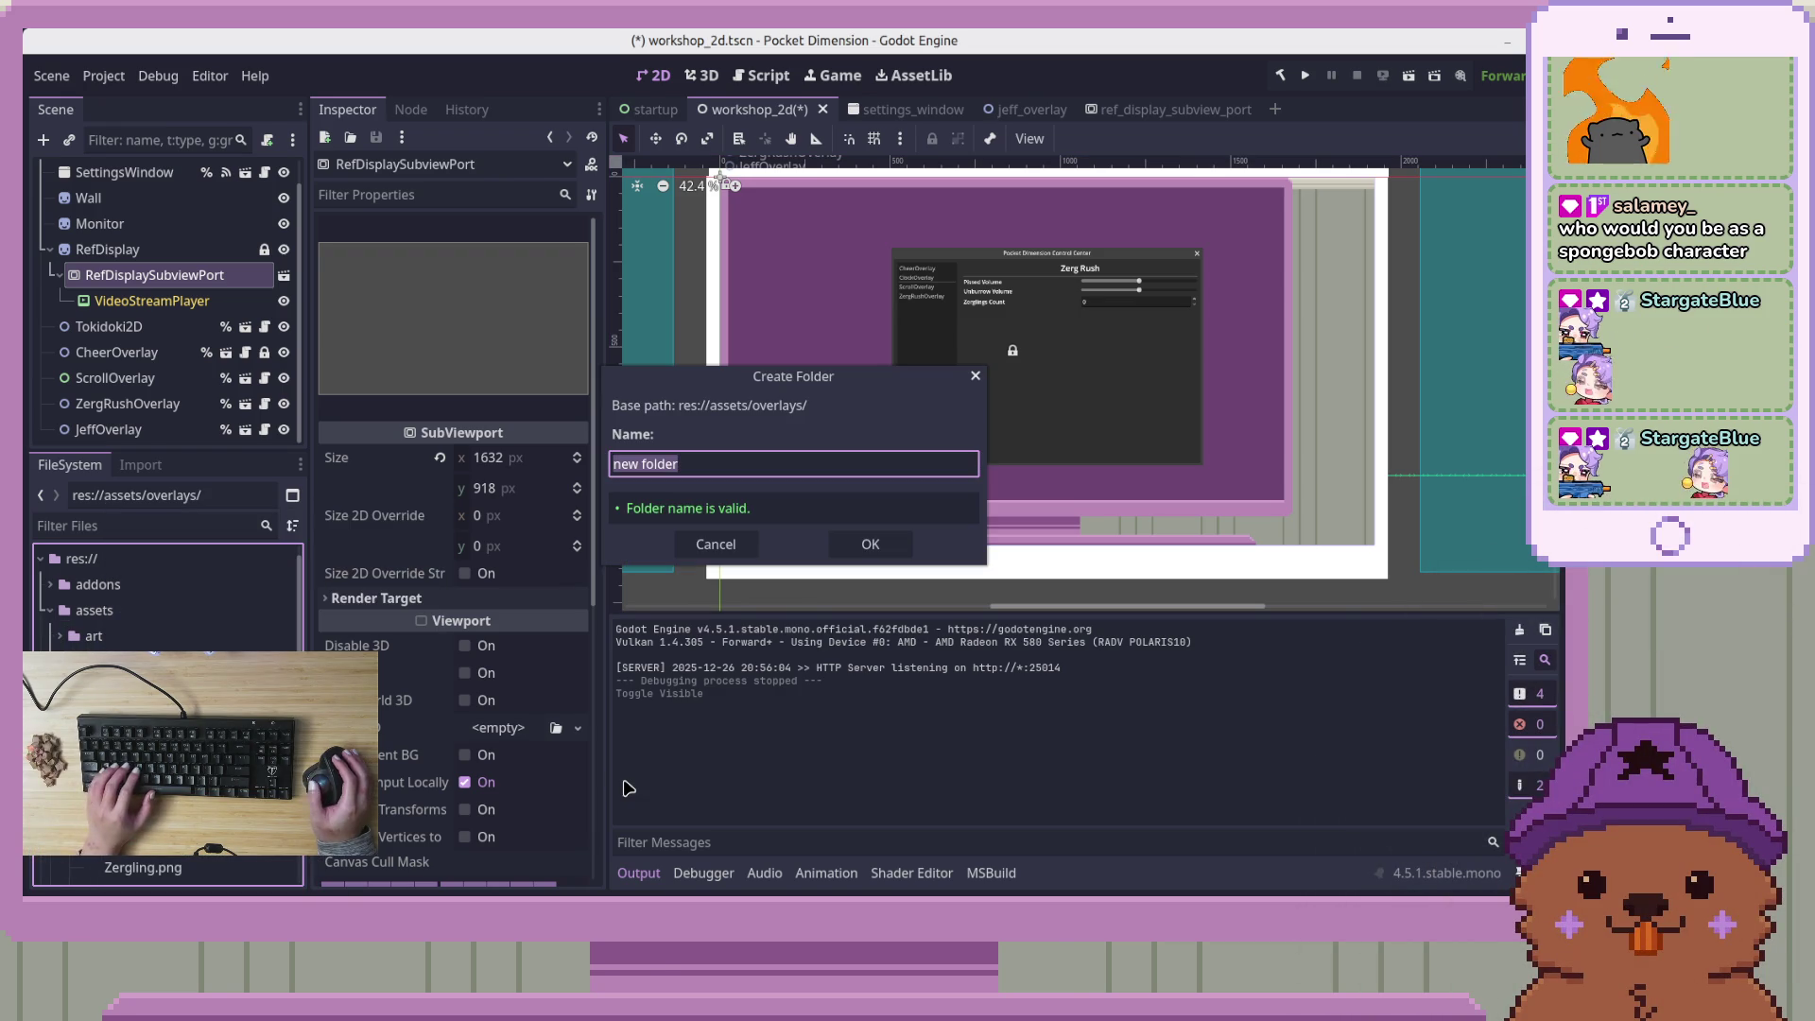
text(zerg)
key(Return)
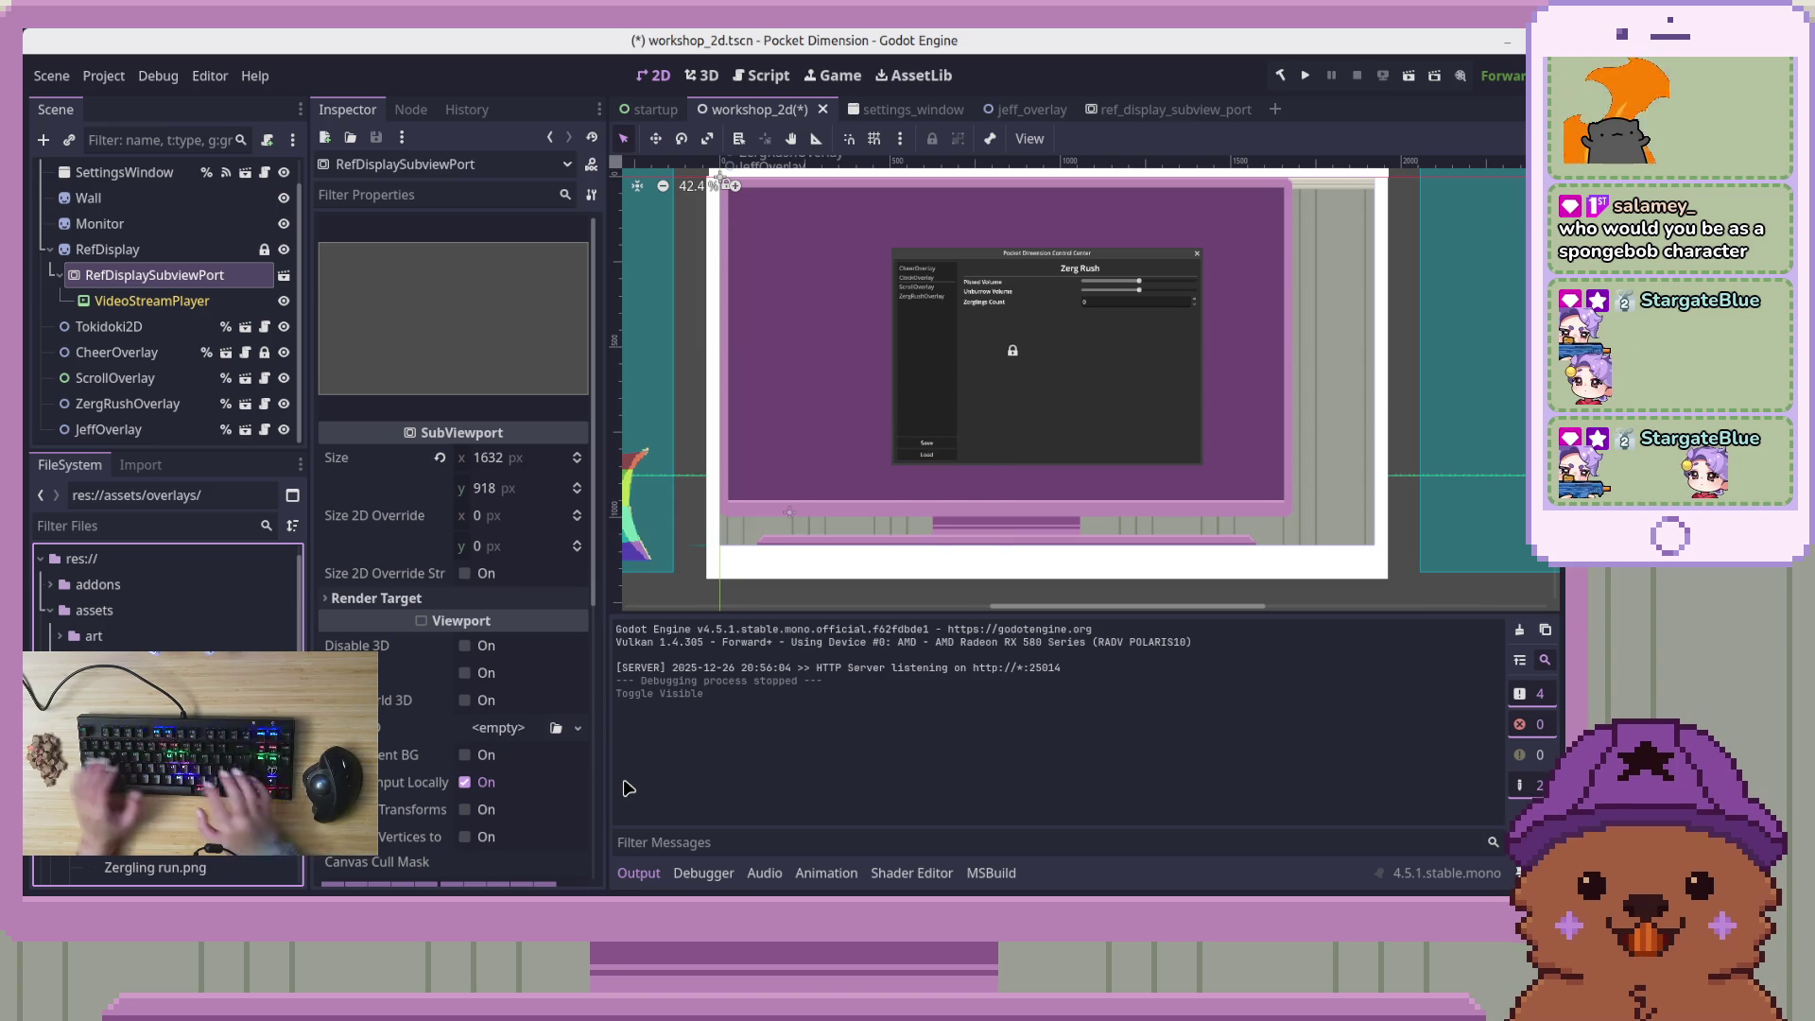
Open the jeff folder in the system file manager
right_click(210, 511)
key(Escape)
right_click(174, 512)
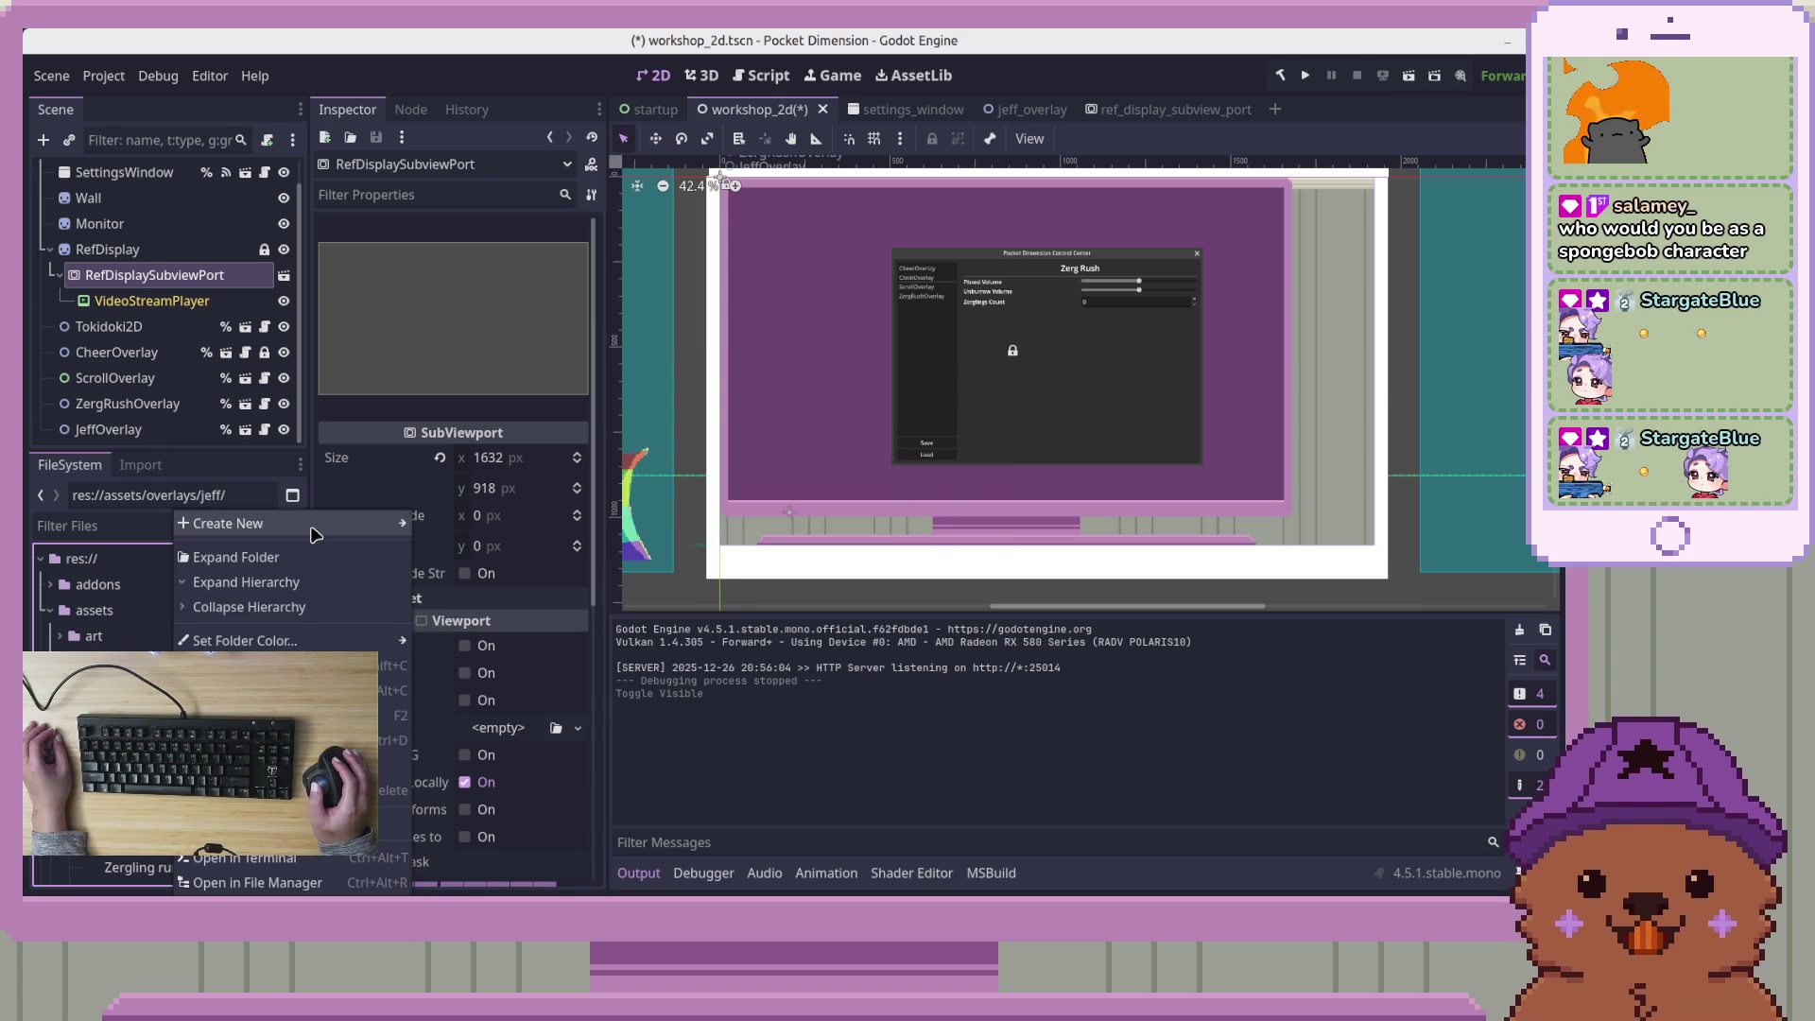
mouse_move(308, 525)
key(Escape)
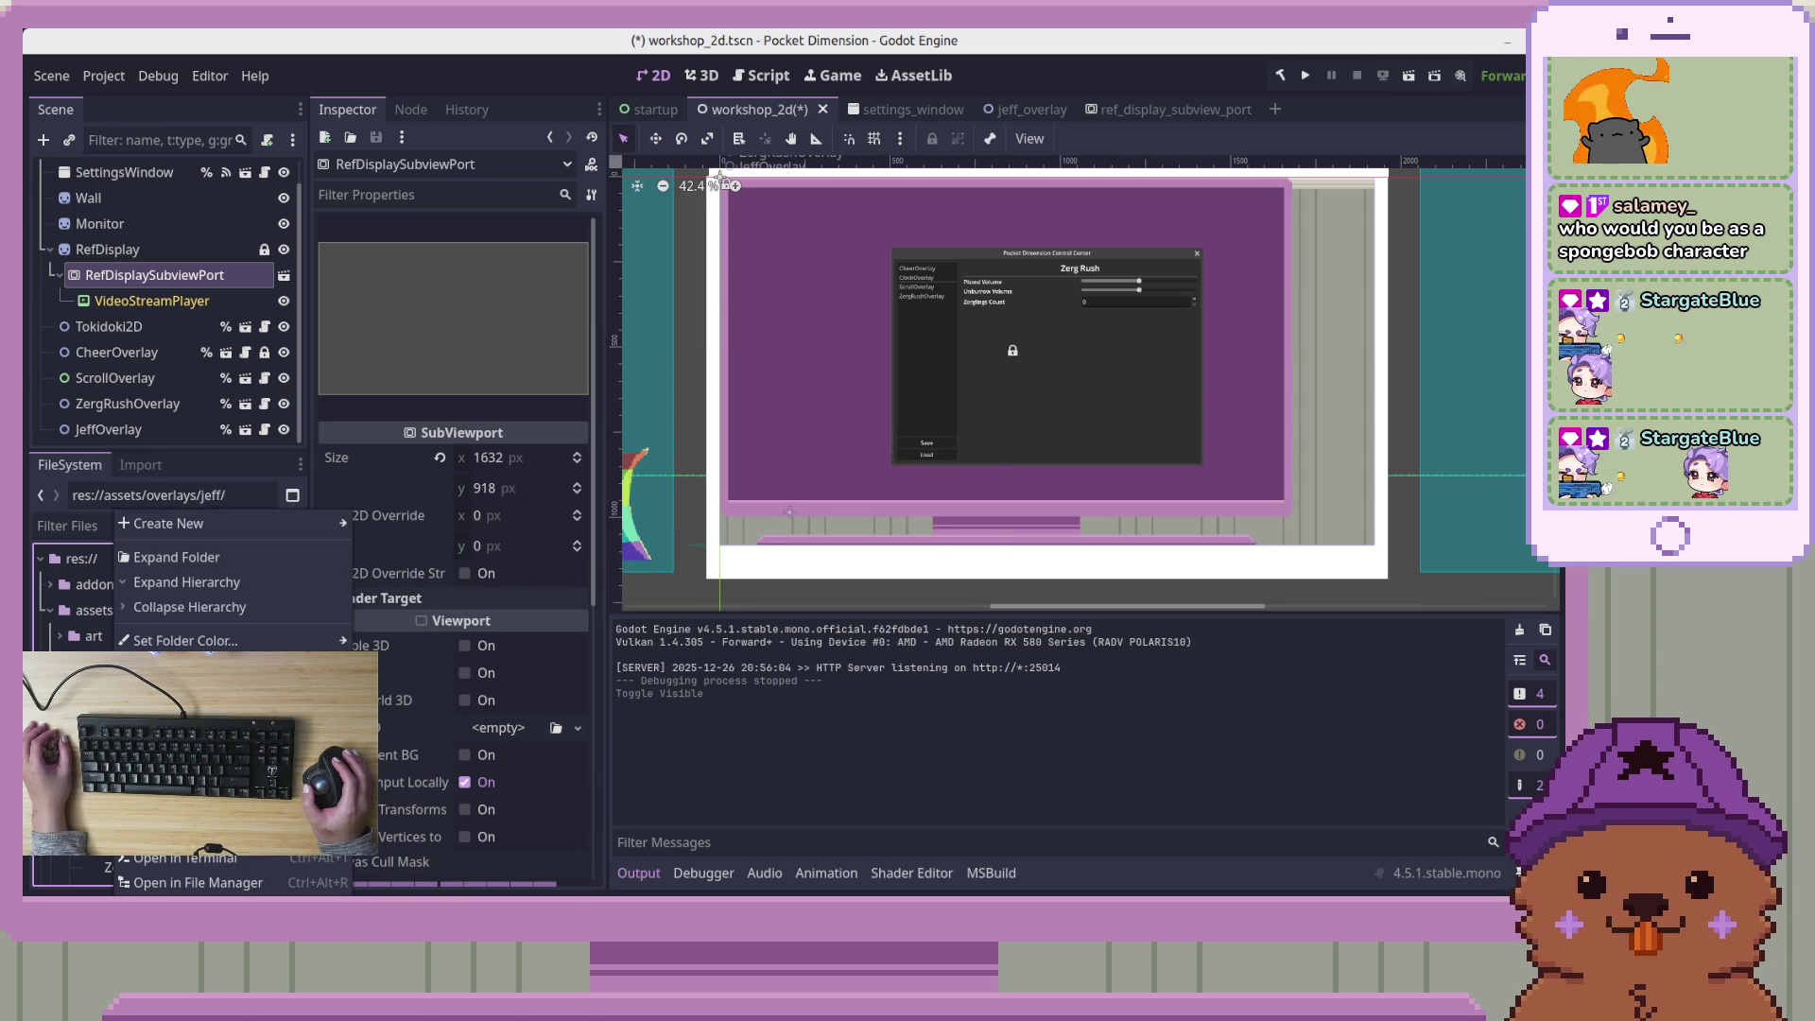
right_click(115, 513)
key(Escape)
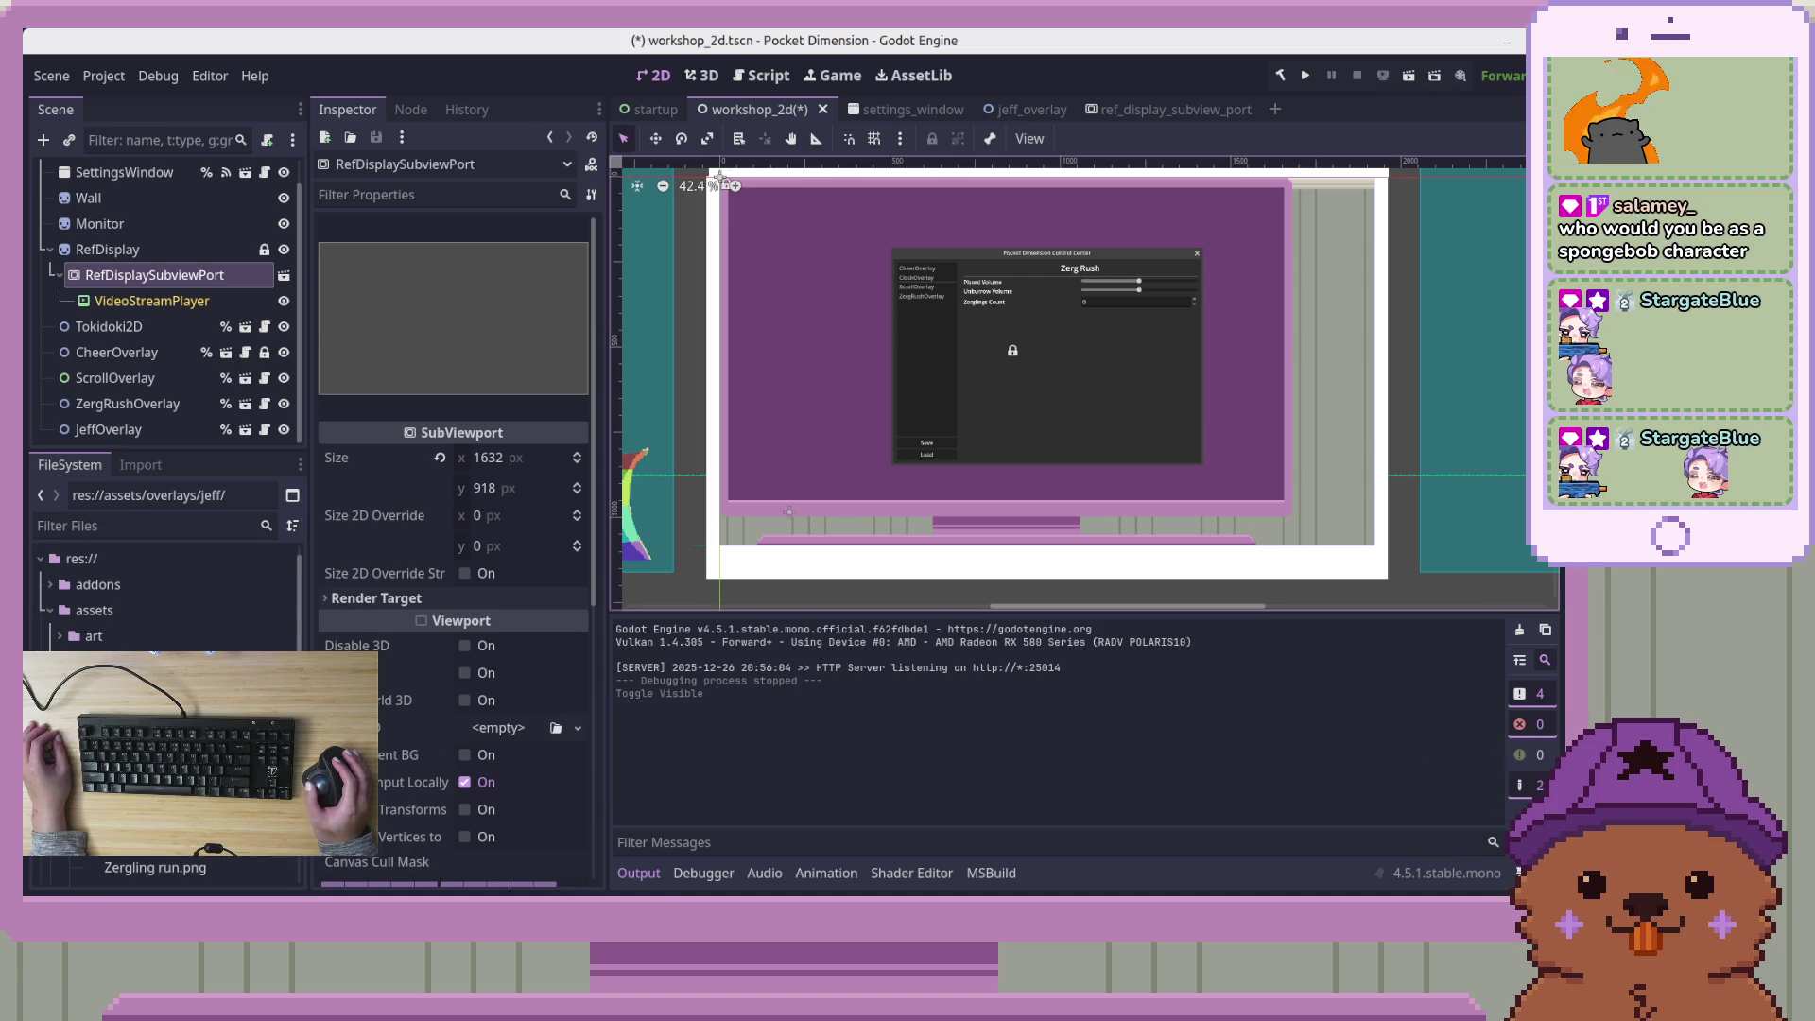
right_click(213, 512)
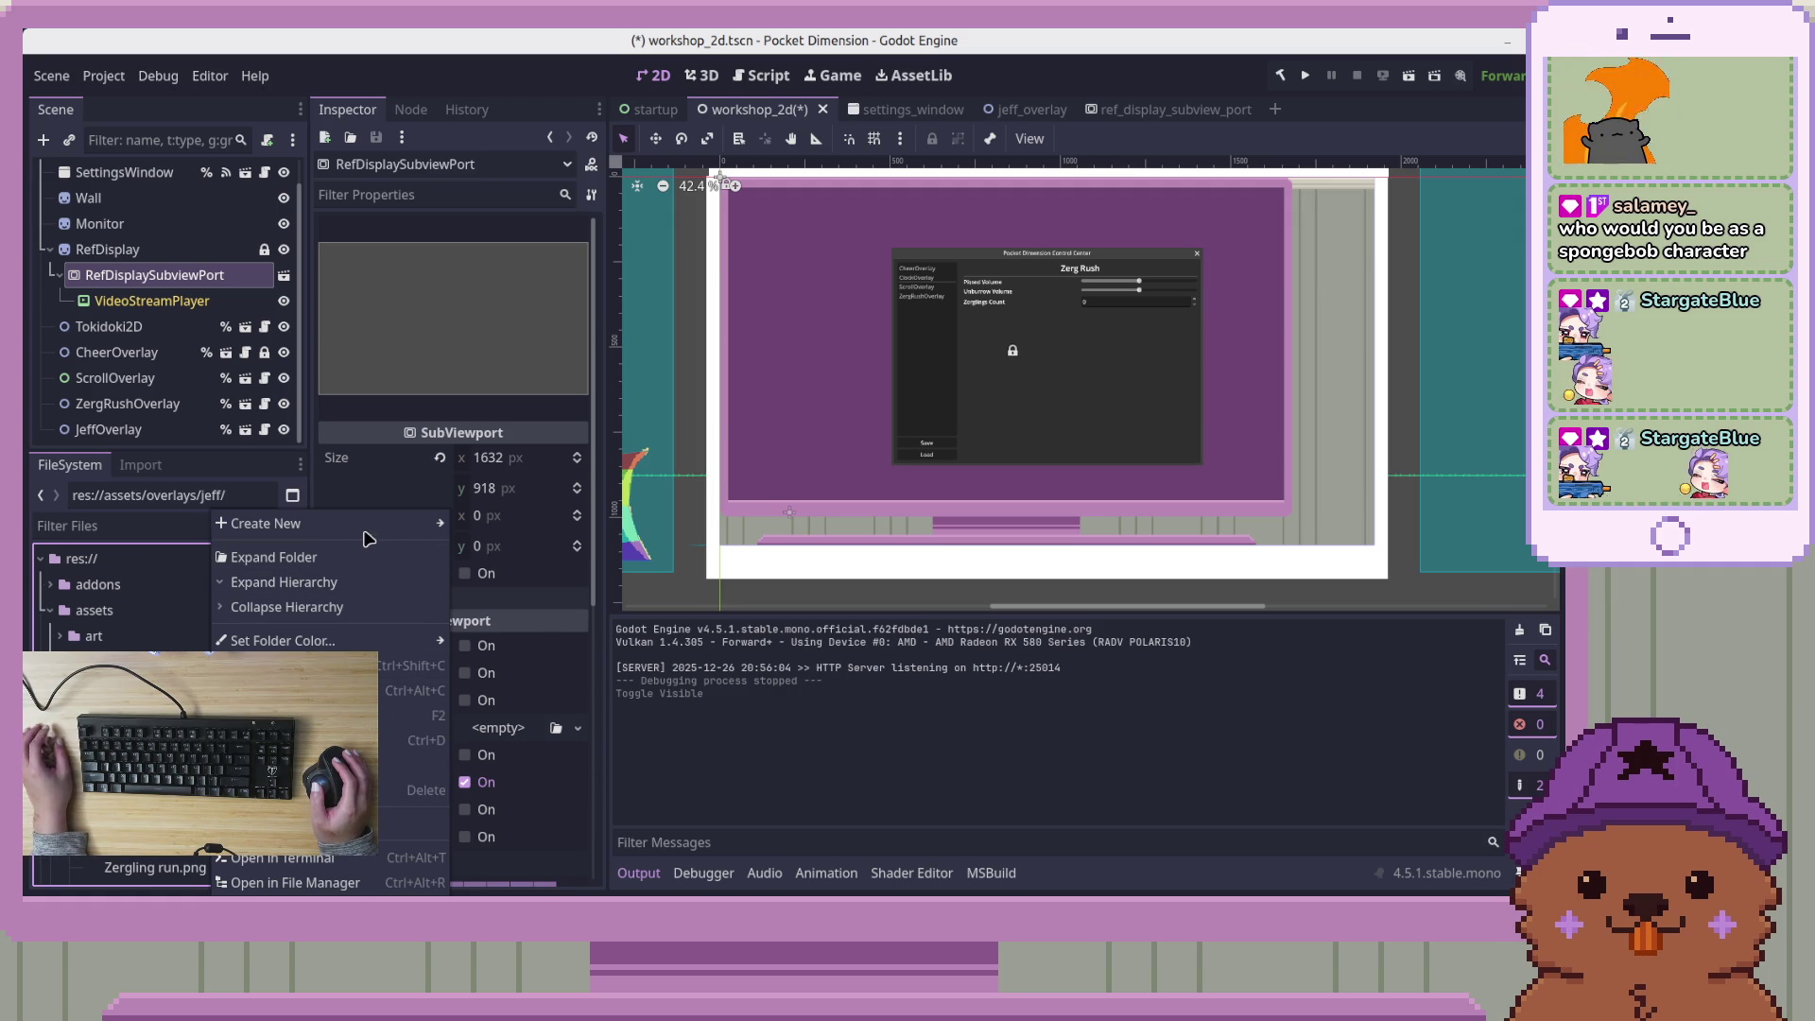
mouse_move(368, 536)
mouse_move(342, 641)
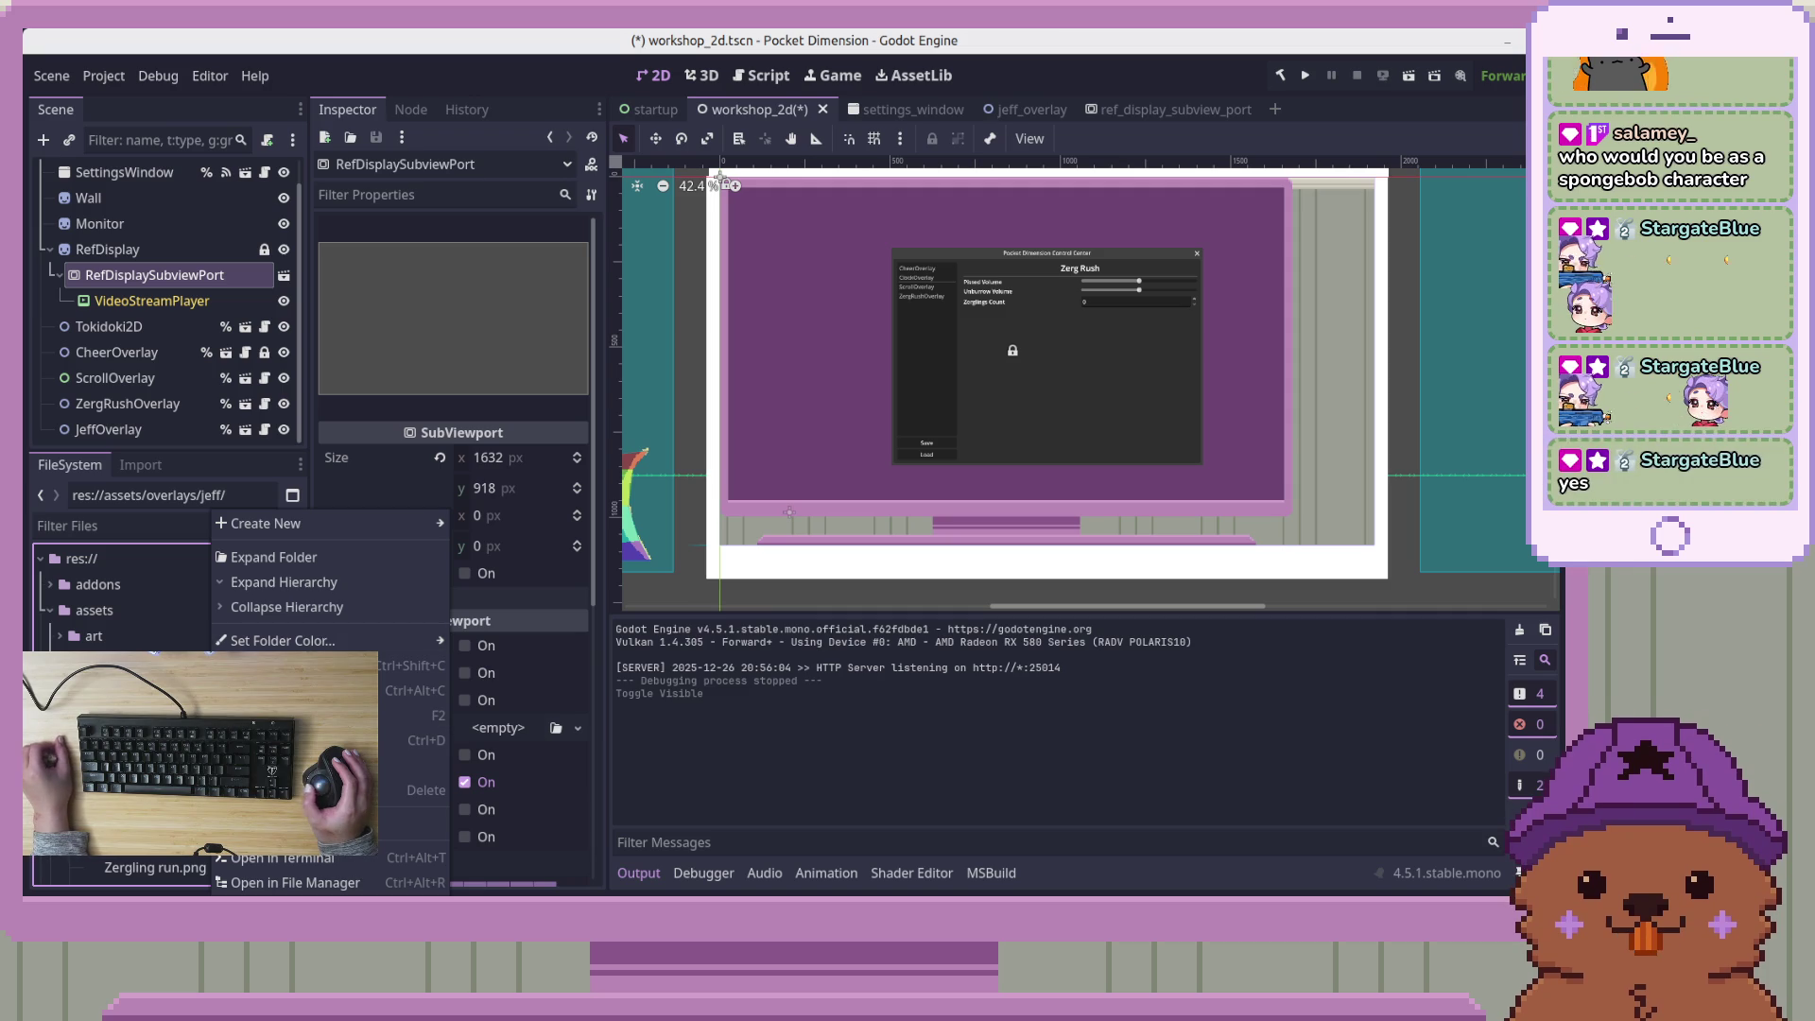
click(297, 882)
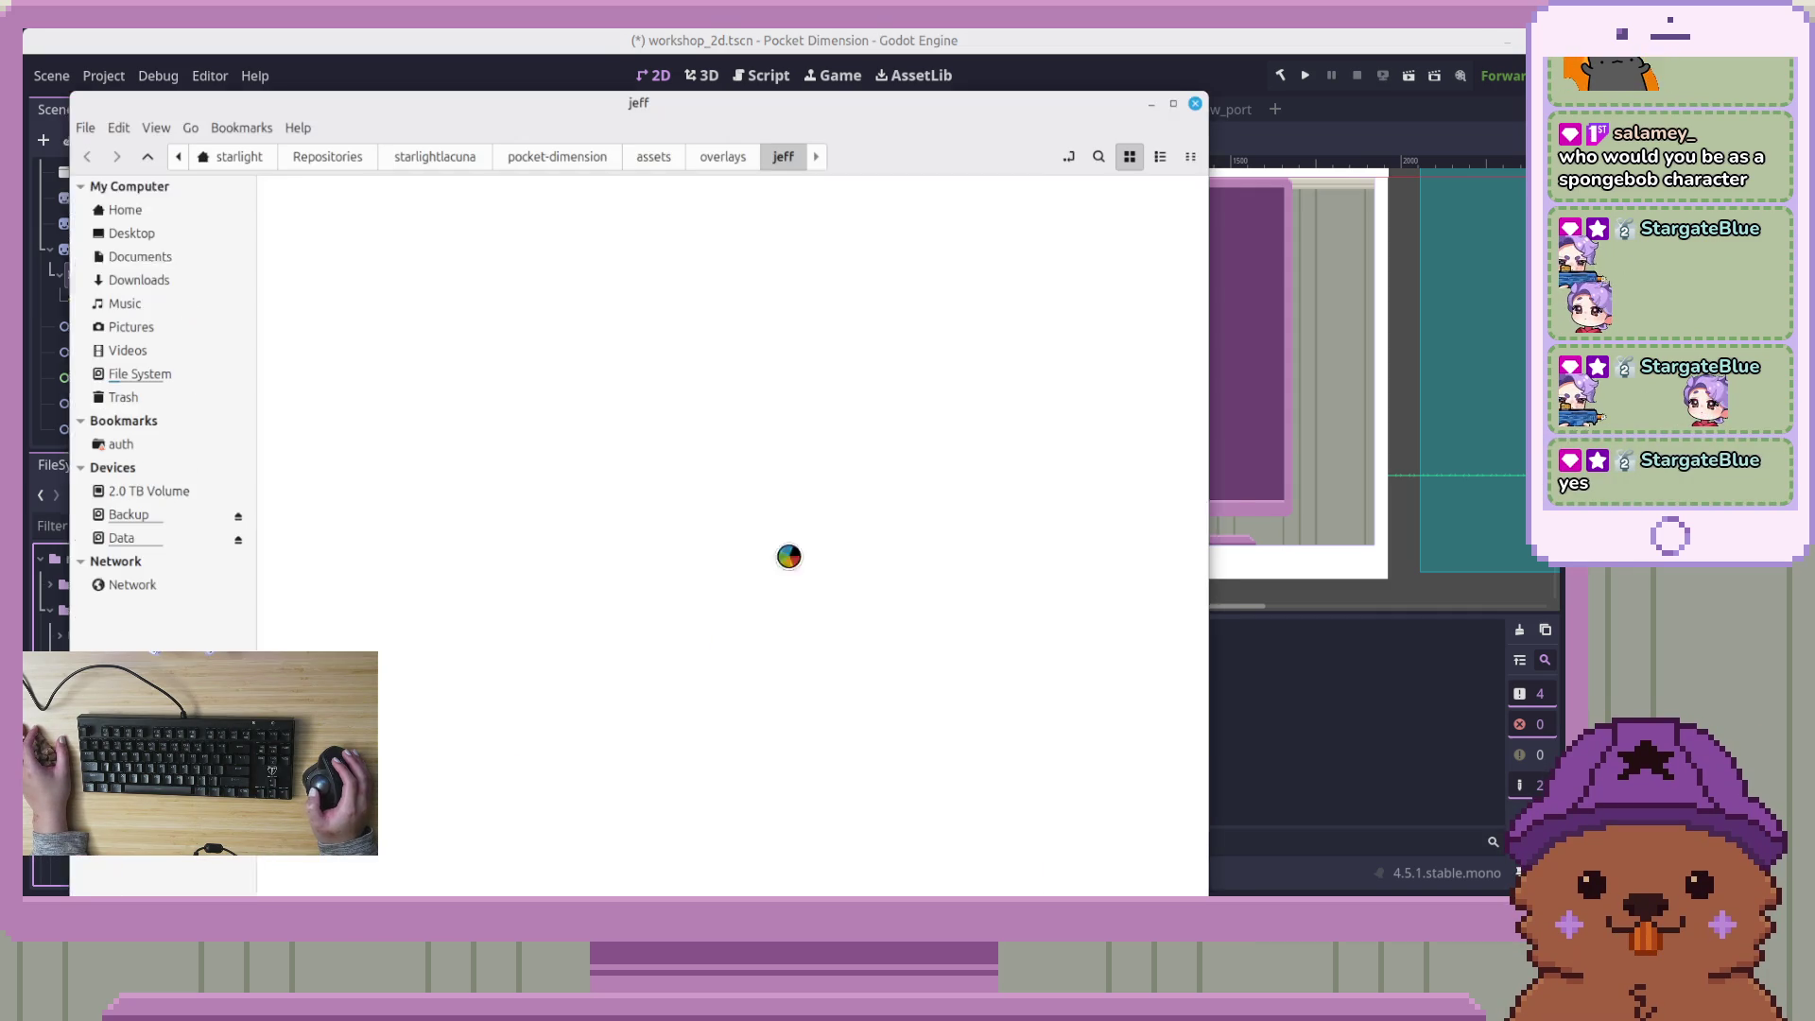
Paste Trans Flag.png into the empty jeff folder and minimize Nemo
right_click(598, 374)
click(654, 558)
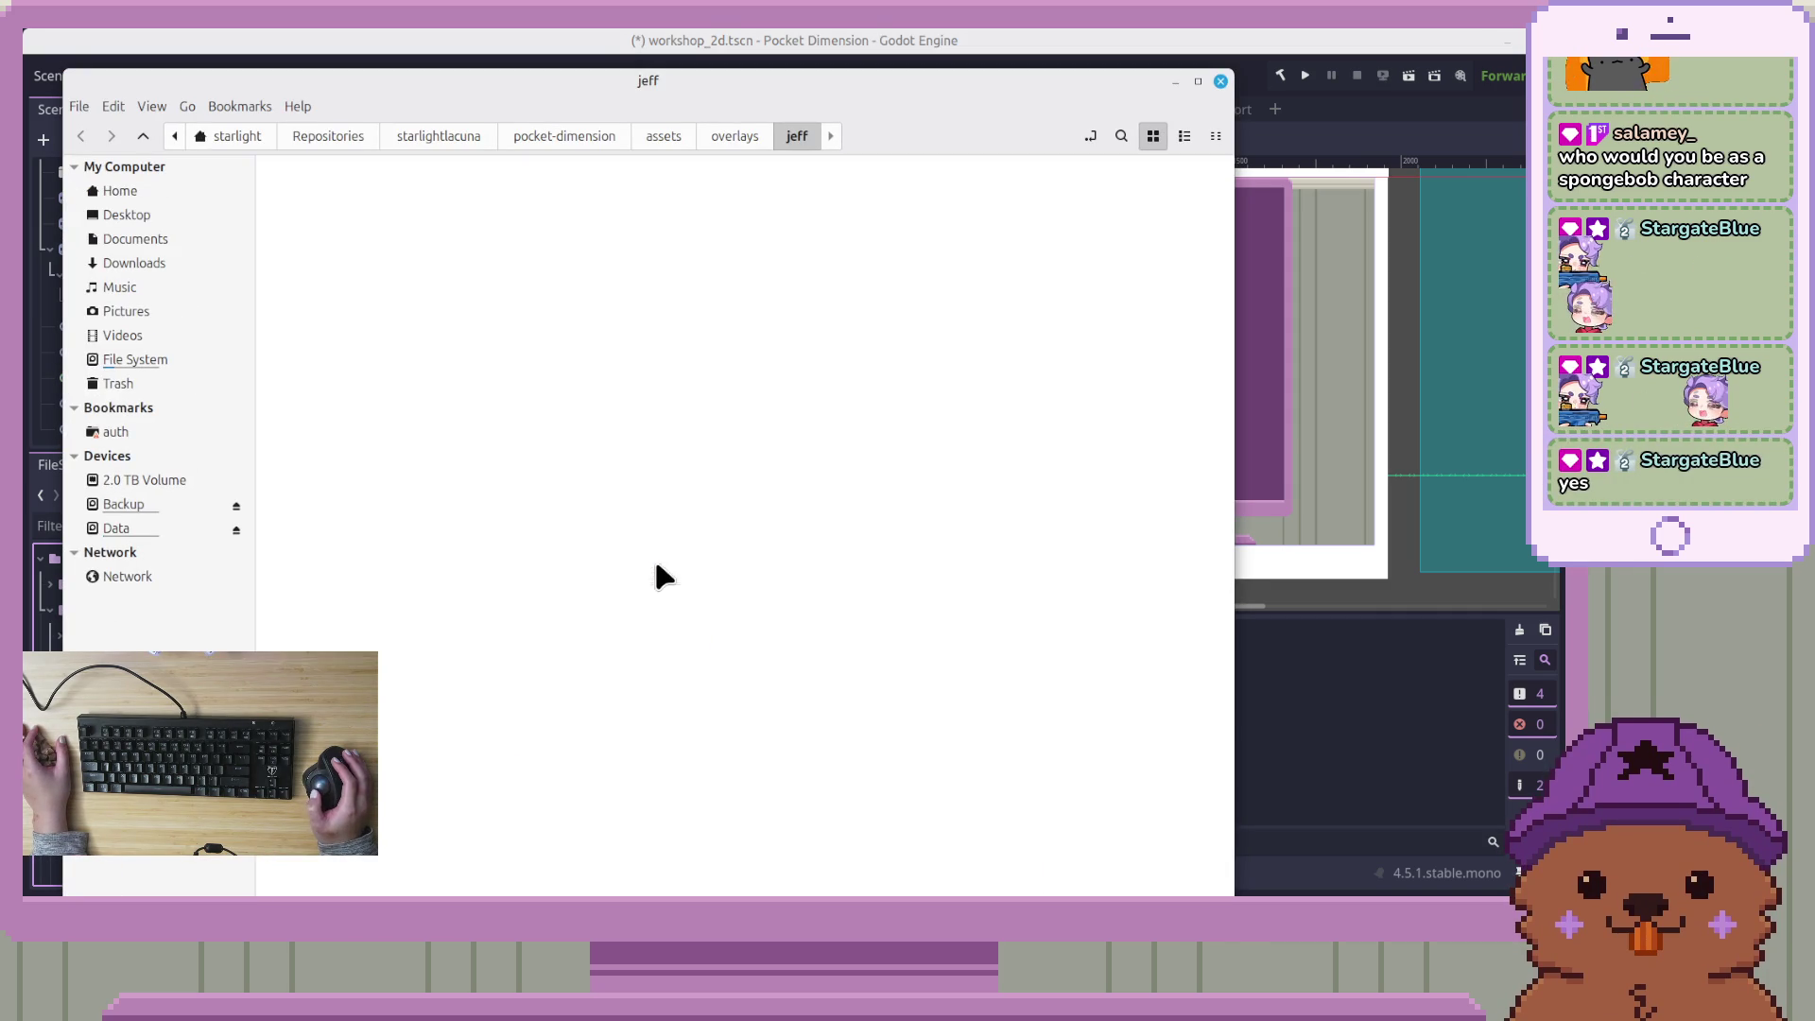
click(752, 371)
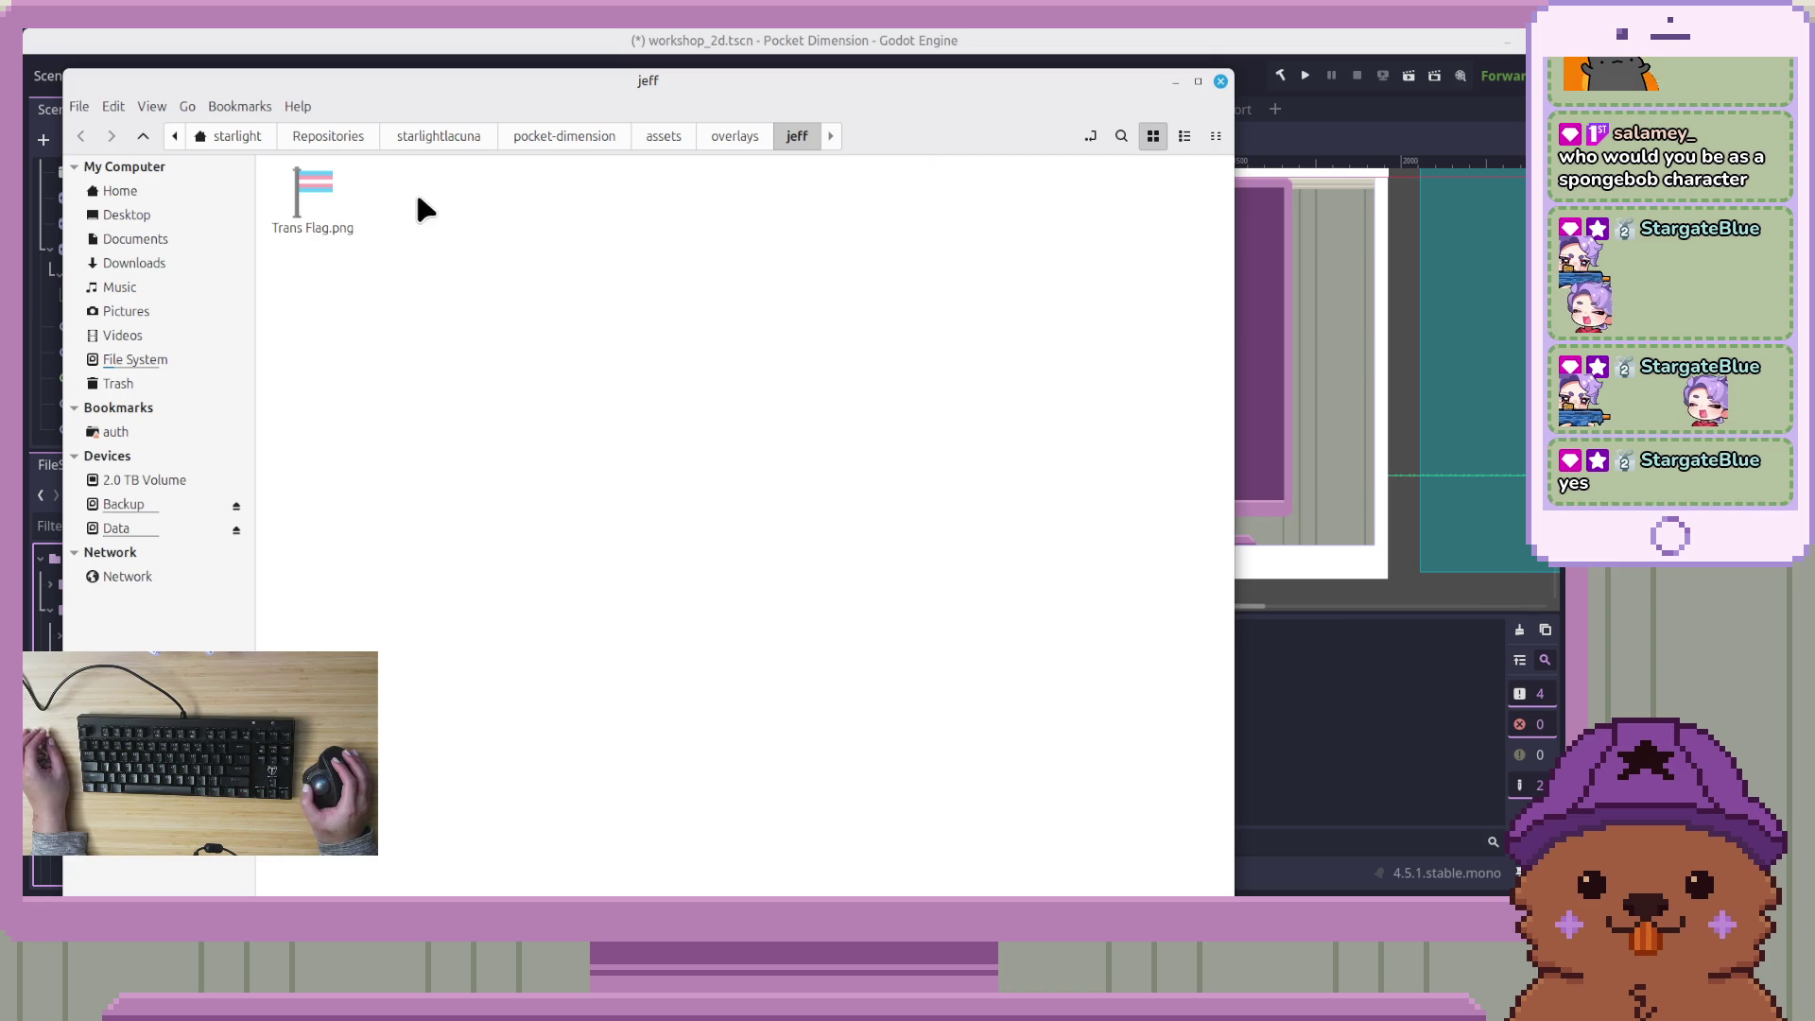
click(1175, 83)
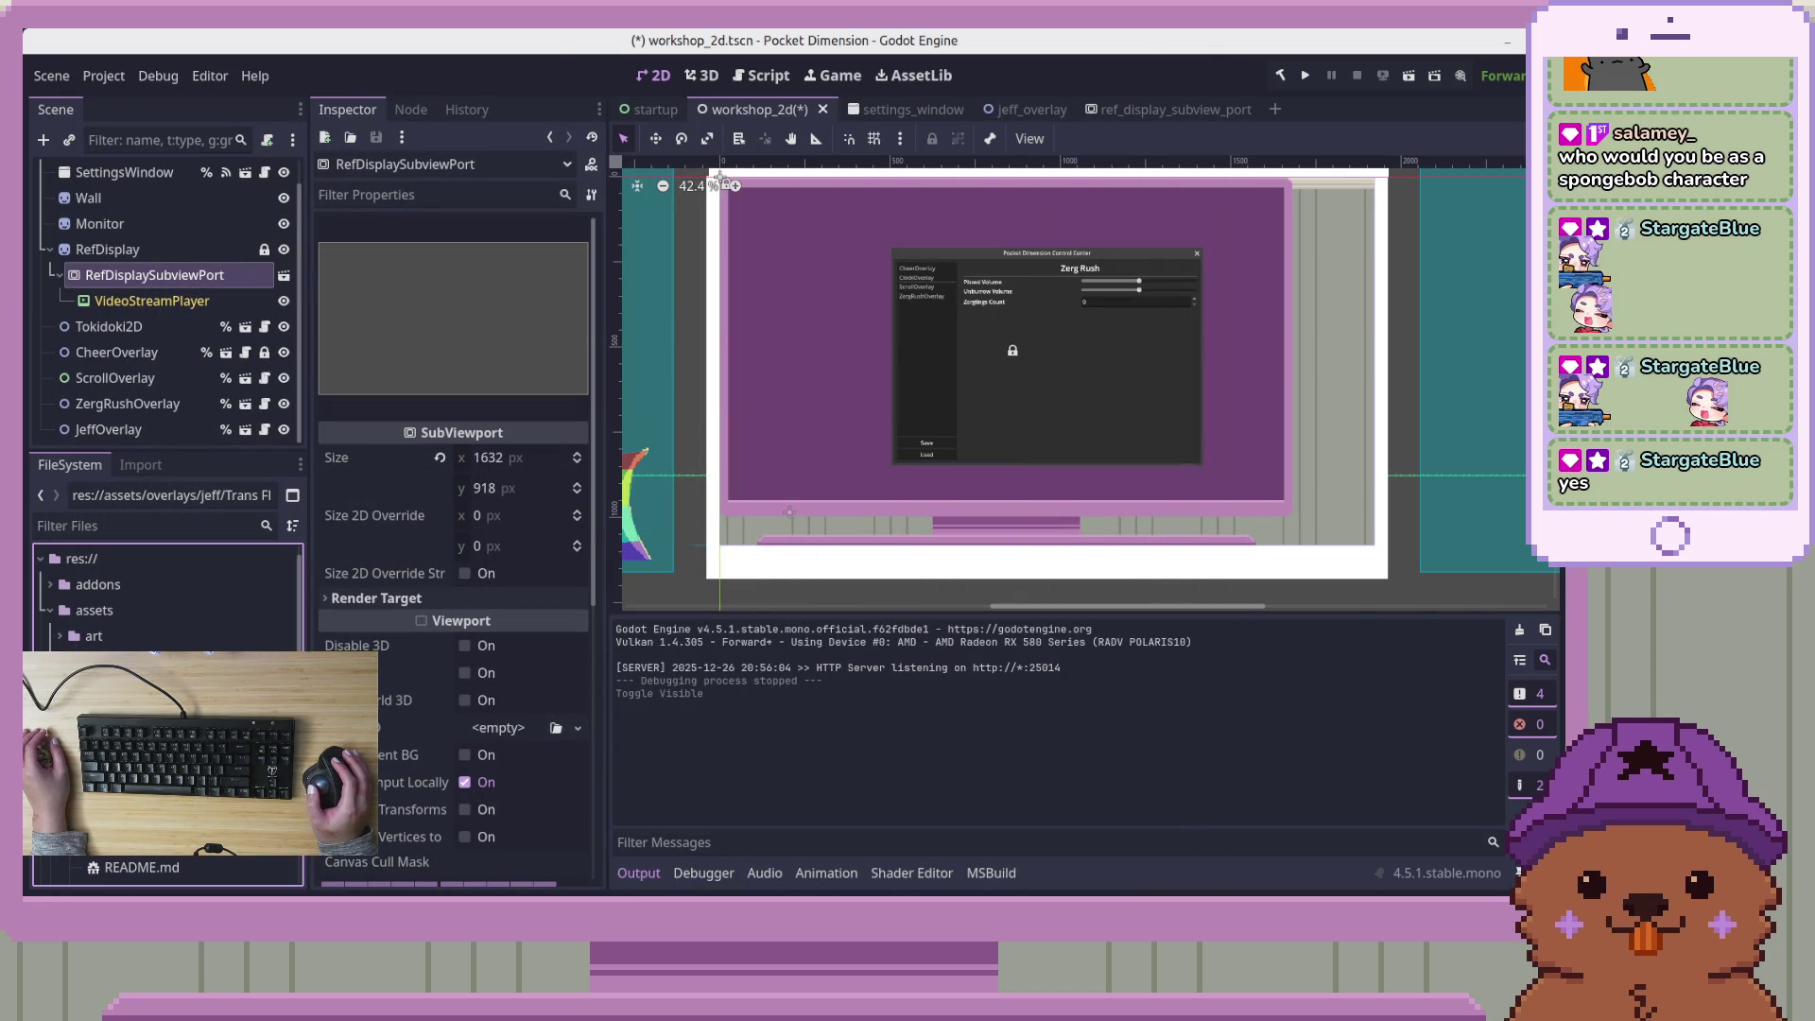
In jeff_overlay, give Flag the Trans Flag.png texture and move it to (403, 950)
scroll(1037, 472, up, 2)
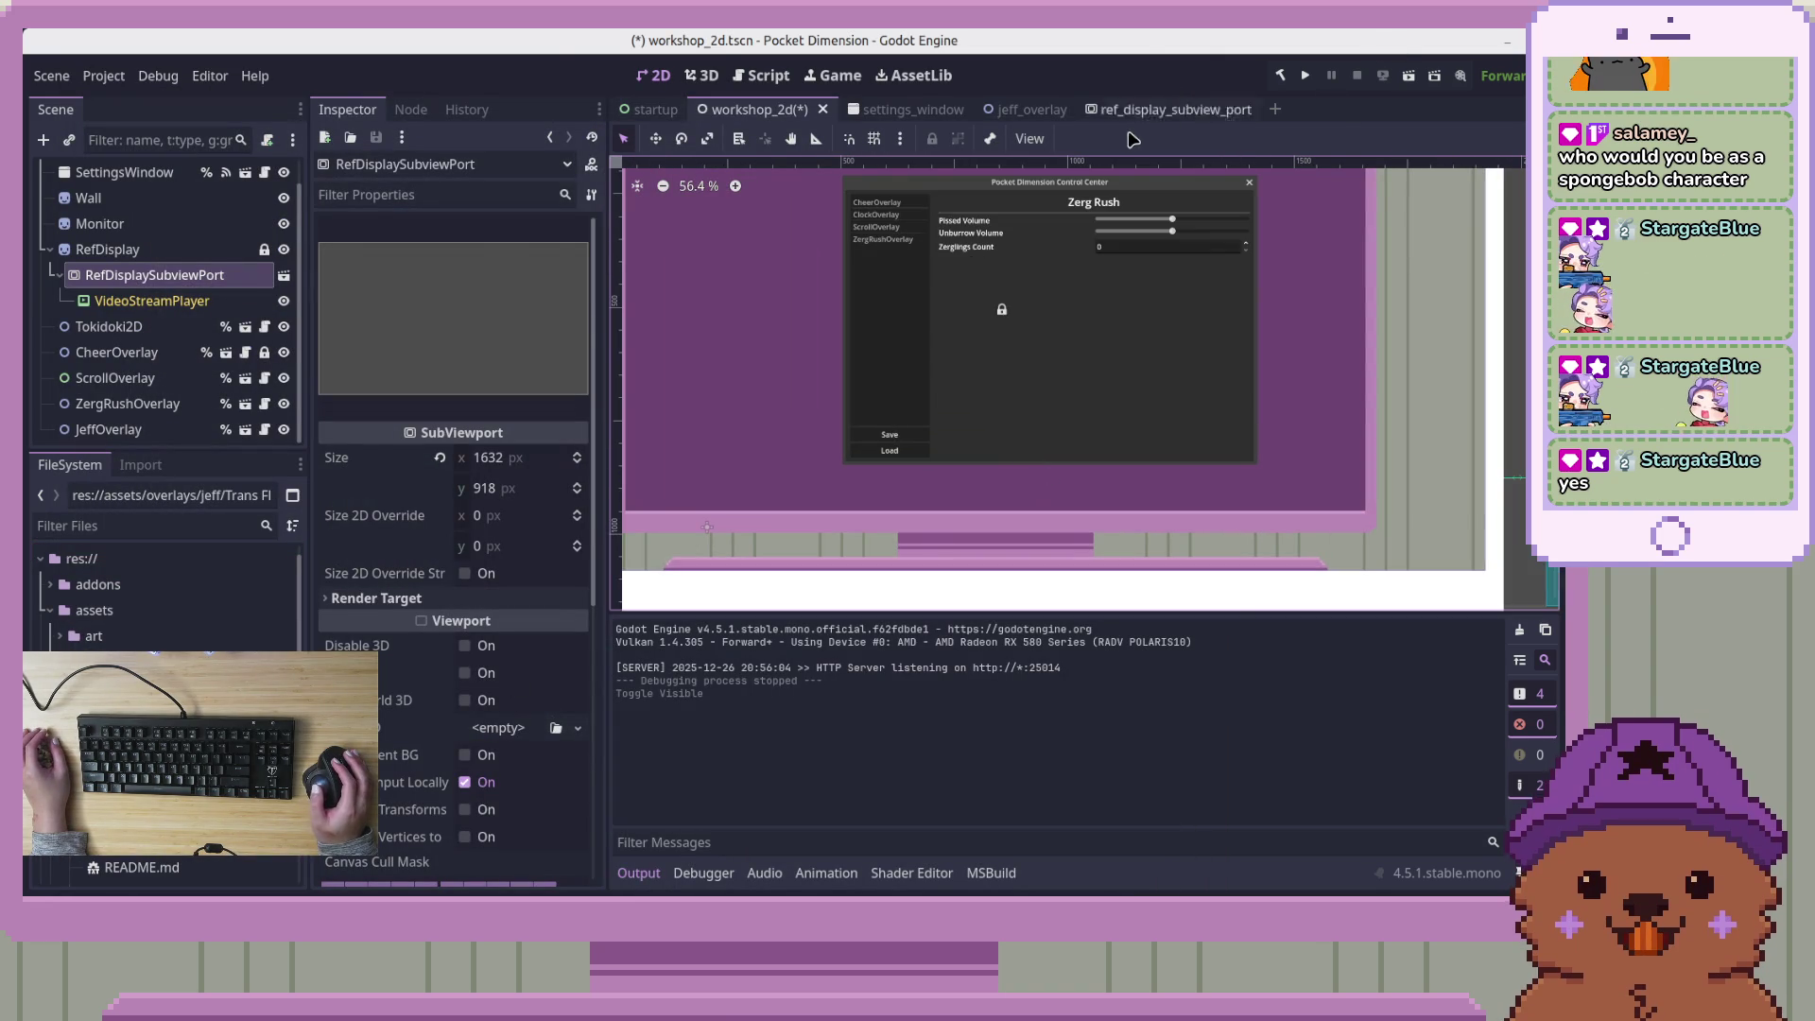
click(1026, 109)
mouse_move(170, 738)
mouse_down()
mouse_move(283, 245)
mouse_move(510, 254)
mouse_up()
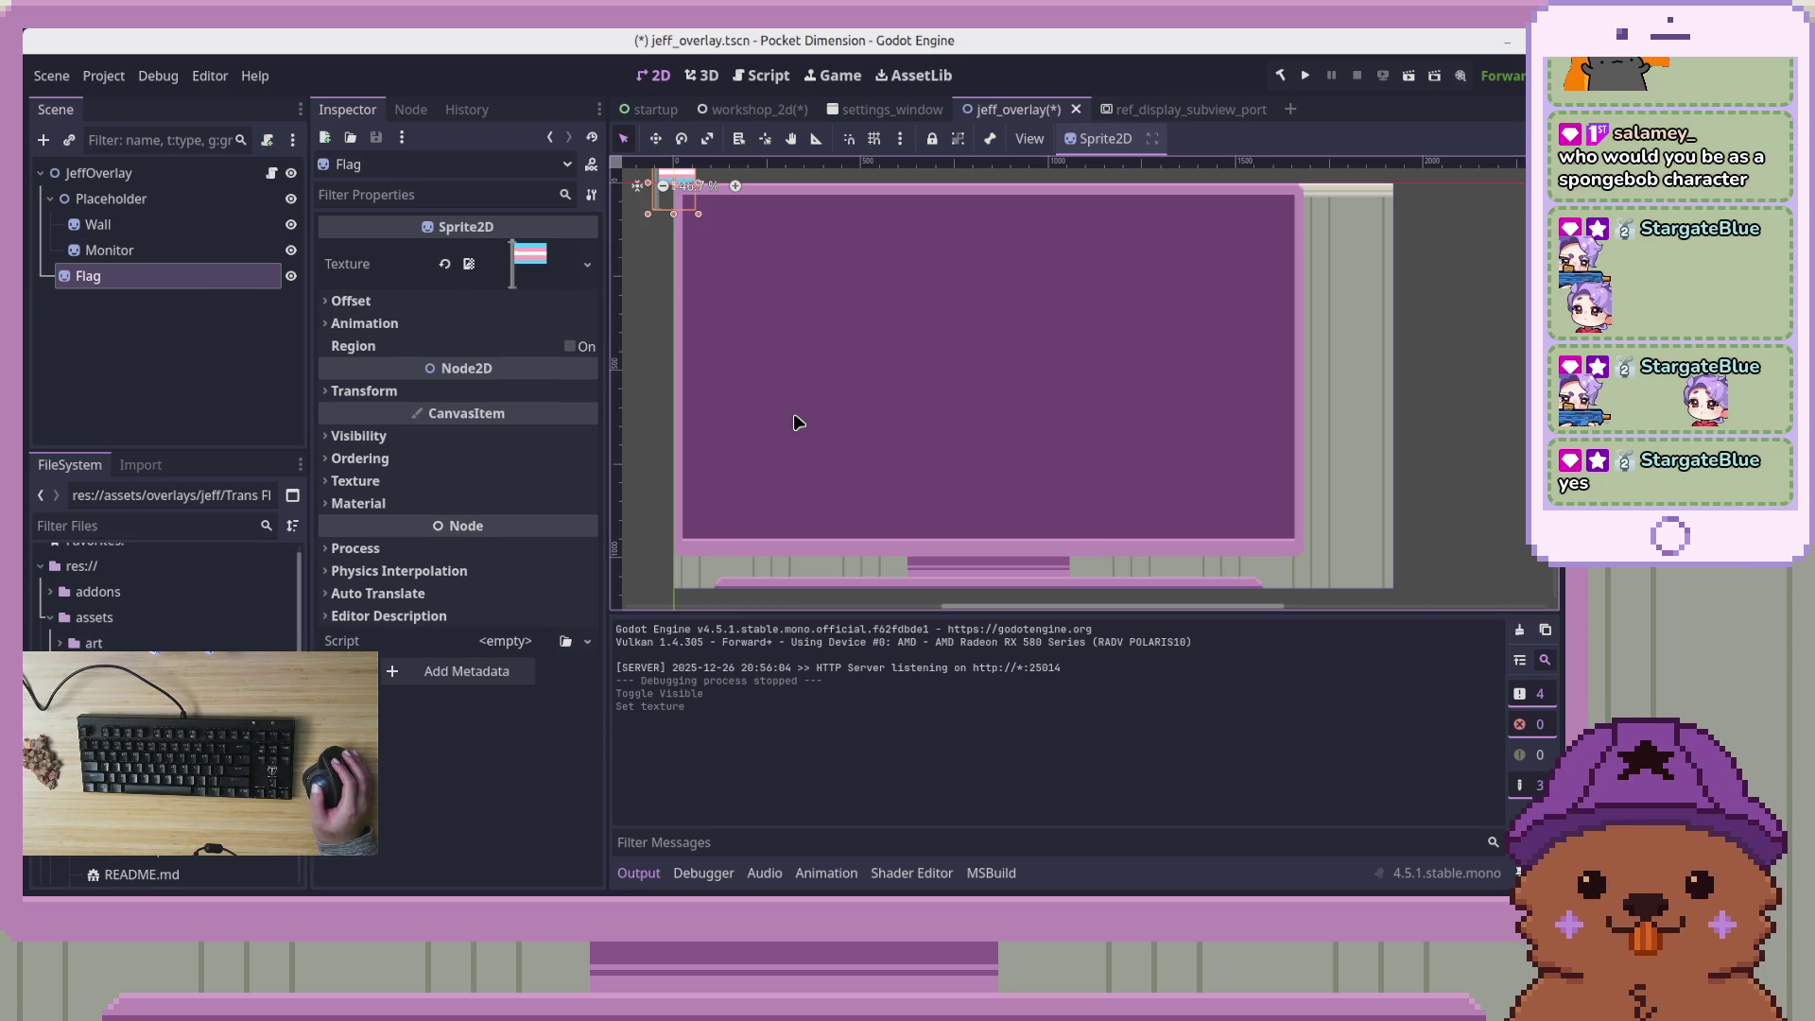
key(w)
mouse_move(713, 275)
mouse_down()
mouse_move(860, 512)
mouse_move(864, 633)
mouse_up()
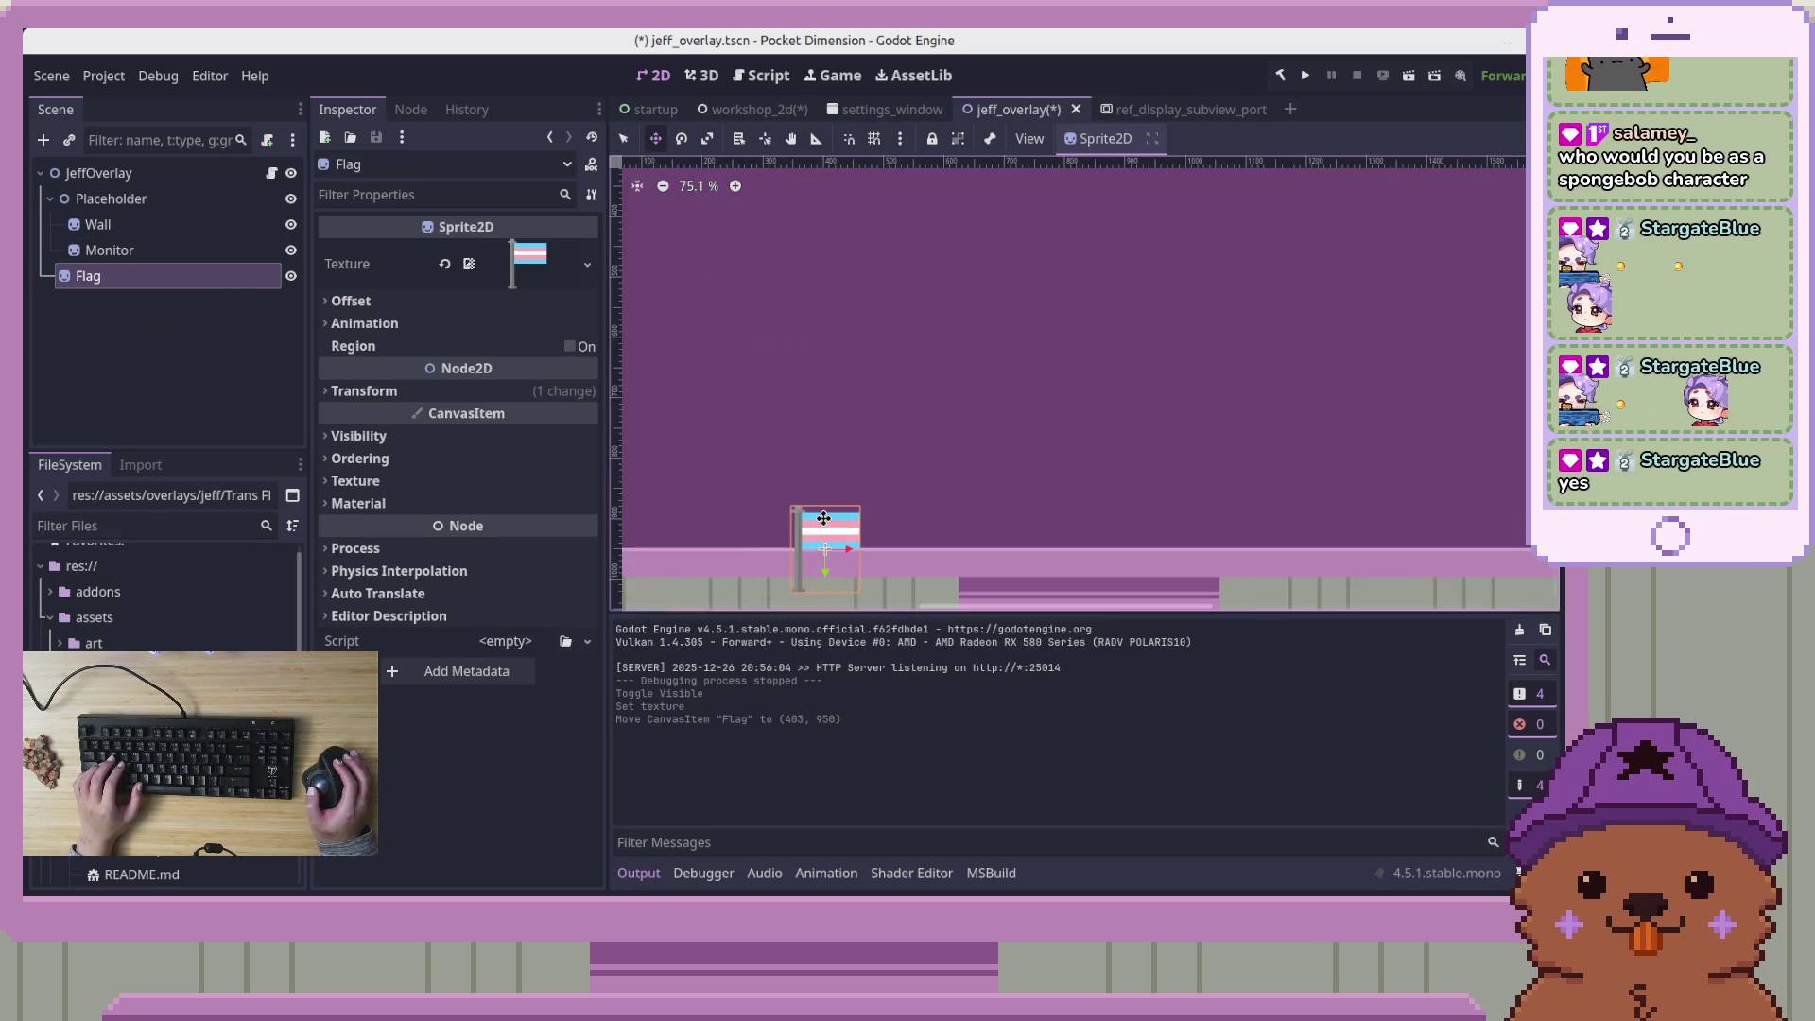
Select the JeffOverlay, Placeholder, Wall and Monitor nodes in turn
scroll(825, 529, up, 12)
scroll(842, 435, down, 6)
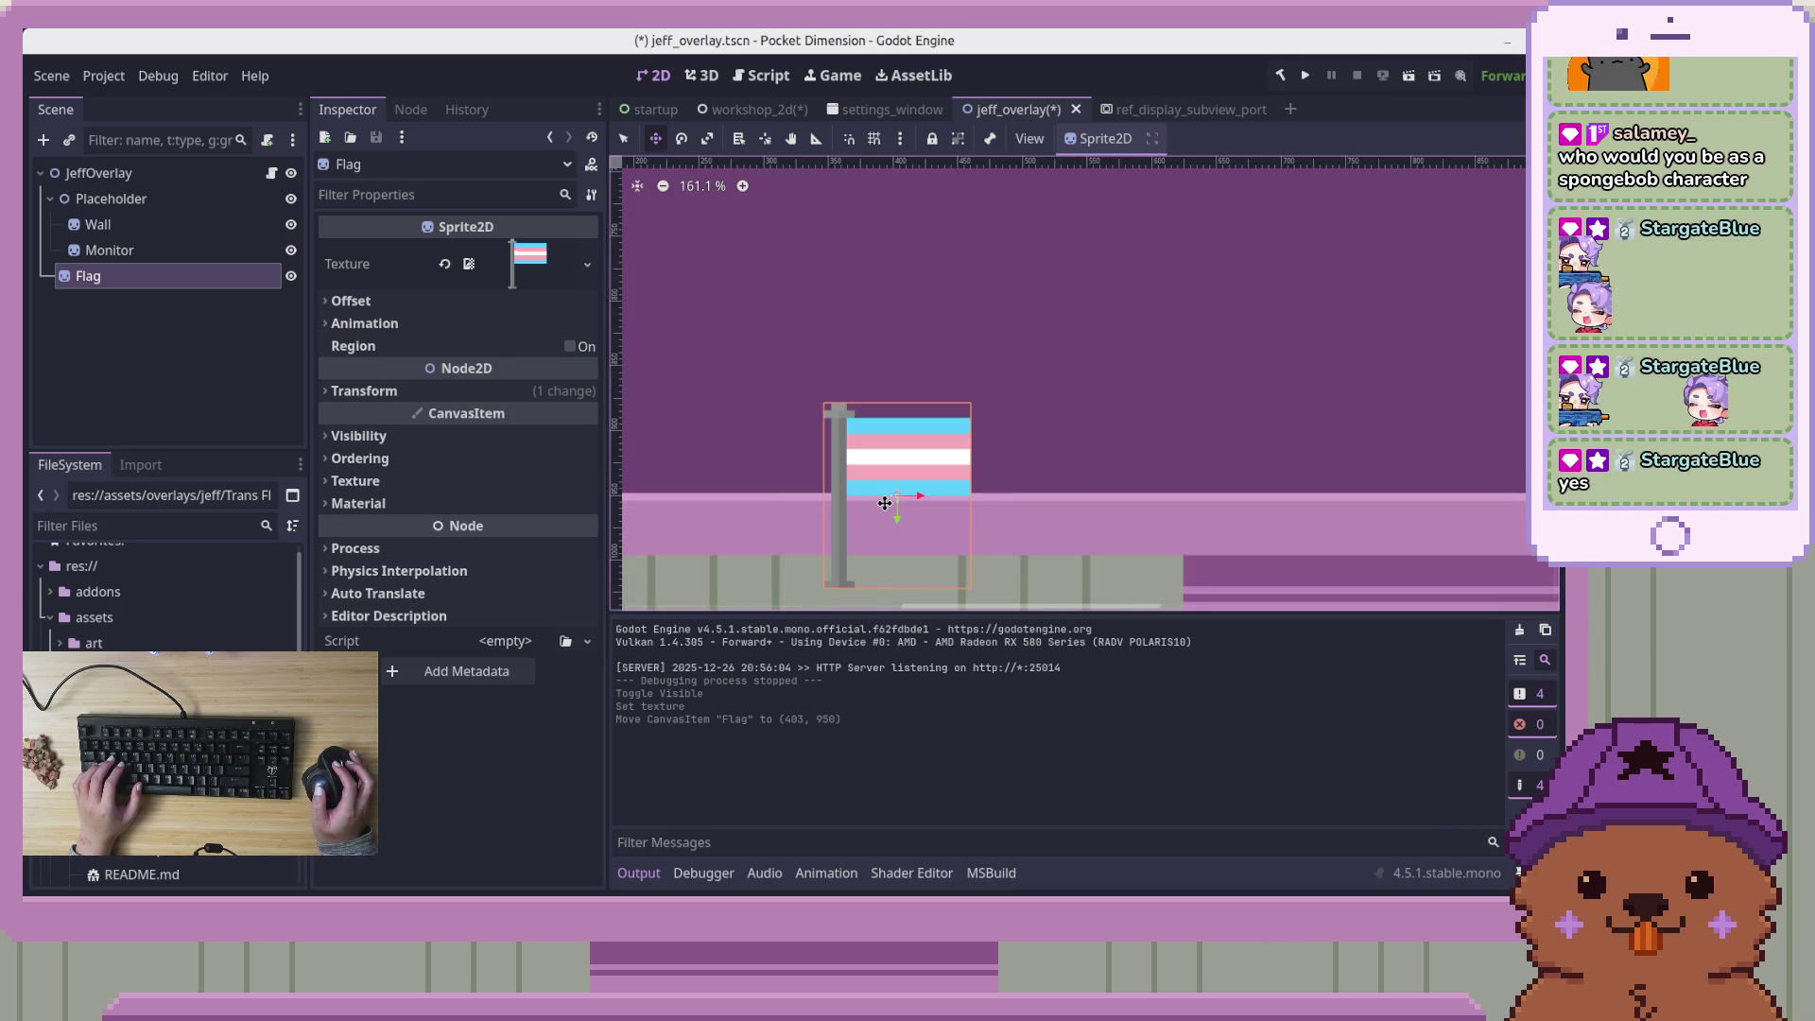
click(227, 174)
click(202, 201)
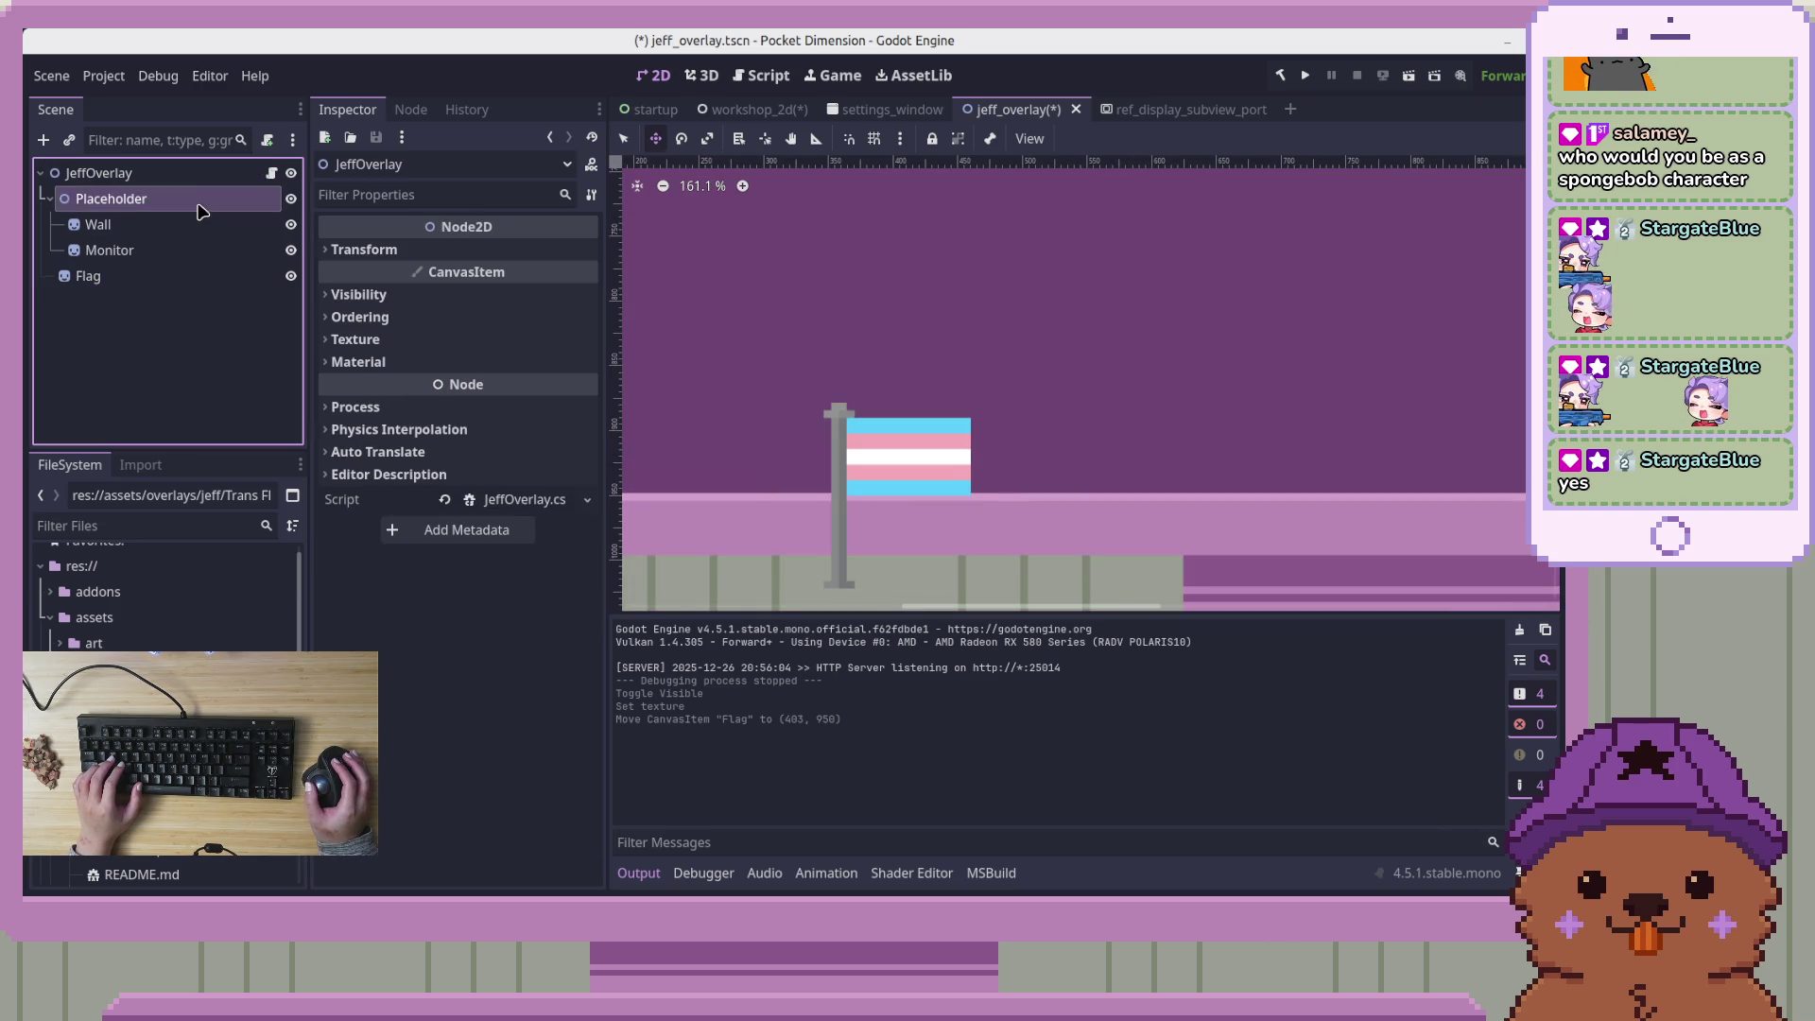
click(194, 230)
click(195, 255)
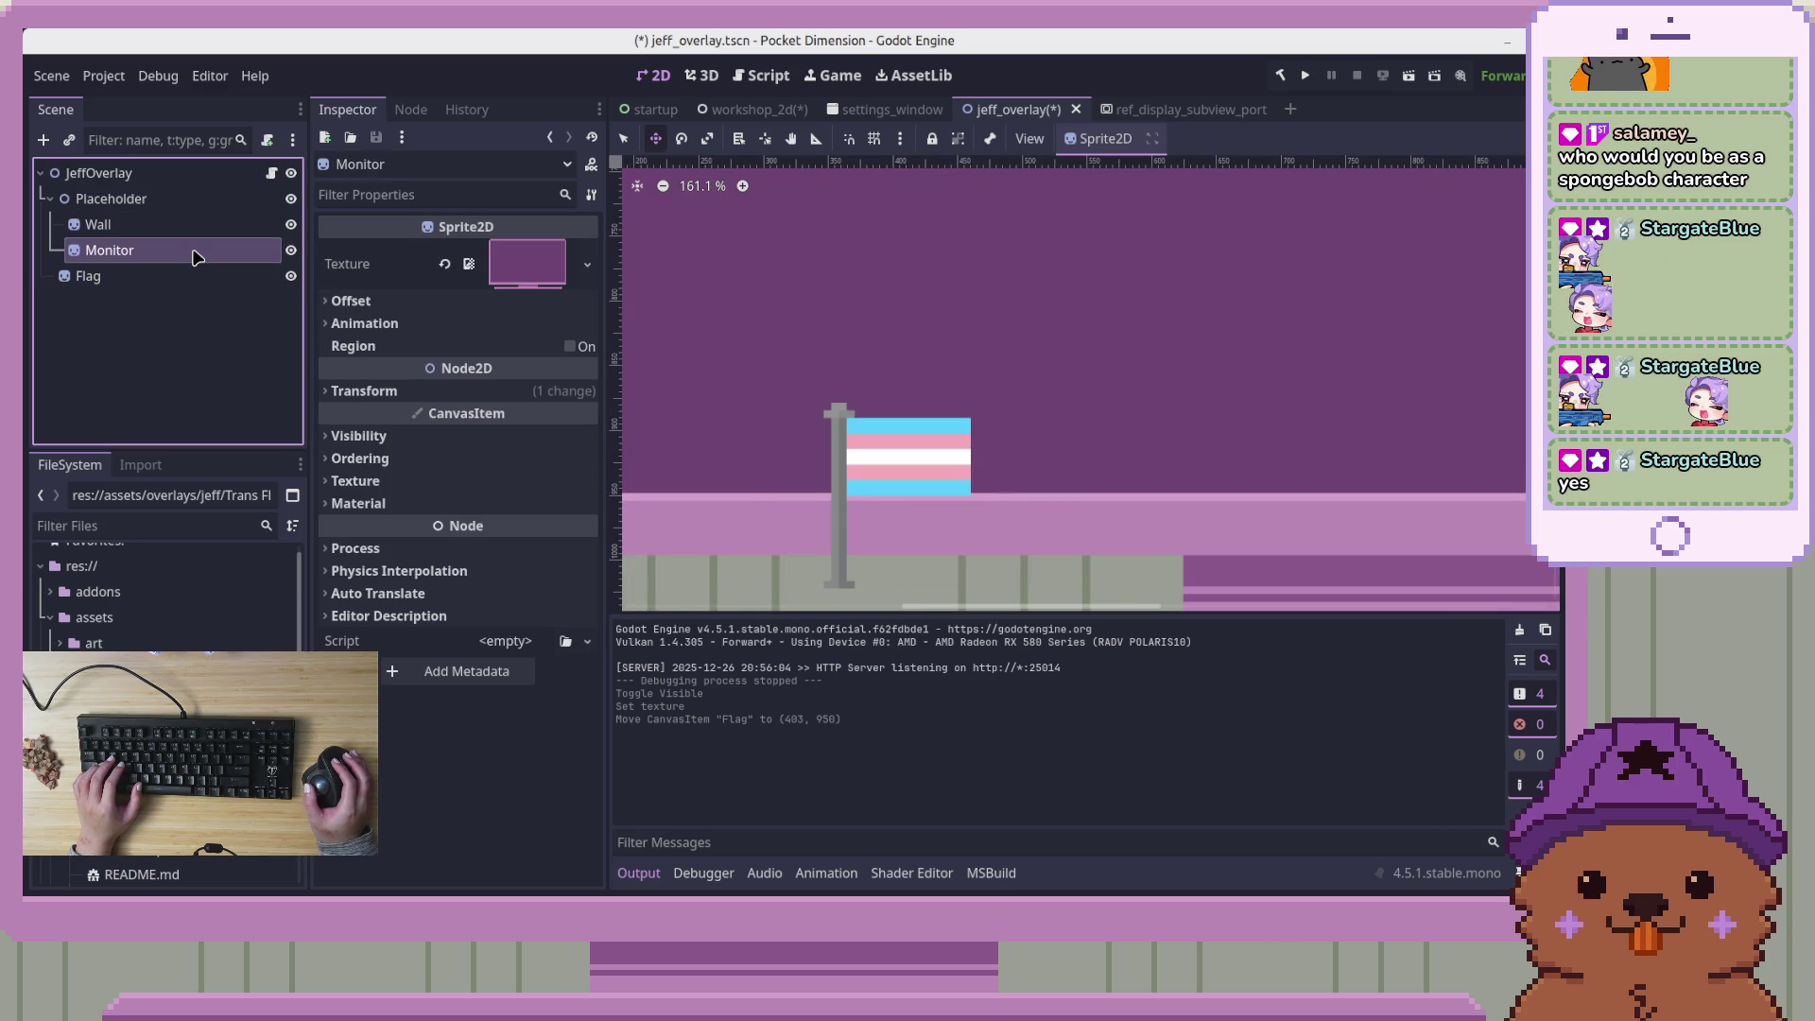
Set the JeffOverlay root's CanvasItem texture filter to Linear
double_click(196, 255)
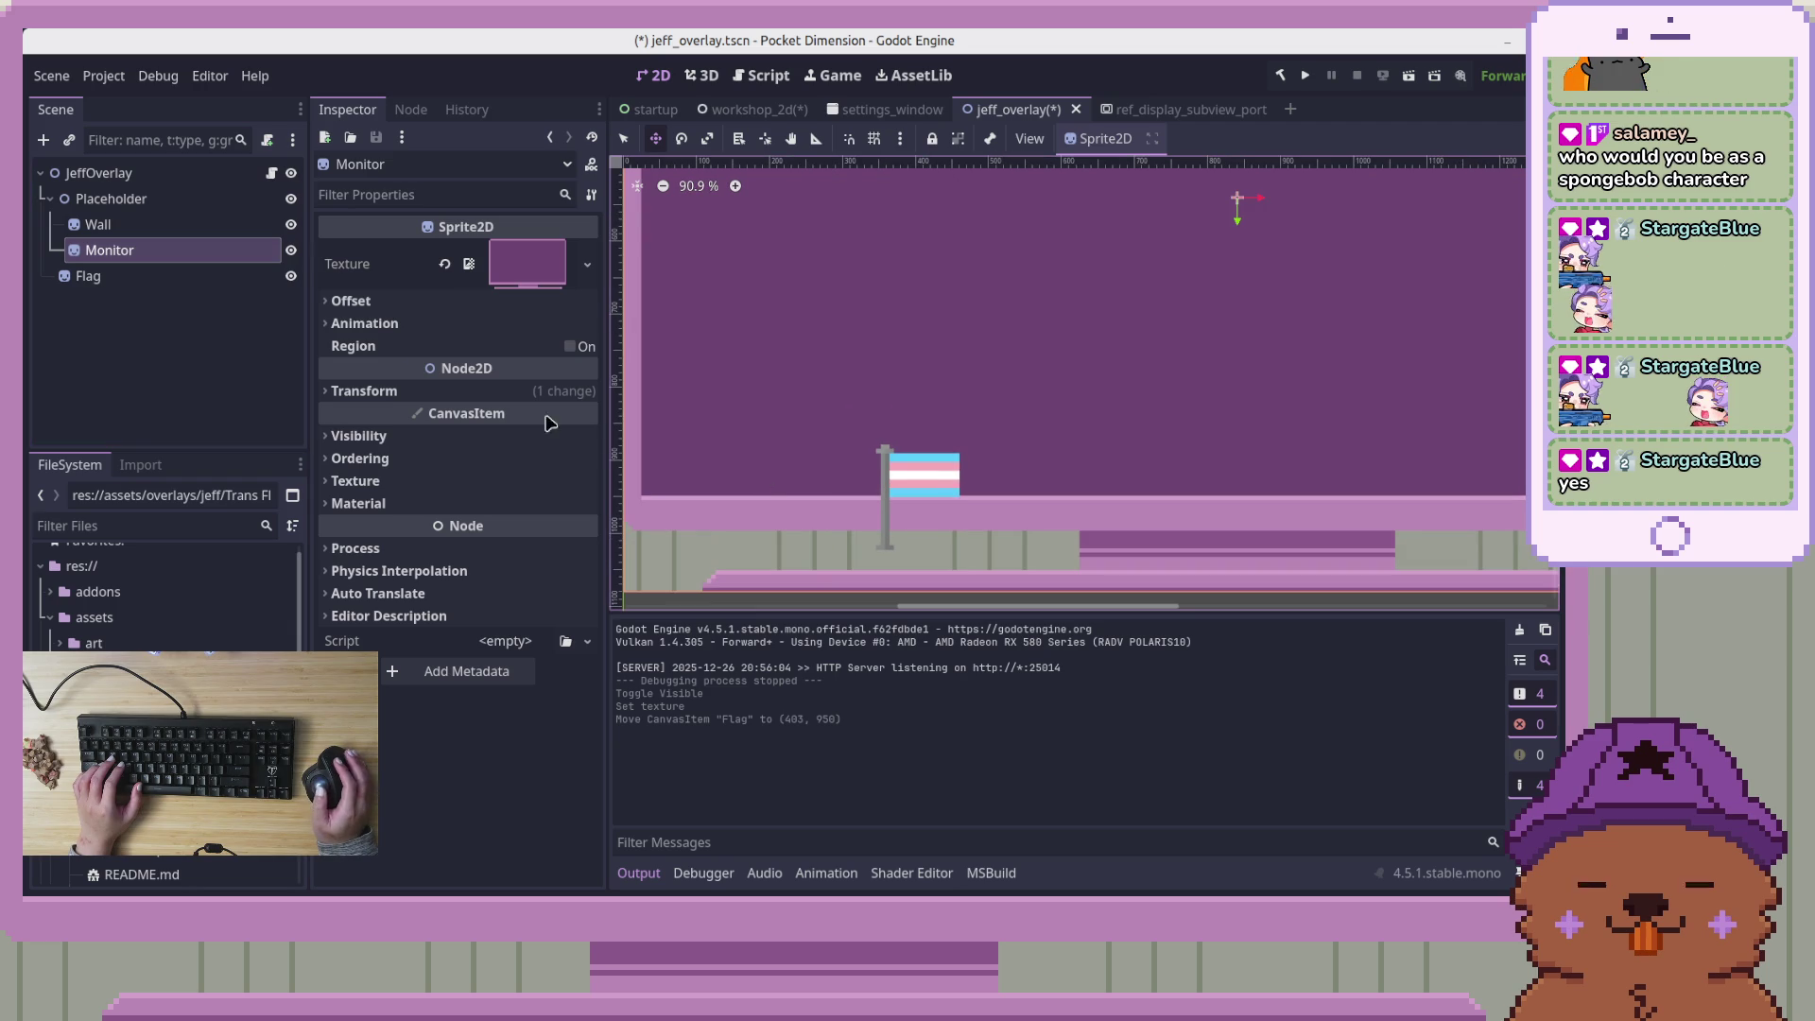
click(178, 175)
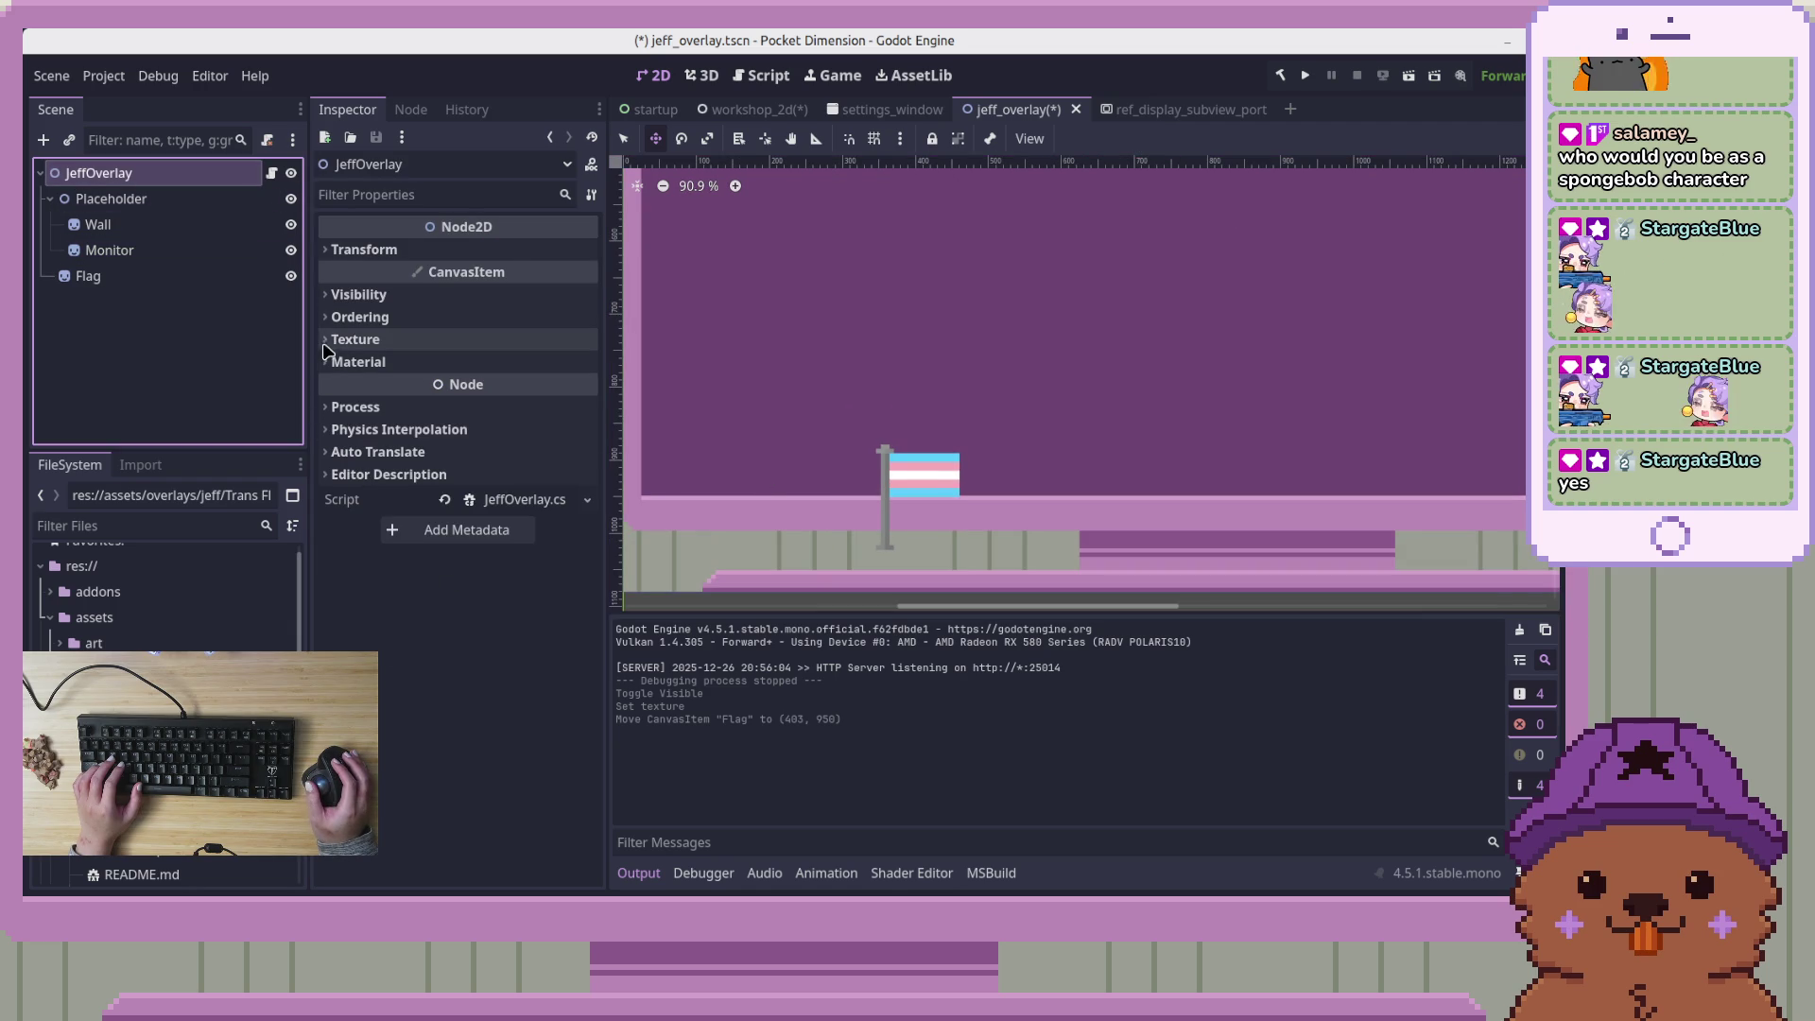
click(324, 297)
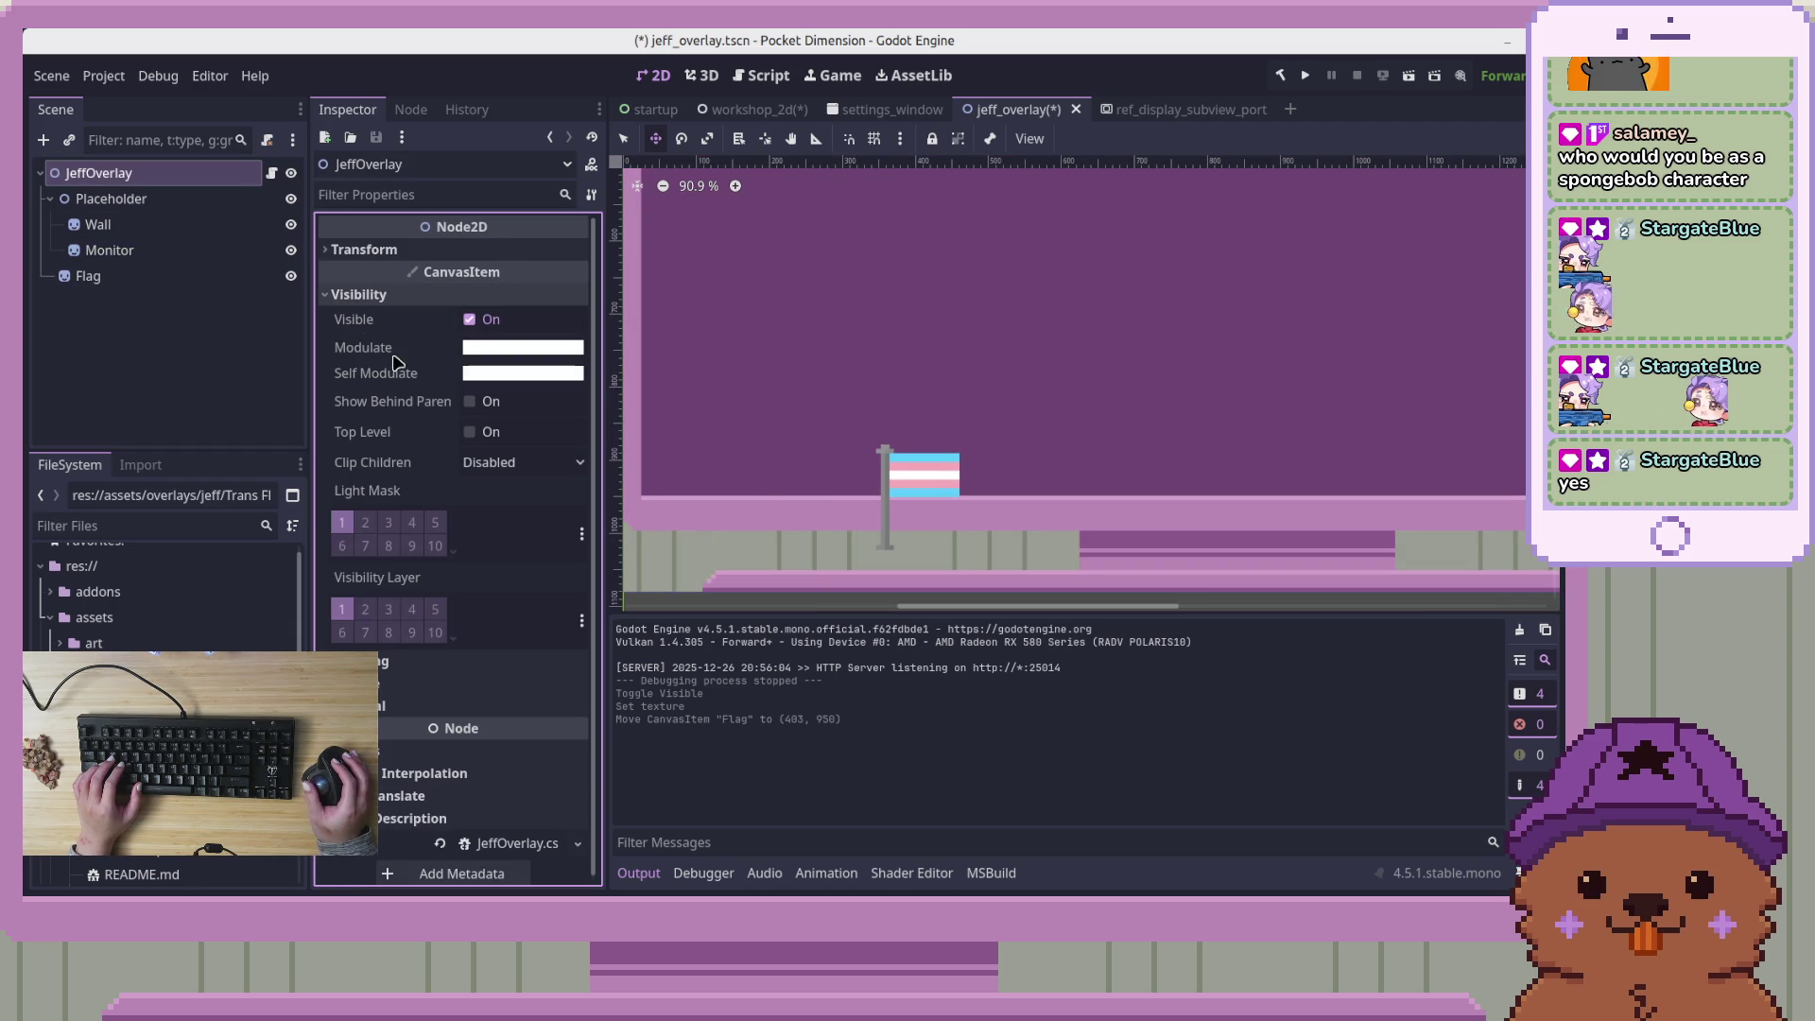
click(326, 296)
click(327, 339)
click(530, 364)
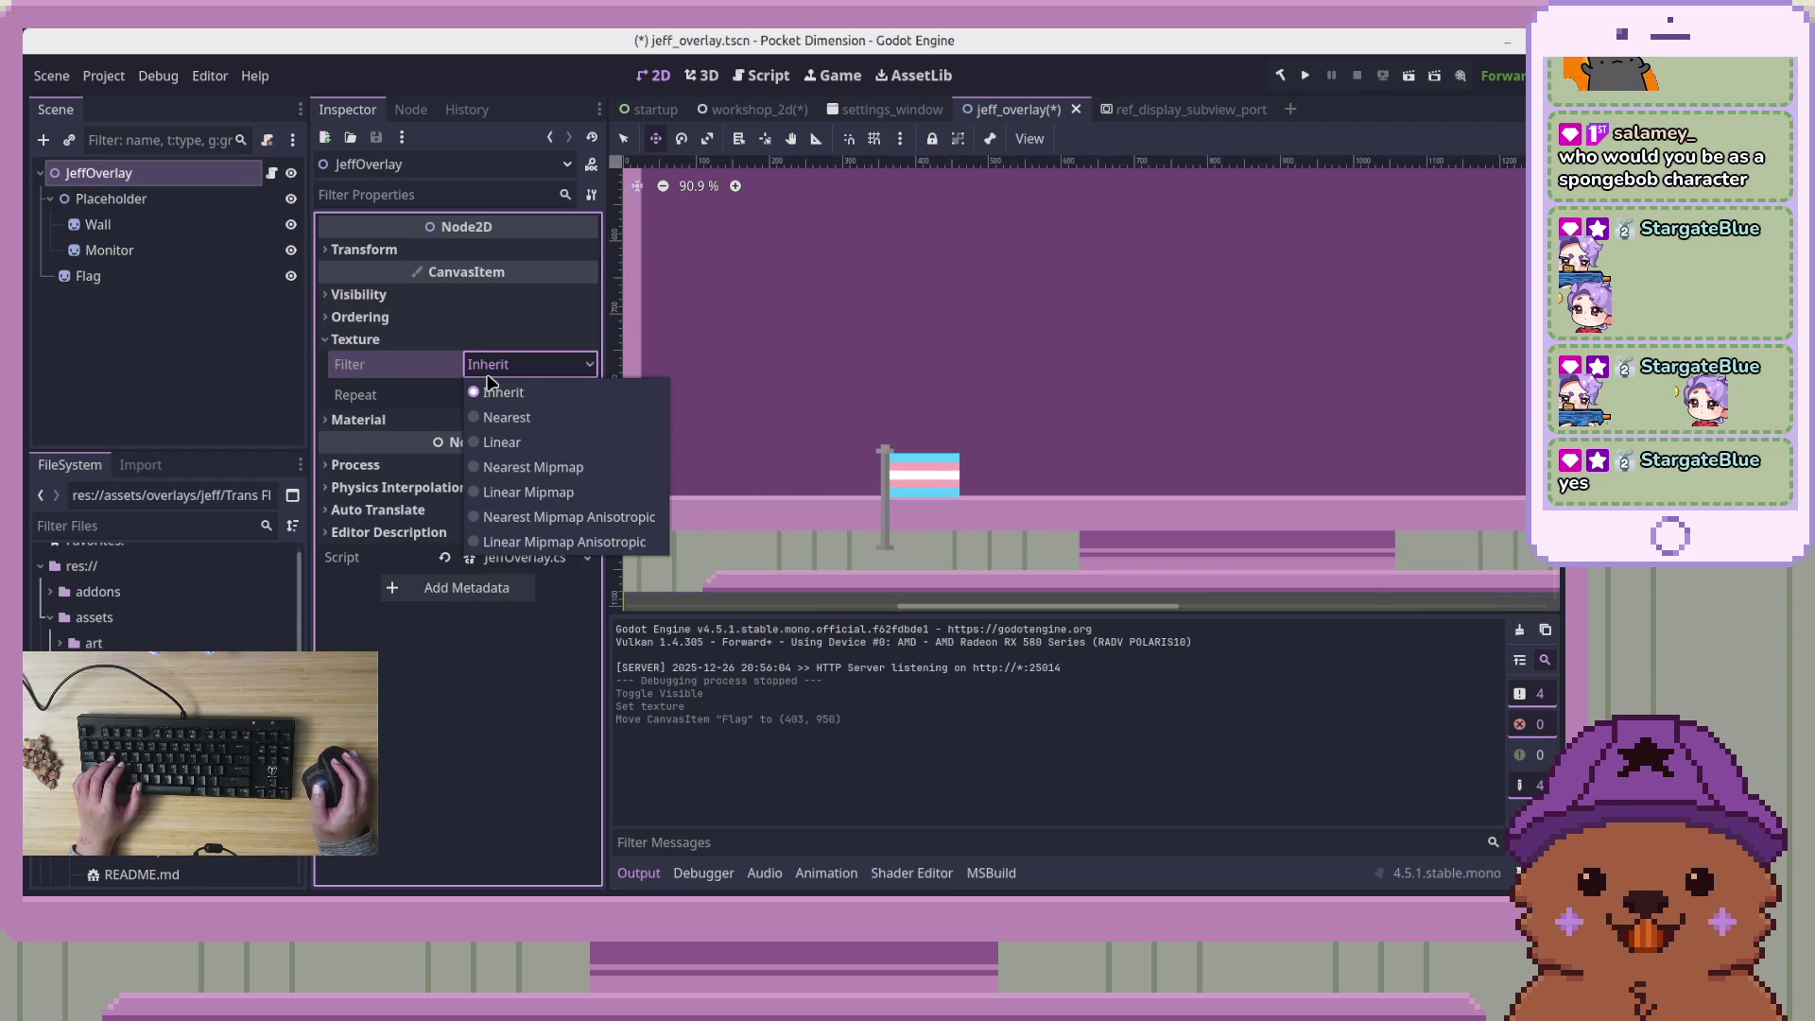
click(527, 452)
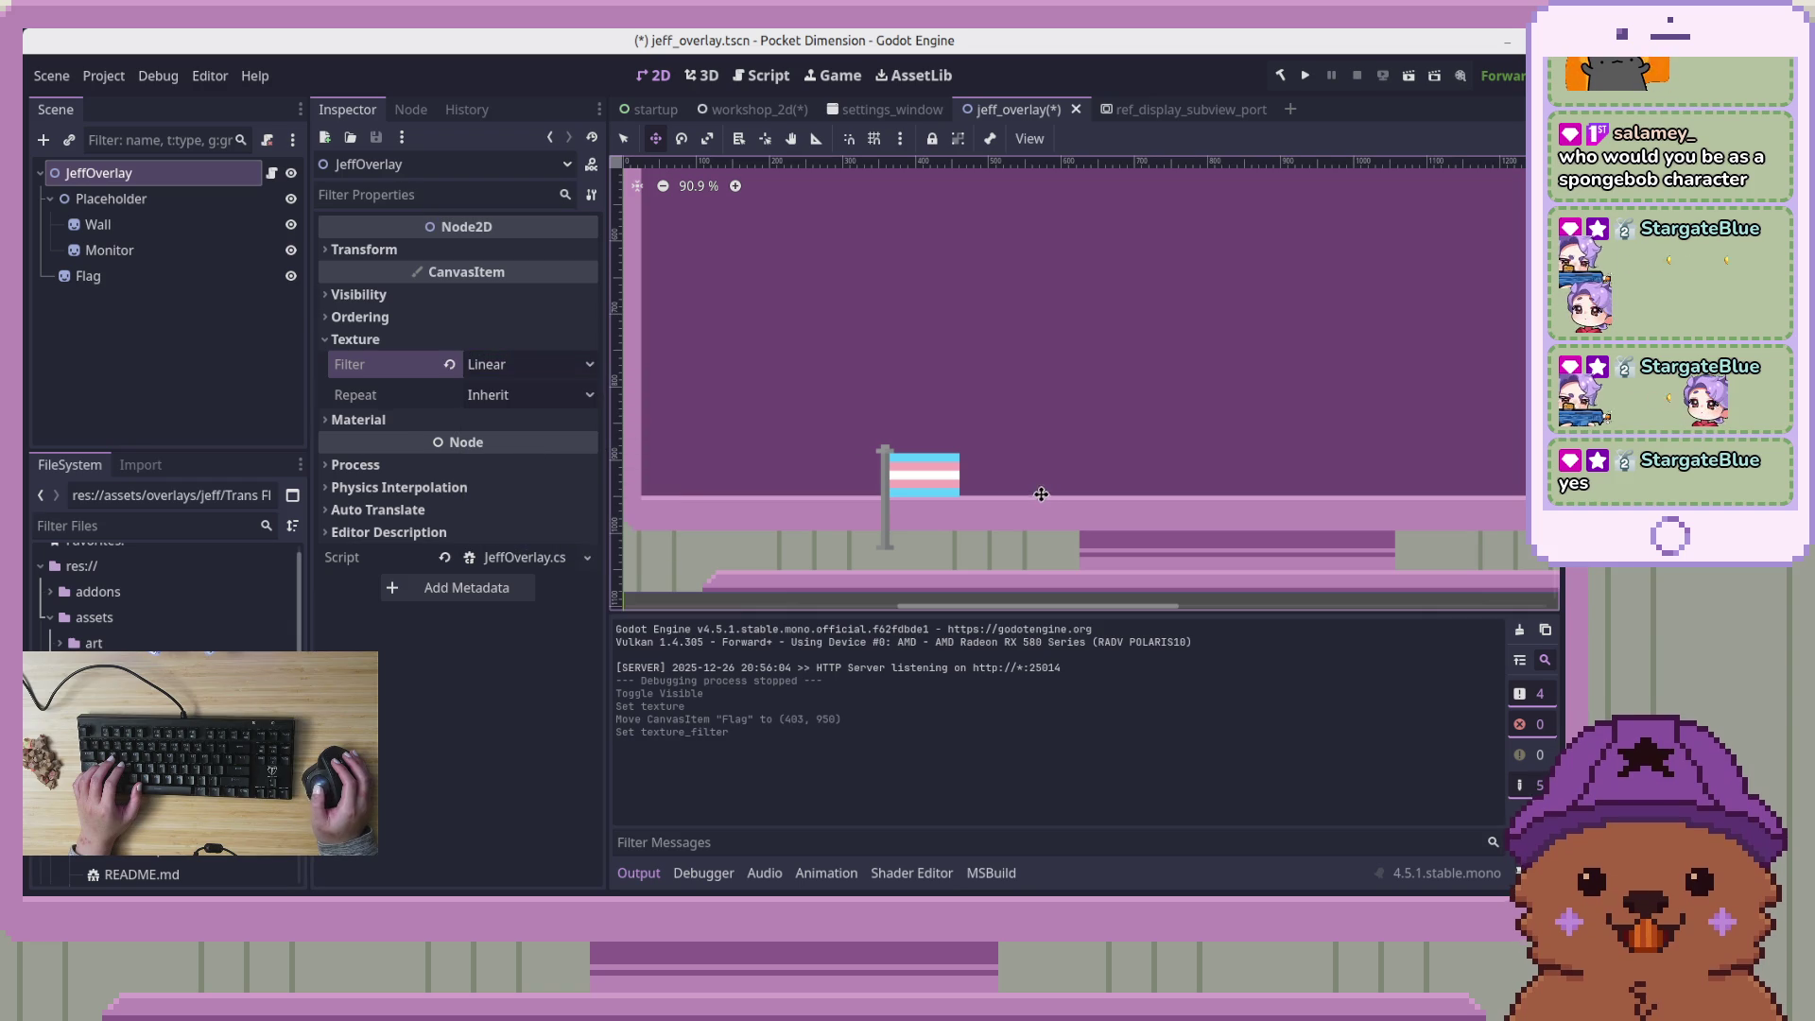
Reselect the Flag sprite and bring the Firebot window over the editor
click(134, 373)
click(88, 276)
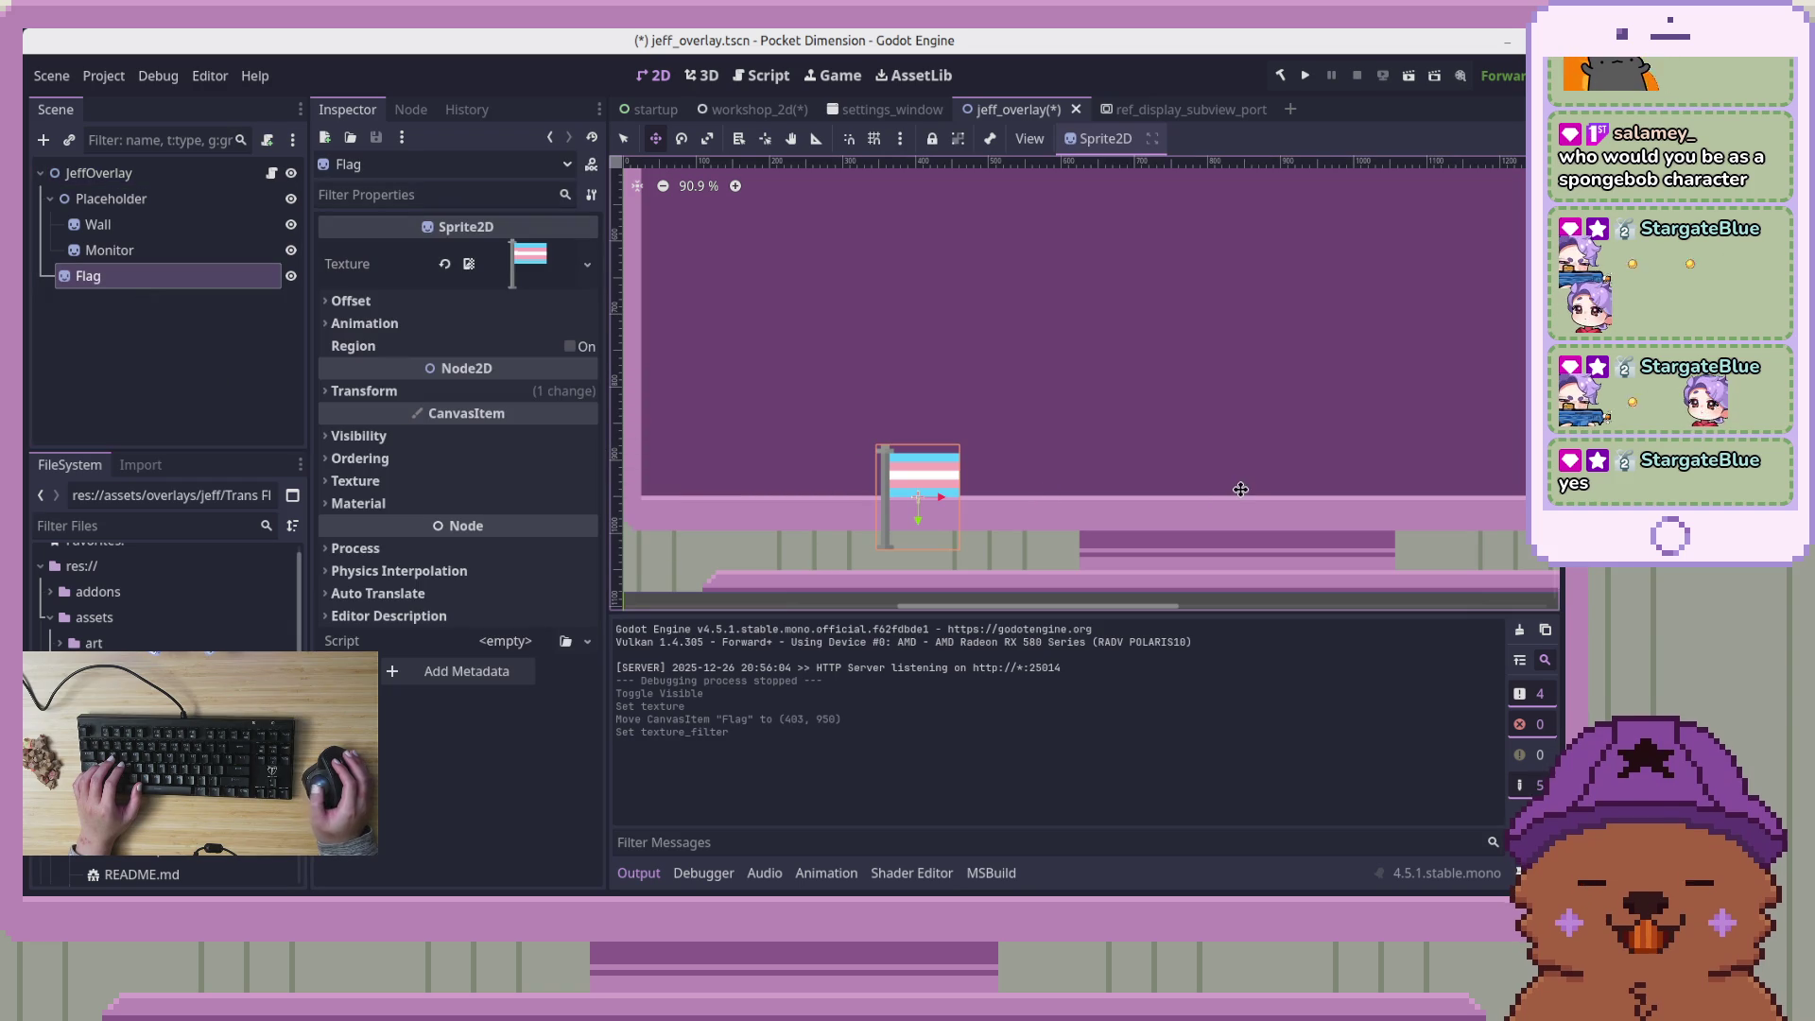
scroll(1264, 352, down, 2)
scroll(1264, 352, down, 3)
scroll(1263, 353, up, 3)
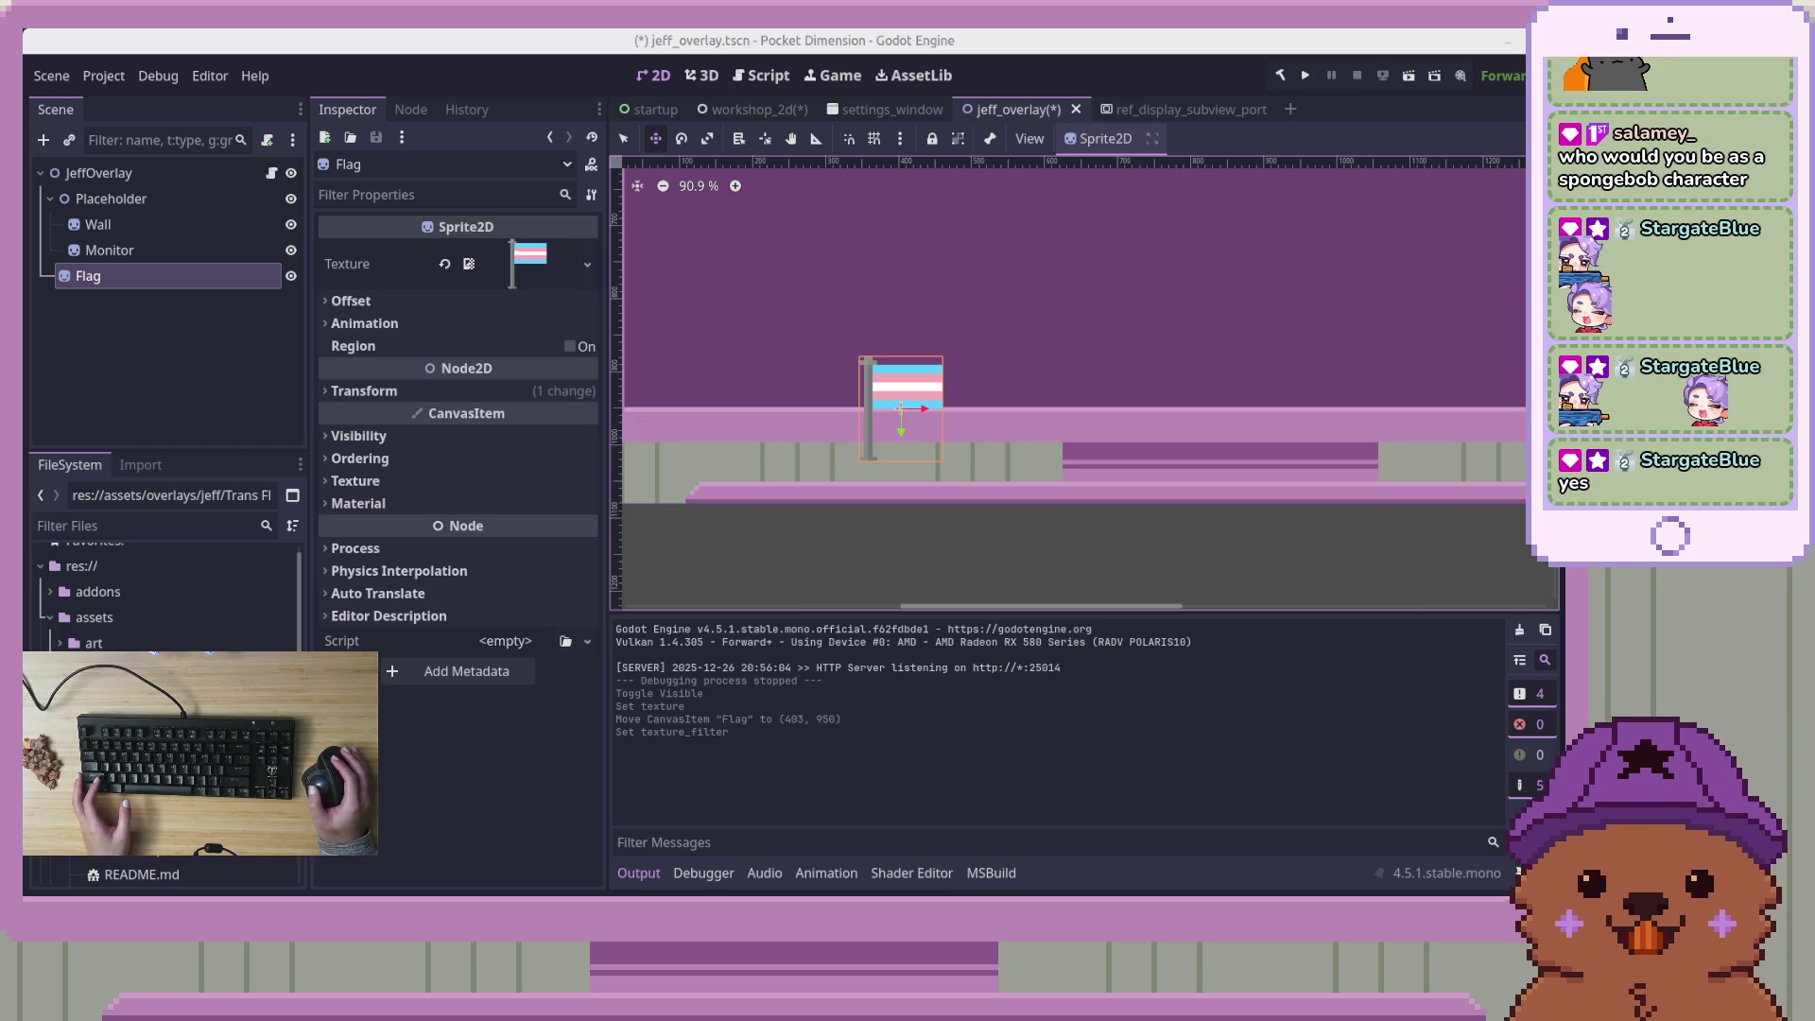
mouse_move(1814, 274)
mouse_down()
mouse_move(1322, 273)
mouse_move(515, 118)
mouse_move(576, 144)
mouse_up()
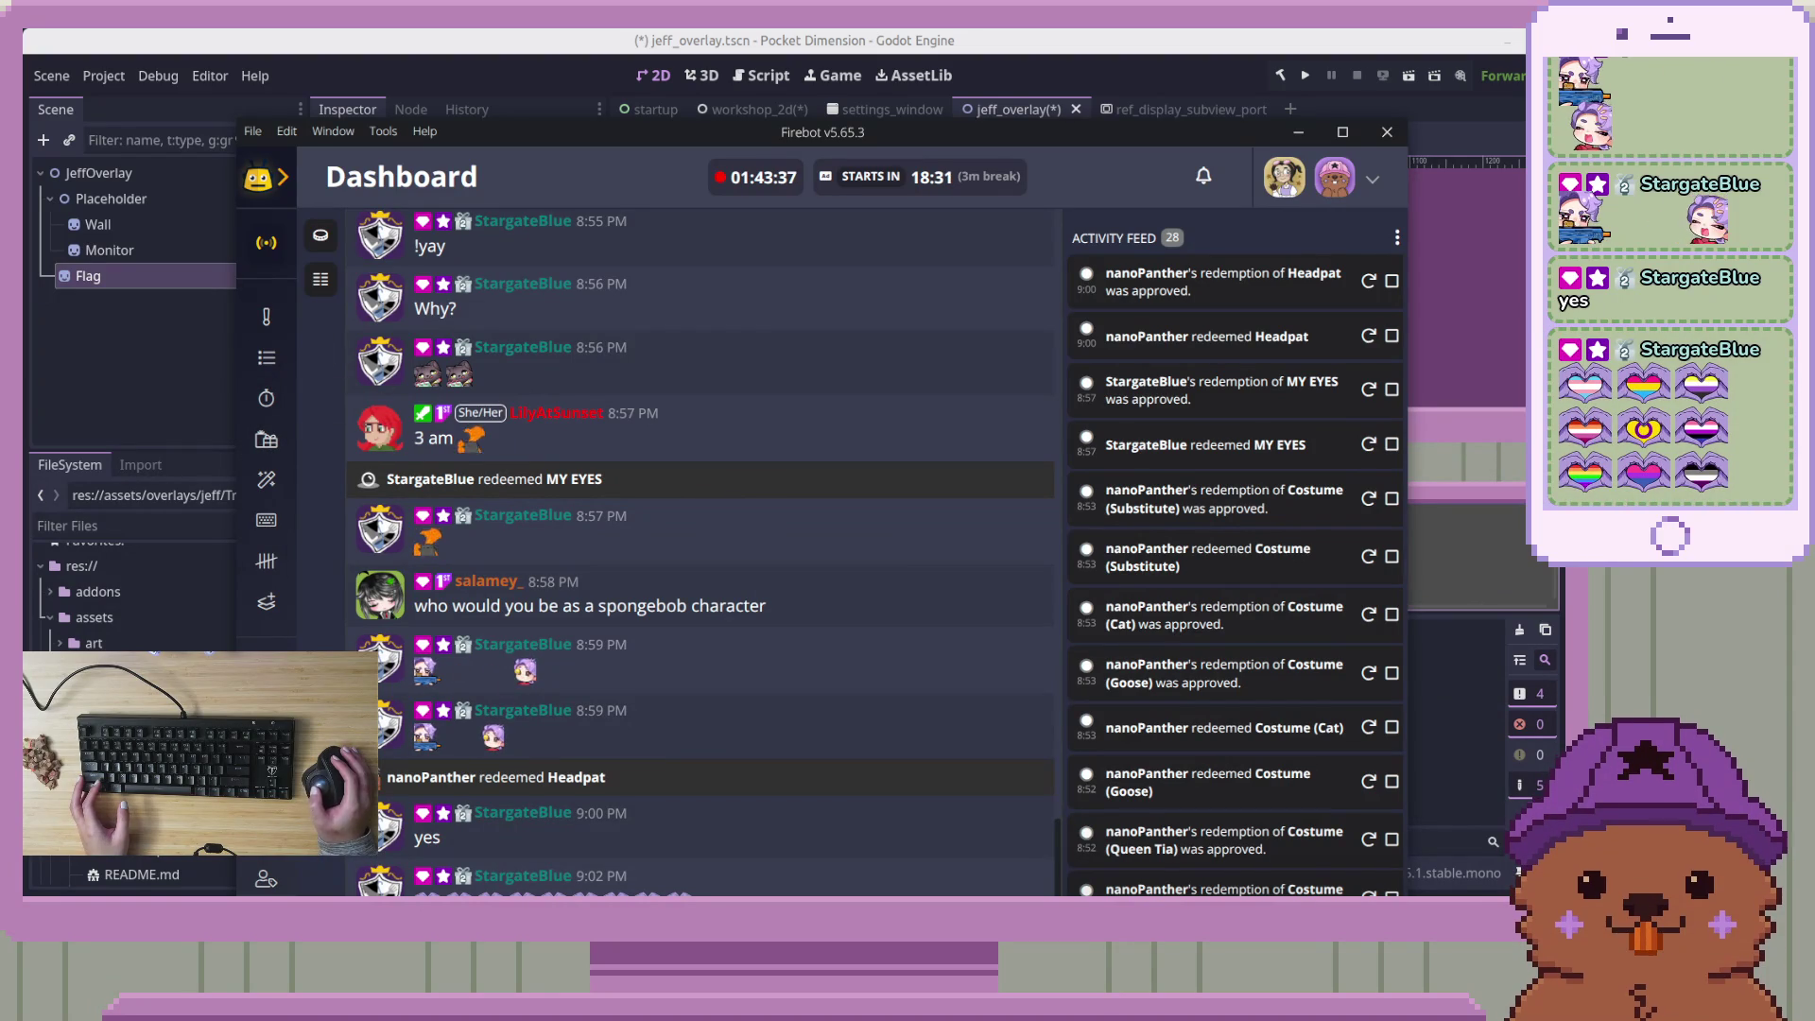
In Firebot's Effect Queues page, check the Trans Rights queue's options
scroll(267, 449, down, 3)
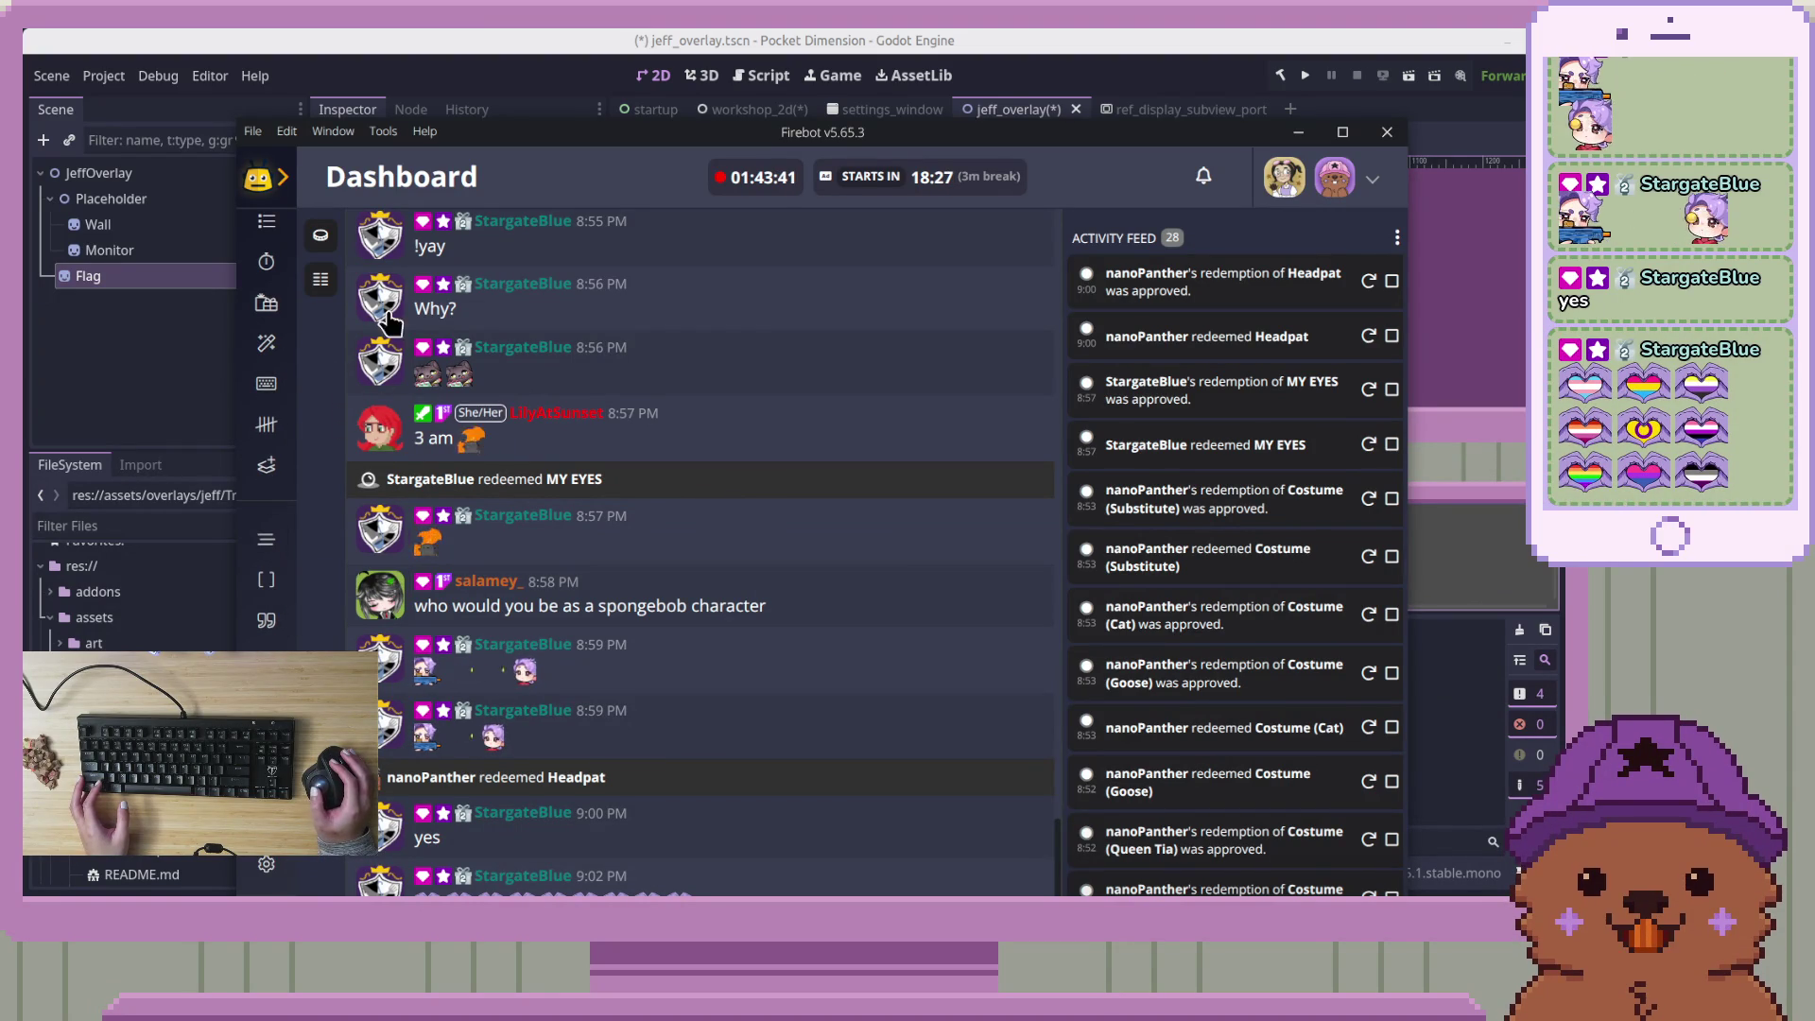
drag(509, 130, 519, 75)
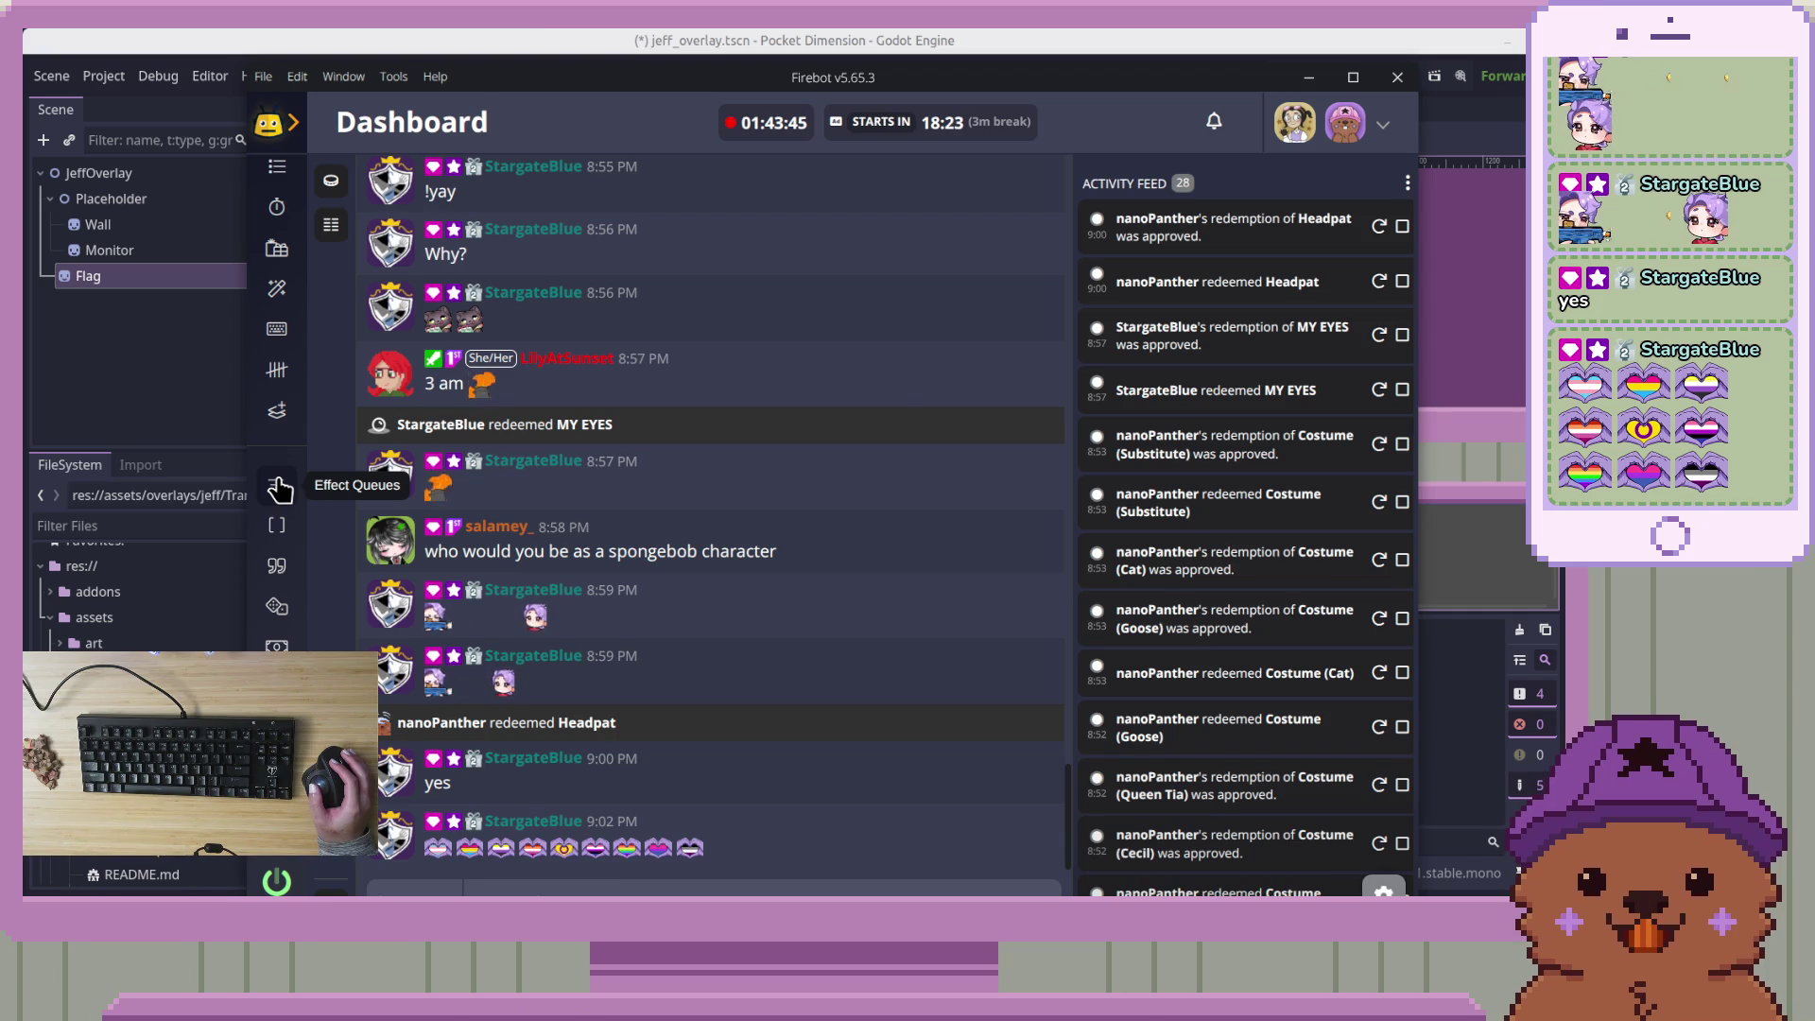
click(277, 487)
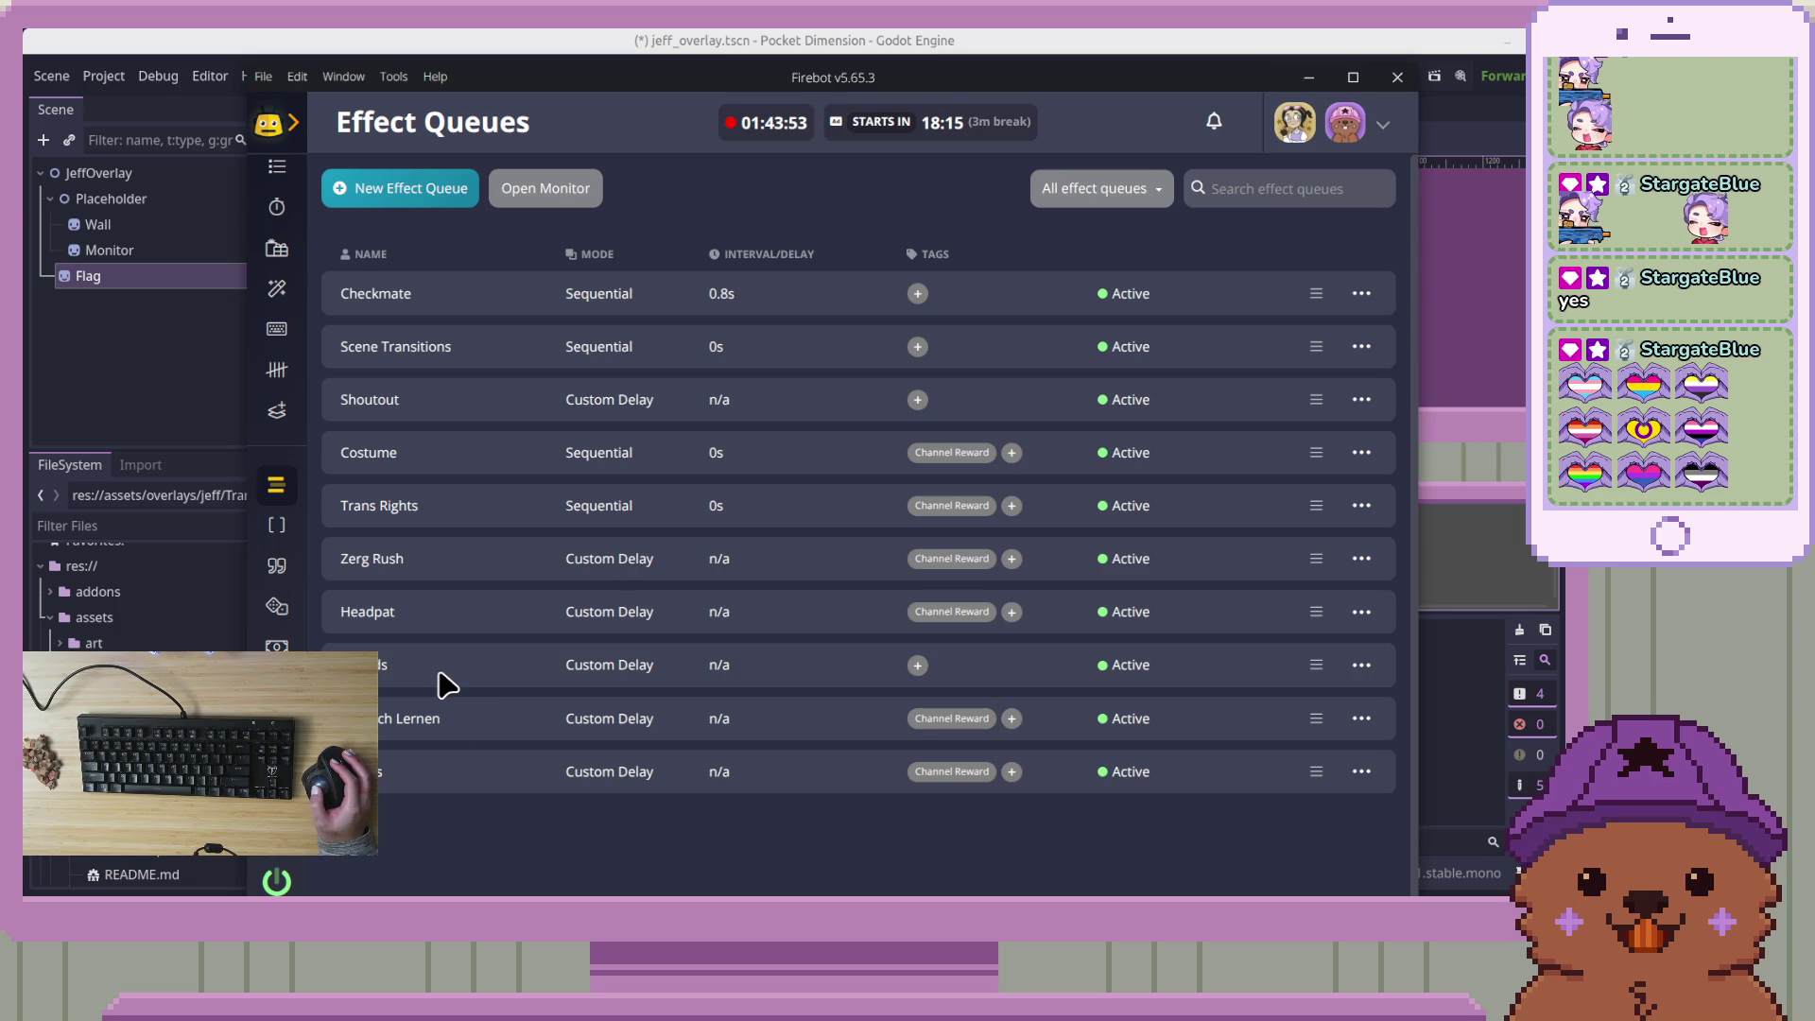
right_click(433, 524)
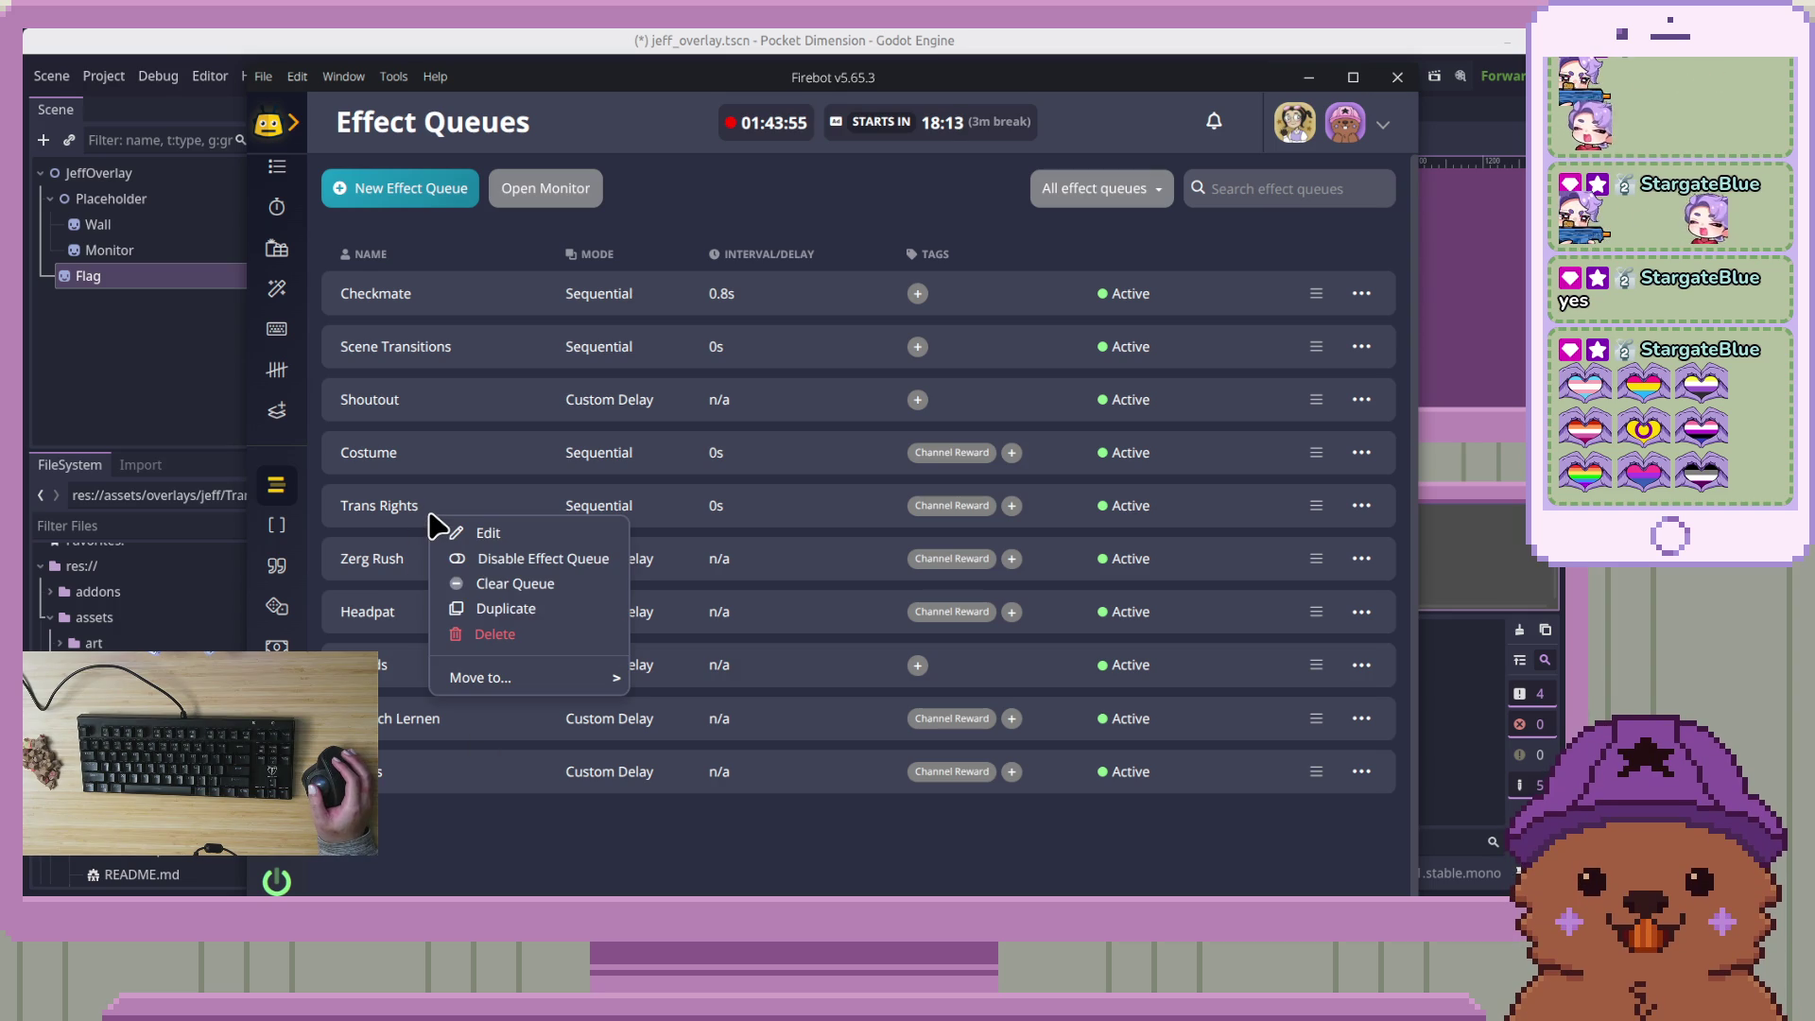
click(412, 501)
On the Counters page, inspect the Trans Flags counter and close it unchanged
click(277, 370)
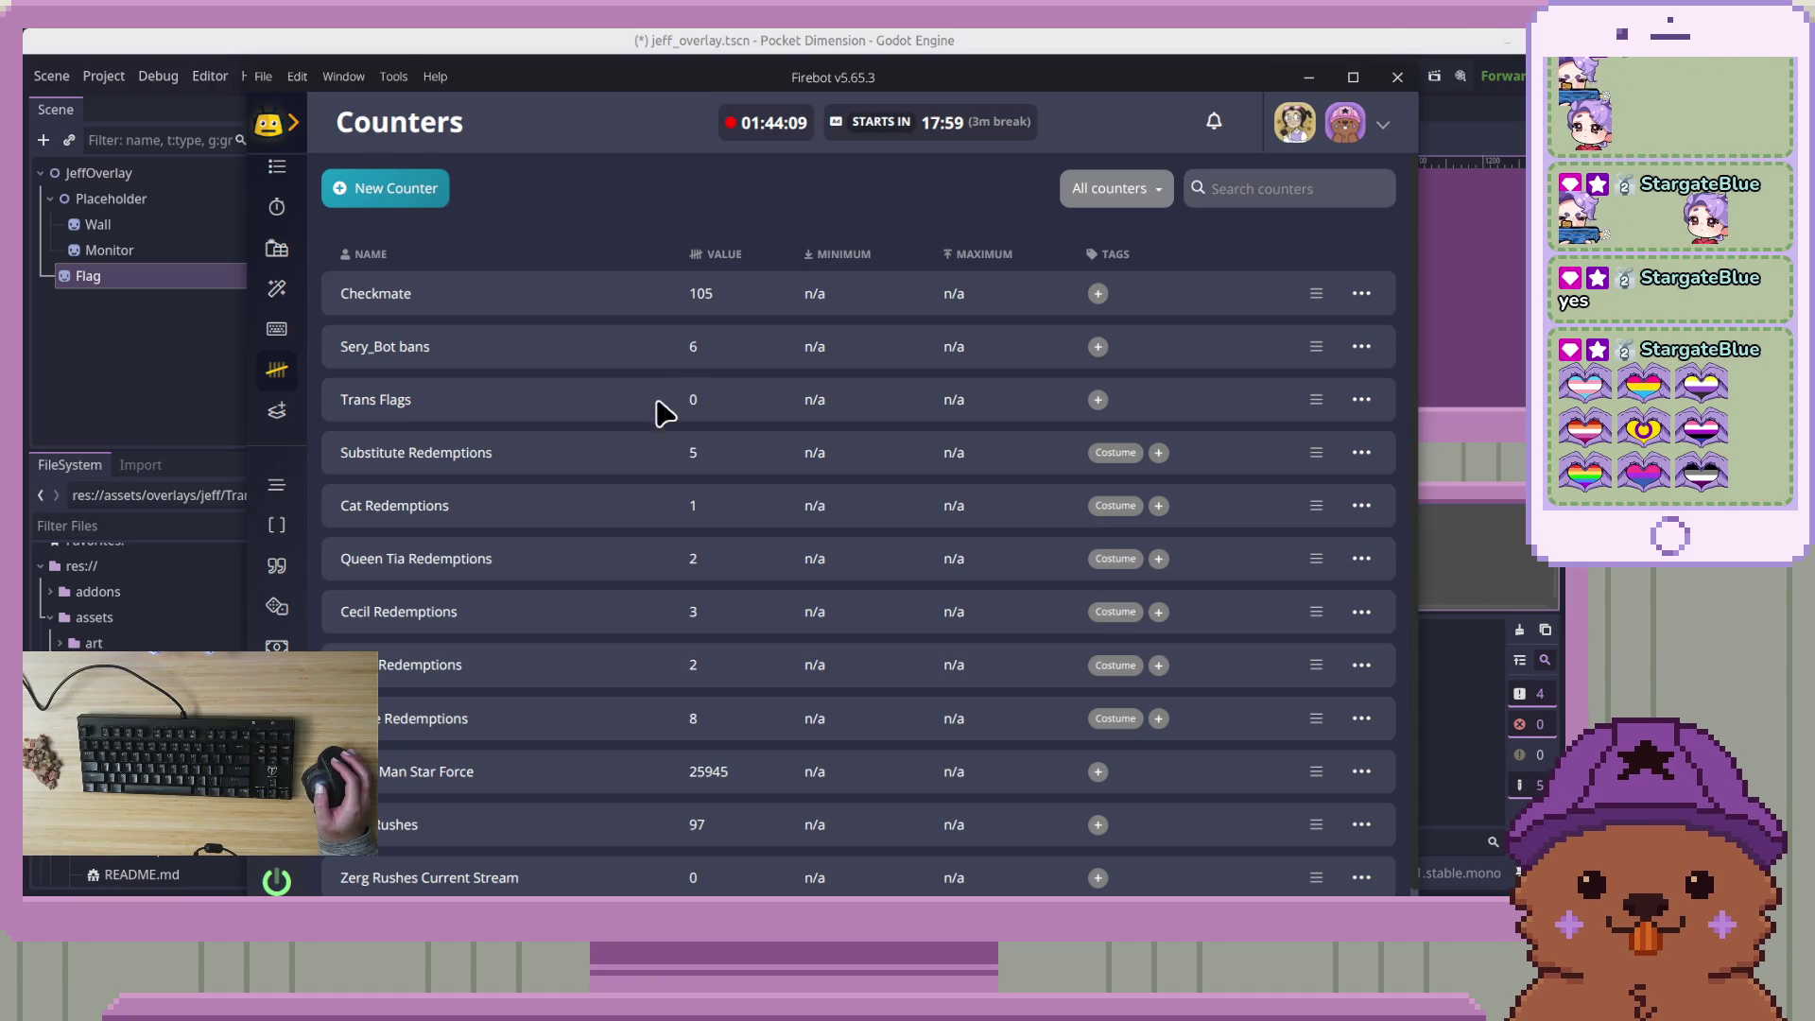
right_click(430, 399)
click(477, 419)
scroll(697, 567, down, 2)
click(1043, 123)
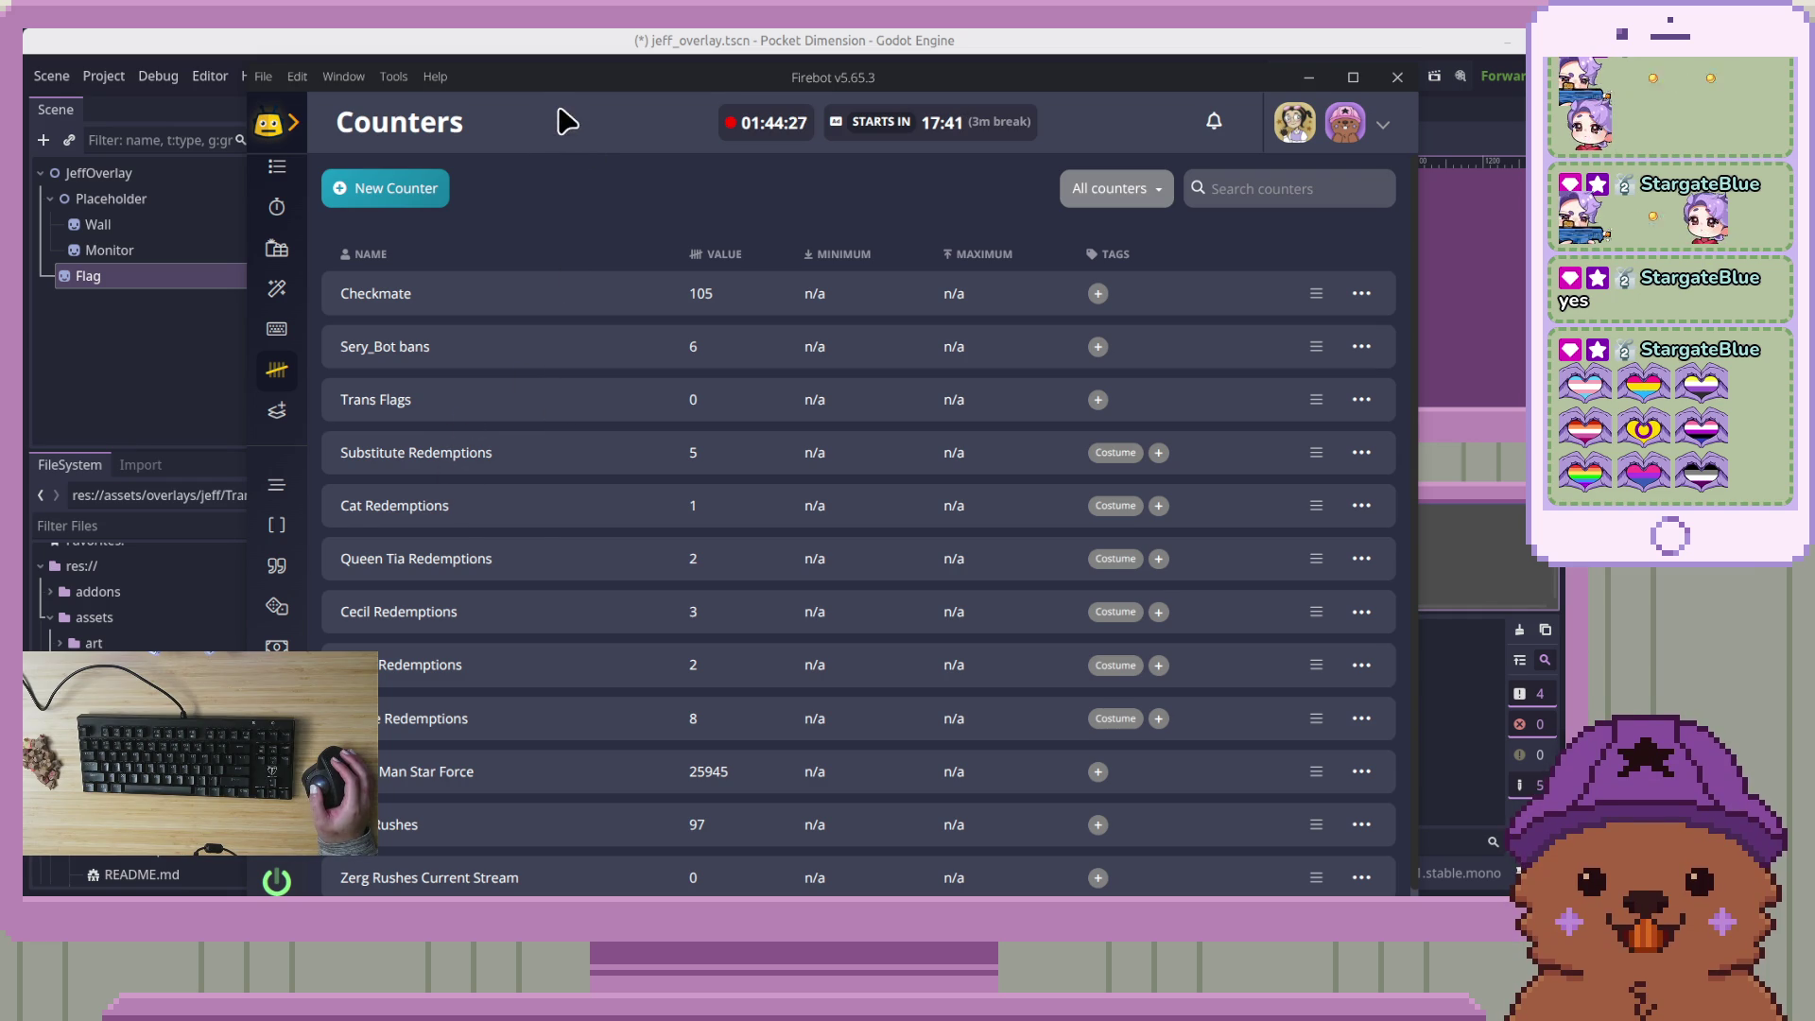
Reposition Firebot and bring the OBS Studio window in front of it
drag(567, 86, 599, 130)
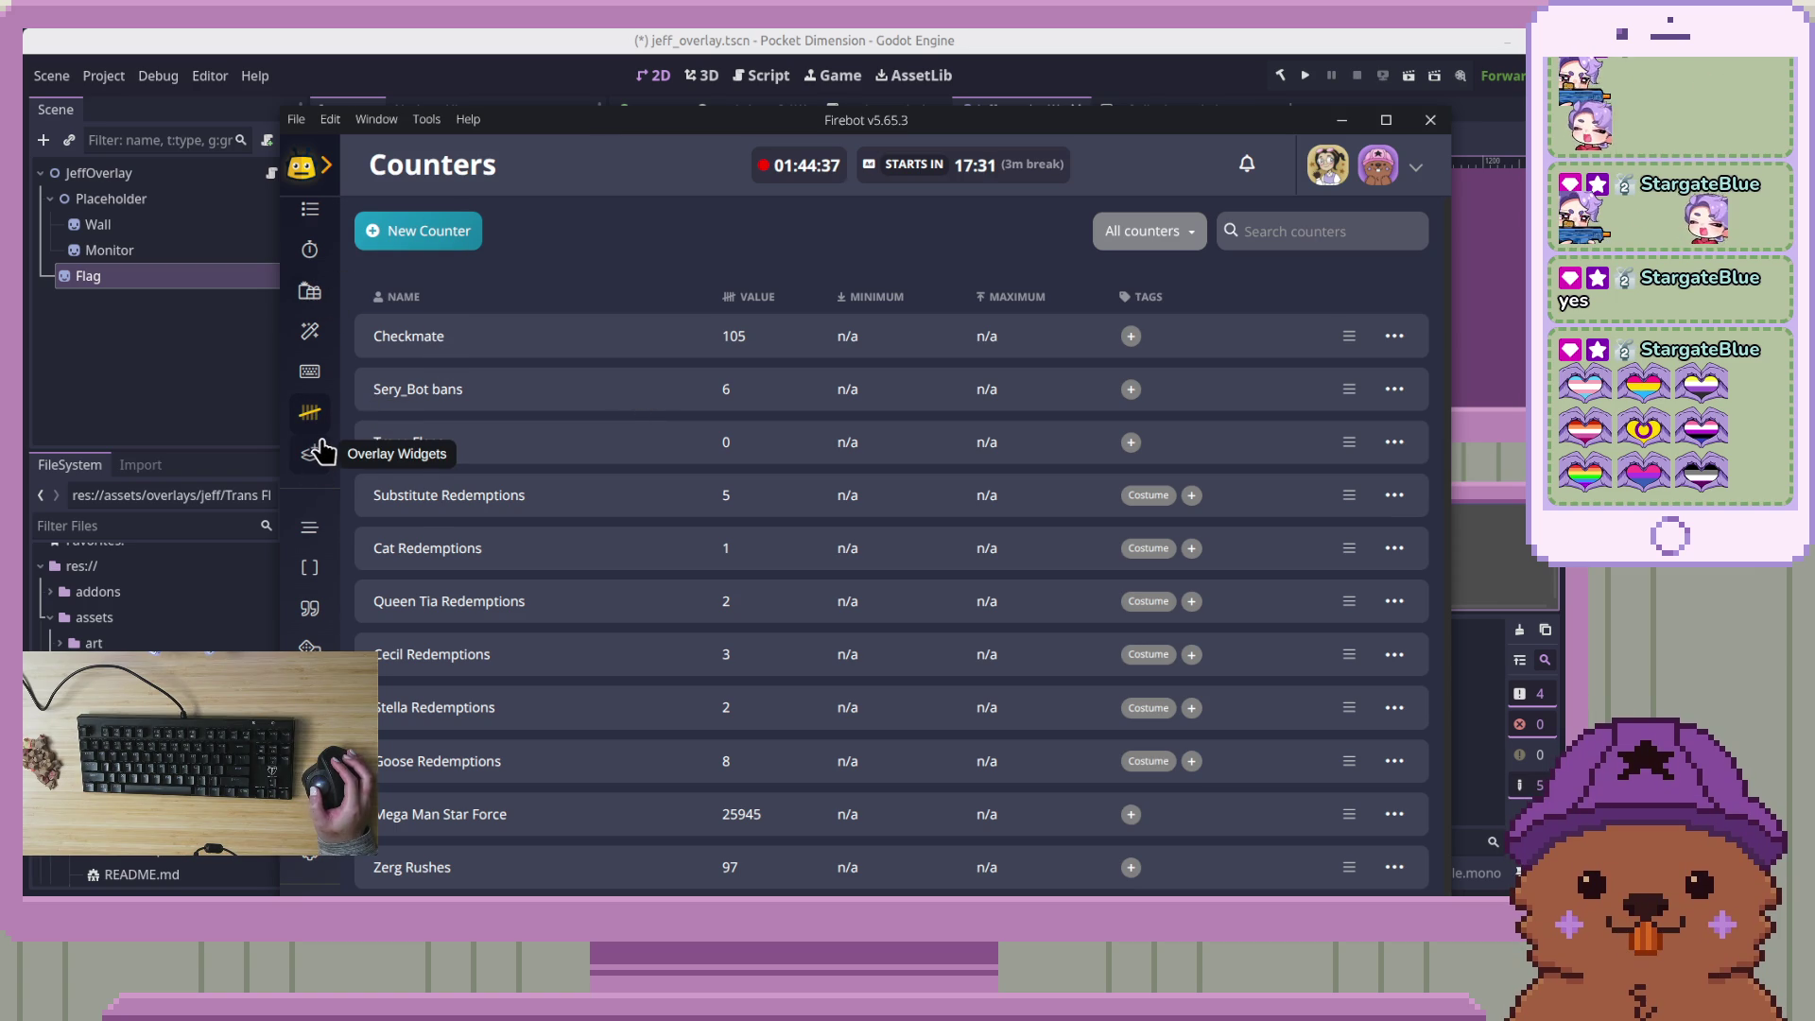
scroll(321, 452, up, 2)
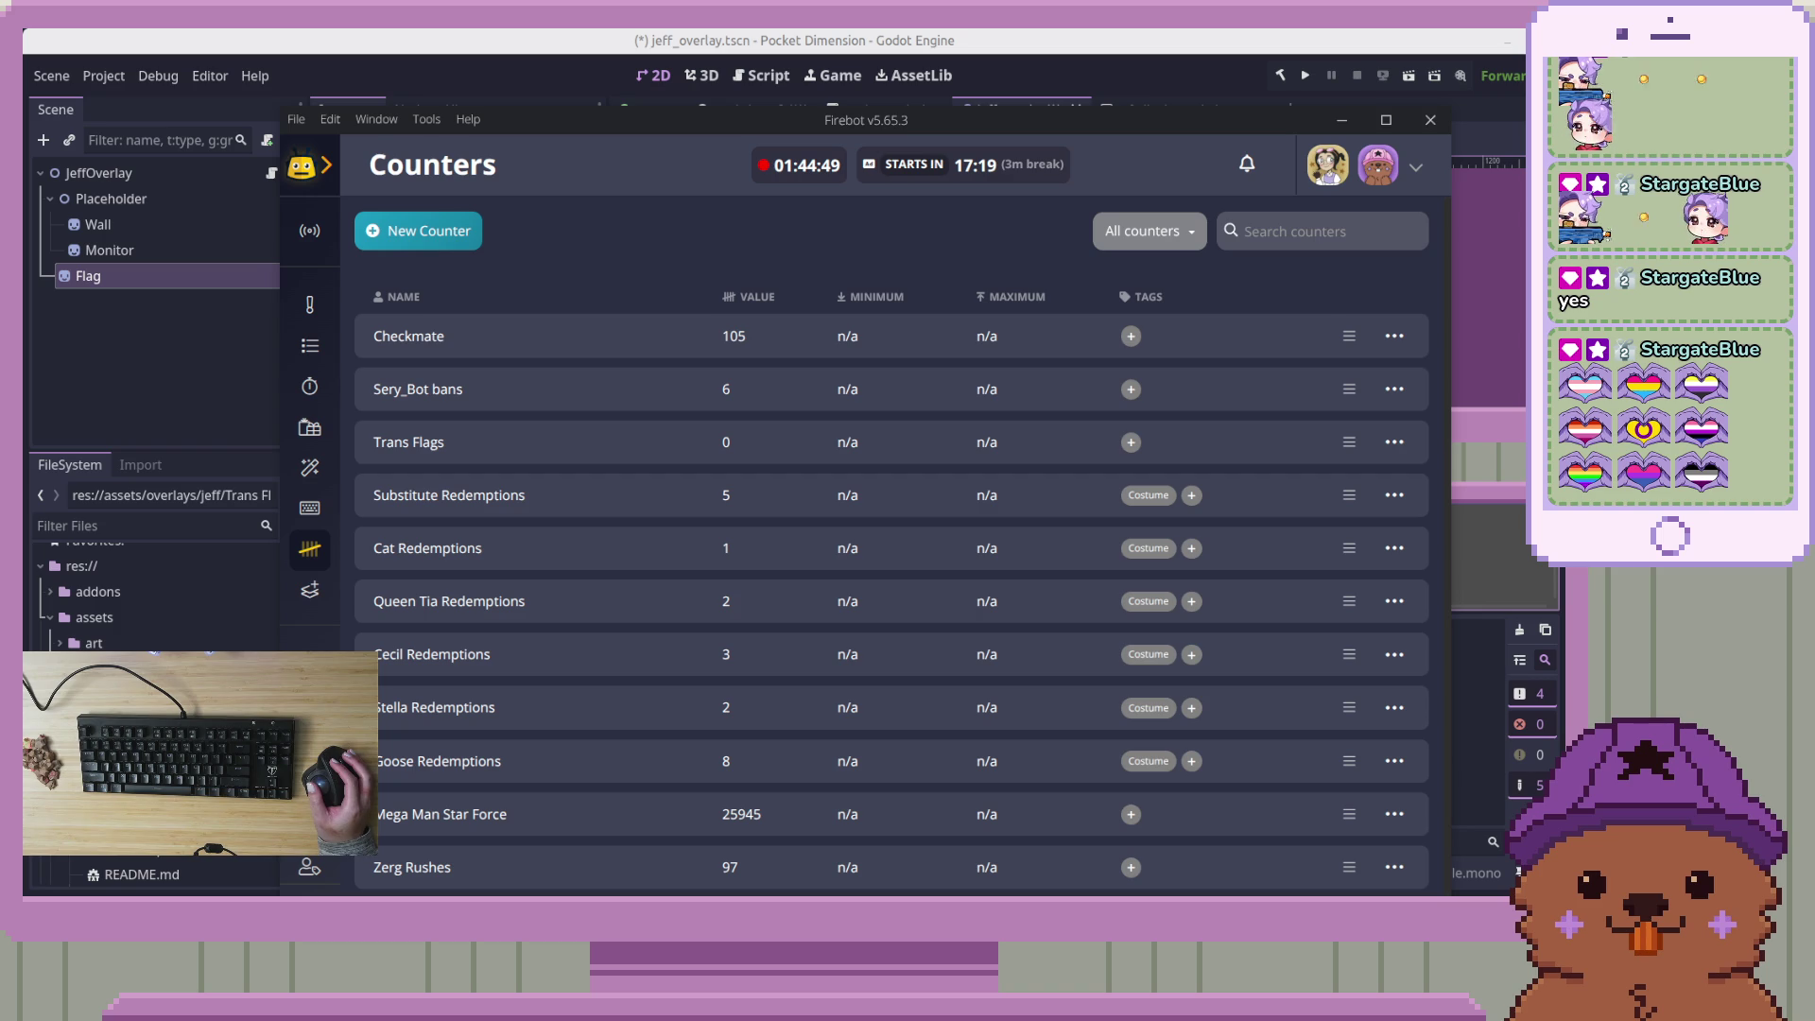
key(alt+Tab)
mouse_move(851, 37)
mouse_down()
mouse_move(870, 340)
mouse_move(836, 205)
mouse_up()
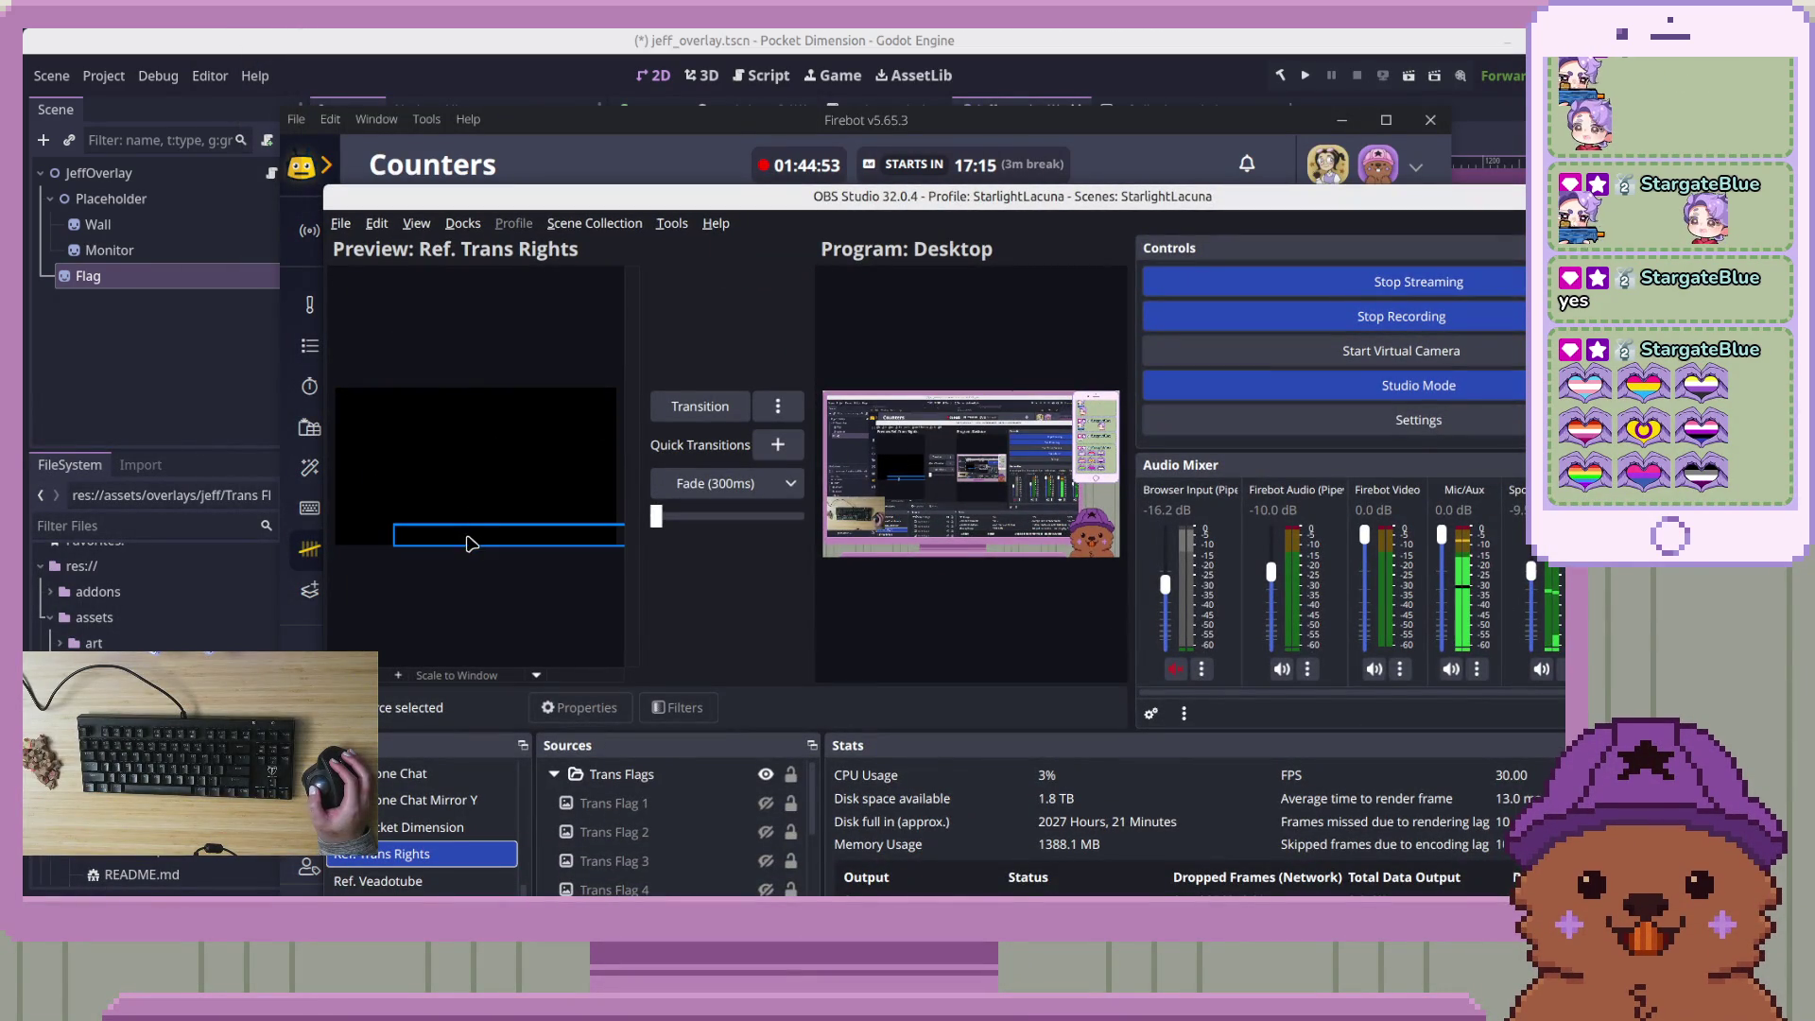
Show the six Trans Flag sources on the overlay, from Trans Flag 1 onward
click(765, 802)
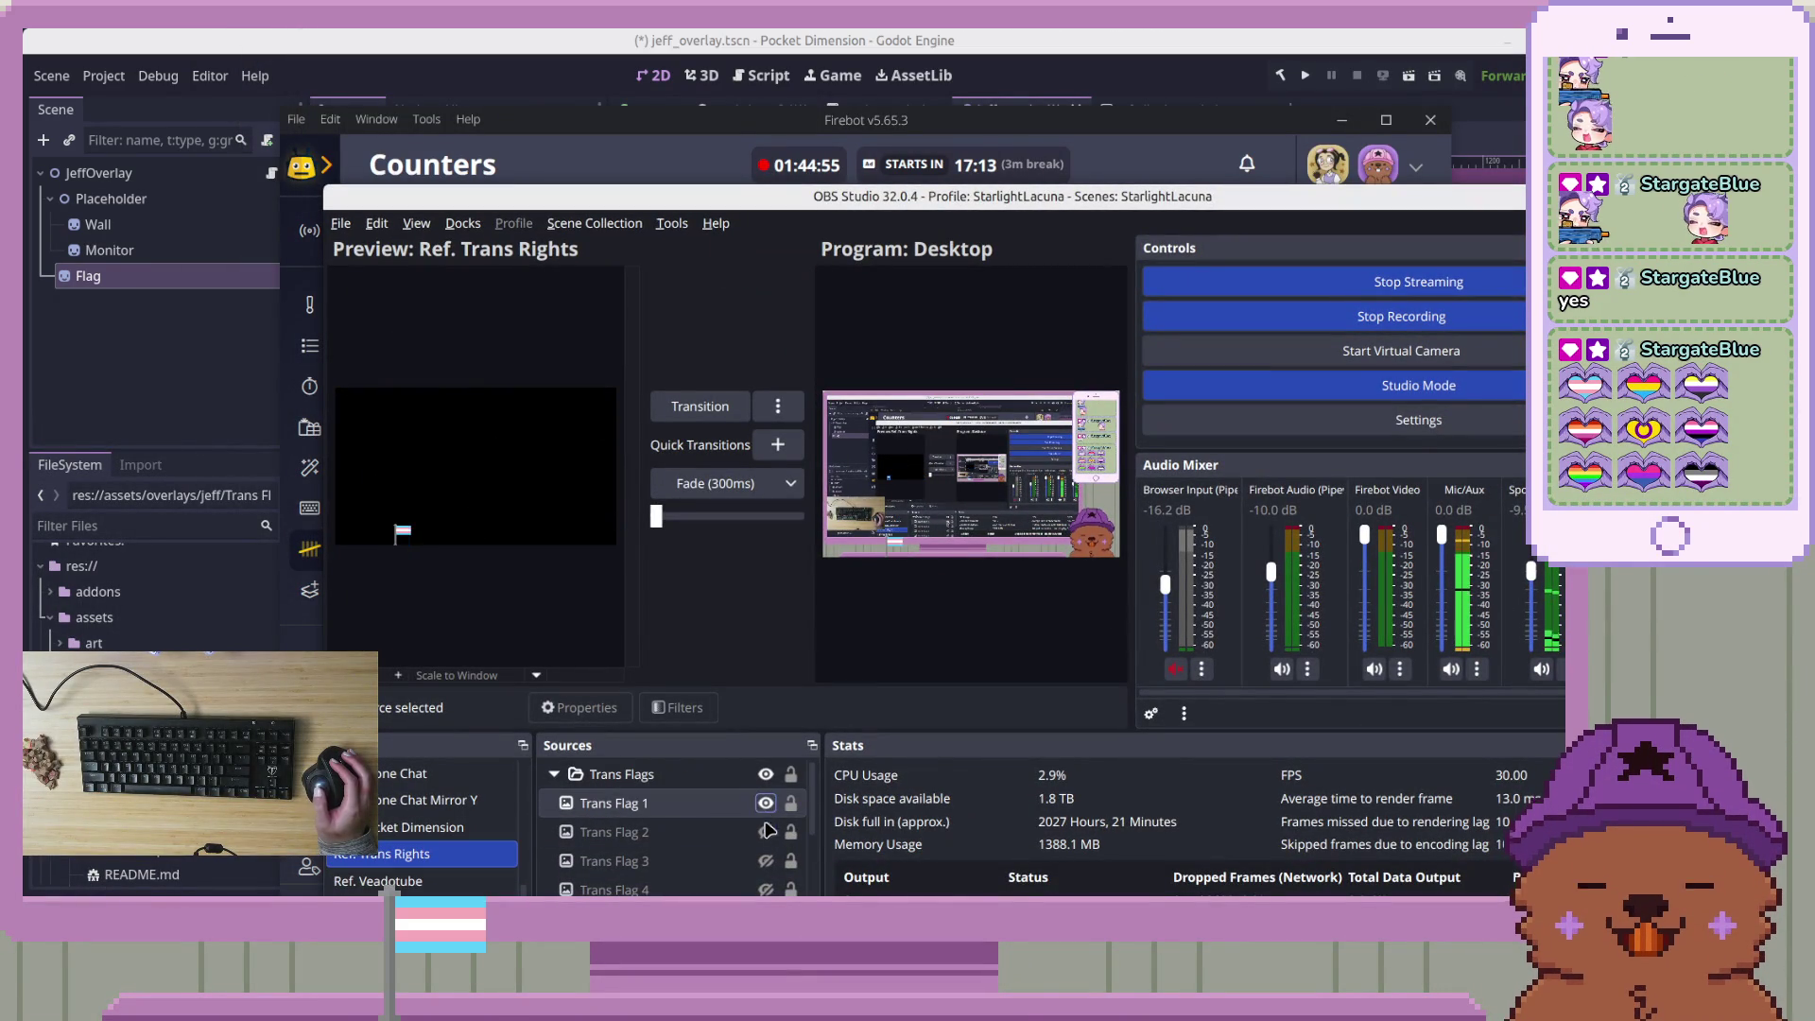
click(765, 832)
click(766, 860)
click(766, 890)
click(765, 918)
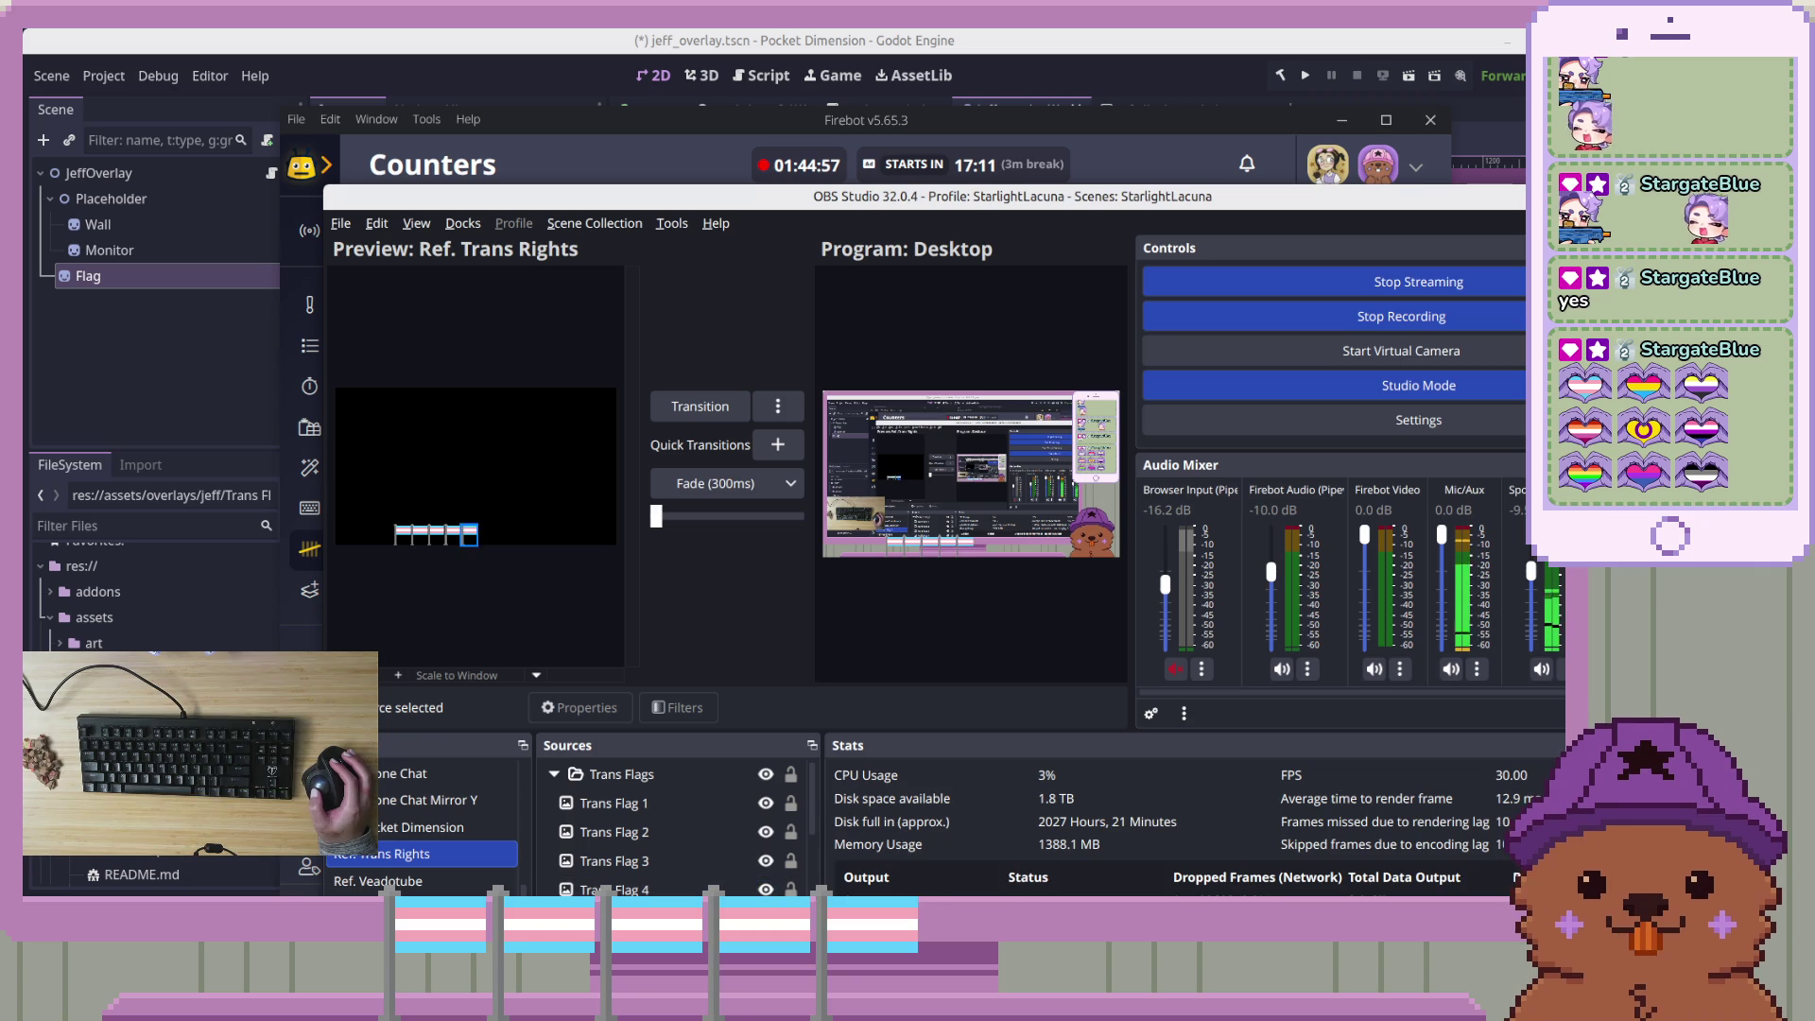
click(766, 947)
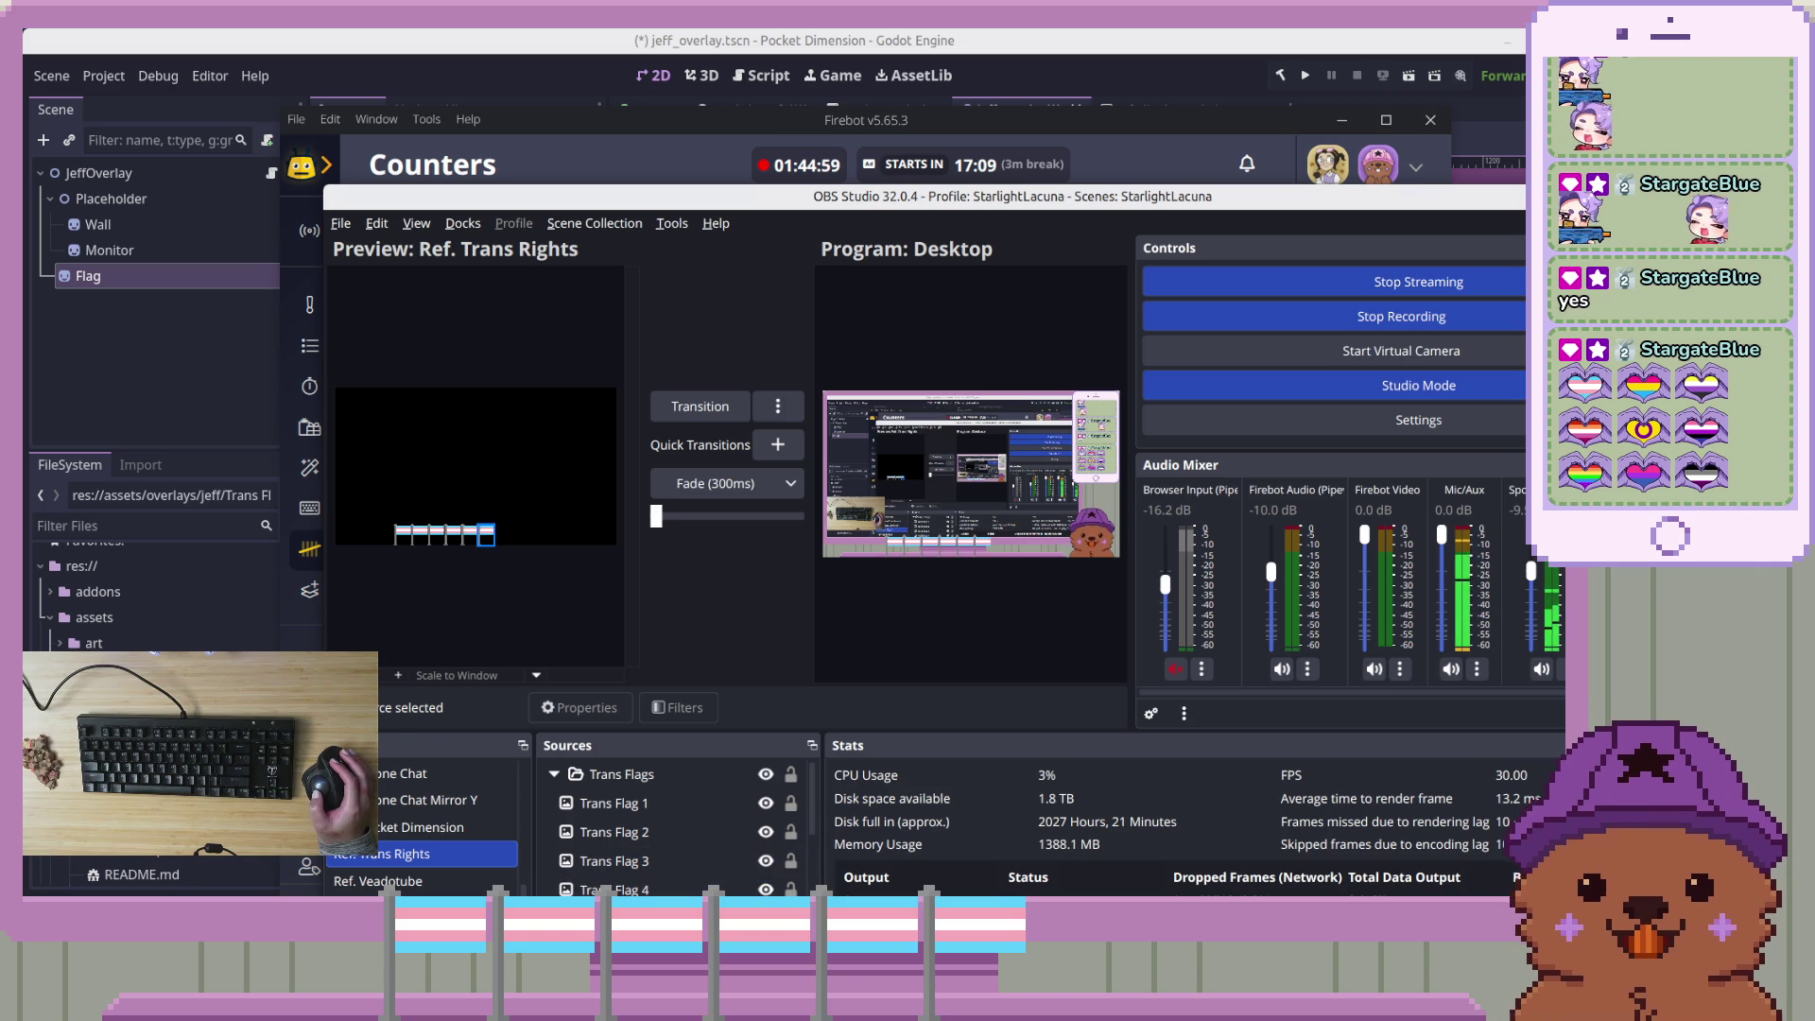
Hide all six Trans Flag sources again, minimize OBS, and move Firebot aside
click(766, 947)
click(766, 918)
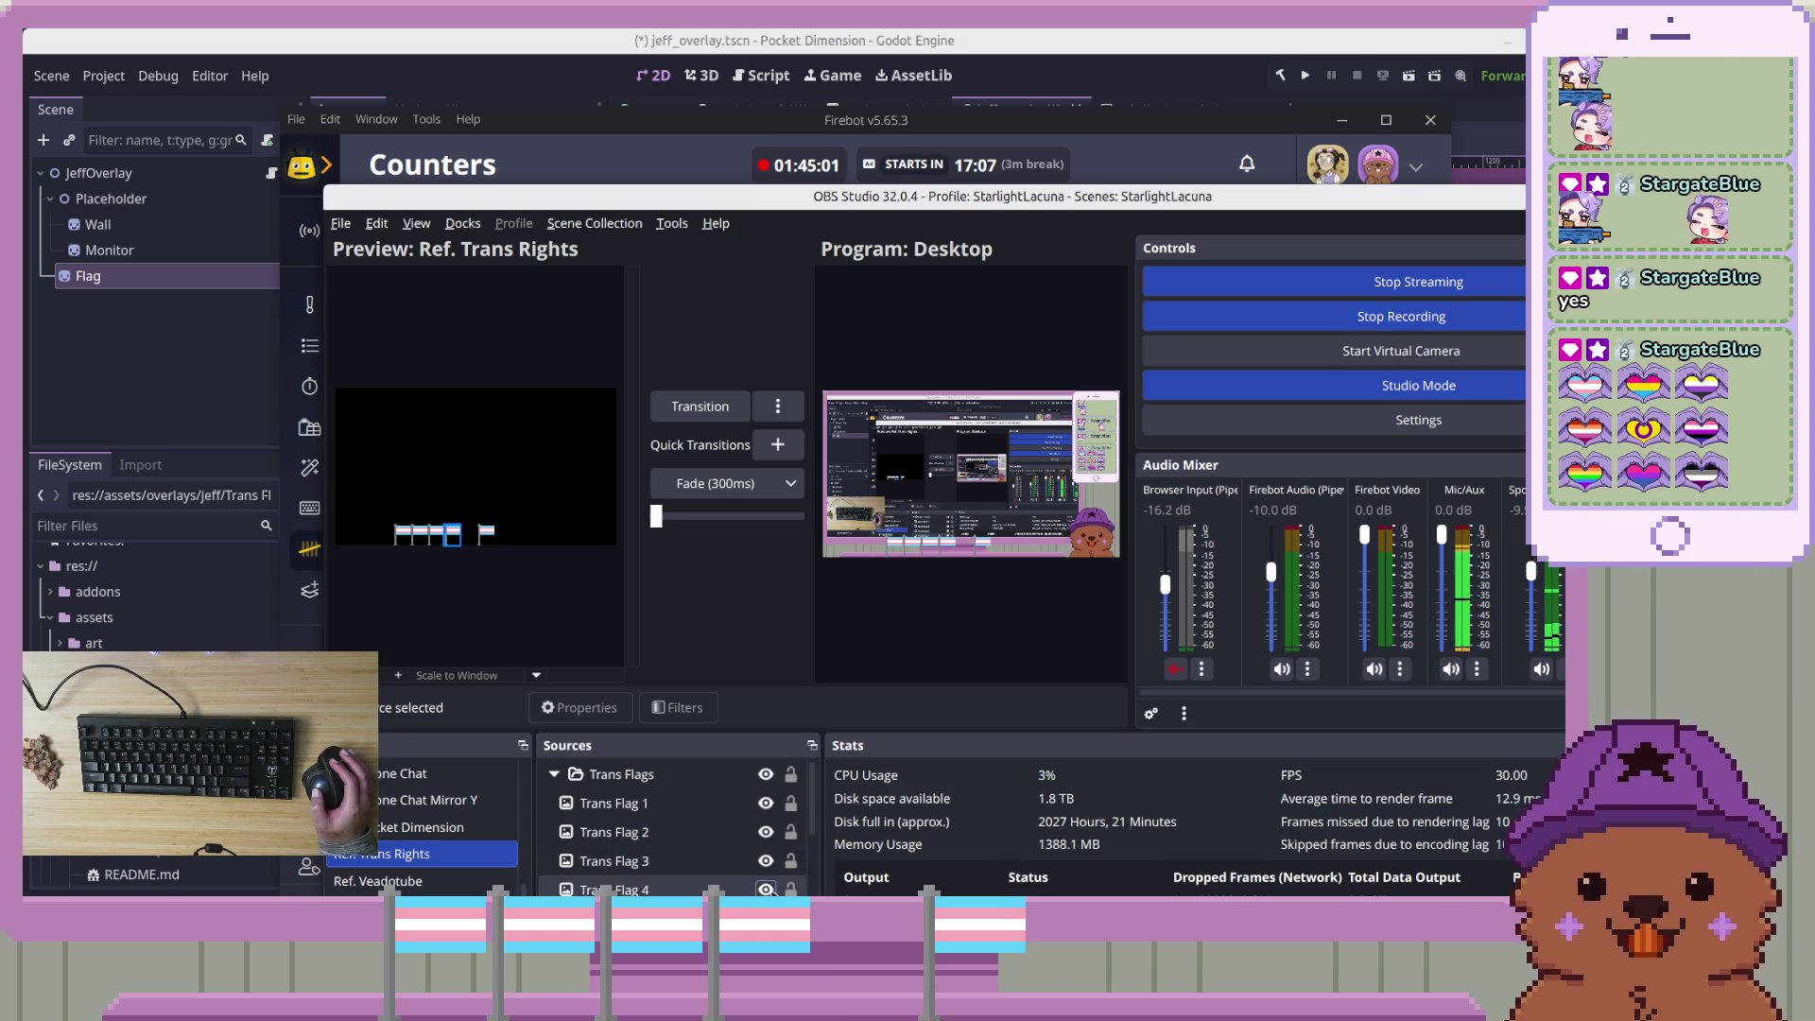
click(766, 889)
click(766, 860)
click(766, 832)
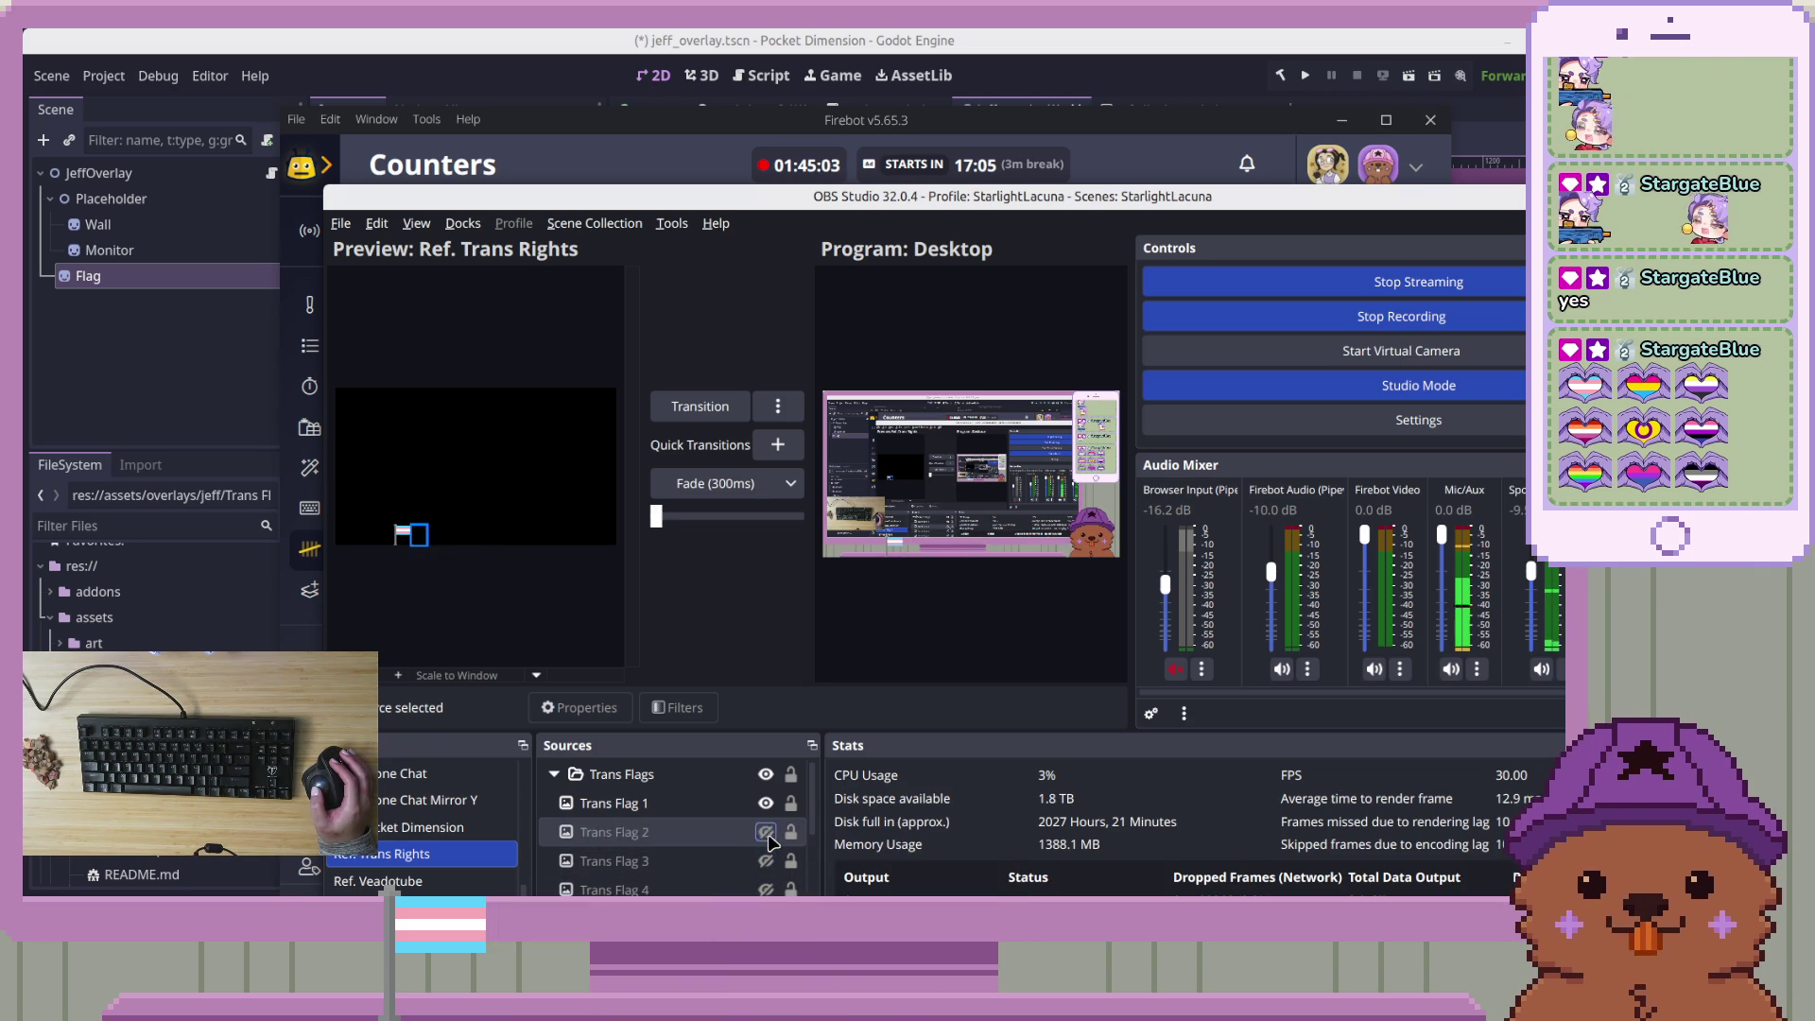
click(766, 803)
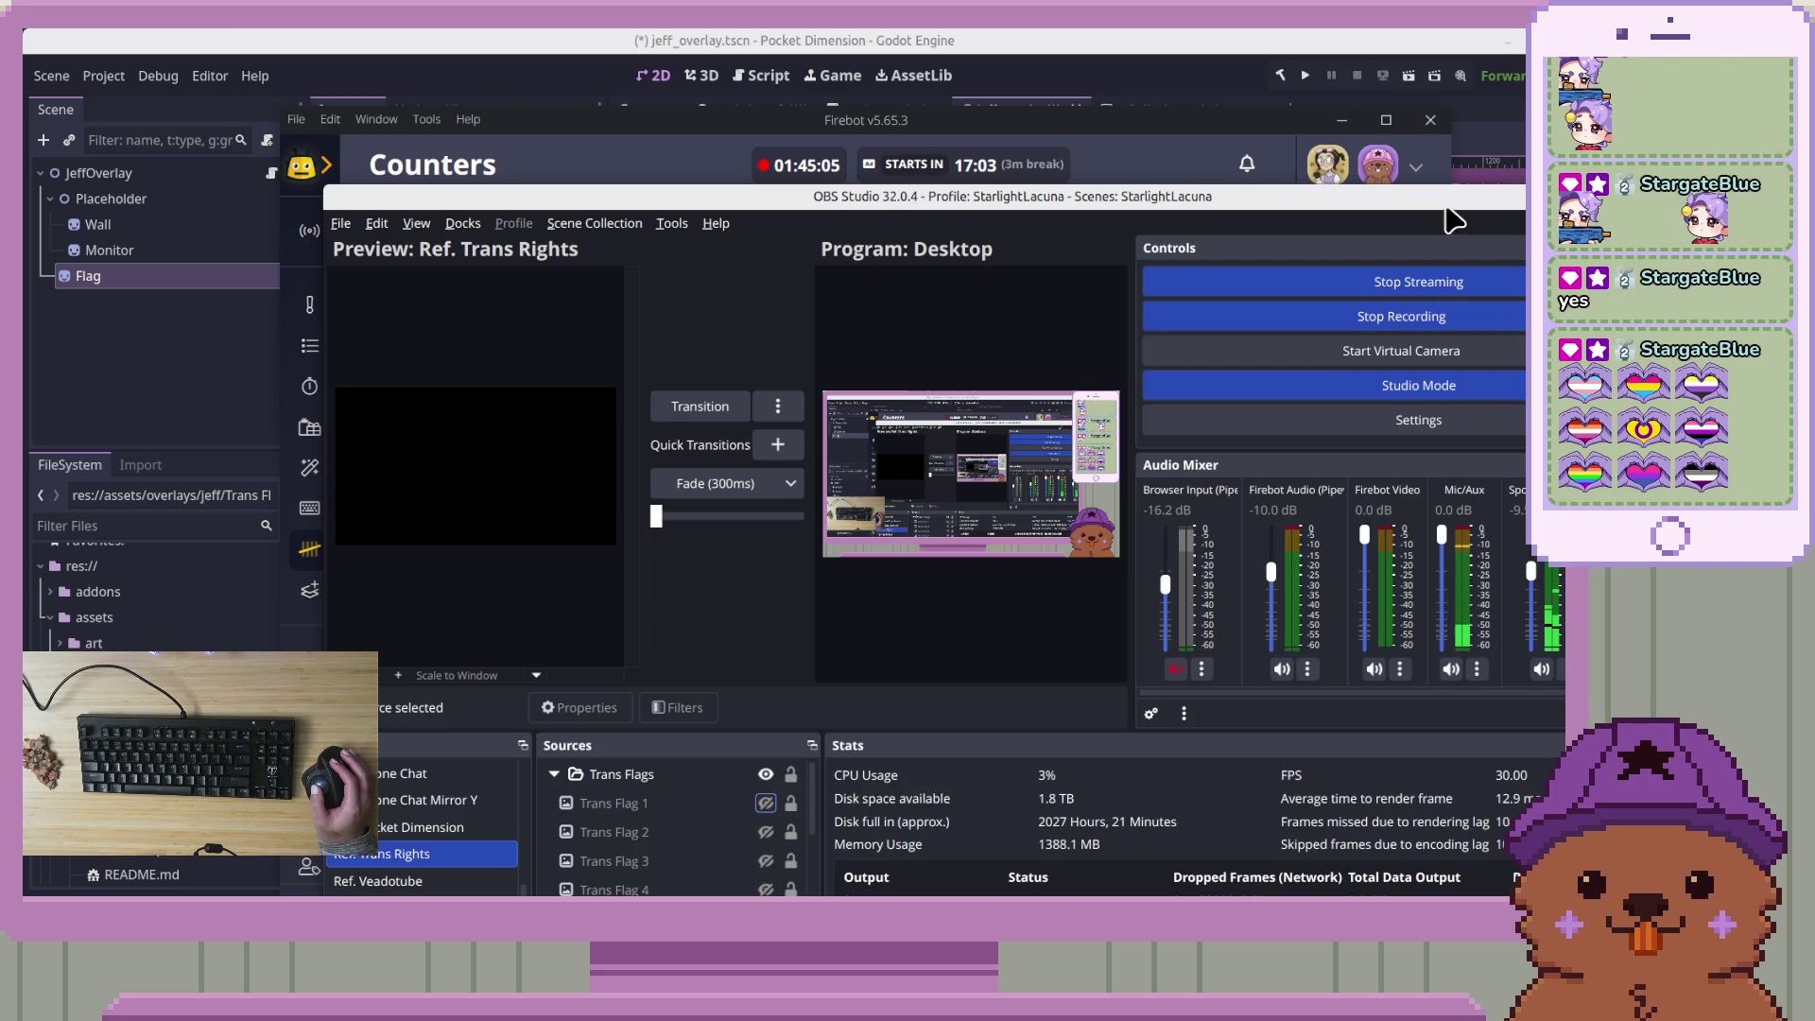
key(super+Page_Down)
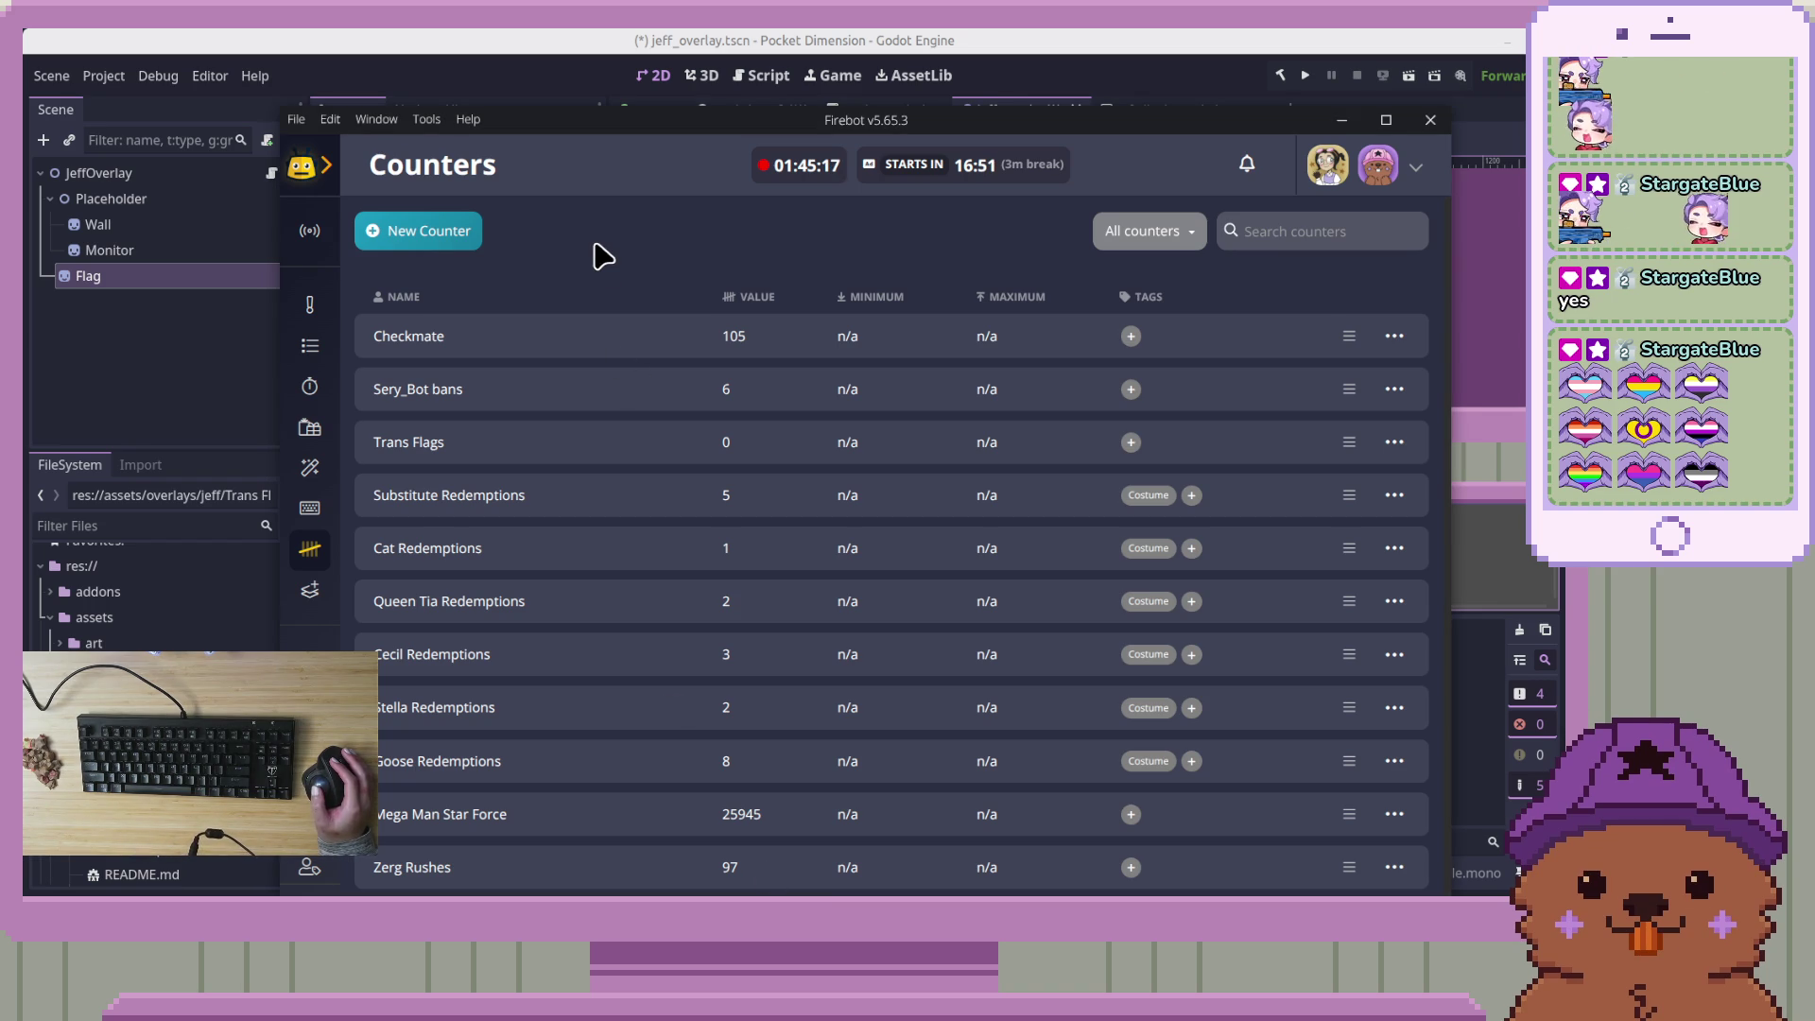
mouse_move(617, 124)
mouse_down()
mouse_move(637, 133)
mouse_move(445, 110)
mouse_move(749, 292)
mouse_move(555, 163)
mouse_move(1237, 235)
mouse_move(1522, 236)
mouse_up()
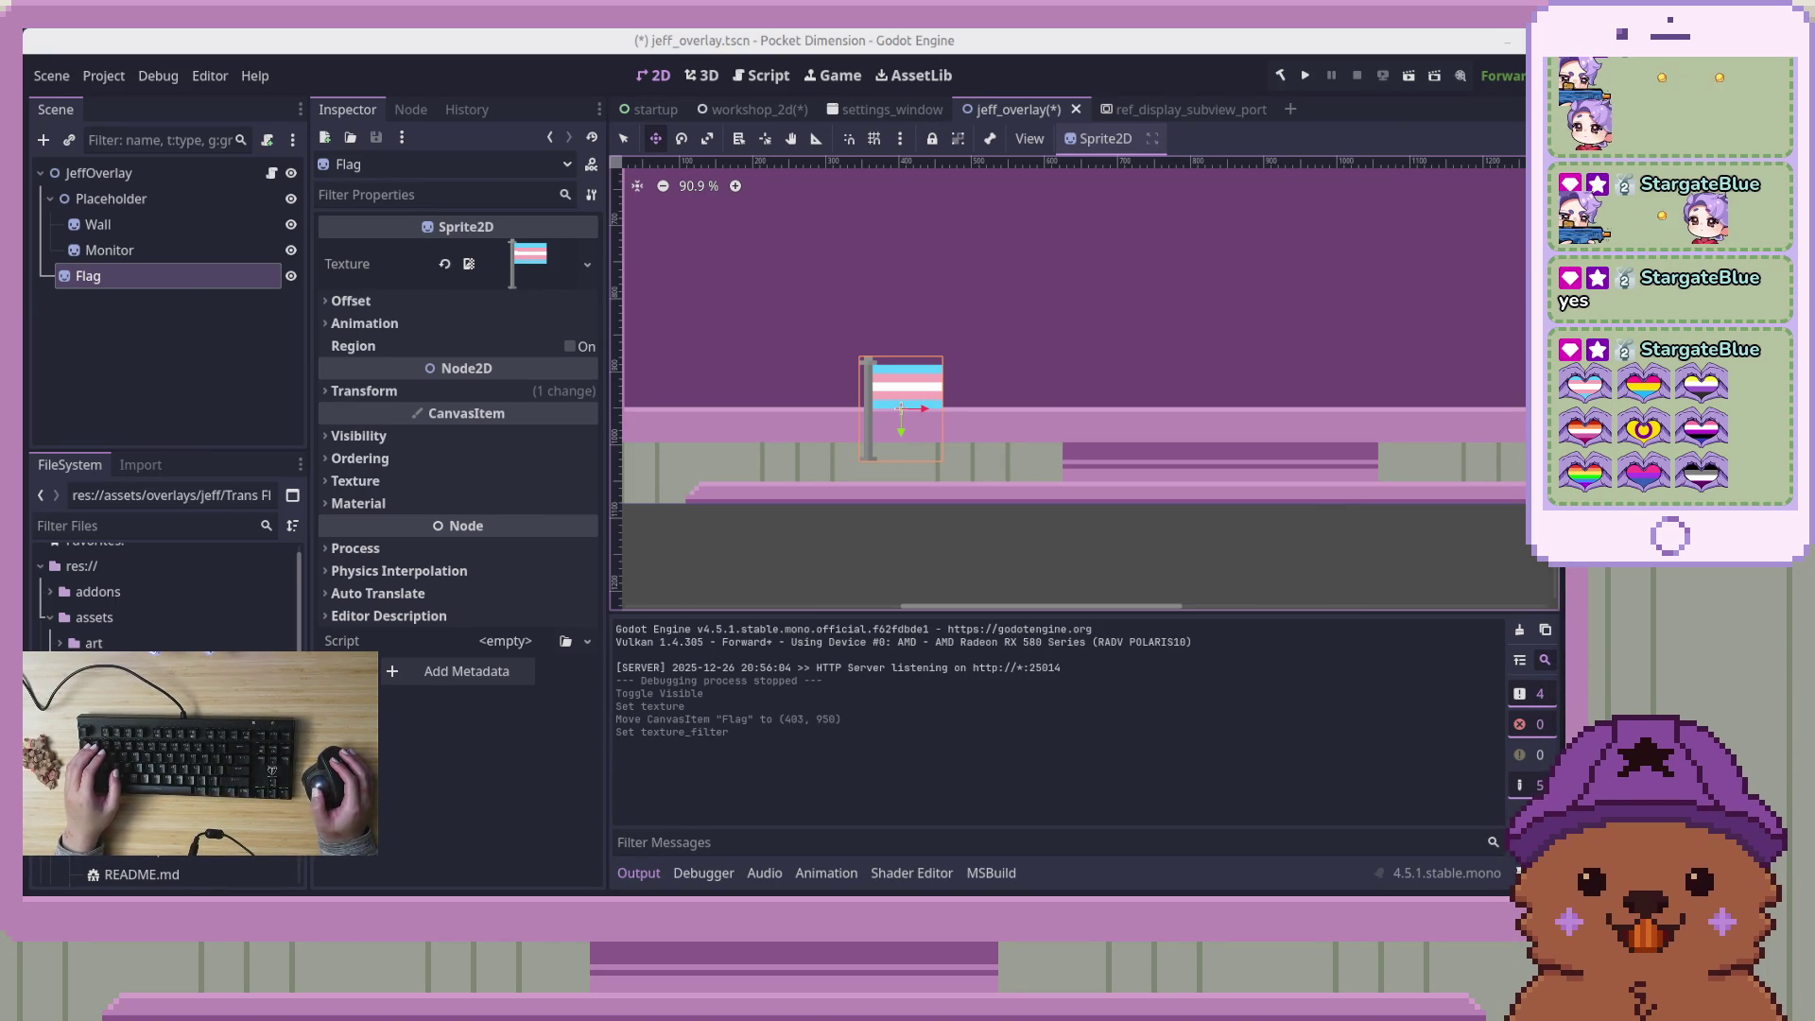
Center the flag and wall on the canvas and turn on Grid Snap
scroll(712, 403, up, 4)
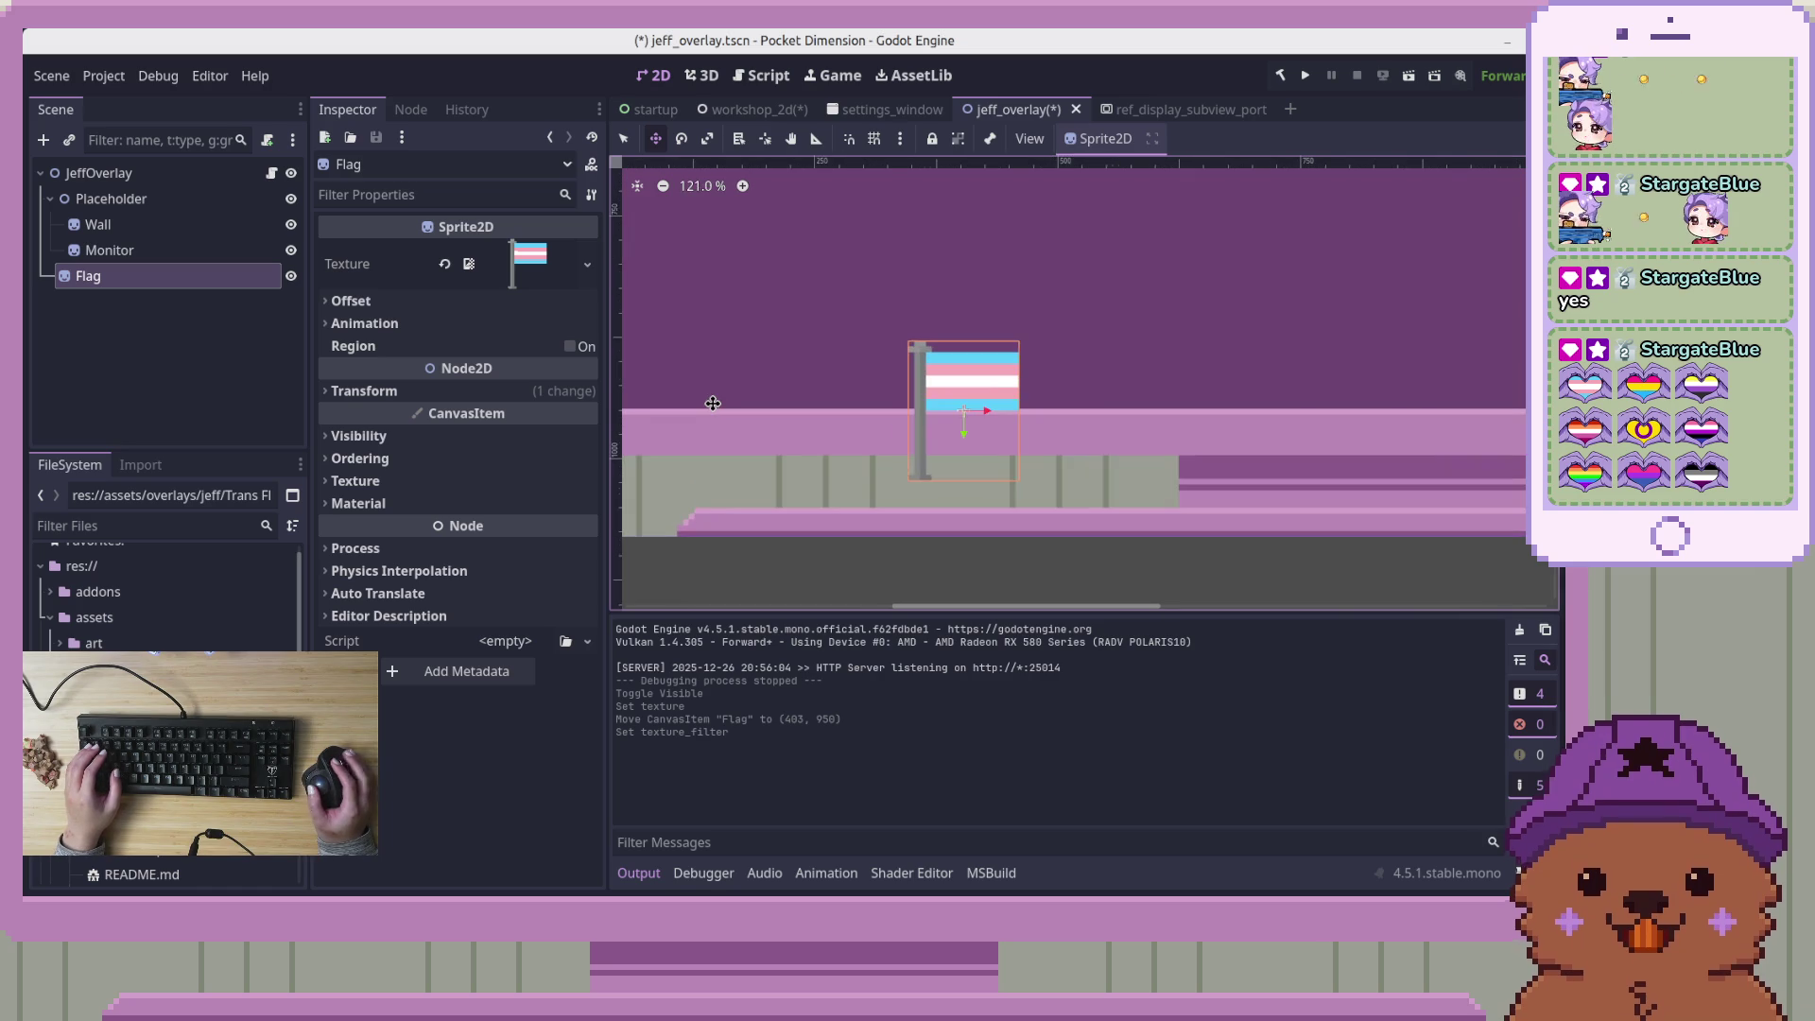
mouse_move(985, 453)
mouse_down()
mouse_move(872, 331)
mouse_move(991, 401)
mouse_move(970, 464)
mouse_up()
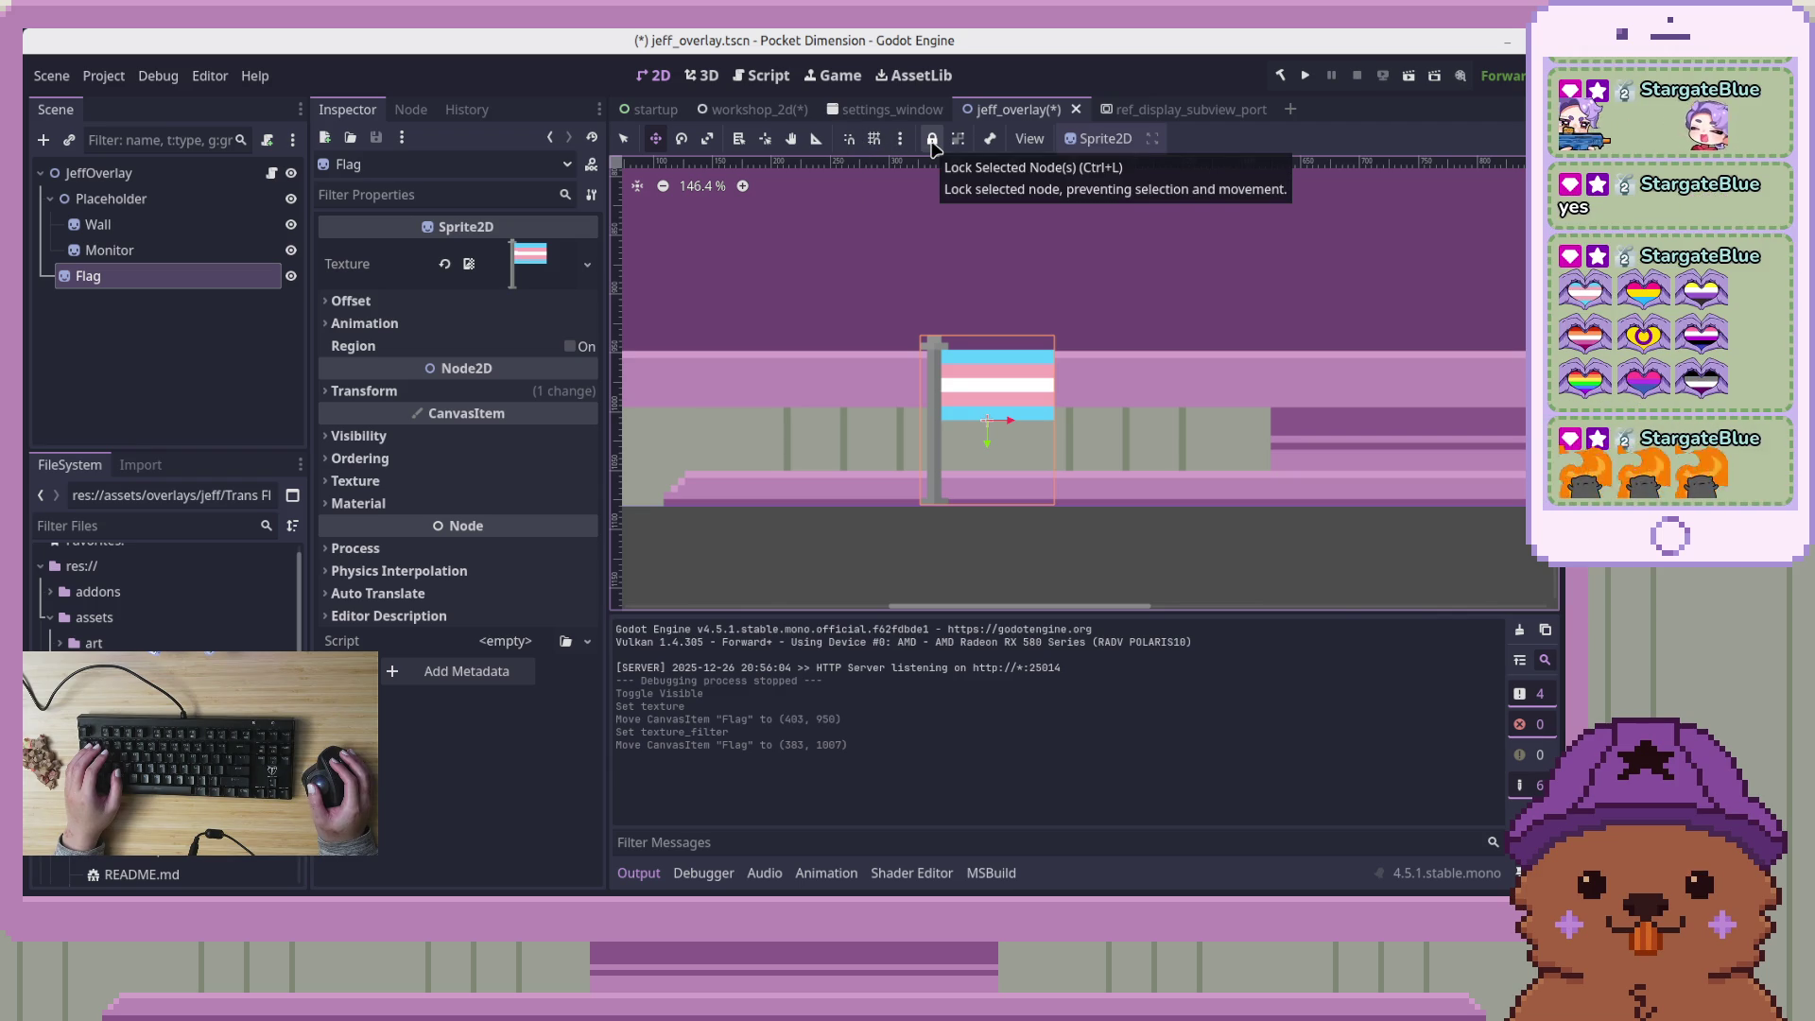
click(874, 139)
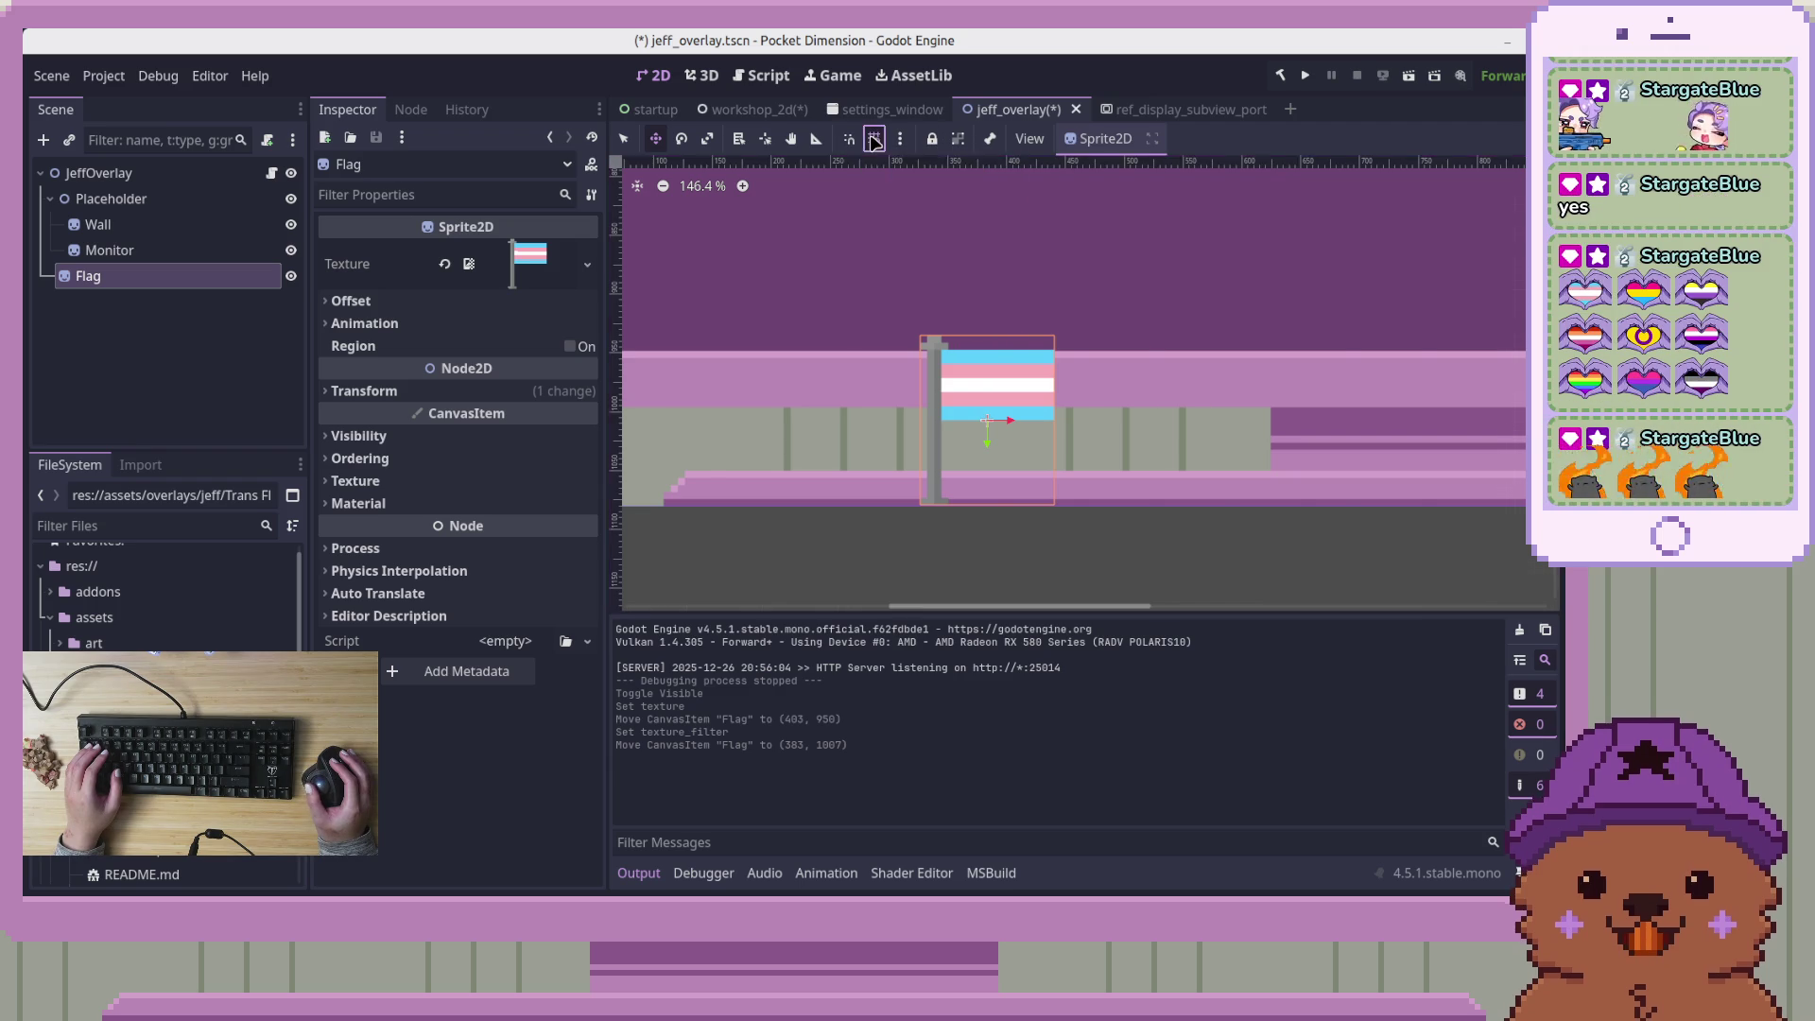
Move the Flag sprite to (416, 1008), its pole aligned with the leftmost wall post
drag(1016, 400, 995, 390)
scroll(994, 390, down, 4)
scroll(994, 391, down, 2)
scroll(989, 389, up, 6)
drag(978, 387, 1013, 390)
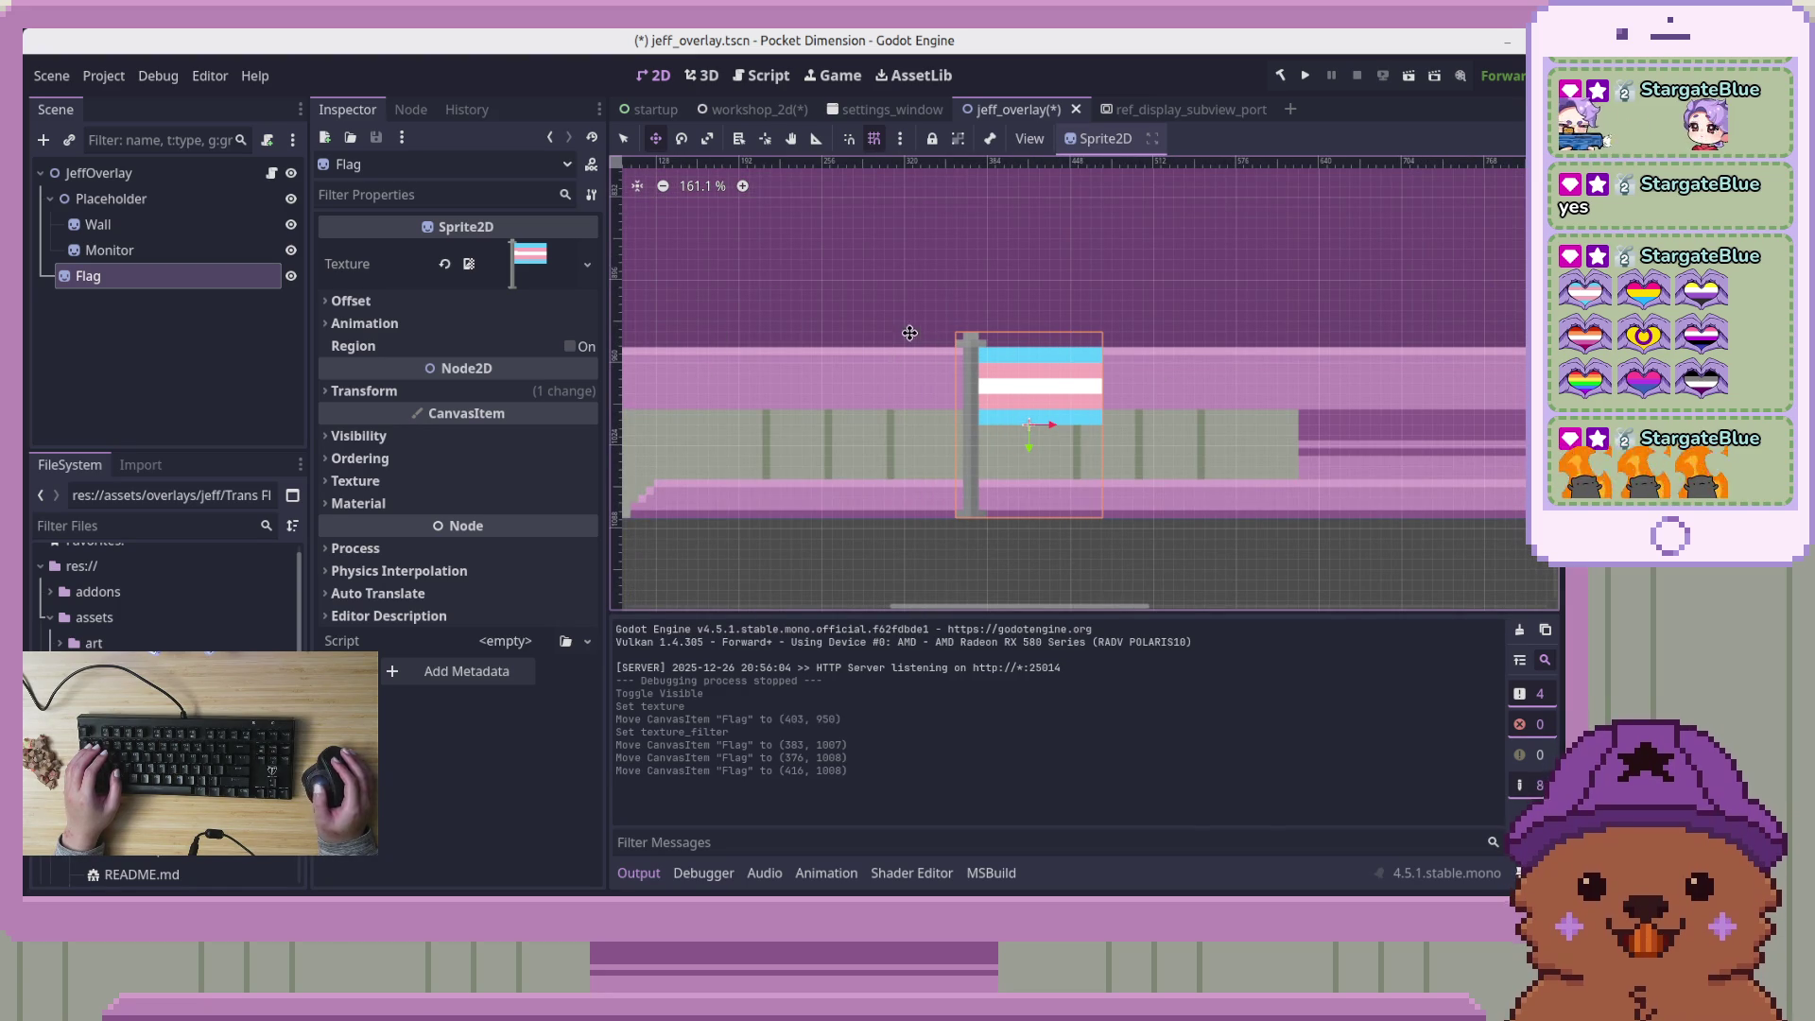
scroll(890, 363, up, 1)
drag(1211, 409, 999, 409)
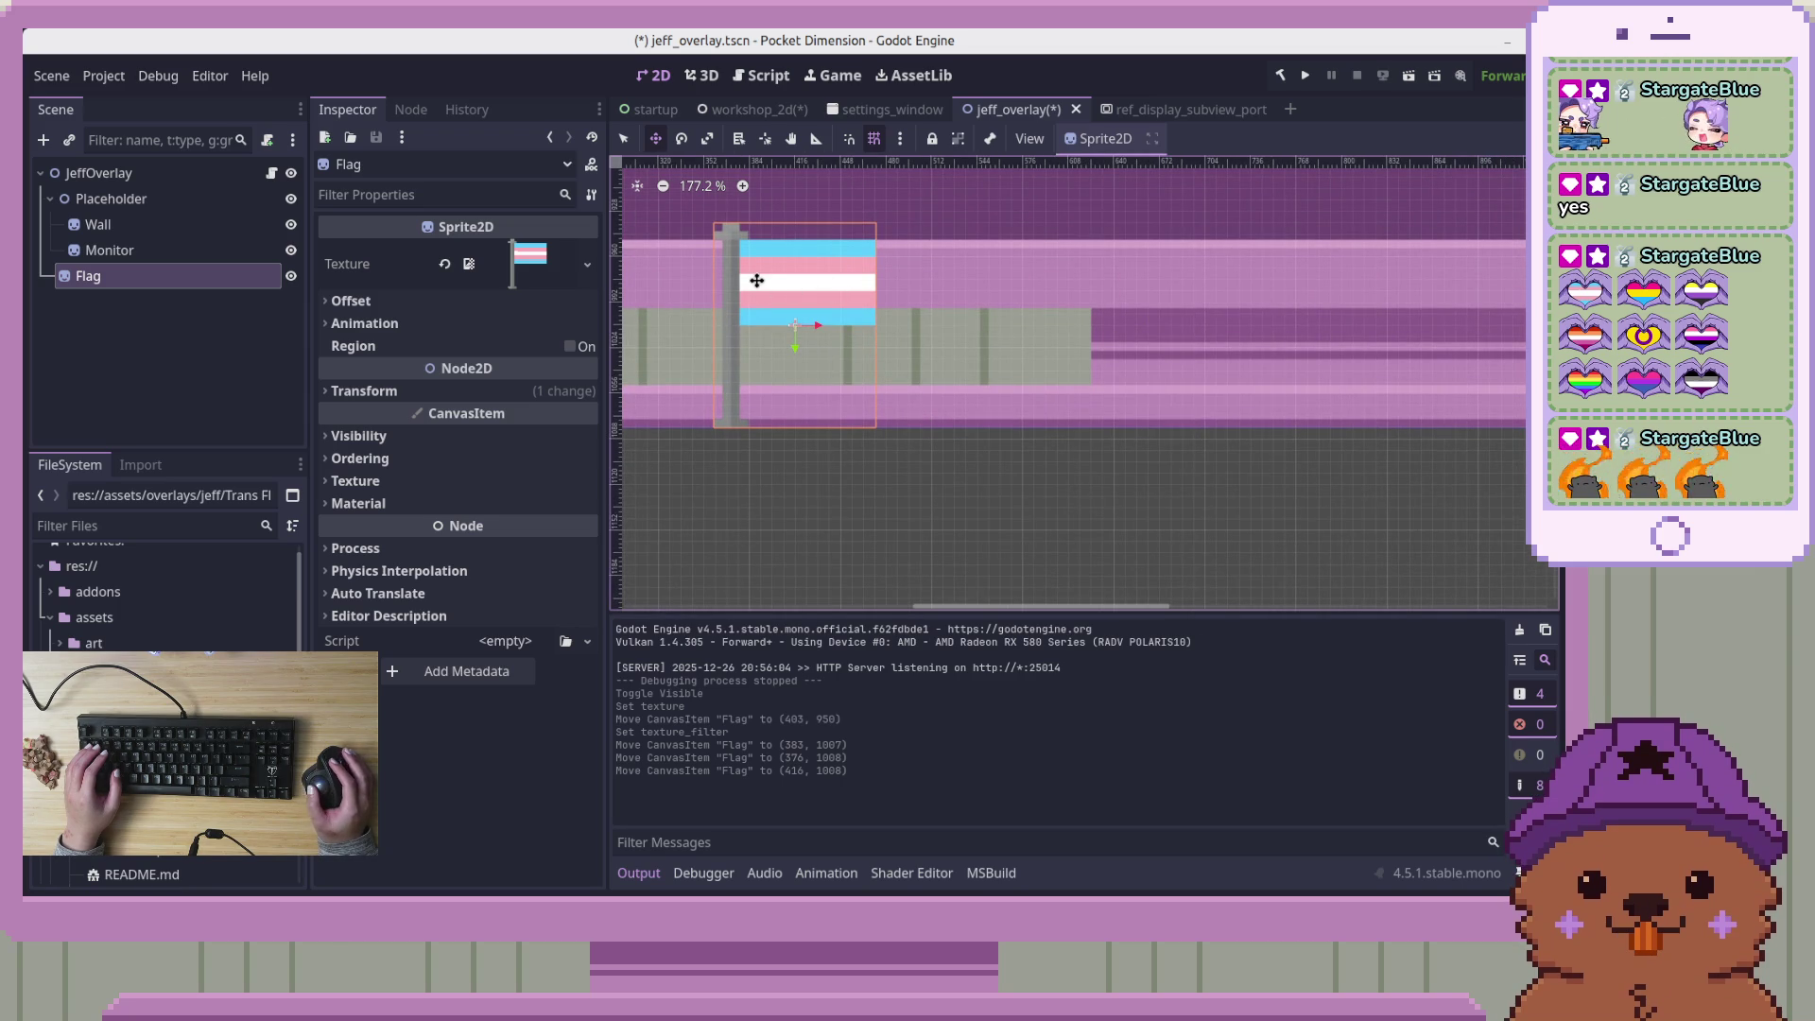
scroll(756, 284, up, 1)
drag(729, 289, 761, 294)
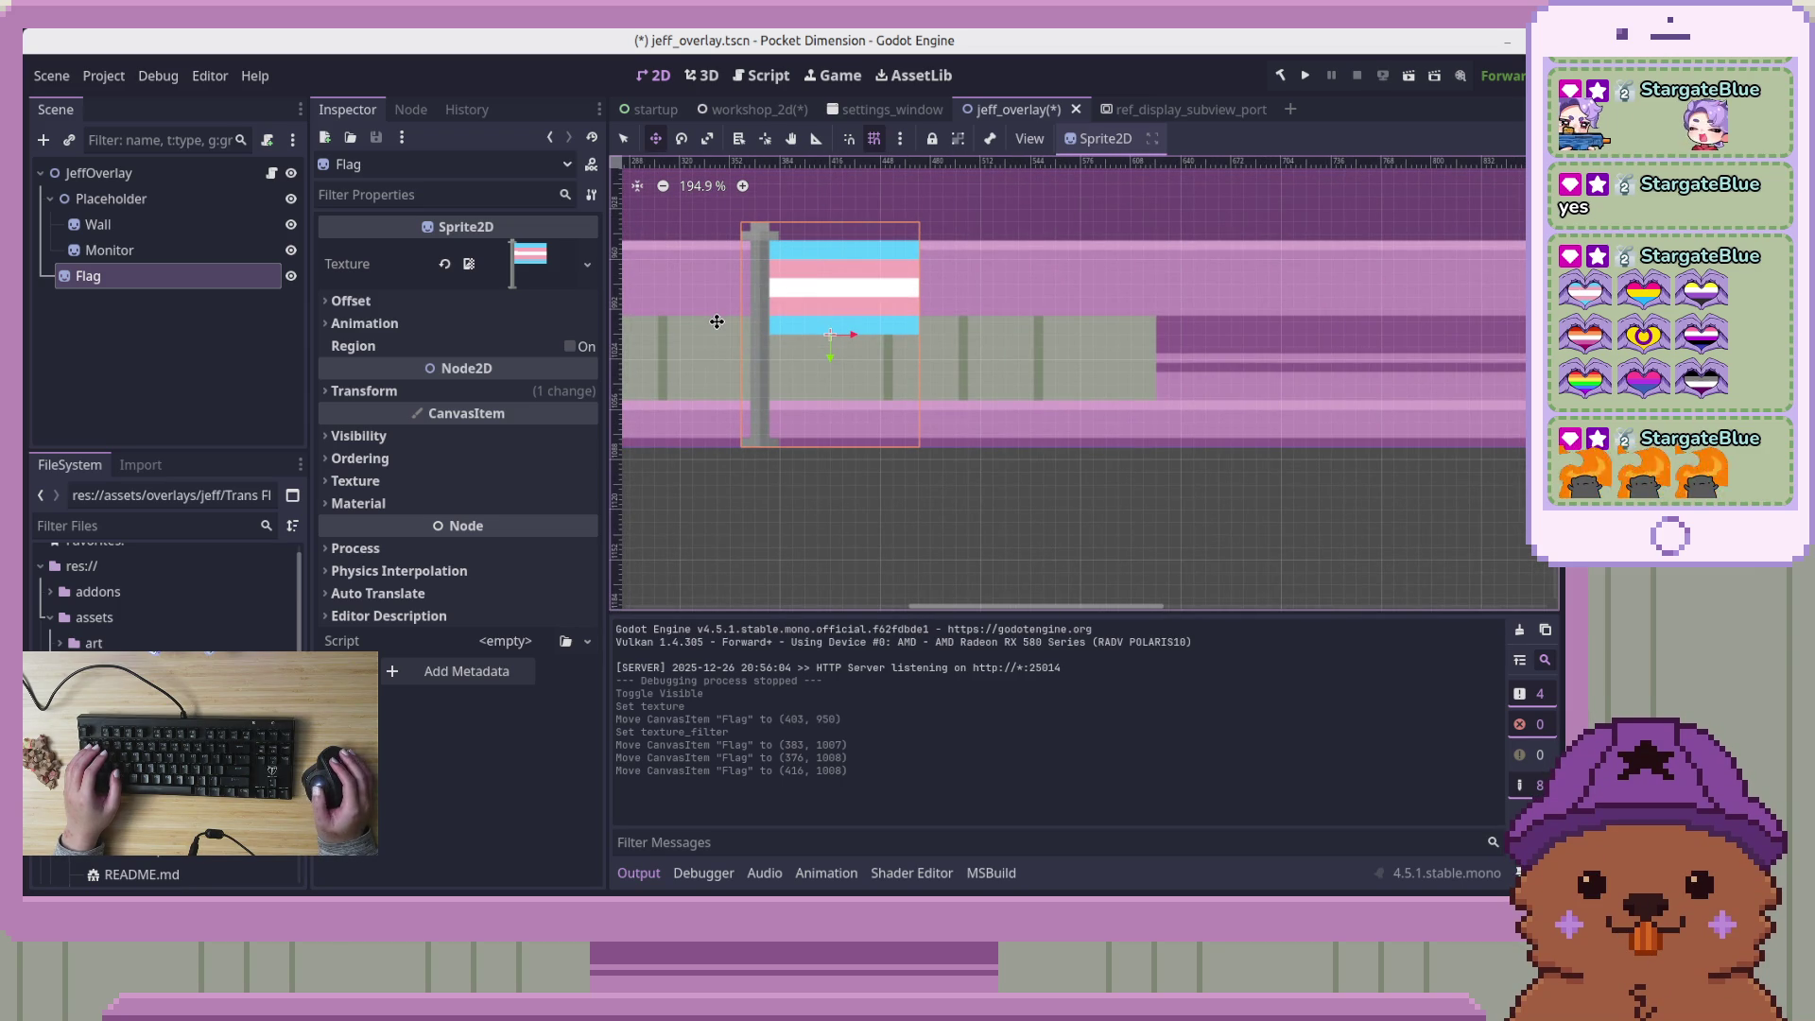
click(143, 275)
Duplicate Flag and place Flag2 at (528, 1008) on the next wall post
key(ctrl+d)
drag(796, 298, 1000, 292)
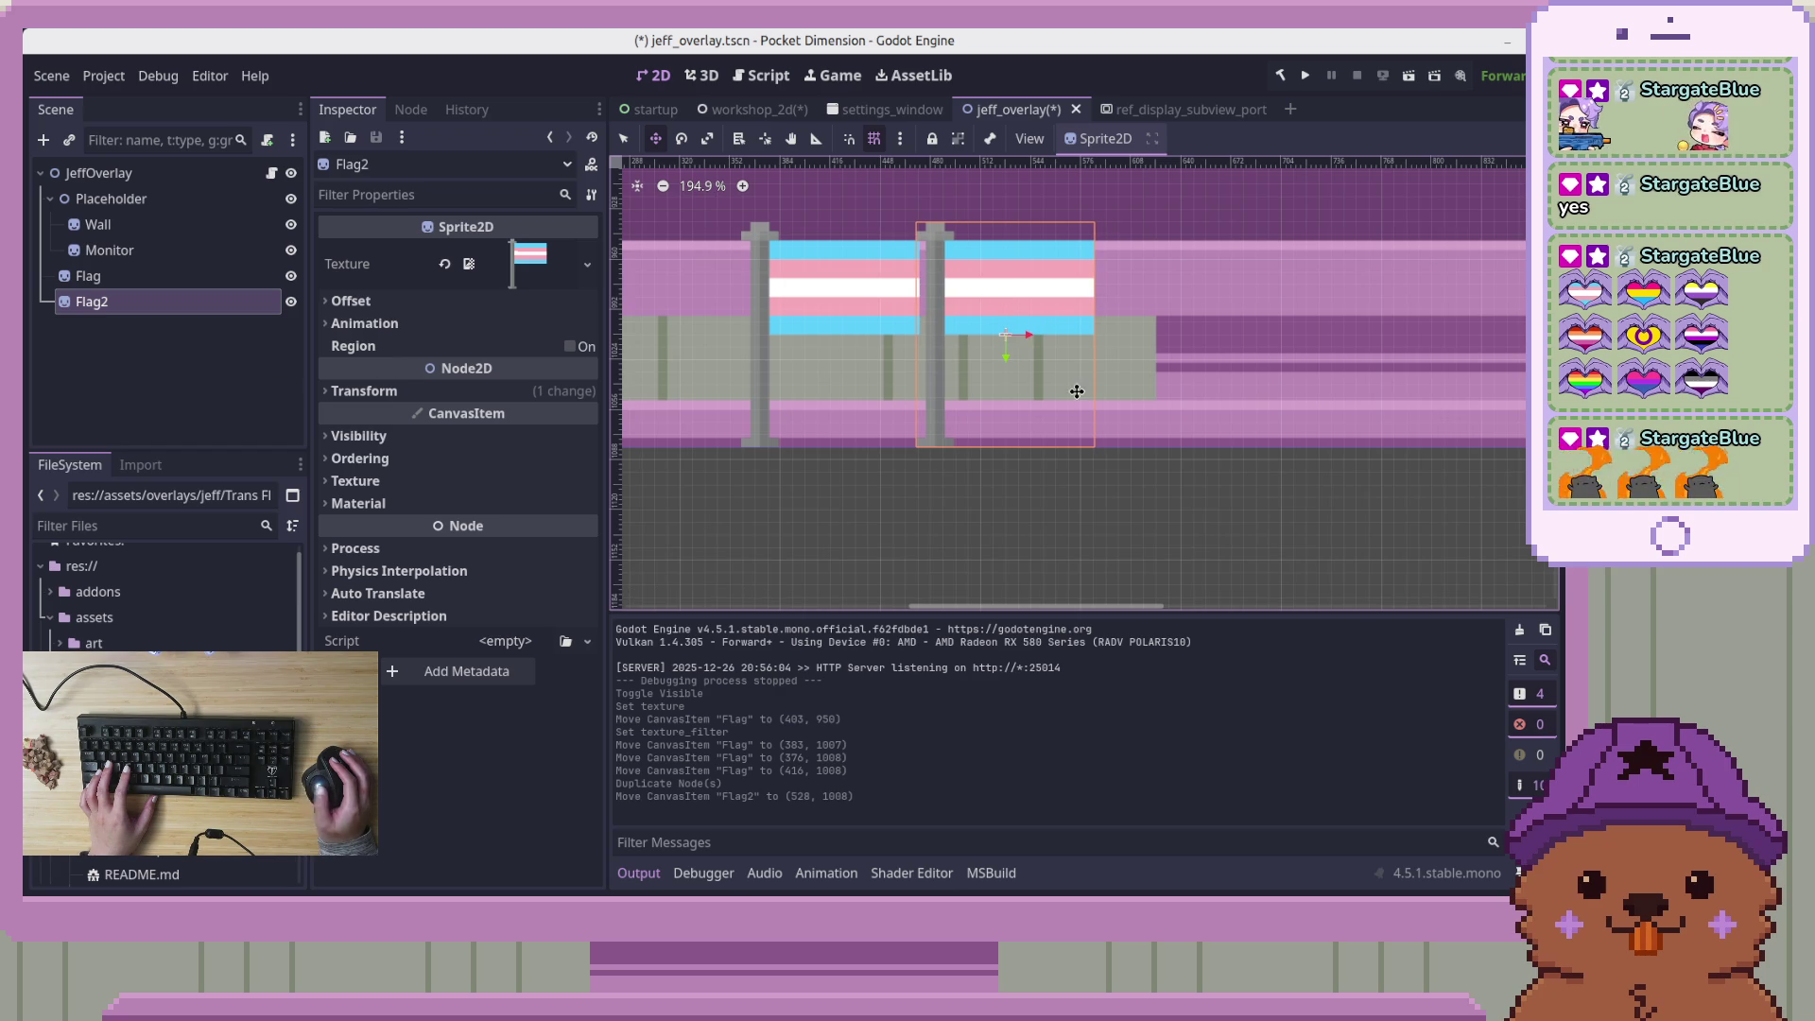
scroll(946, 479, up, 3)
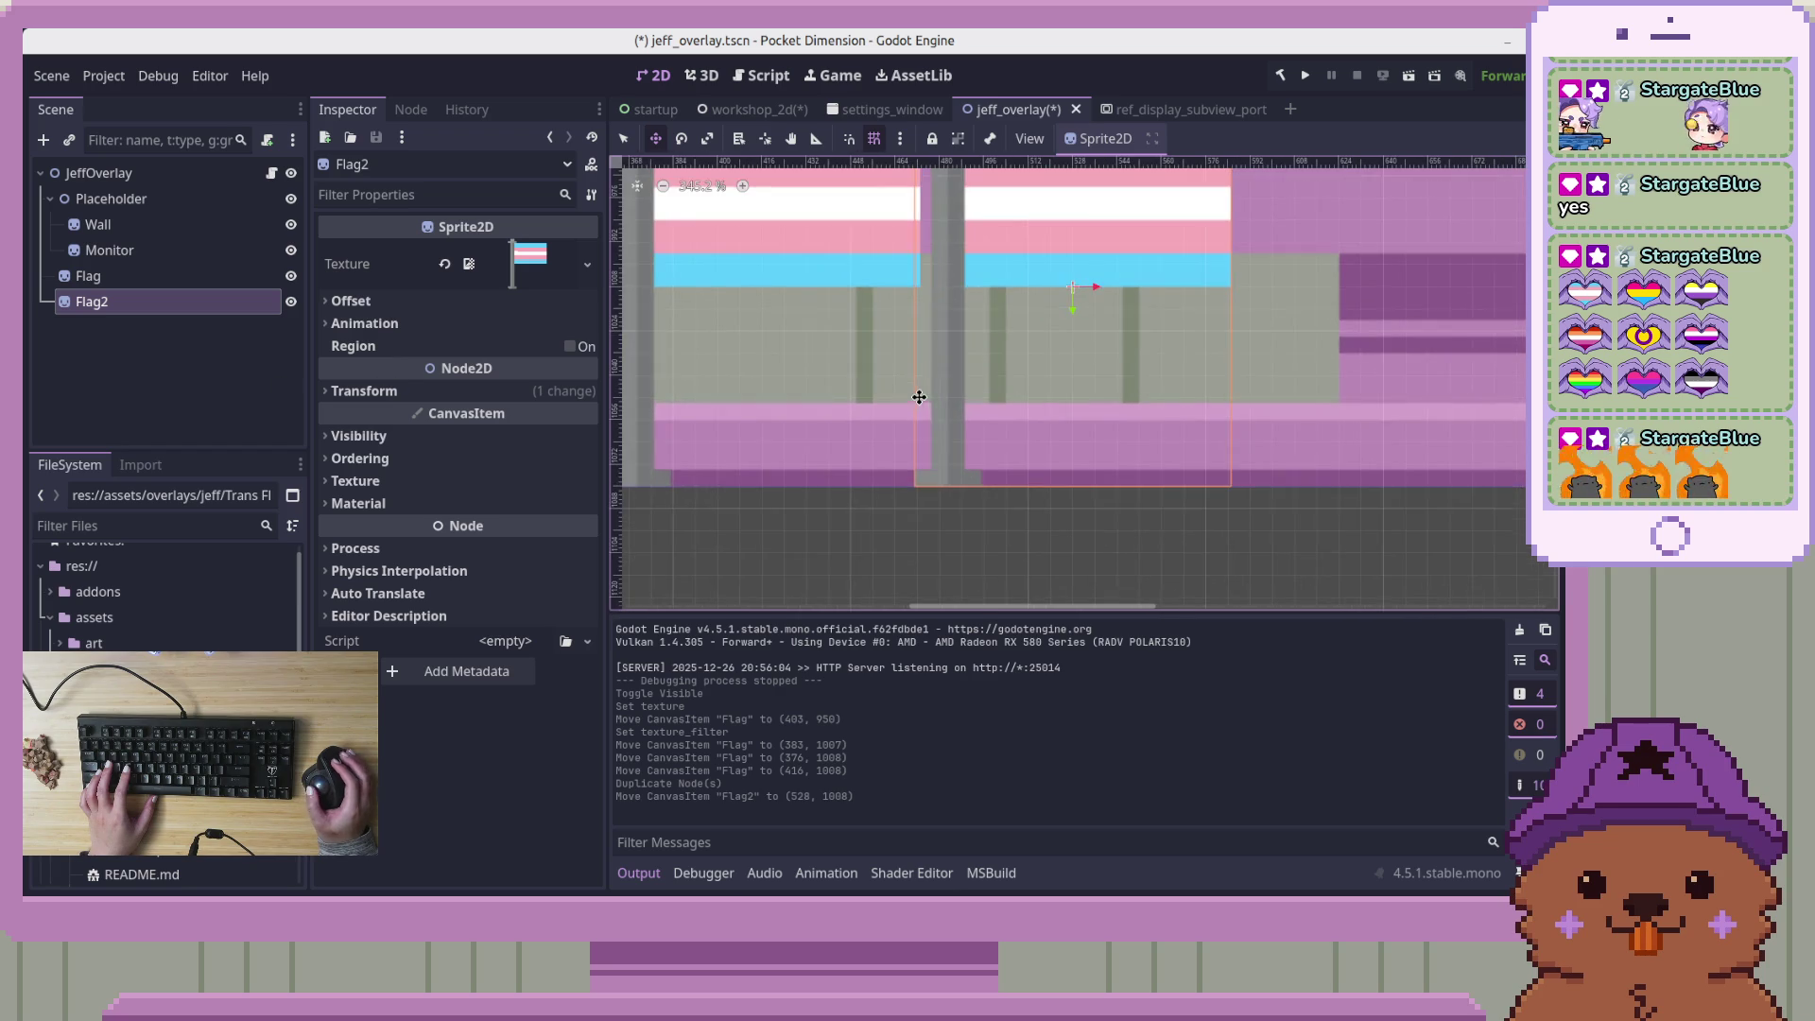
scroll(1079, 437, up, 1)
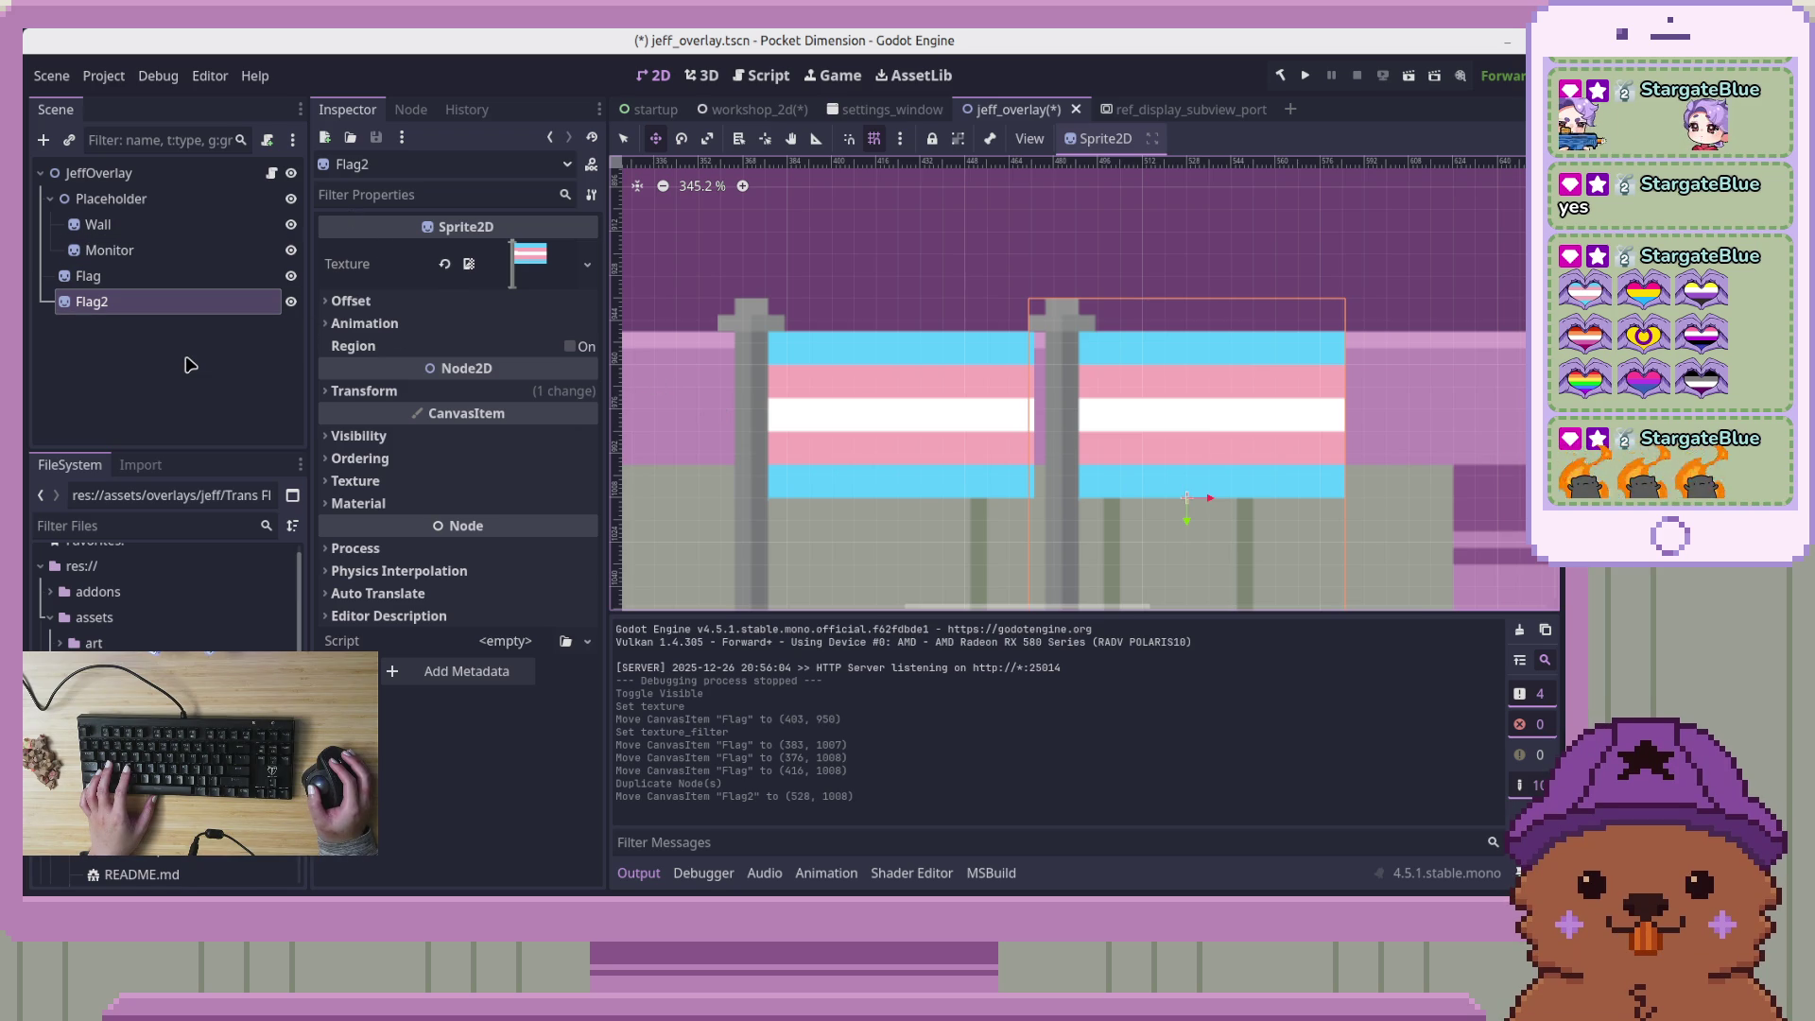
Compare the Flag and Flag2 settings and expand the flag's offset properties
click(131, 276)
click(132, 301)
click(151, 279)
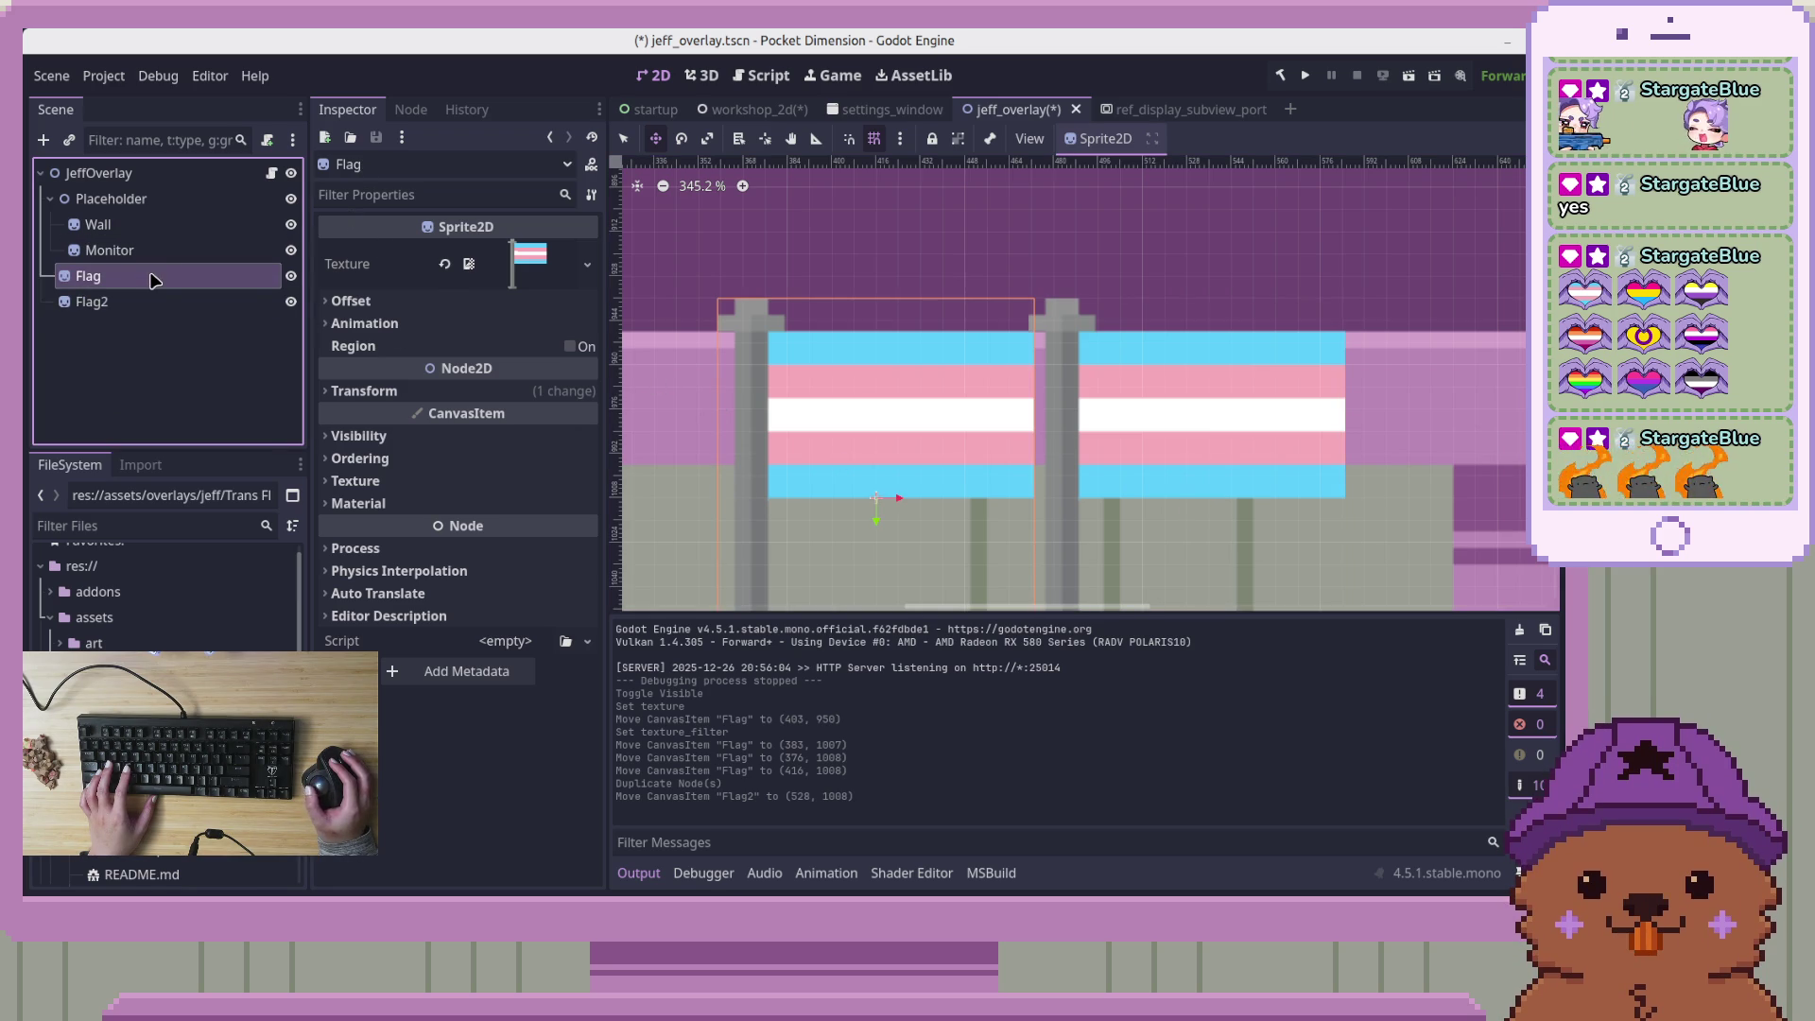
click(398, 302)
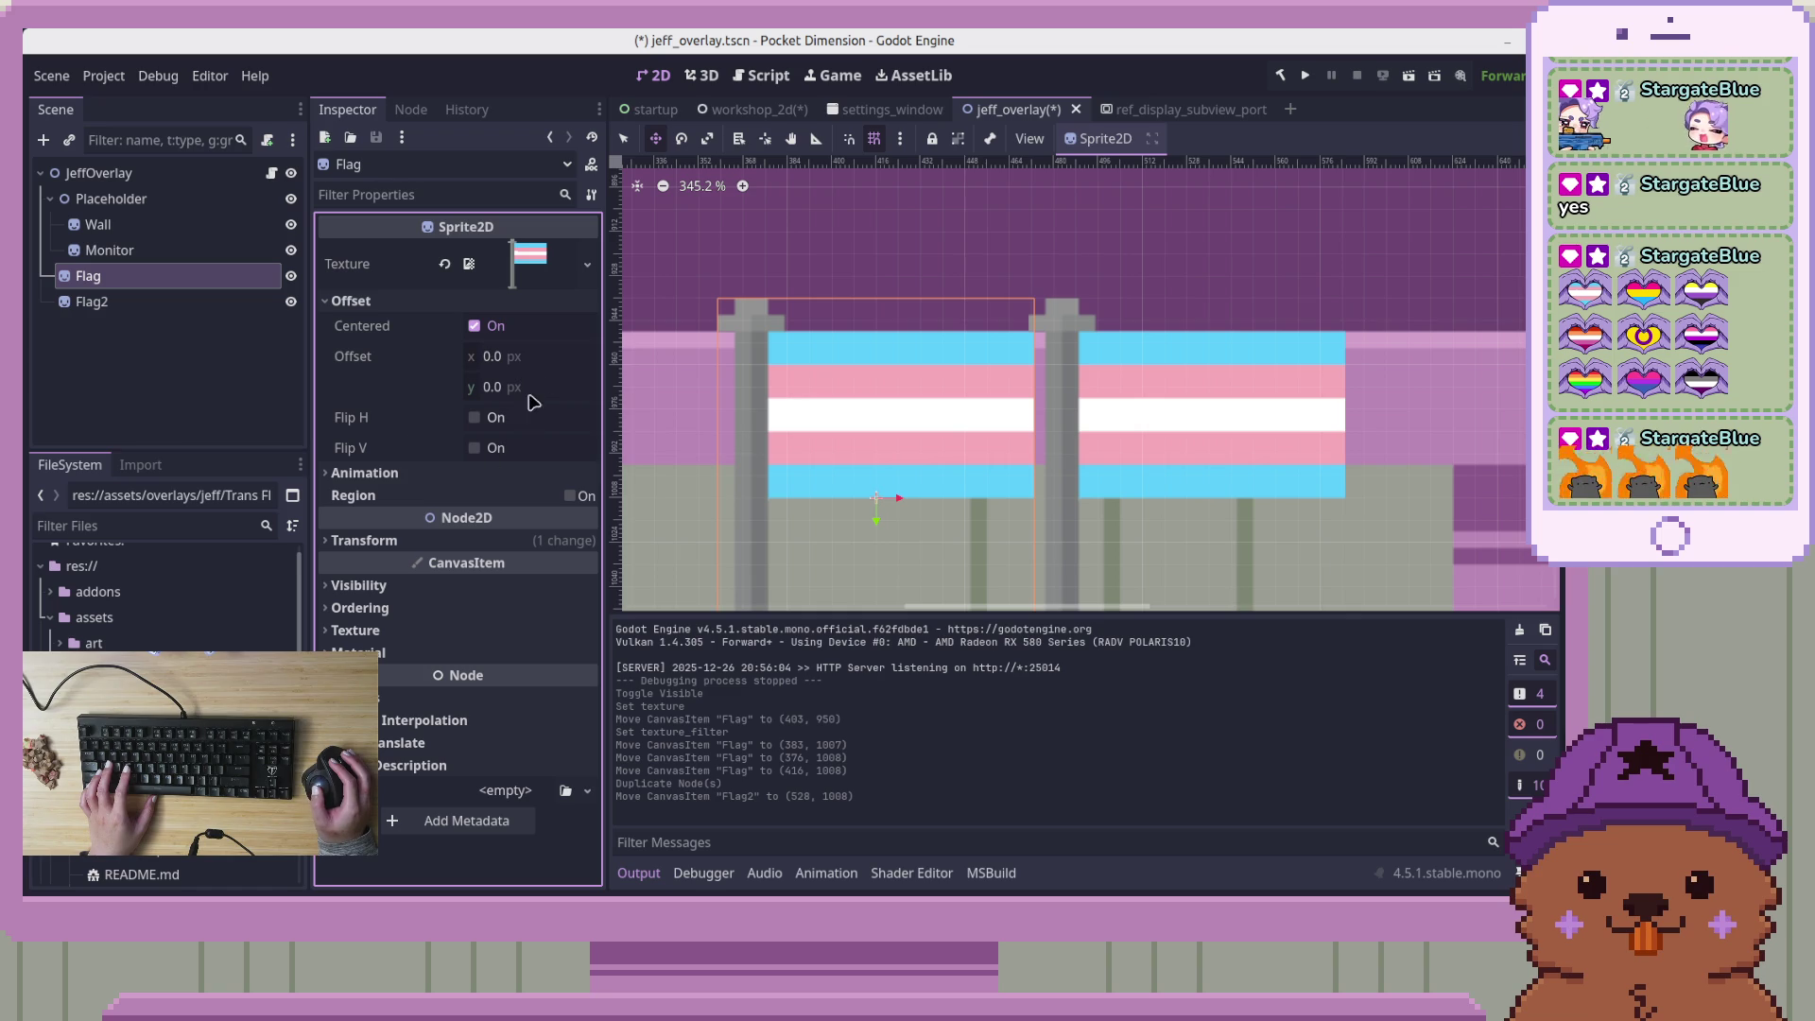
Set the Flag sprite's horizontal offset to 0.5 px
click(542, 364)
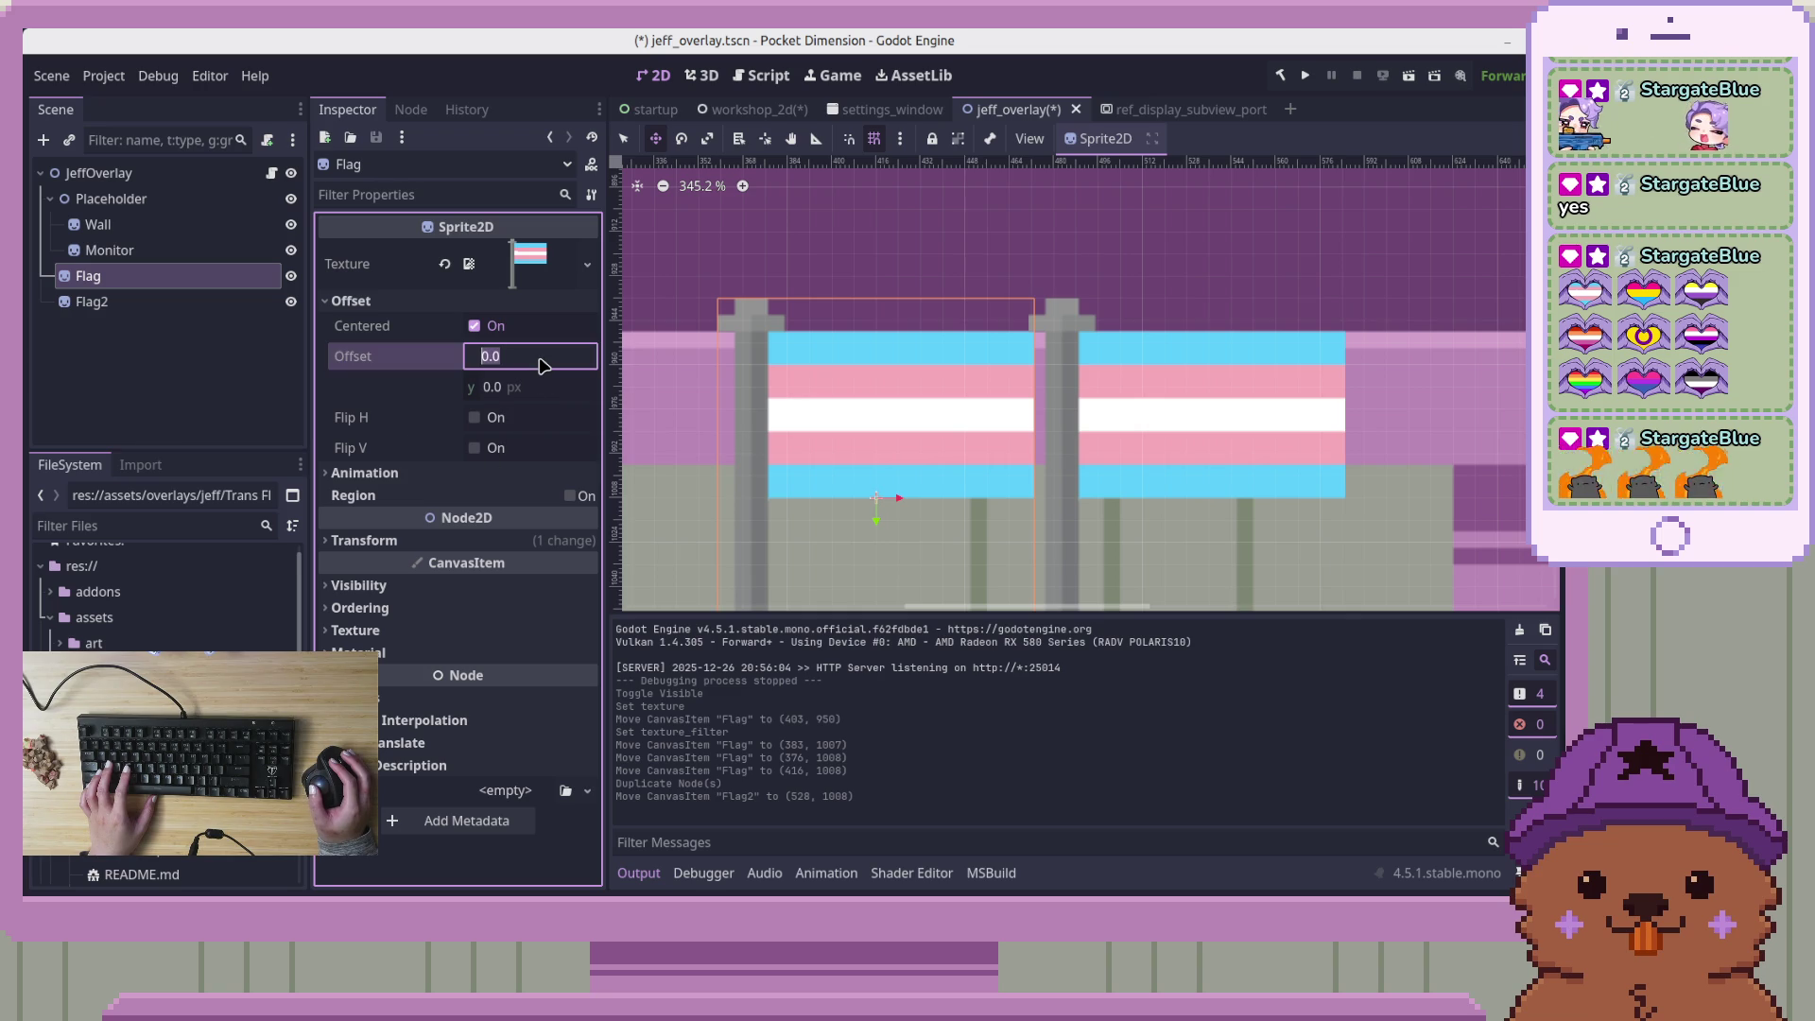
text(0.5)
key(Return)
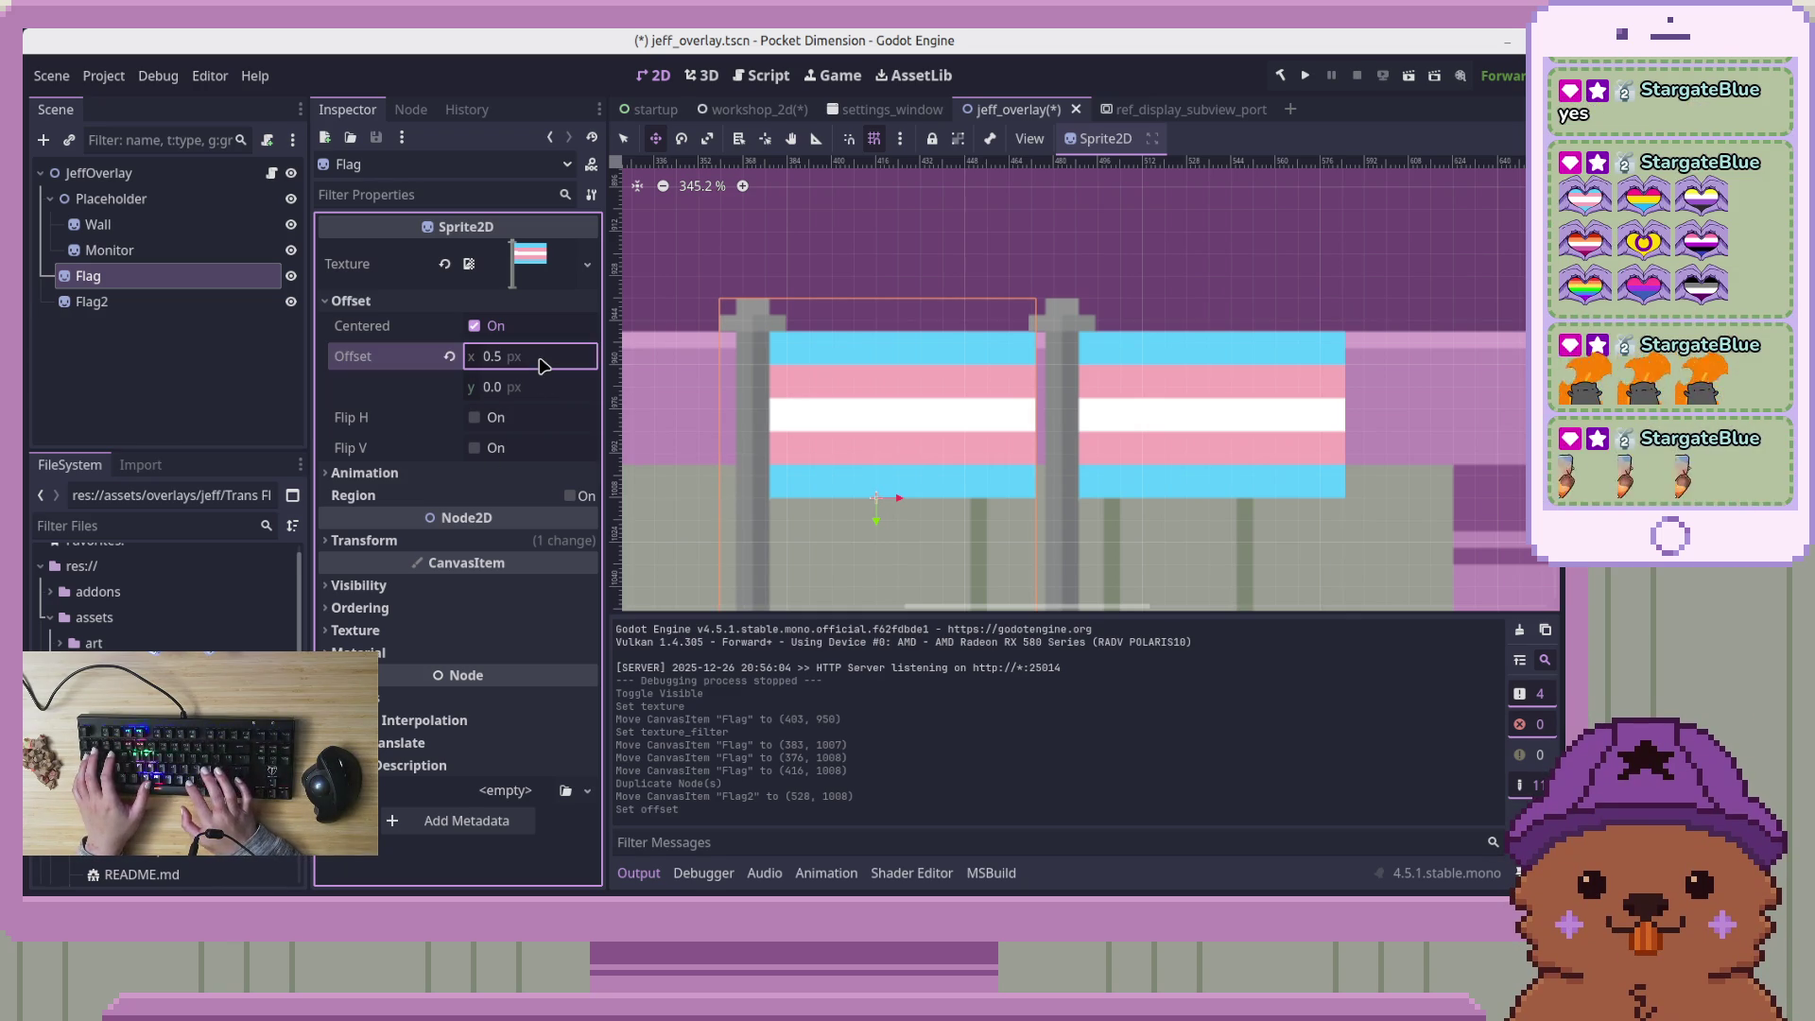
Select Flag2, expand its Offset section and set the x offset to 0.5 px
click(189, 302)
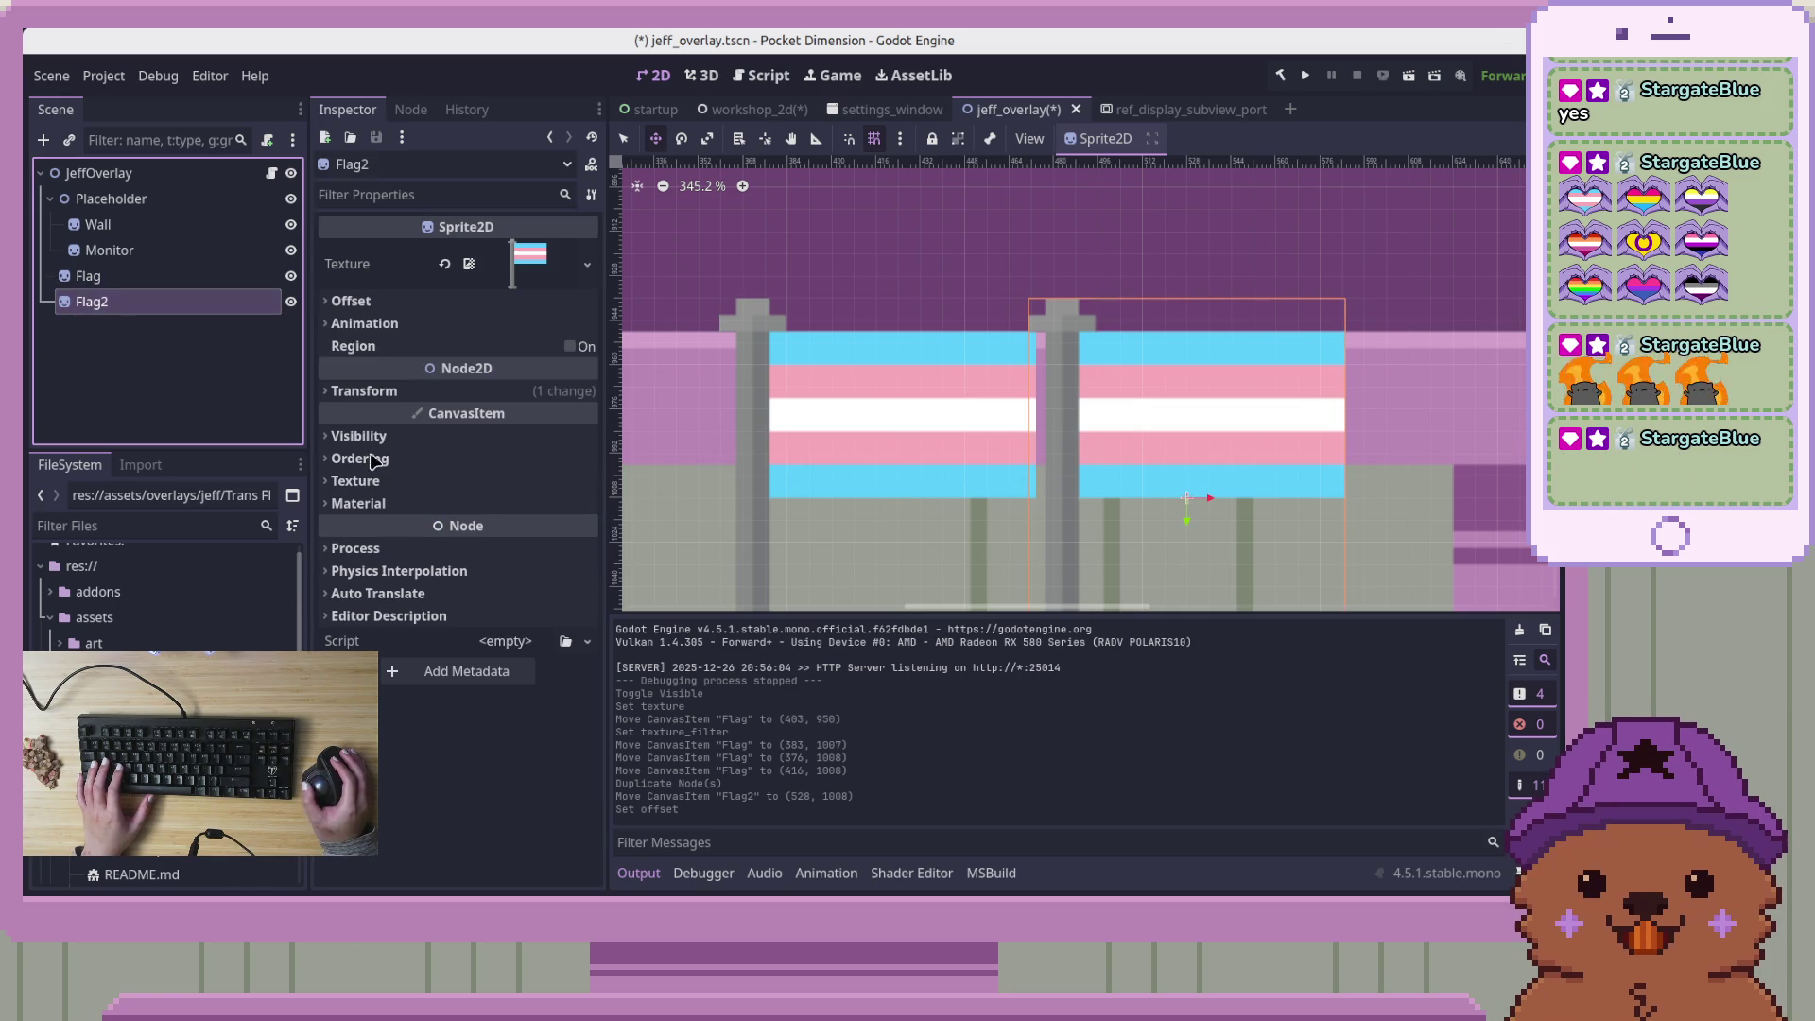
click(491, 392)
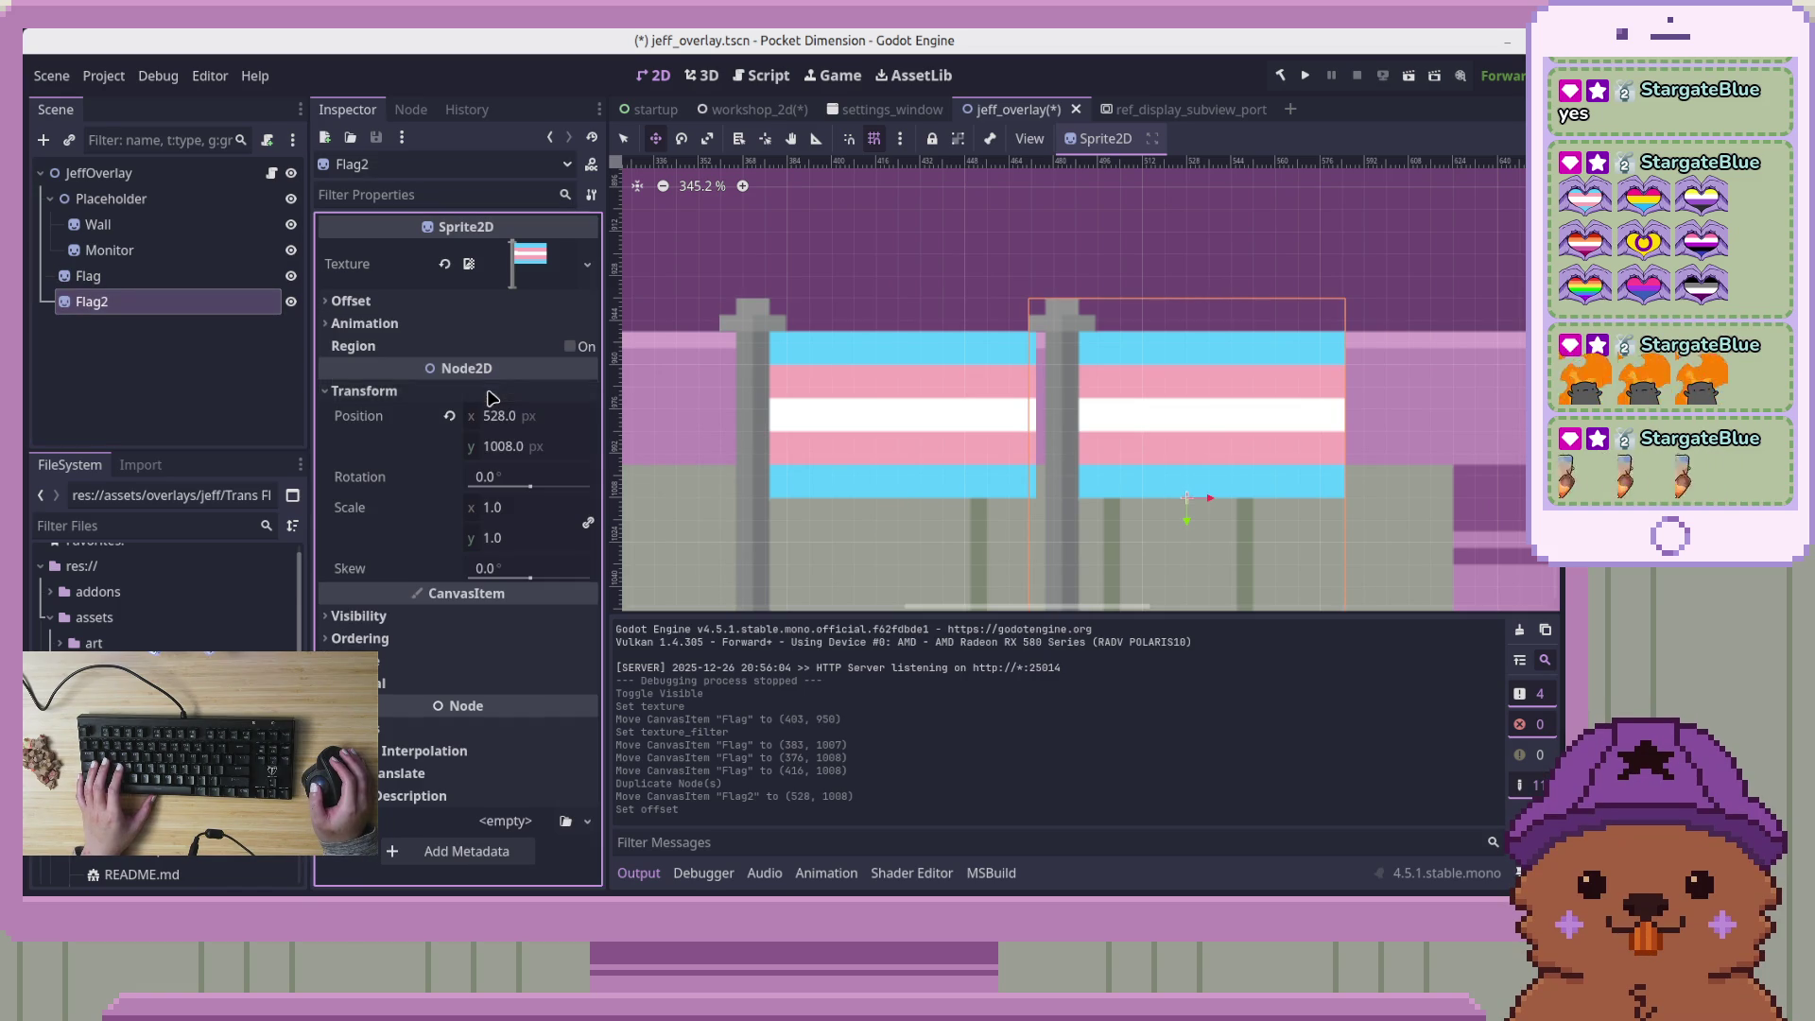
click(374, 390)
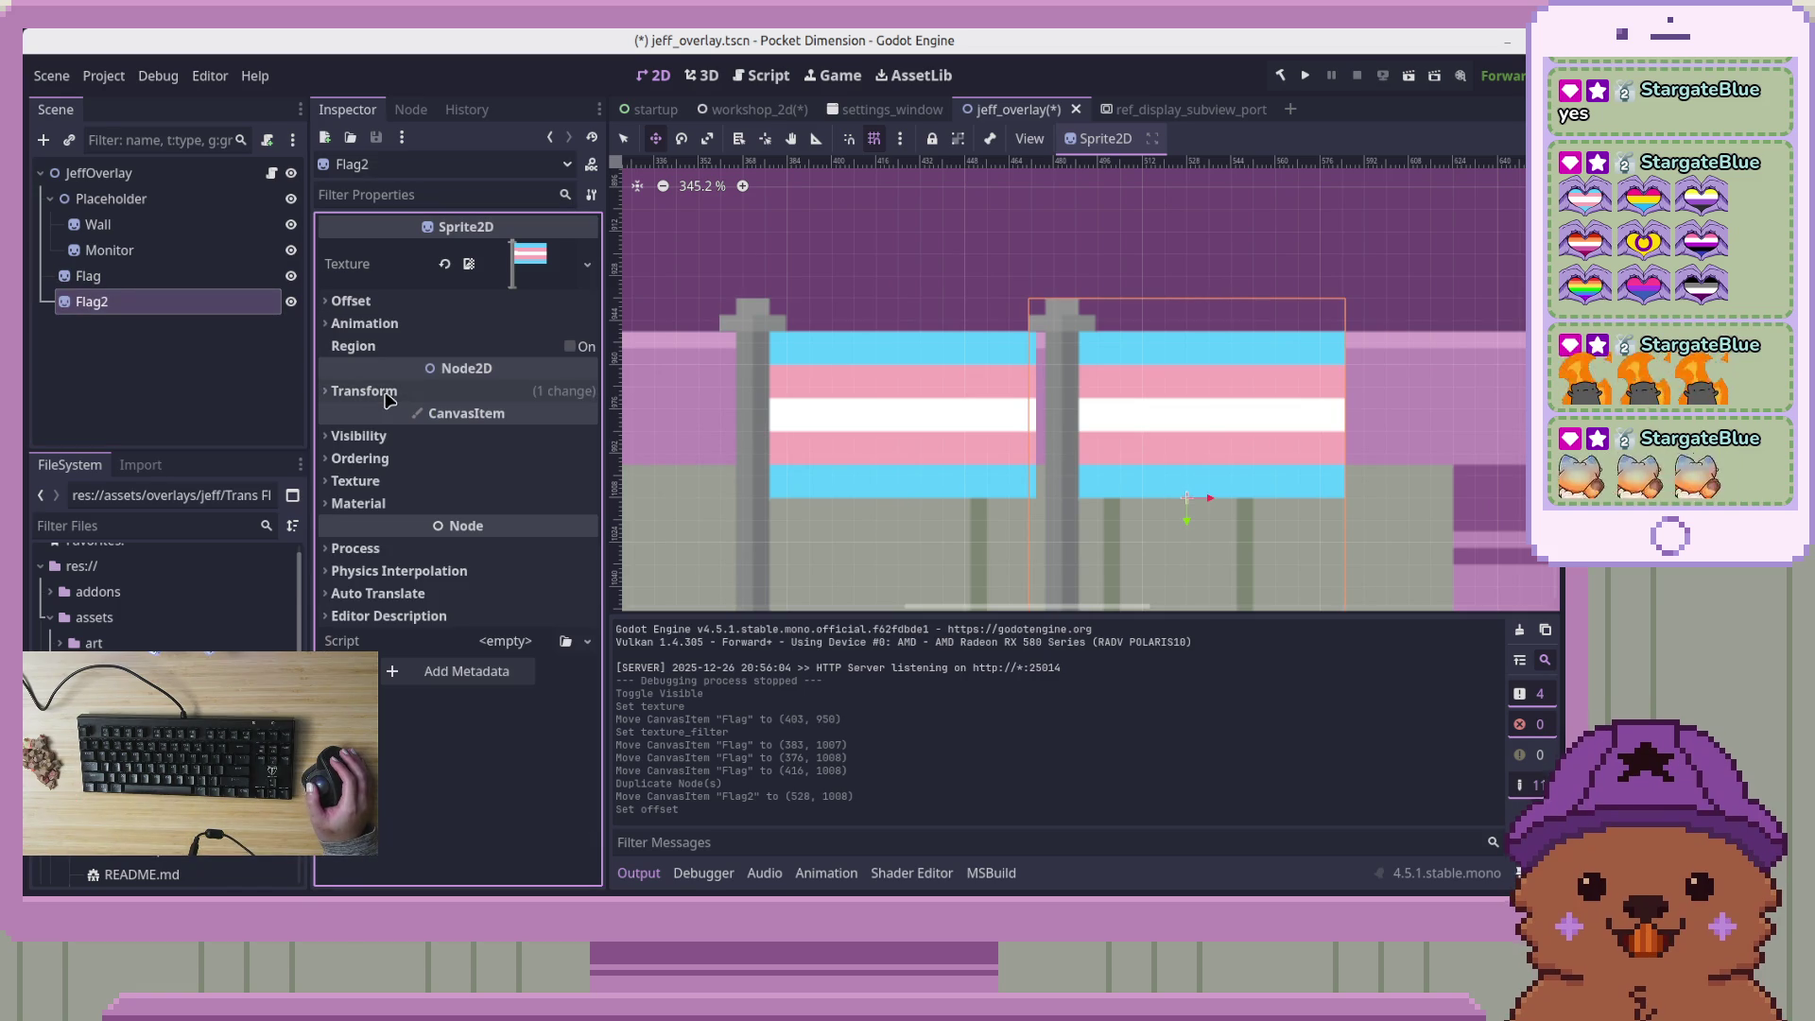
click(419, 302)
click(510, 364)
text(0.5)
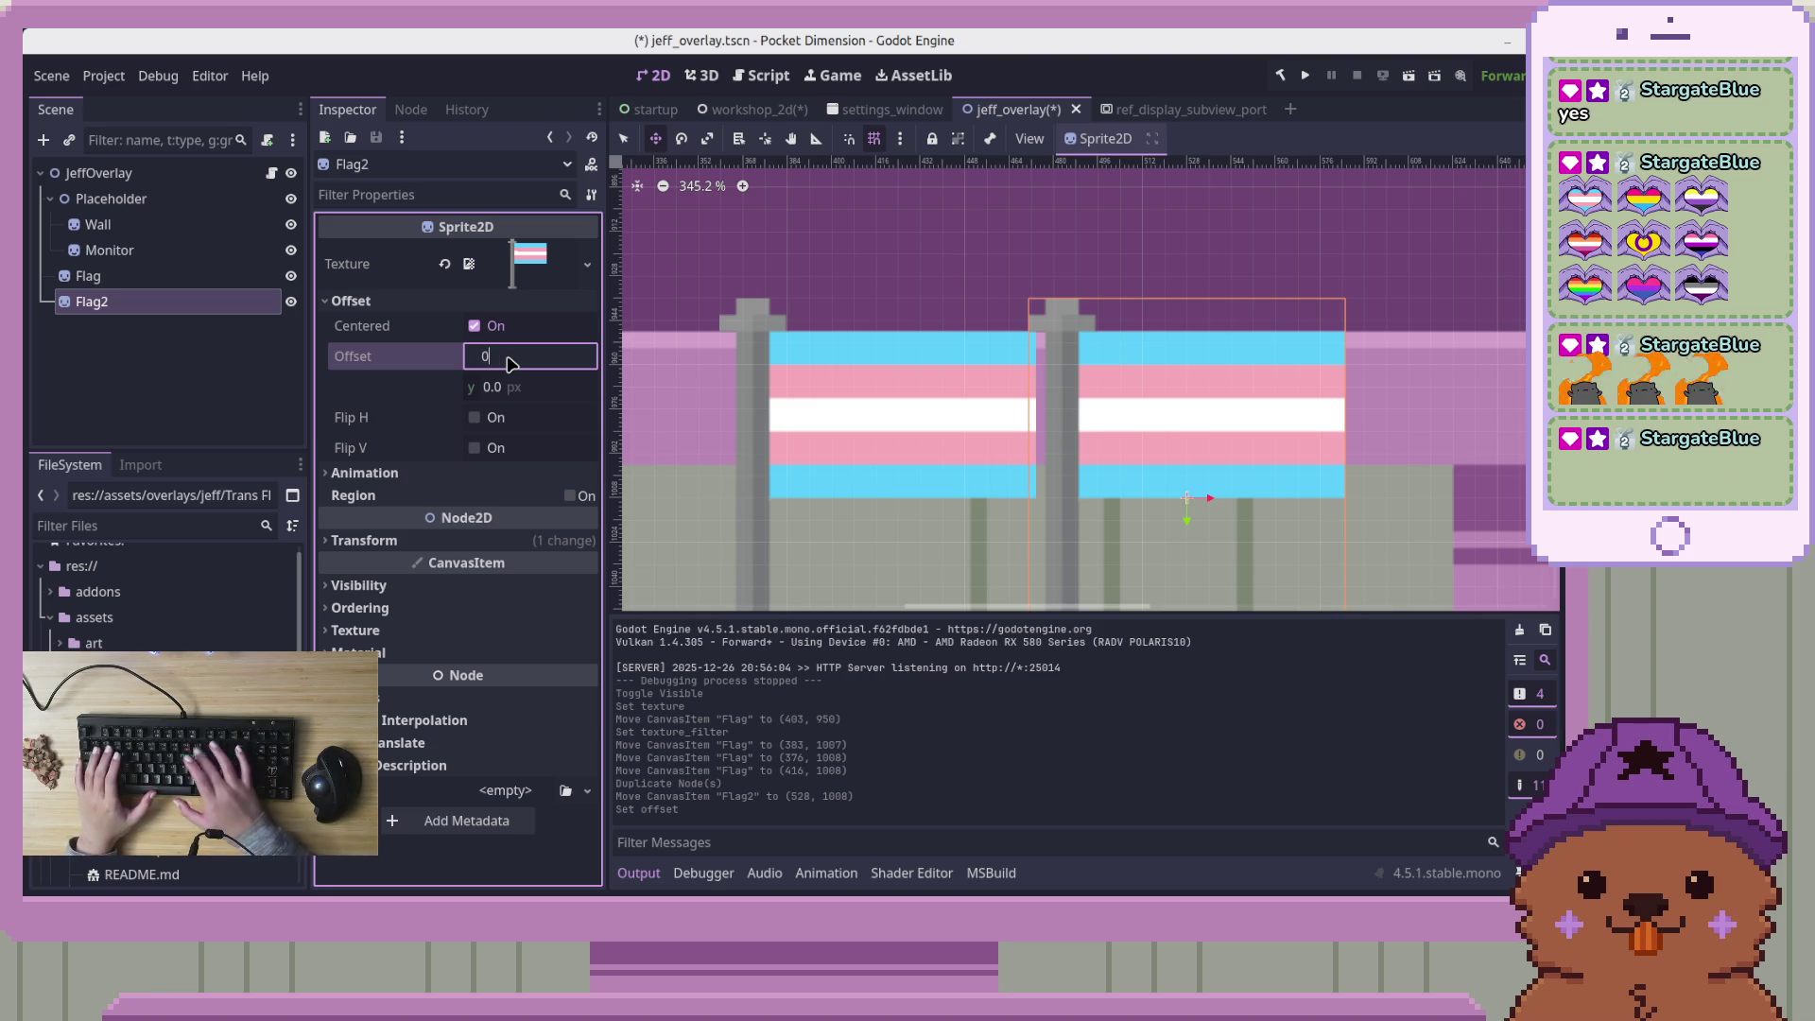
key(Return)
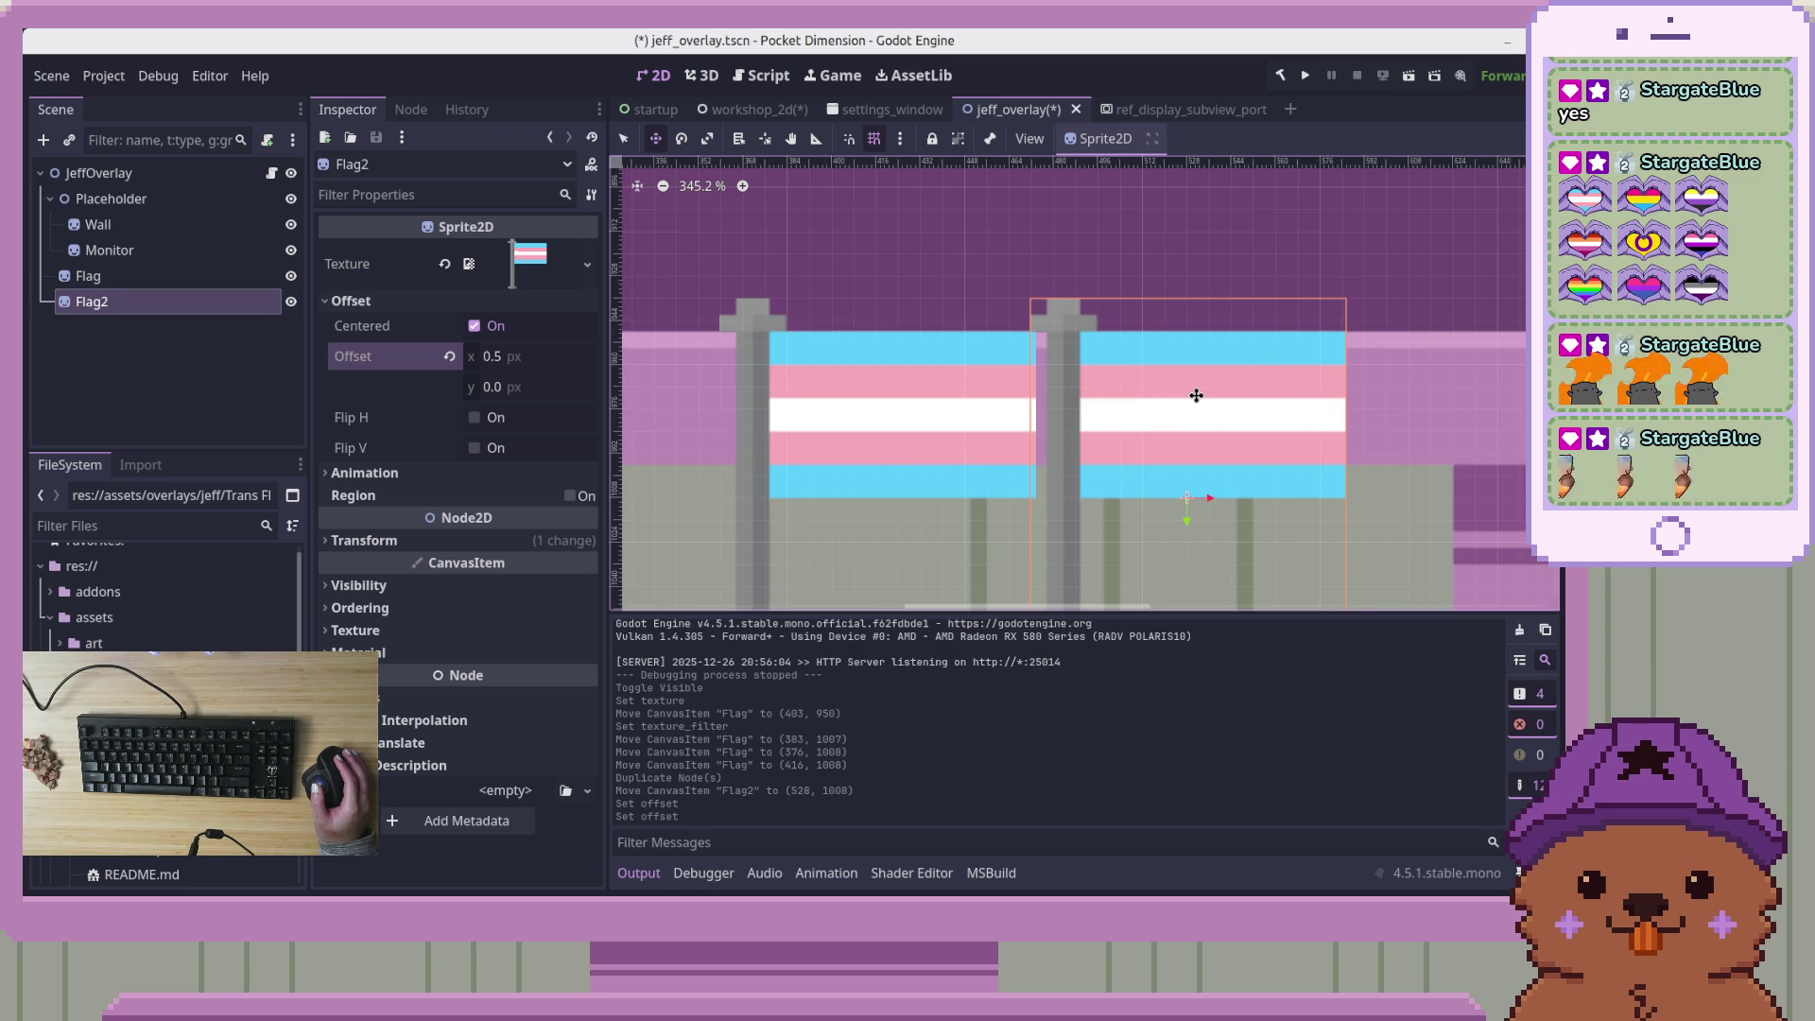
scroll(1137, 351, down, 3)
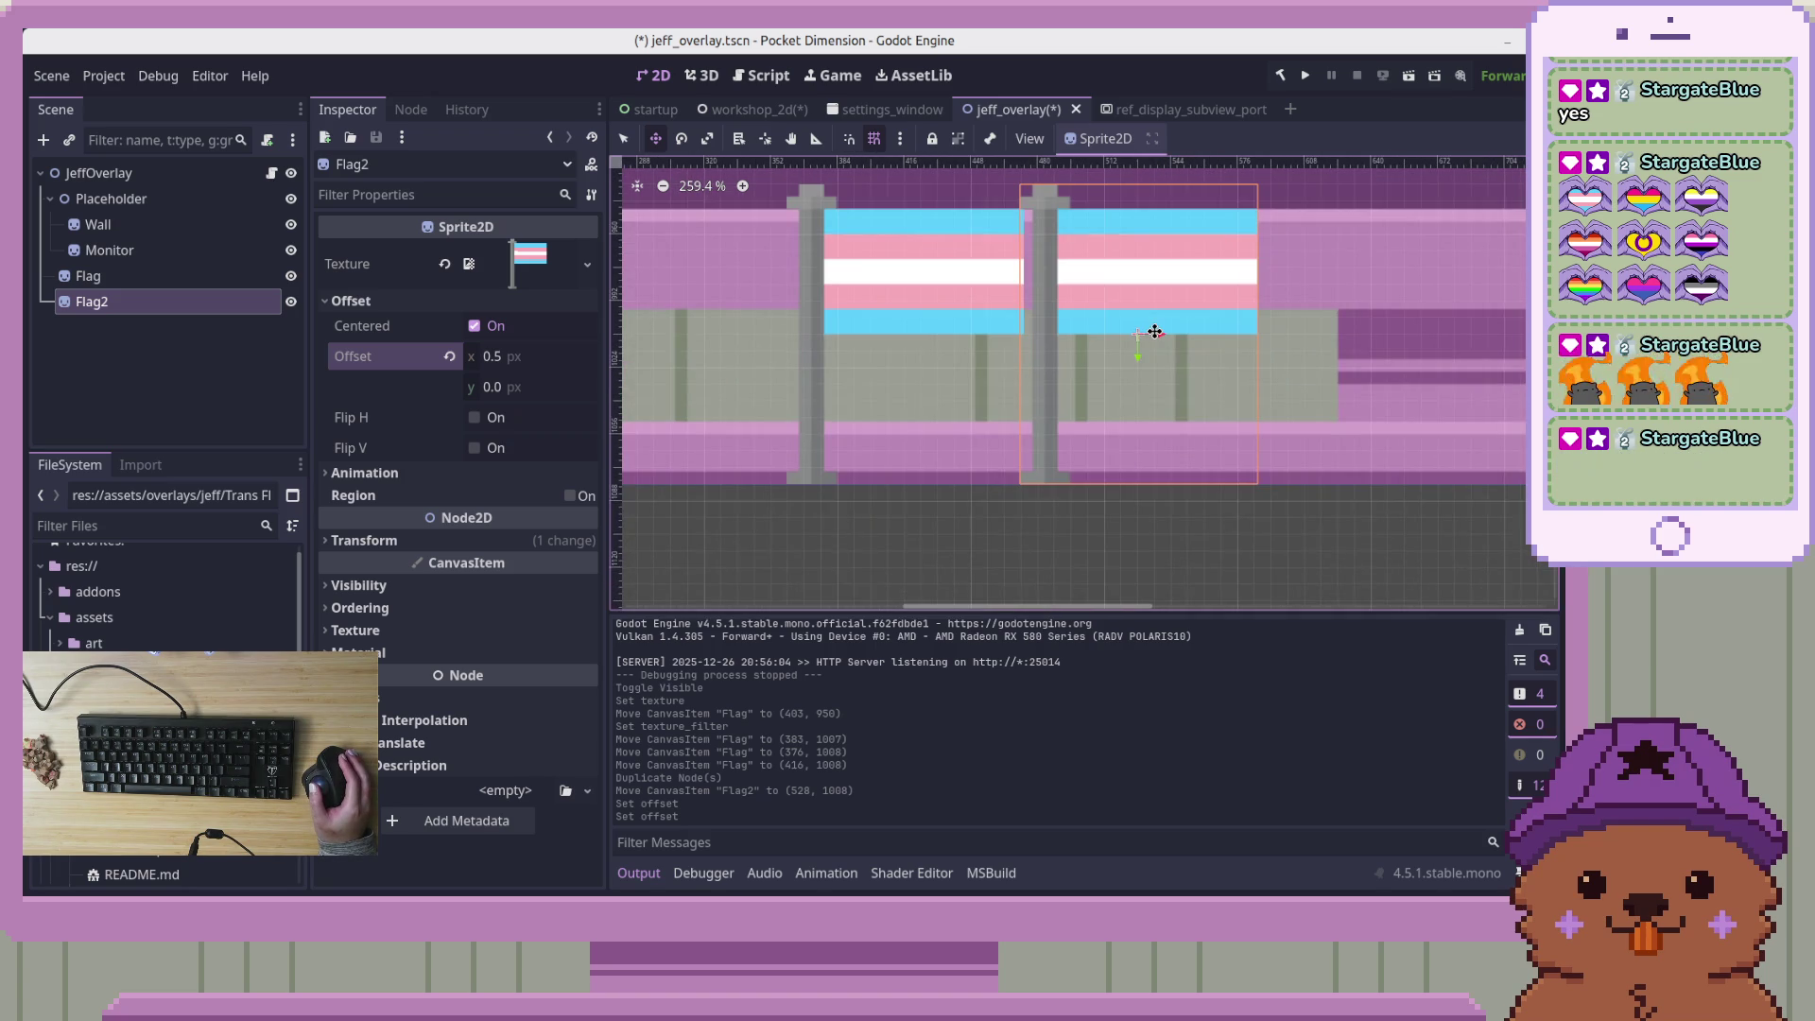
drag(1136, 351, 1130, 362)
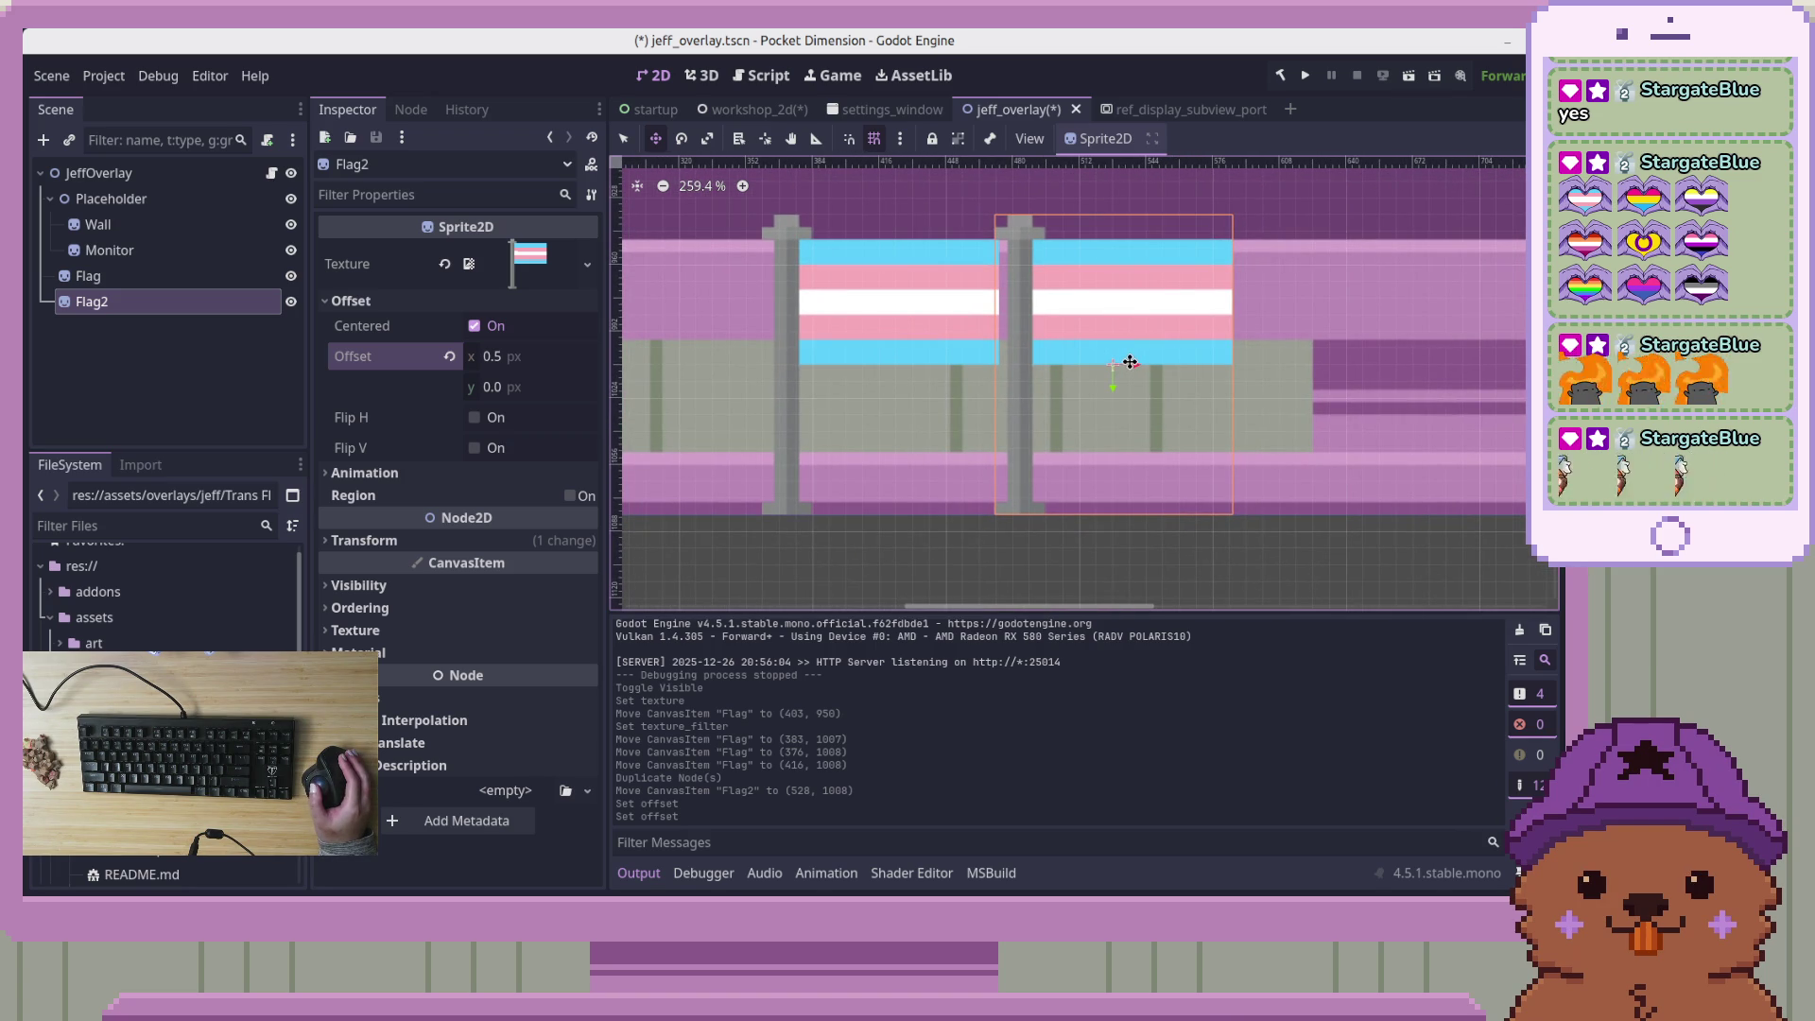
click(491, 357)
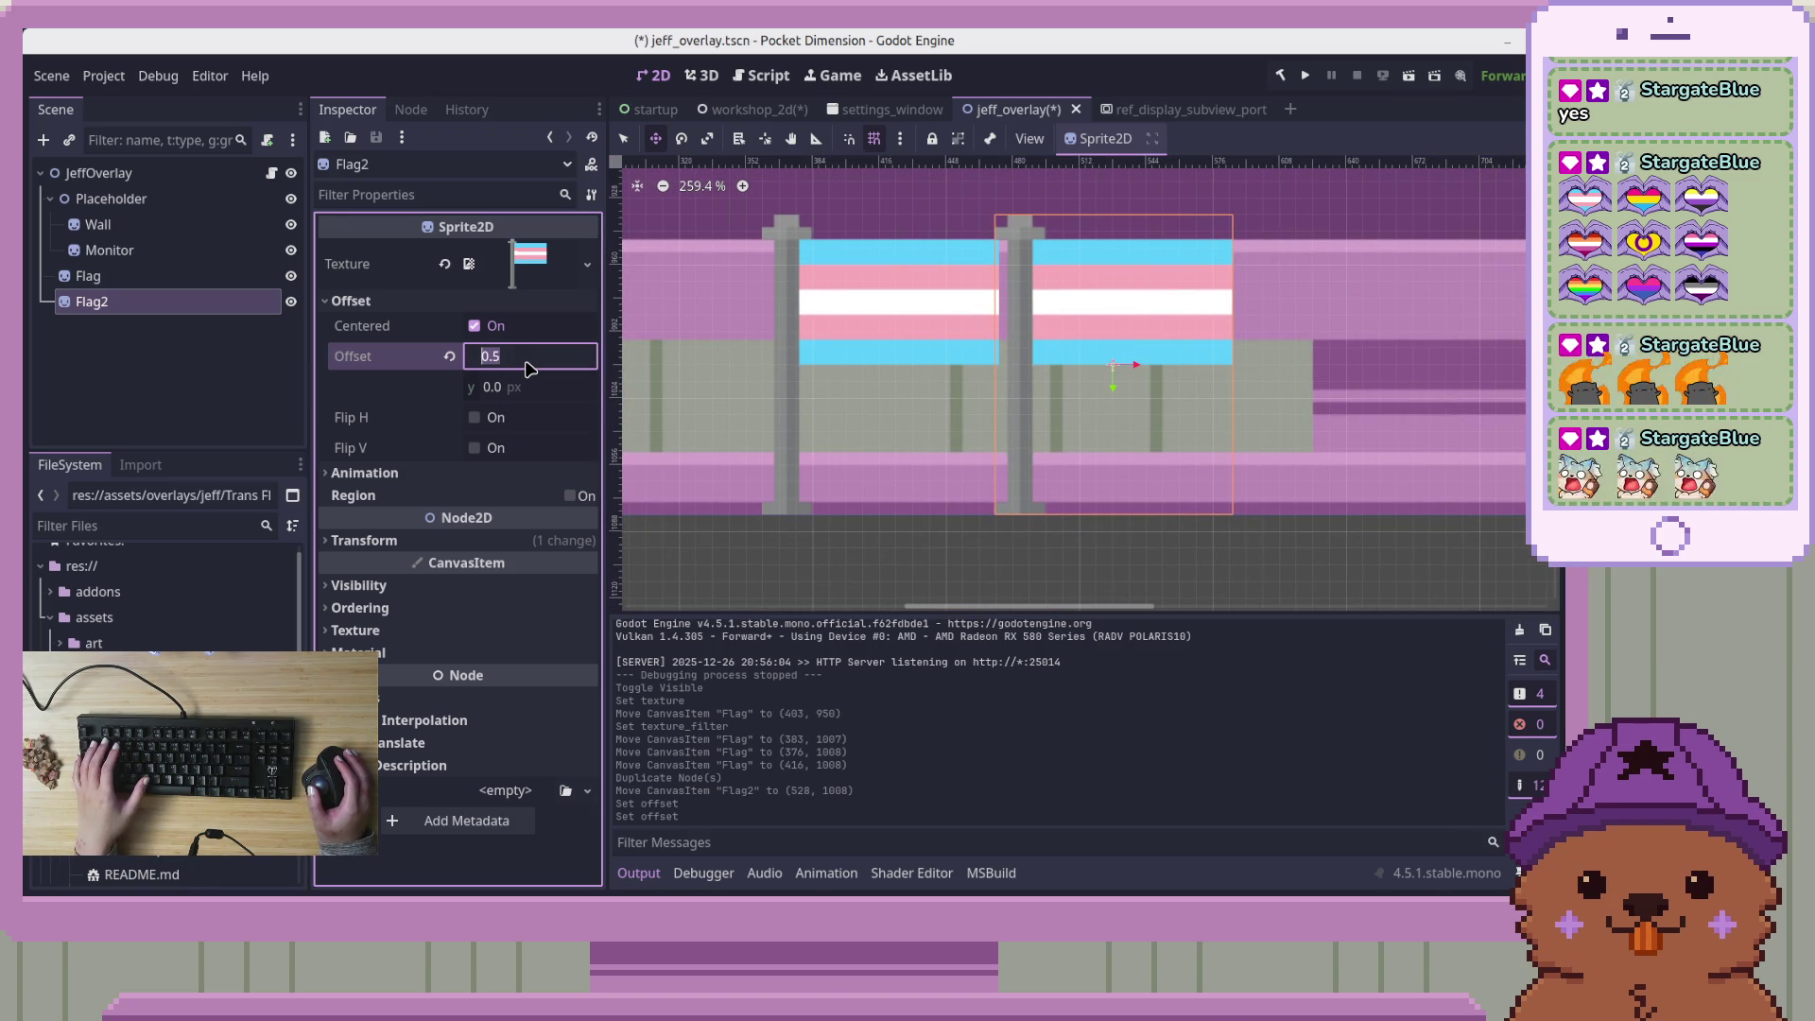
click(193, 286)
scroll(823, 380, up, 4)
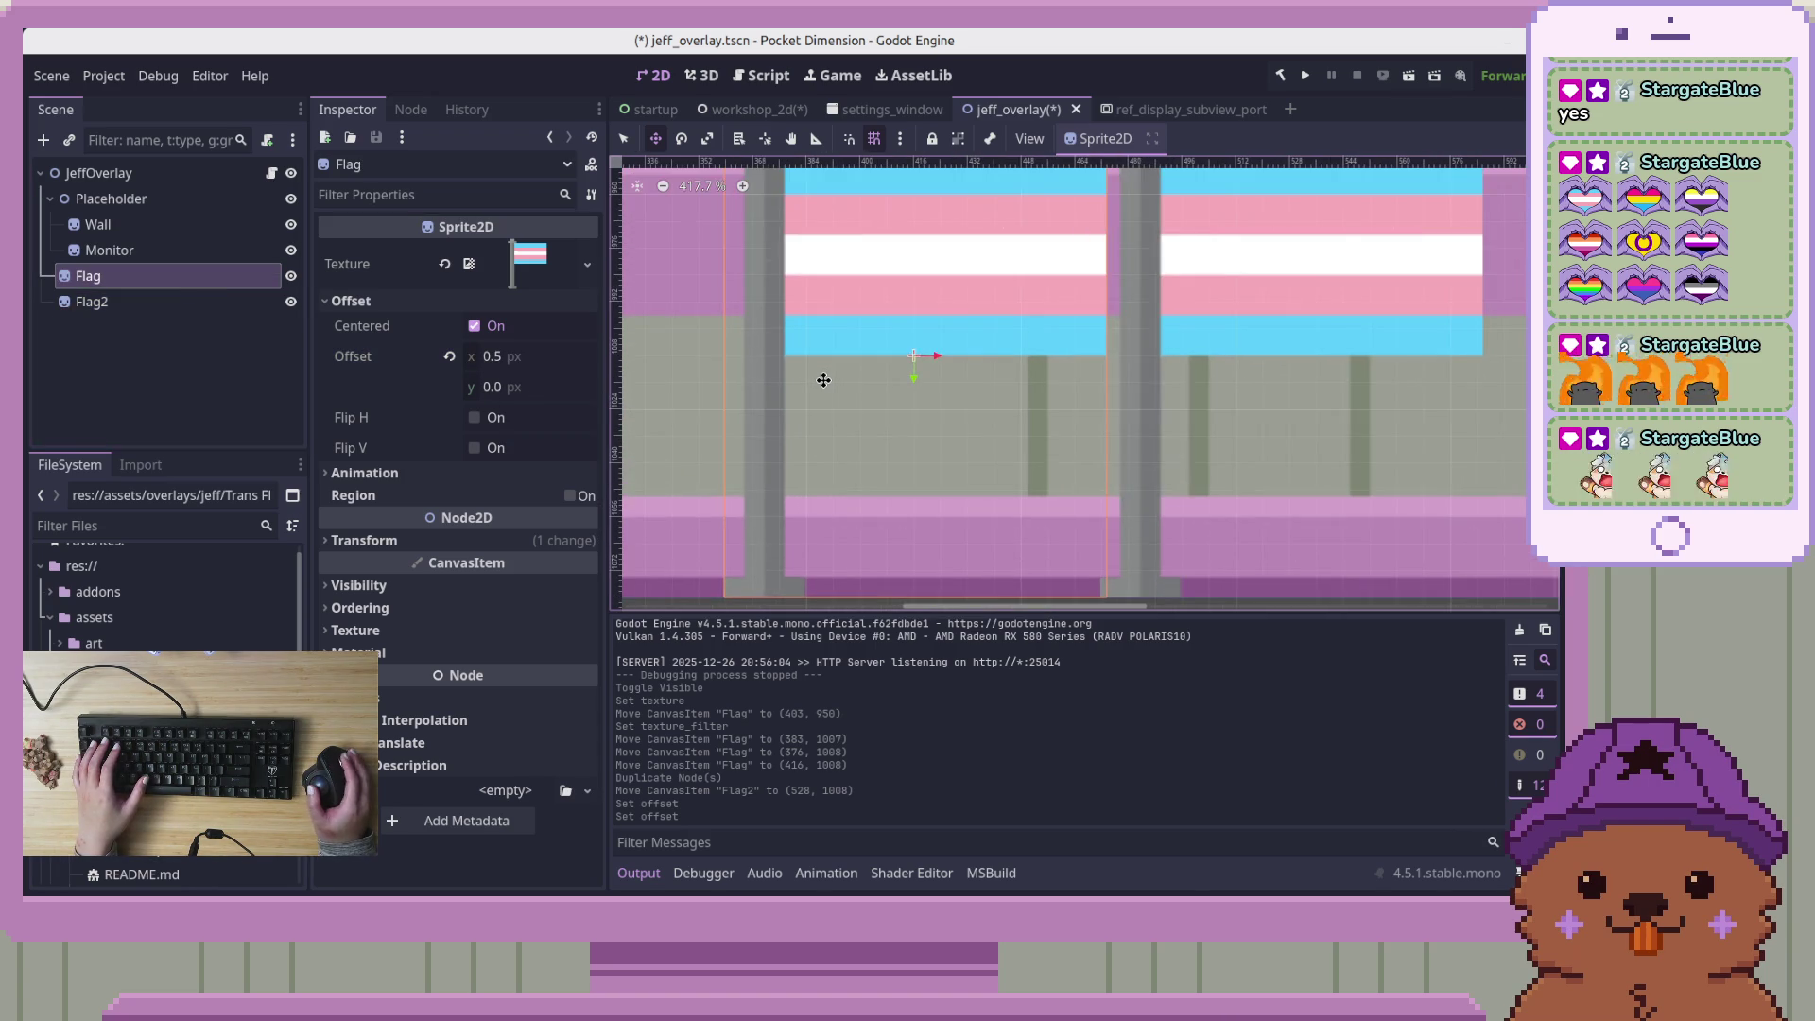
scroll(821, 383, down, 1)
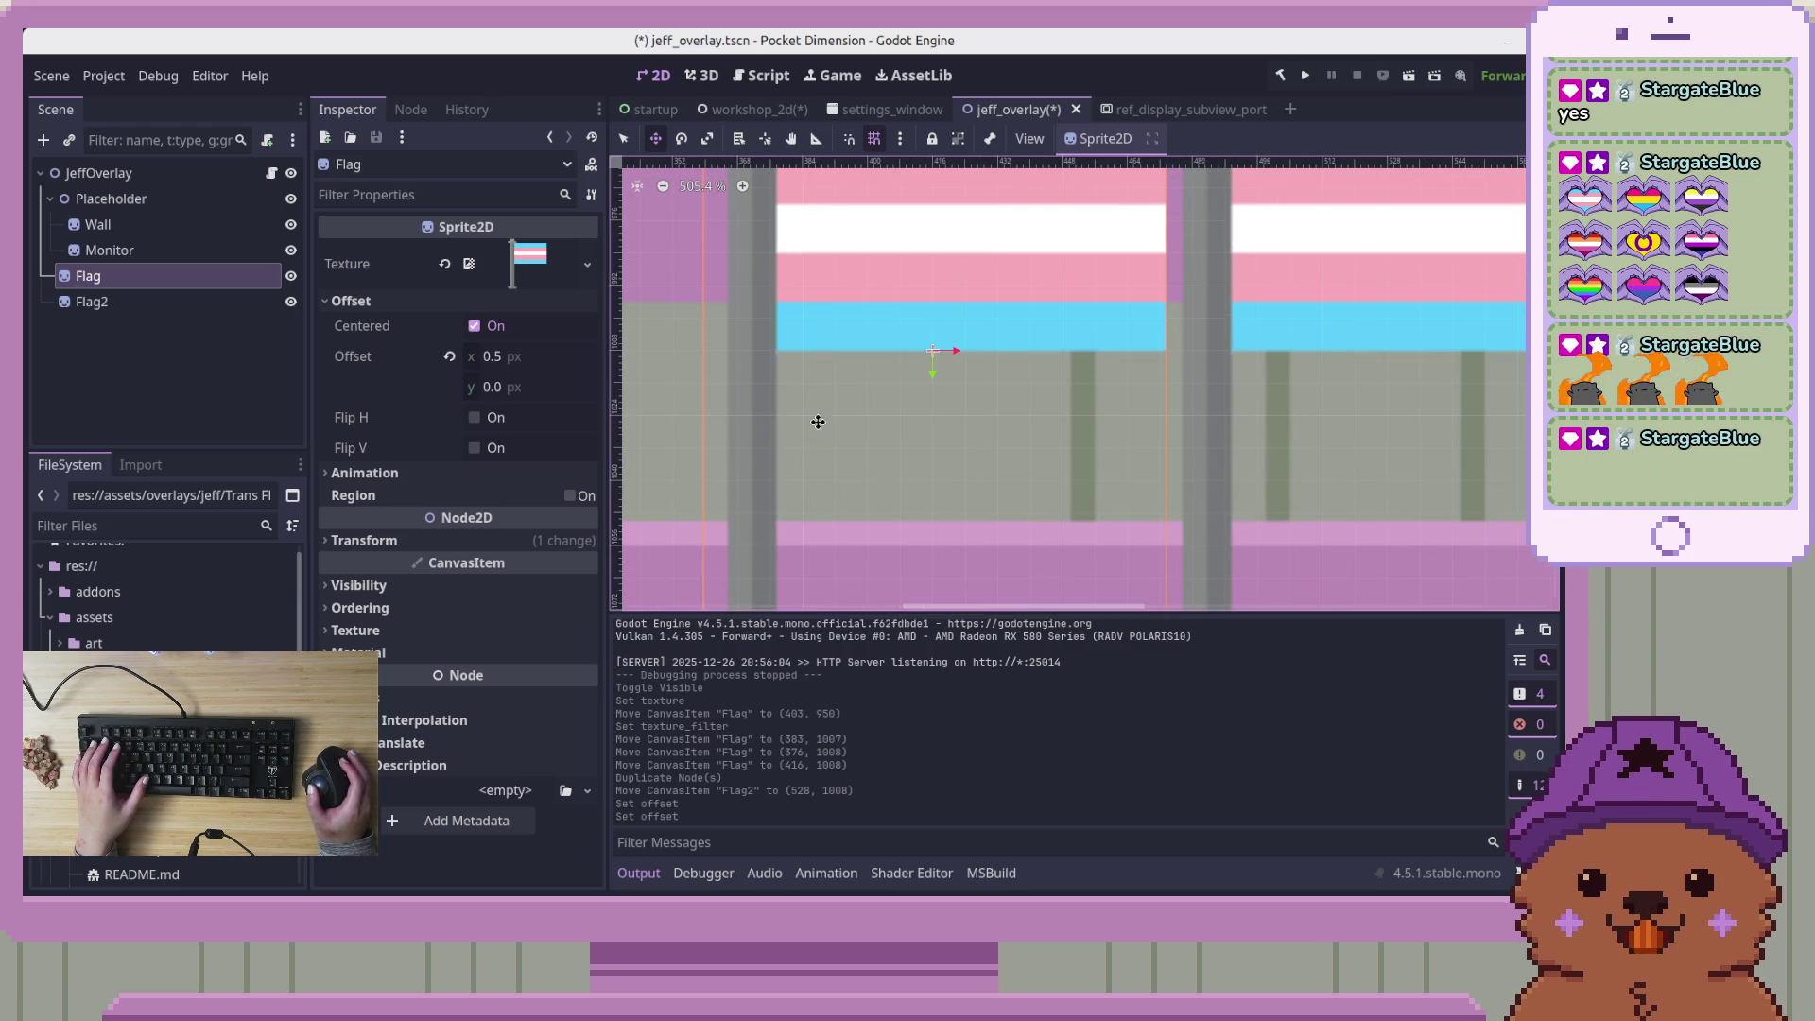
scroll(789, 474, down, 3)
scroll(809, 391, up, 2)
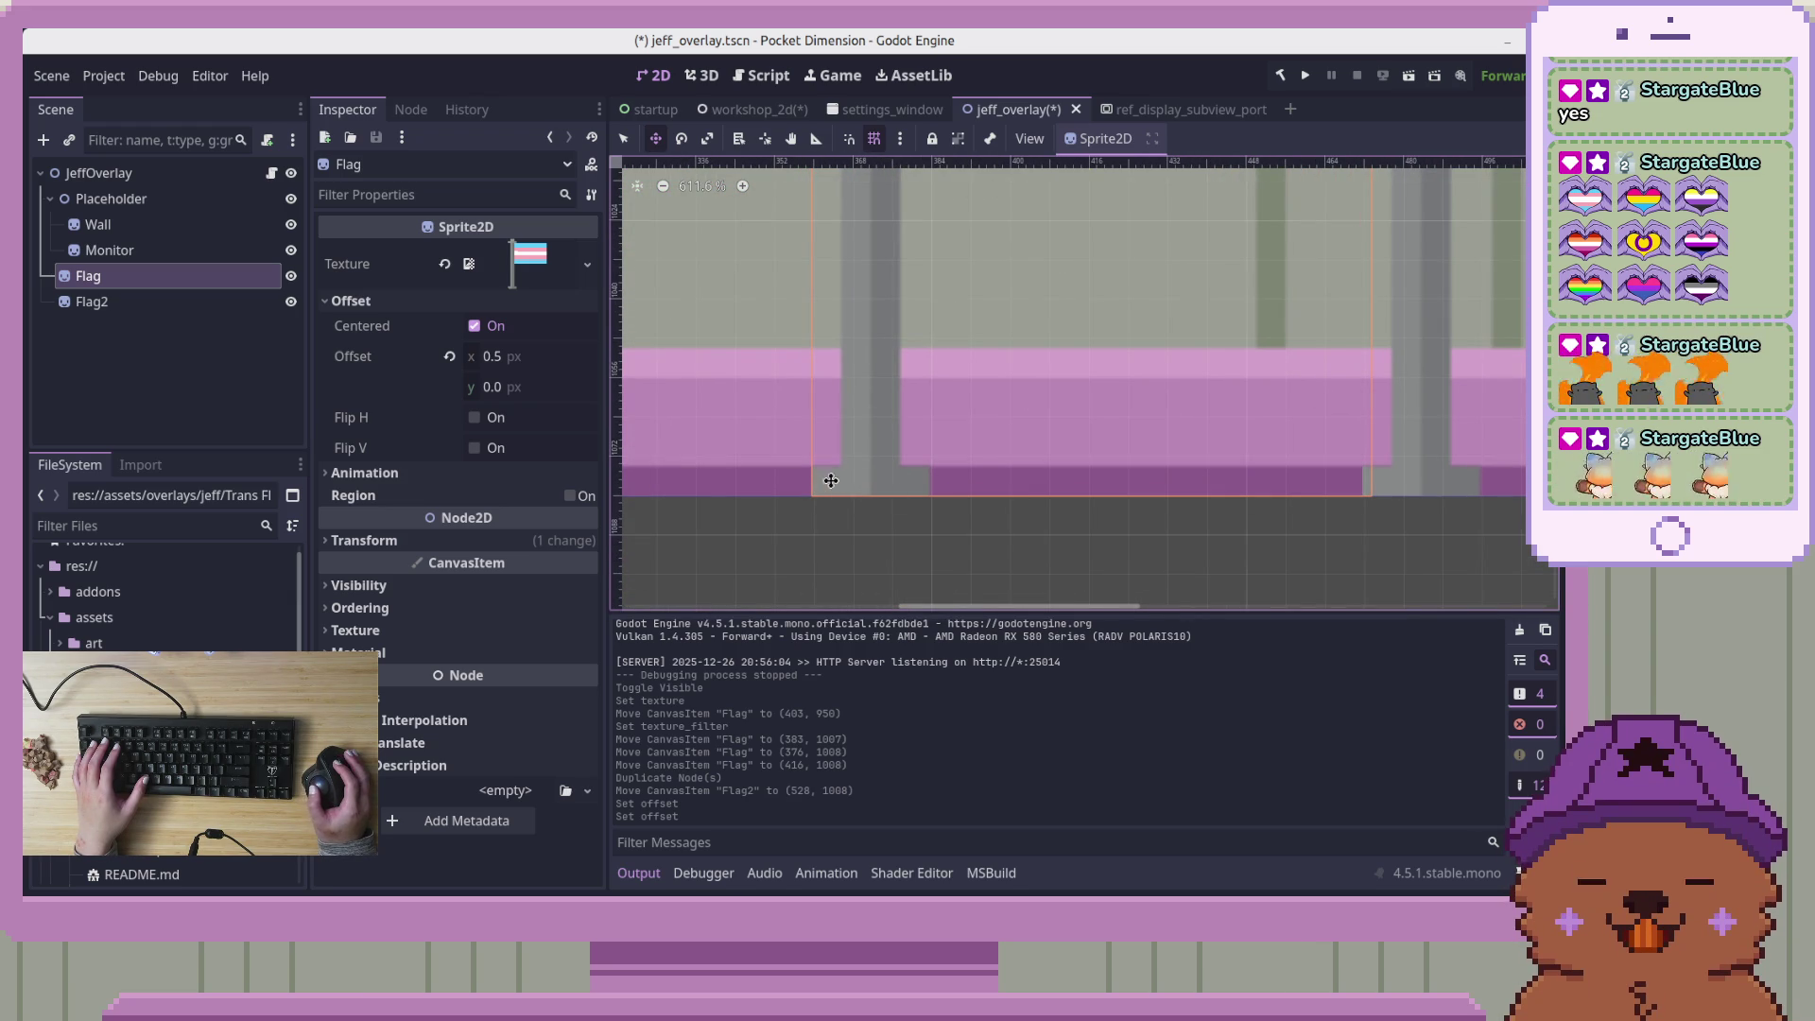
click(174, 348)
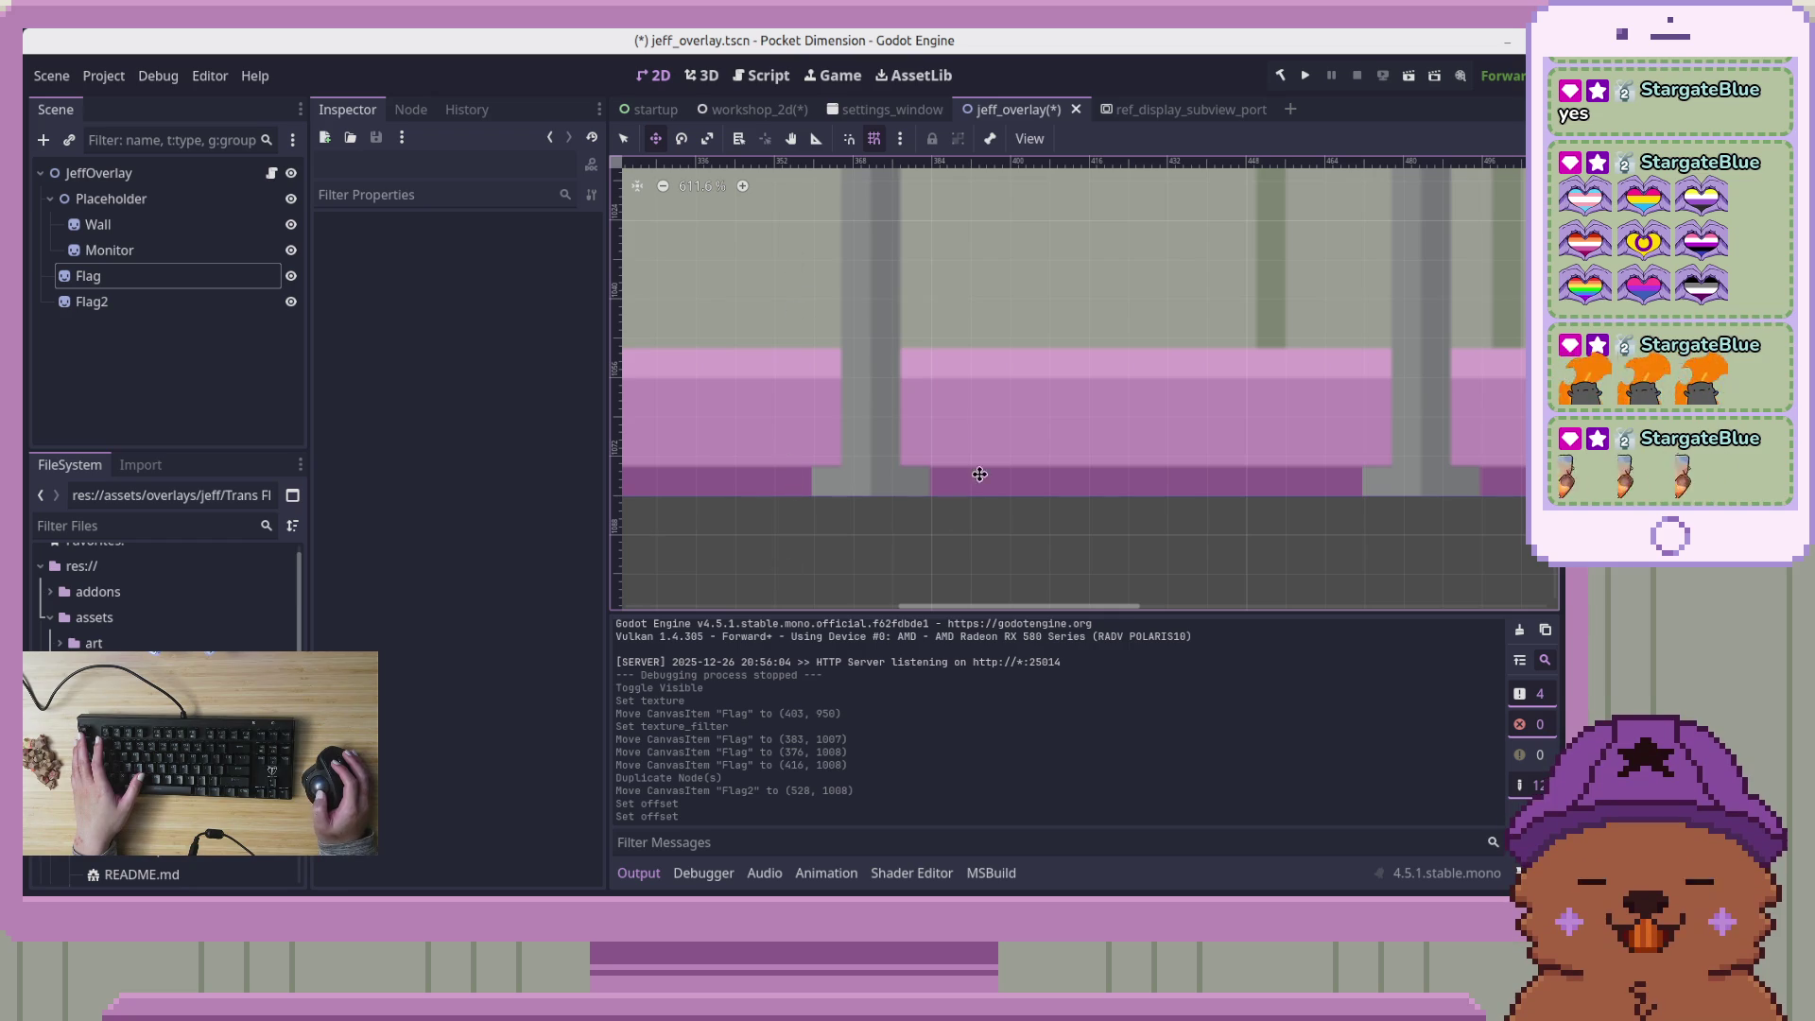
scroll(1042, 411, down, 5)
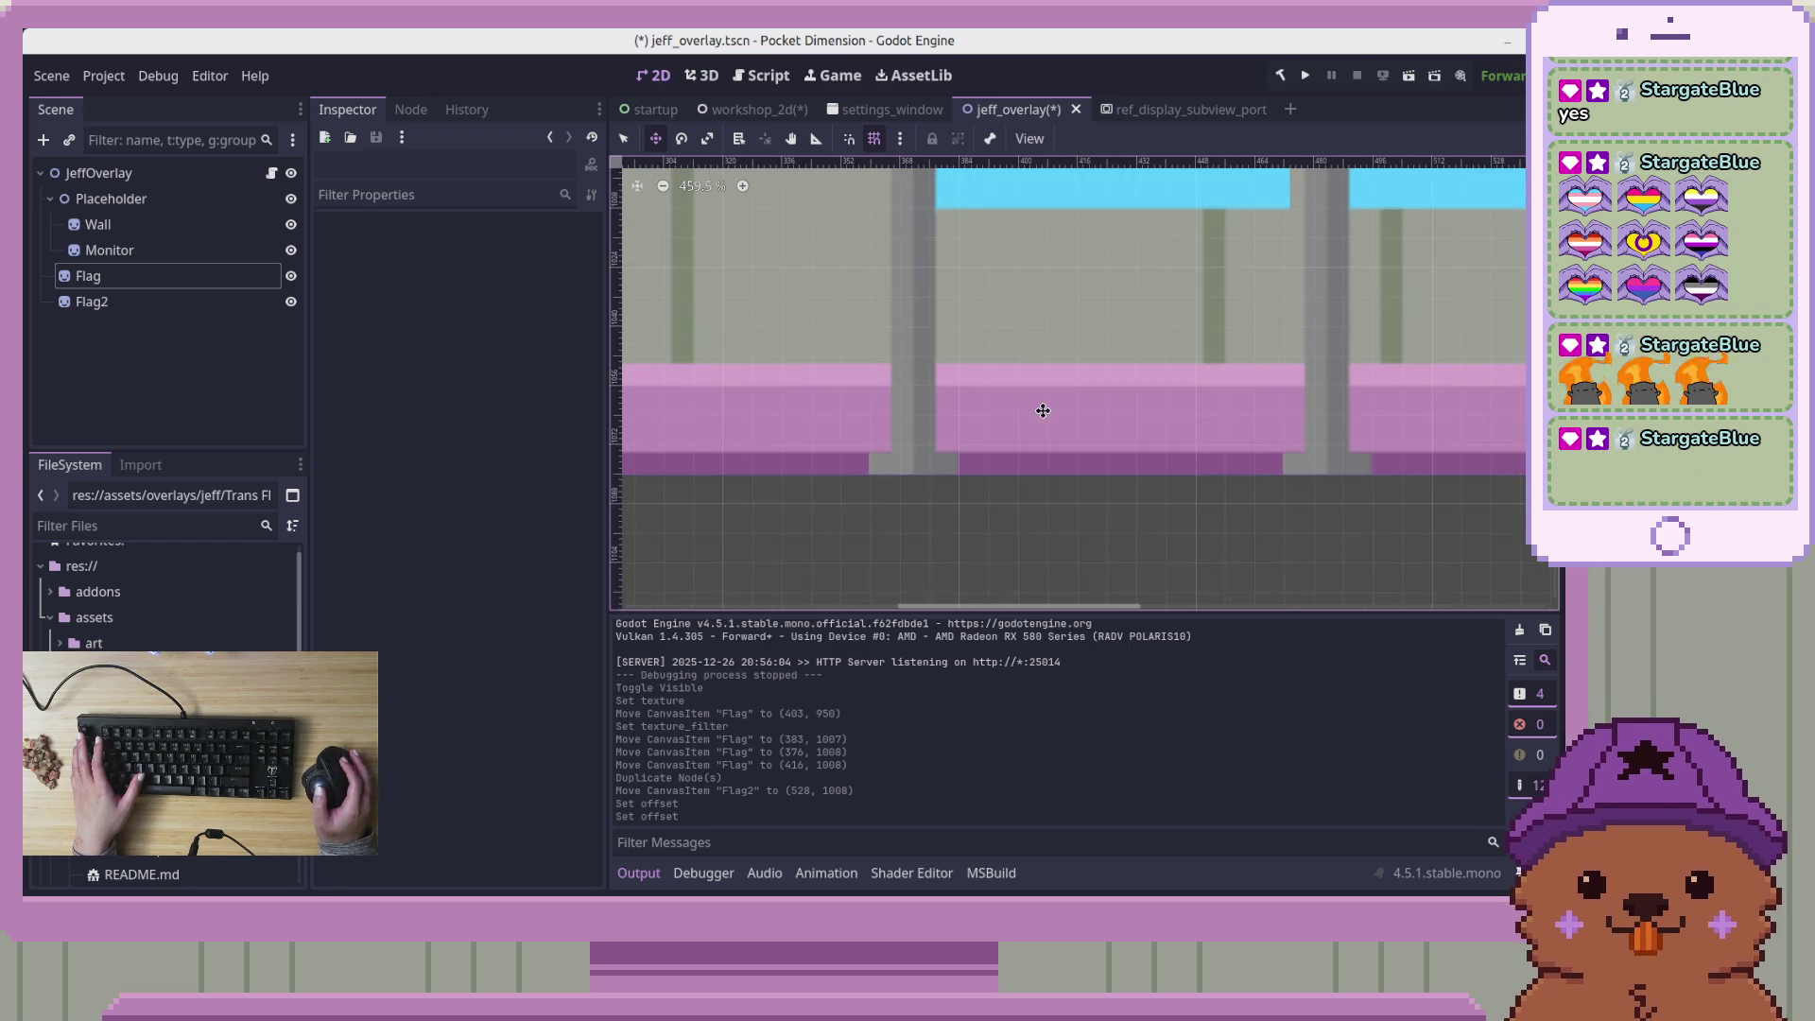
Change the snap grid step to 6 px on x and y via Configure Snap
click(899, 138)
click(924, 301)
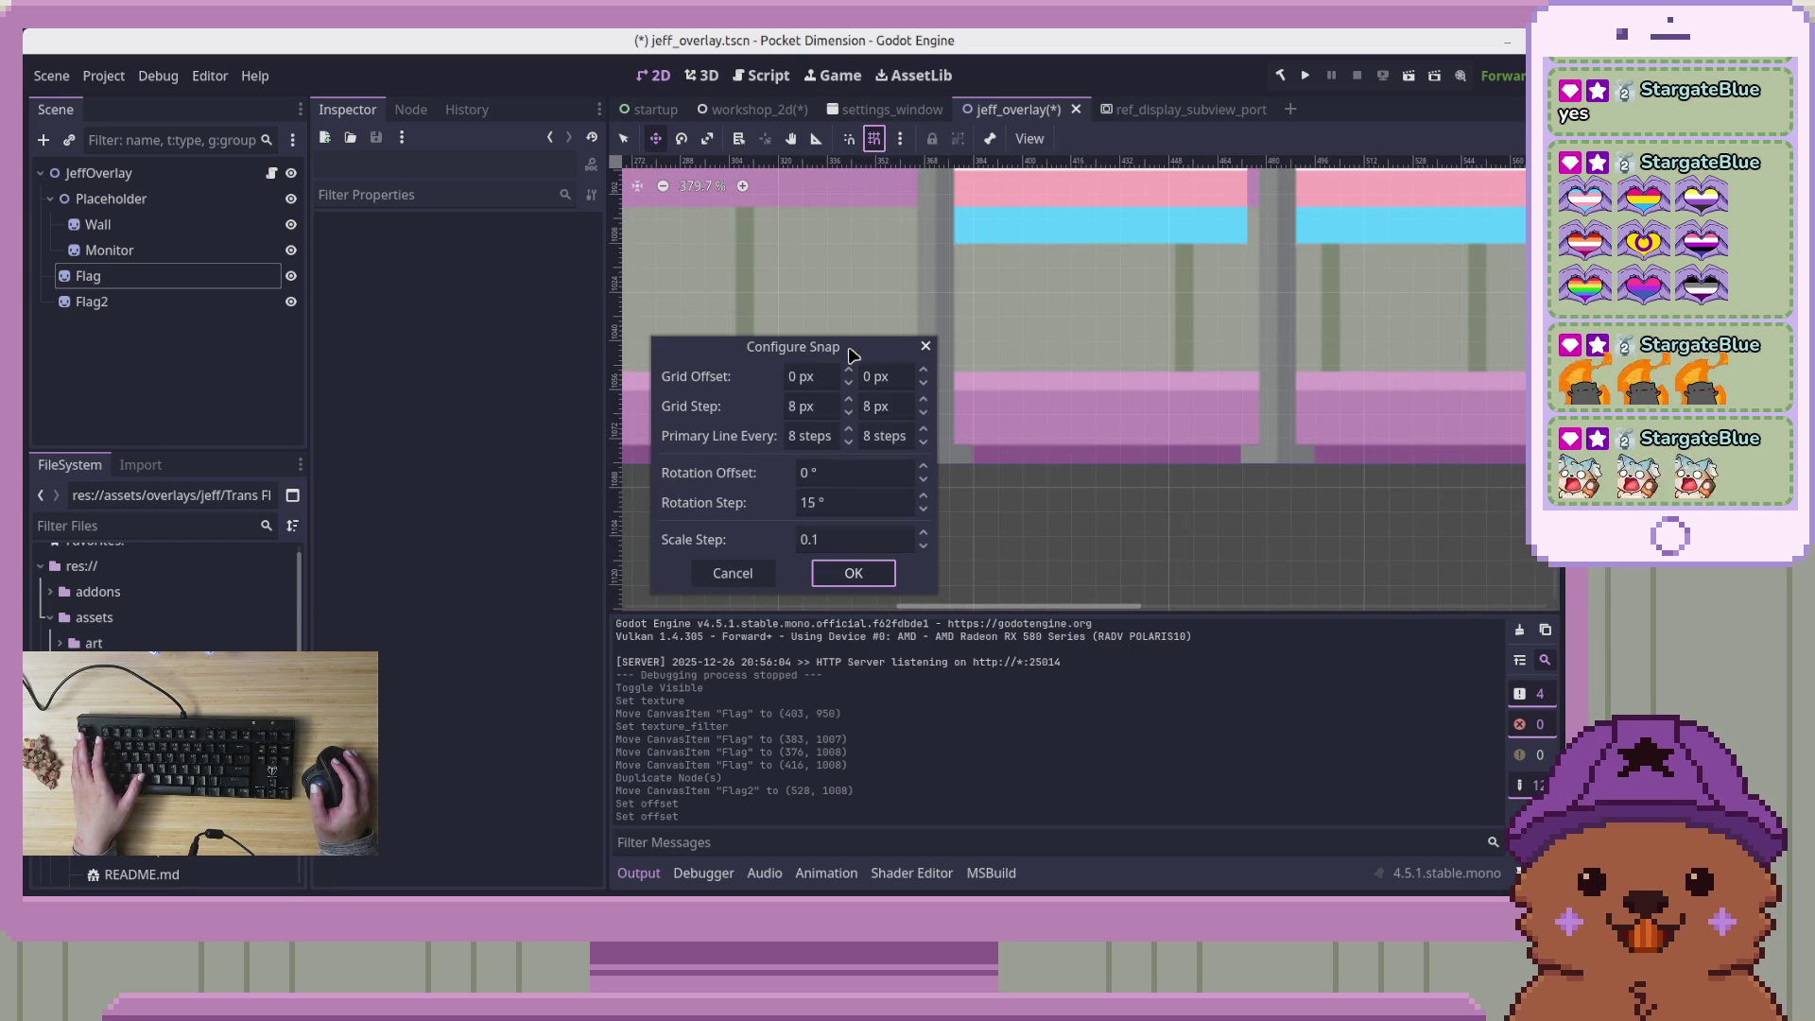
text(6)
key(Tab)
text(6)
key(Return)
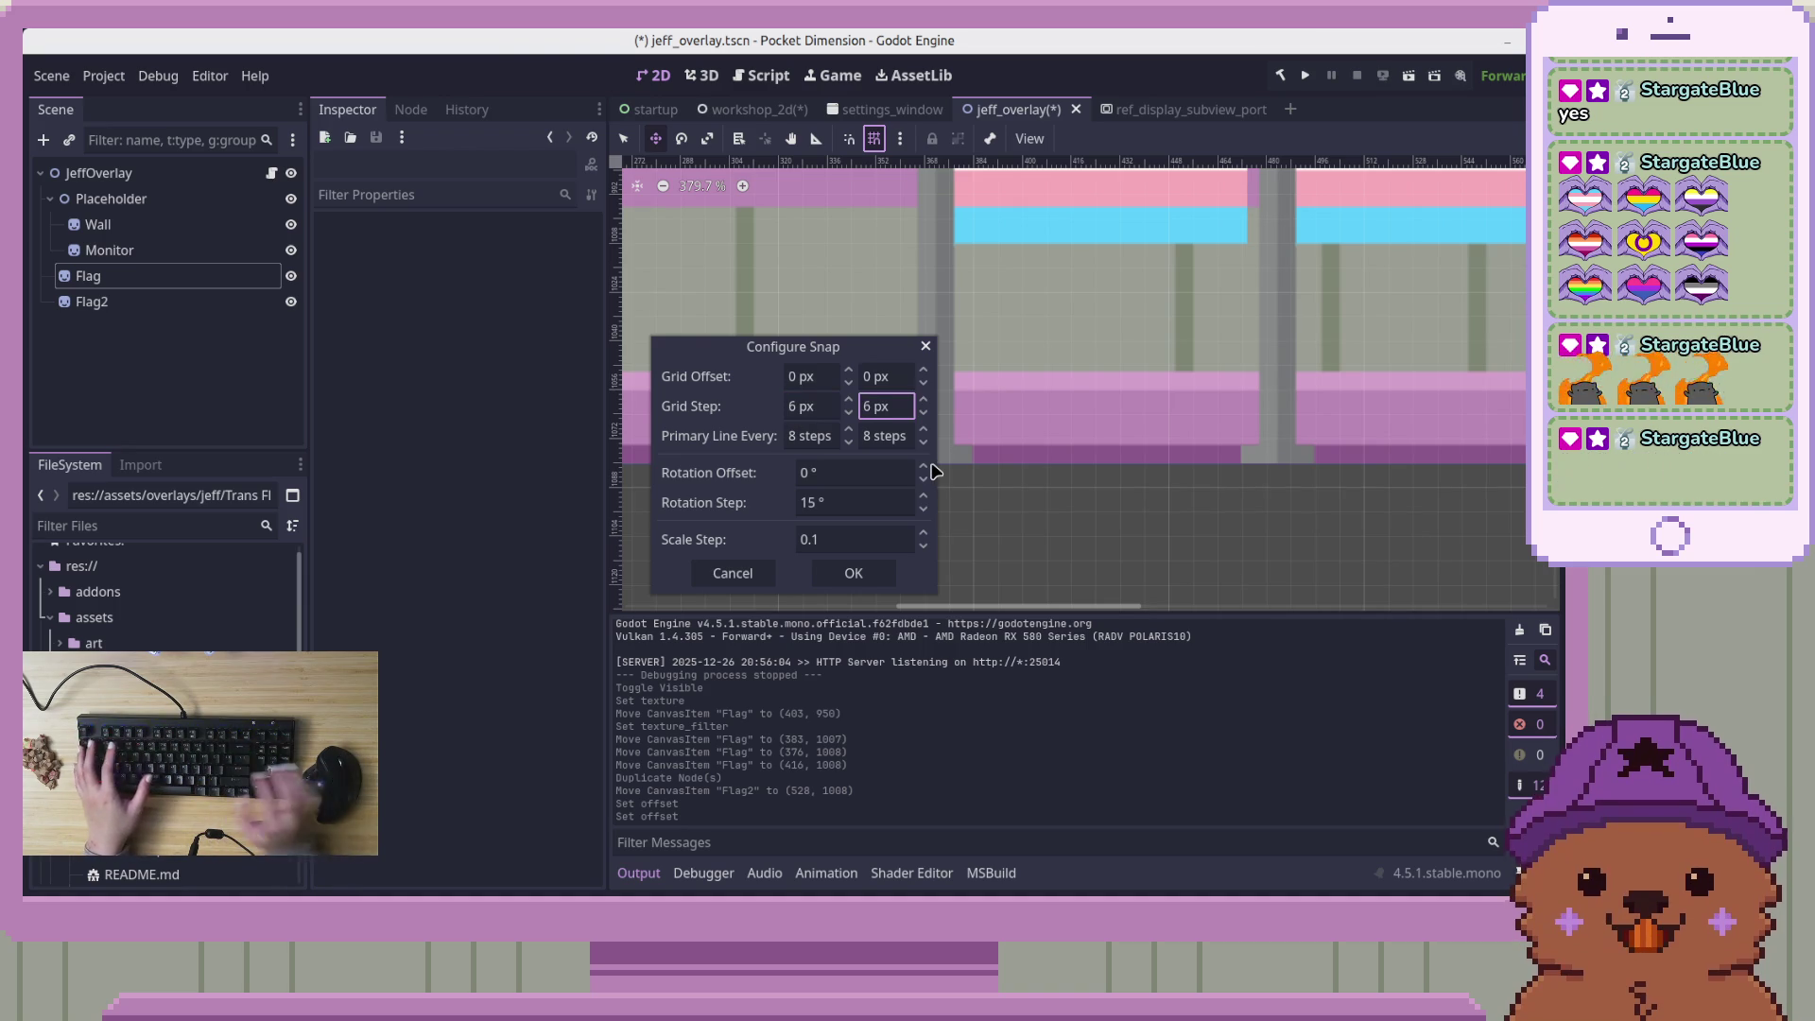
key(Tab)
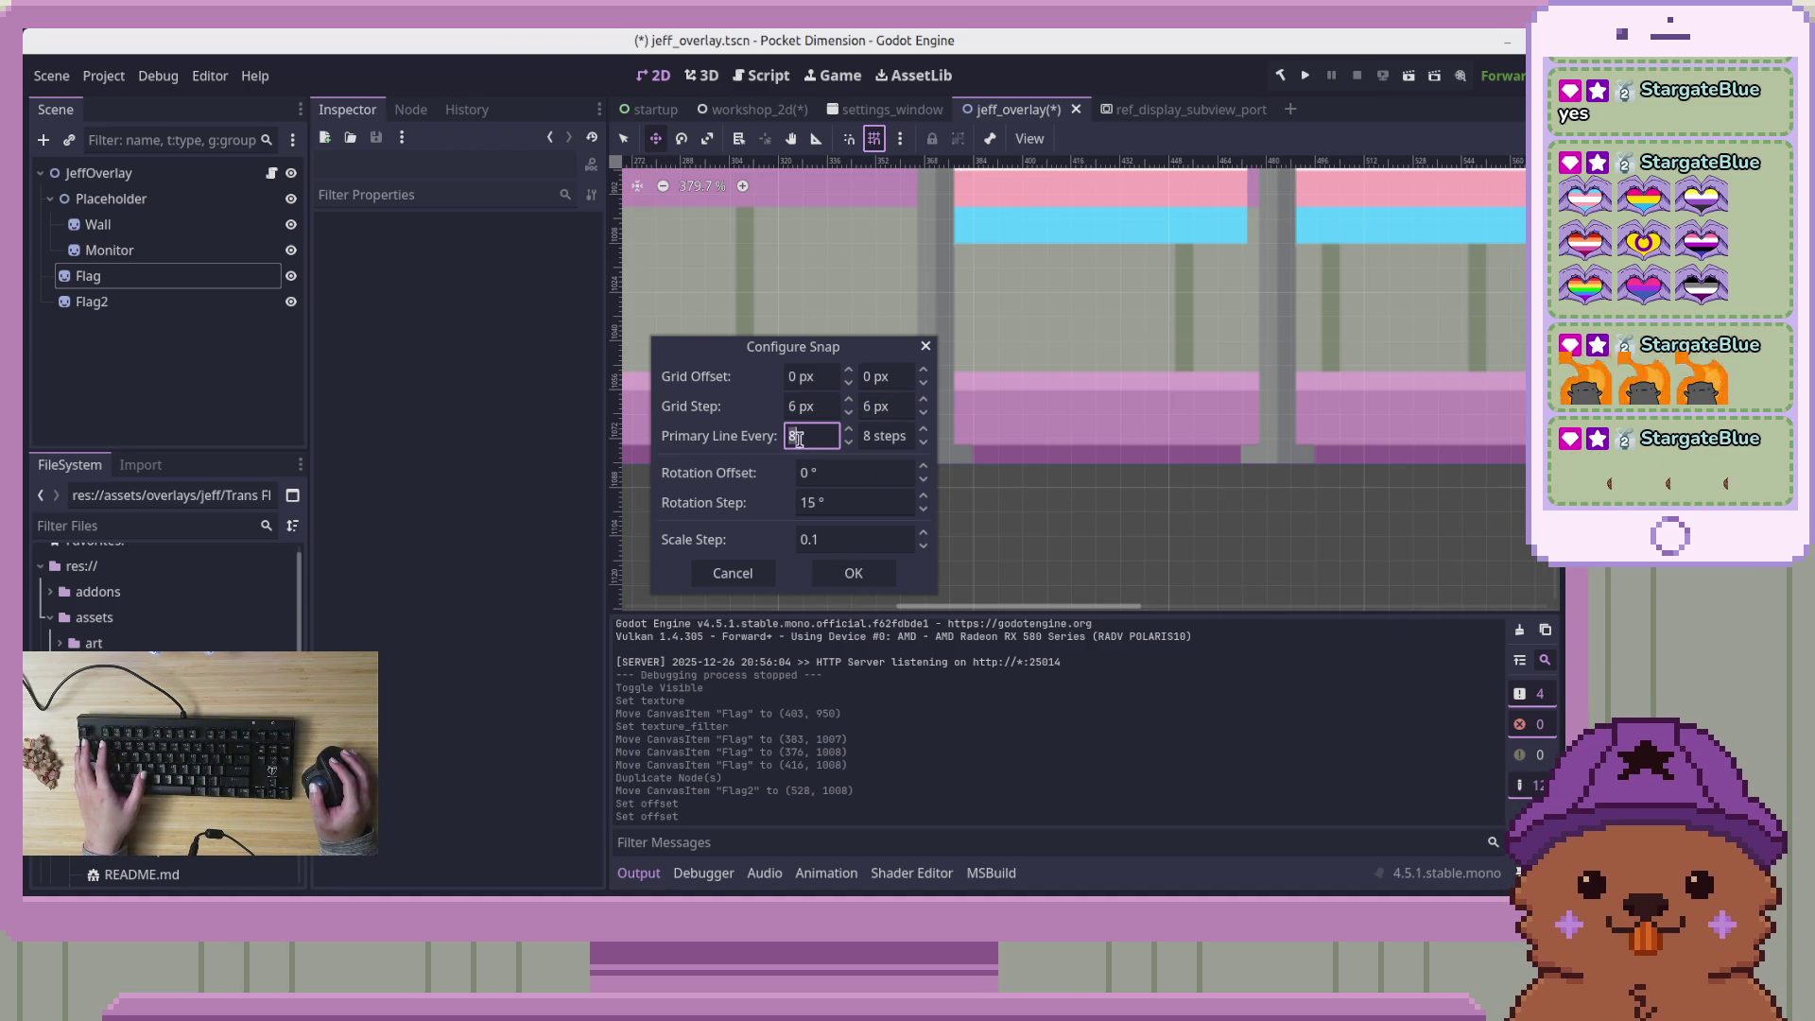
click(844, 574)
Bring the flag back into view and select the Flag sprite
scroll(912, 495, up, 6)
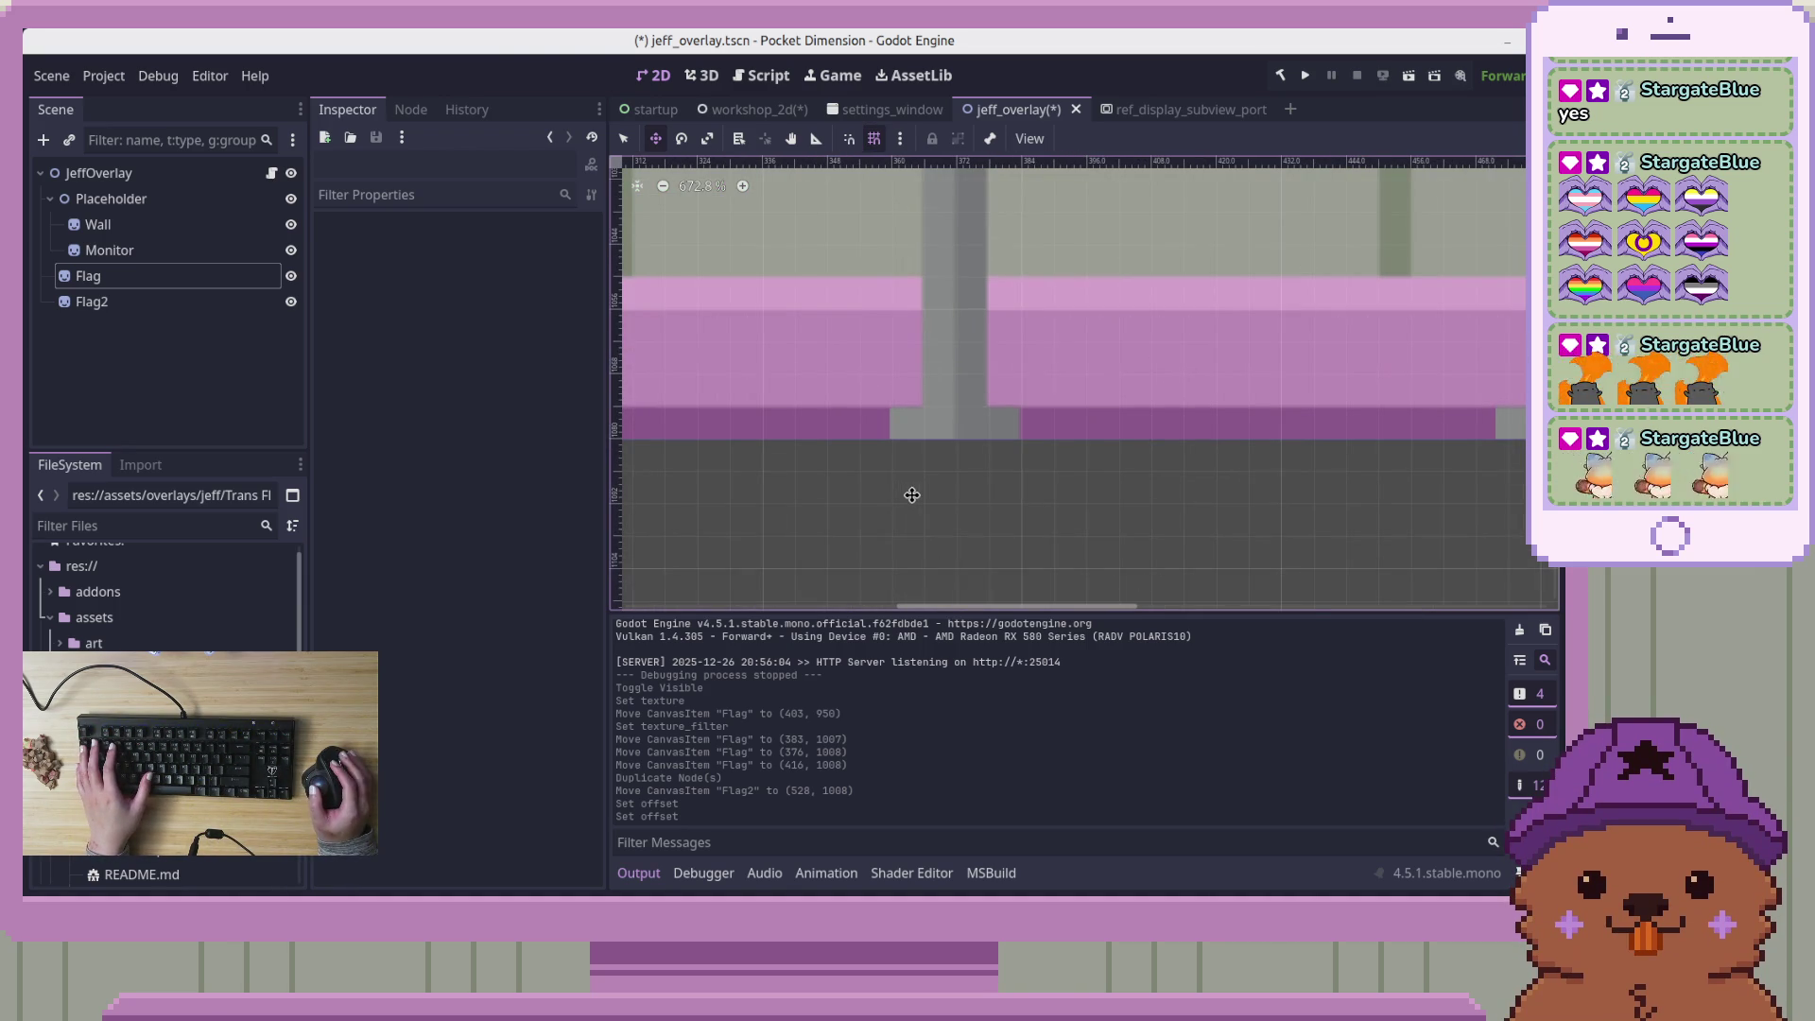
drag(916, 469, 883, 683)
click(175, 277)
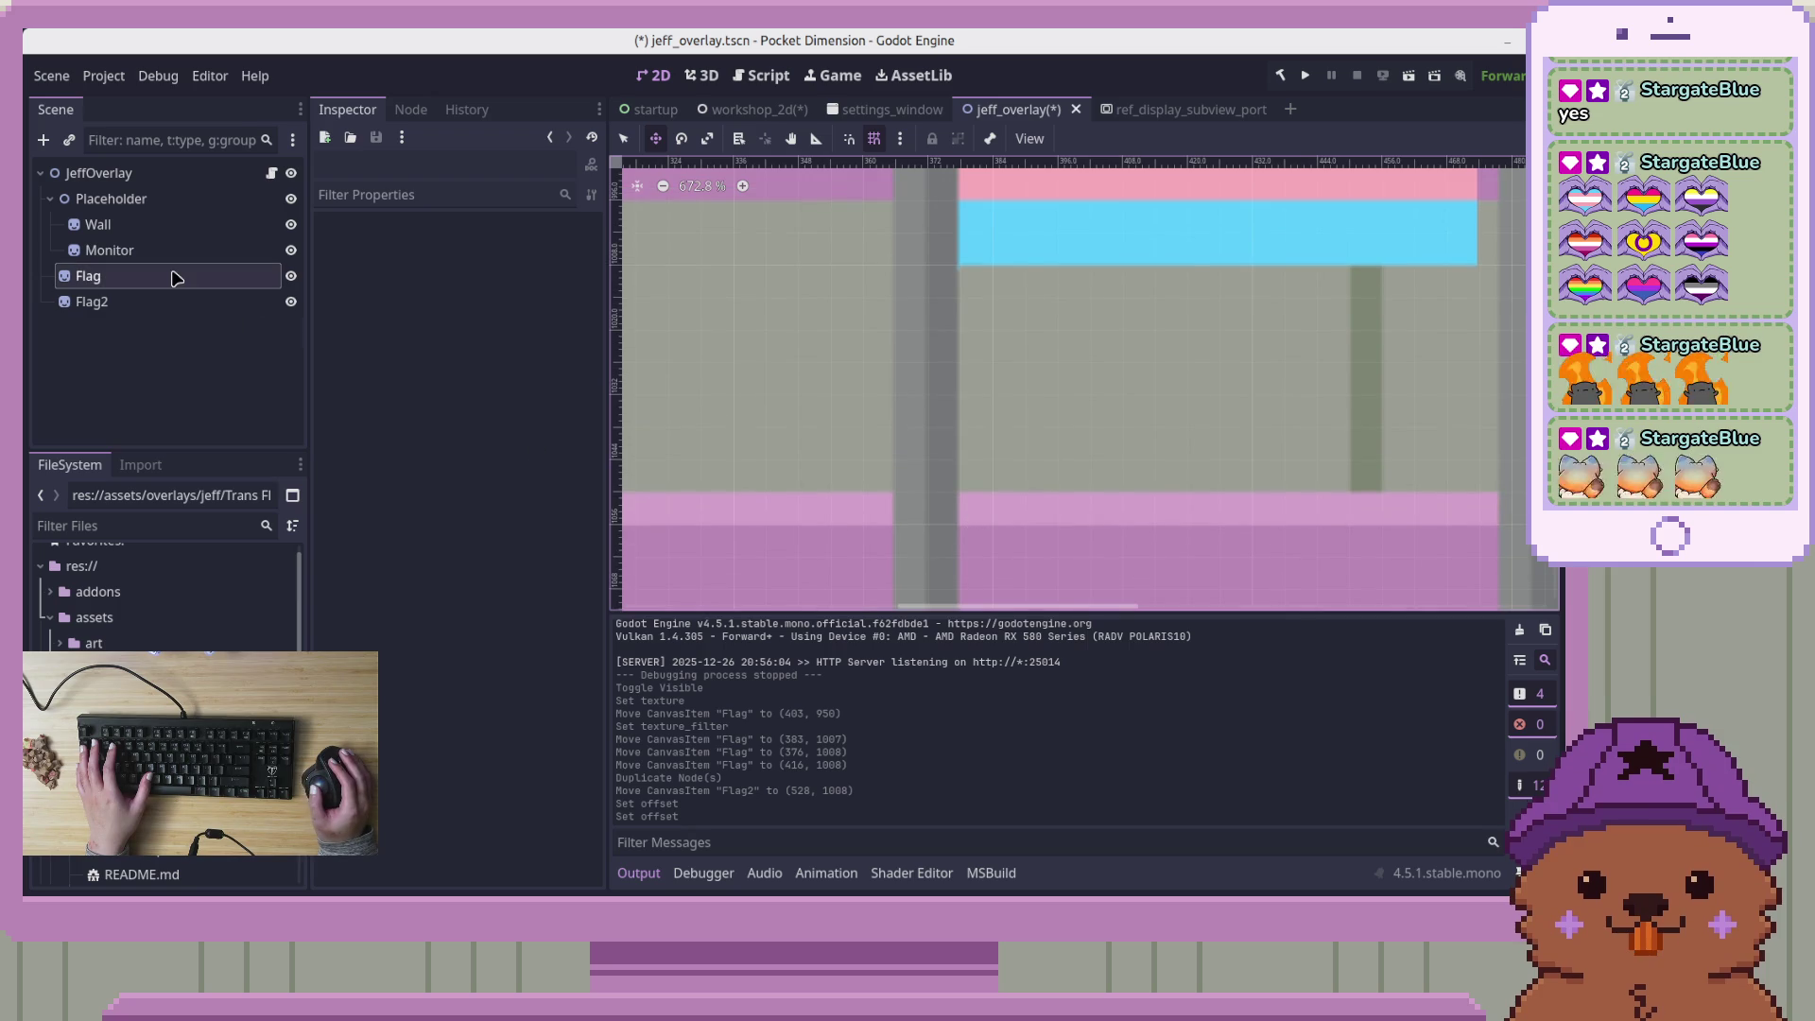
Reset Flag's x offset, enter 1, drag it to 1.25 px, then select JeffOverlay
click(449, 357)
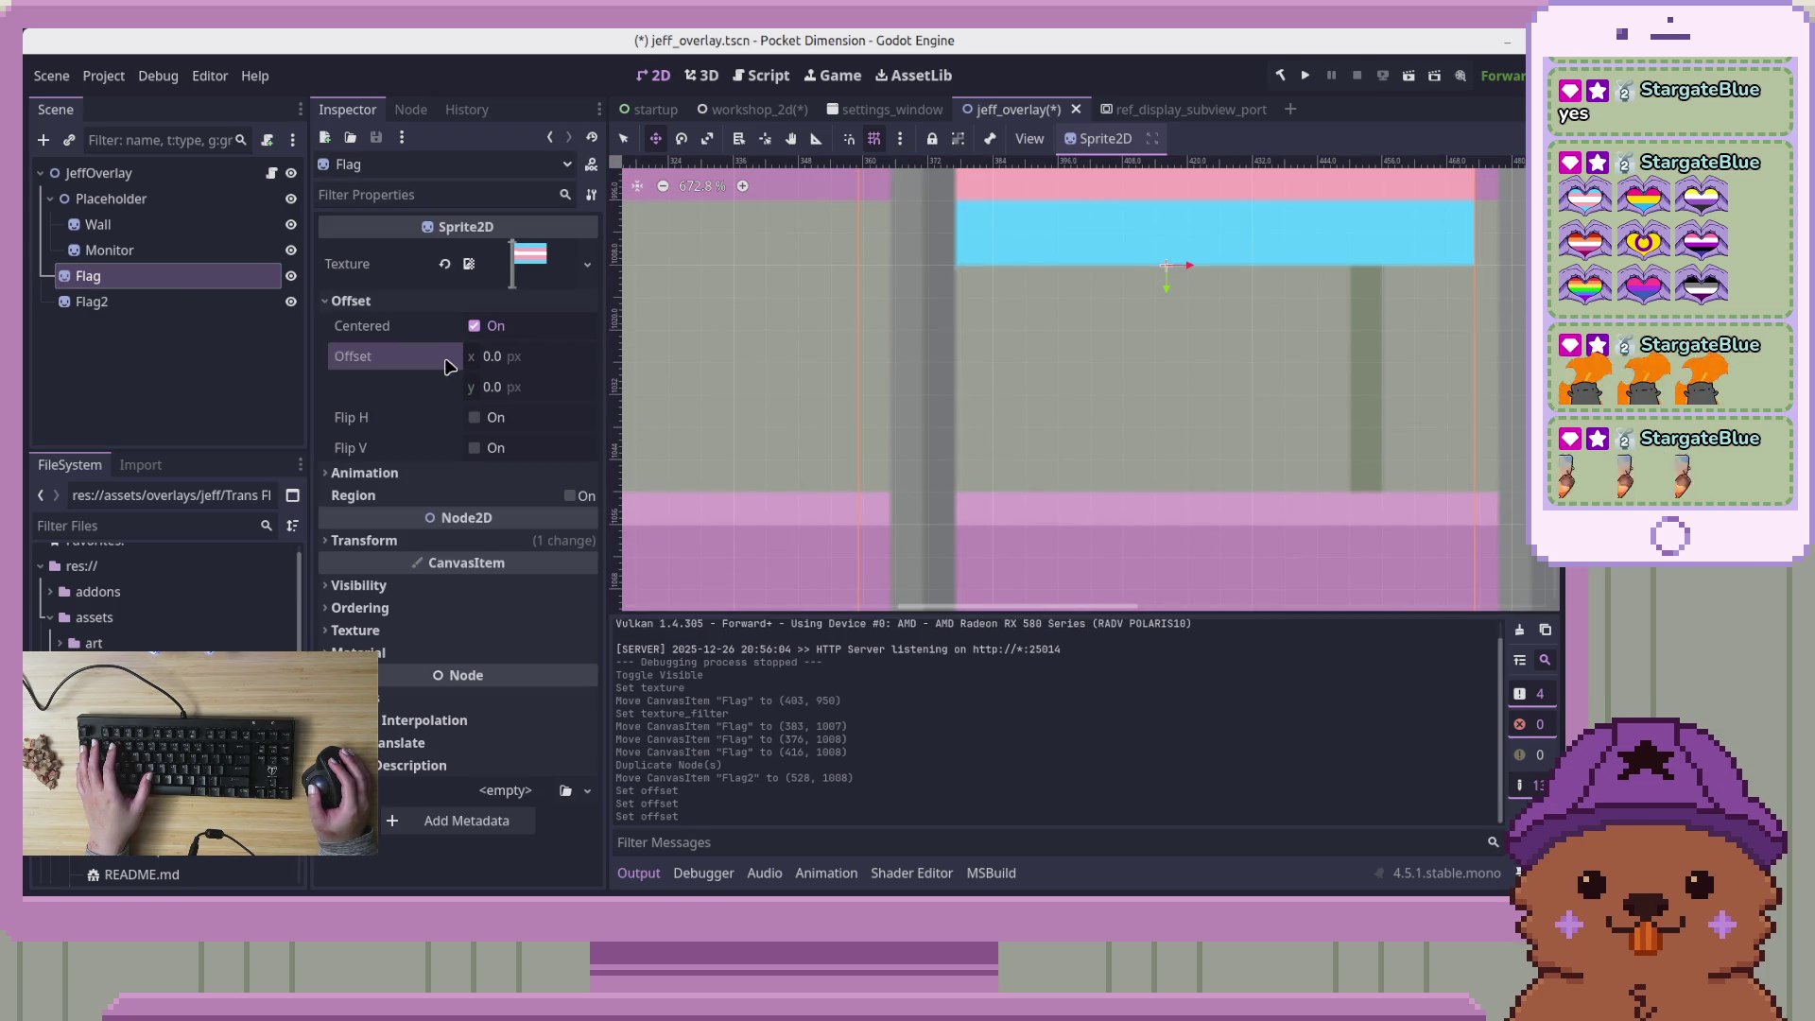
scroll(851, 479, down, 1)
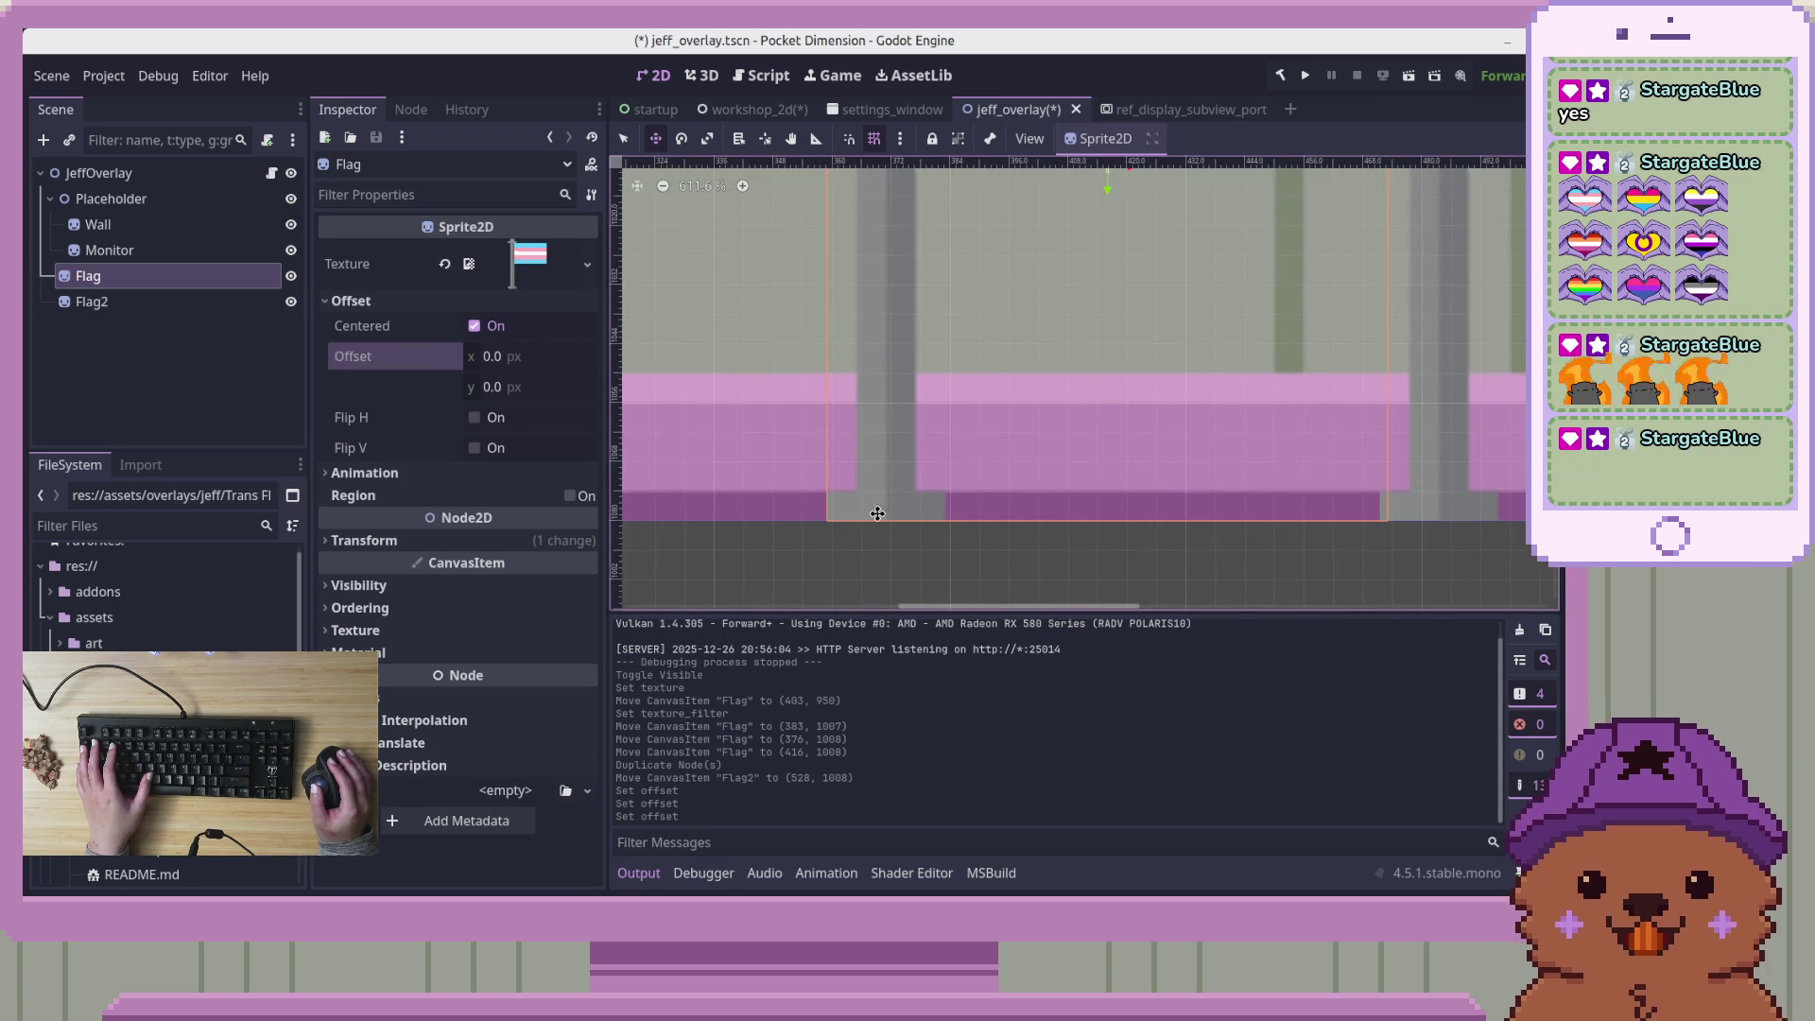
scroll(1053, 401, up, 3)
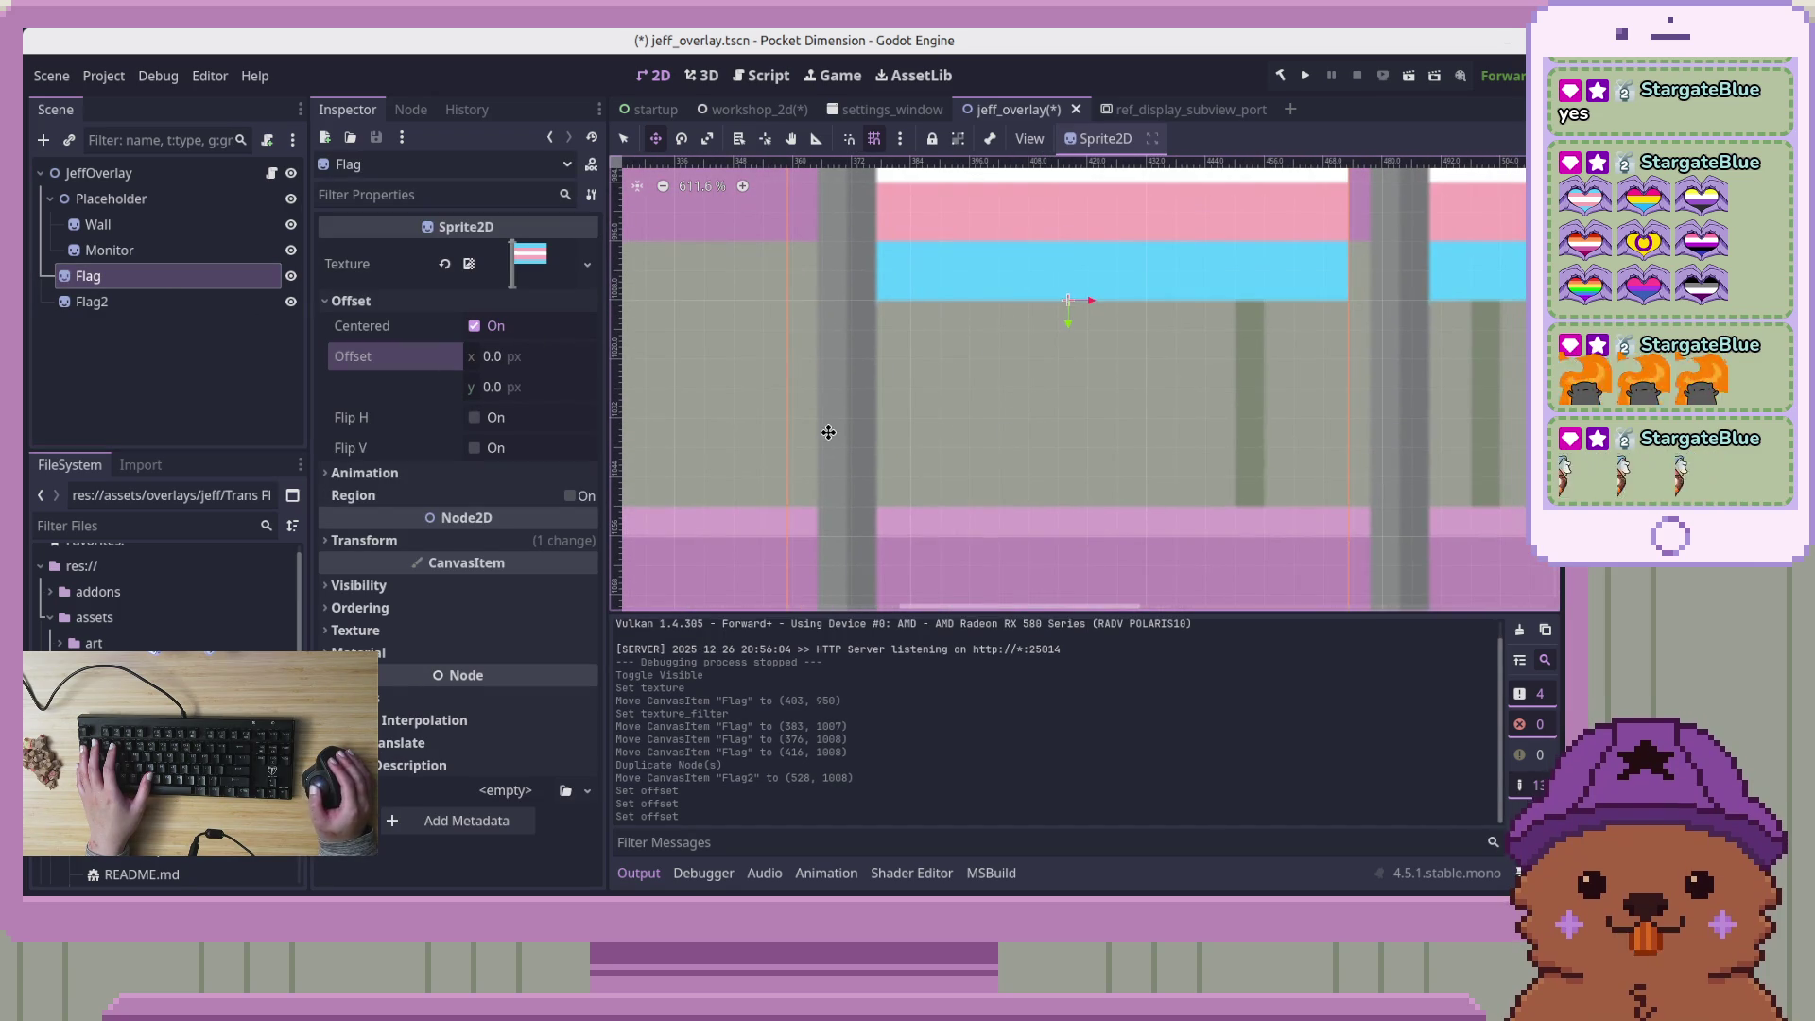
click(508, 357)
text(1)
key(Return)
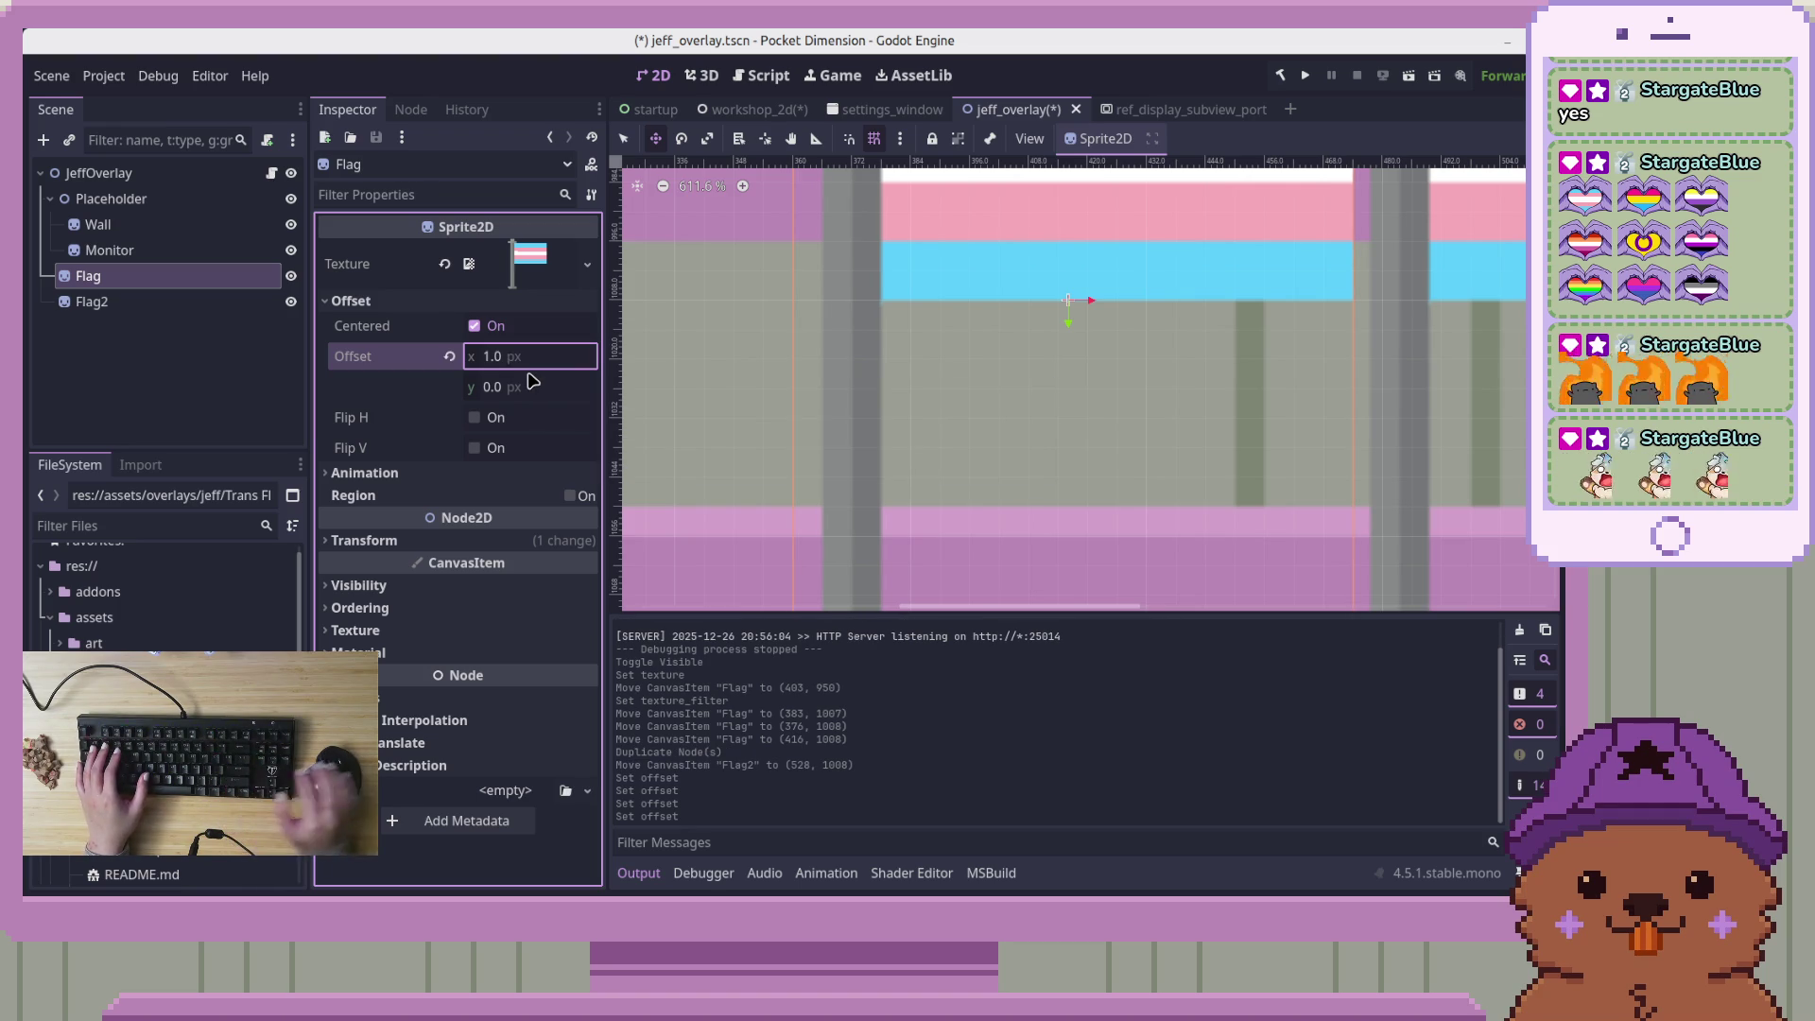
drag(527, 363, 539, 364)
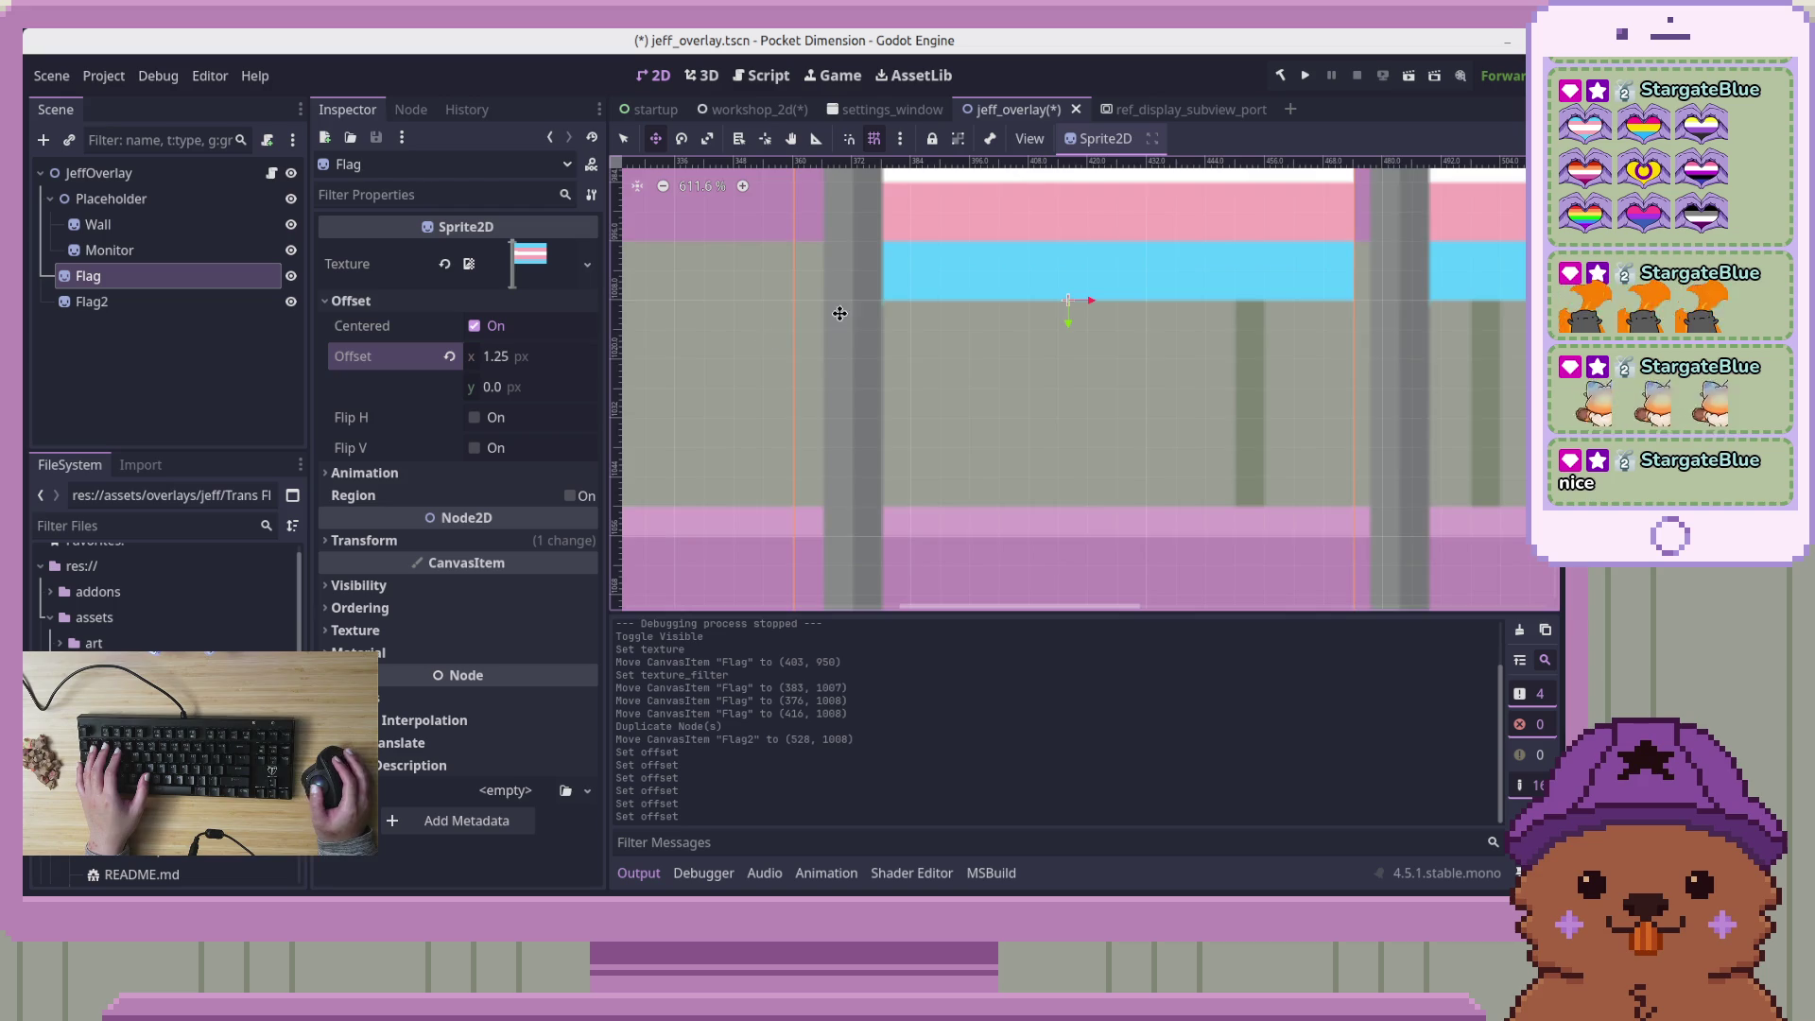
scroll(832, 306, up, 3)
scroll(832, 307, down, 4)
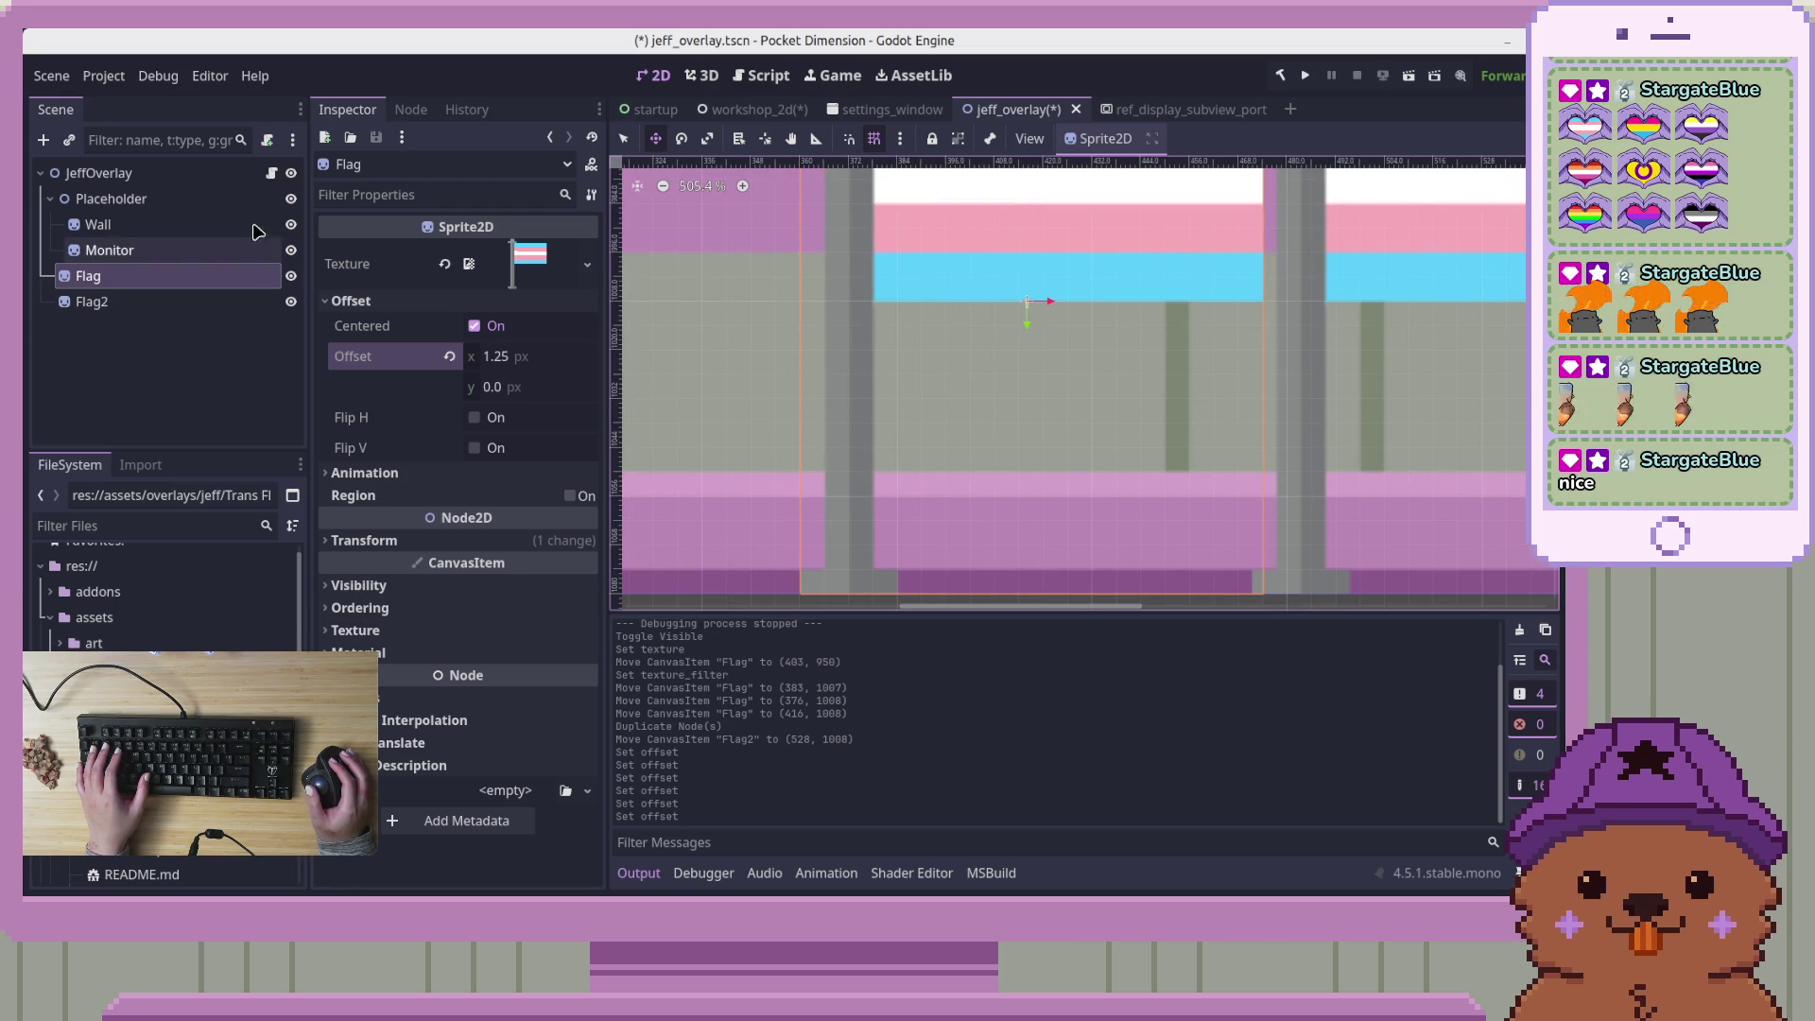
click(217, 177)
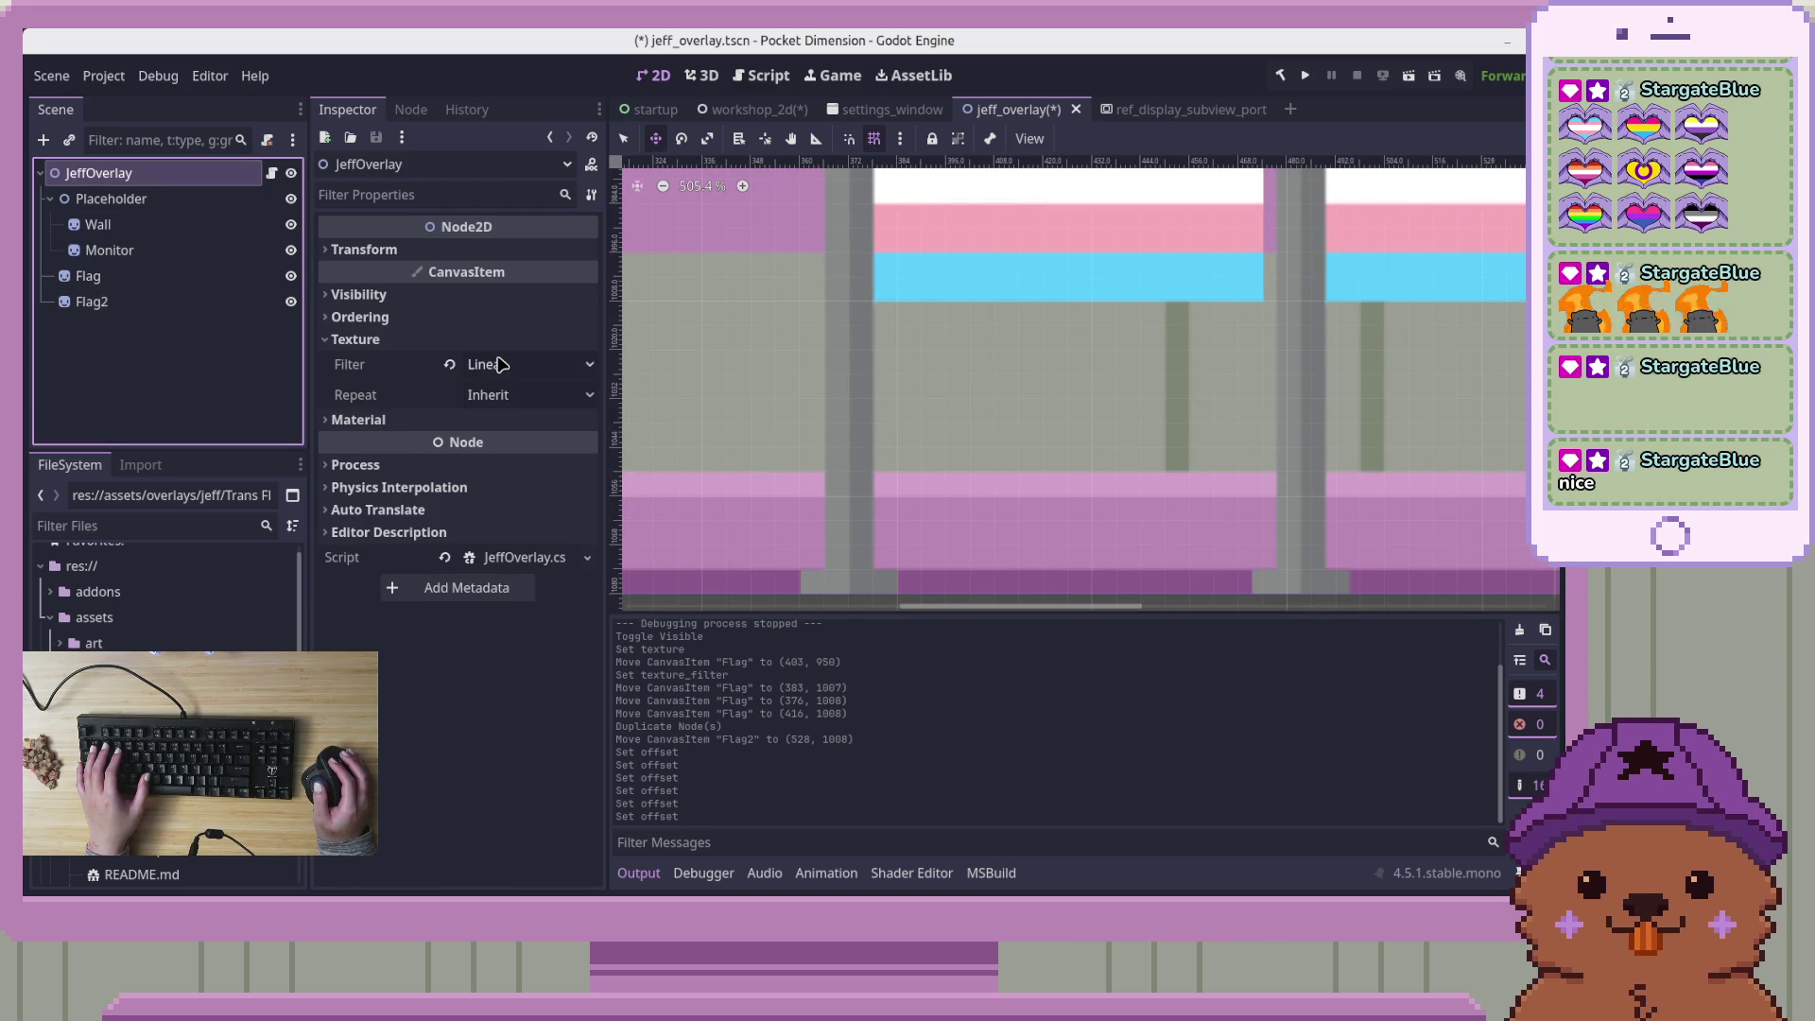
click(154, 281)
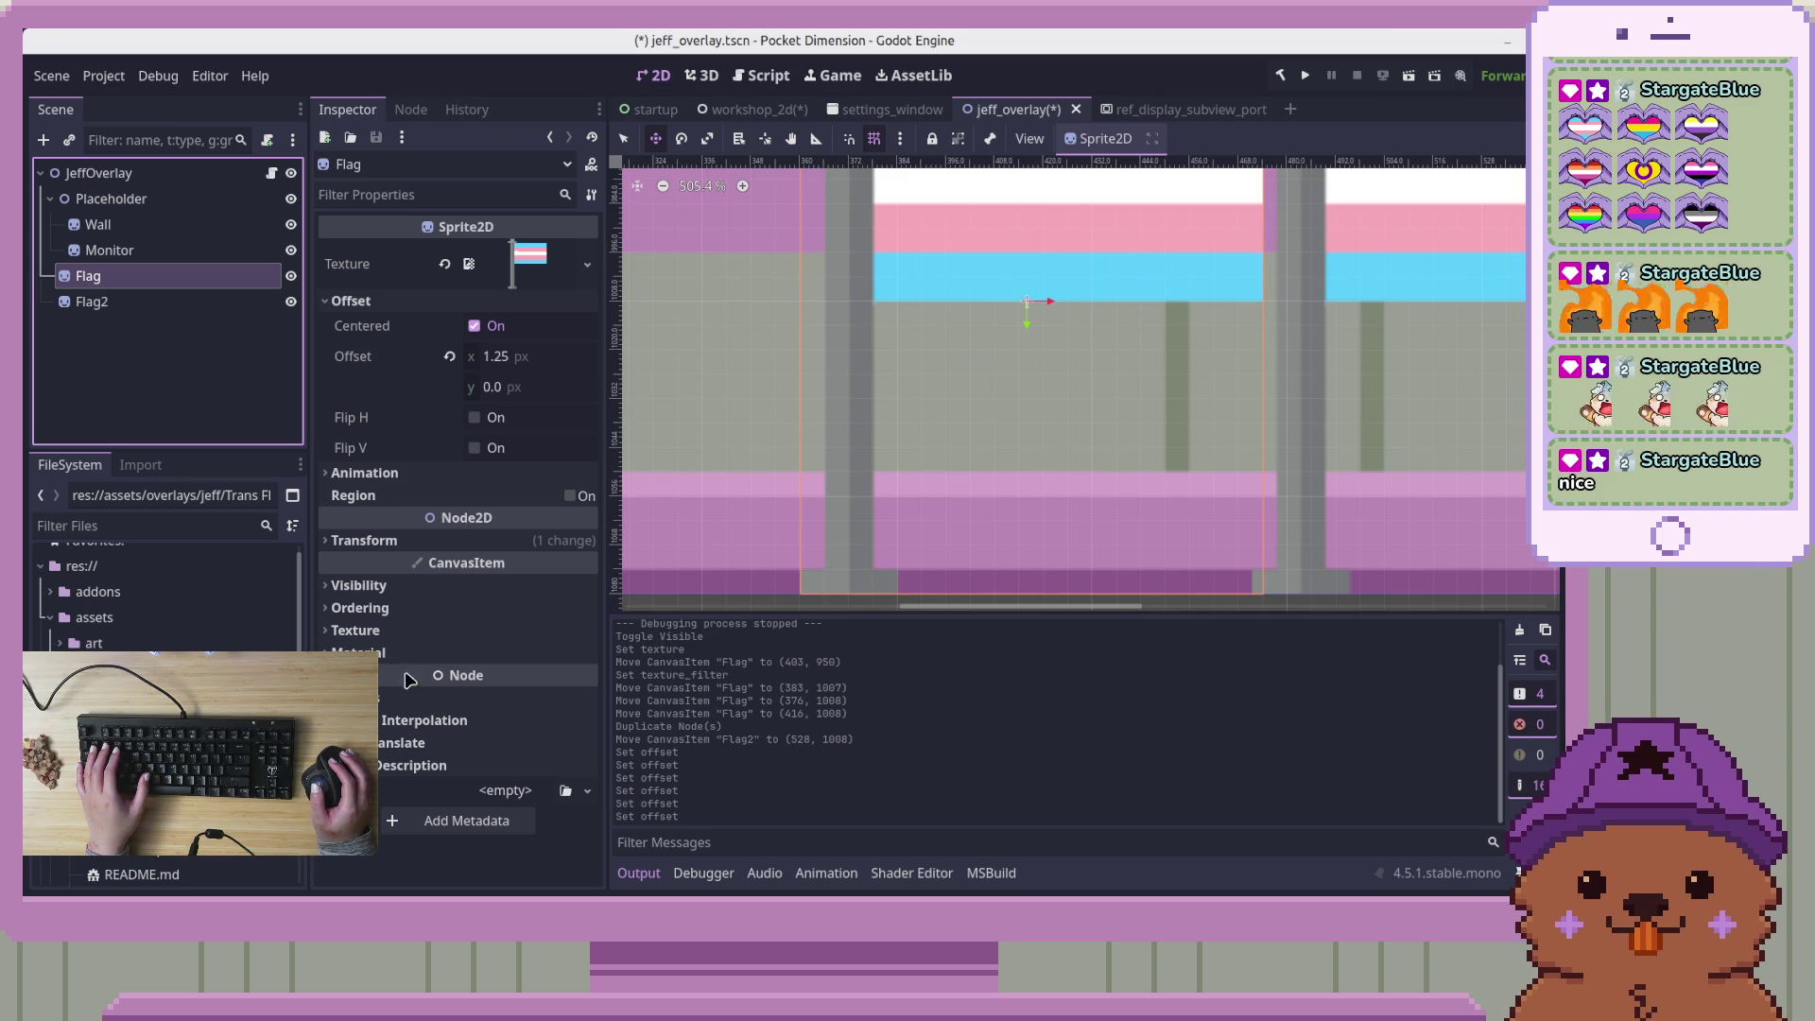
click(397, 631)
click(515, 655)
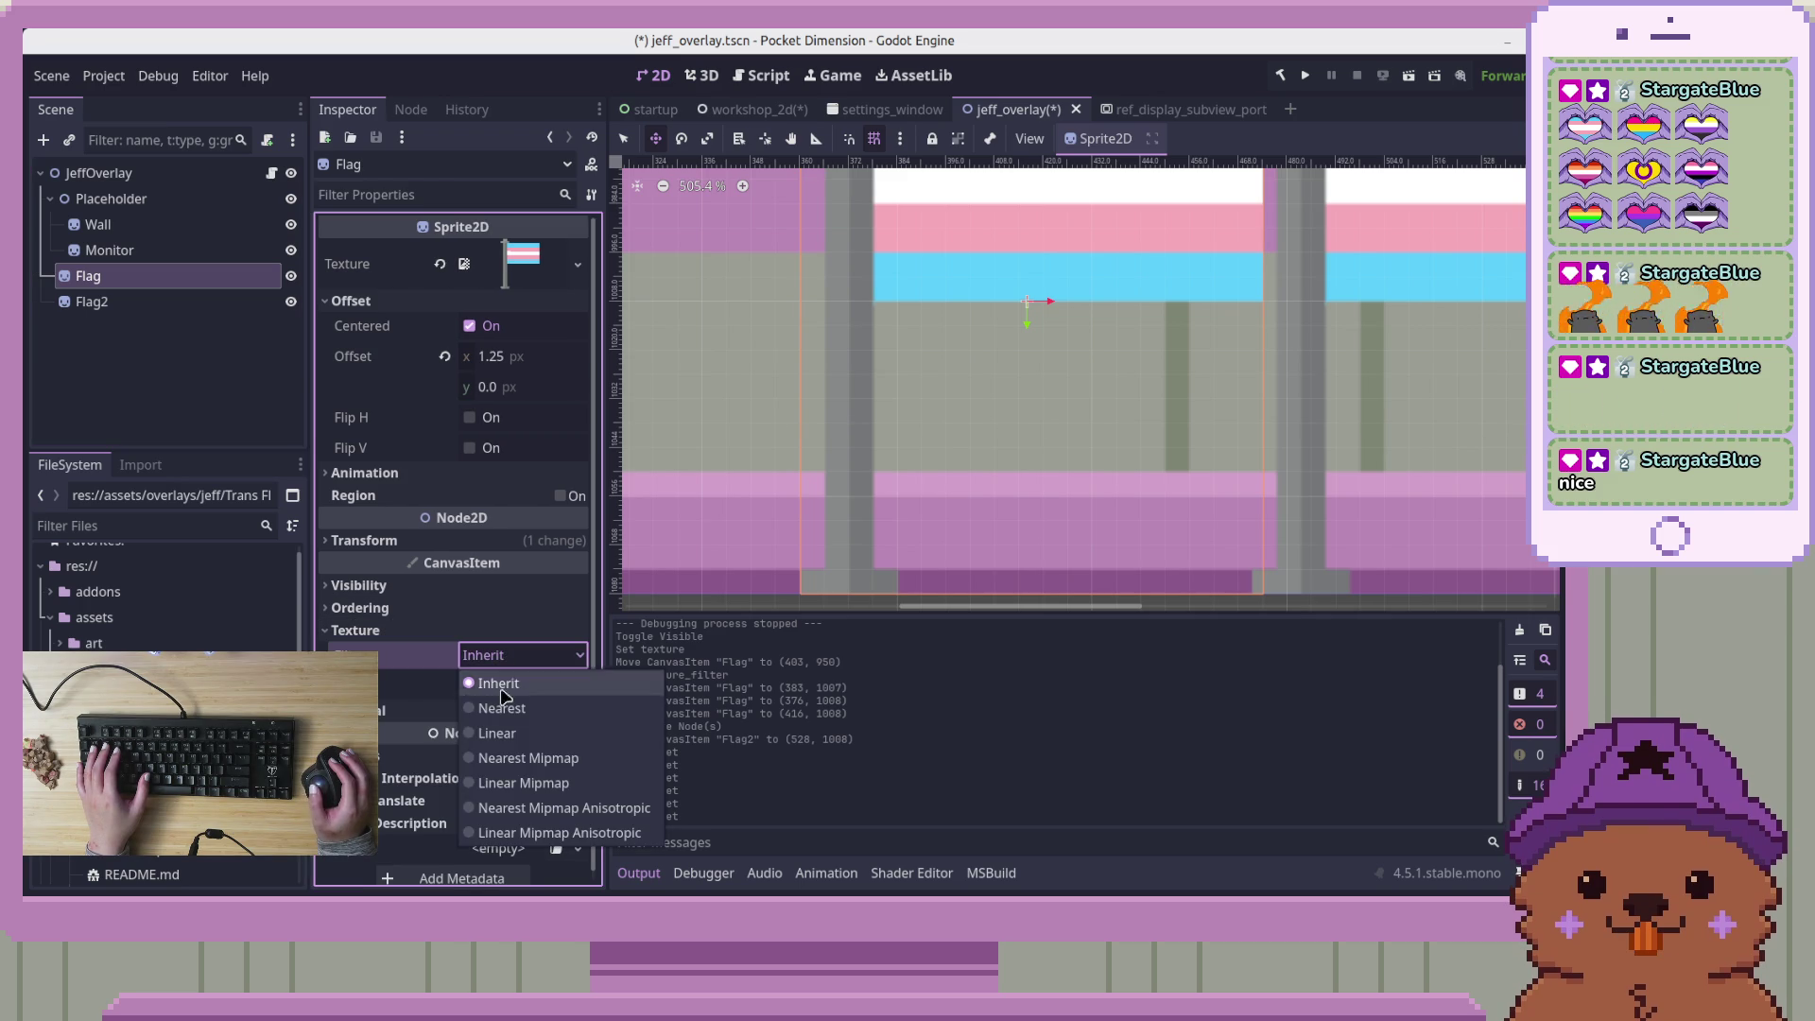
click(496, 730)
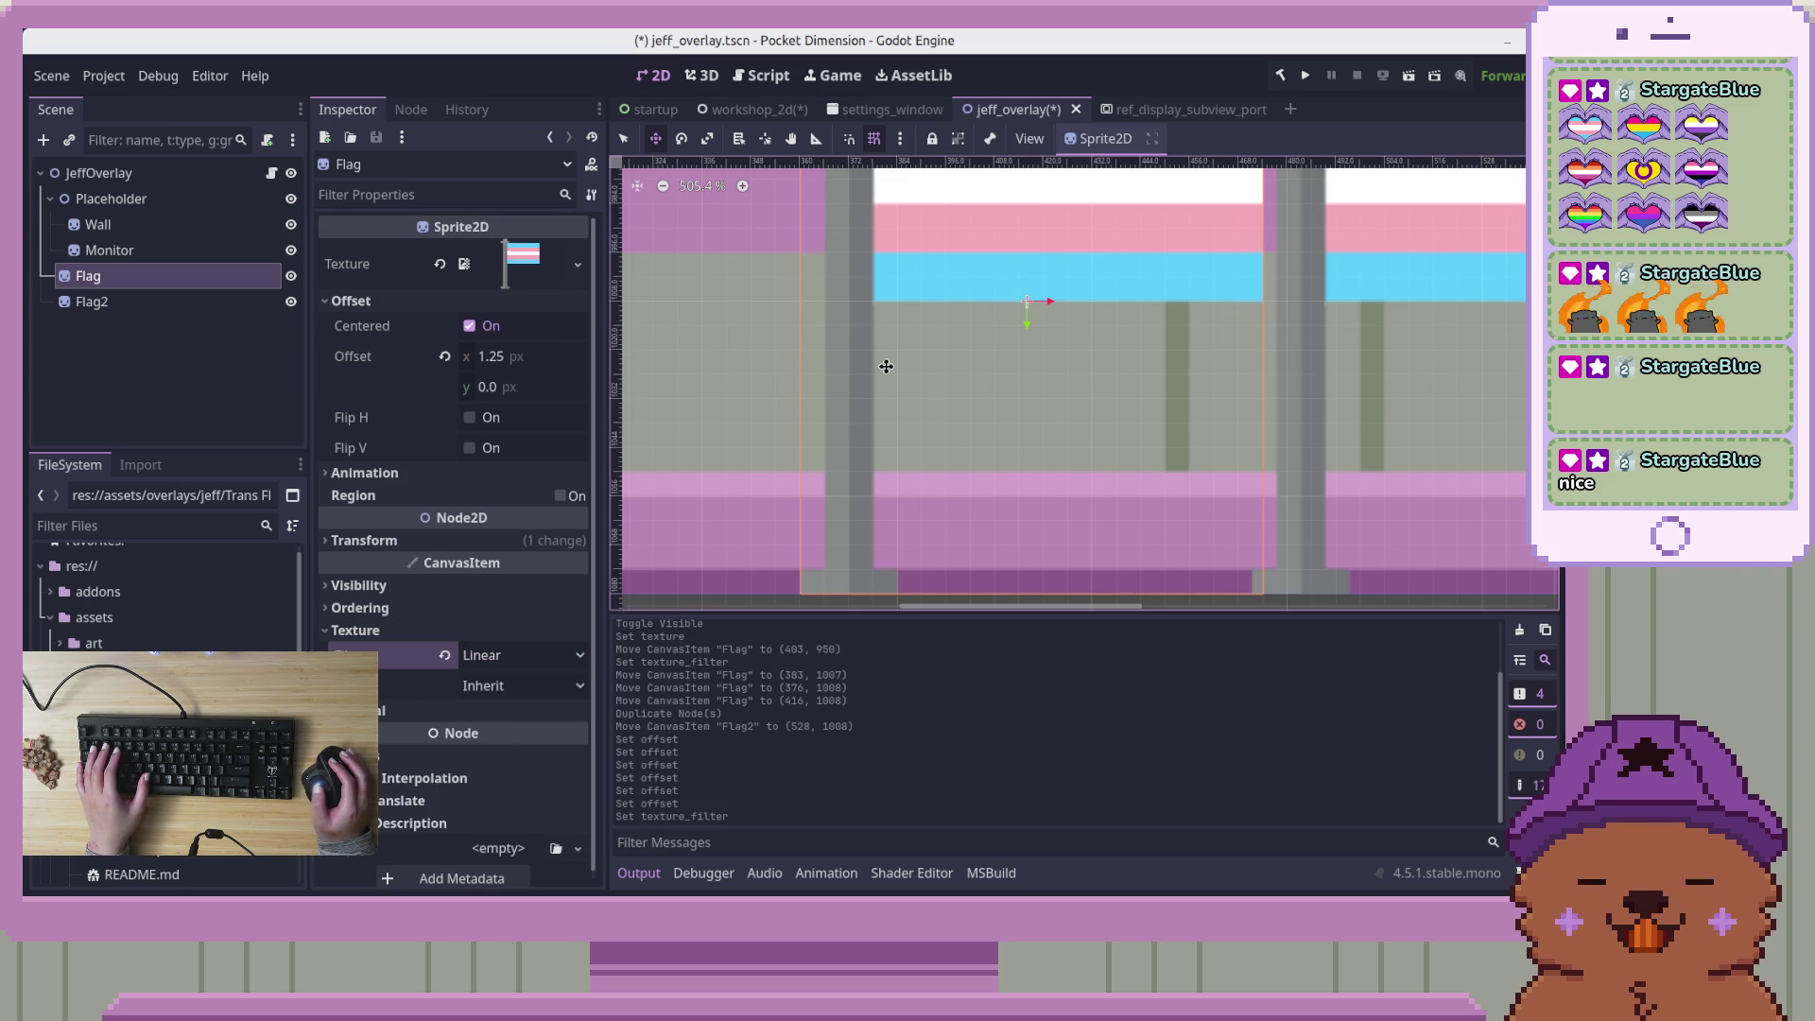
click(446, 655)
scroll(991, 309, down, 3)
scroll(991, 308, down, 3)
drag(1017, 296, 923, 467)
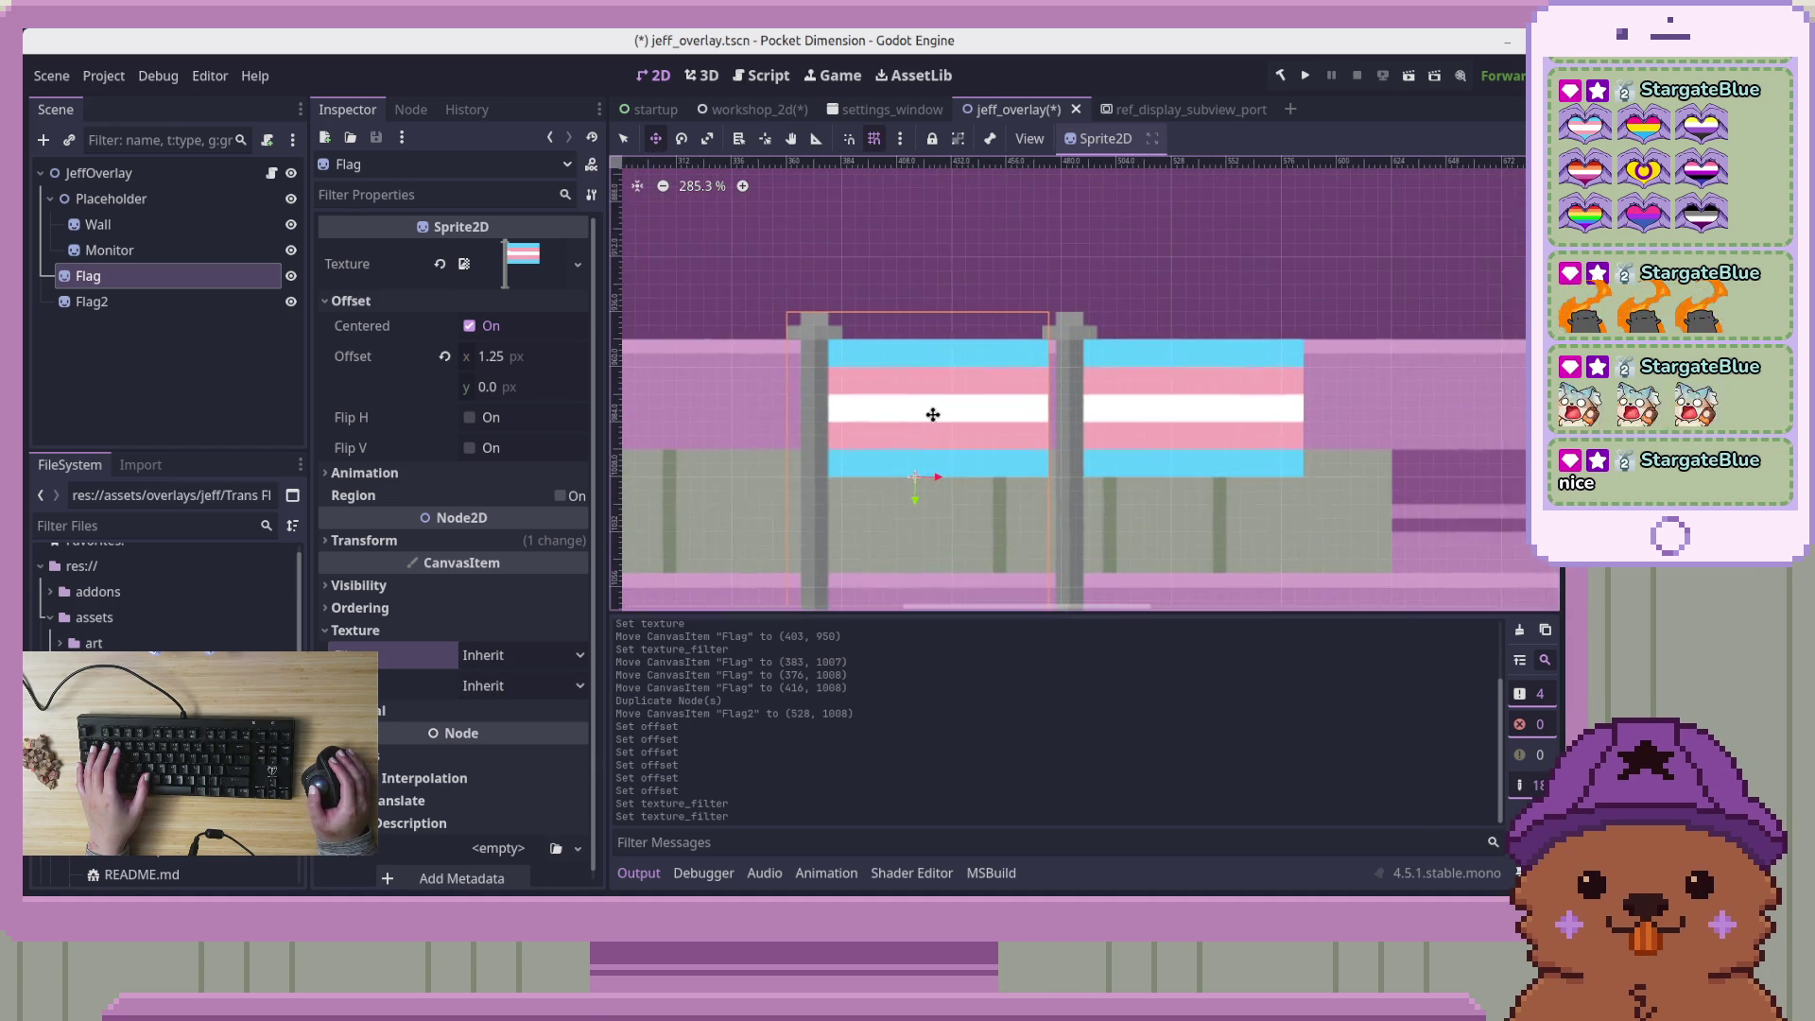
Change the Flag sprite's horizontal offset from 1.25 back to 1 px
right_click(195, 279)
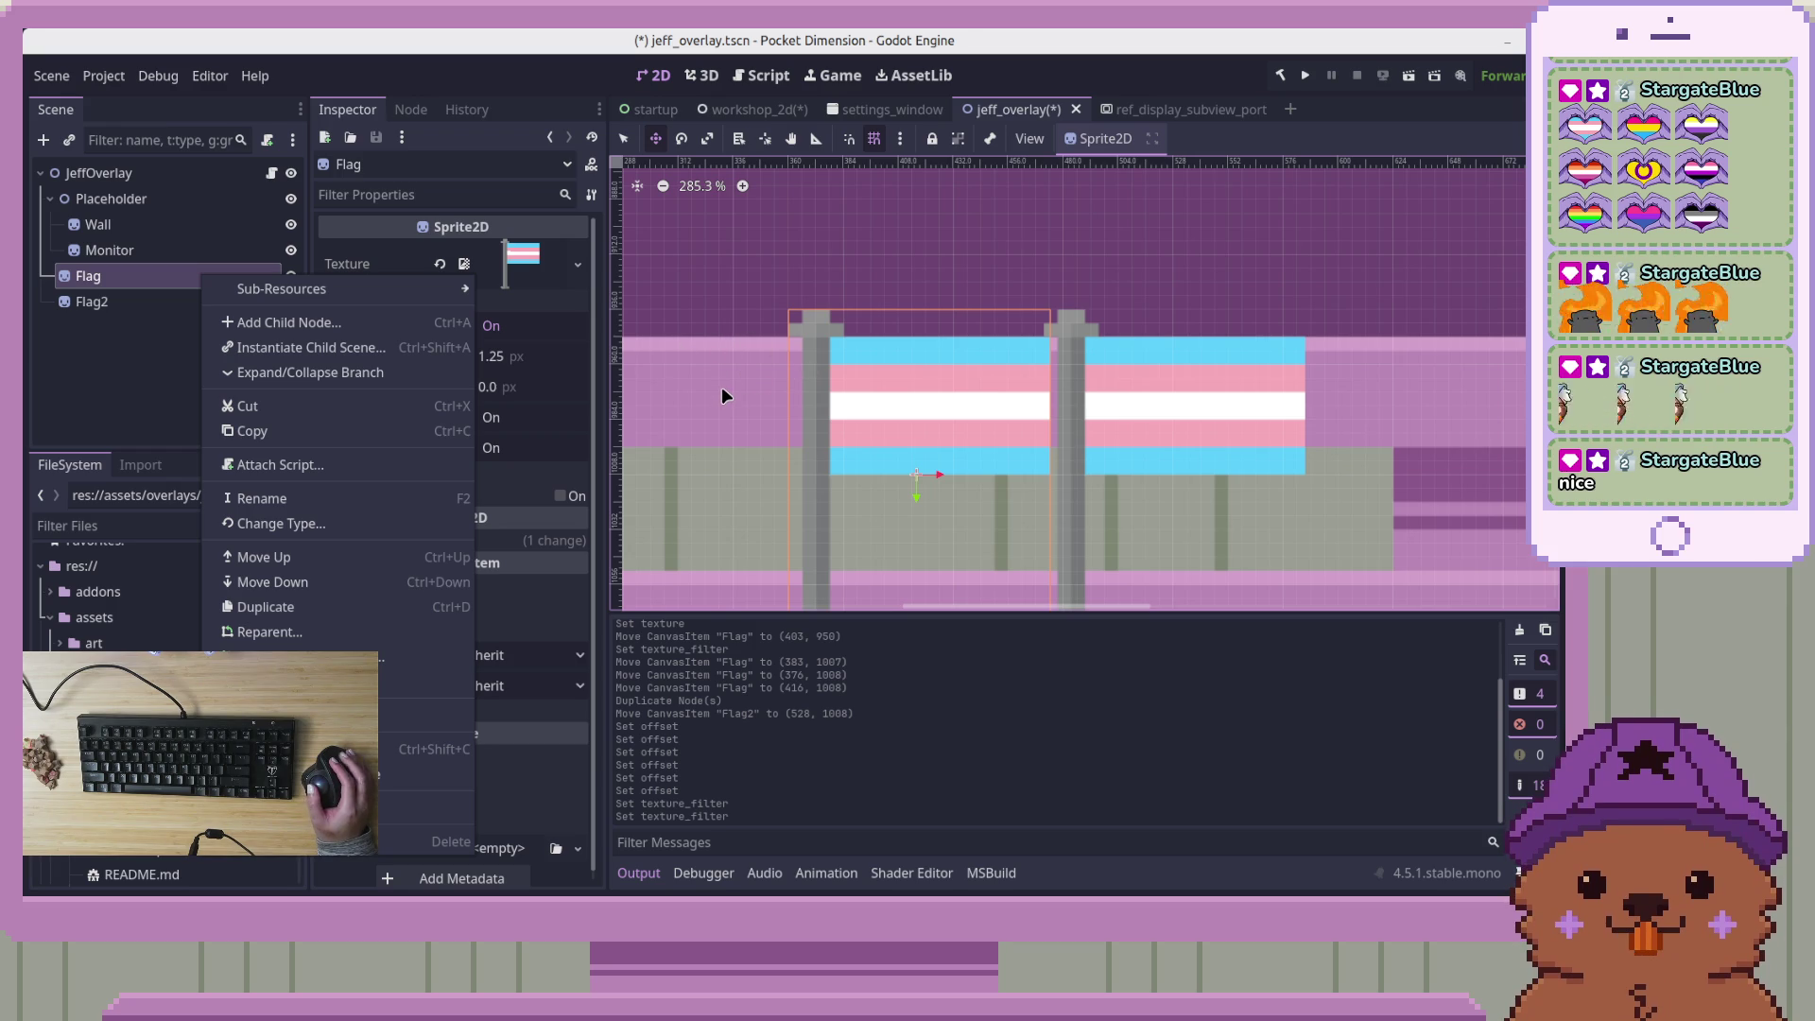
scroll(735, 387, up, 3)
scroll(738, 395, up, 4)
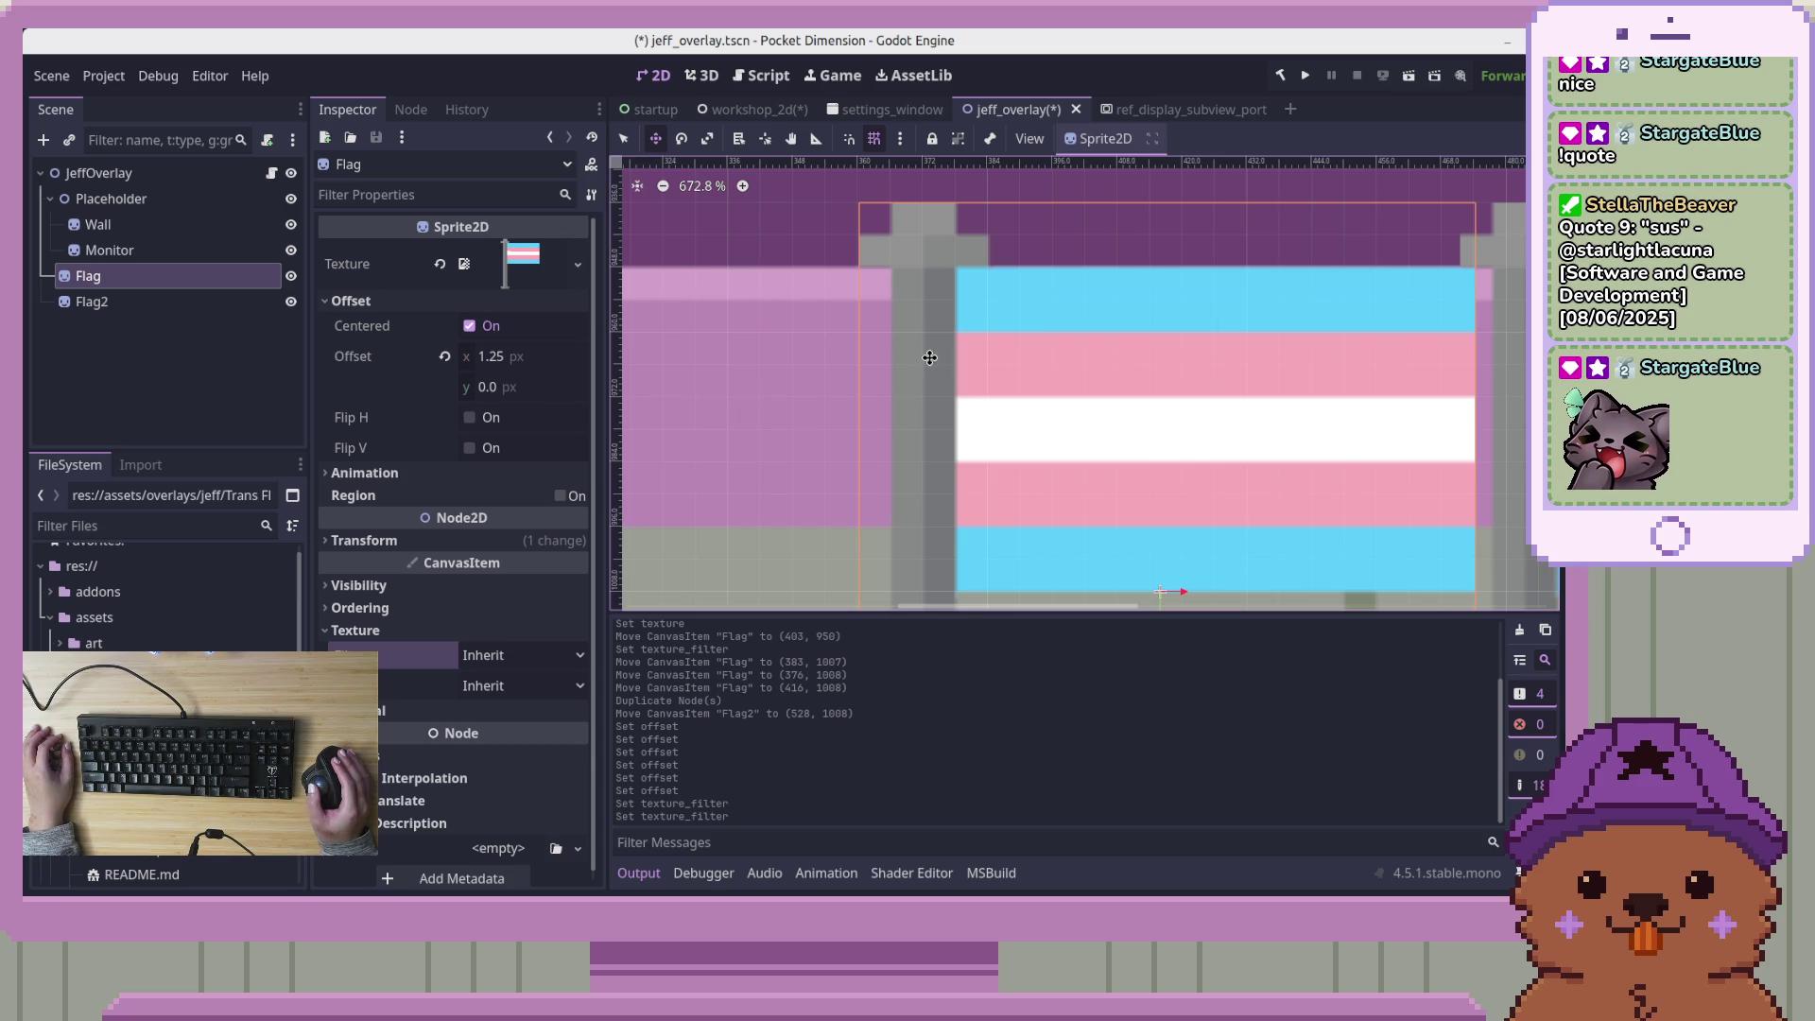
scroll(905, 310, up, 1)
scroll(905, 310, up, 5)
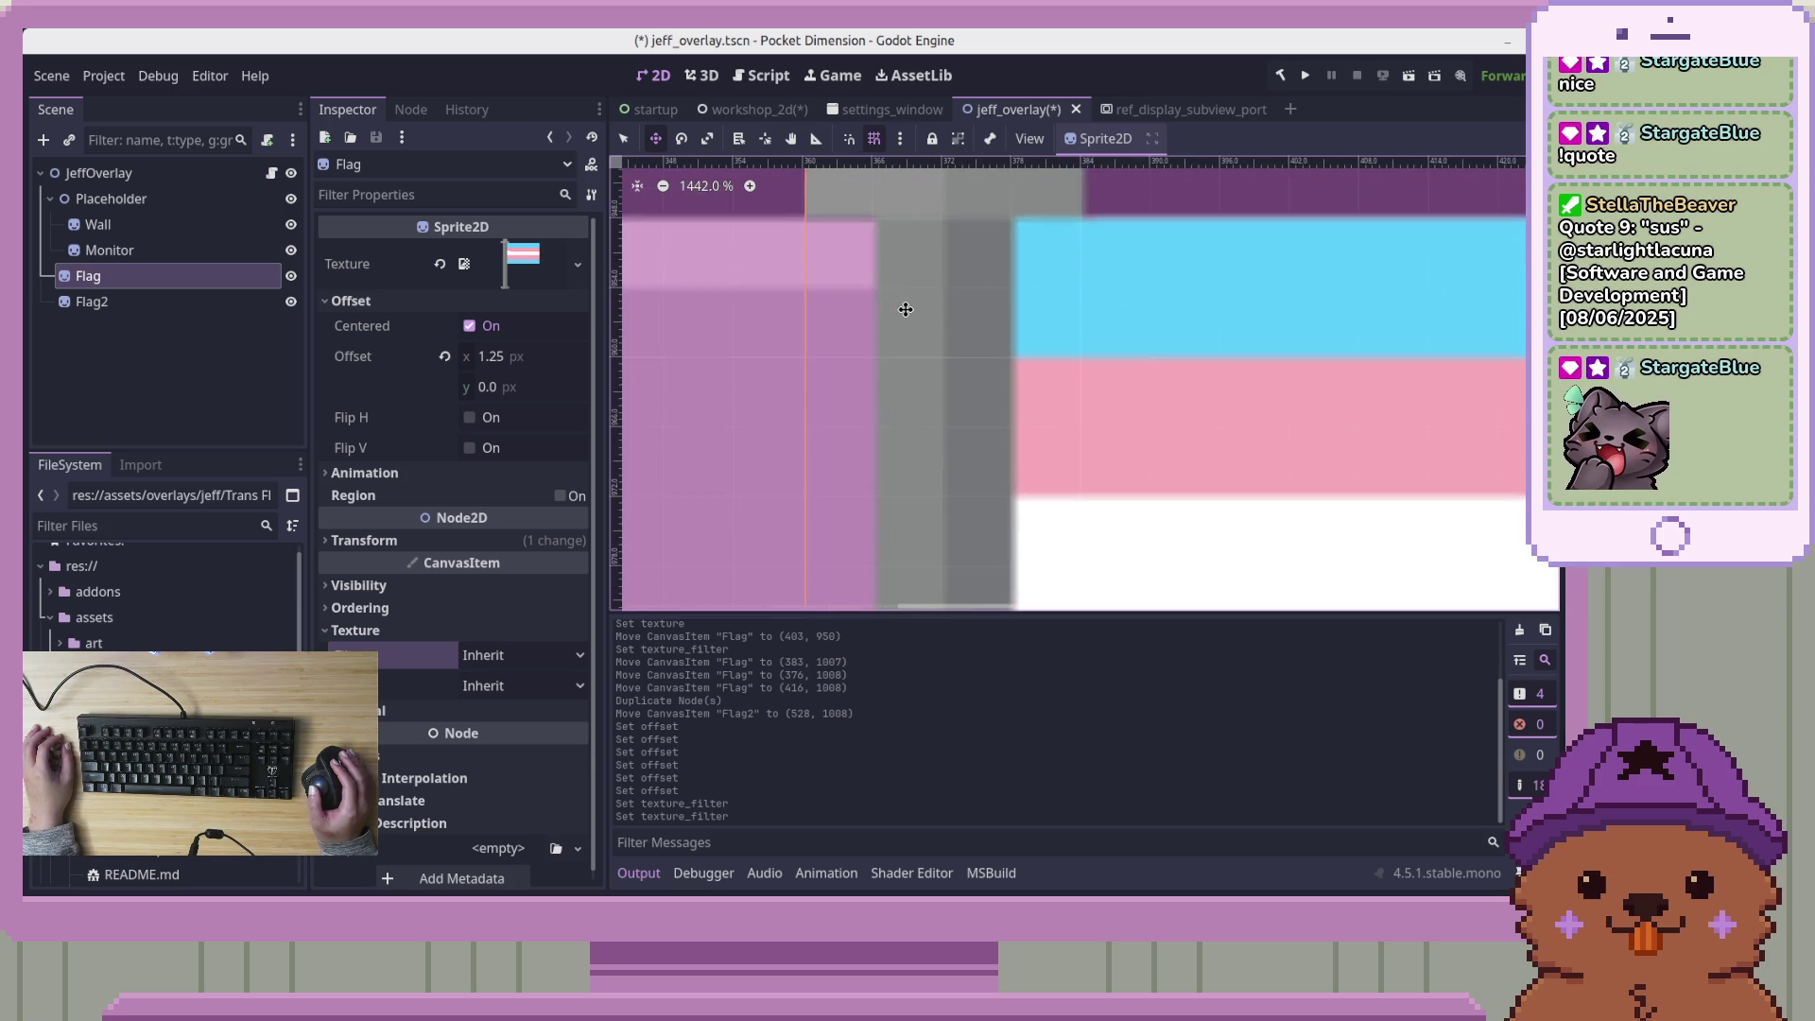
click(534, 365)
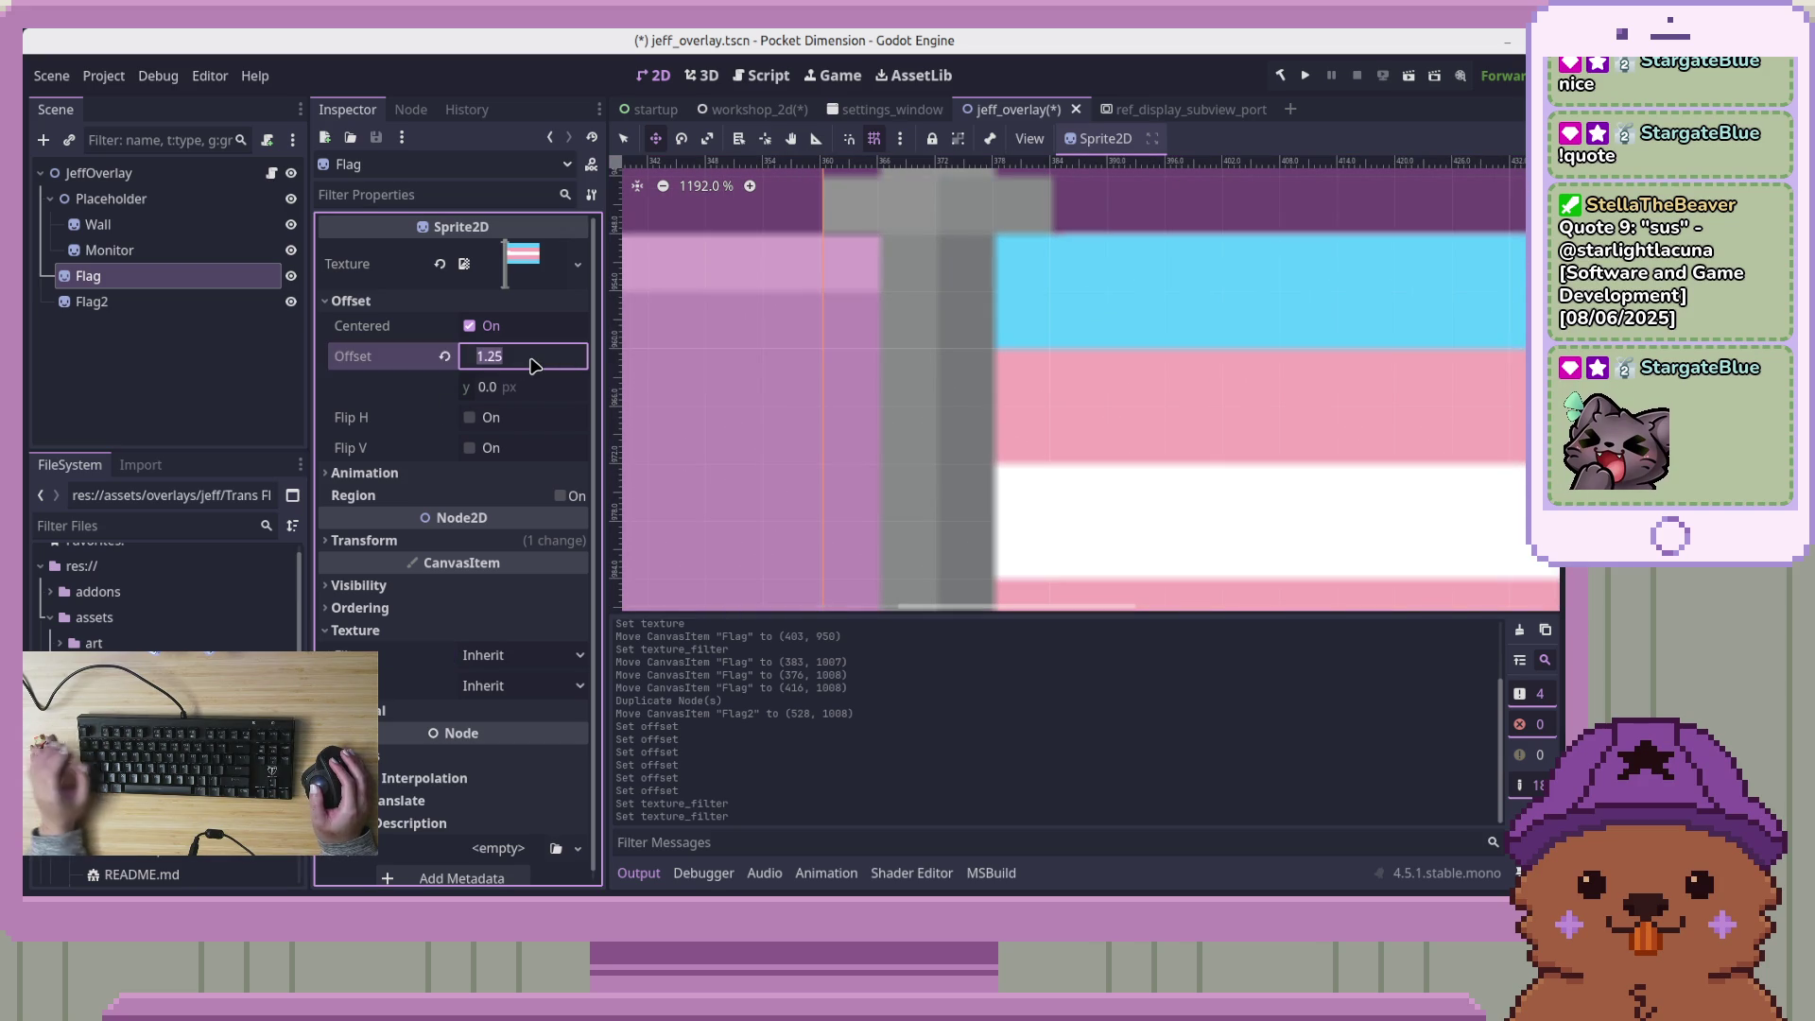
text(1)
key(Return)
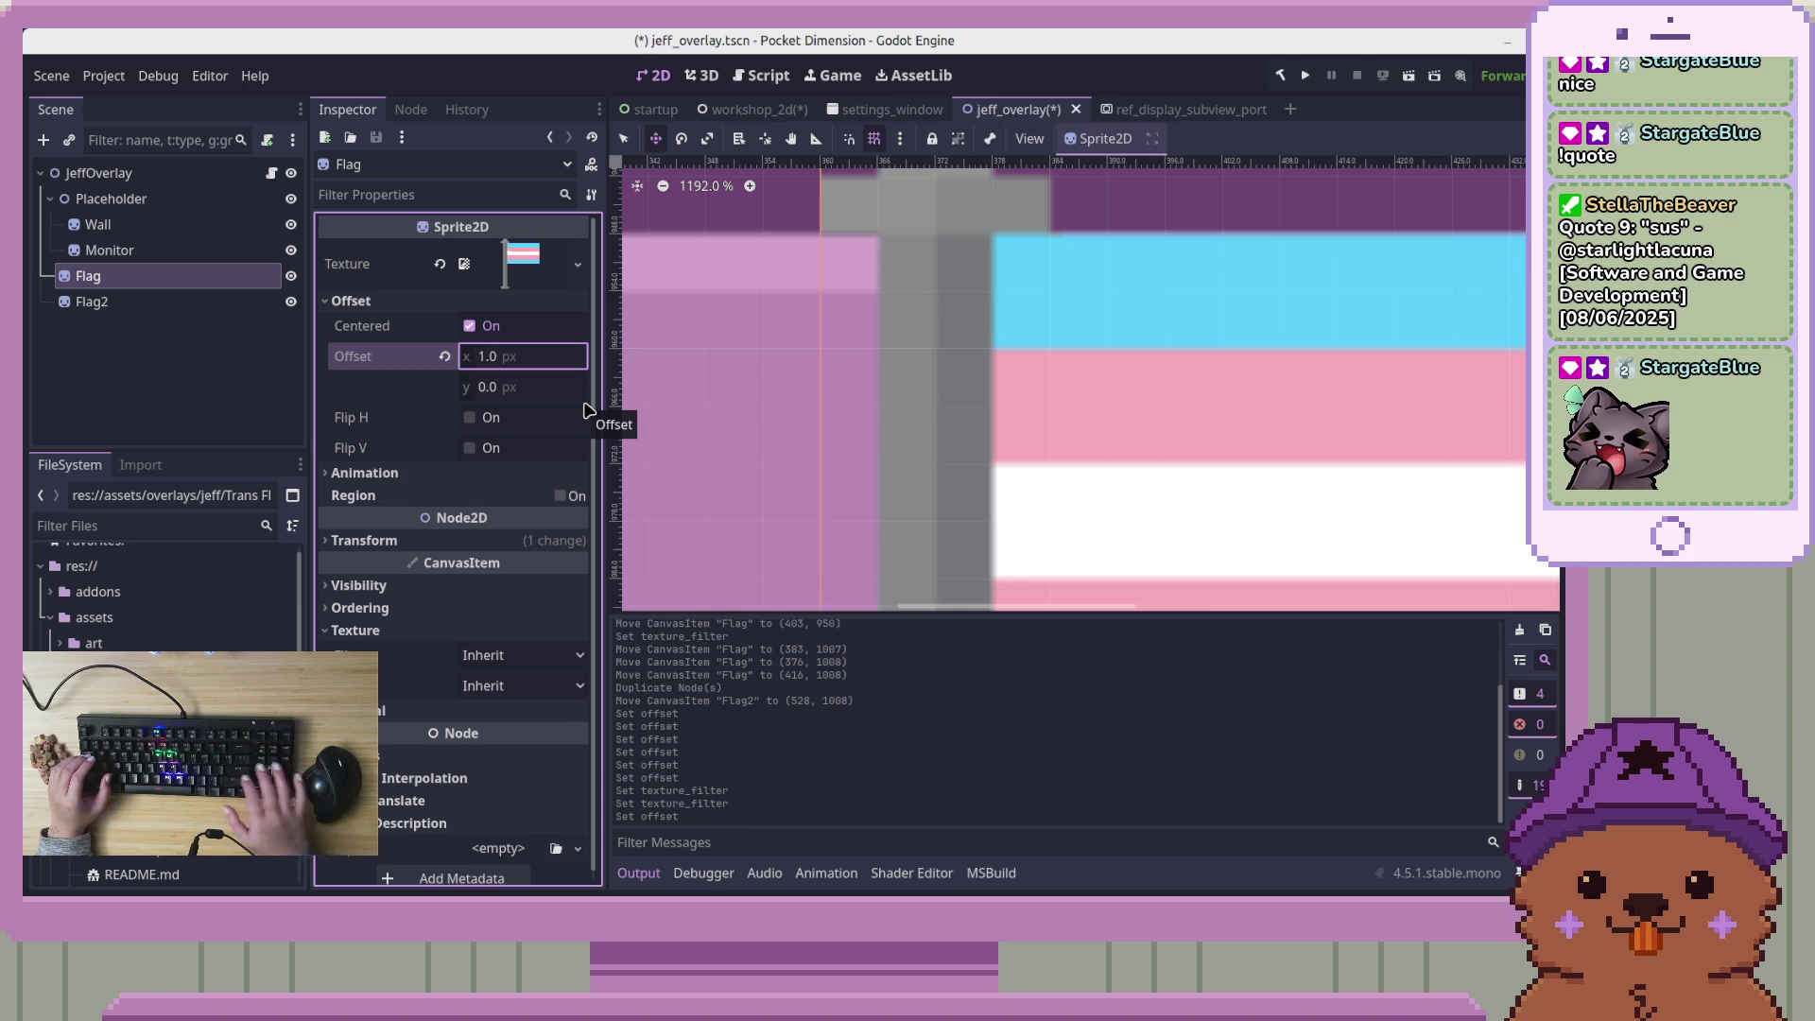
Scroll around the canvas to review the flags, then select Flag2
scroll(845, 218, down, 5)
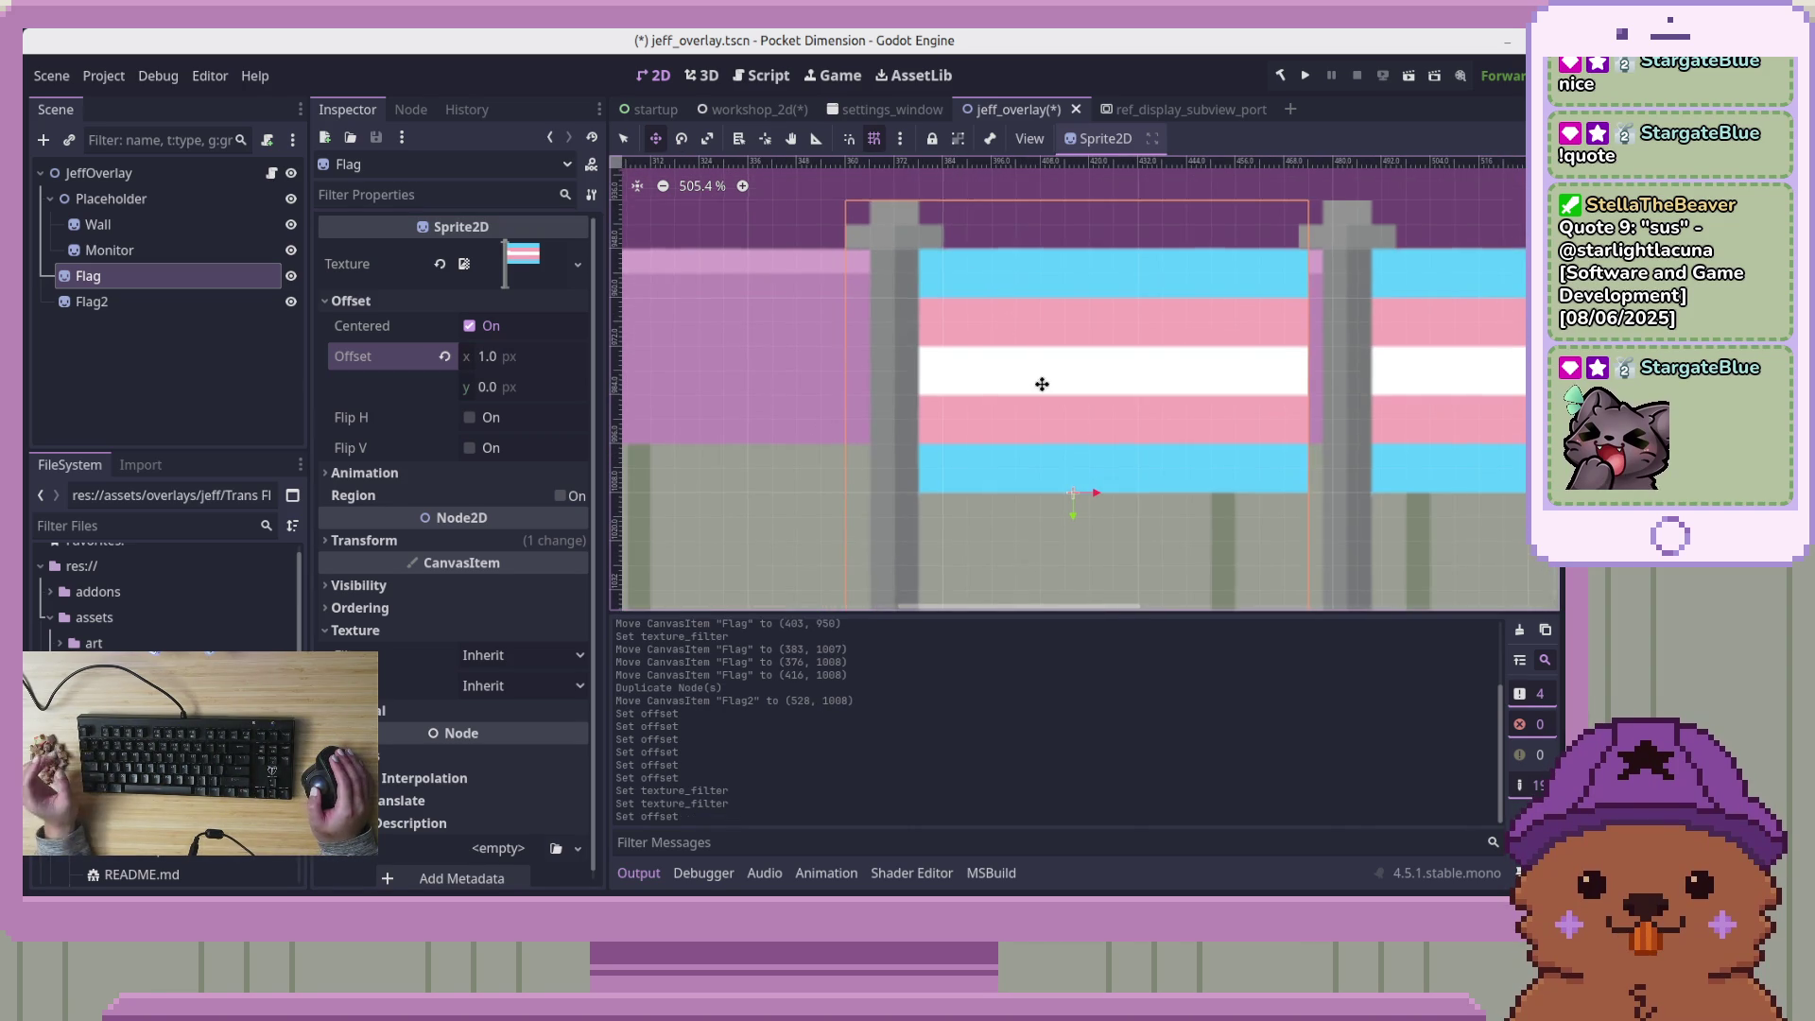
scroll(1040, 283, down, 3)
scroll(911, 264, right, 3)
scroll(910, 264, right, 1)
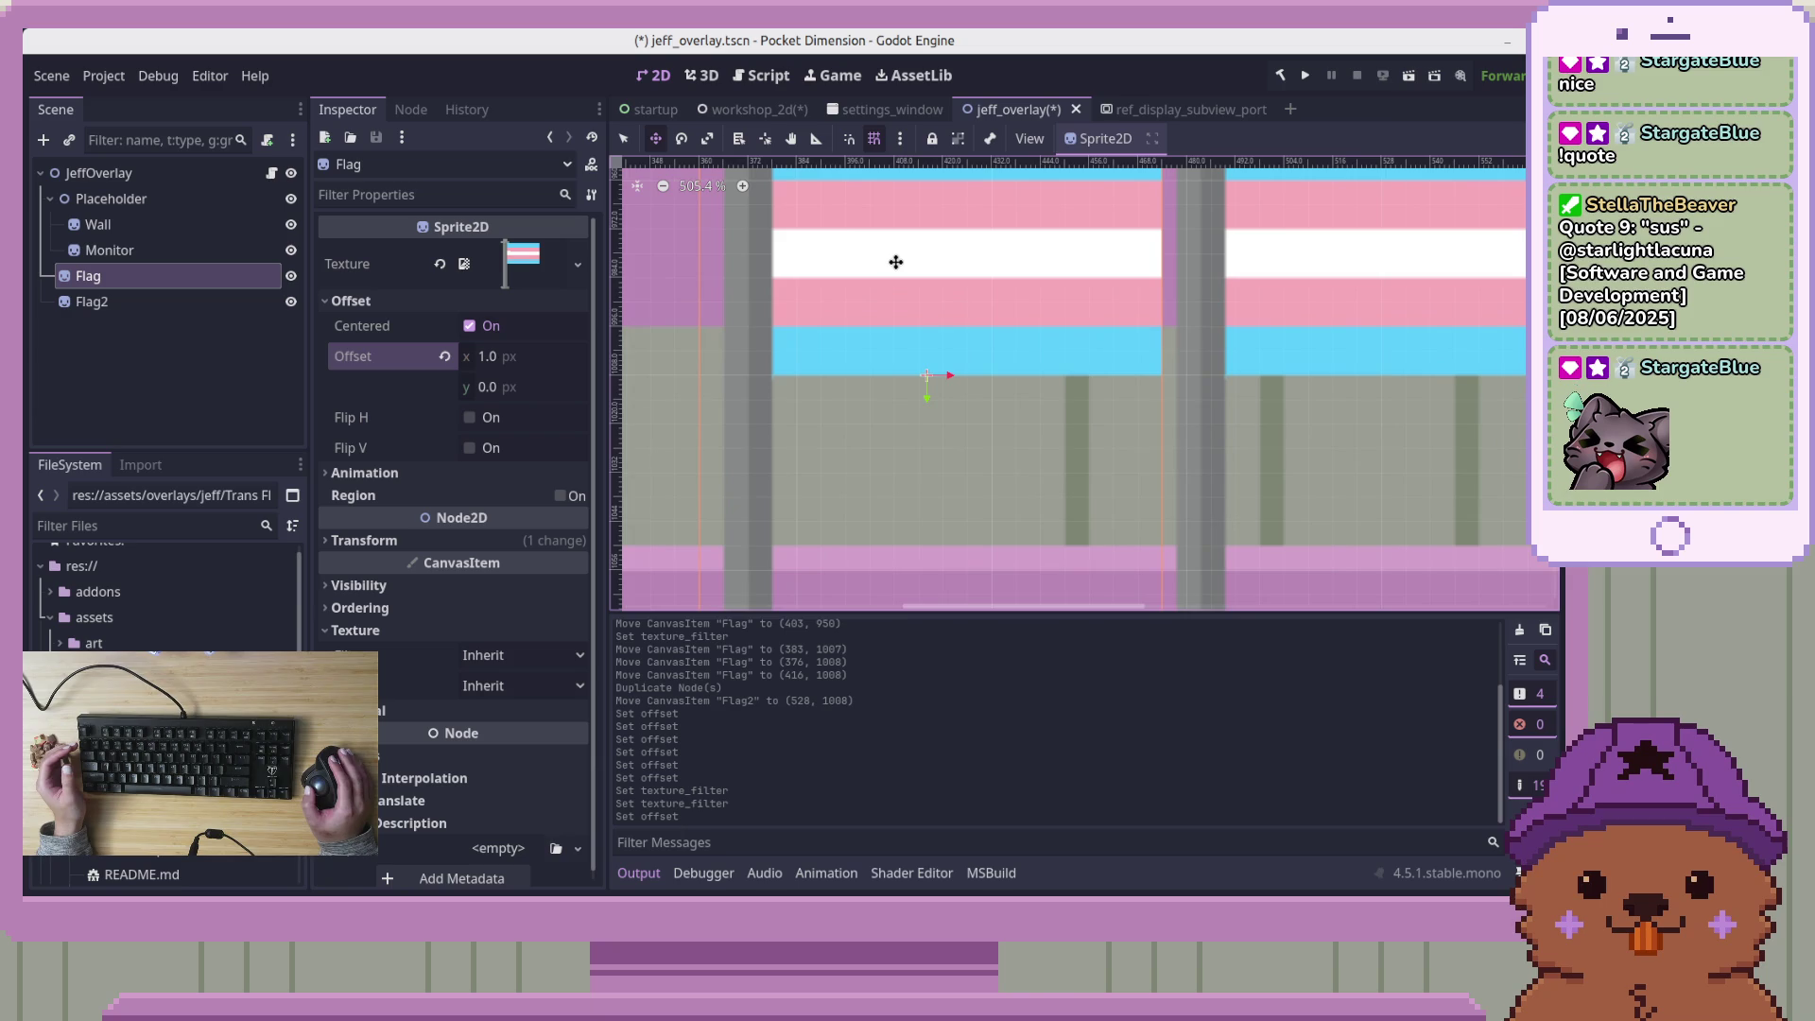
scroll(895, 262, down, 3)
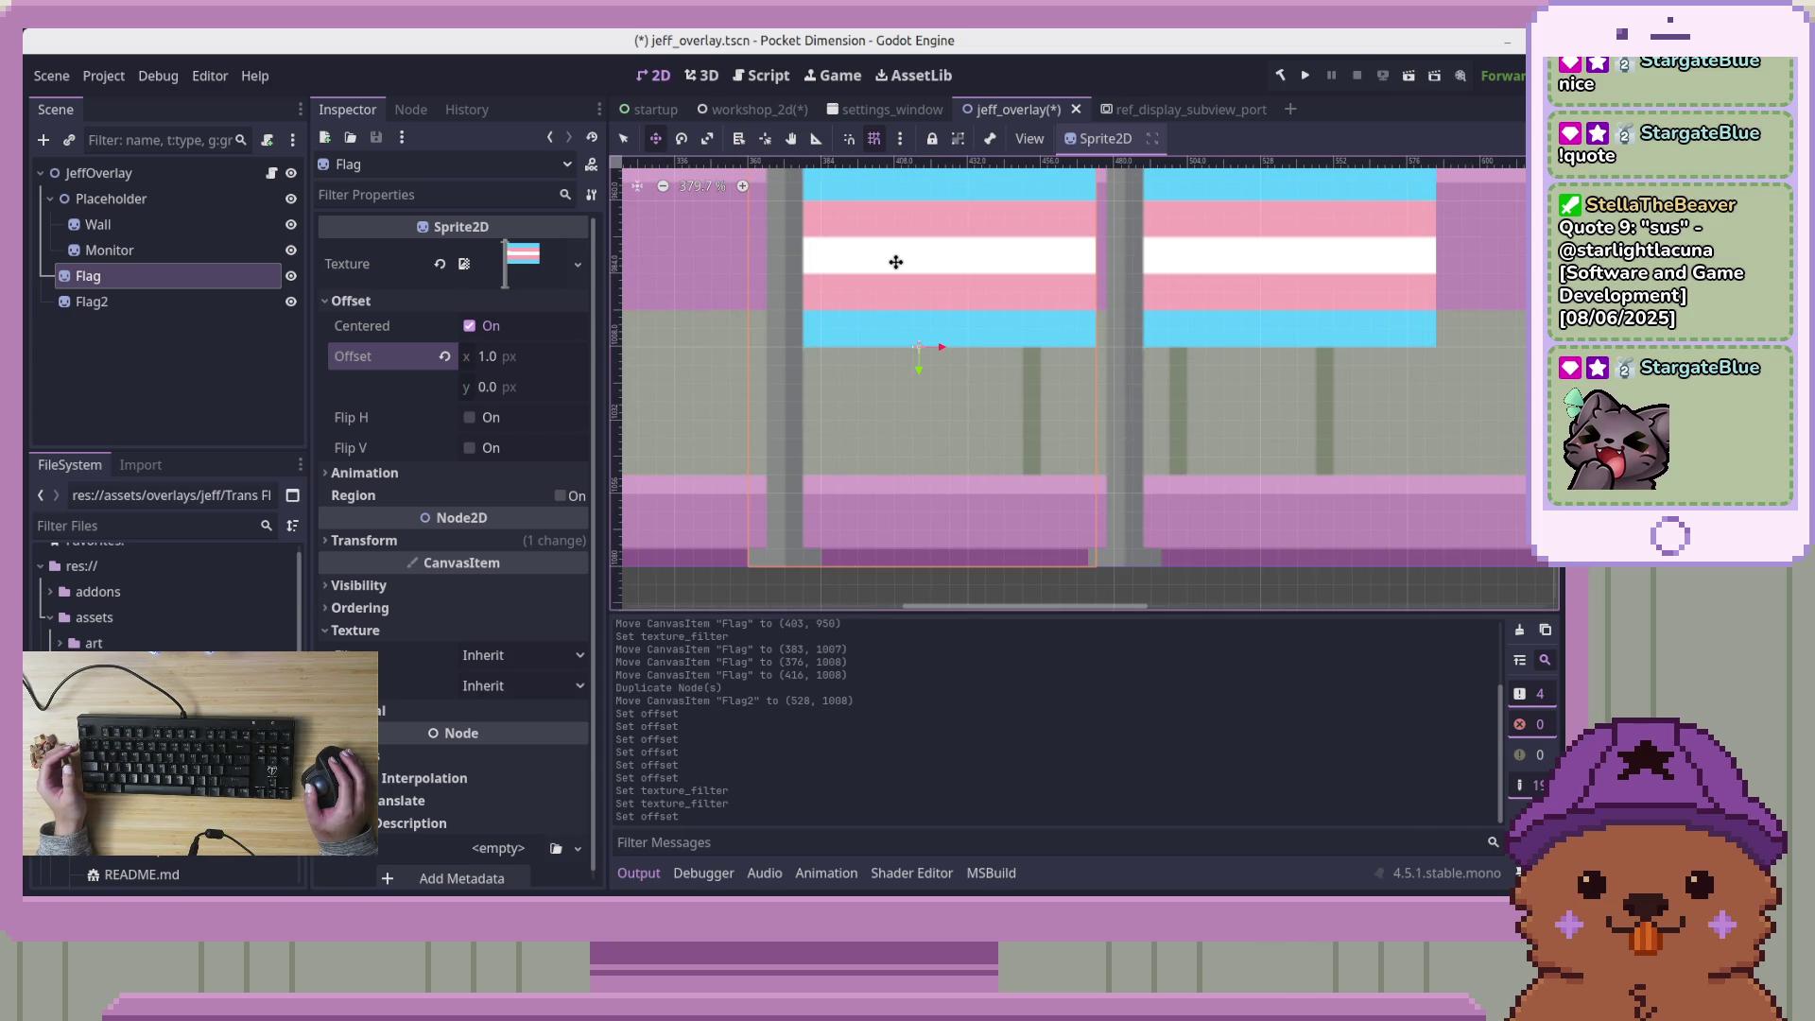
scroll(1029, 299, up, 10)
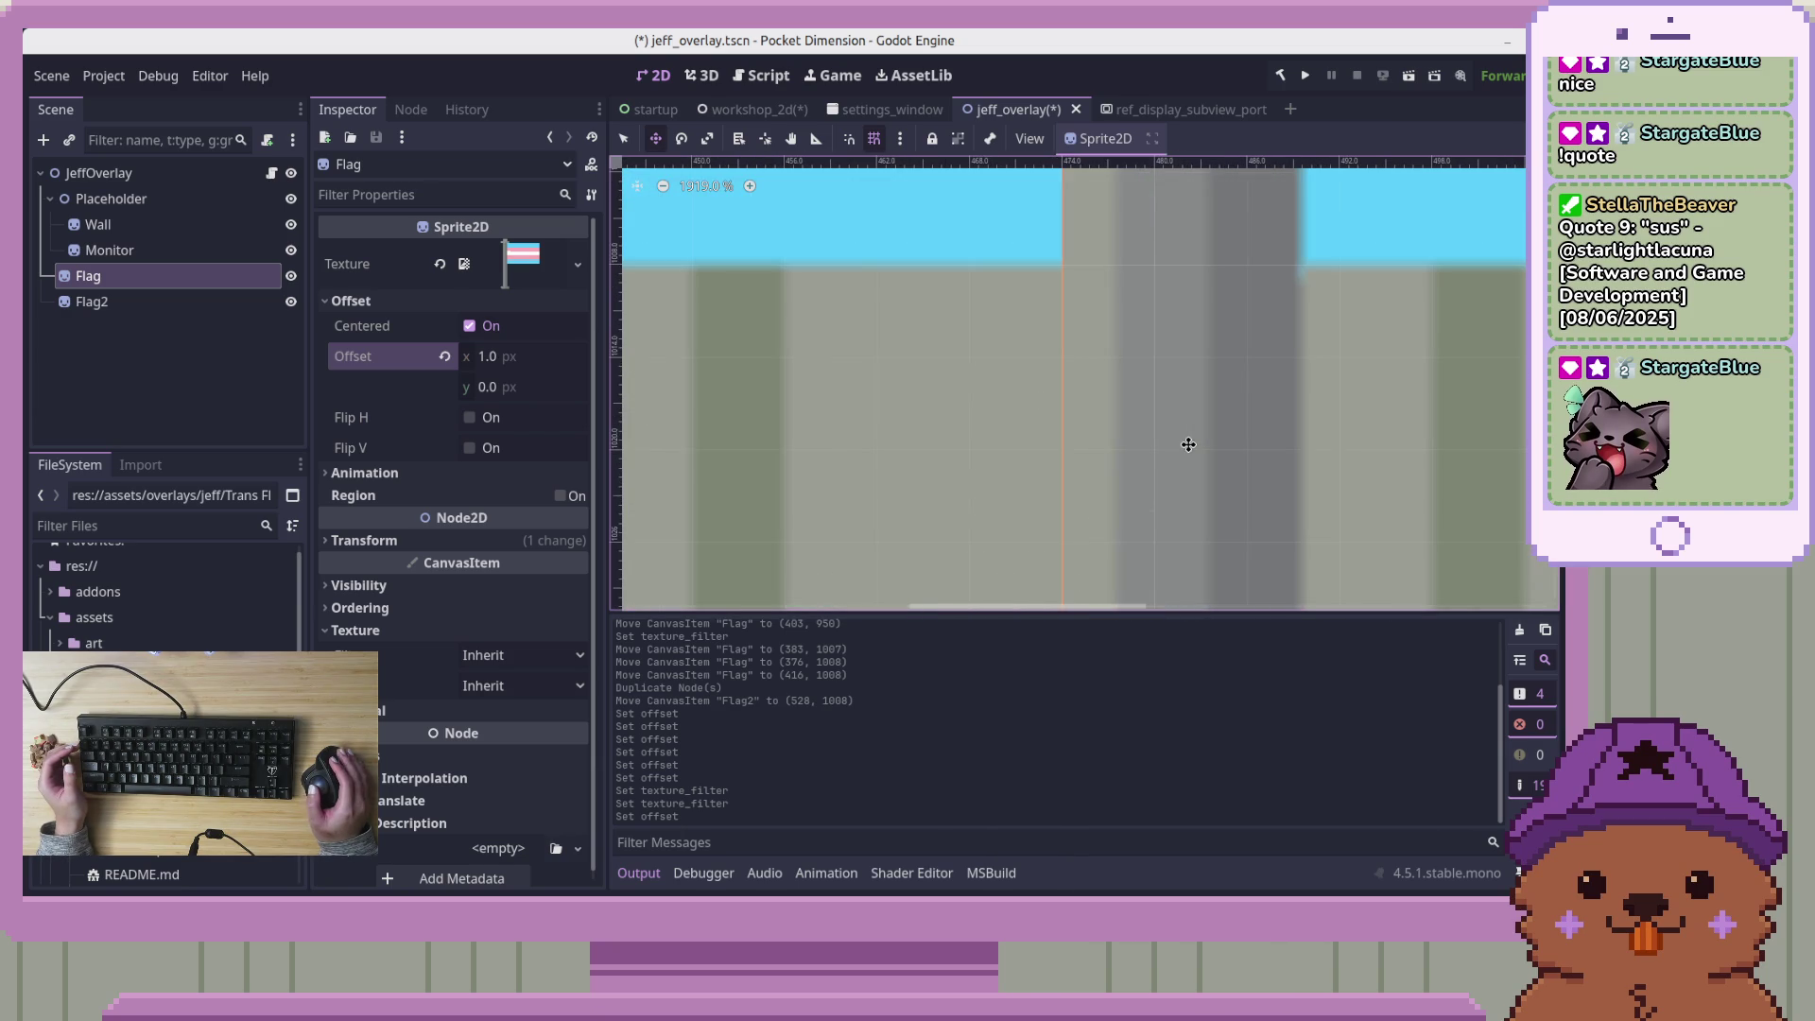
scroll(1189, 444, down, 12)
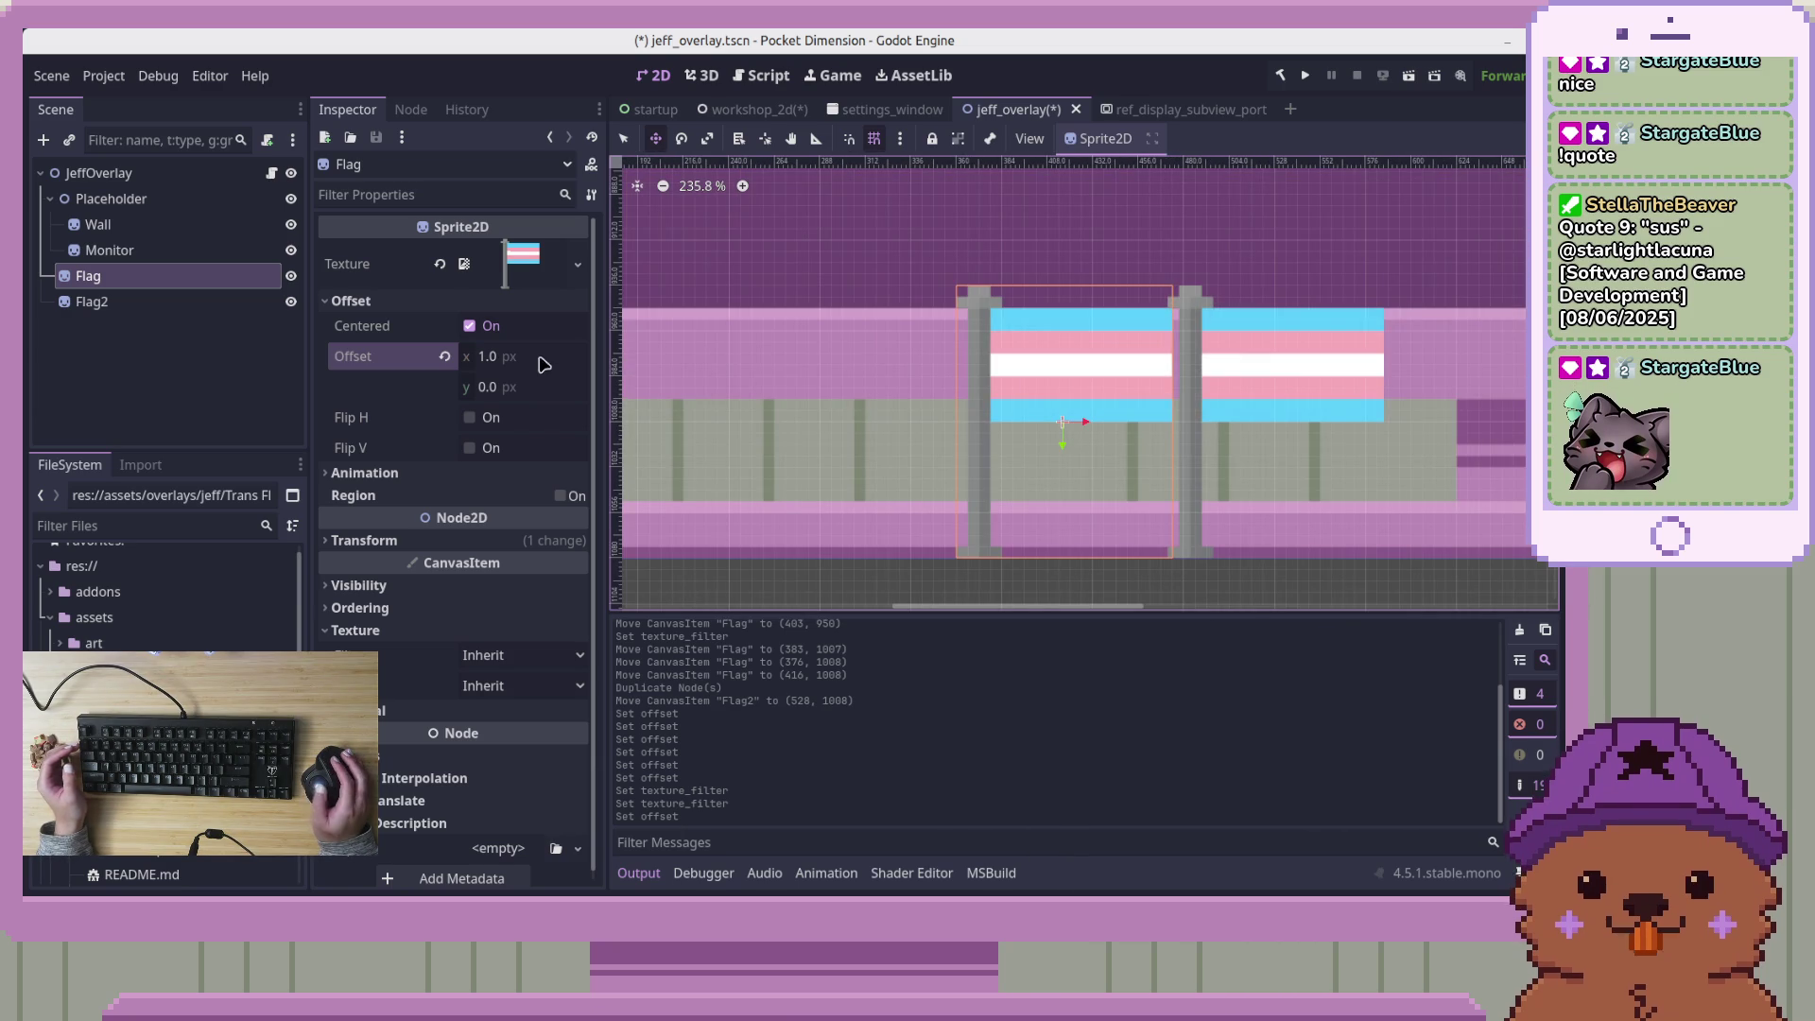
click(204, 304)
Set Flag2's horizontal offset to 1 px
click(553, 356)
text(1)
key(Tab)
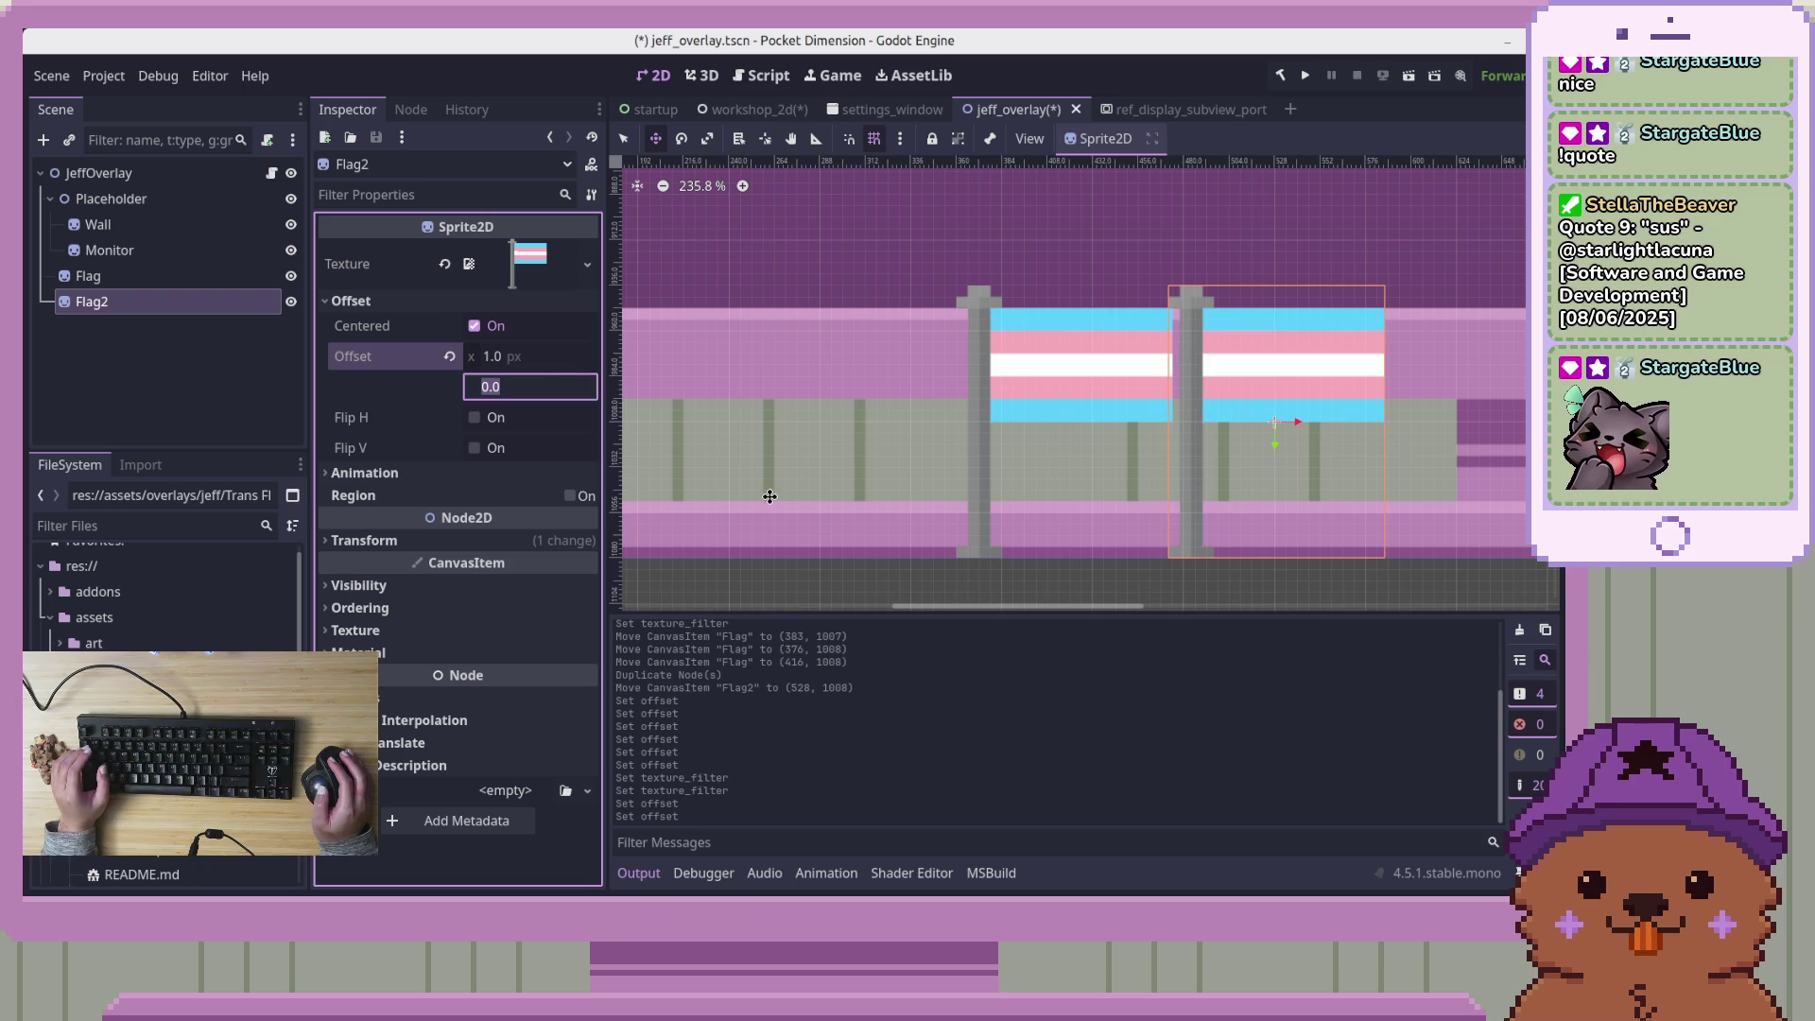
scroll(1271, 414, up, 5)
Drag Flag2 along the wall, ending at (420, 1008) over the first flag
mouse_move(1289, 377)
mouse_down()
mouse_move(1261, 381)
mouse_move(1285, 377)
mouse_up()
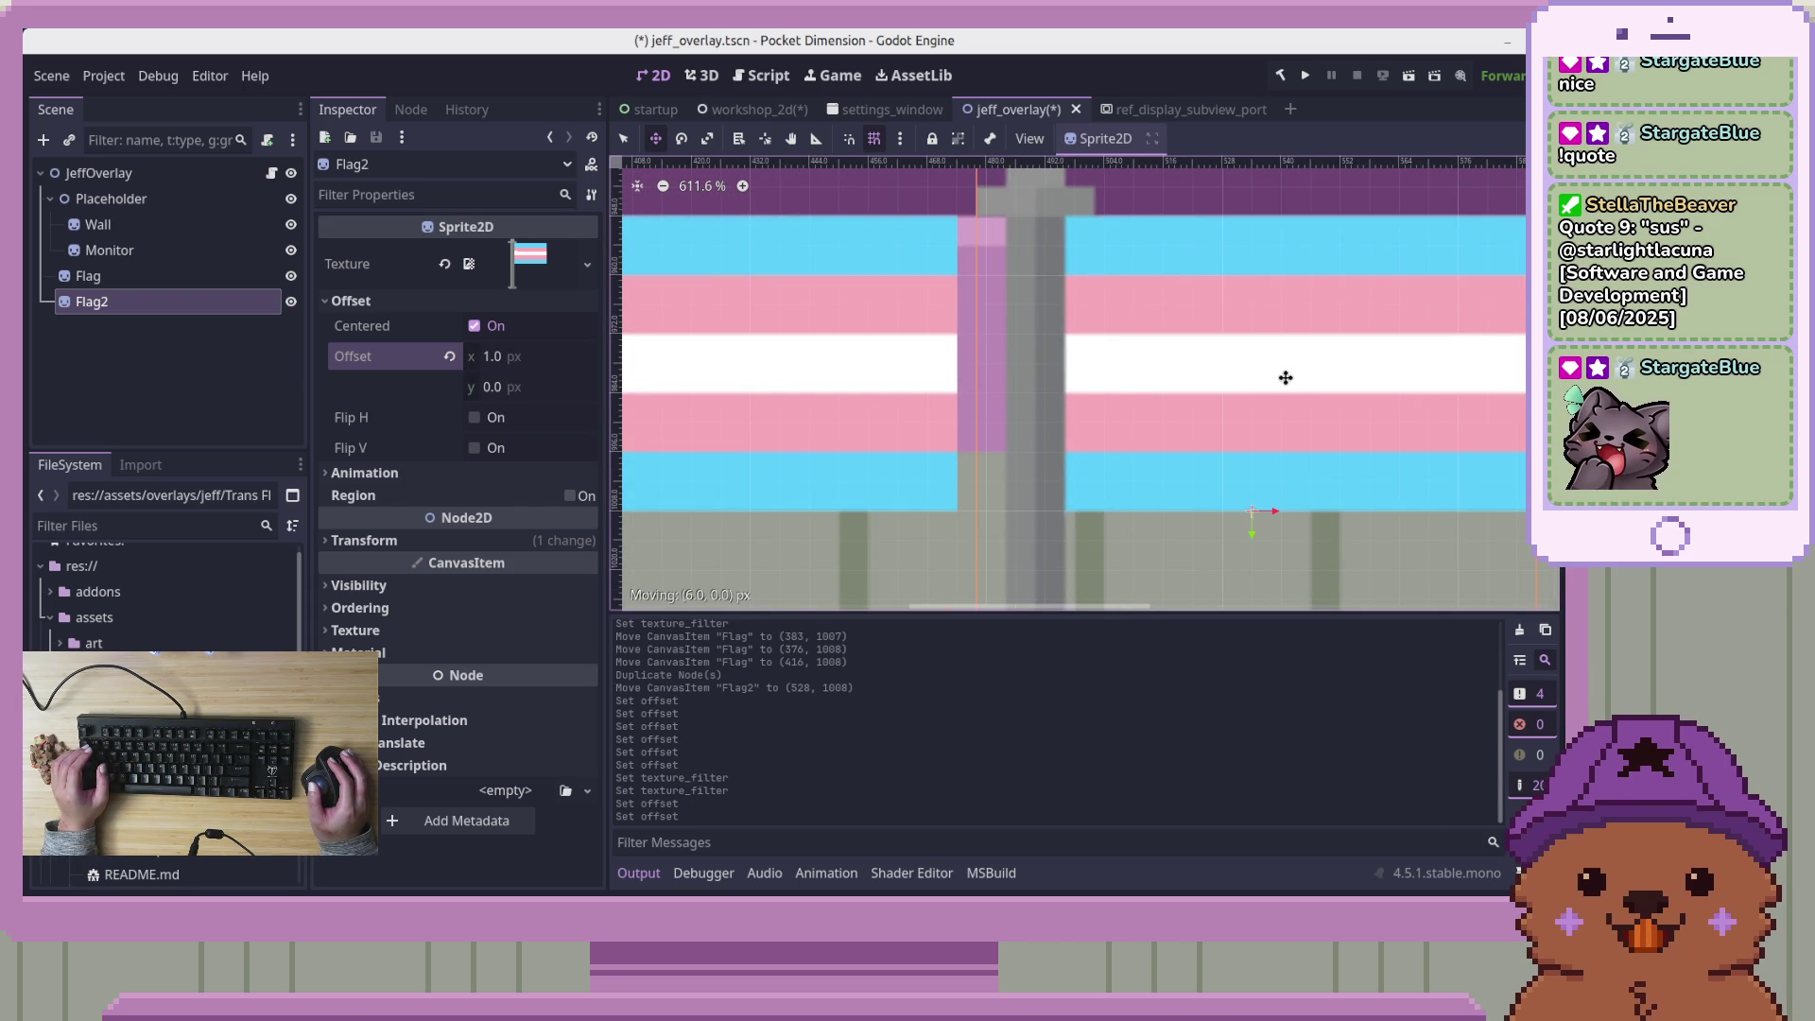
drag(964, 393, 1358, 420)
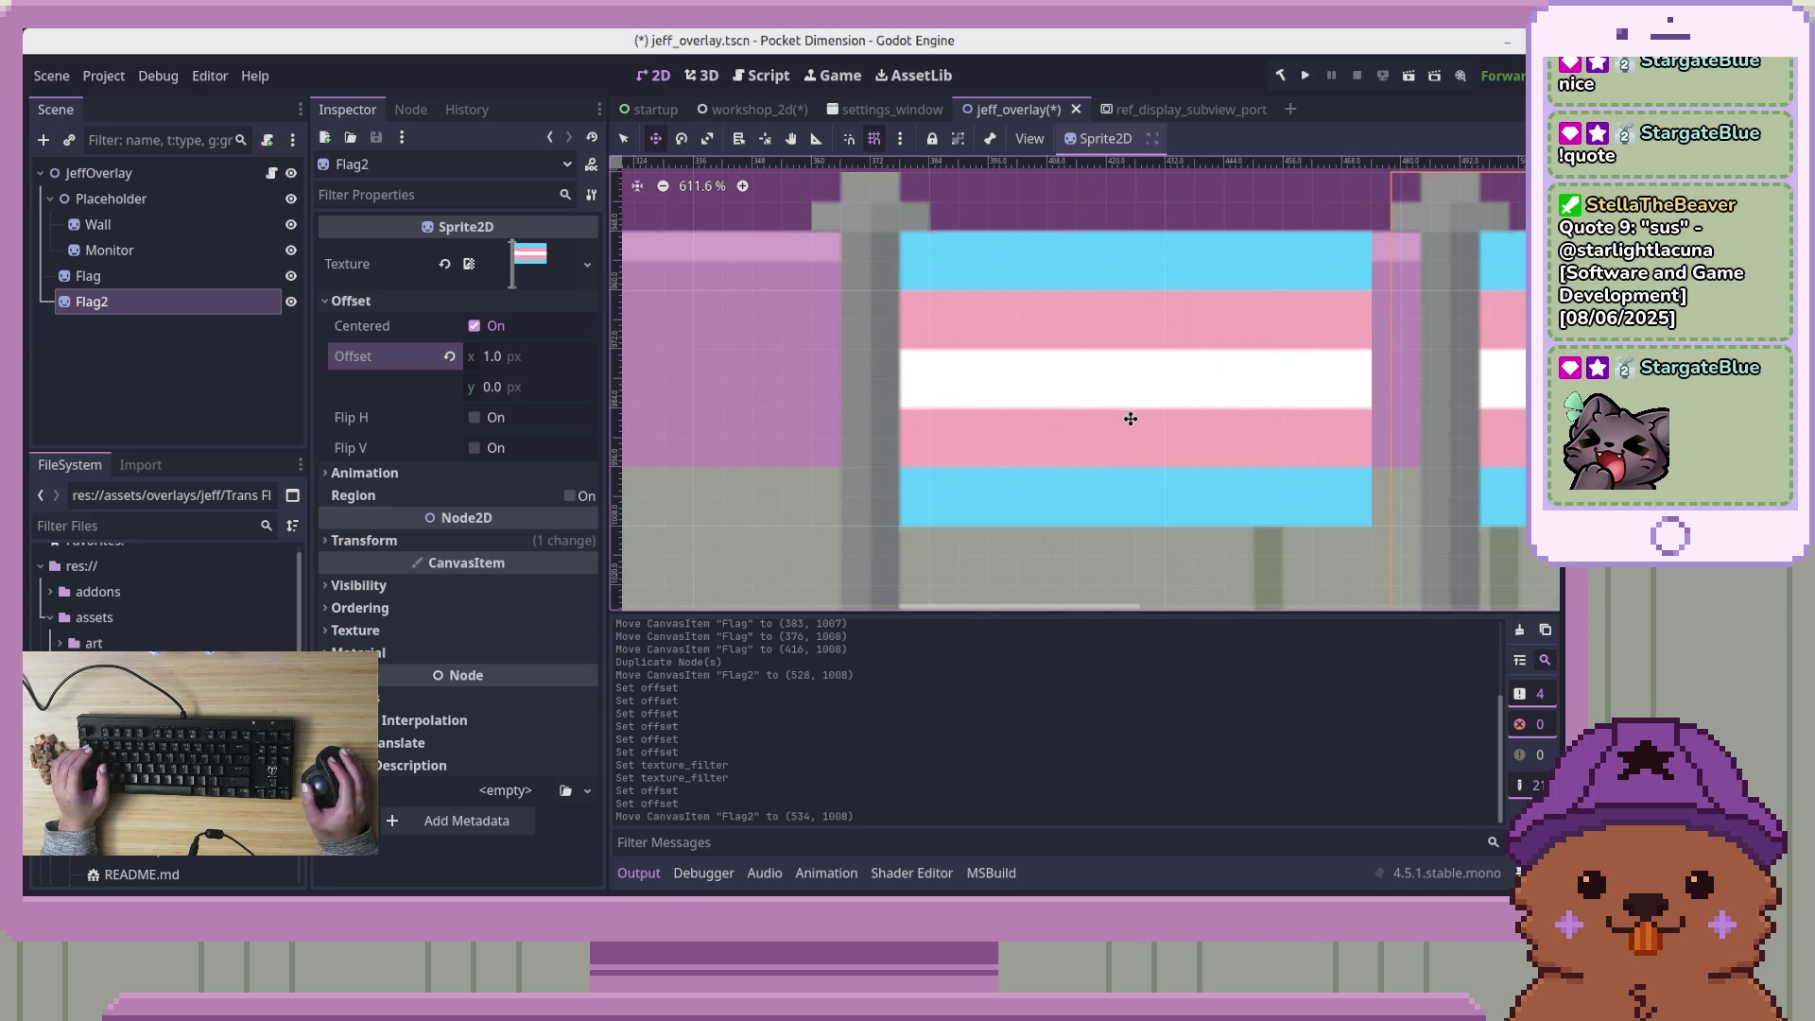
click(1087, 400)
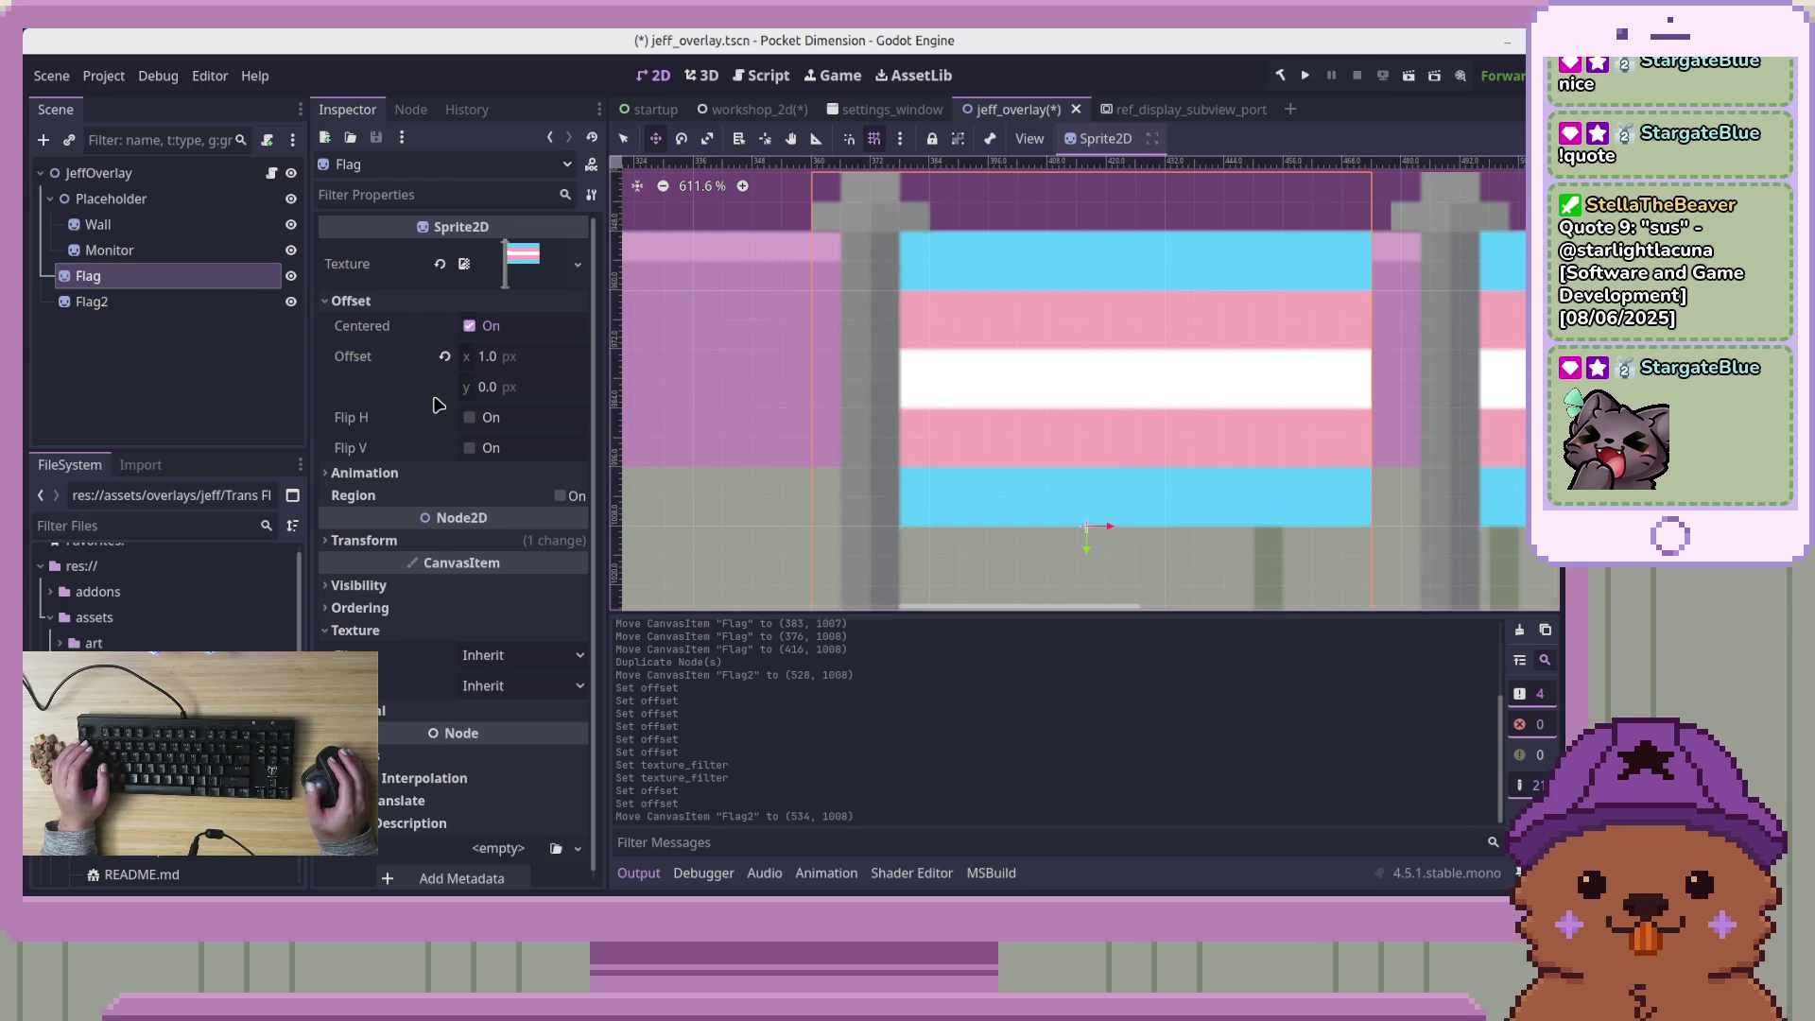
click(226, 301)
mouse_move(1187, 421)
mouse_down()
mouse_move(1134, 401)
mouse_move(876, 393)
mouse_up()
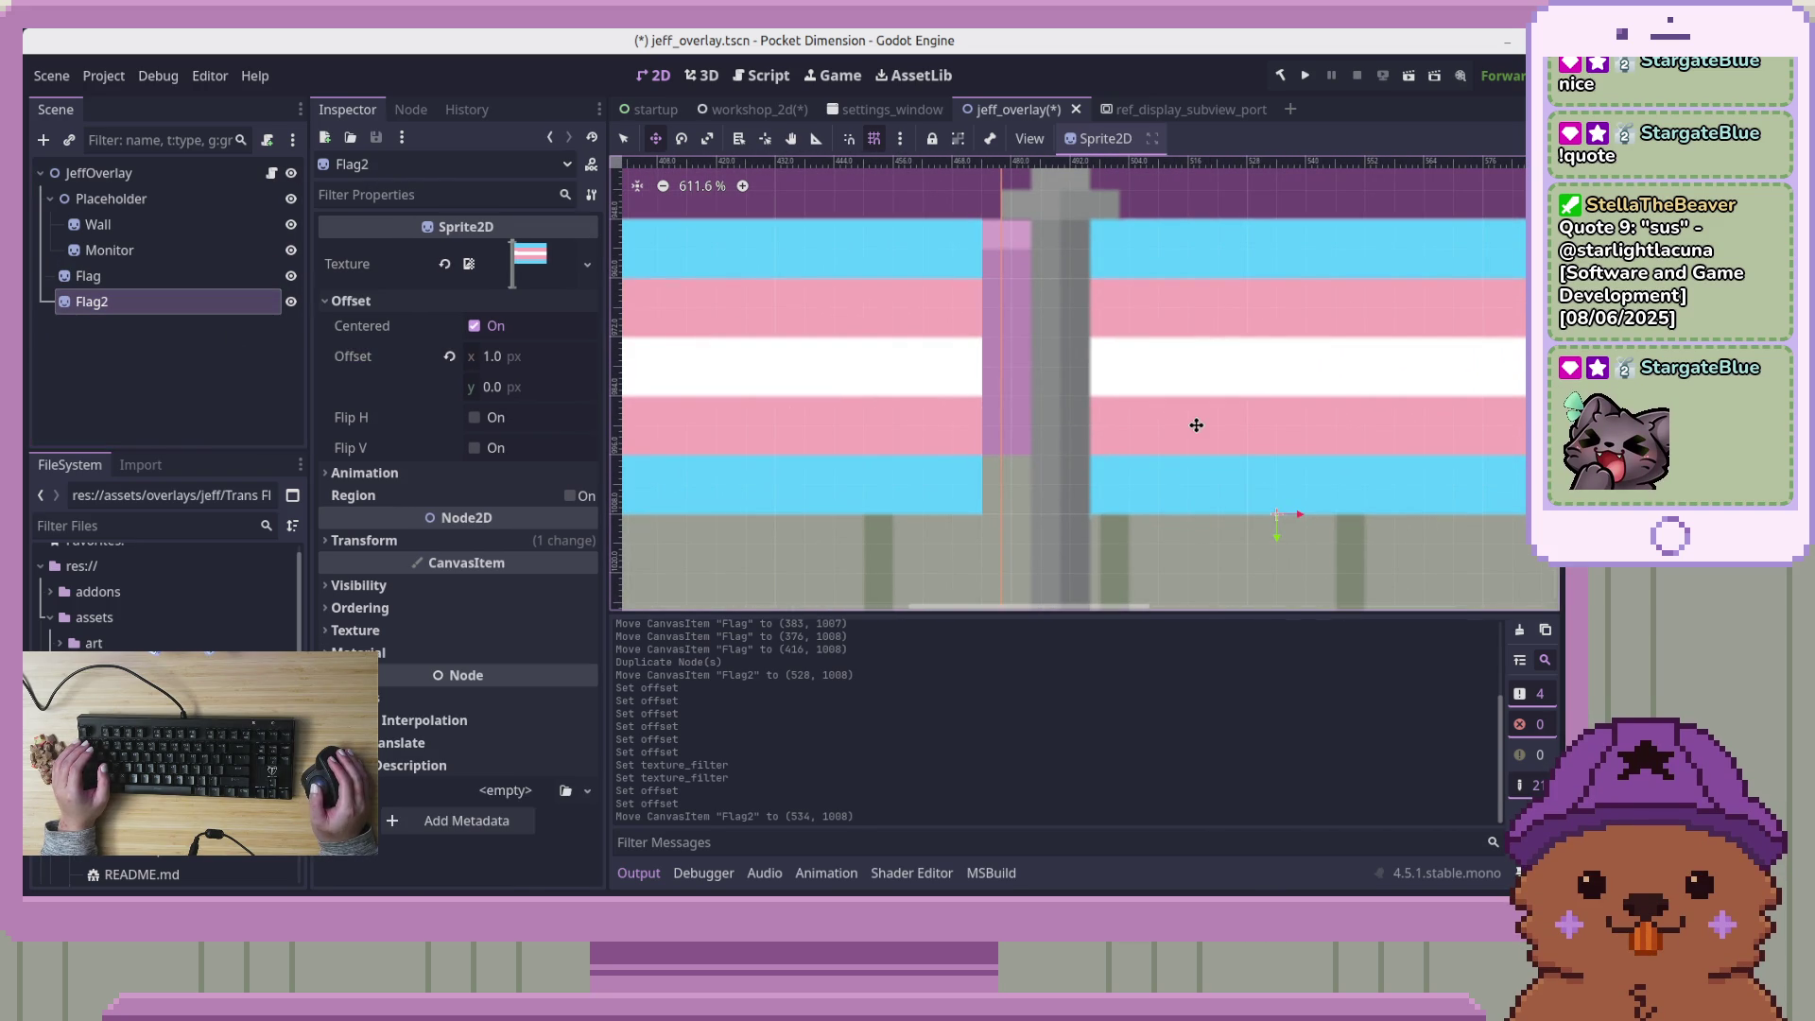
drag(1268, 434, 1097, 438)
scroll(1400, 494, down, 1)
mouse_move(1400, 495)
mouse_down()
mouse_move(1328, 437)
mouse_move(1025, 433)
mouse_move(1316, 434)
mouse_move(1111, 437)
mouse_up()
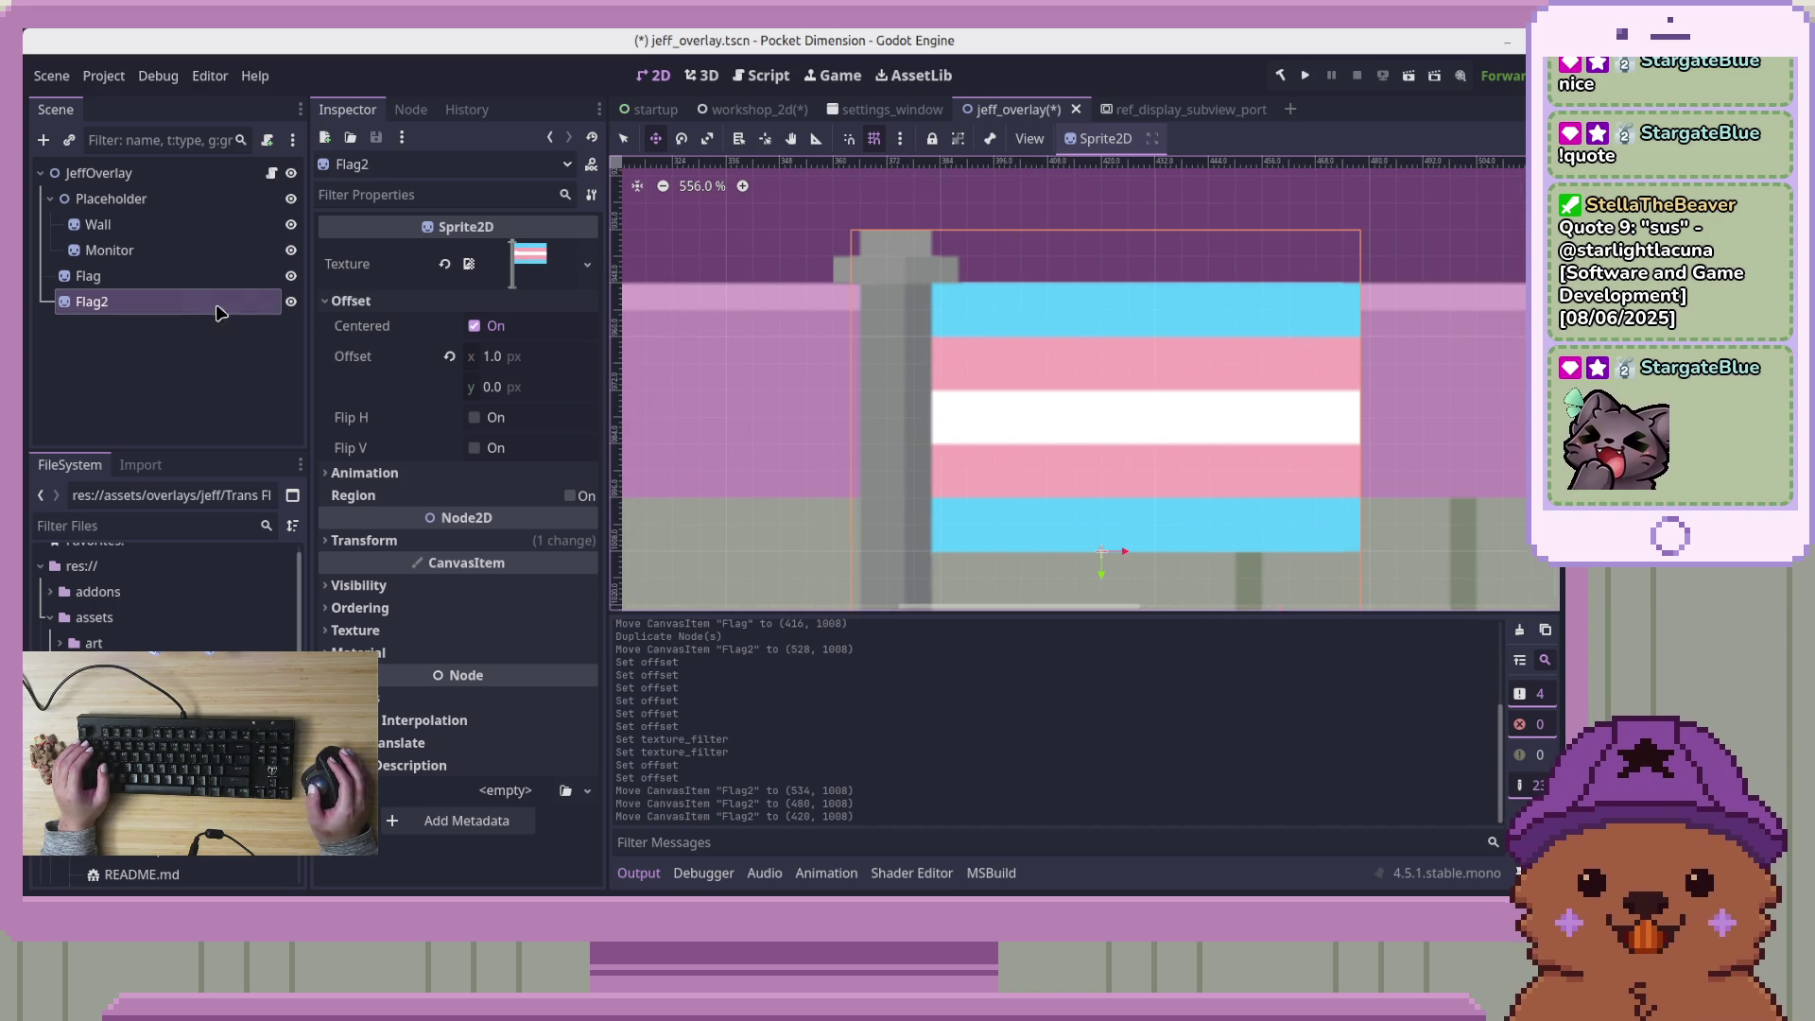
Collapse the Flag's texture settings, then select Flag2 and request its deletion
click(180, 276)
click(186, 304)
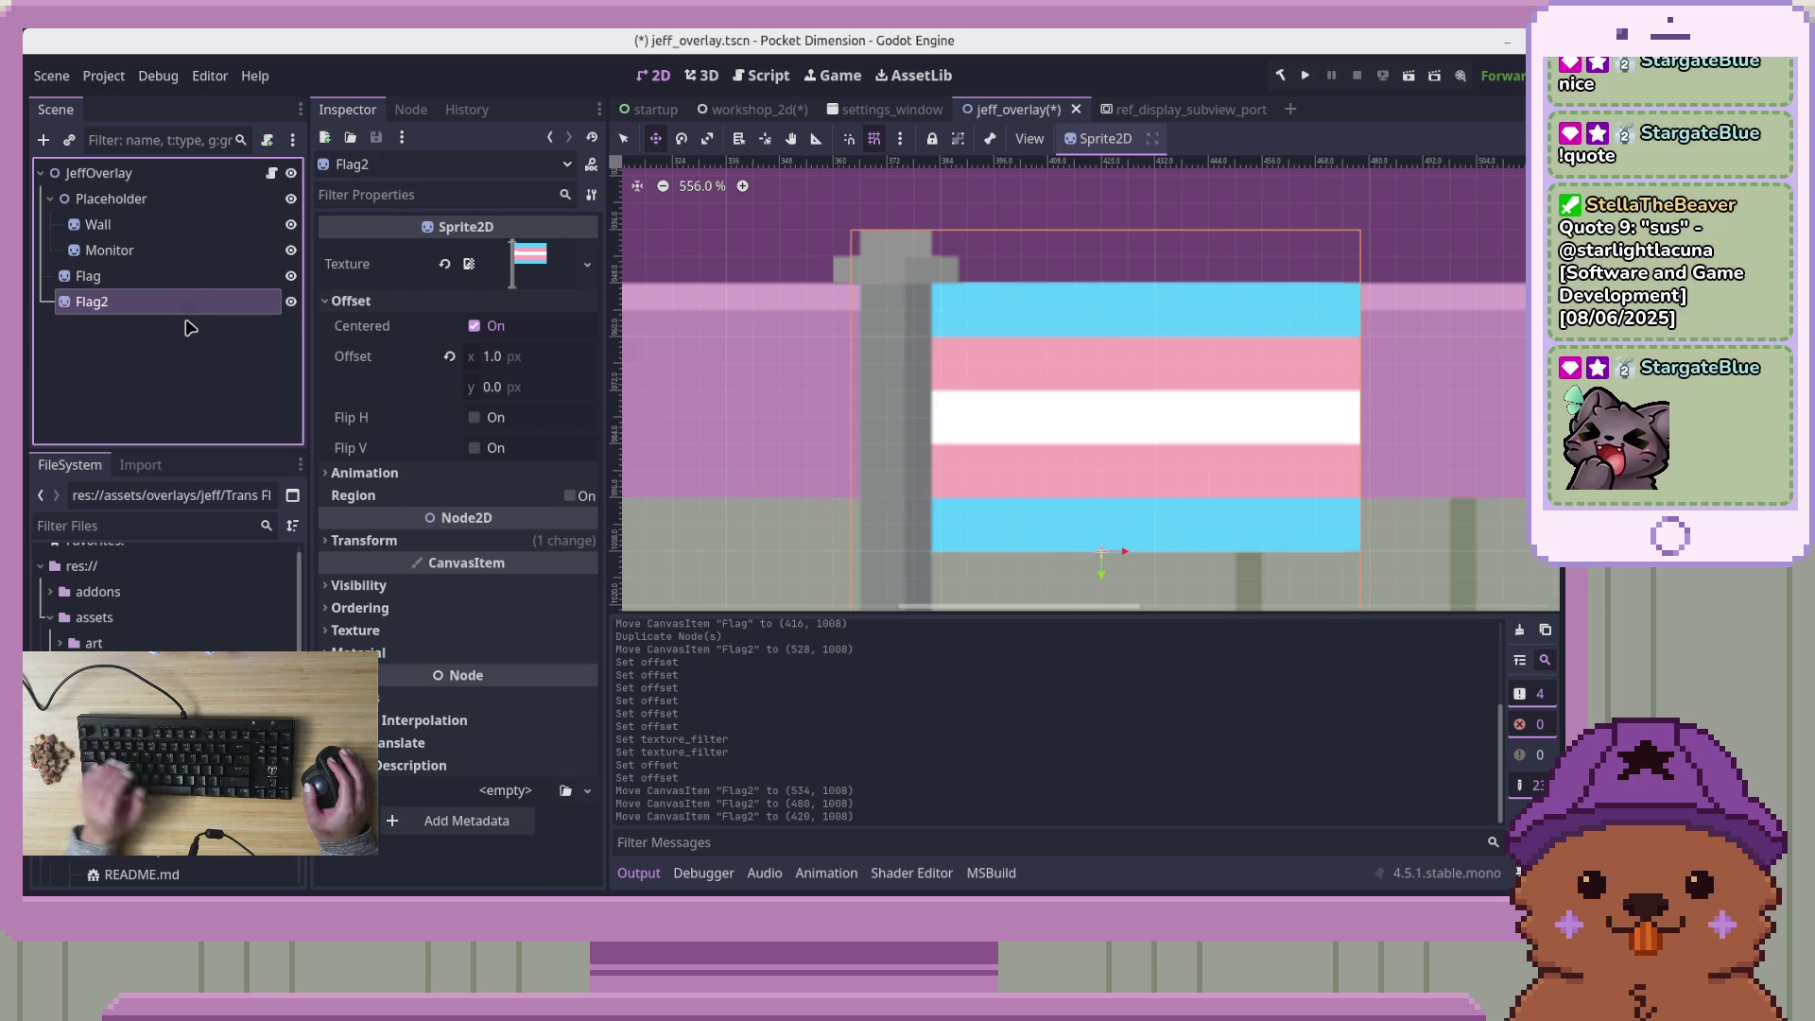
click(180, 276)
click(323, 631)
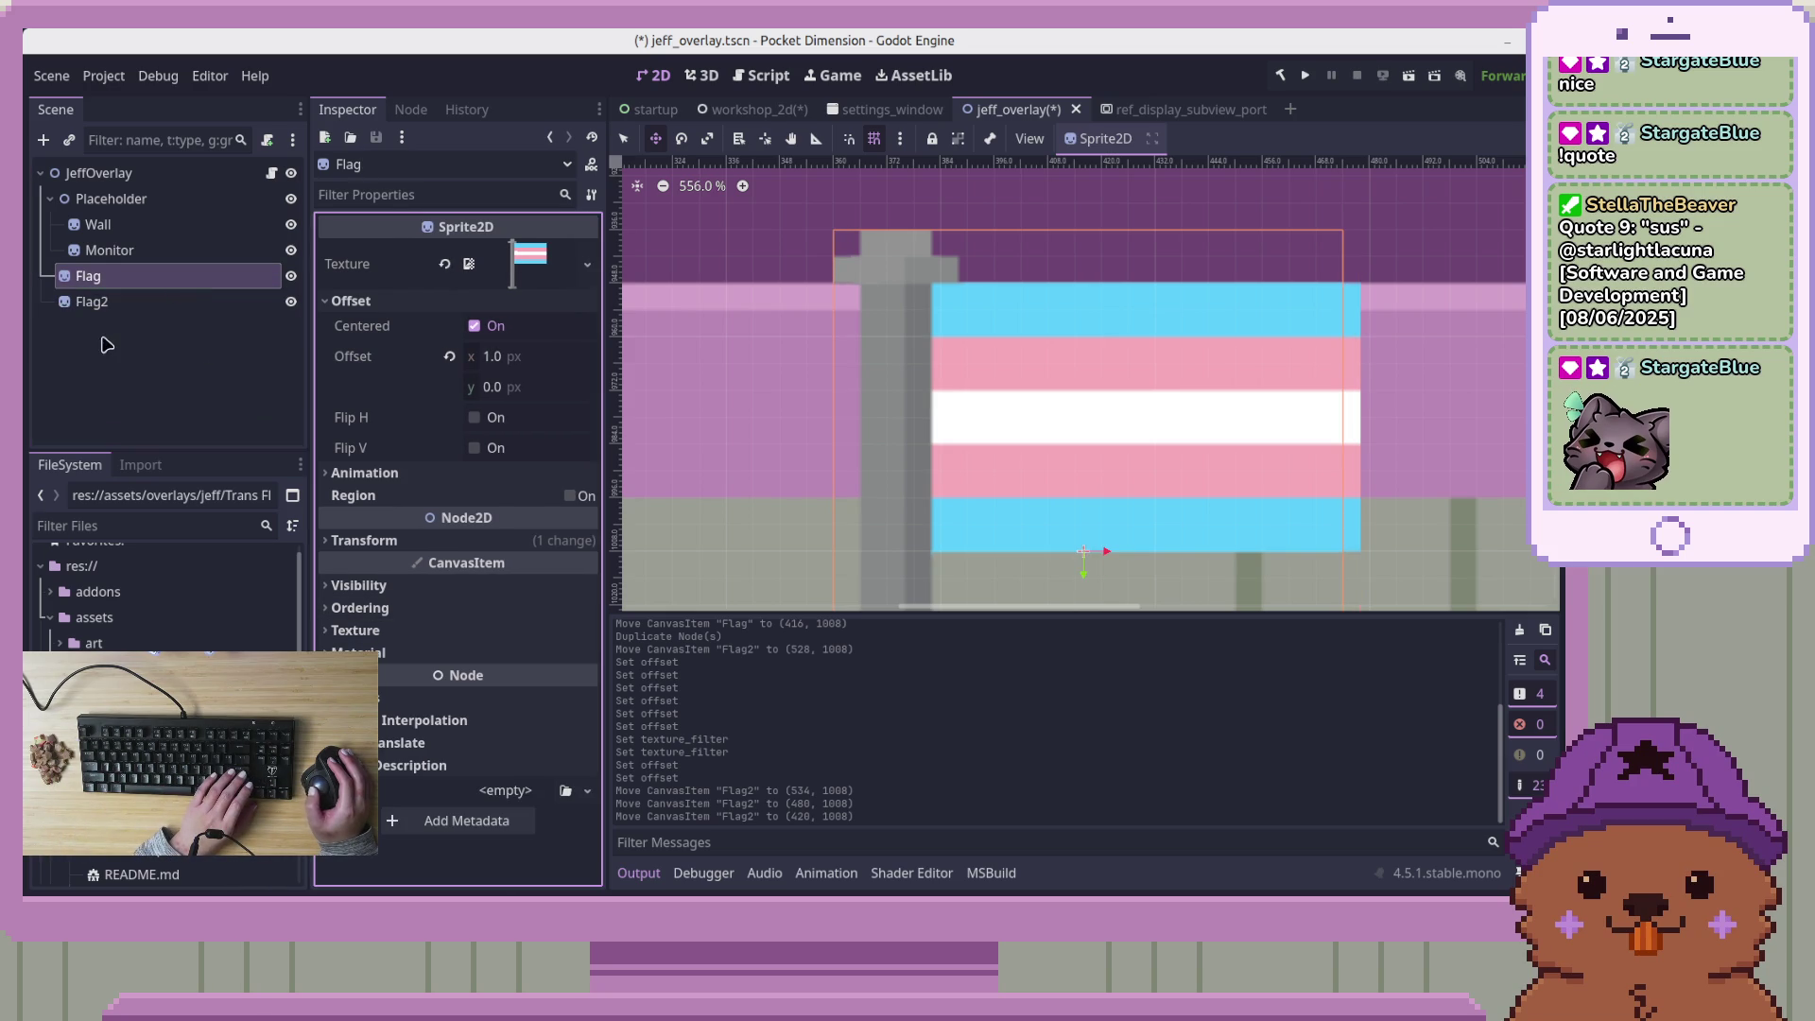
click(107, 300)
key(Delete)
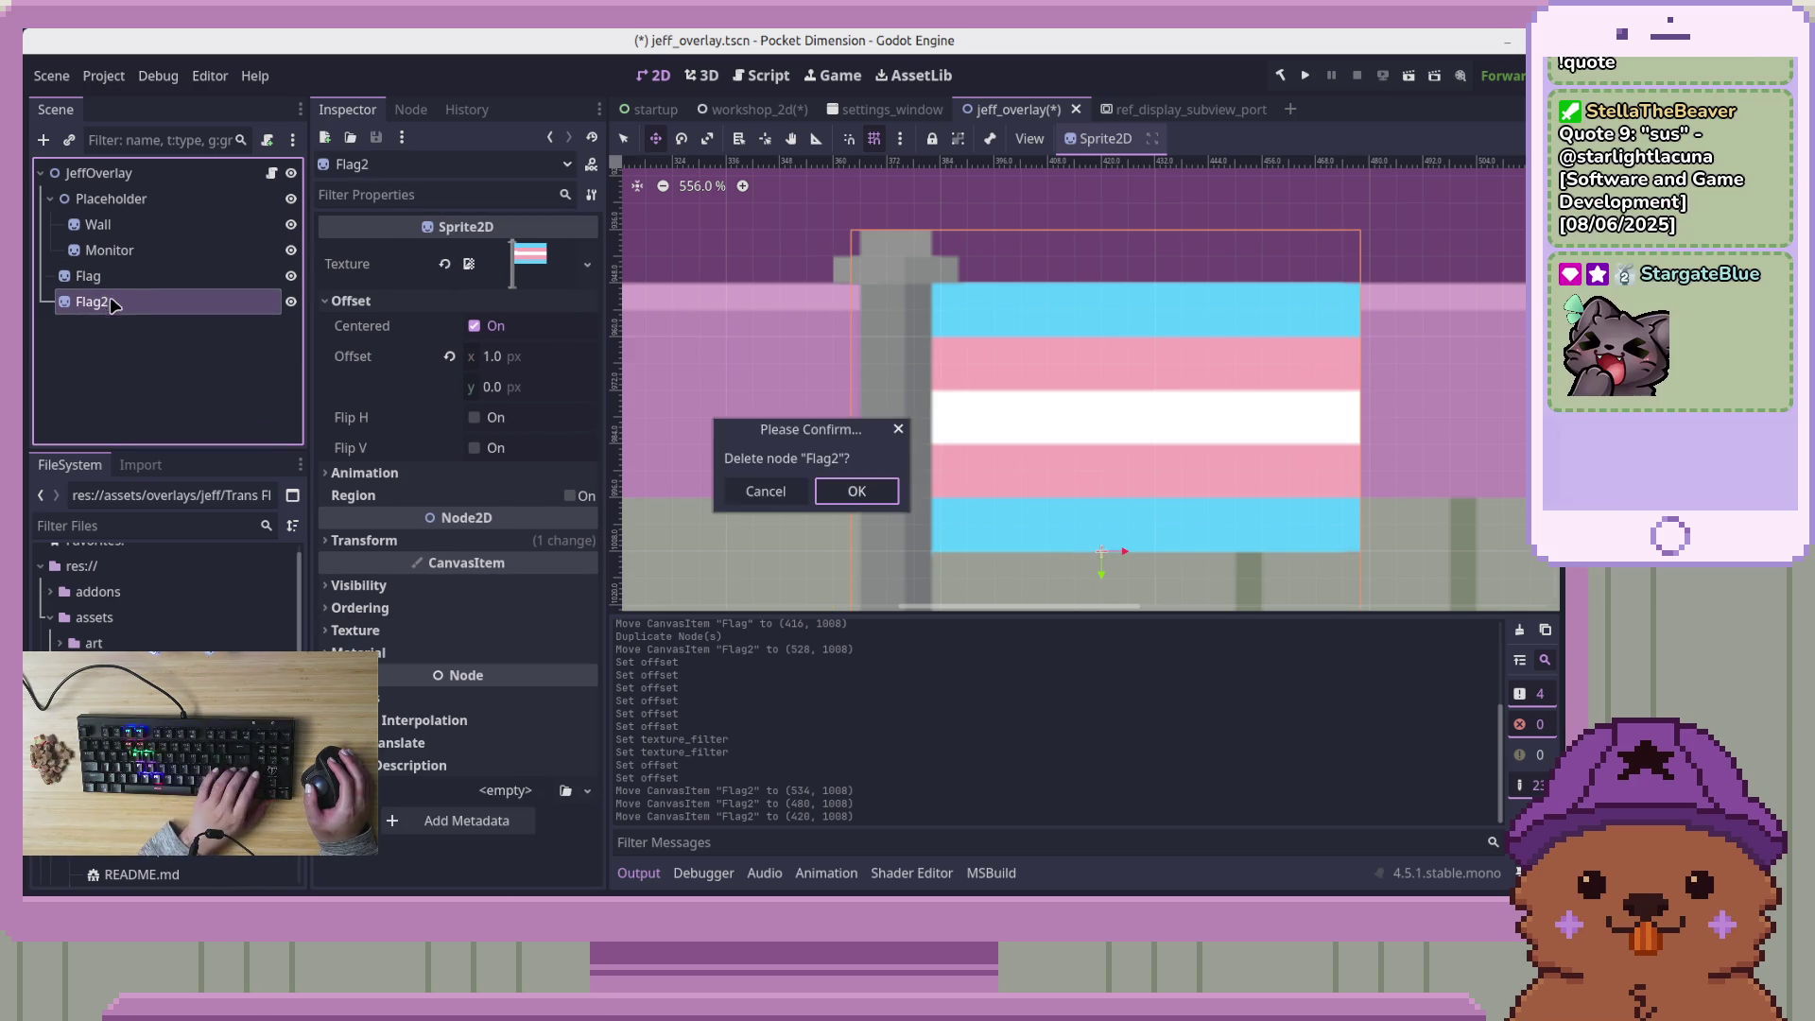
Confirm deleting Flag2, then duplicate Flag as a new Flag2 placed at (354, 1008)
key(Return)
key(ctrl+d)
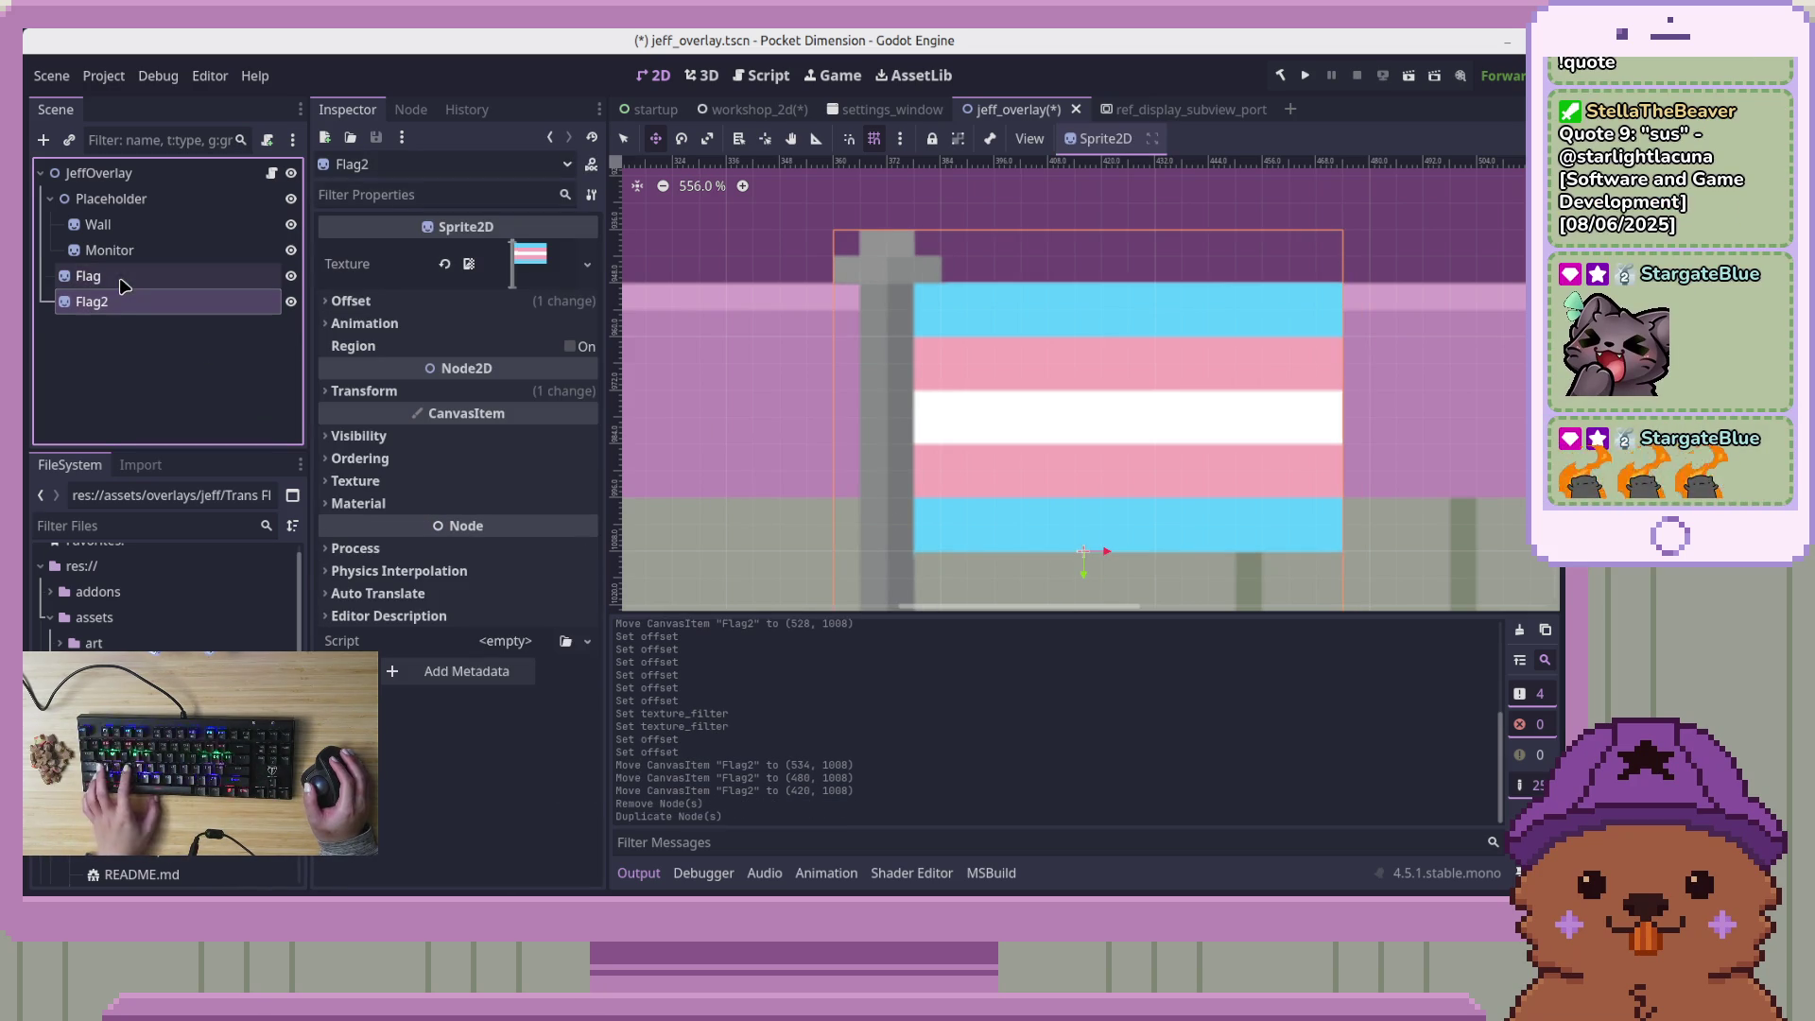
mouse_move(992, 481)
mouse_down()
mouse_move(1468, 480)
mouse_move(654, 452)
mouse_move(705, 484)
mouse_up()
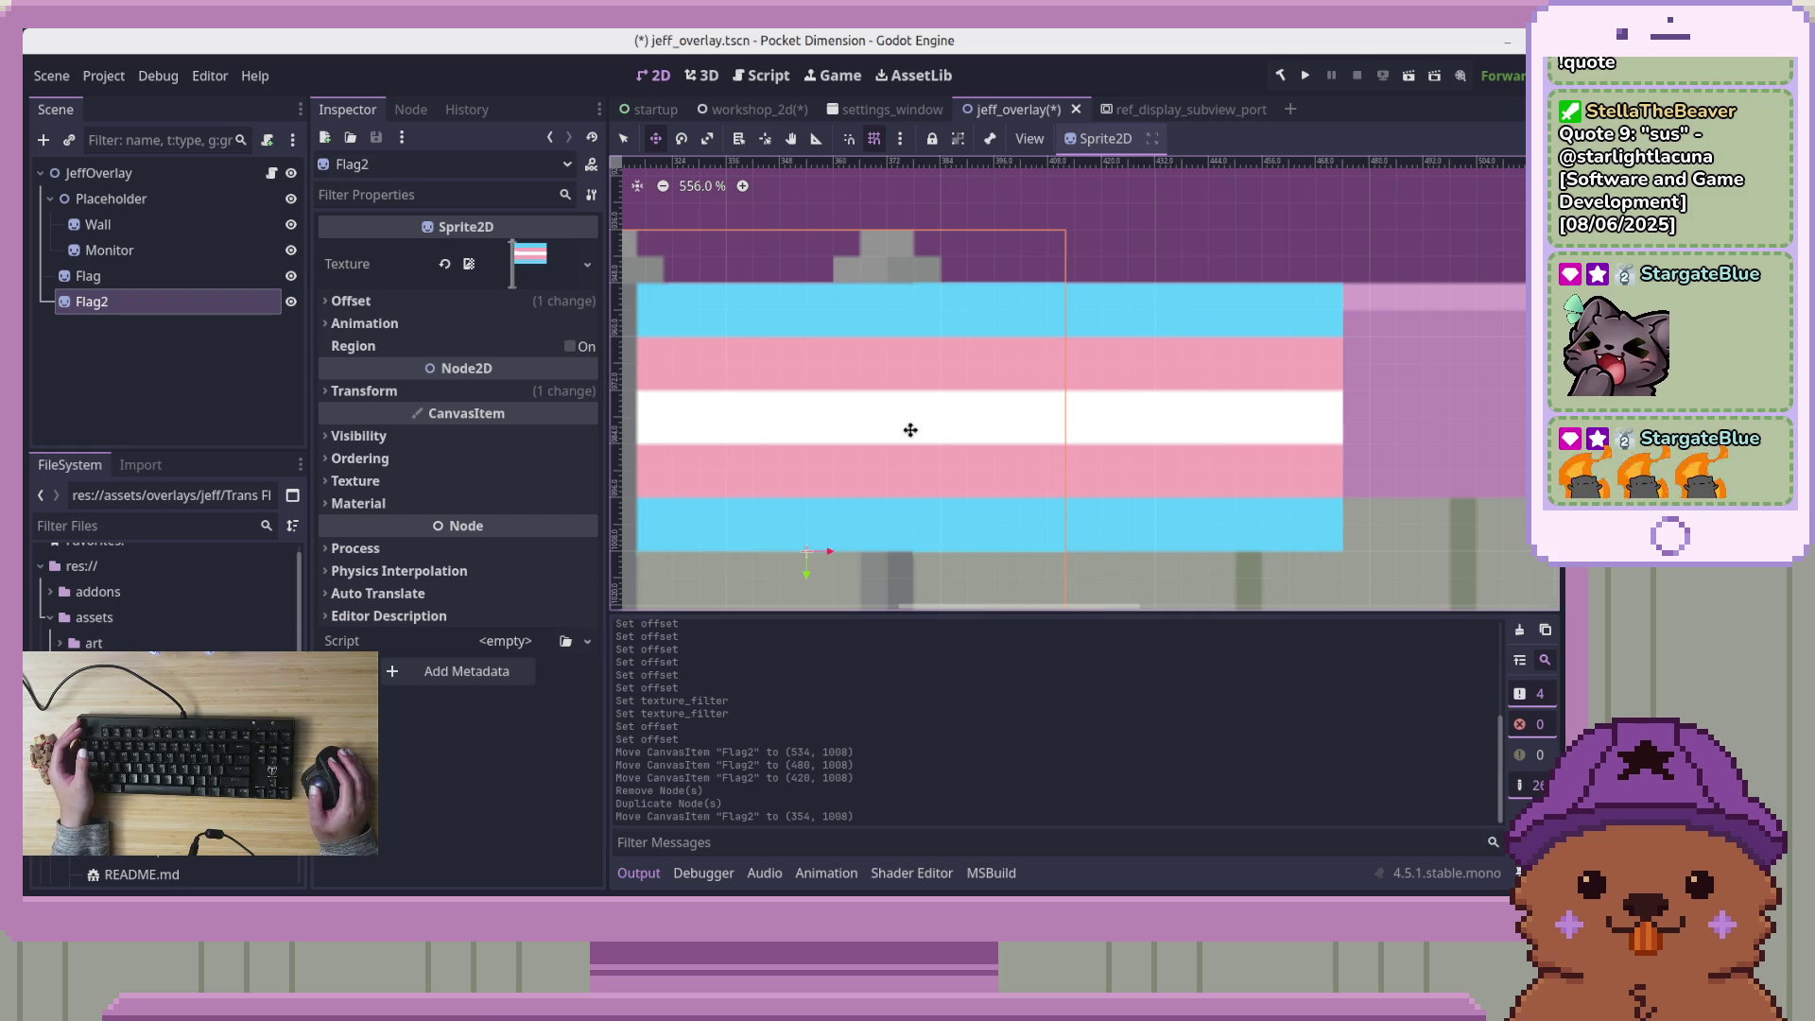
Move Flag to (468, 1008) and set its horizontal offset to 3.0 px
click(142, 276)
mouse_move(1096, 386)
mouse_down()
mouse_move(1400, 385)
mouse_move(1074, 438)
mouse_up()
scroll(837, 282, up, 2)
scroll(837, 282, up, 1)
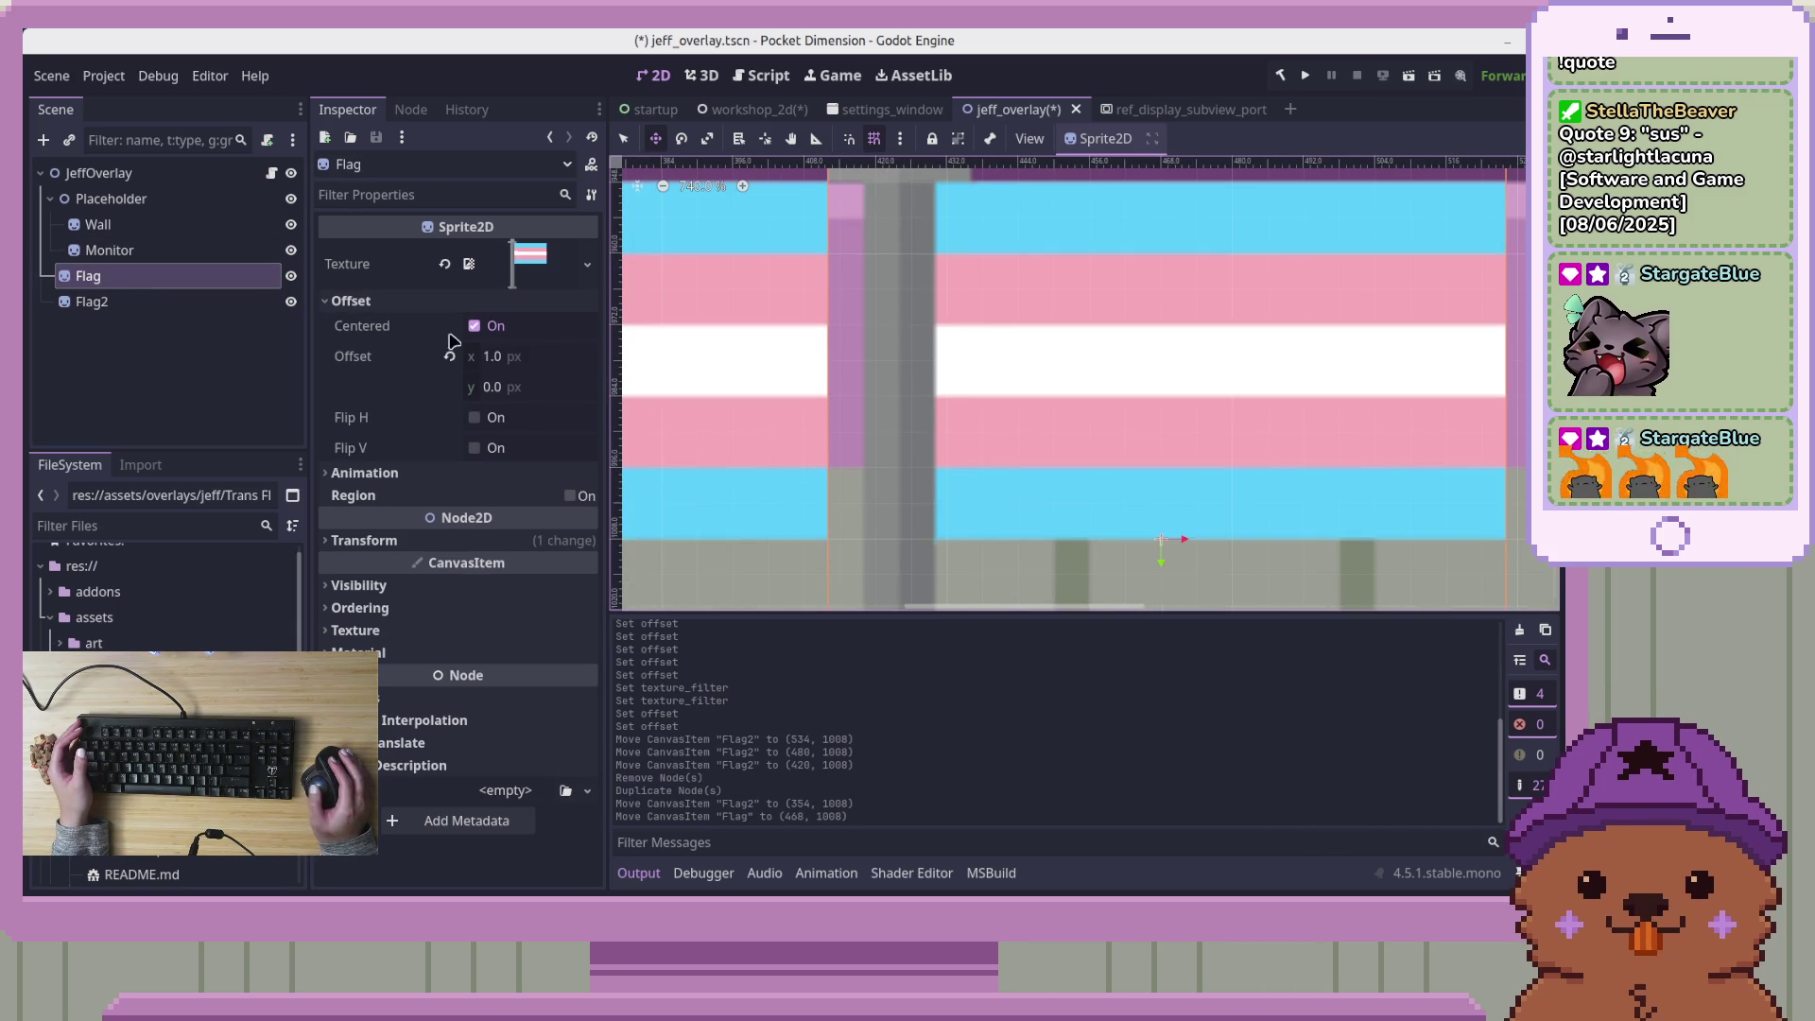
drag(508, 362, 529, 362)
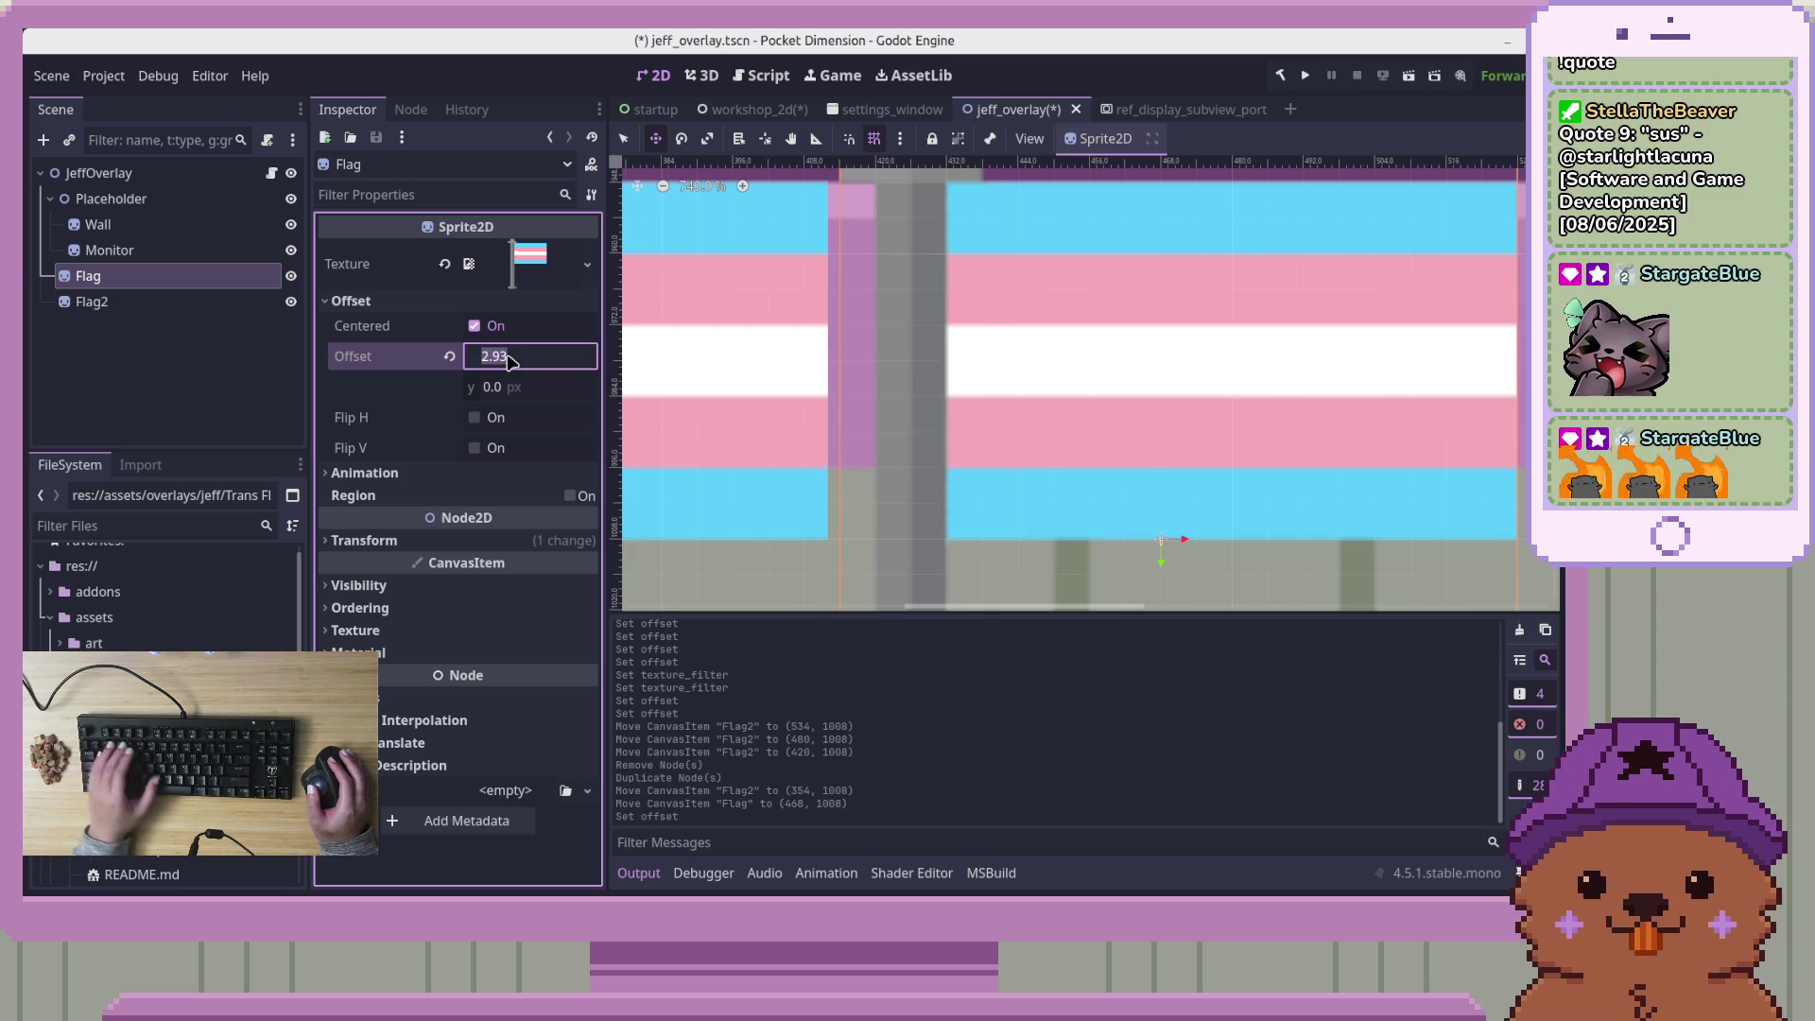
text(3)
key(Return)
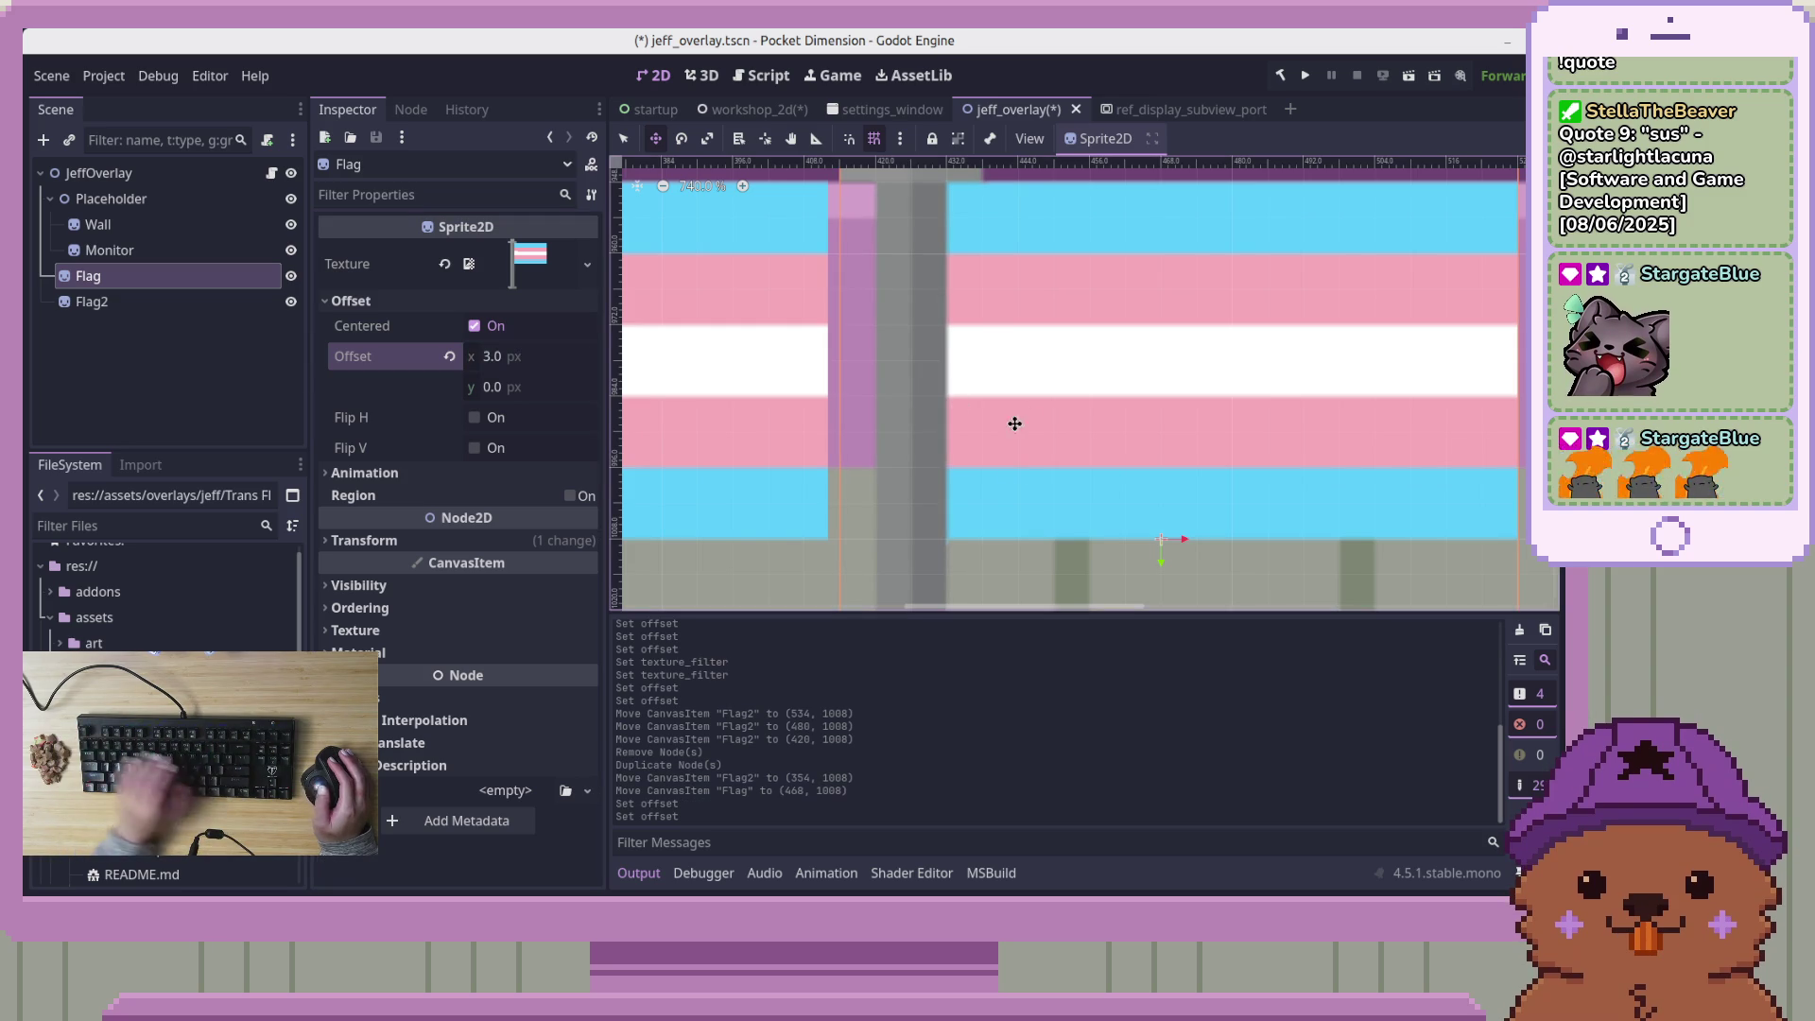
Clear the selection to view both flags beside their wall posts
scroll(803, 505, down, 4)
scroll(798, 503, down, 3)
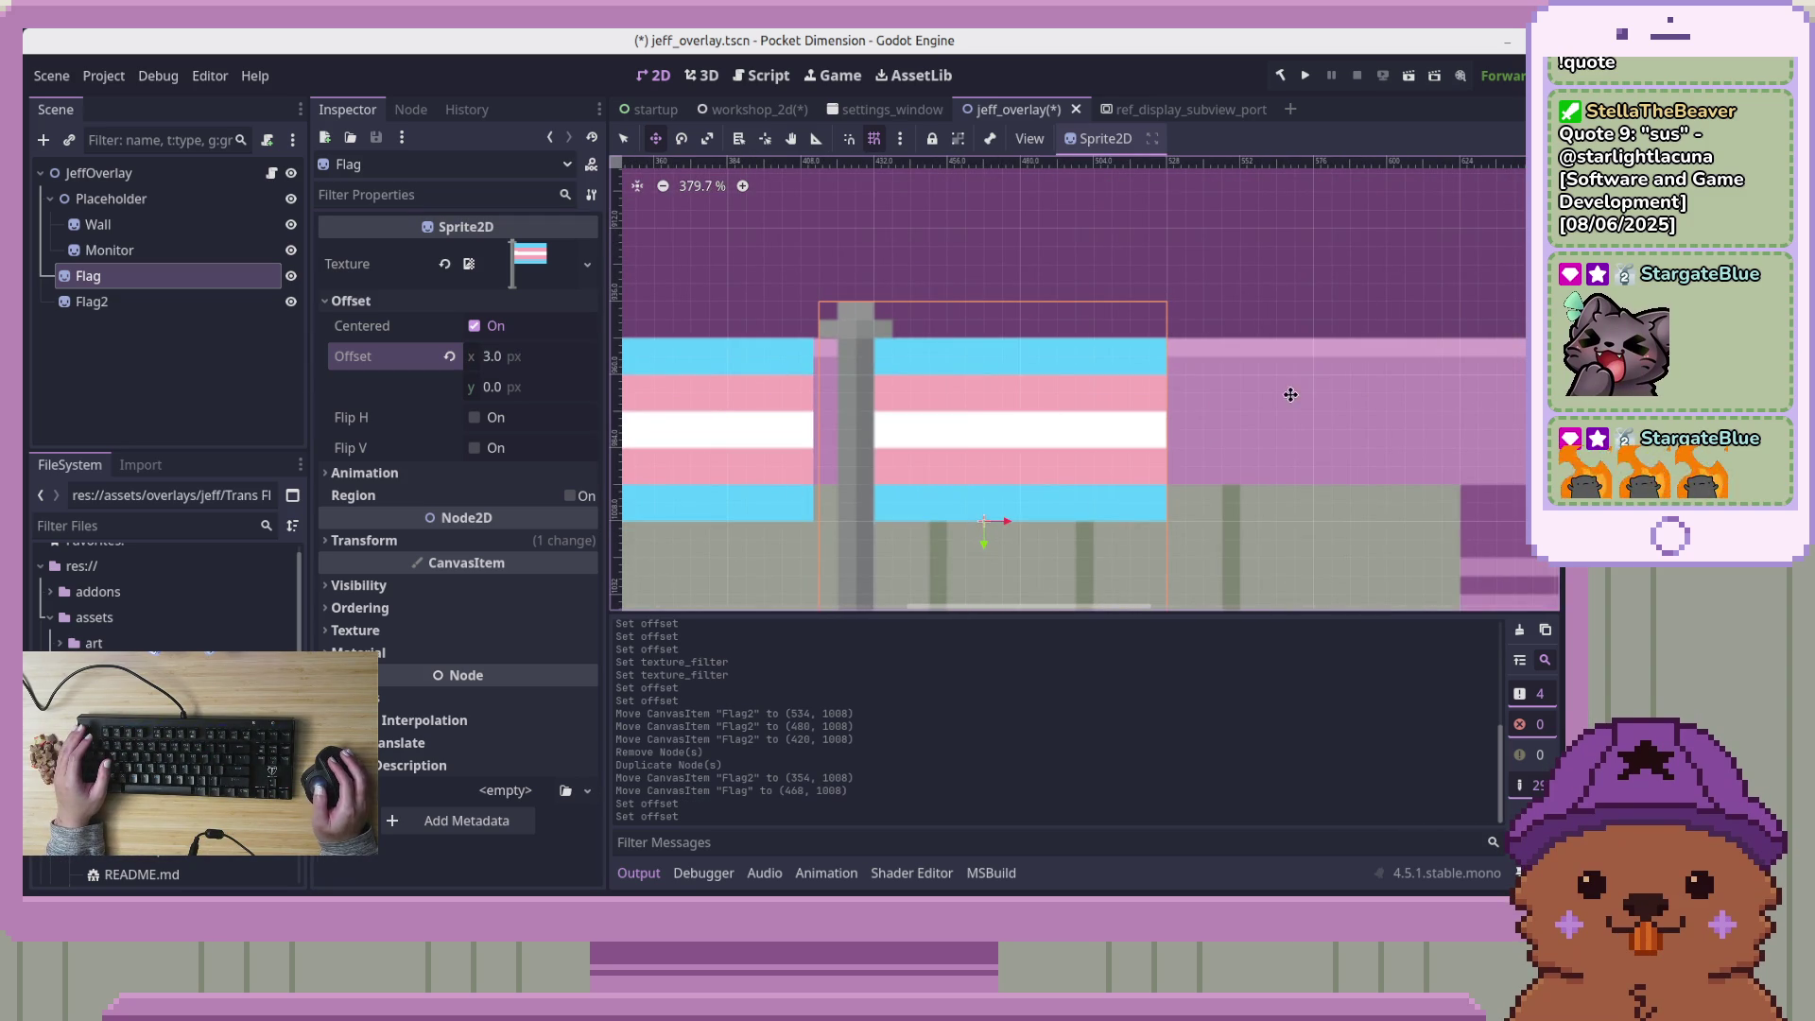
click(857, 258)
scroll(946, 262, left, 3)
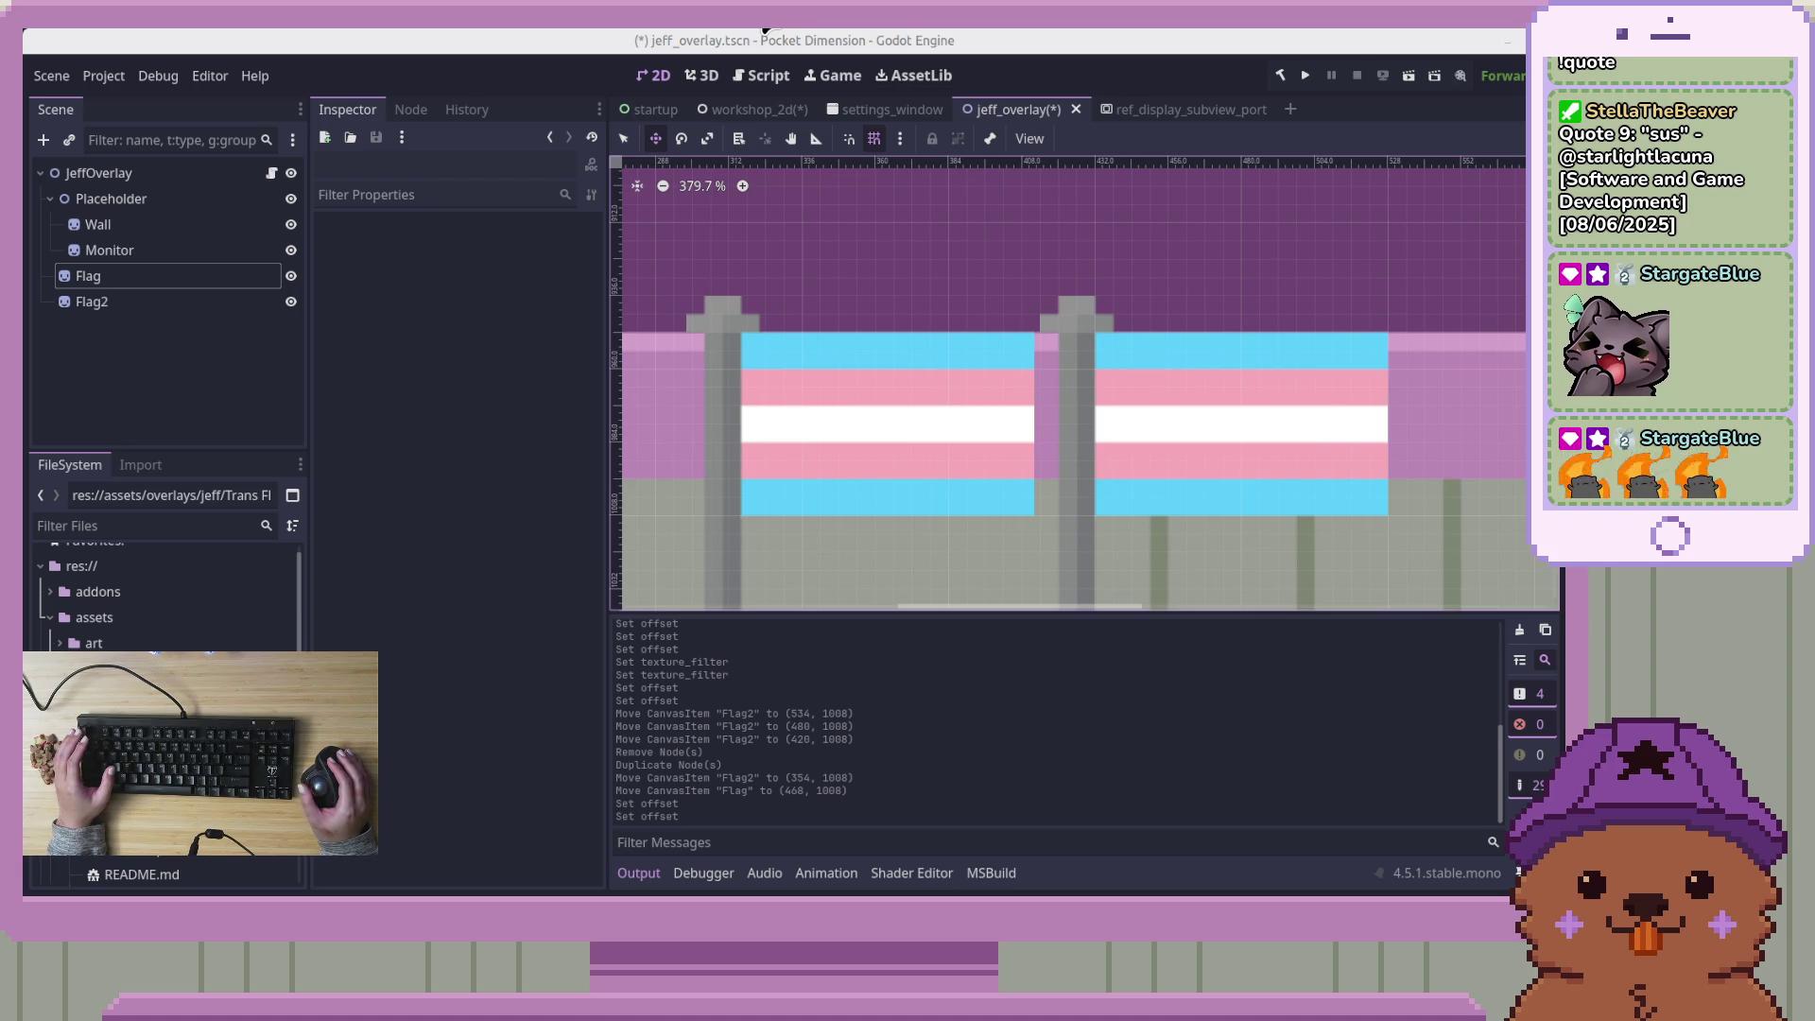
Delete Flag2, then select the remaining Flag and turn off its Centered option
drag(815, 415, 777, 428)
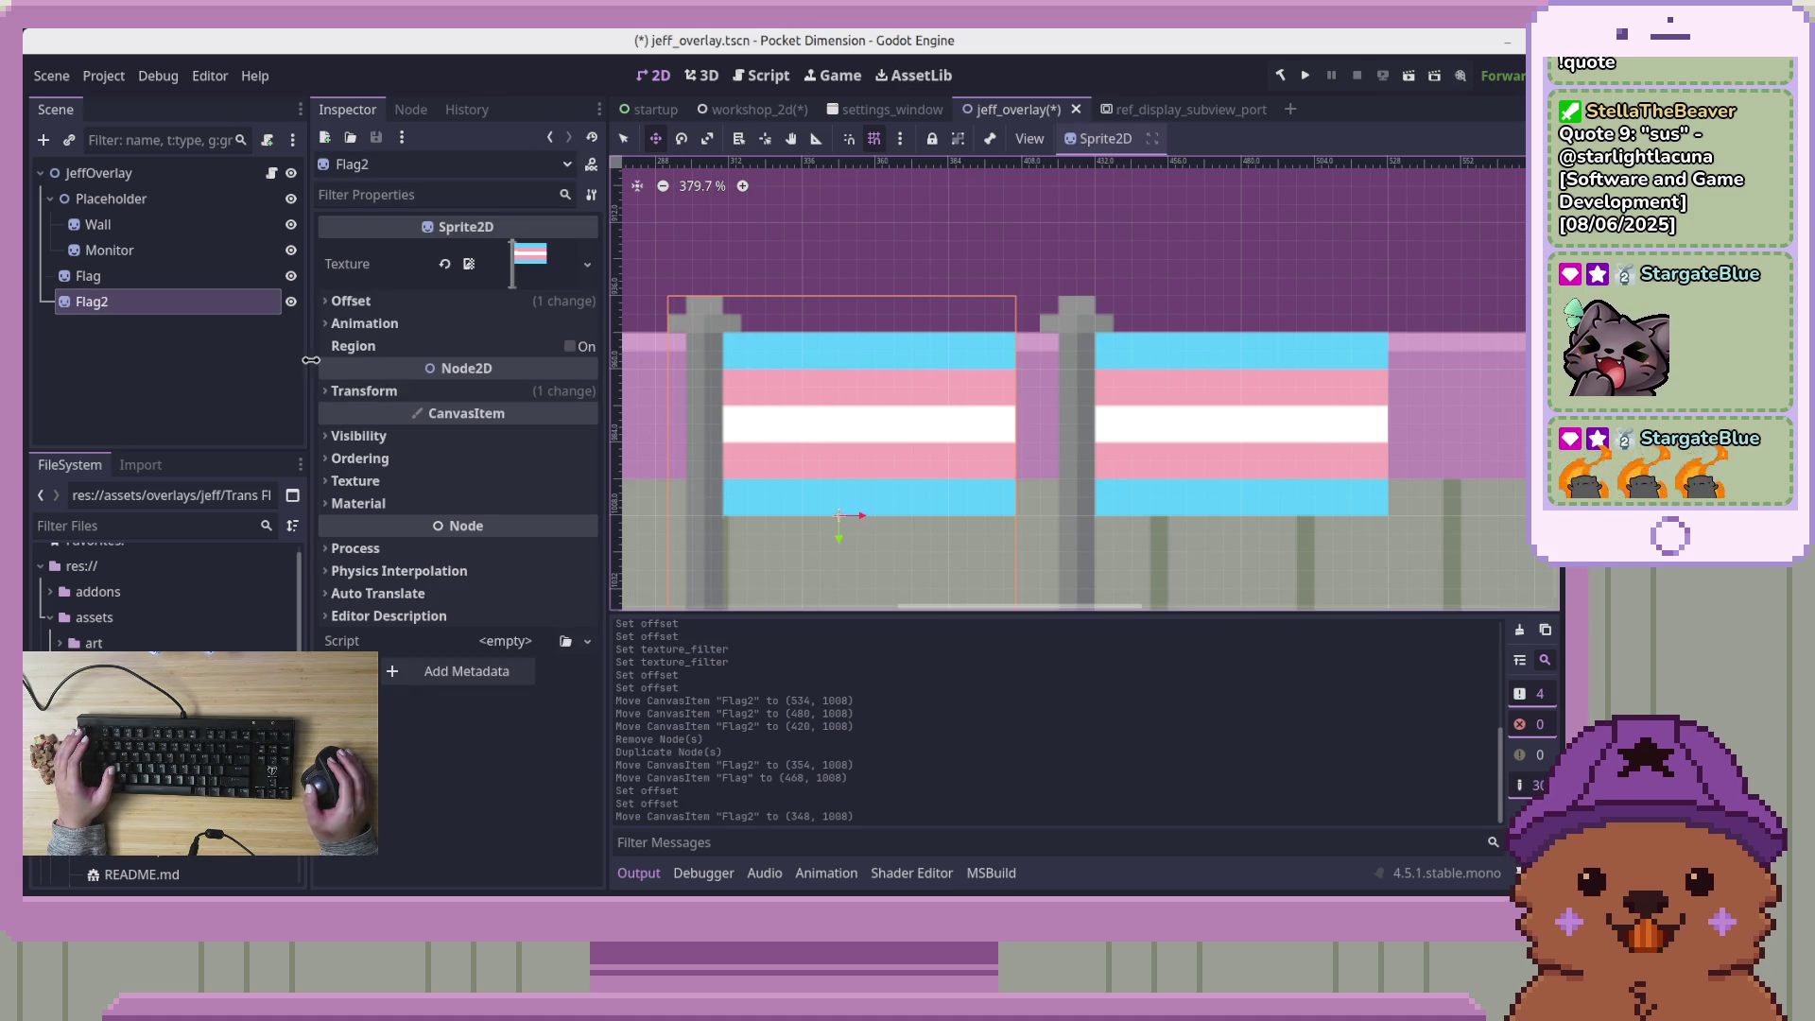
key(Delete)
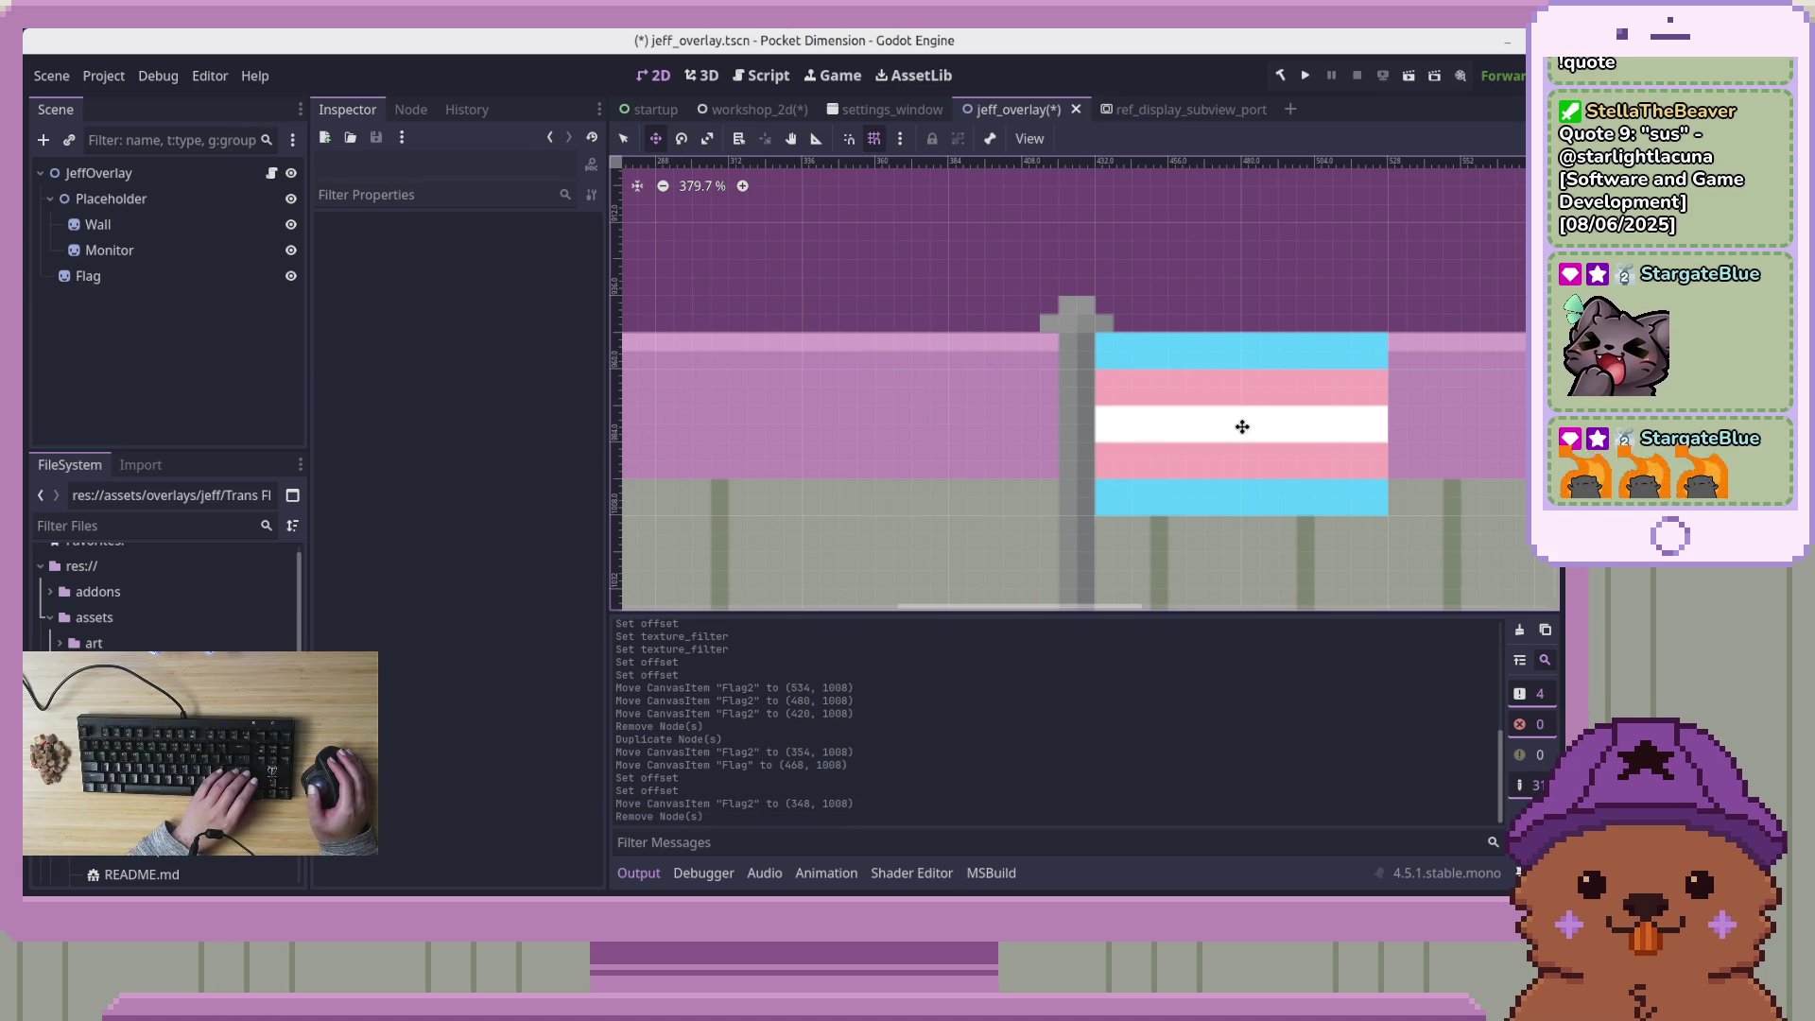
click(1248, 425)
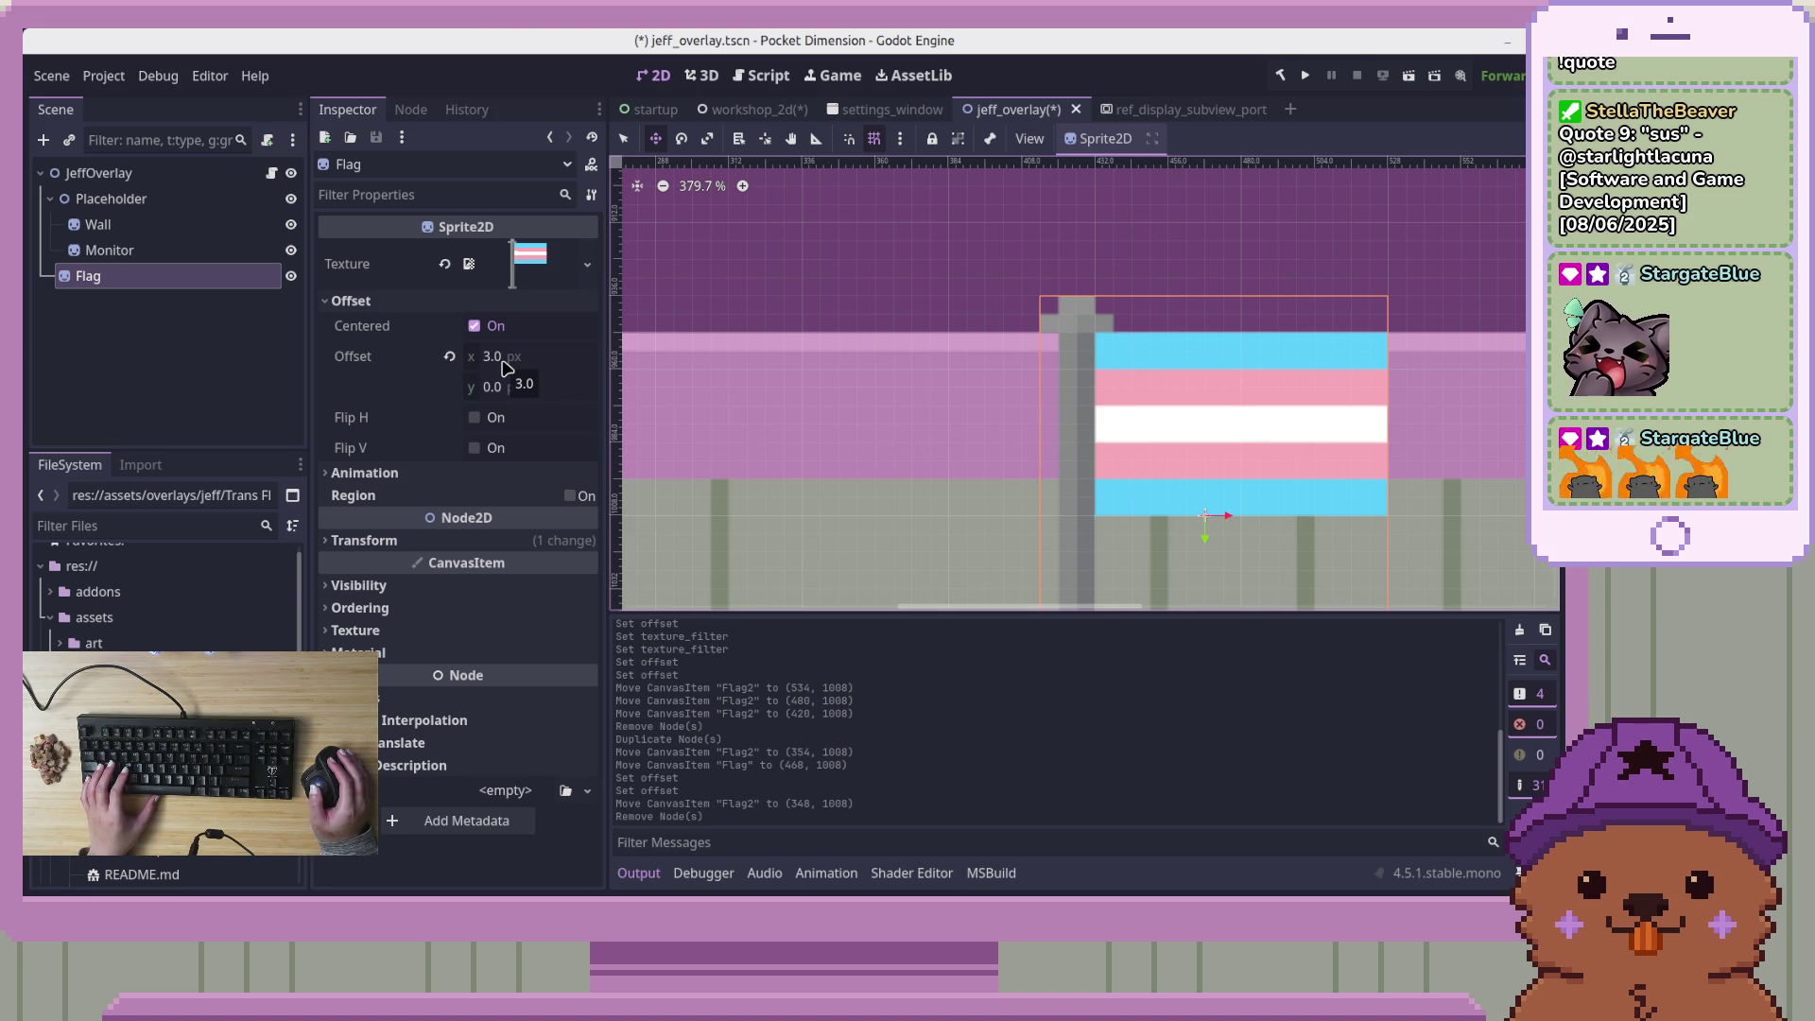
mouse_move(1169, 563)
mouse_down()
mouse_move(755, 283)
mouse_move(1007, 433)
mouse_move(899, 423)
mouse_up()
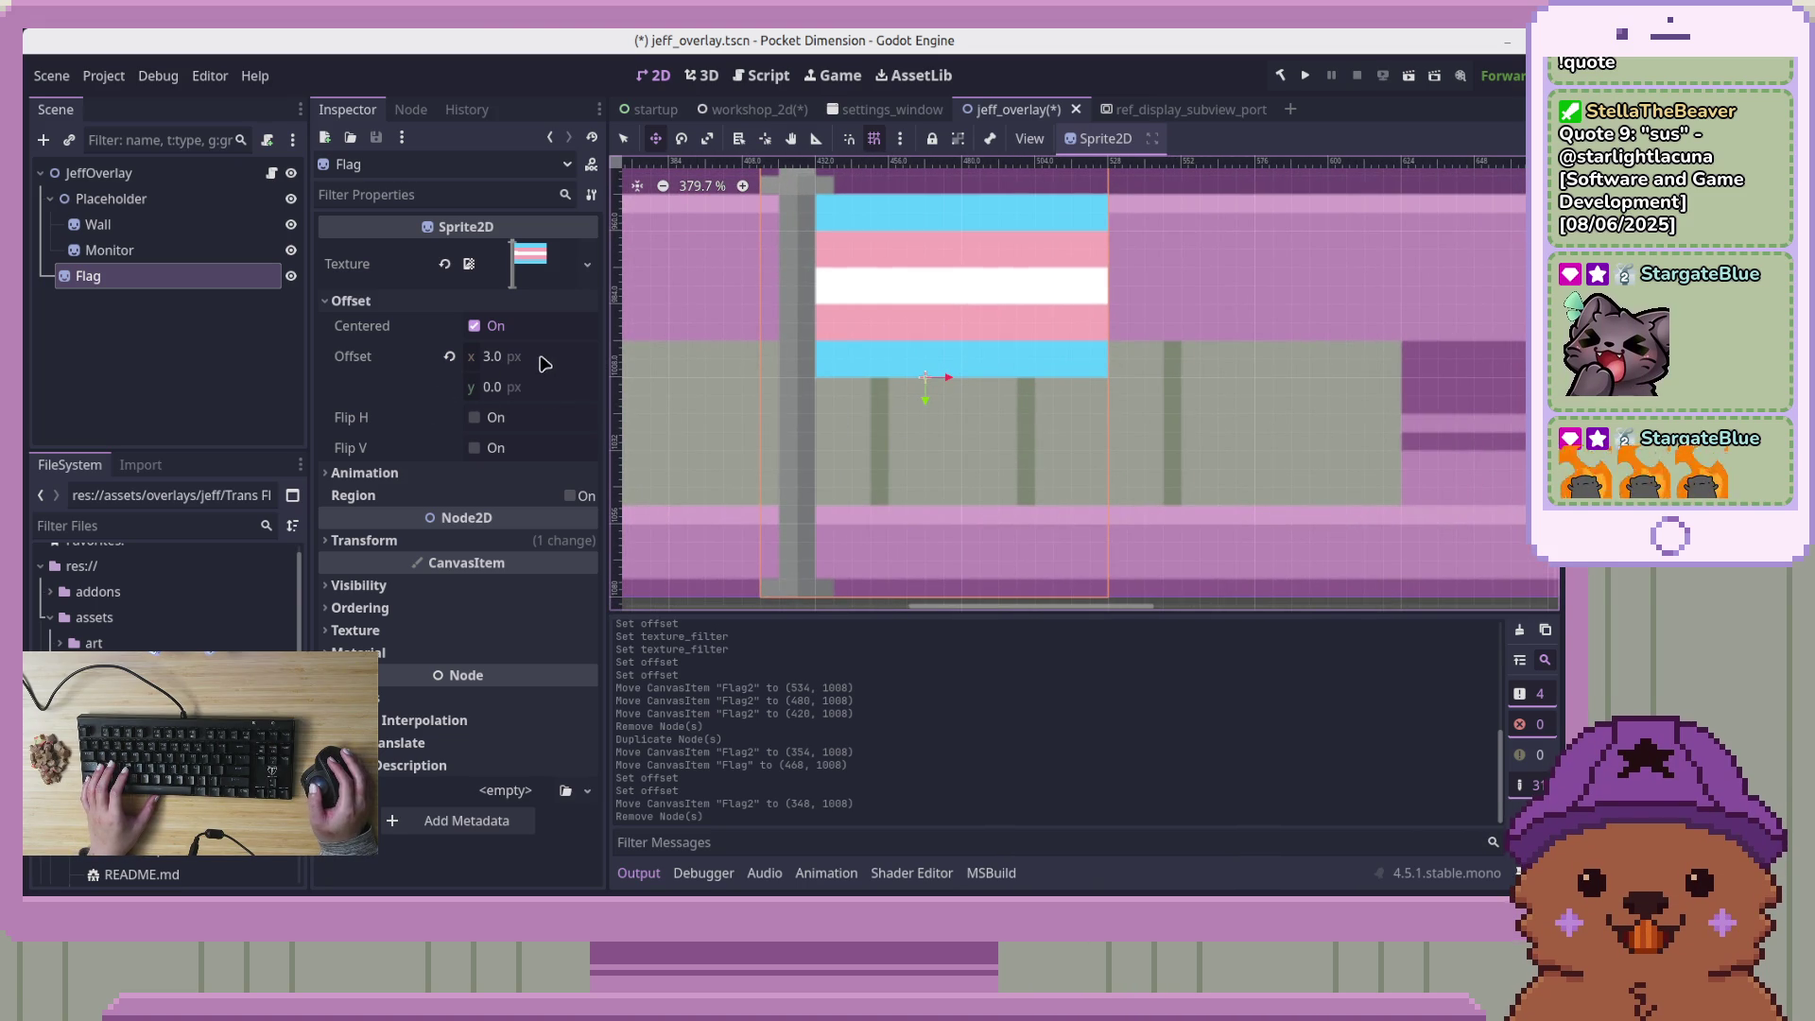
click(475, 326)
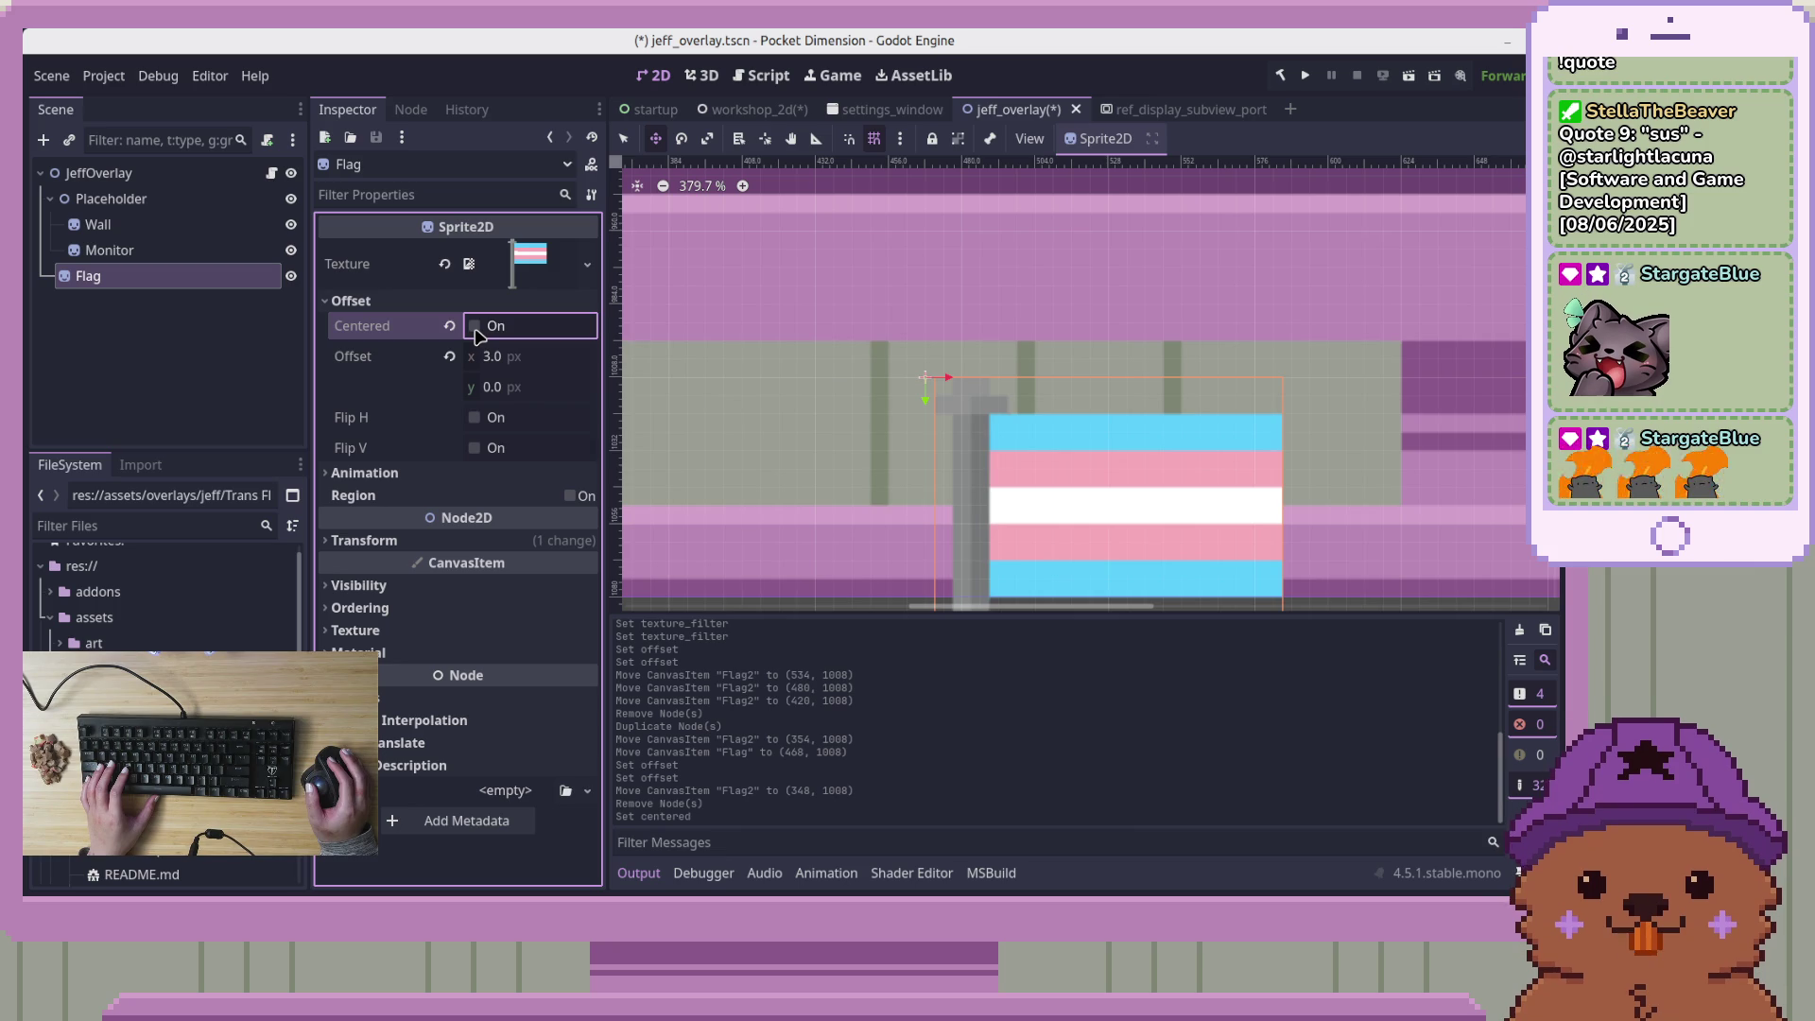
Reset the Flag's offset to 0 and raise it to y 936 at the post top
scroll(825, 419, up, 3)
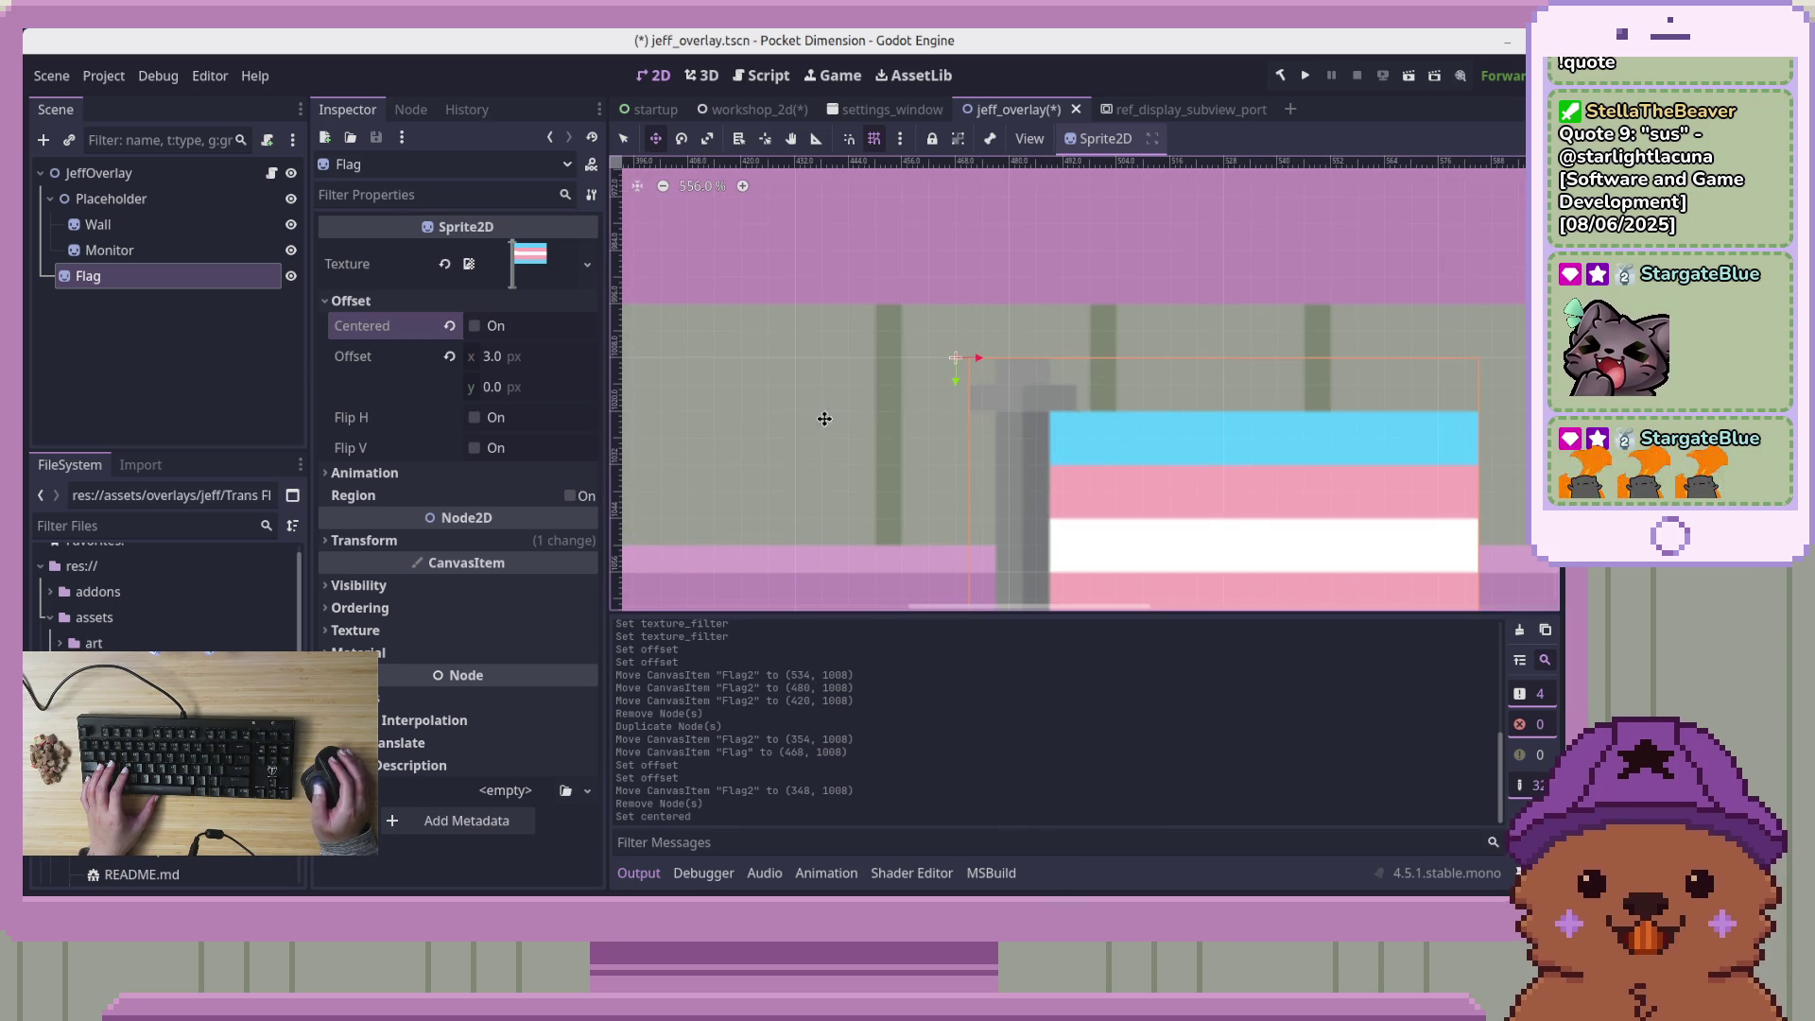
click(449, 356)
scroll(844, 413, down, 4)
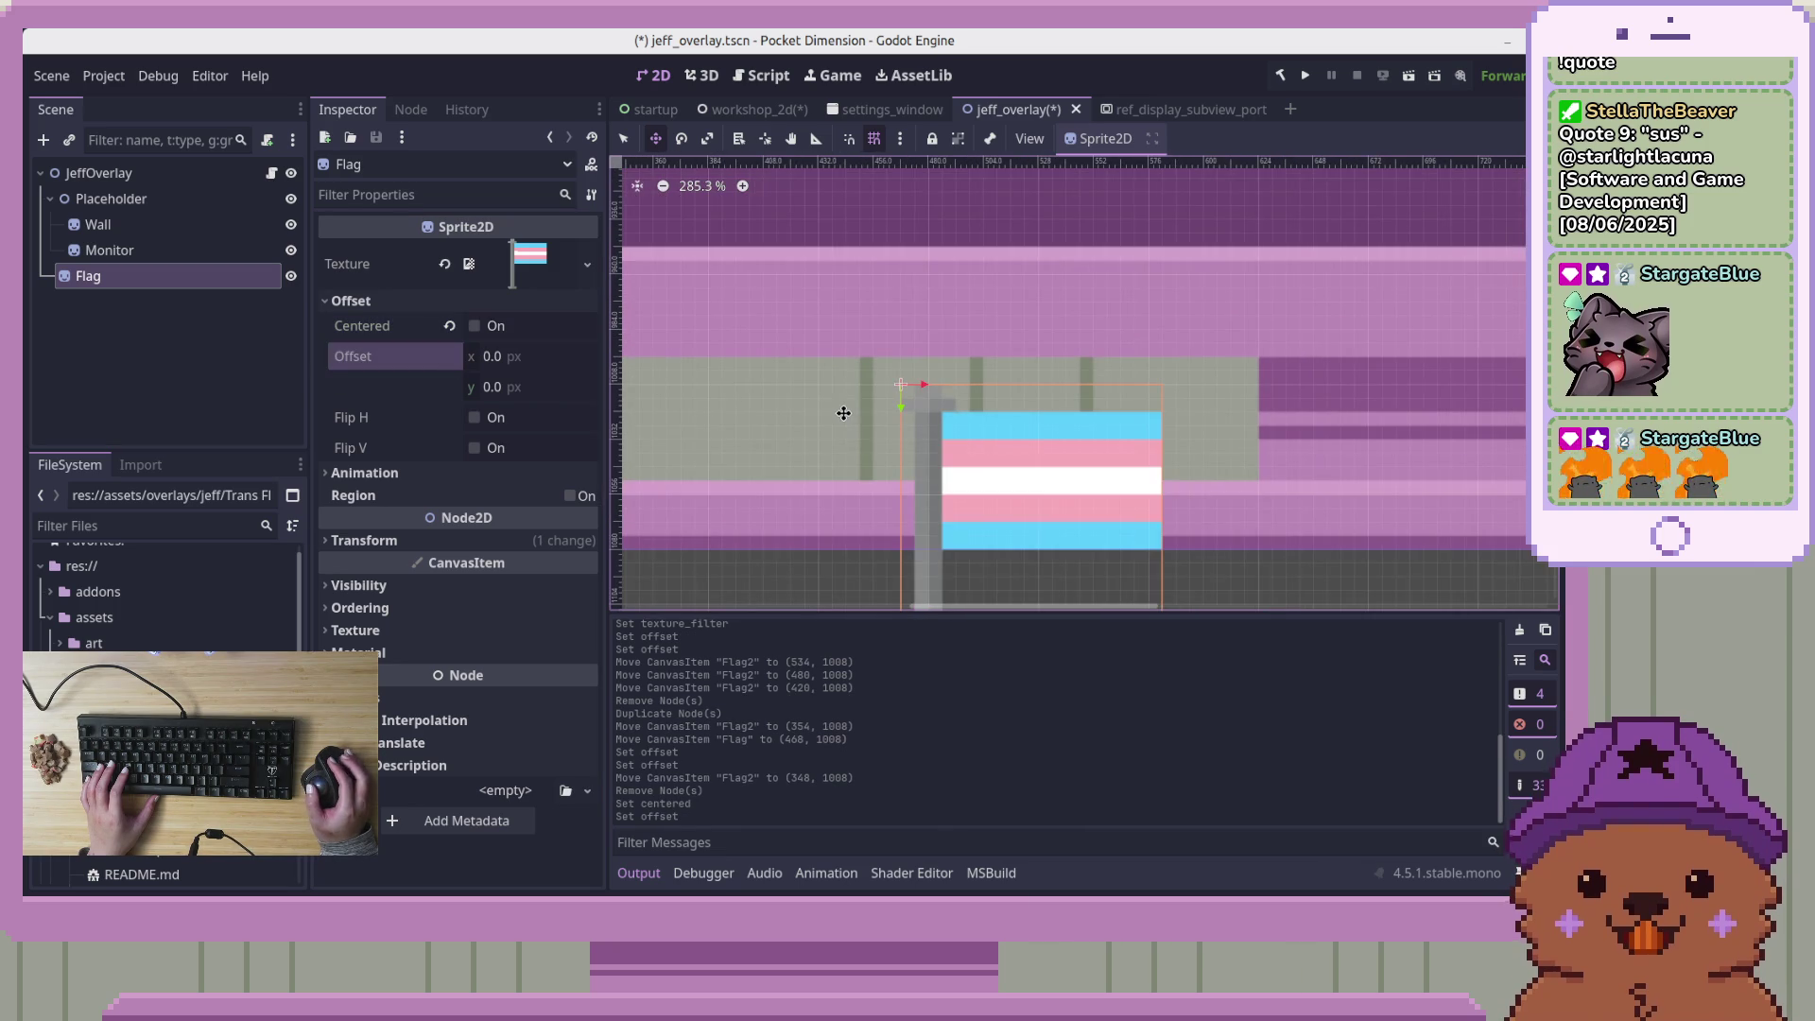
mouse_move(1065, 539)
mouse_down()
mouse_move(1078, 348)
mouse_move(1073, 384)
mouse_up()
Move the Flag left to (282, 936) beside the first wall post
scroll(961, 290, up, 7)
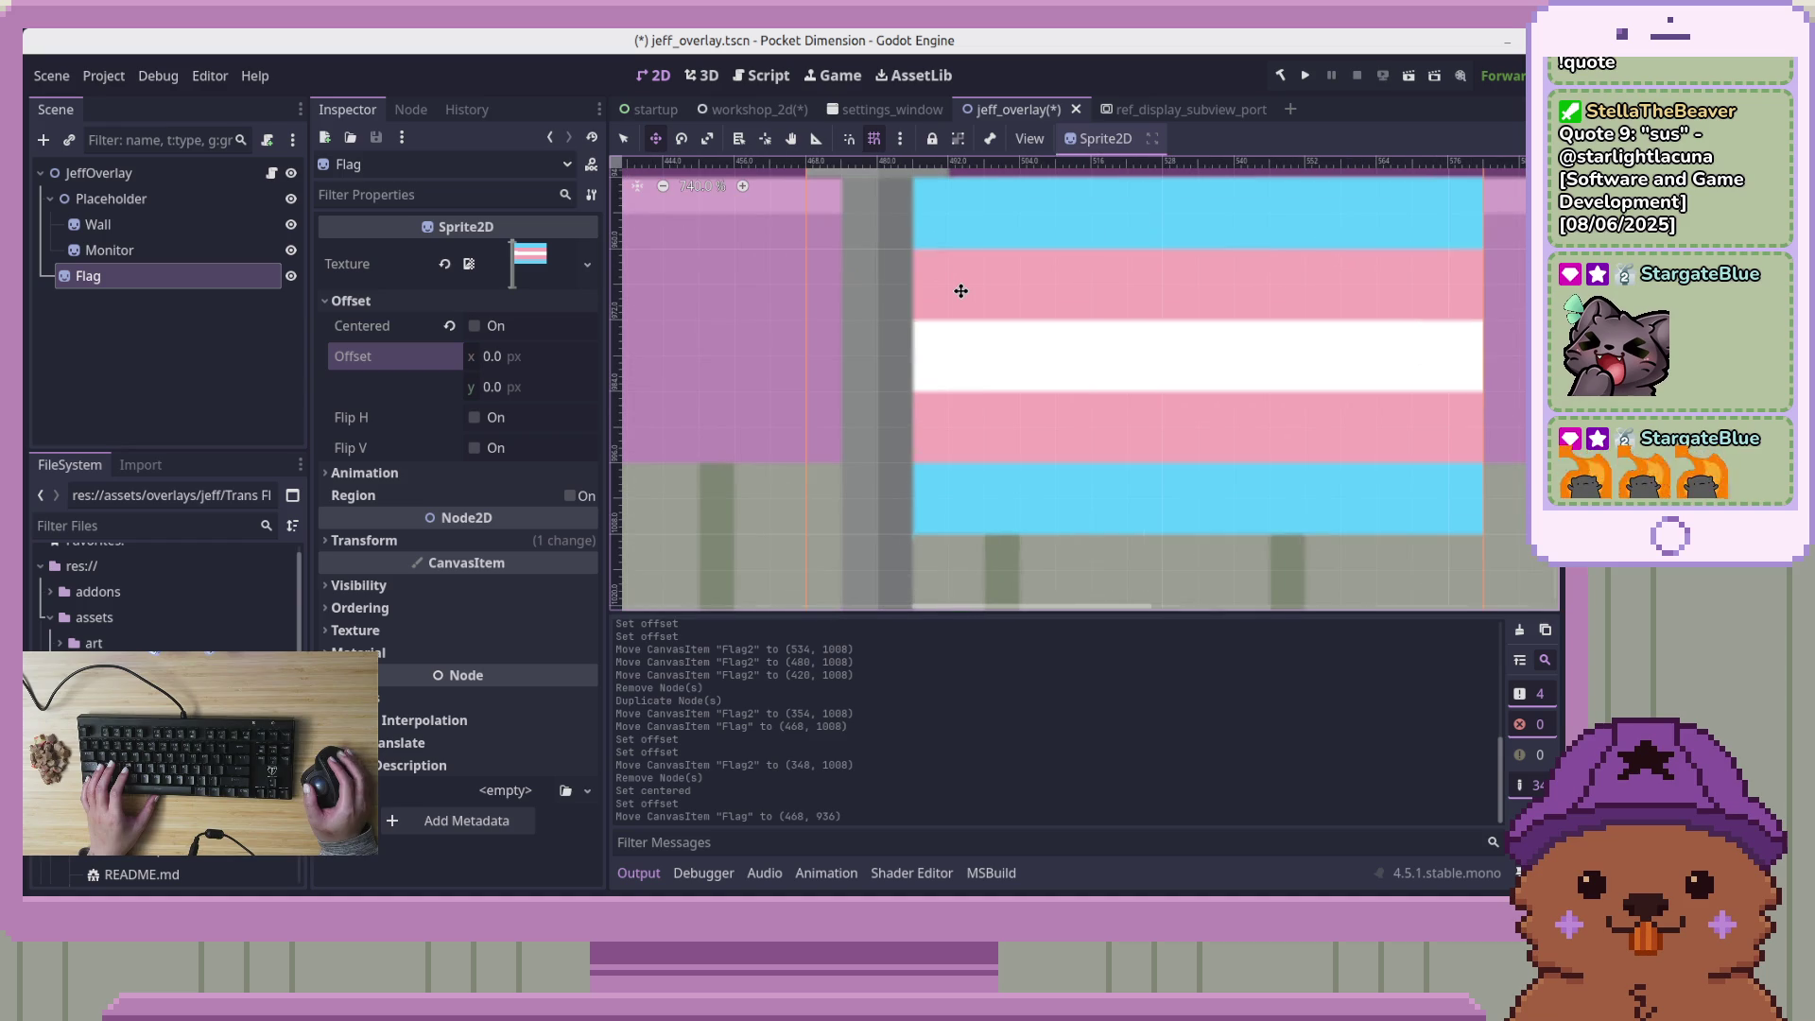
scroll(960, 293, down, 6)
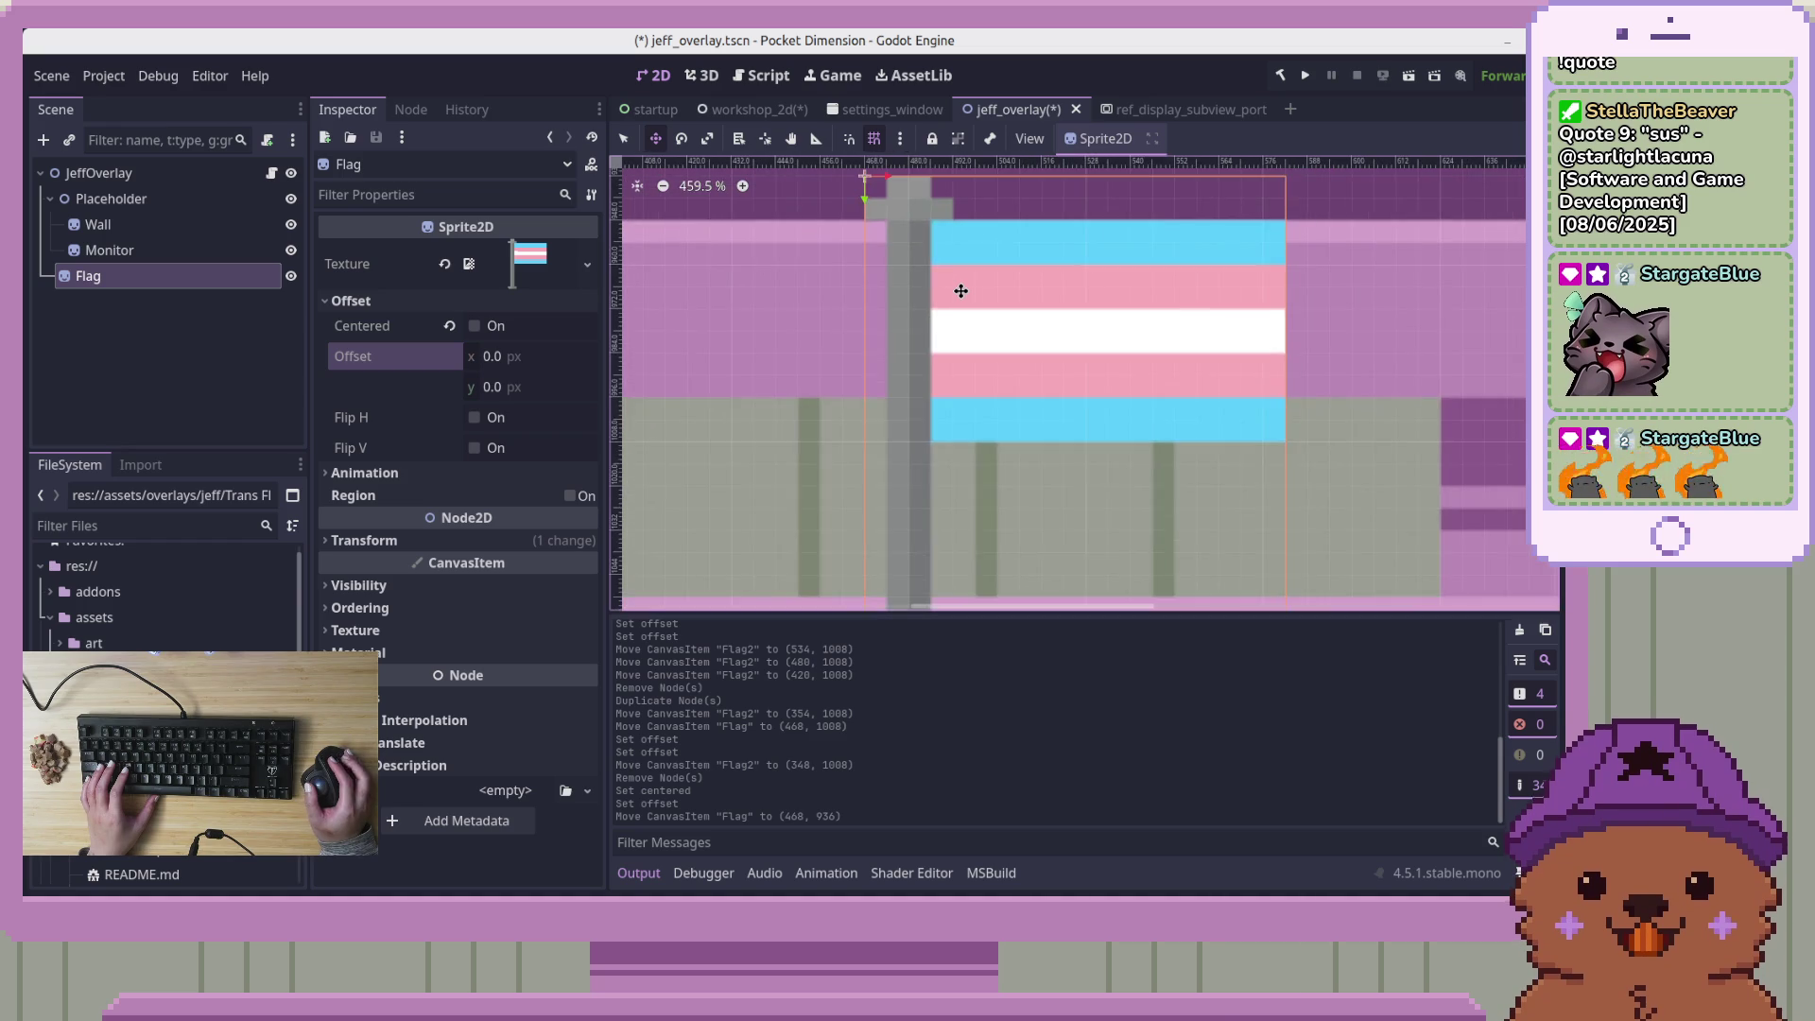
drag(961, 299, 1007, 278)
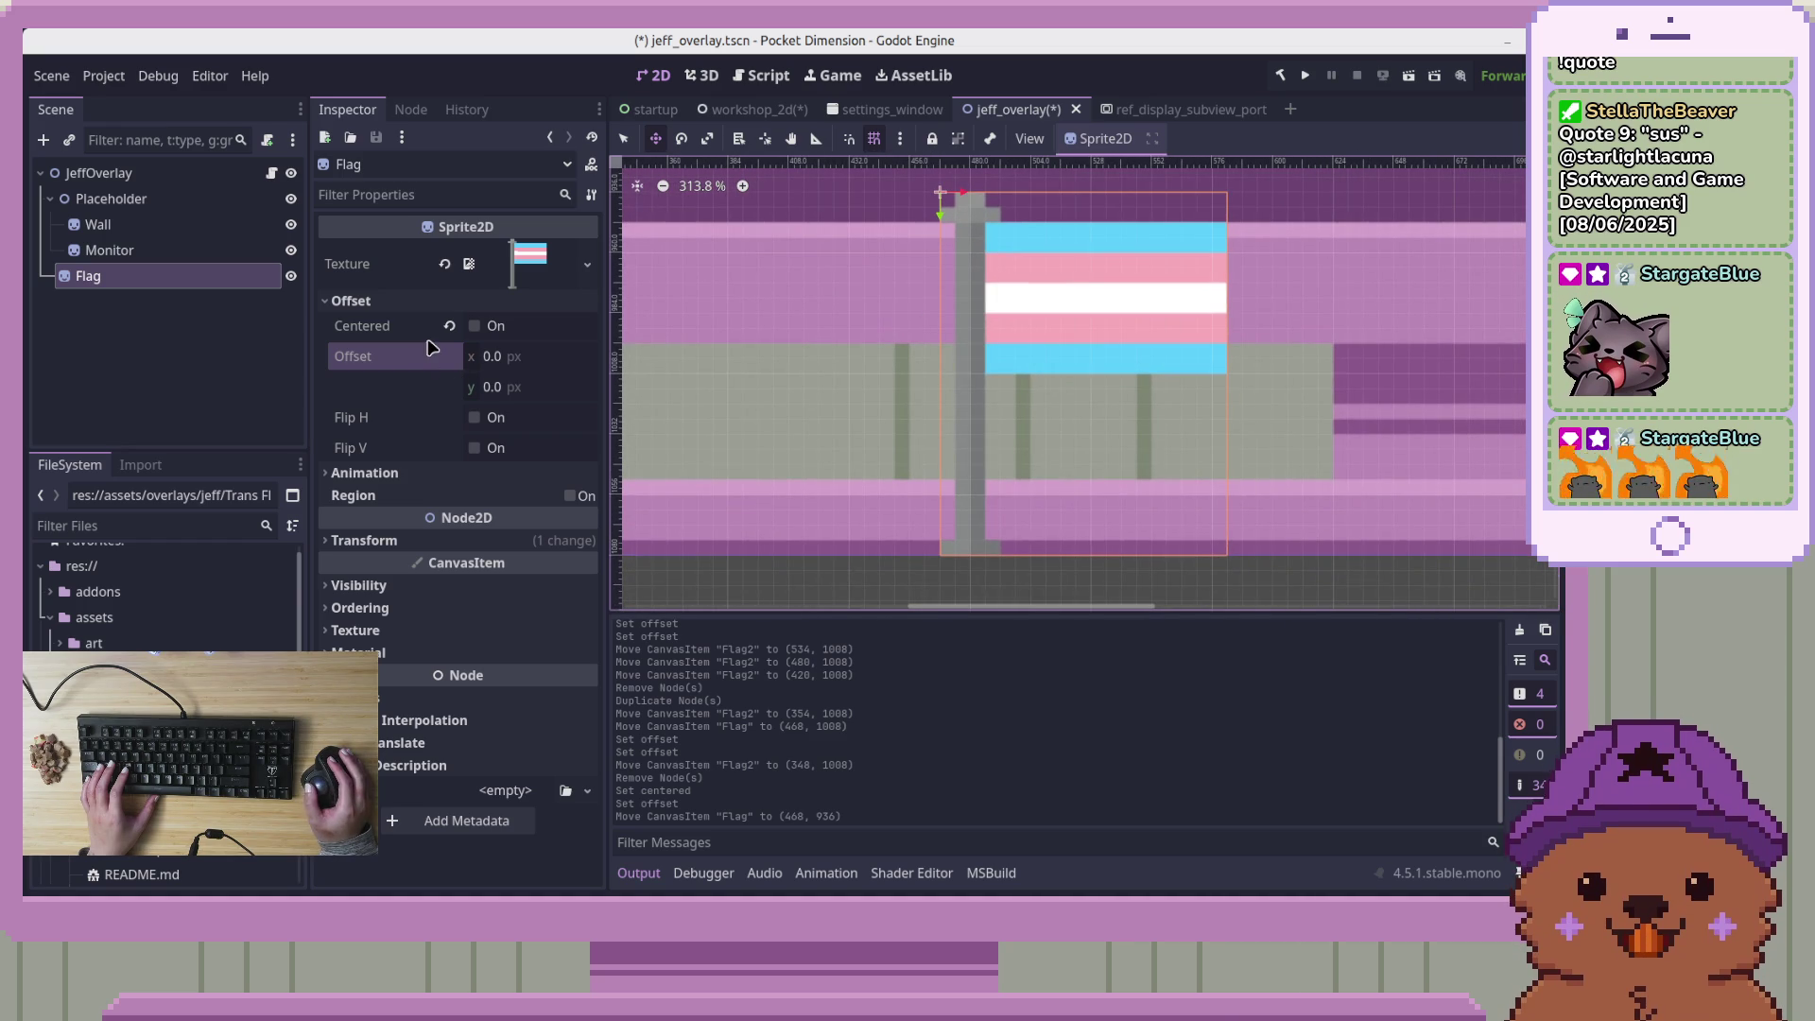
mouse_move(1061, 462)
mouse_down()
mouse_move(1272, 470)
mouse_move(805, 468)
mouse_up()
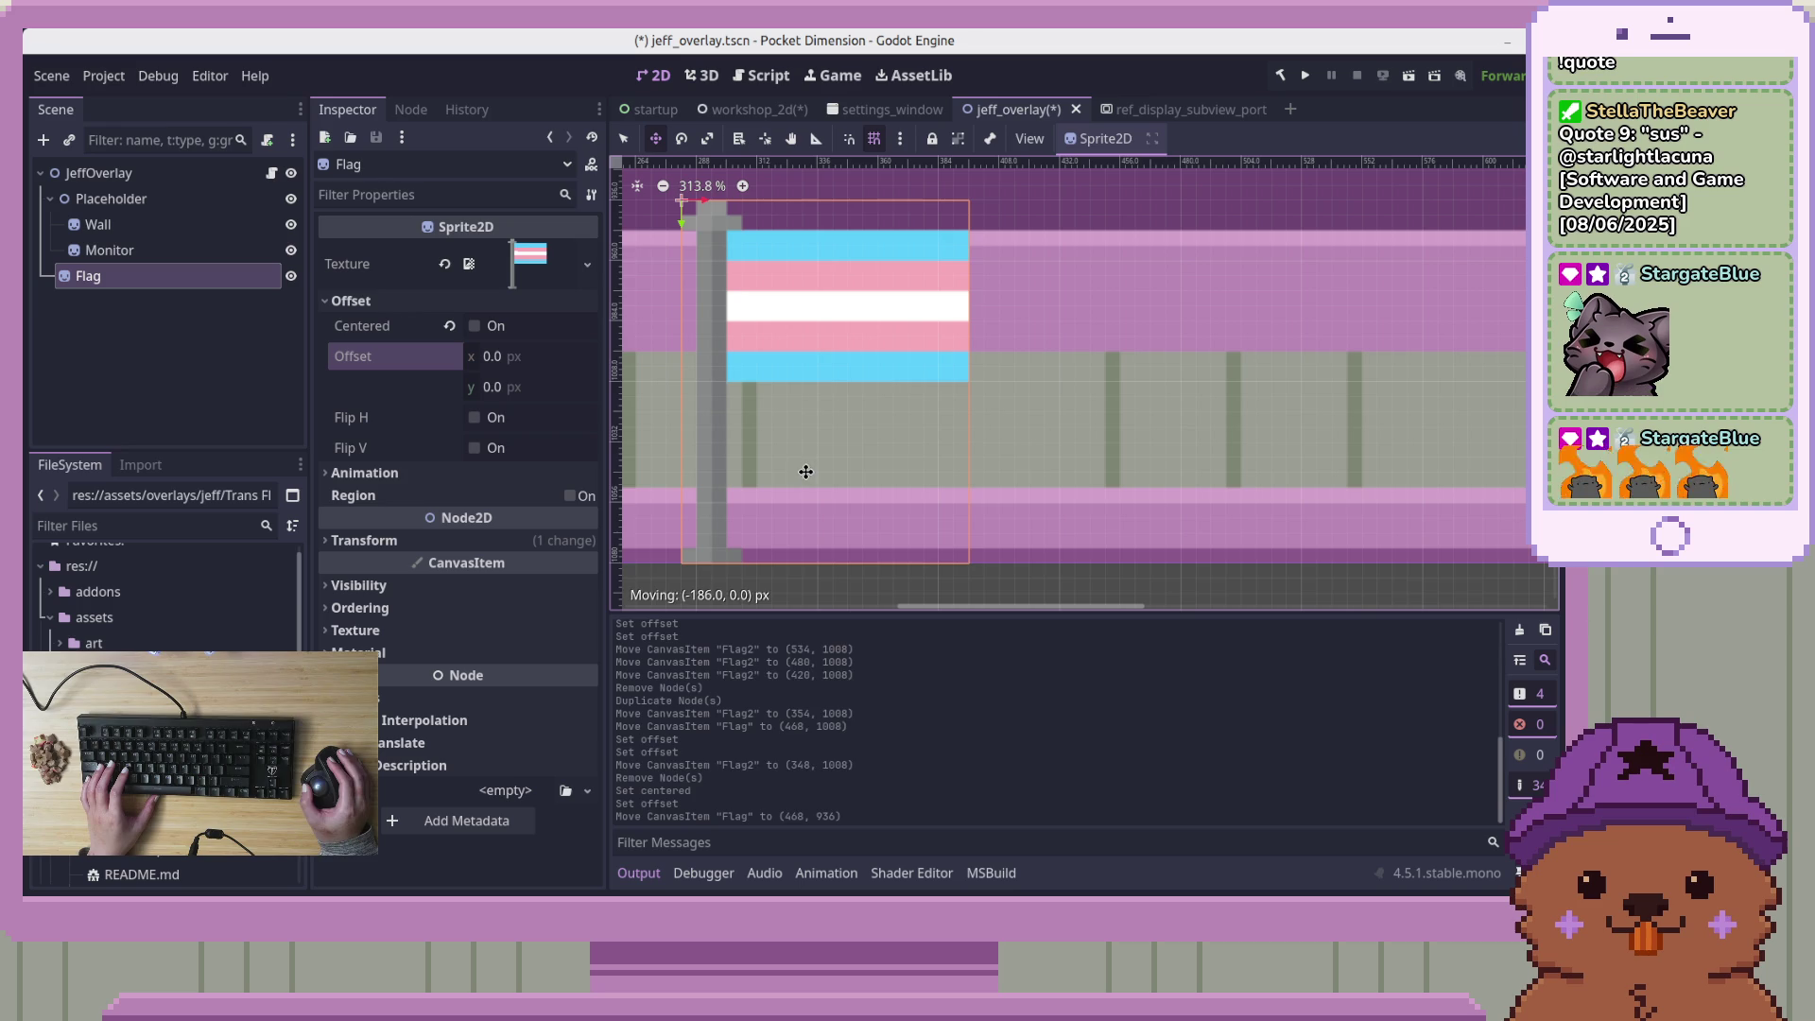
Duplicate the flag twice, placing Flag2 at x 396 and Flag3 at x 510
key(ctrl+d)
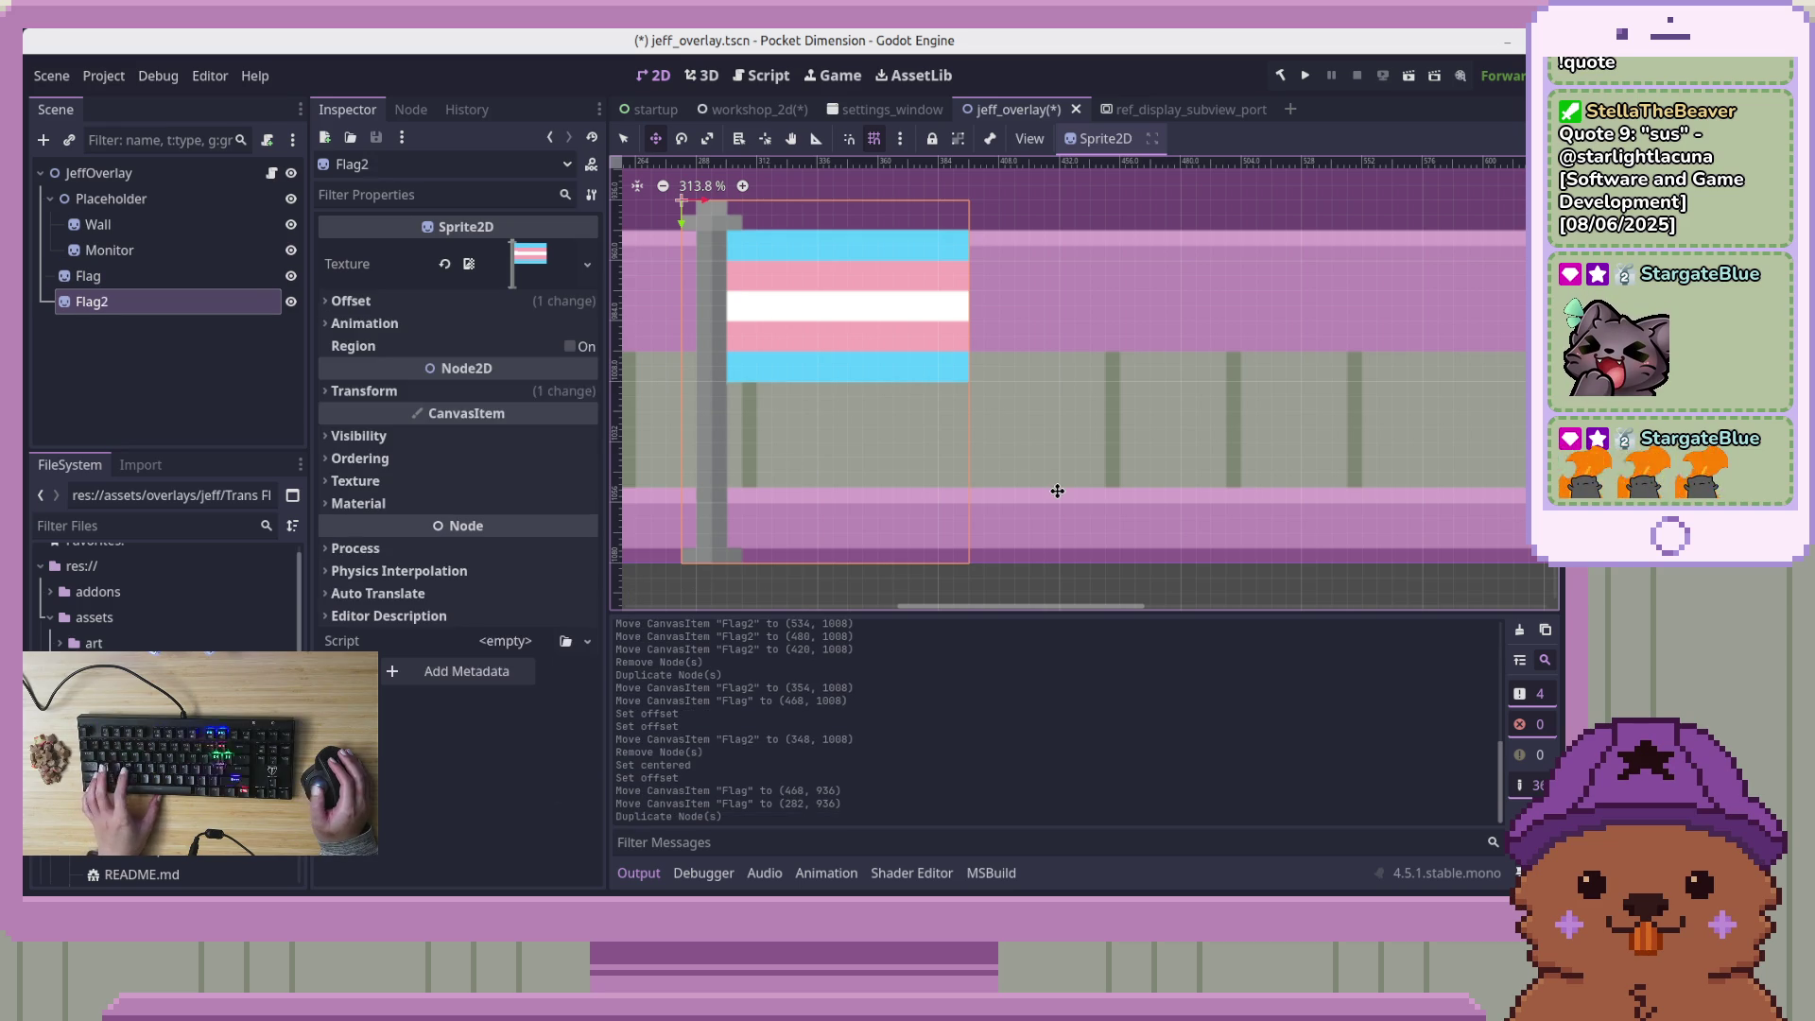
mouse_move(907, 395)
mouse_down()
mouse_move(1138, 356)
mouse_move(1122, 352)
mouse_up()
scroll(1245, 349, down, 3)
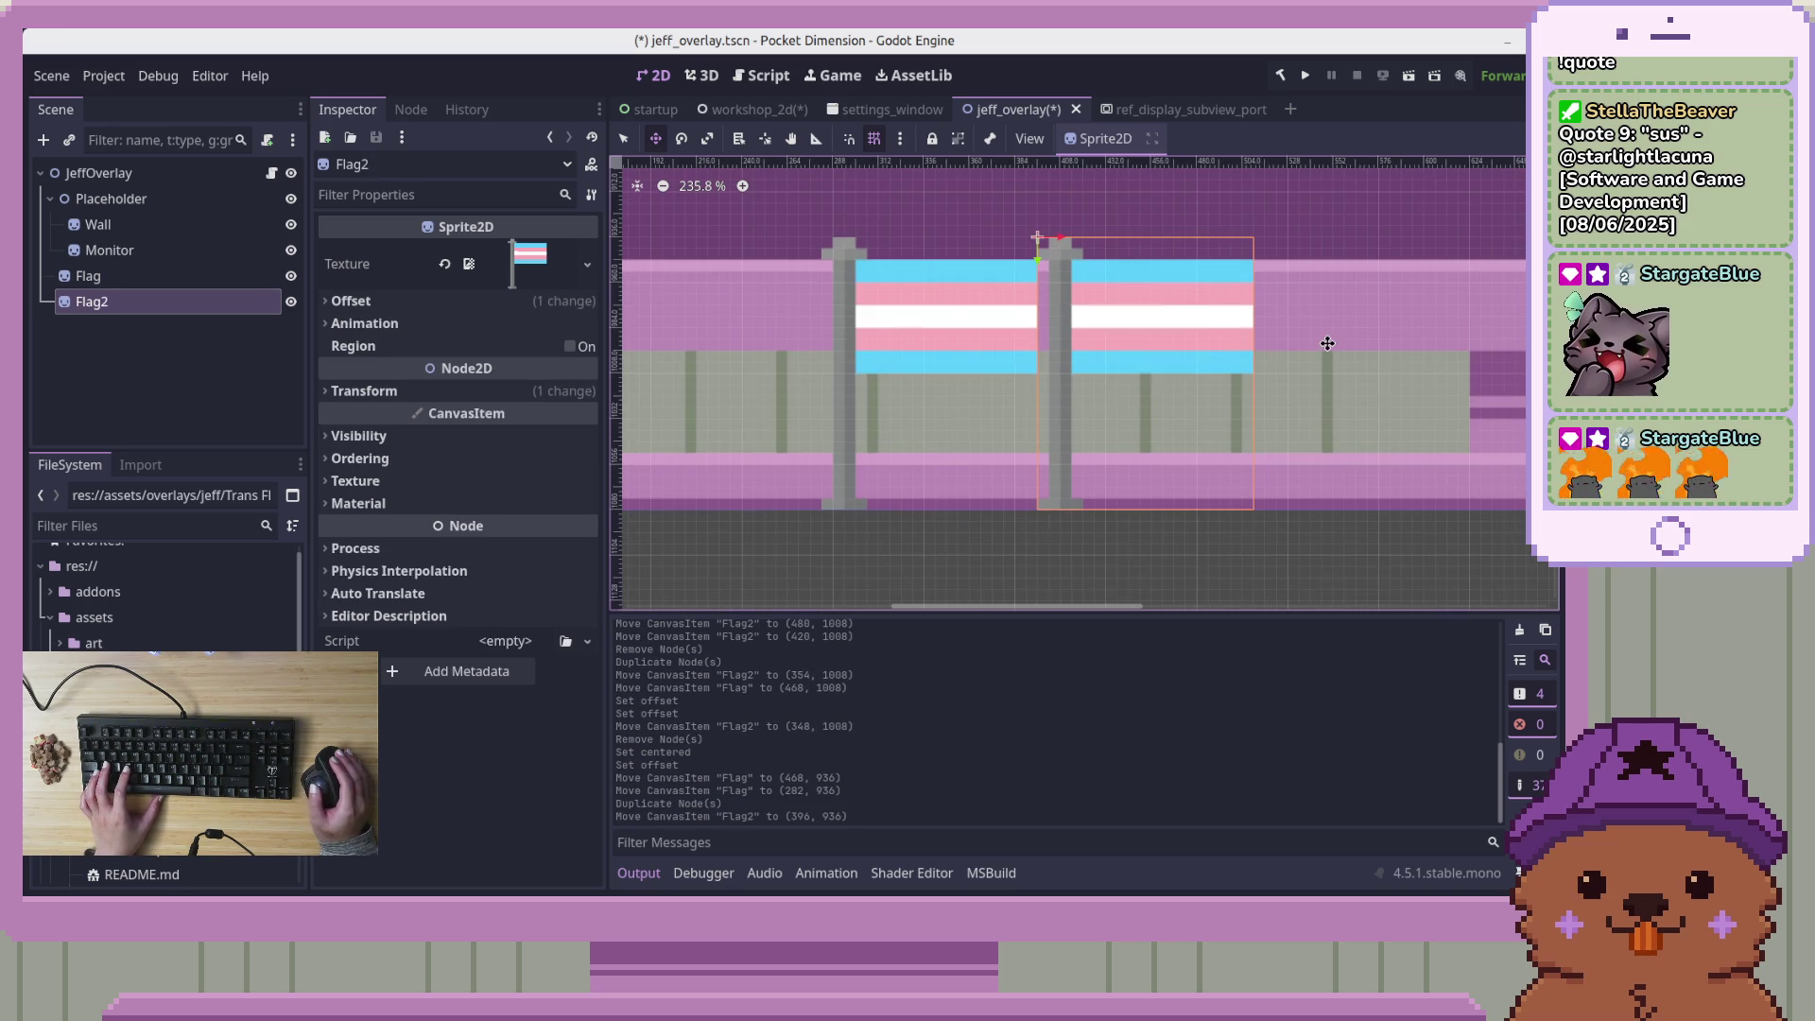
scroll(1327, 343, right, 5)
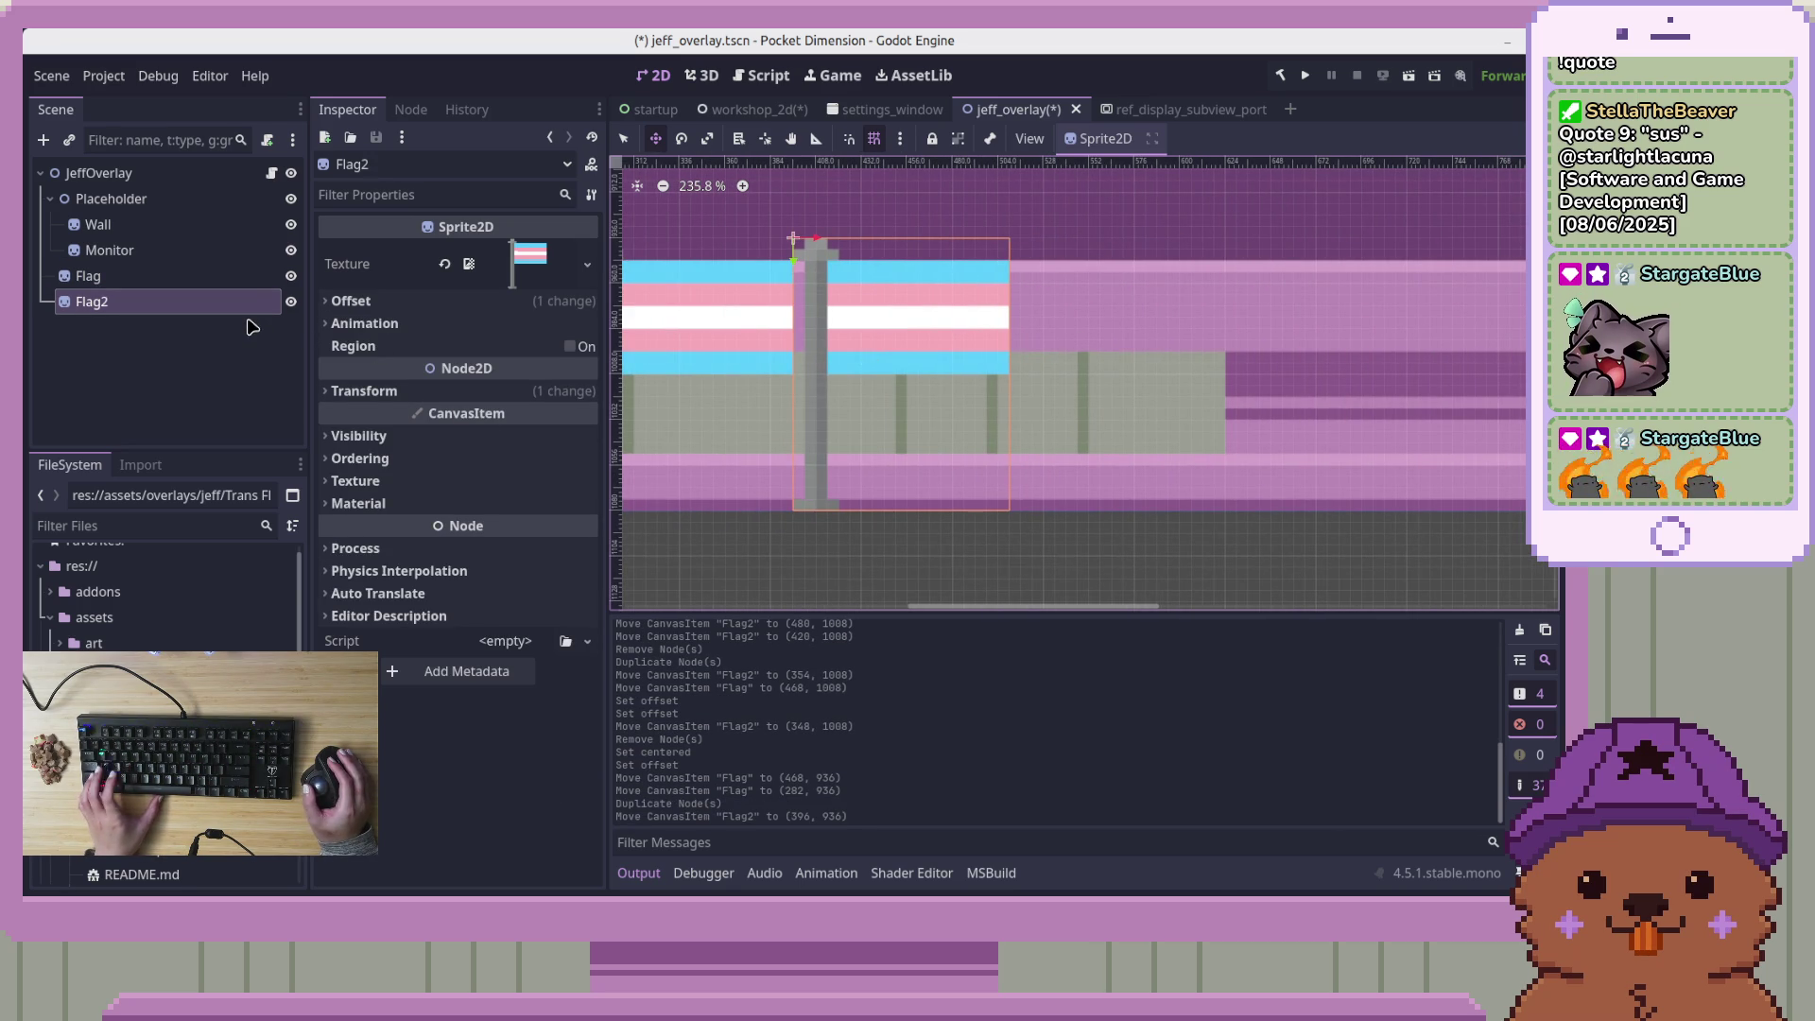
key(ctrl+d)
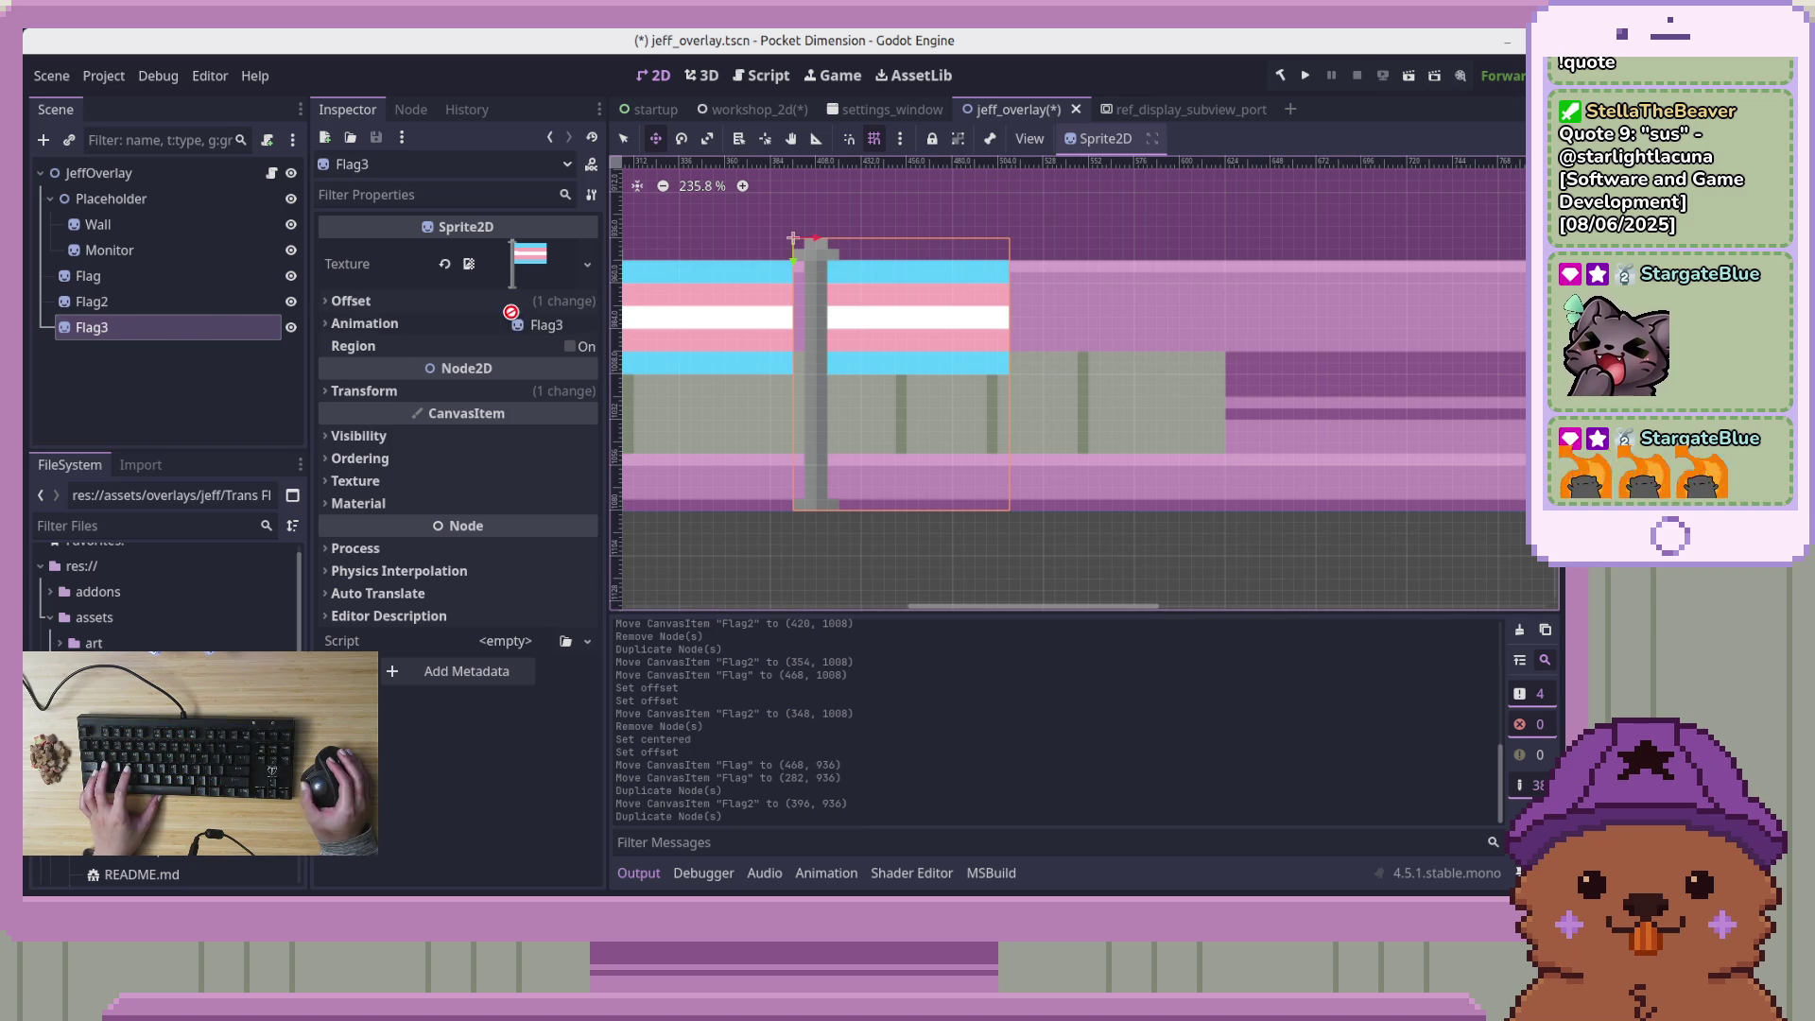
drag(107, 327, 107, 326)
mouse_move(876, 303)
mouse_down()
mouse_move(1110, 312)
mouse_move(1086, 314)
mouse_up()
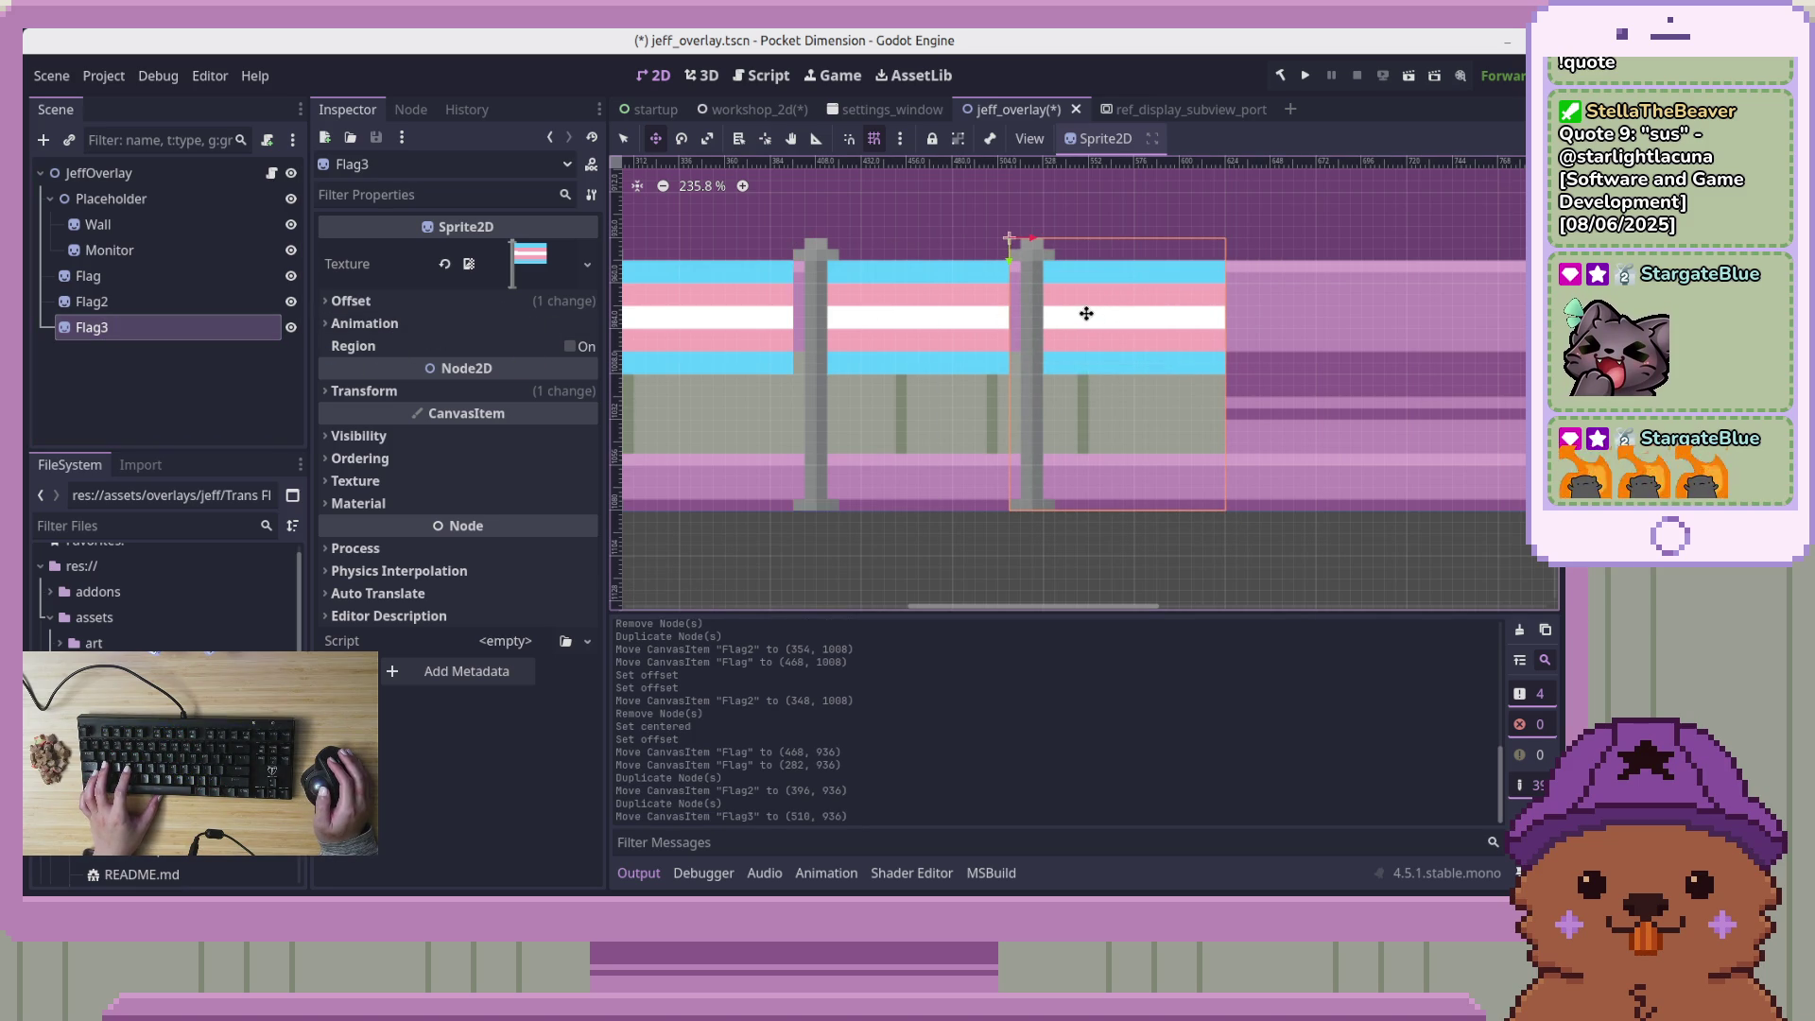
Duplicate Flag3 as Flag4 and move it into the next gap at x 624
click(140, 363)
click(130, 338)
key(ctrl+d)
drag(1053, 391, 1308, 391)
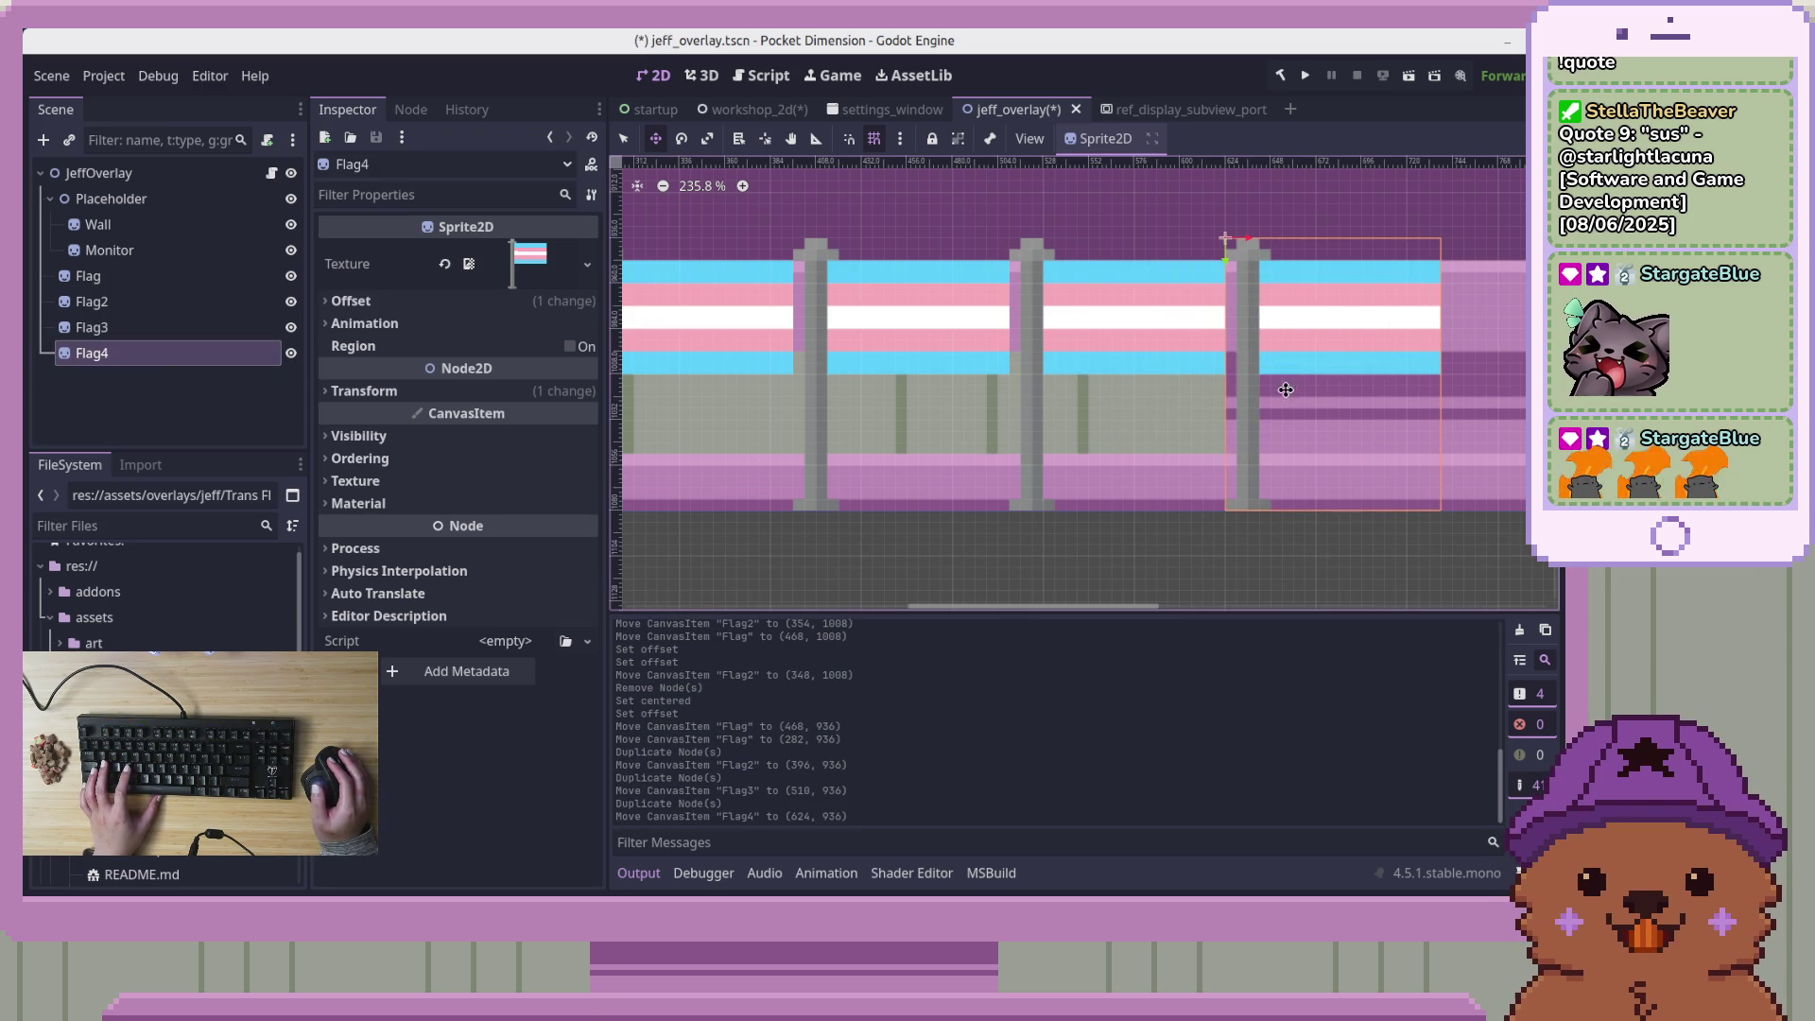
scroll(1094, 407, right, 5)
scroll(1040, 411, right, 4)
scroll(997, 416, down, 2)
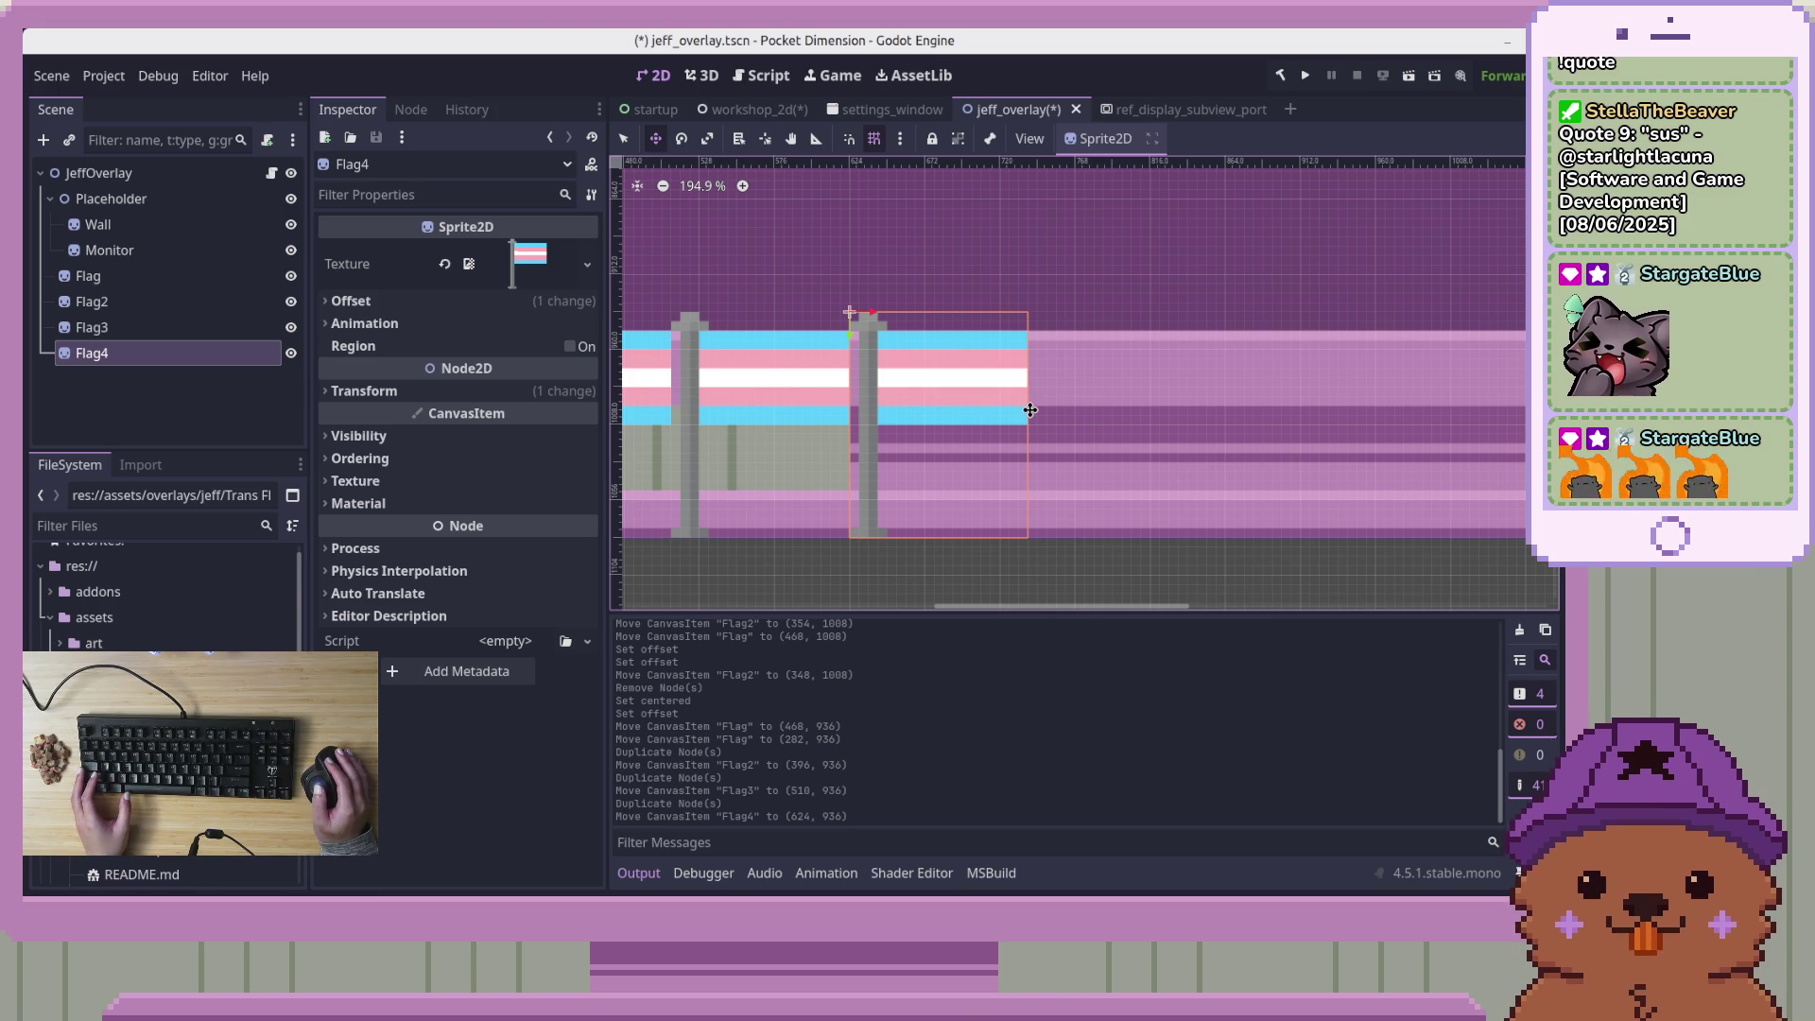
scroll(1001, 407, left, 6)
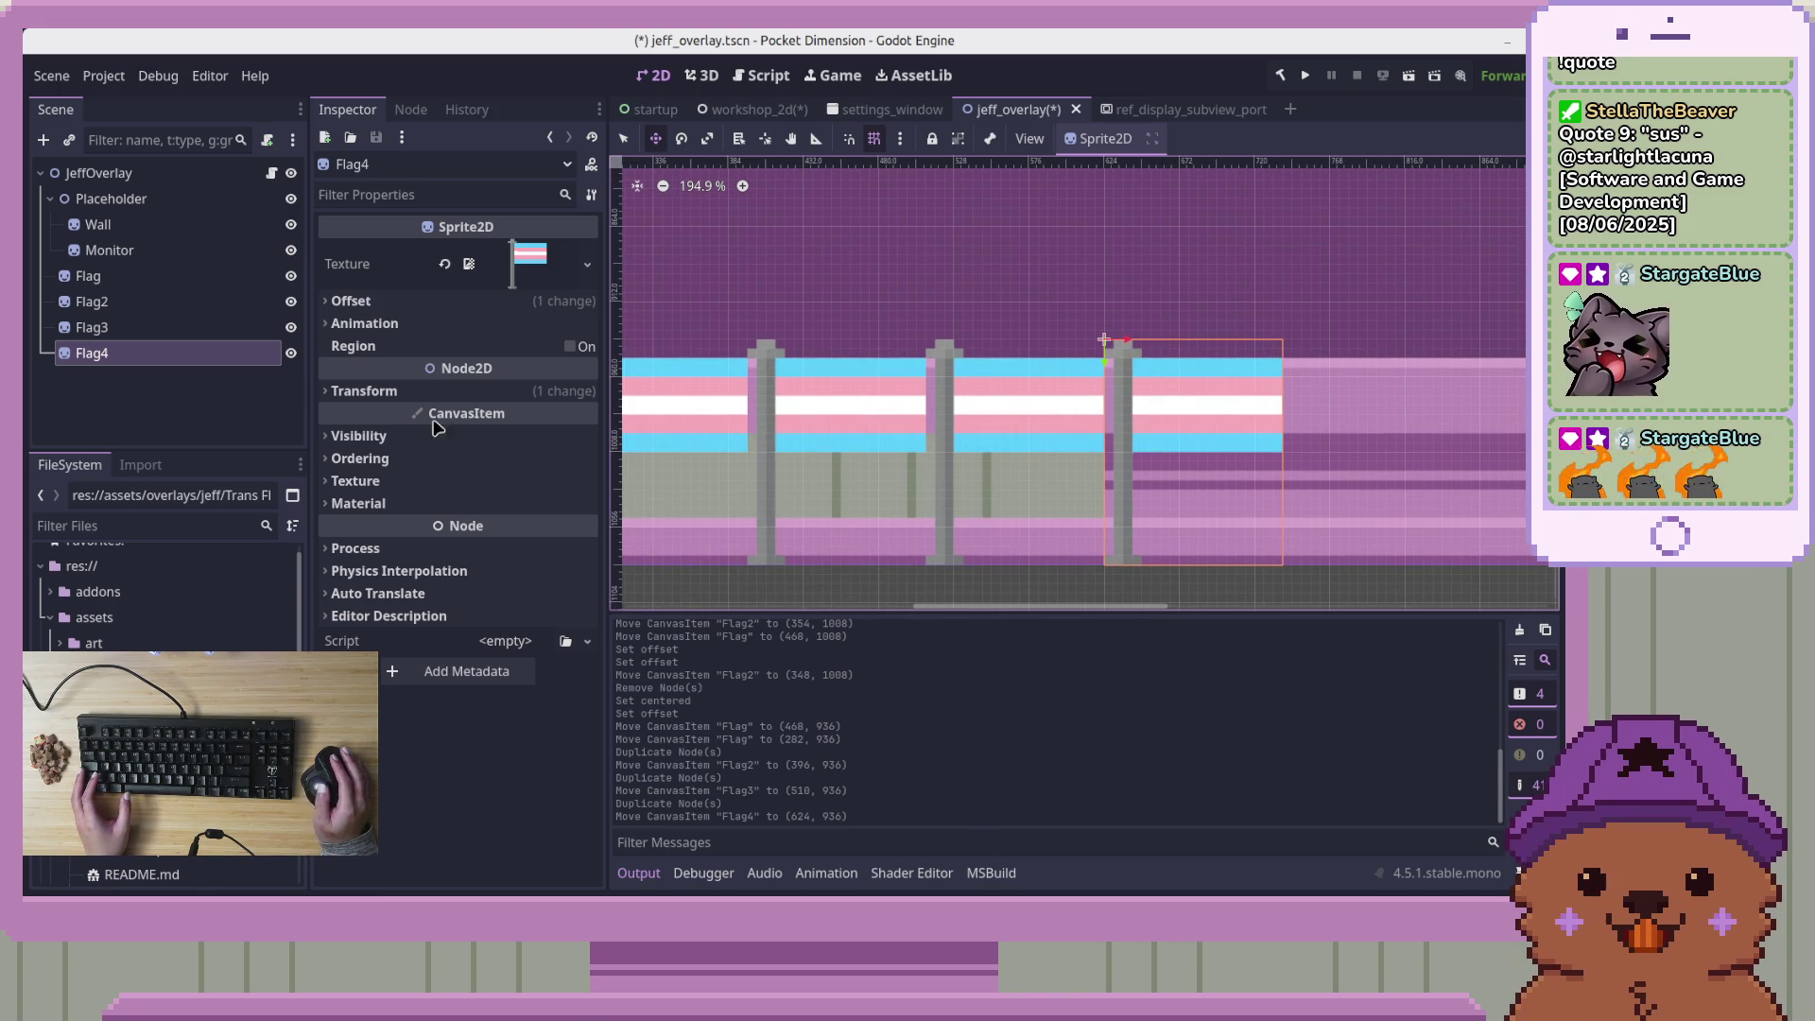
Duplicate Flag4 as Flag5 and place it at x 738 in the last gap
click(110, 388)
click(94, 353)
key(ctrl+d)
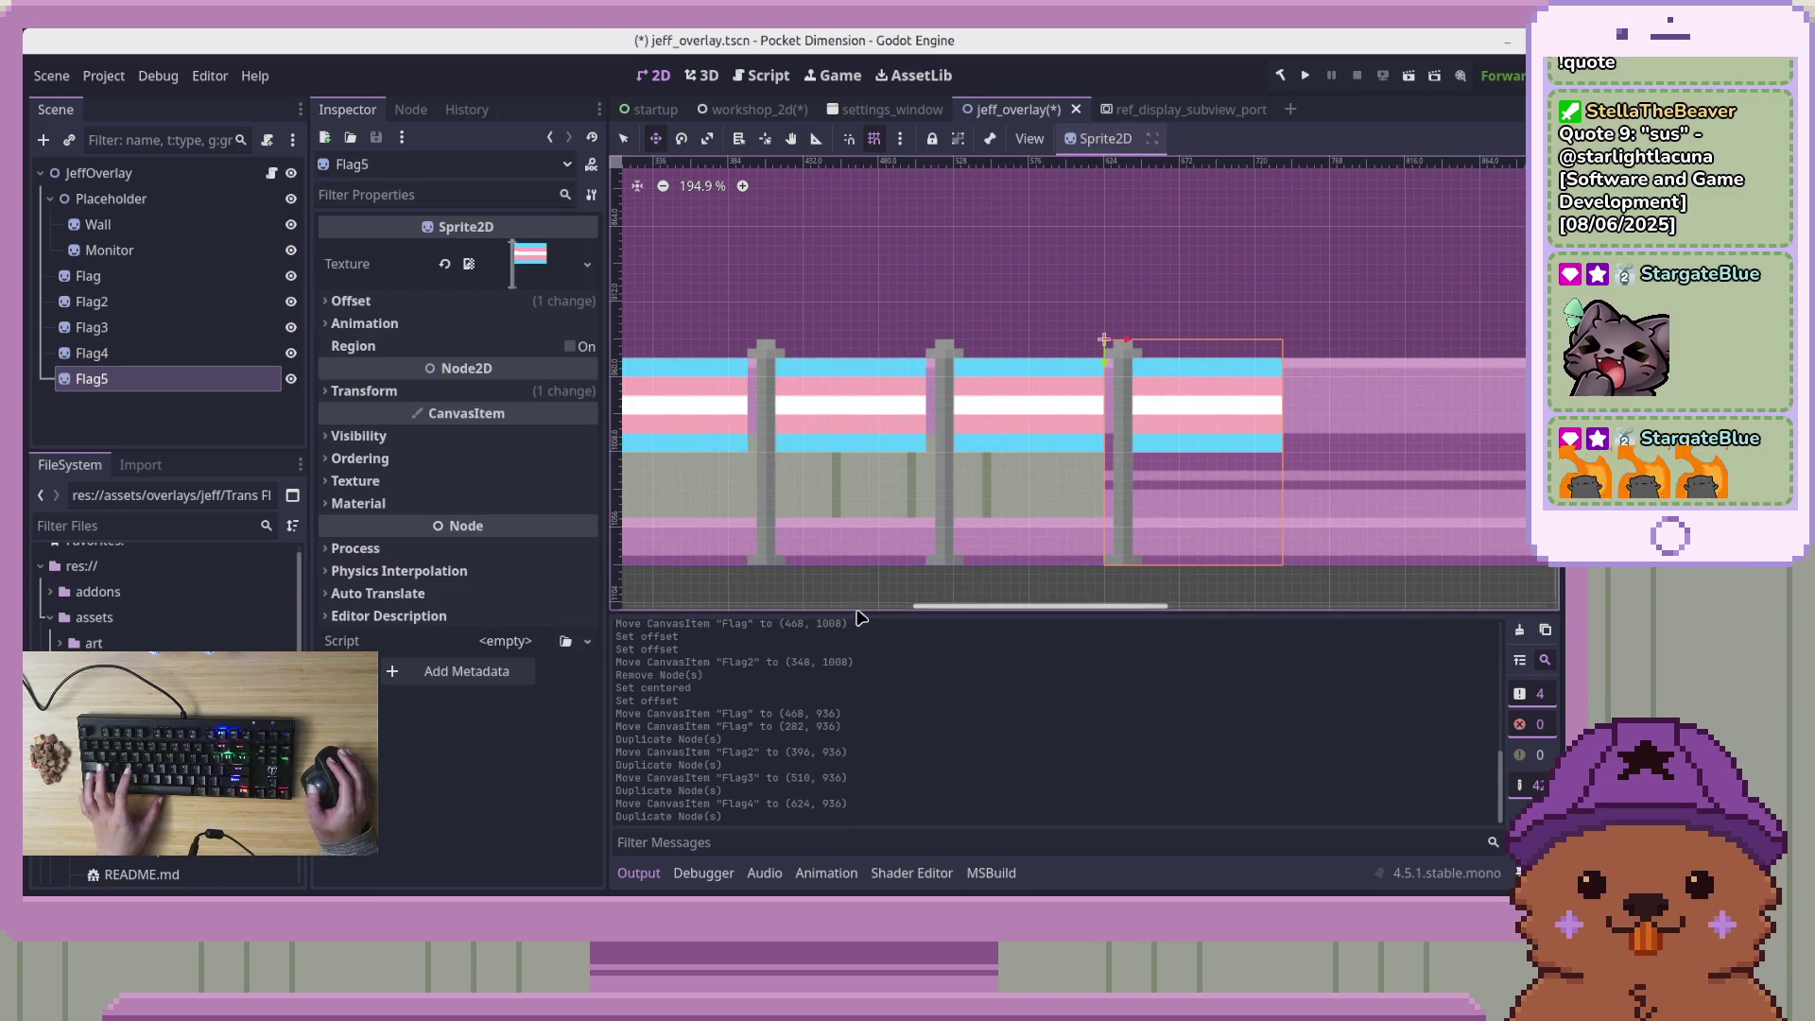
scroll(1101, 505, right, 10)
drag(717, 441, 926, 440)
click(231, 408)
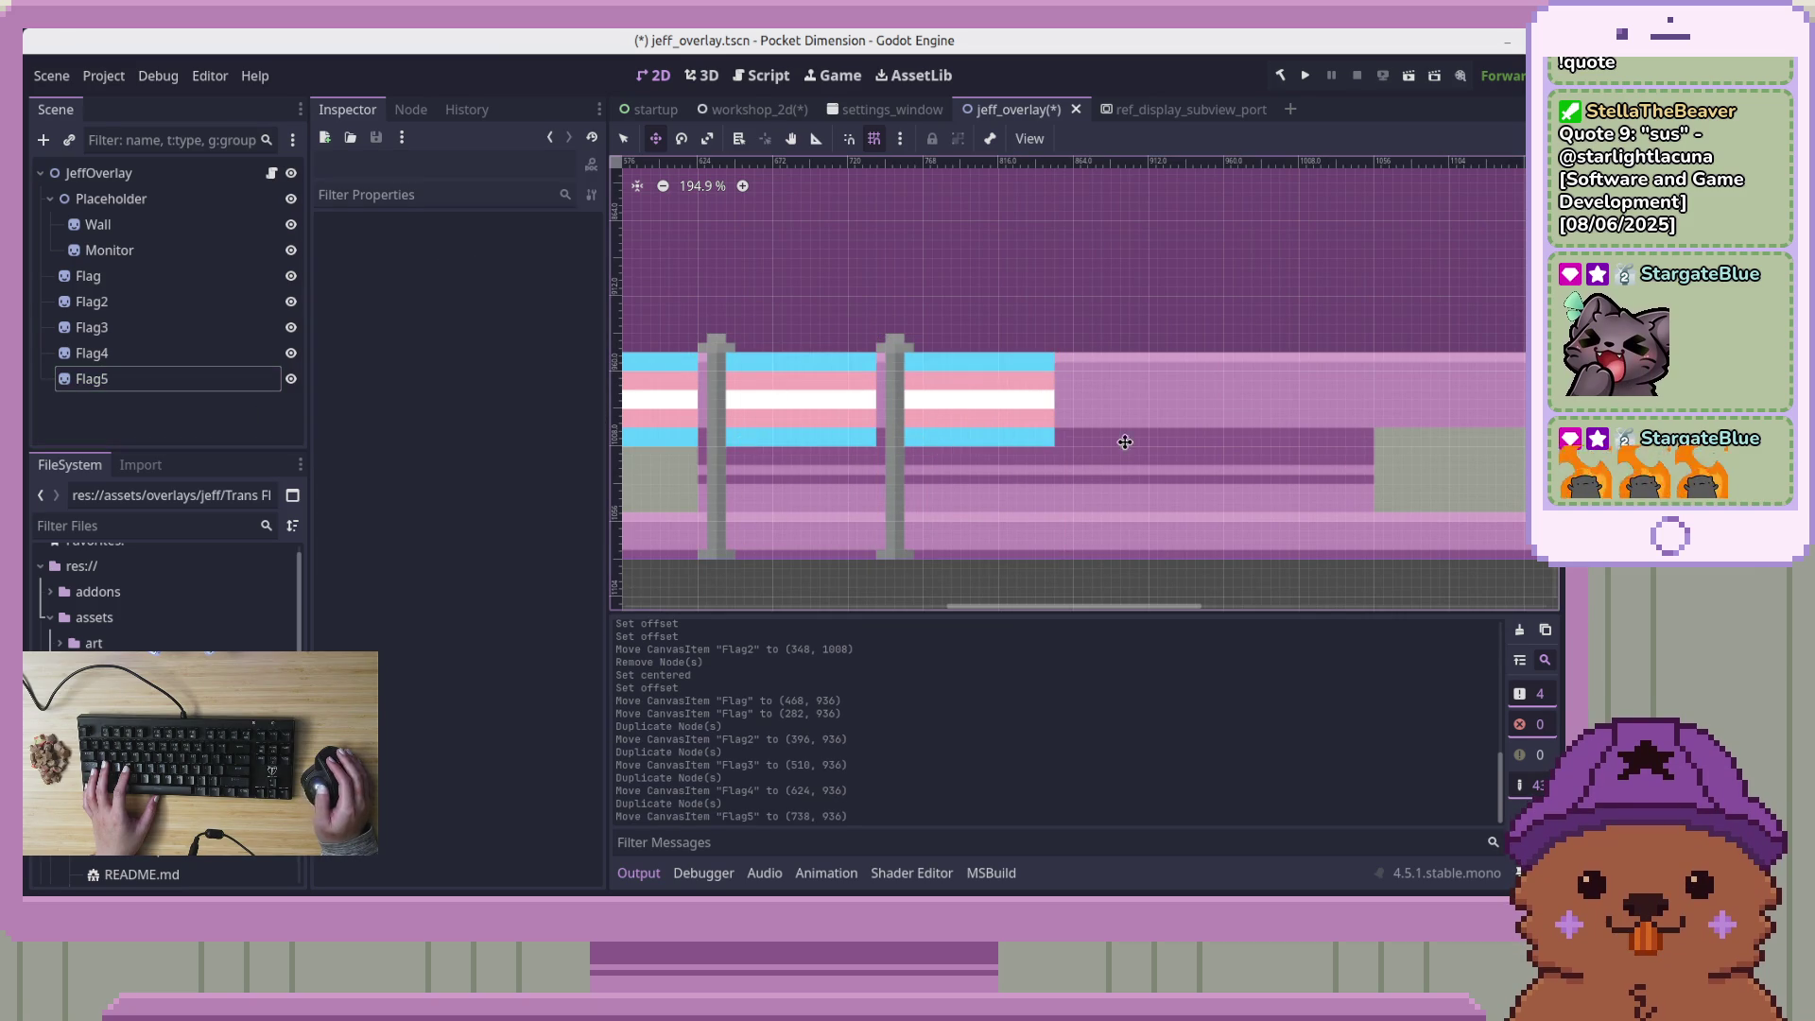
Pan over the row of five flags and undo the last move
scroll(1335, 445, down, 2)
scroll(1054, 378, down, 3)
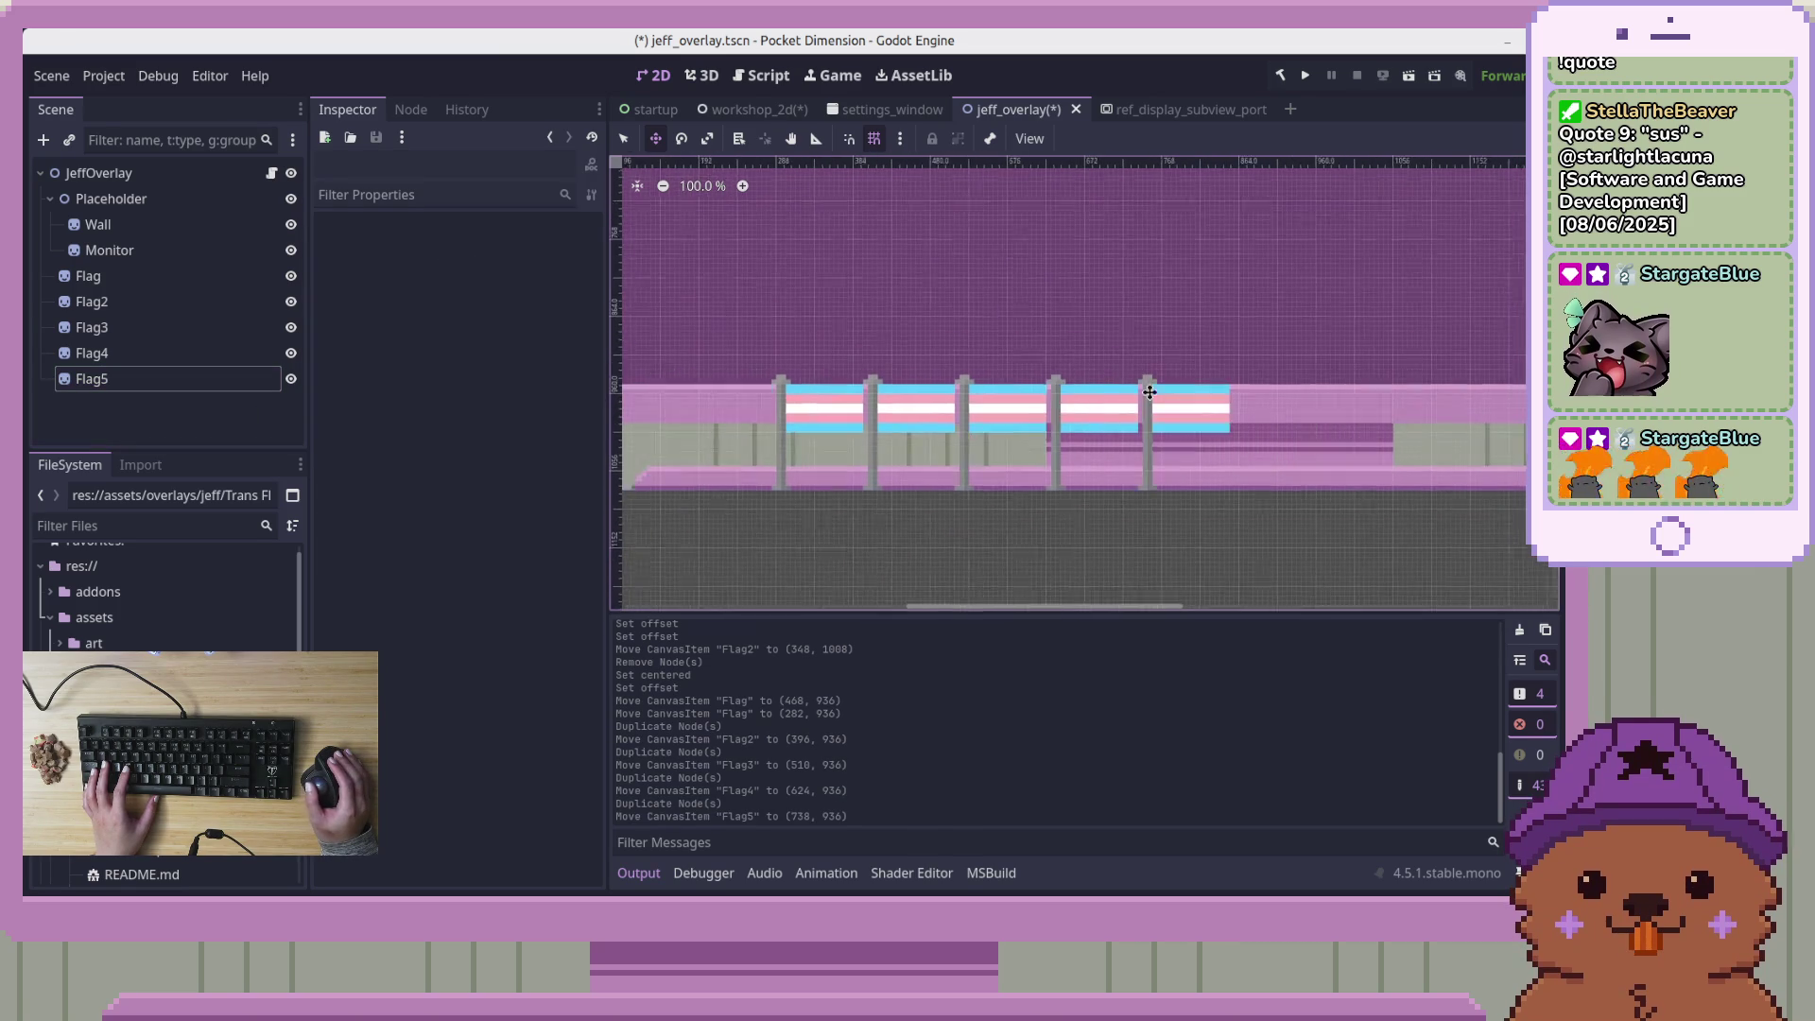
scroll(1039, 427, left, 2)
drag(1049, 421, 1113, 408)
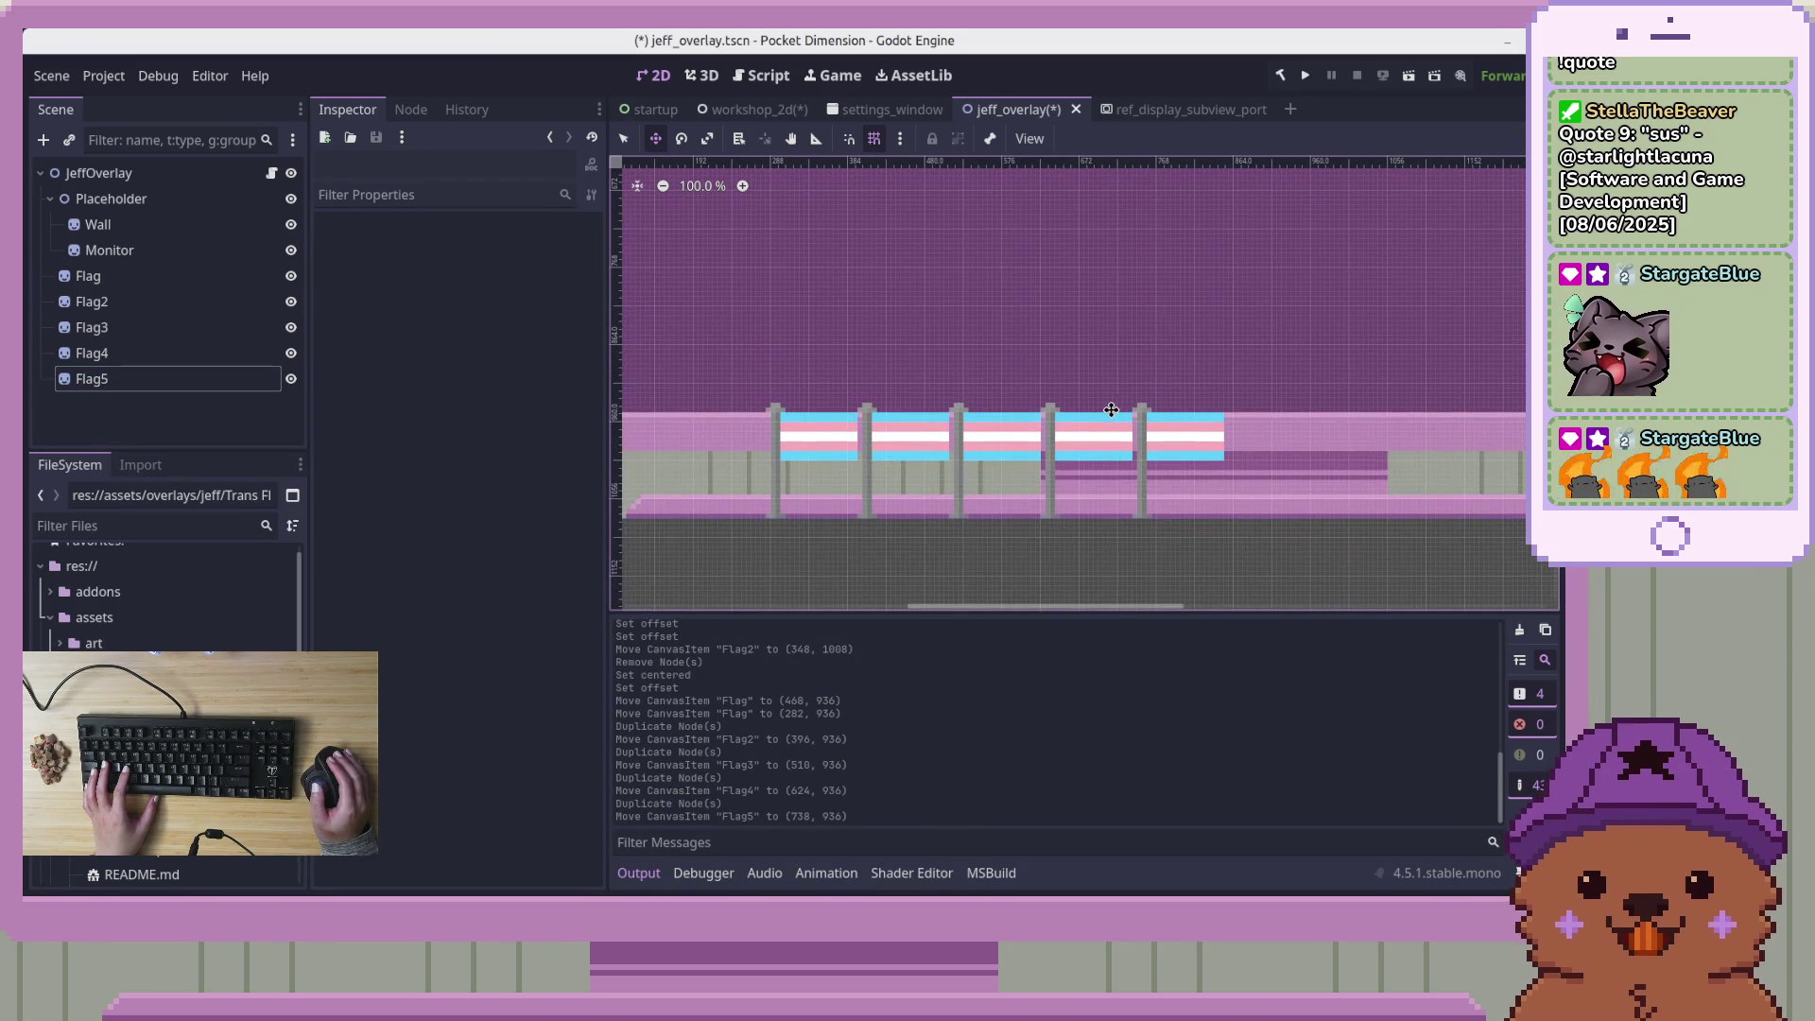
key(ctrl+z)
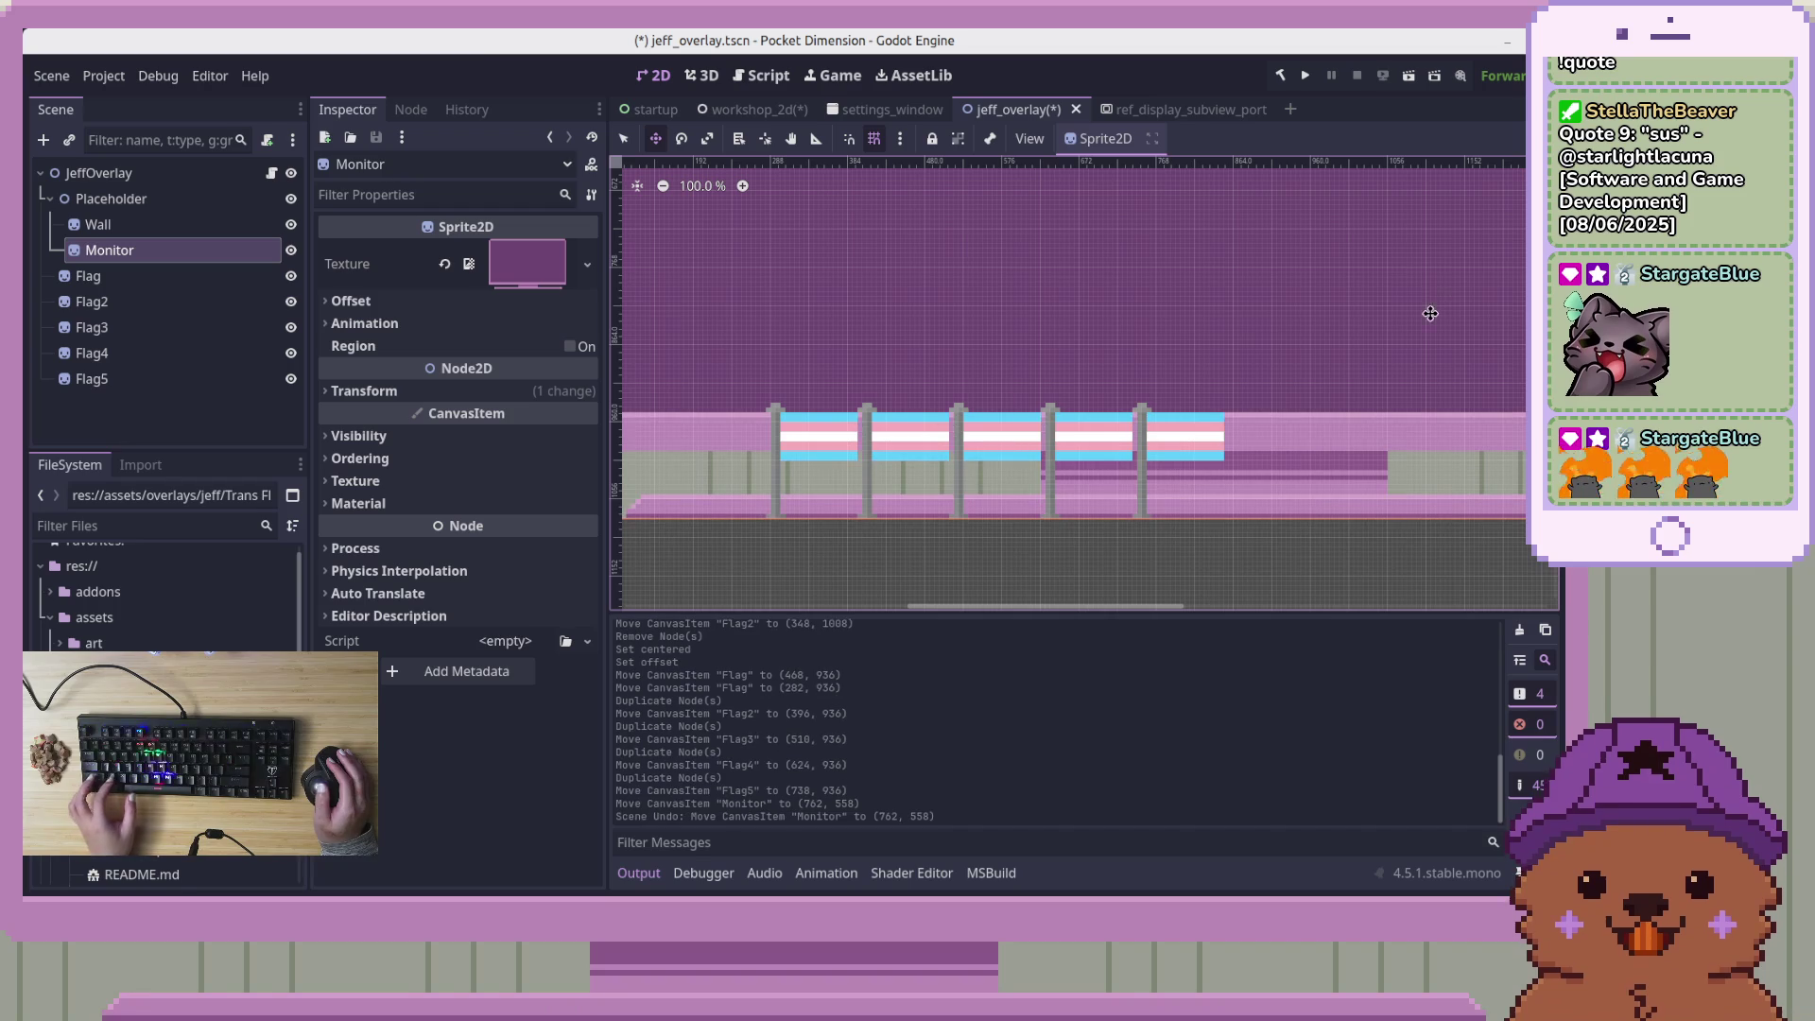
Select Flag5, the last flag in the row, and duplicate it as Flag6
click(133, 421)
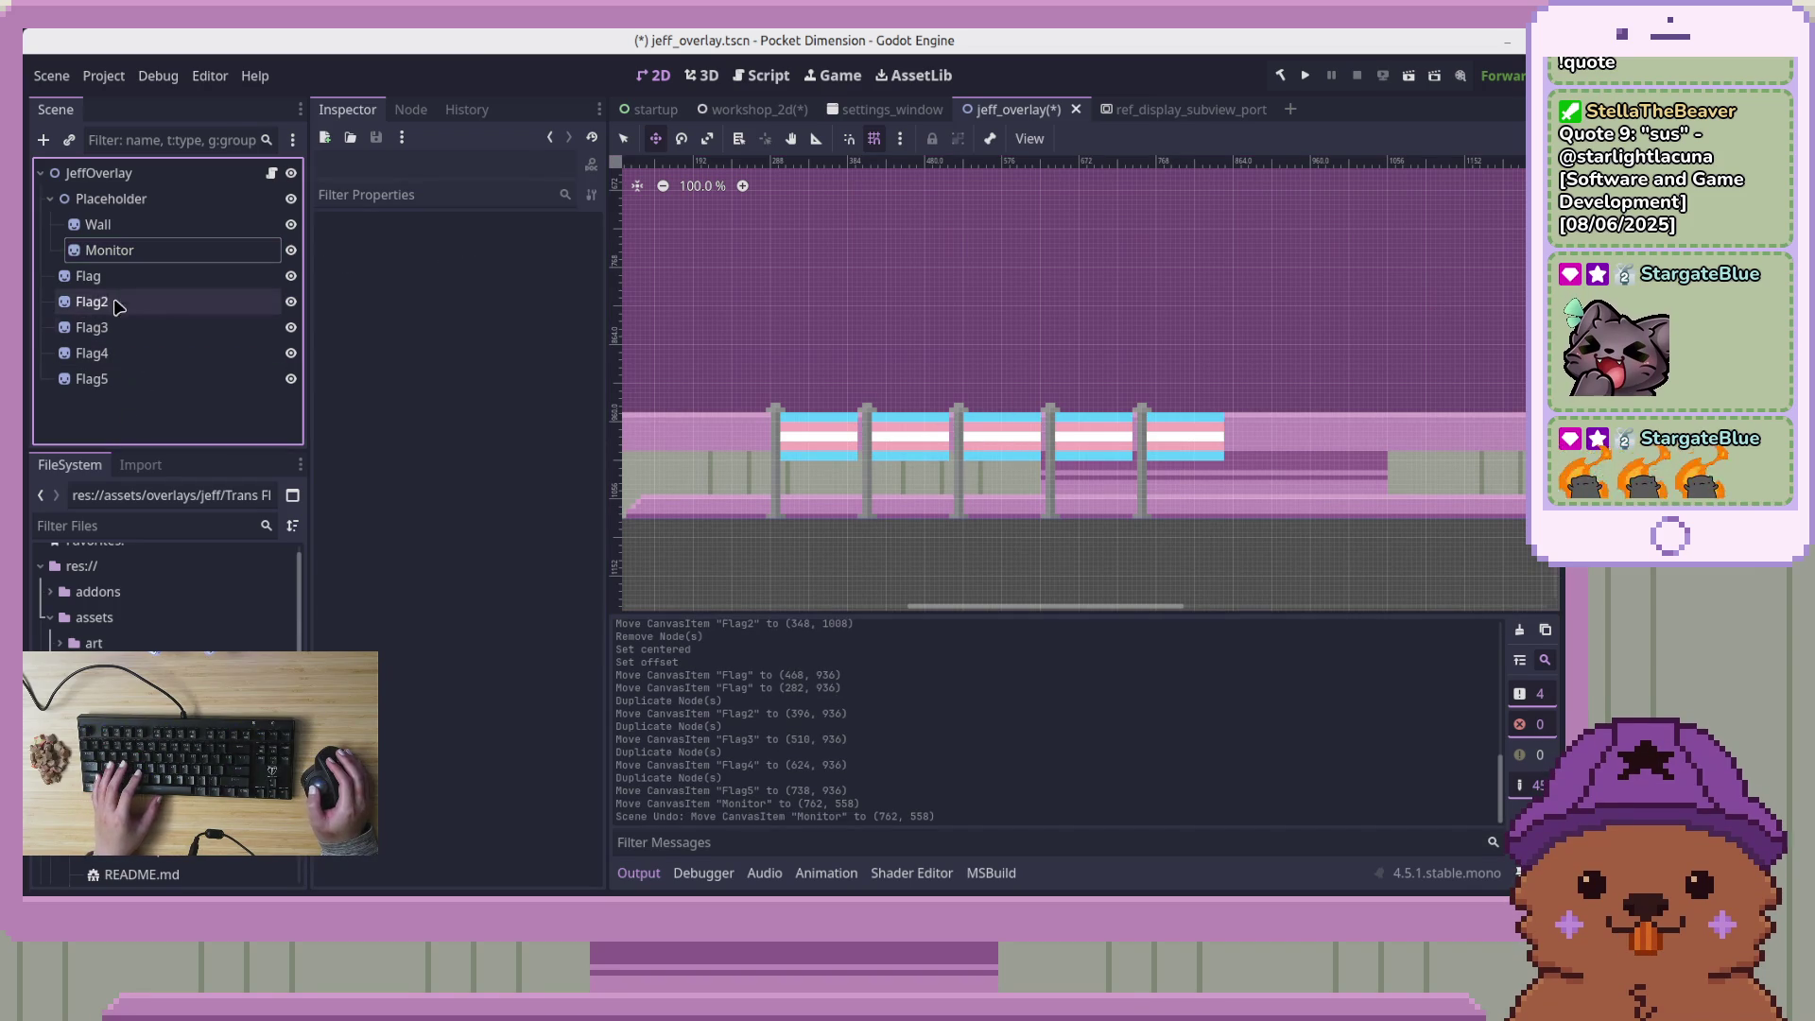
click(130, 276)
click(136, 305)
click(135, 327)
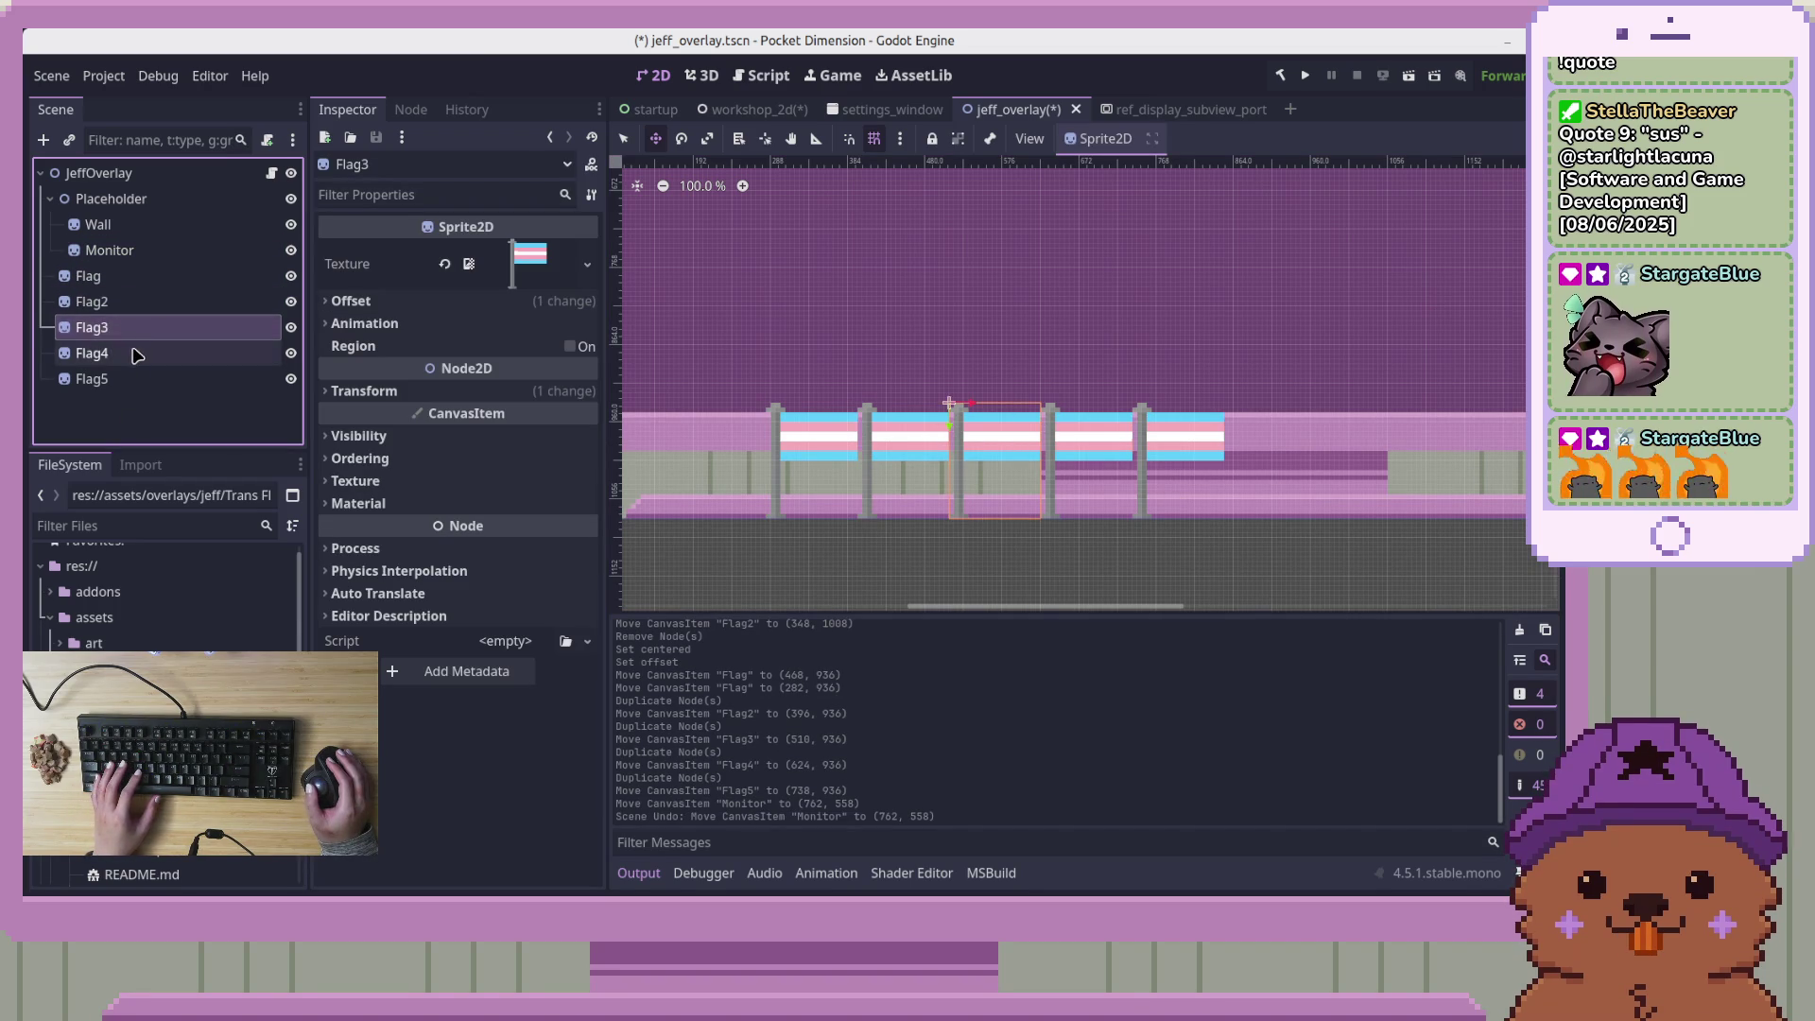
click(135, 352)
click(136, 380)
key(ctrl+d)
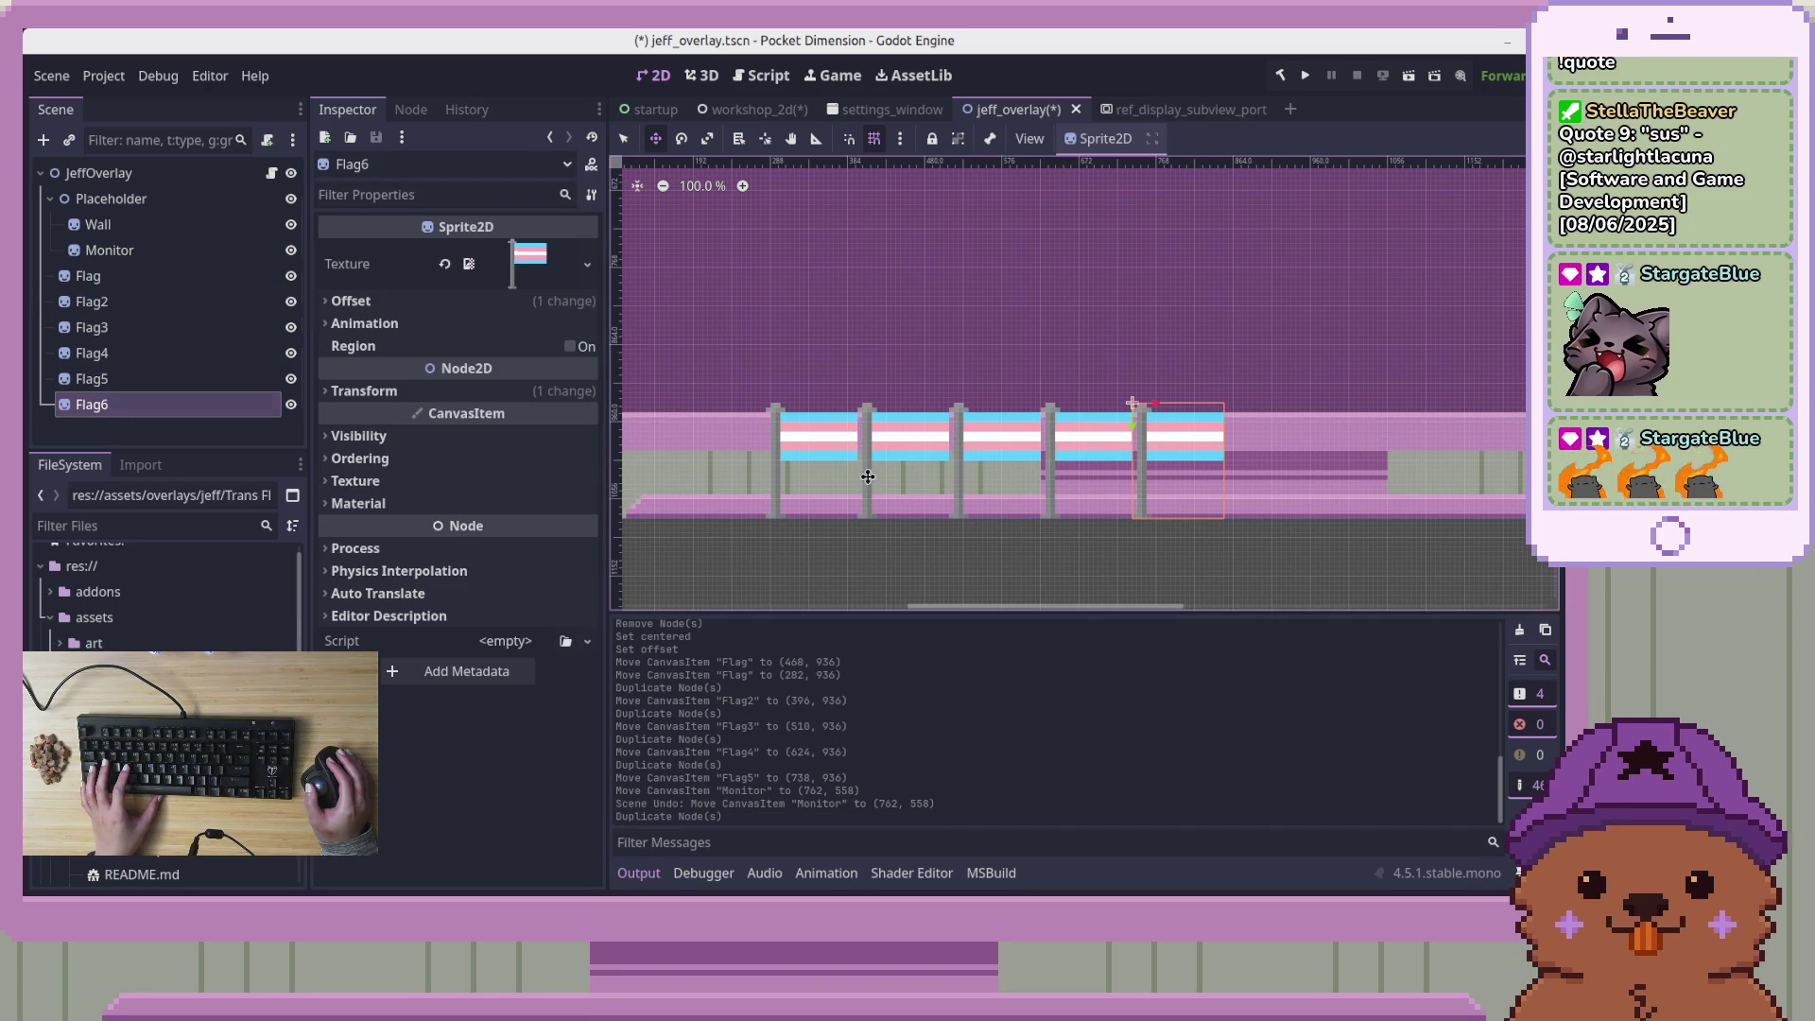
Move Flag6 into the next post gap beside Flag5, at x 852, y 936
drag(1341, 522, 1081, 442)
scroll(1007, 437, up, 3)
scroll(1007, 437, up, 2)
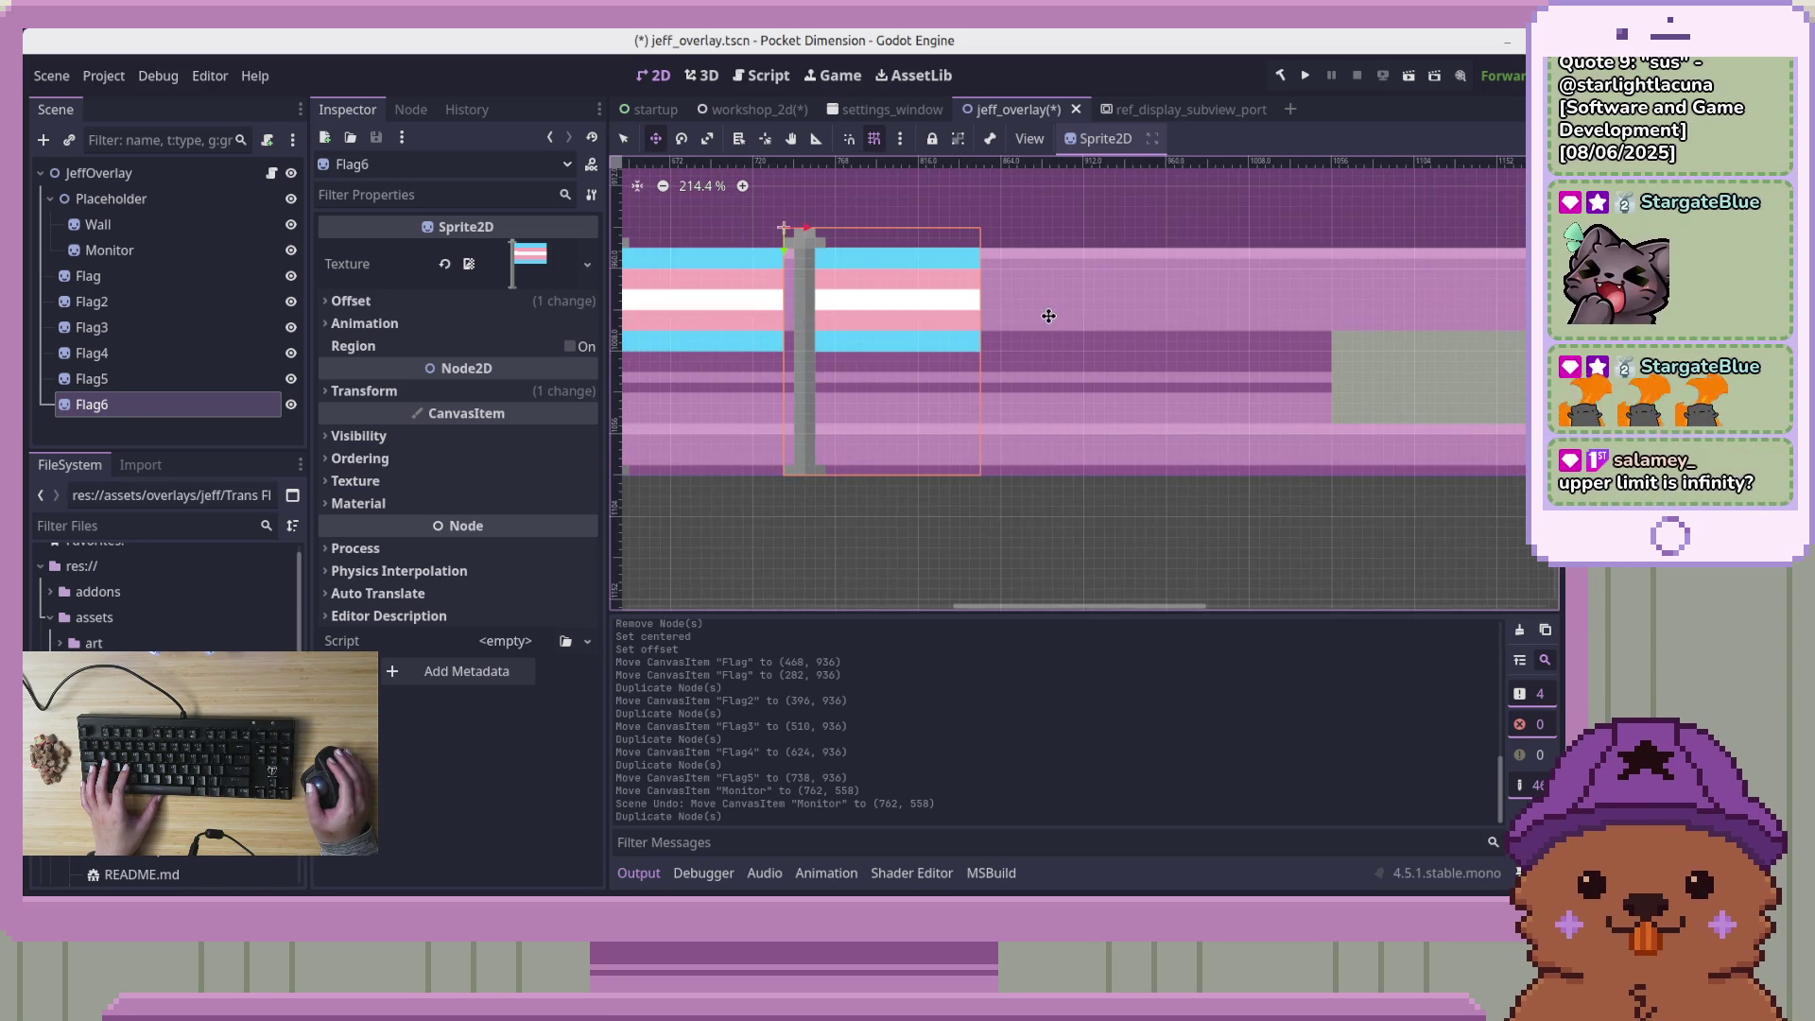
scroll(1006, 398, up, 3)
drag(883, 328, 1004, 340)
drag(1069, 332, 1068, 332)
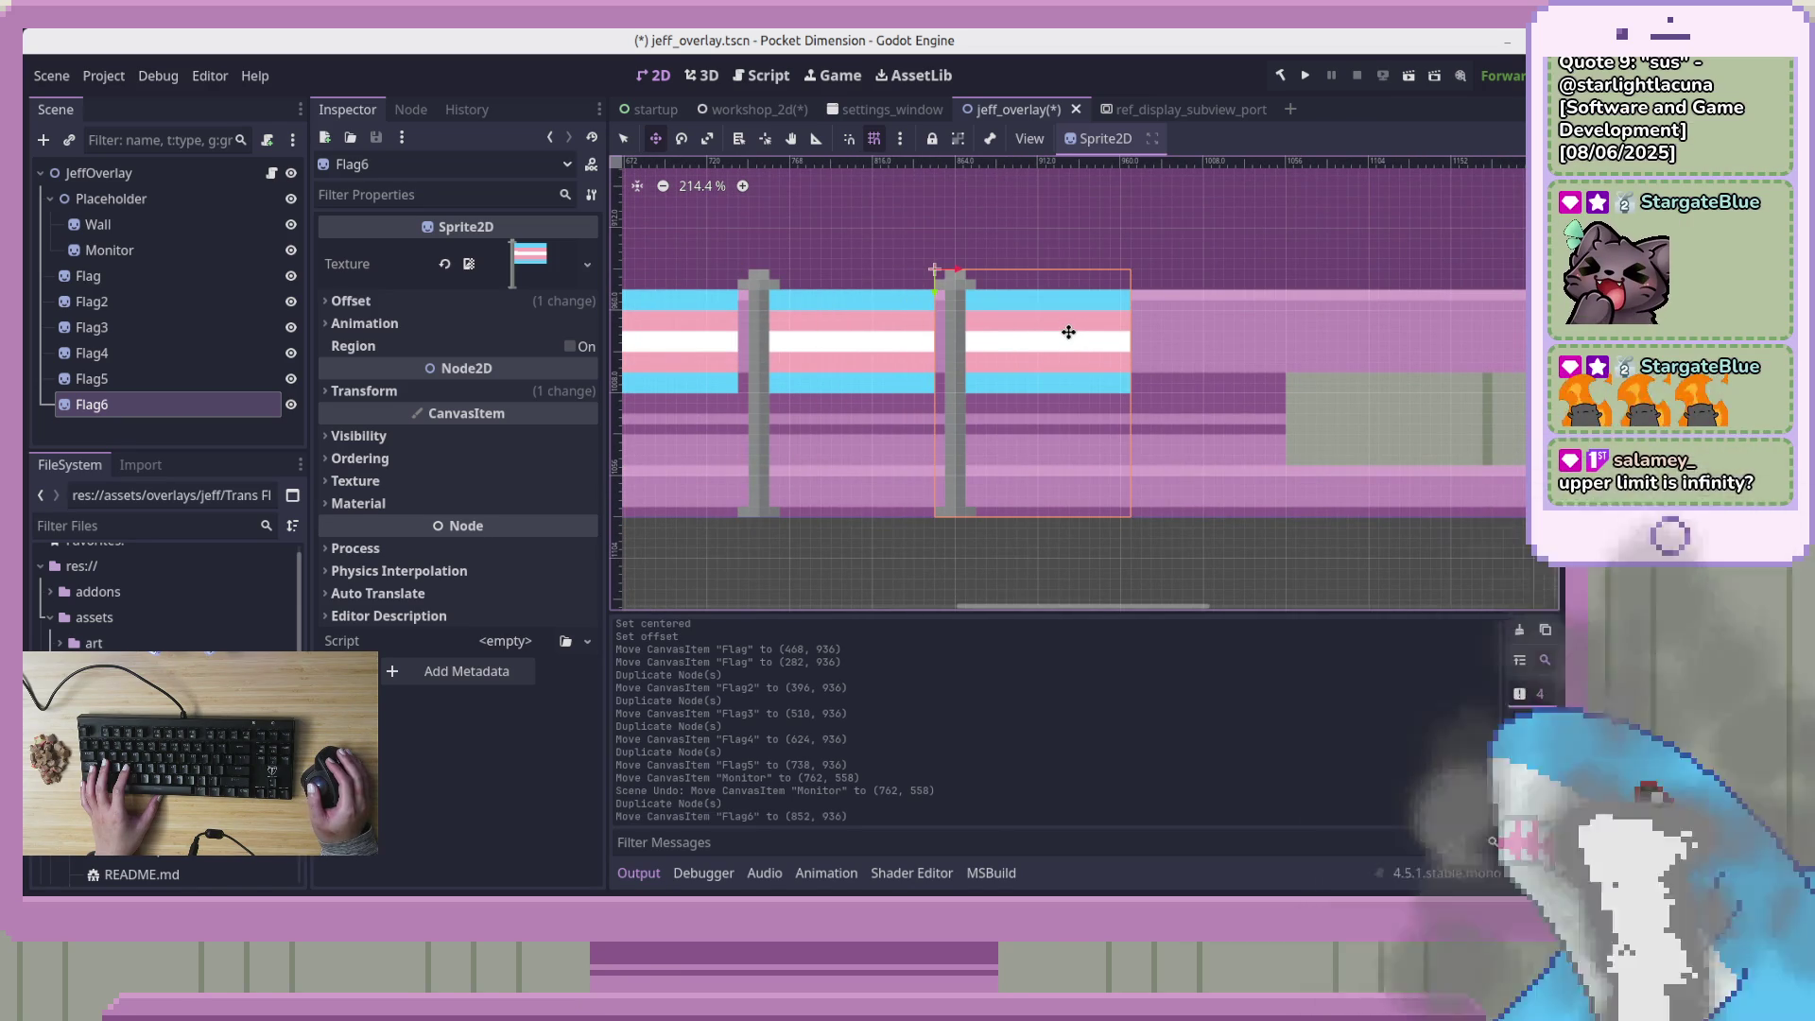
click(227, 430)
click(227, 406)
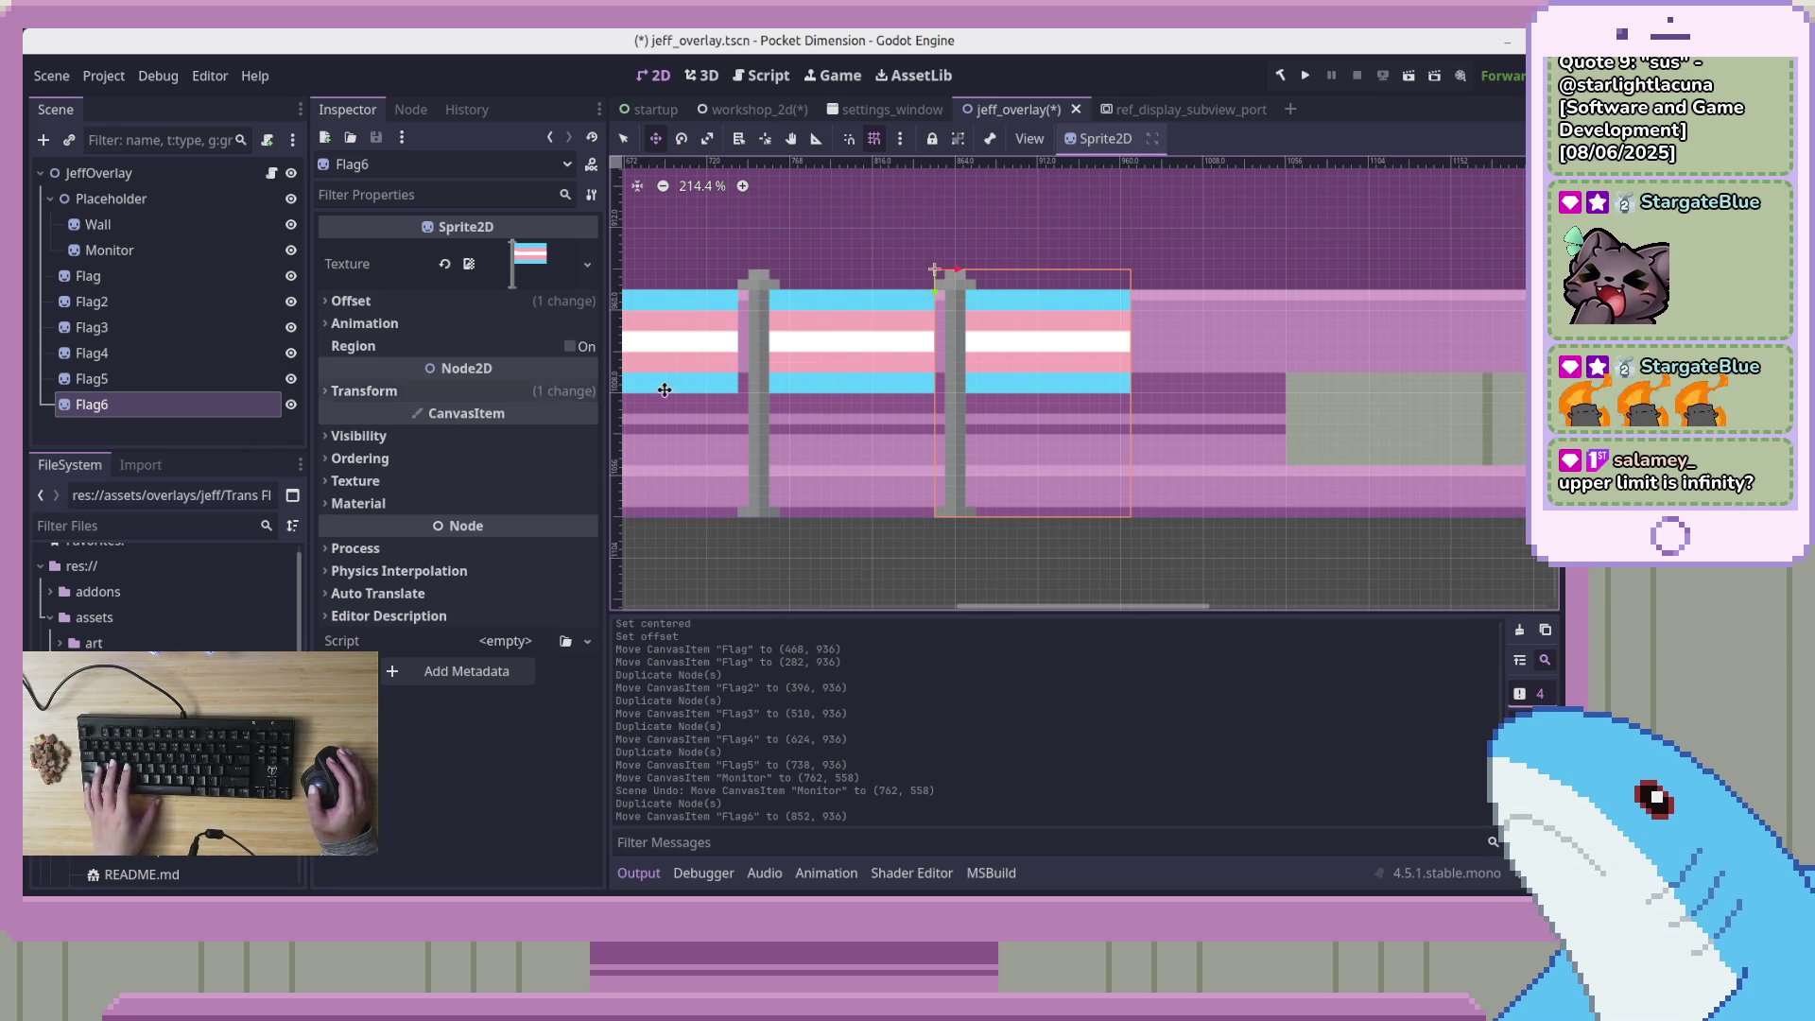
scroll(863, 399, down, 1)
scroll(1276, 420, right, 3)
Duplicate Flag7 and Flag8 and place them in the next gaps at x 966 and 1080
key(ctrl+d)
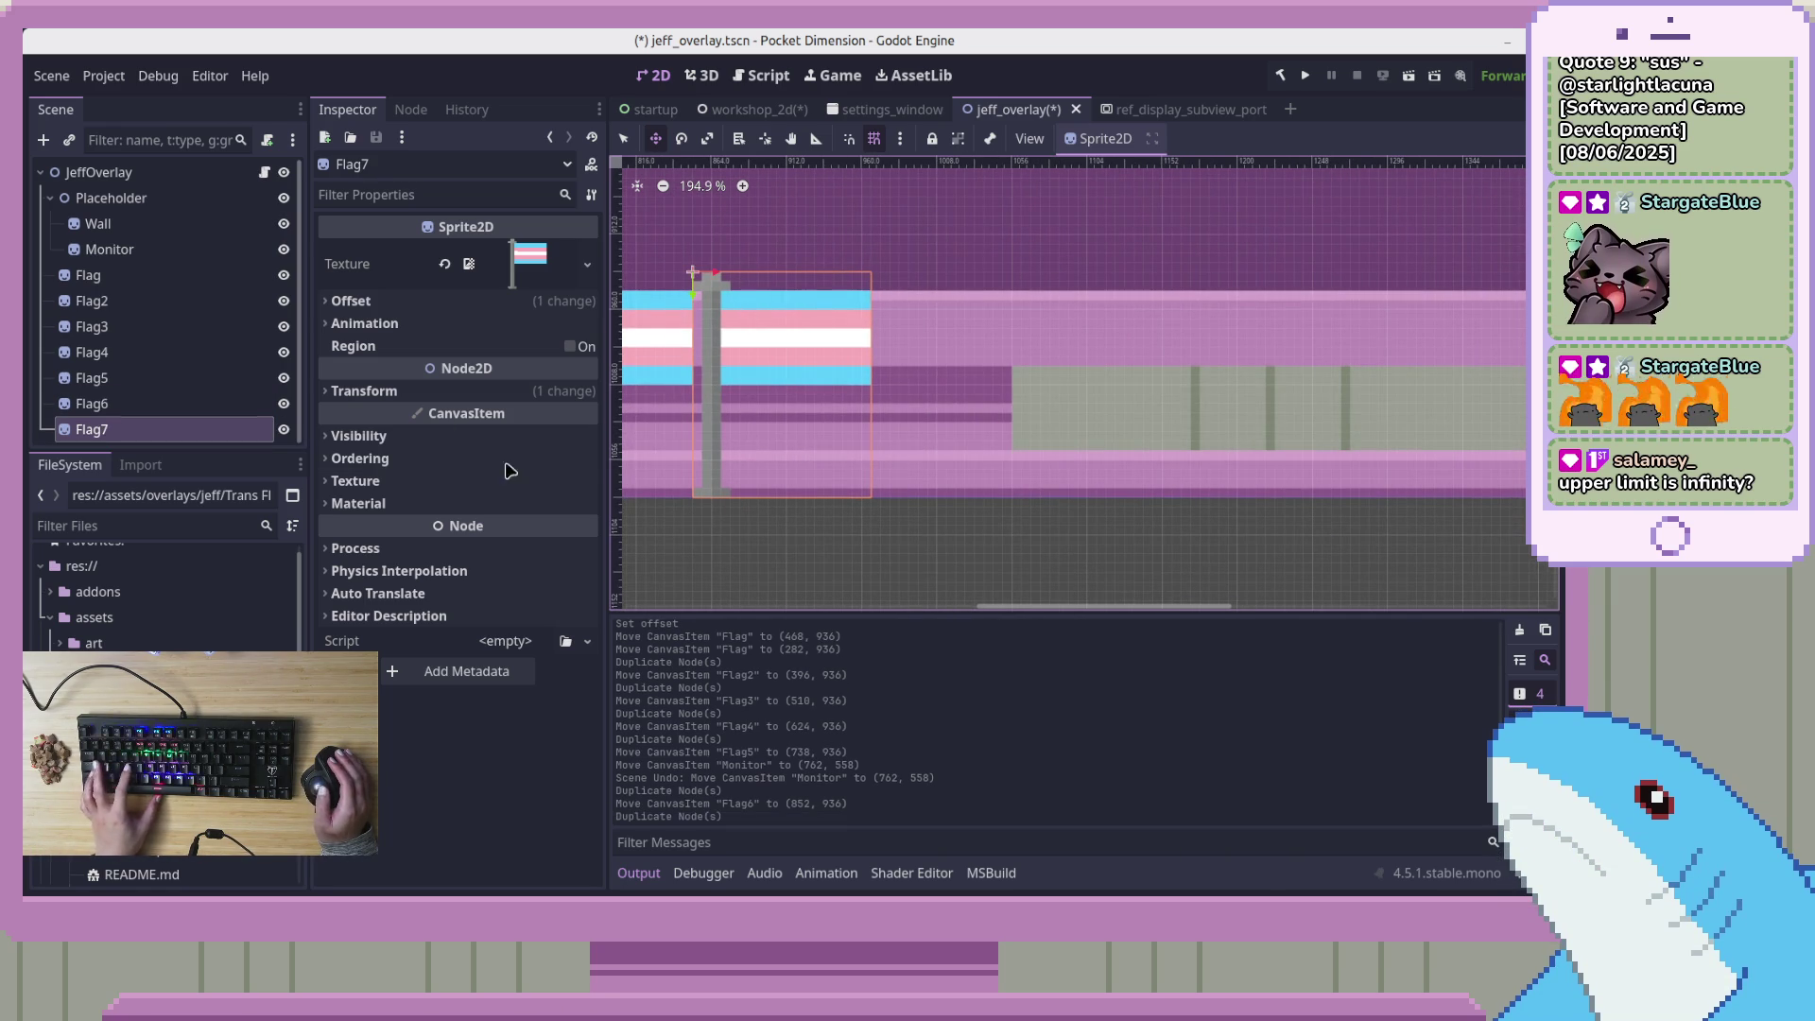
mouse_move(752, 325)
mouse_down()
mouse_move(932, 323)
mouse_move(913, 322)
mouse_up()
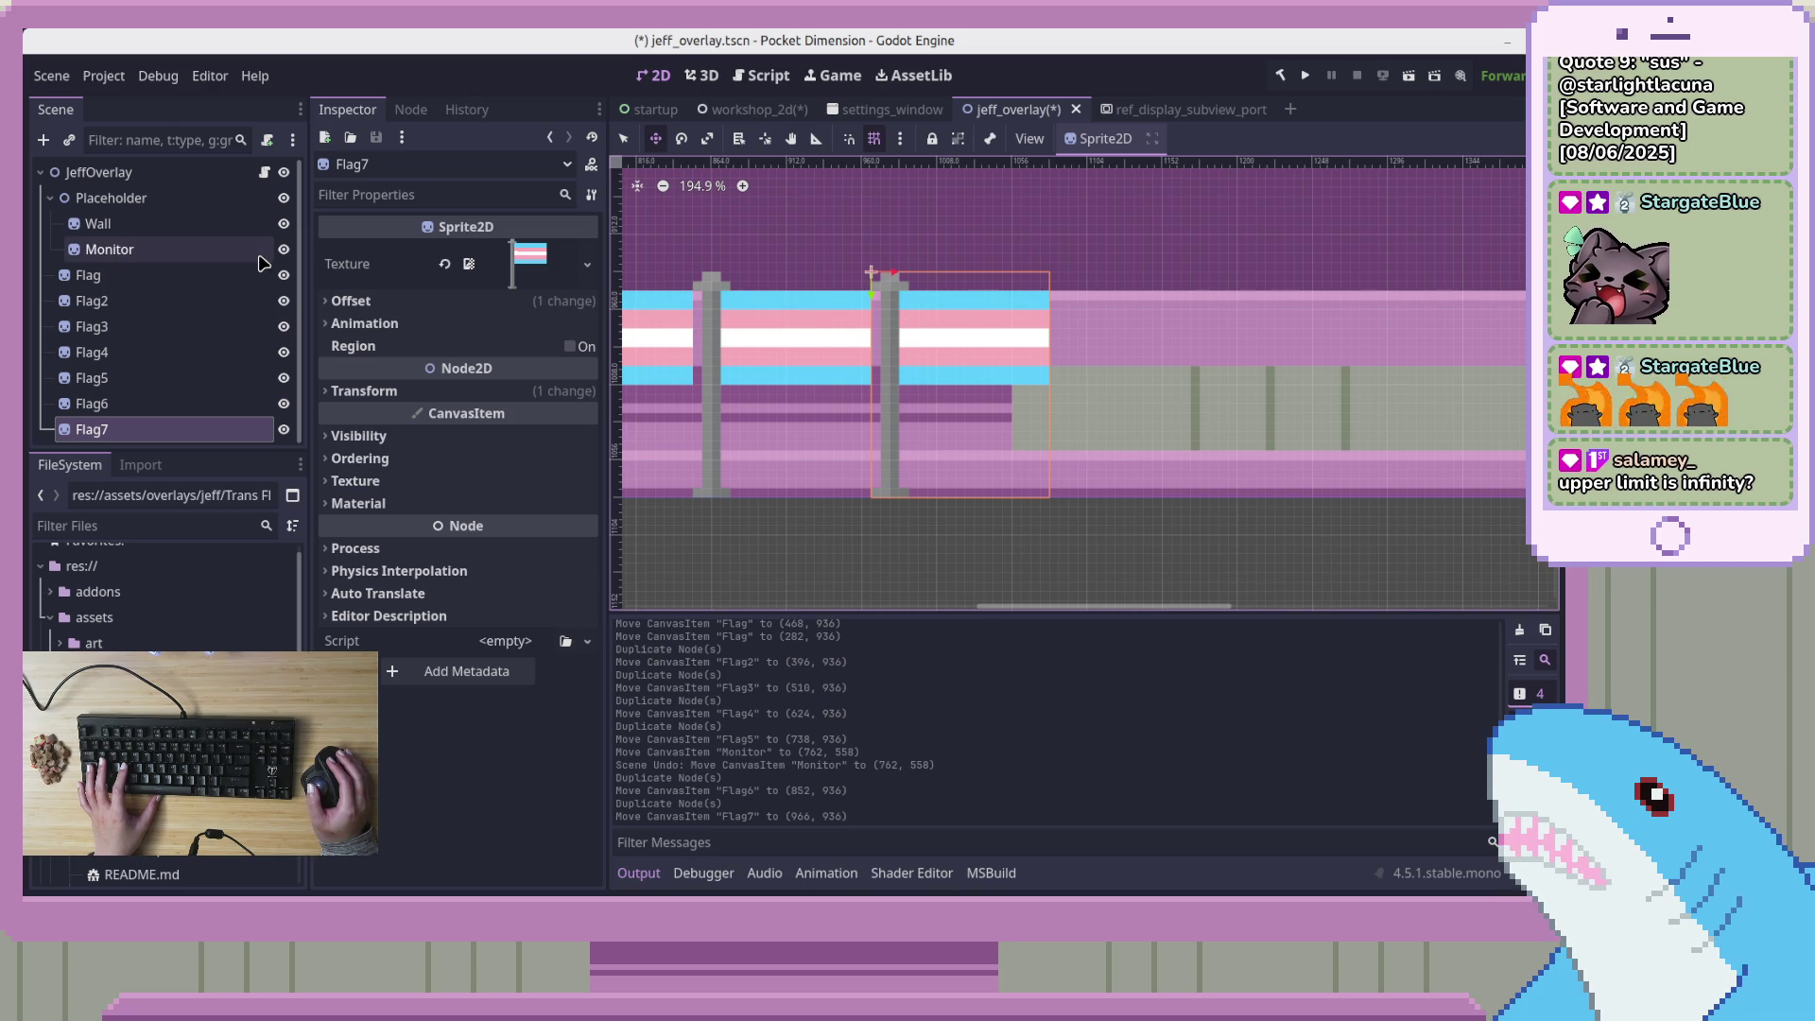
key(ctrl+d)
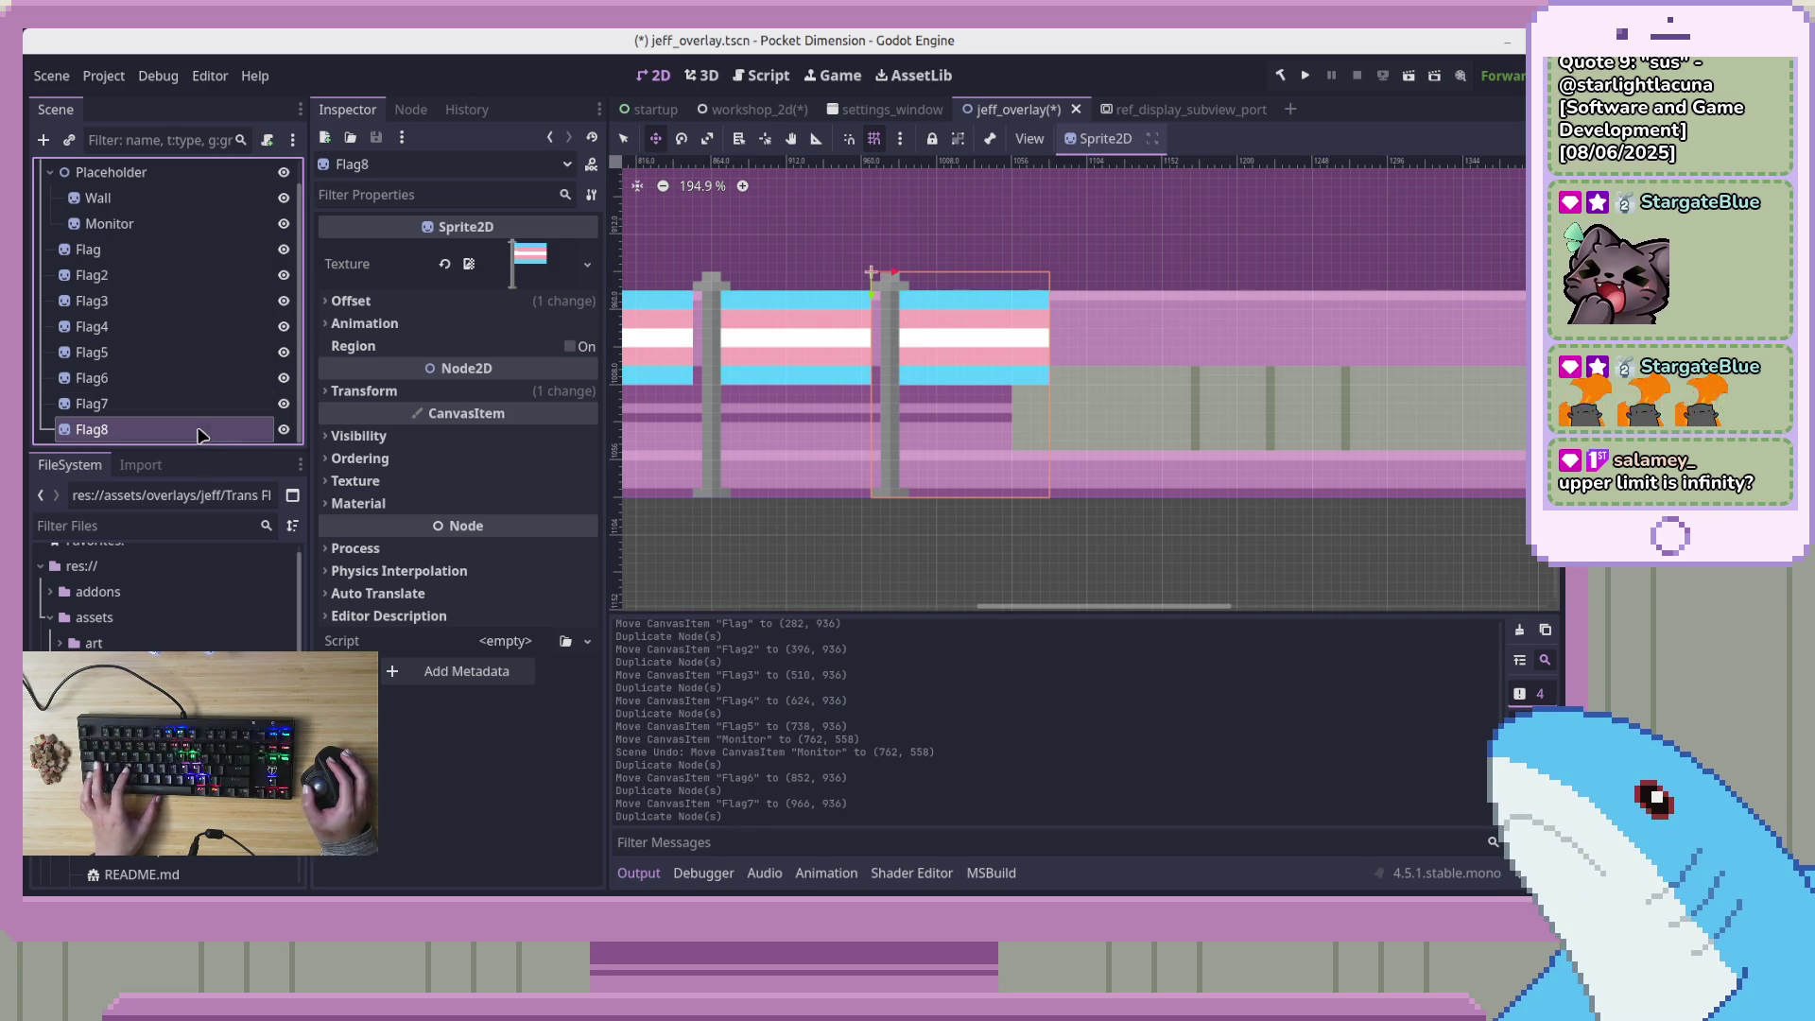
drag(994, 417, 1135, 388)
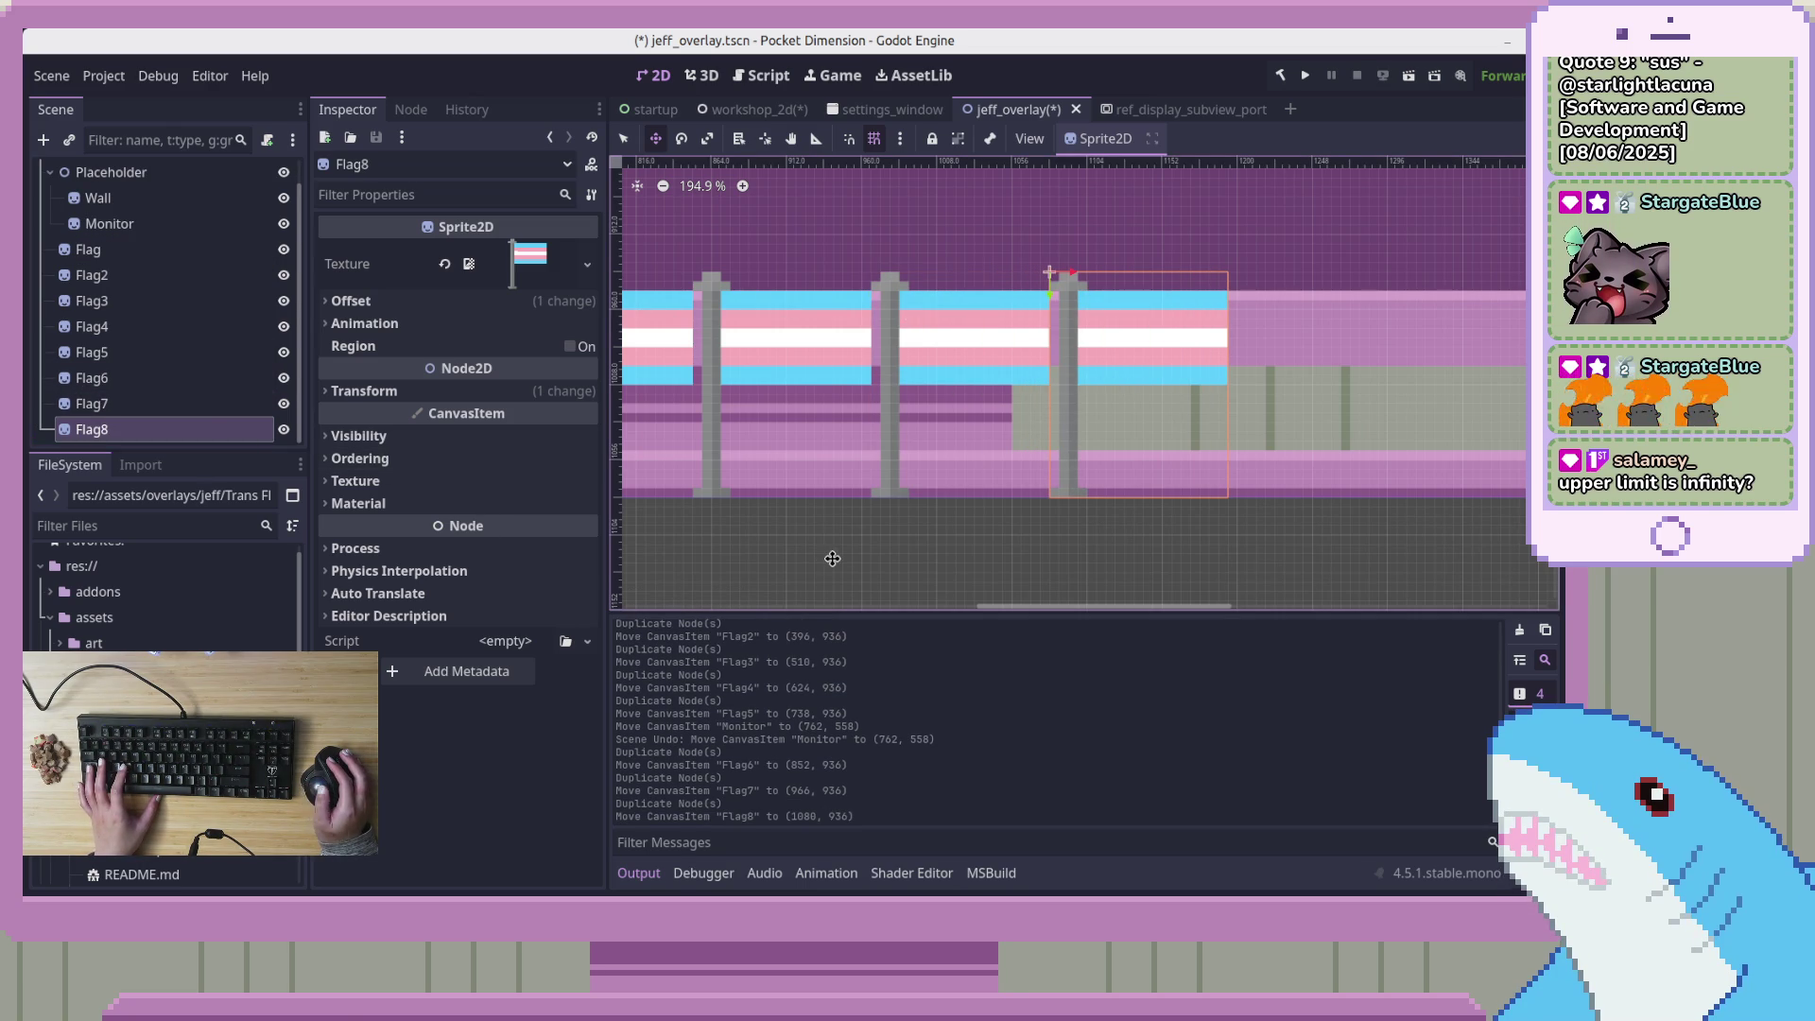
mouse_move(1064, 600)
mouse_down()
mouse_move(1106, 607)
mouse_move(1033, 607)
mouse_up()
scroll(1057, 545, down, 5)
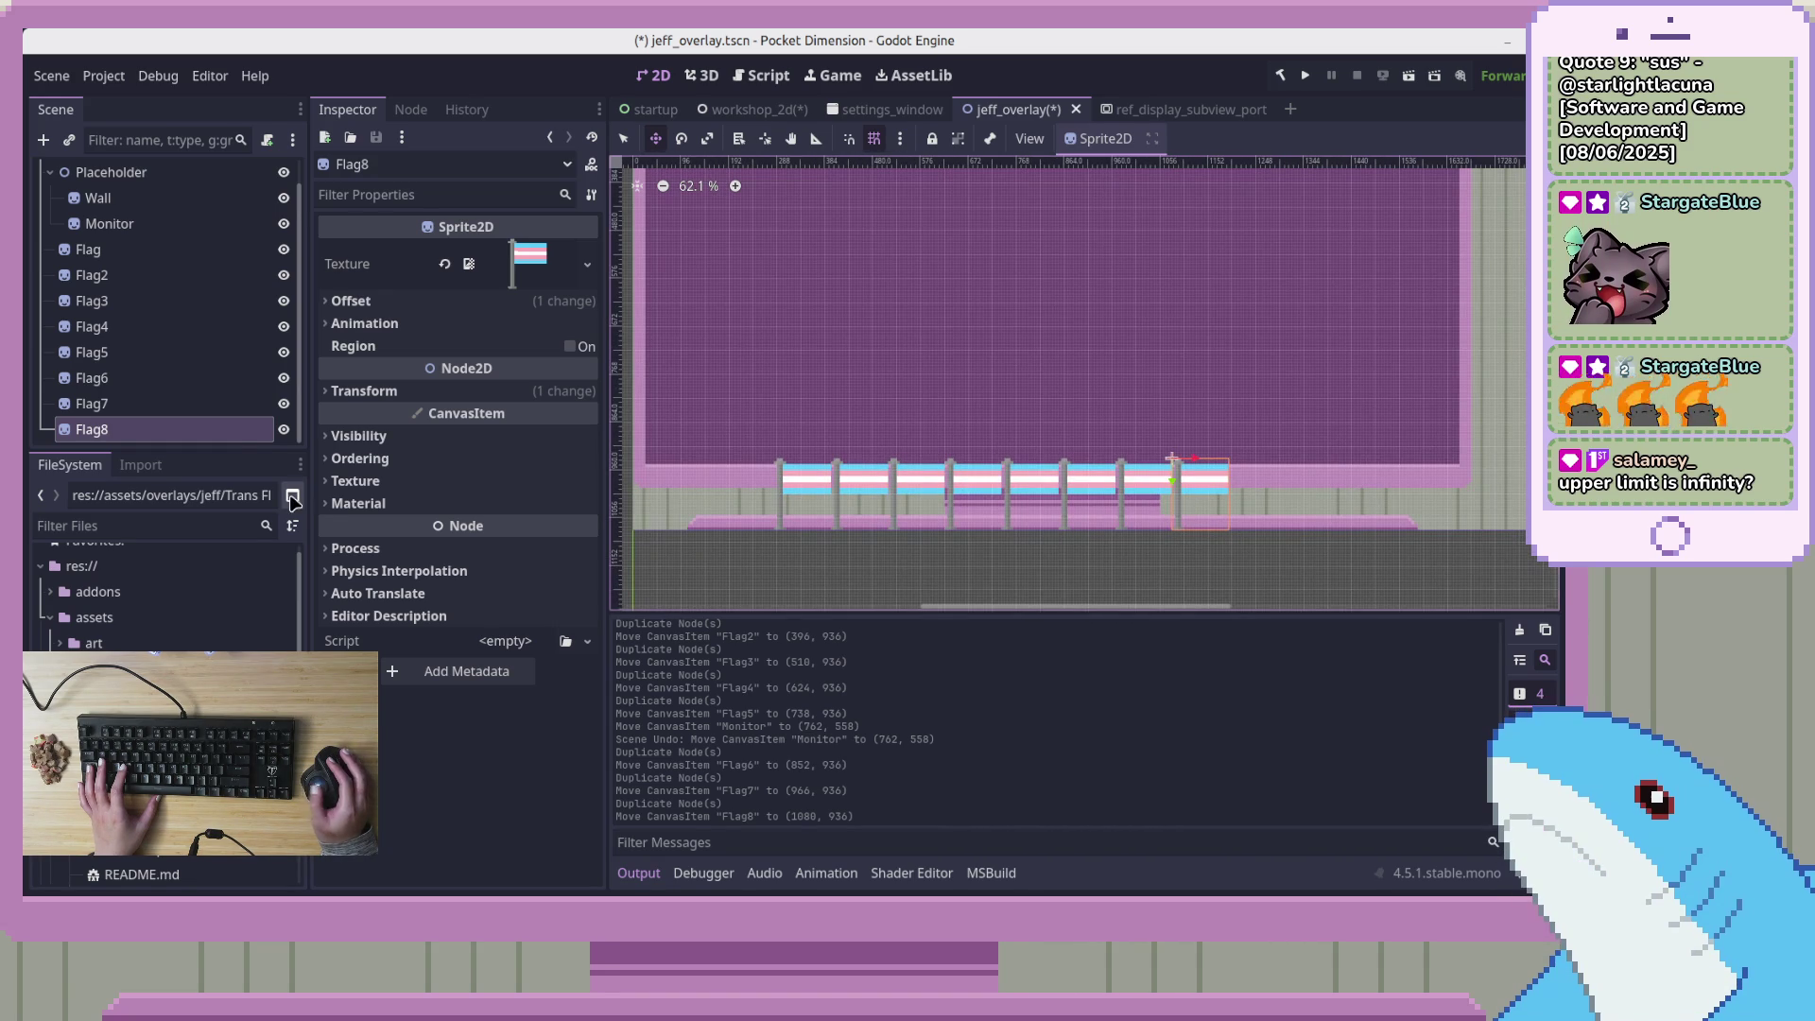
Duplicate Flag9, place it at the row's end at x 1194, and select it
key(ctrl+d)
mouse_move(1208, 490)
mouse_down()
mouse_move(1263, 492)
mouse_move(1253, 460)
mouse_up()
scroll(1260, 491, up, 7)
scroll(1254, 460, down, 3)
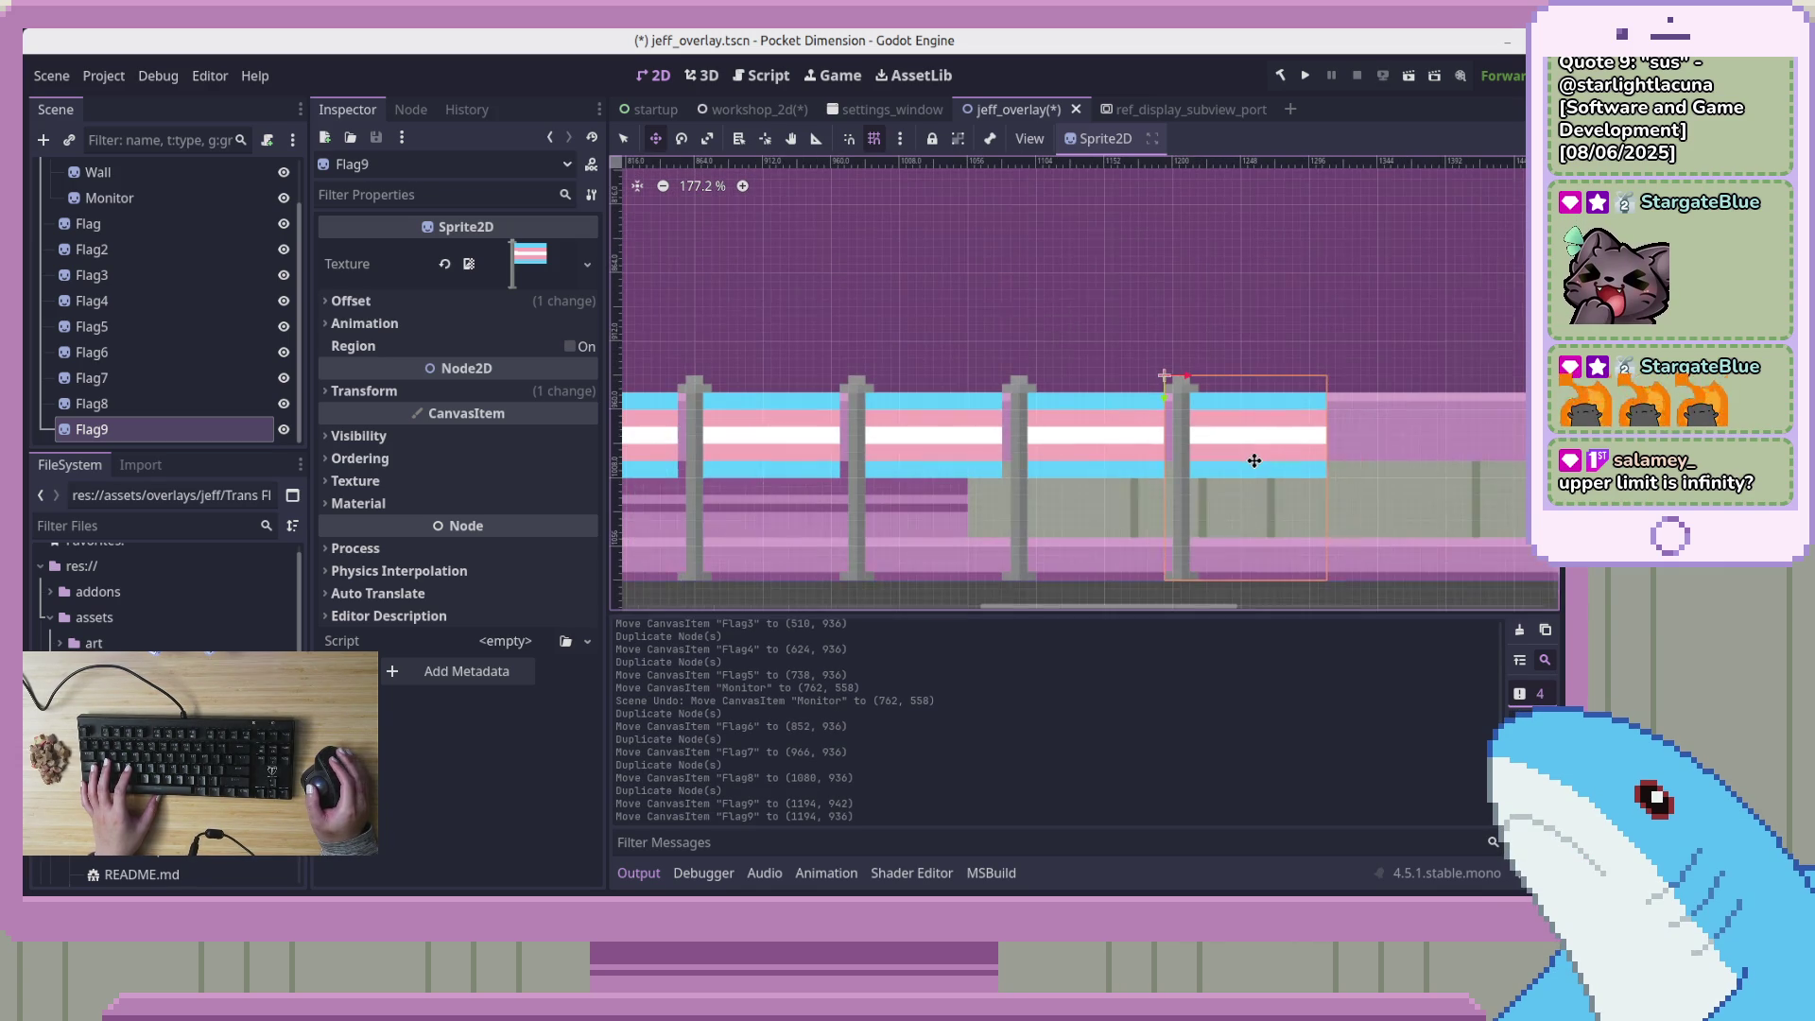
scroll(978, 458, down, 3)
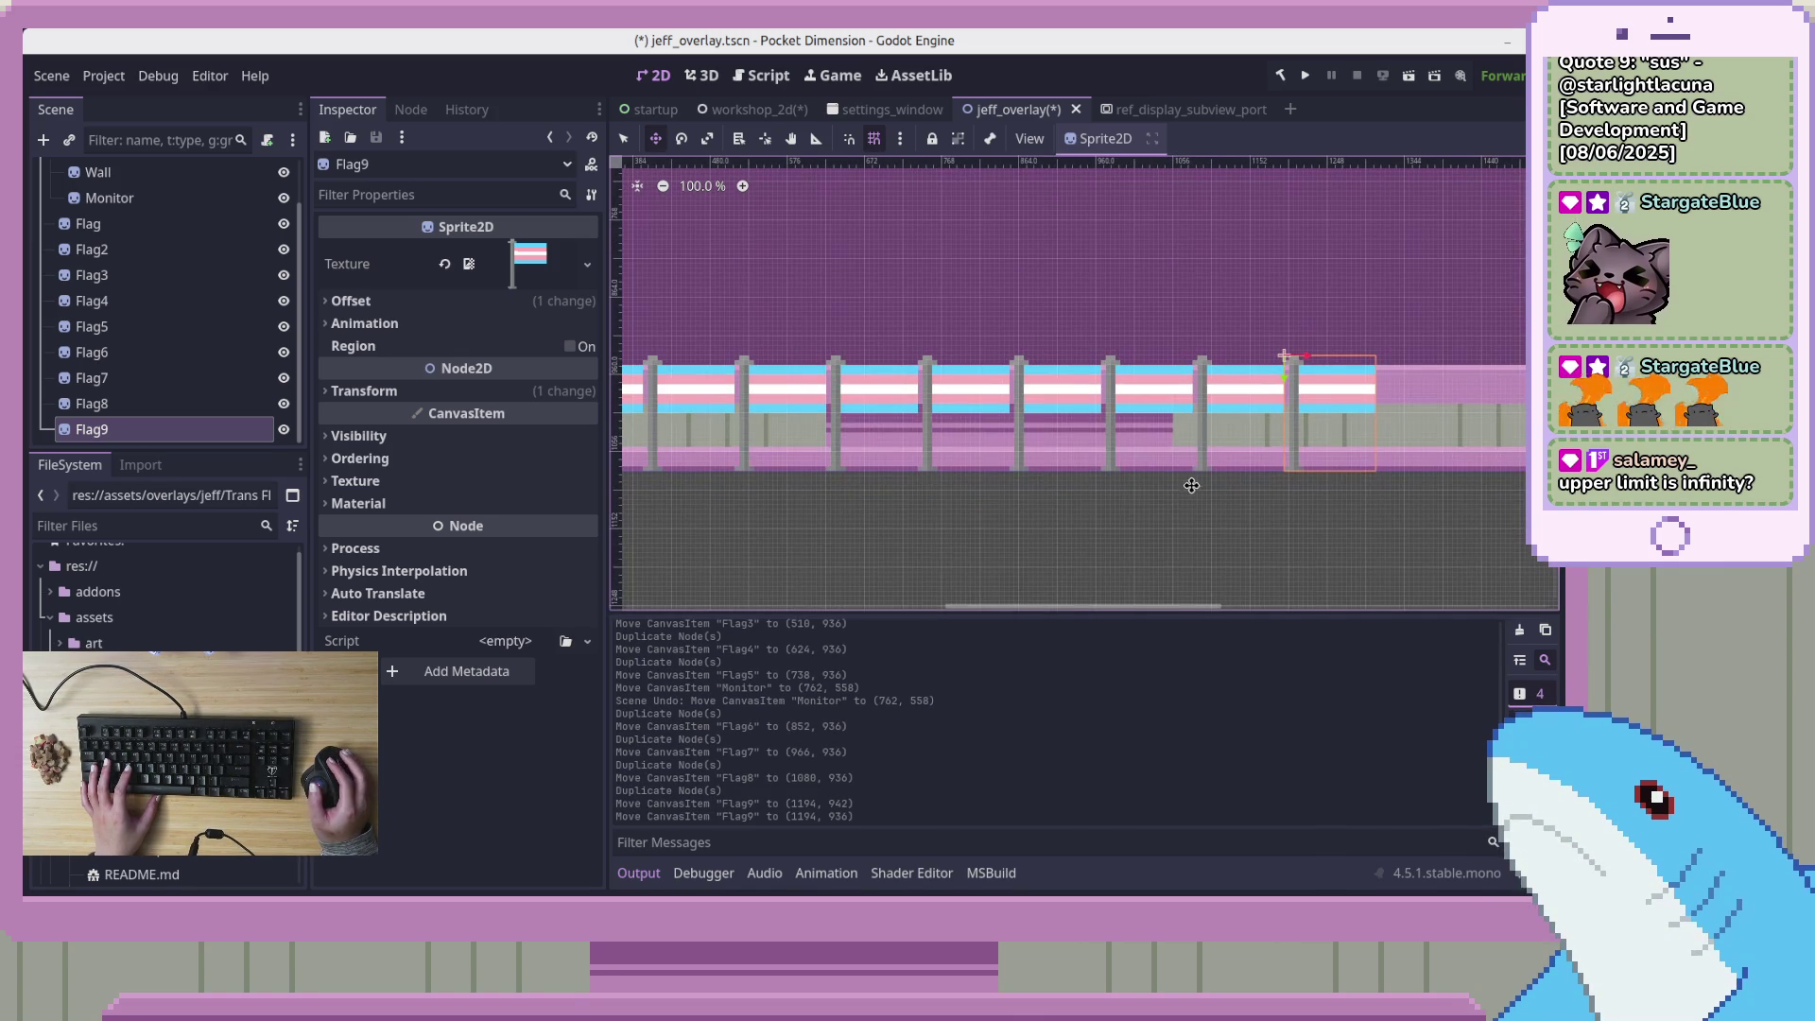
scroll(1171, 530, right, 3)
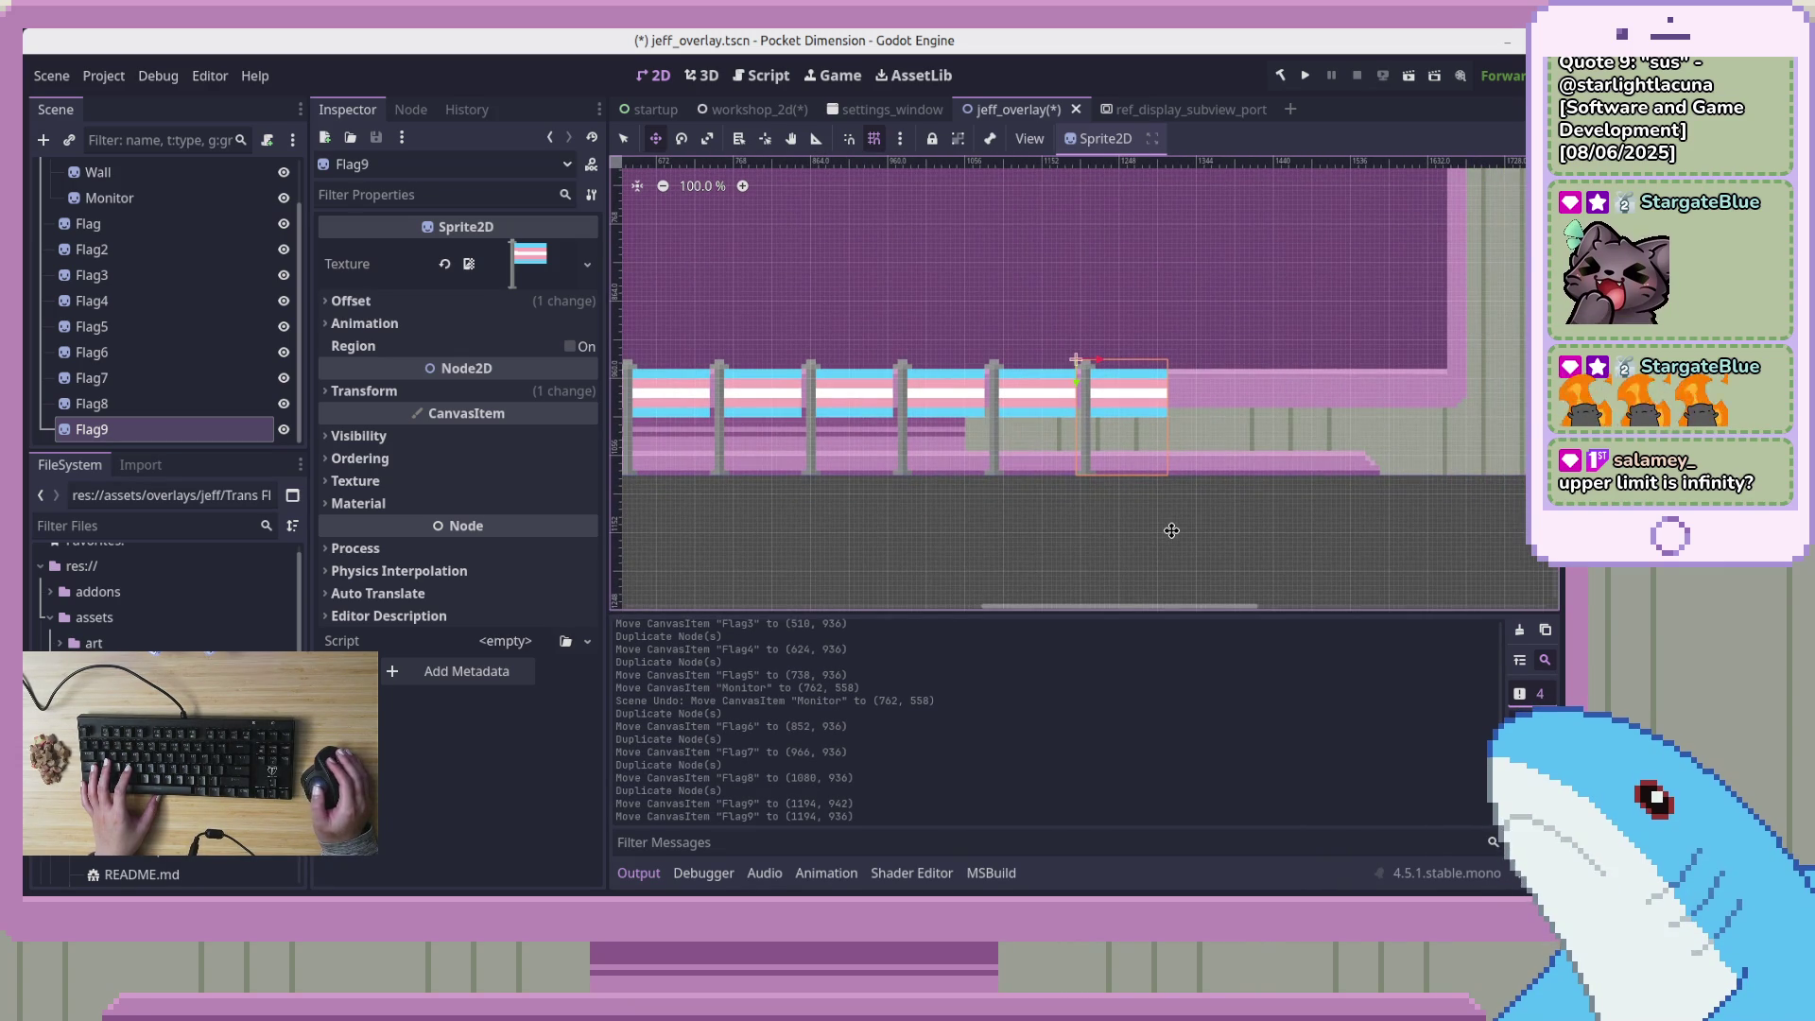
click(185, 431)
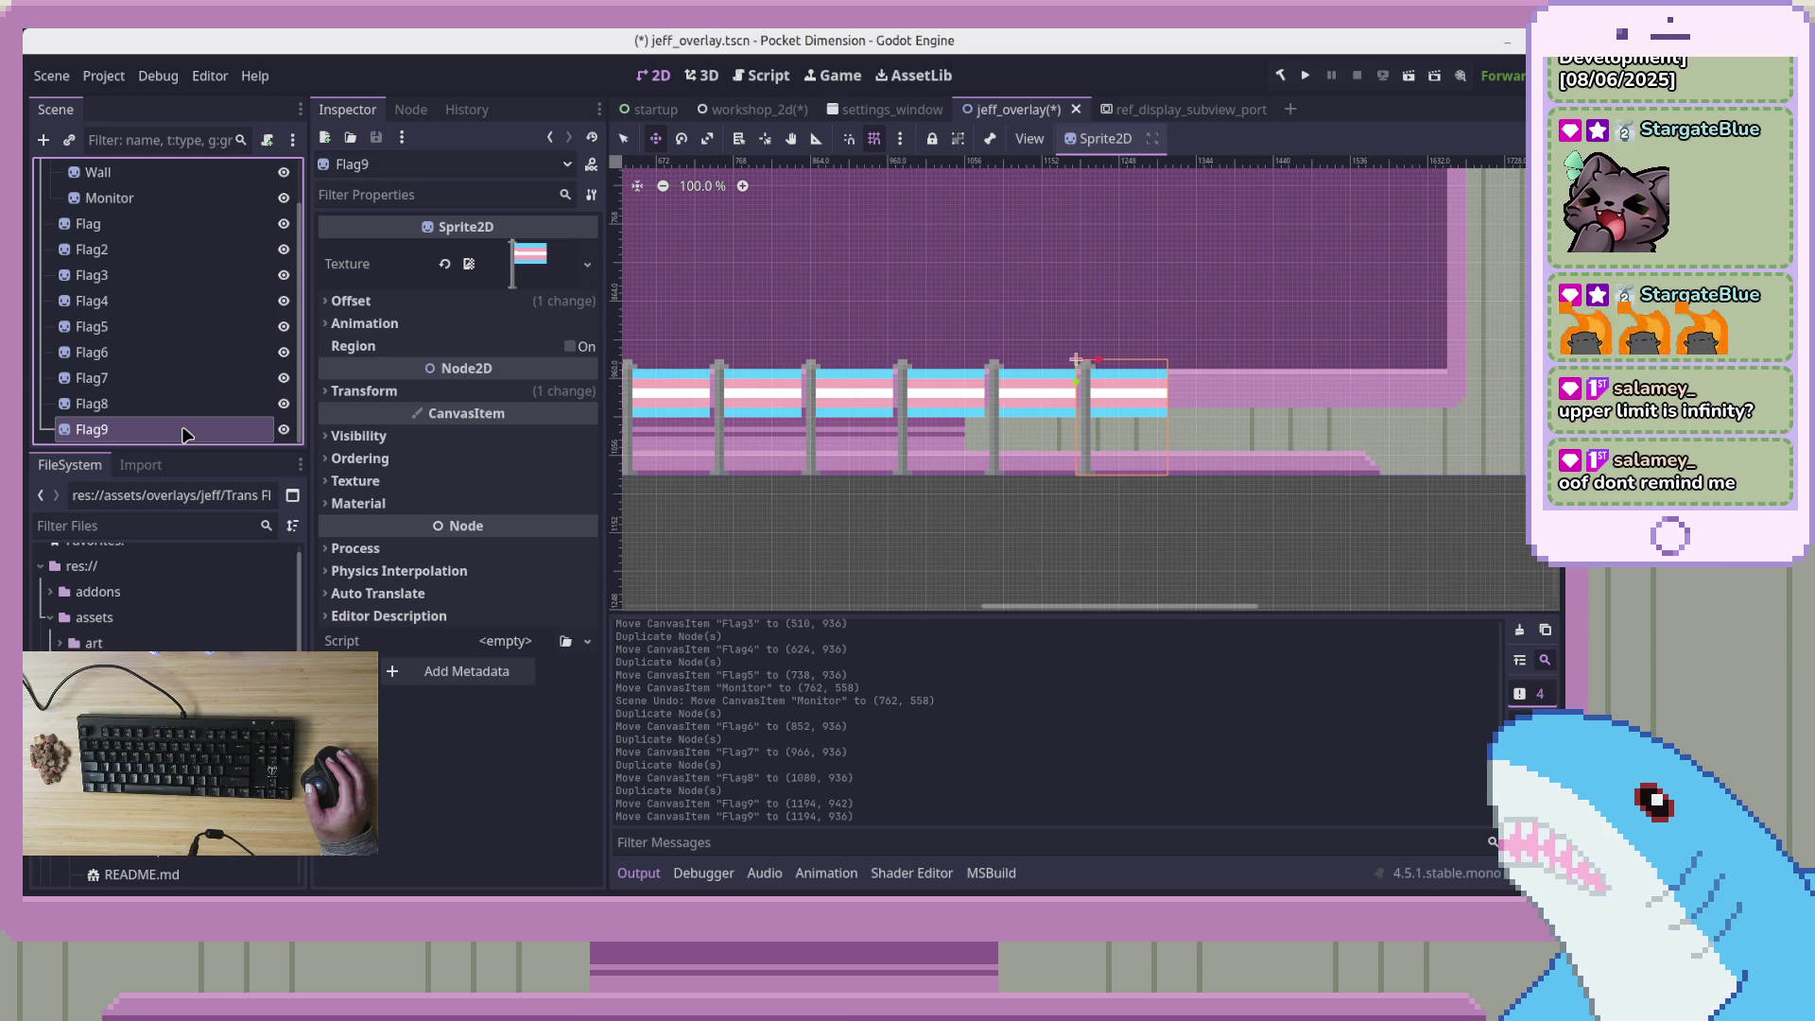
Start renaming Flag9, then cancel so it keeps the name Flag9
key(F2)
key(Escape)
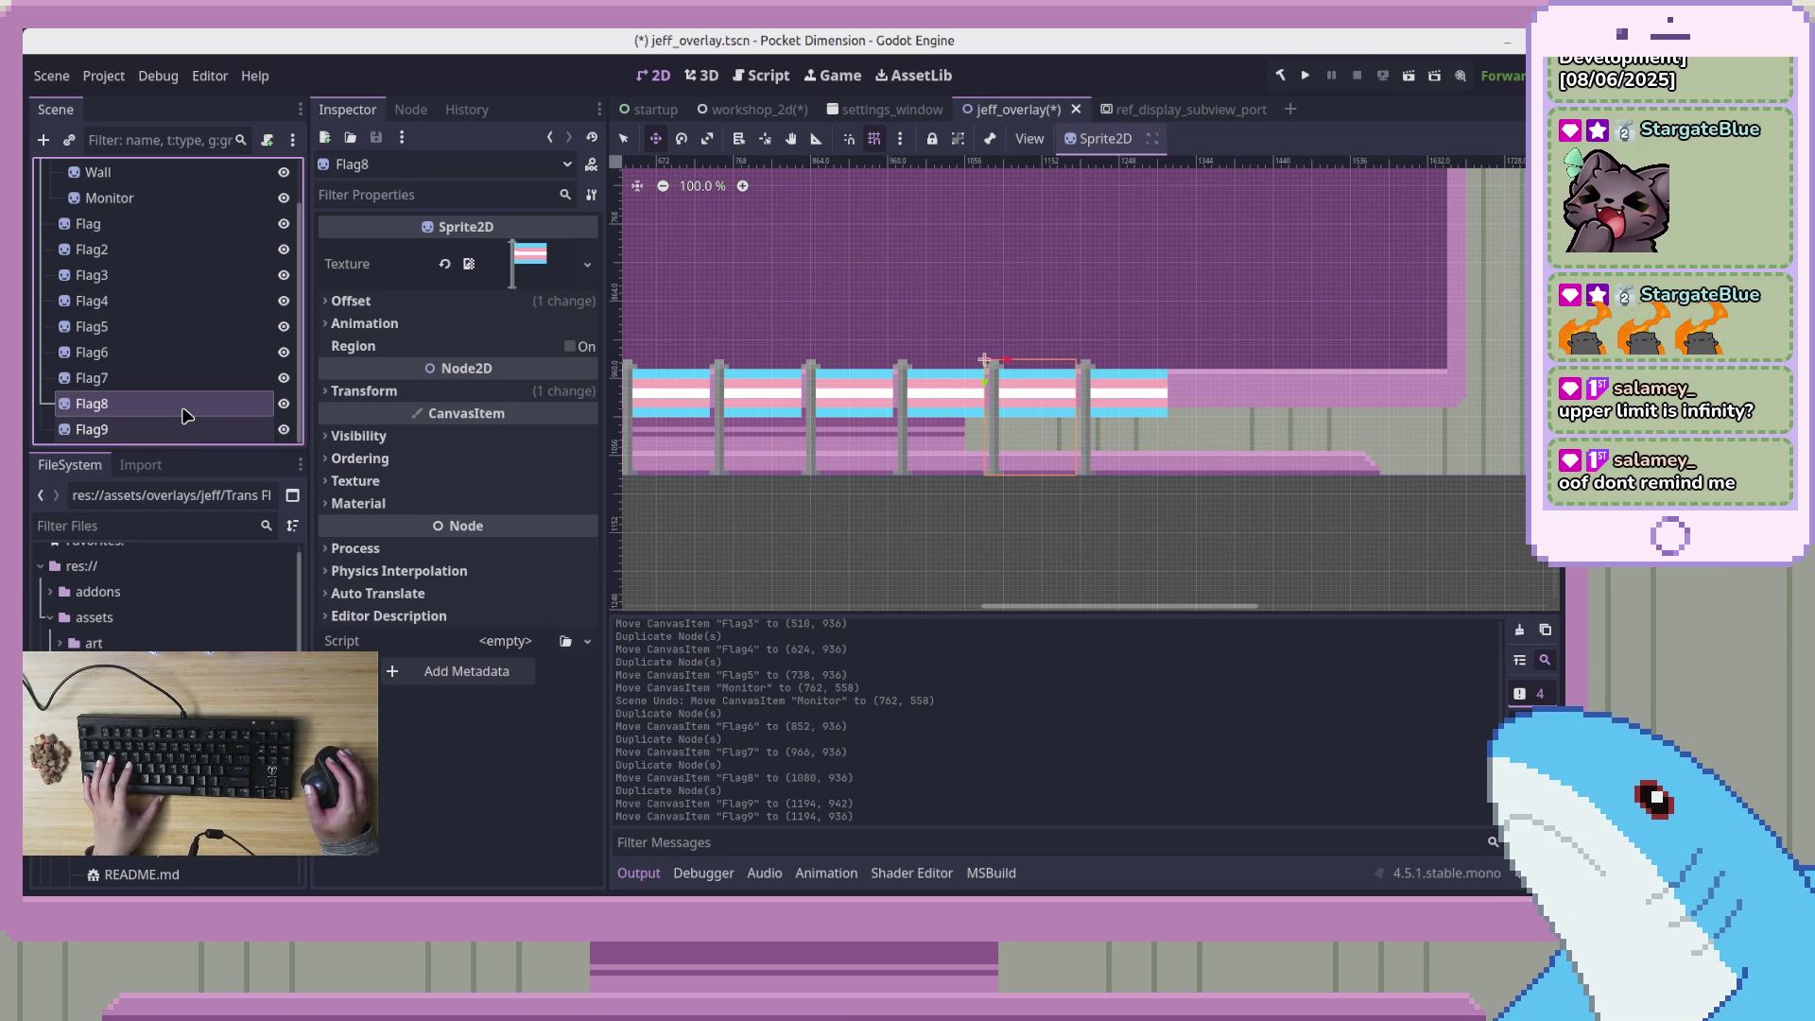
scroll(1132, 451, down, 1)
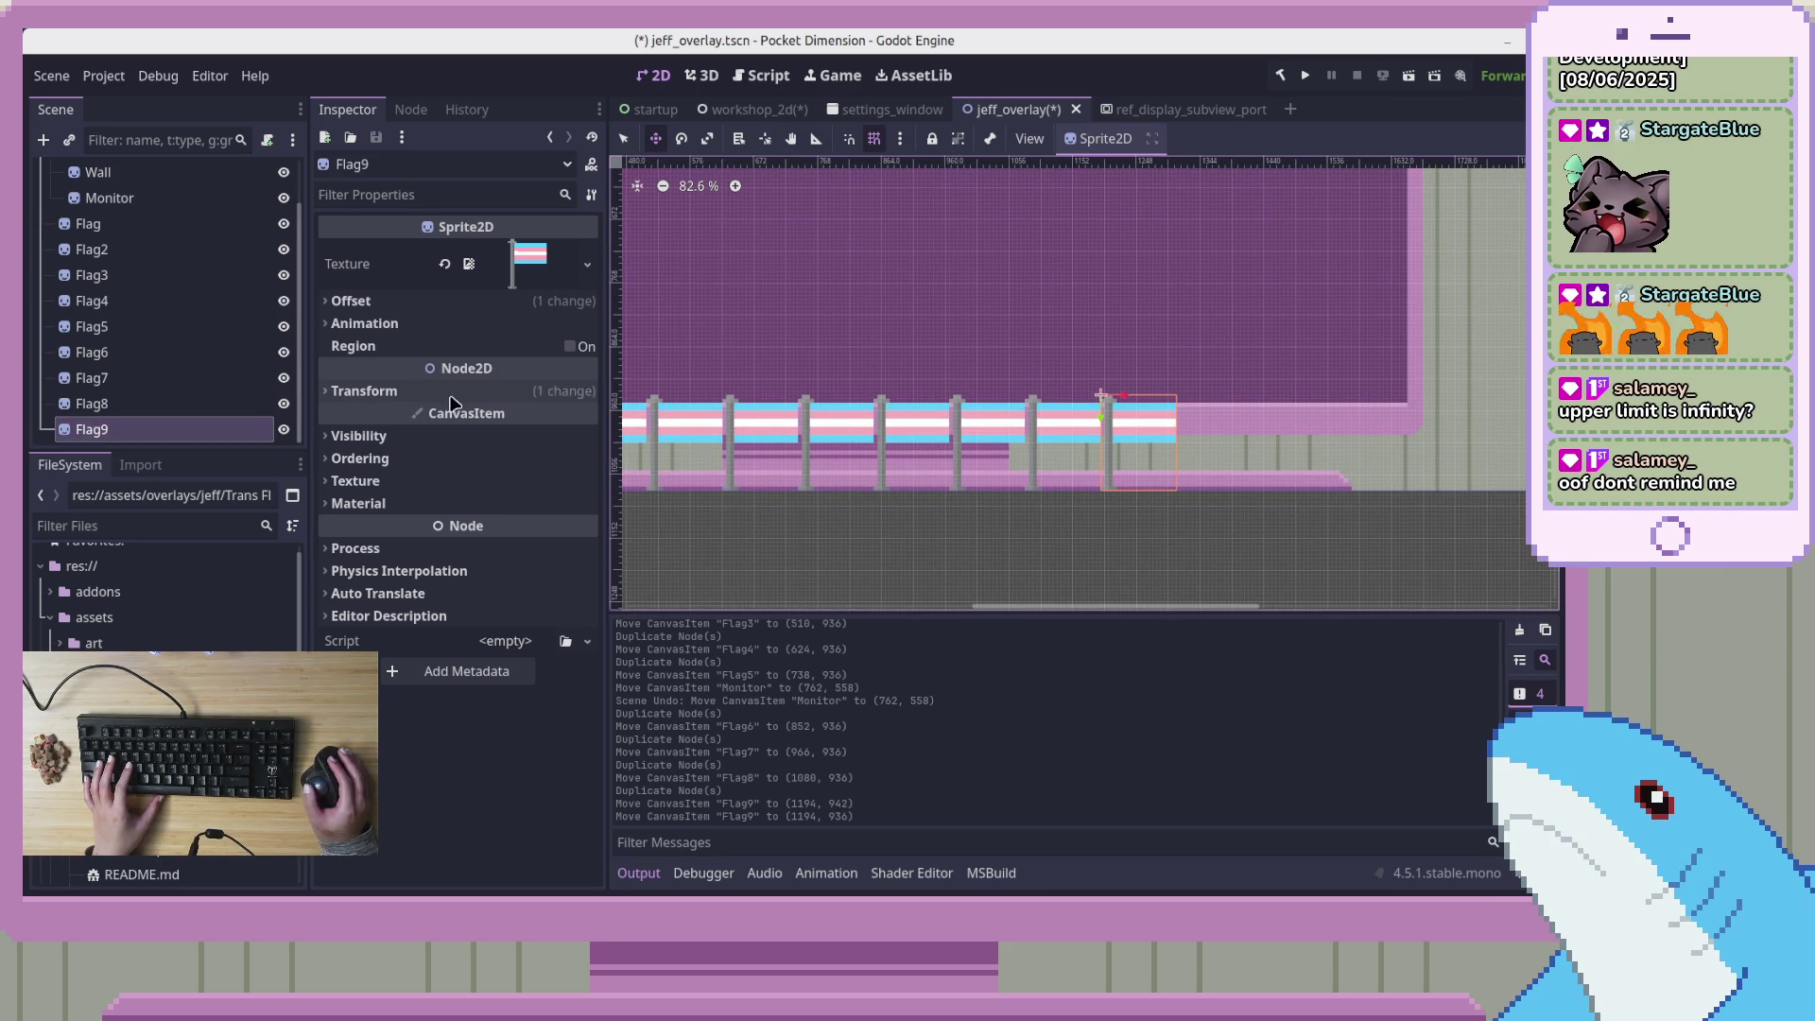
scroll(1186, 504, left, 3)
scroll(1185, 504, left, 2)
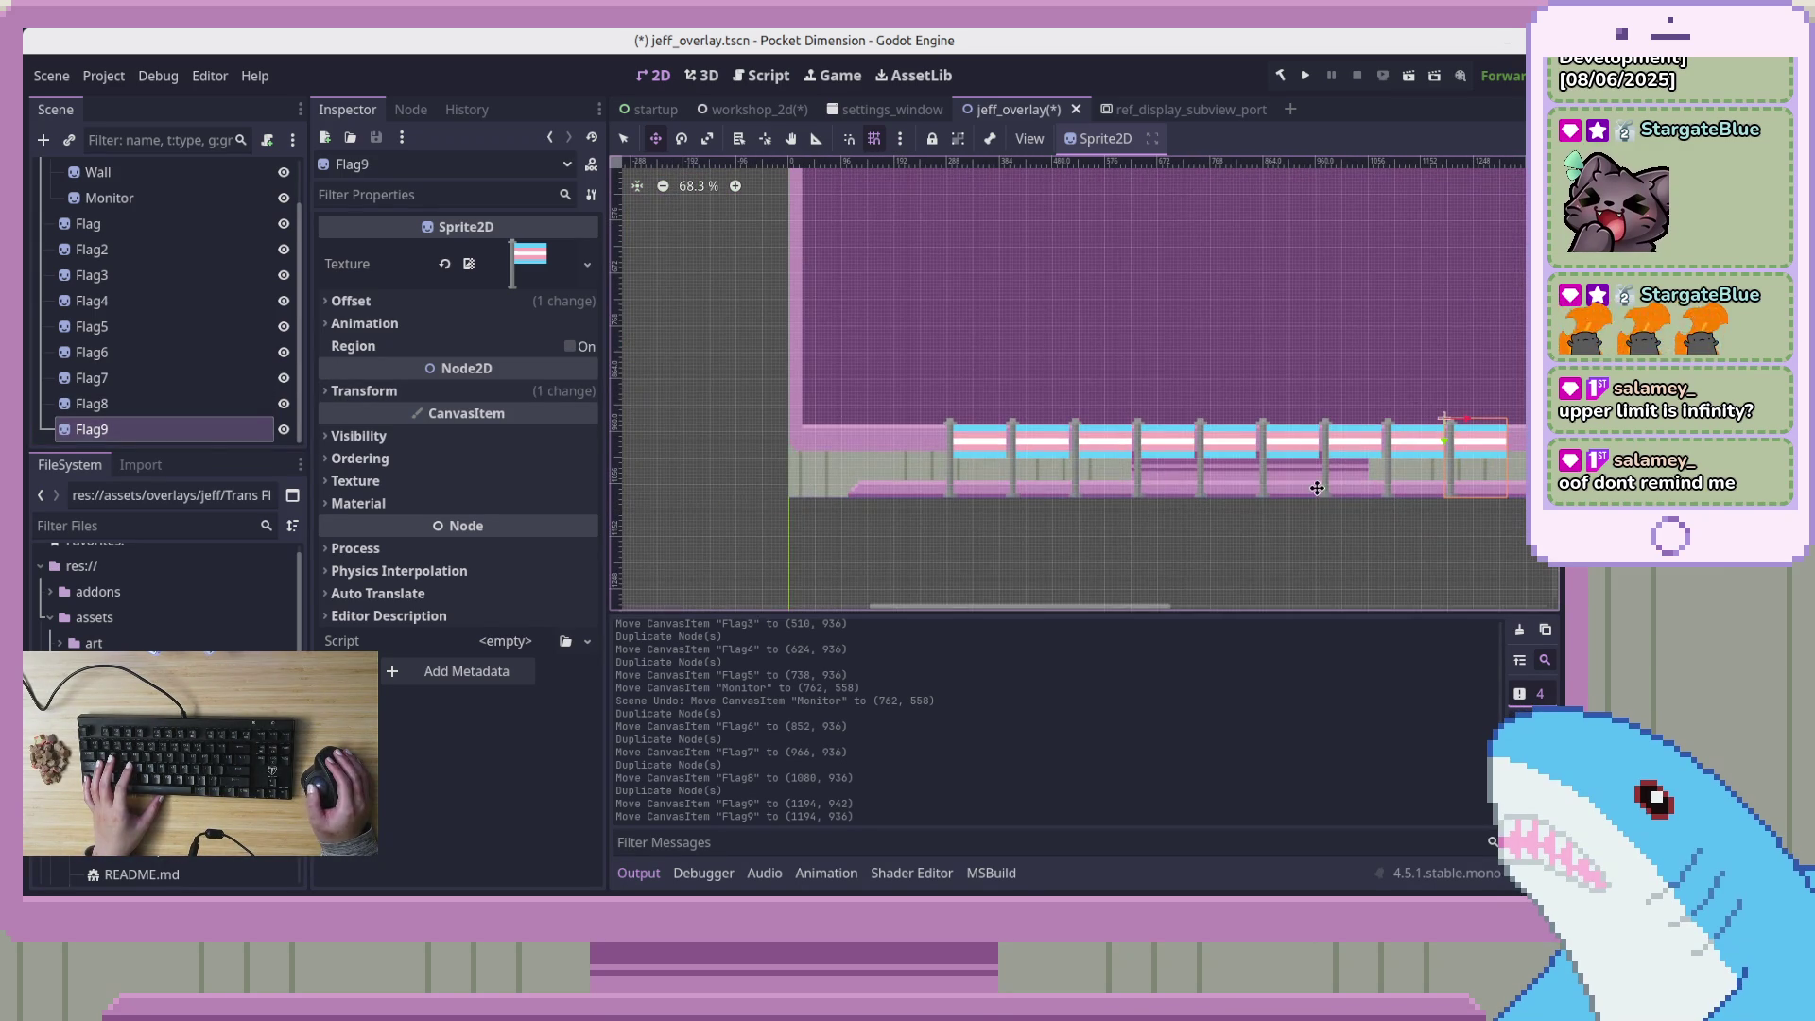
scroll(1186, 504, down, 1)
Select Flag and extend the selection through Flag9 in the Scene dock
click(142, 248)
click(142, 224)
ctrl+click(139, 430)
click(141, 224)
shift+click(134, 432)
scroll(1125, 489, down, 1)
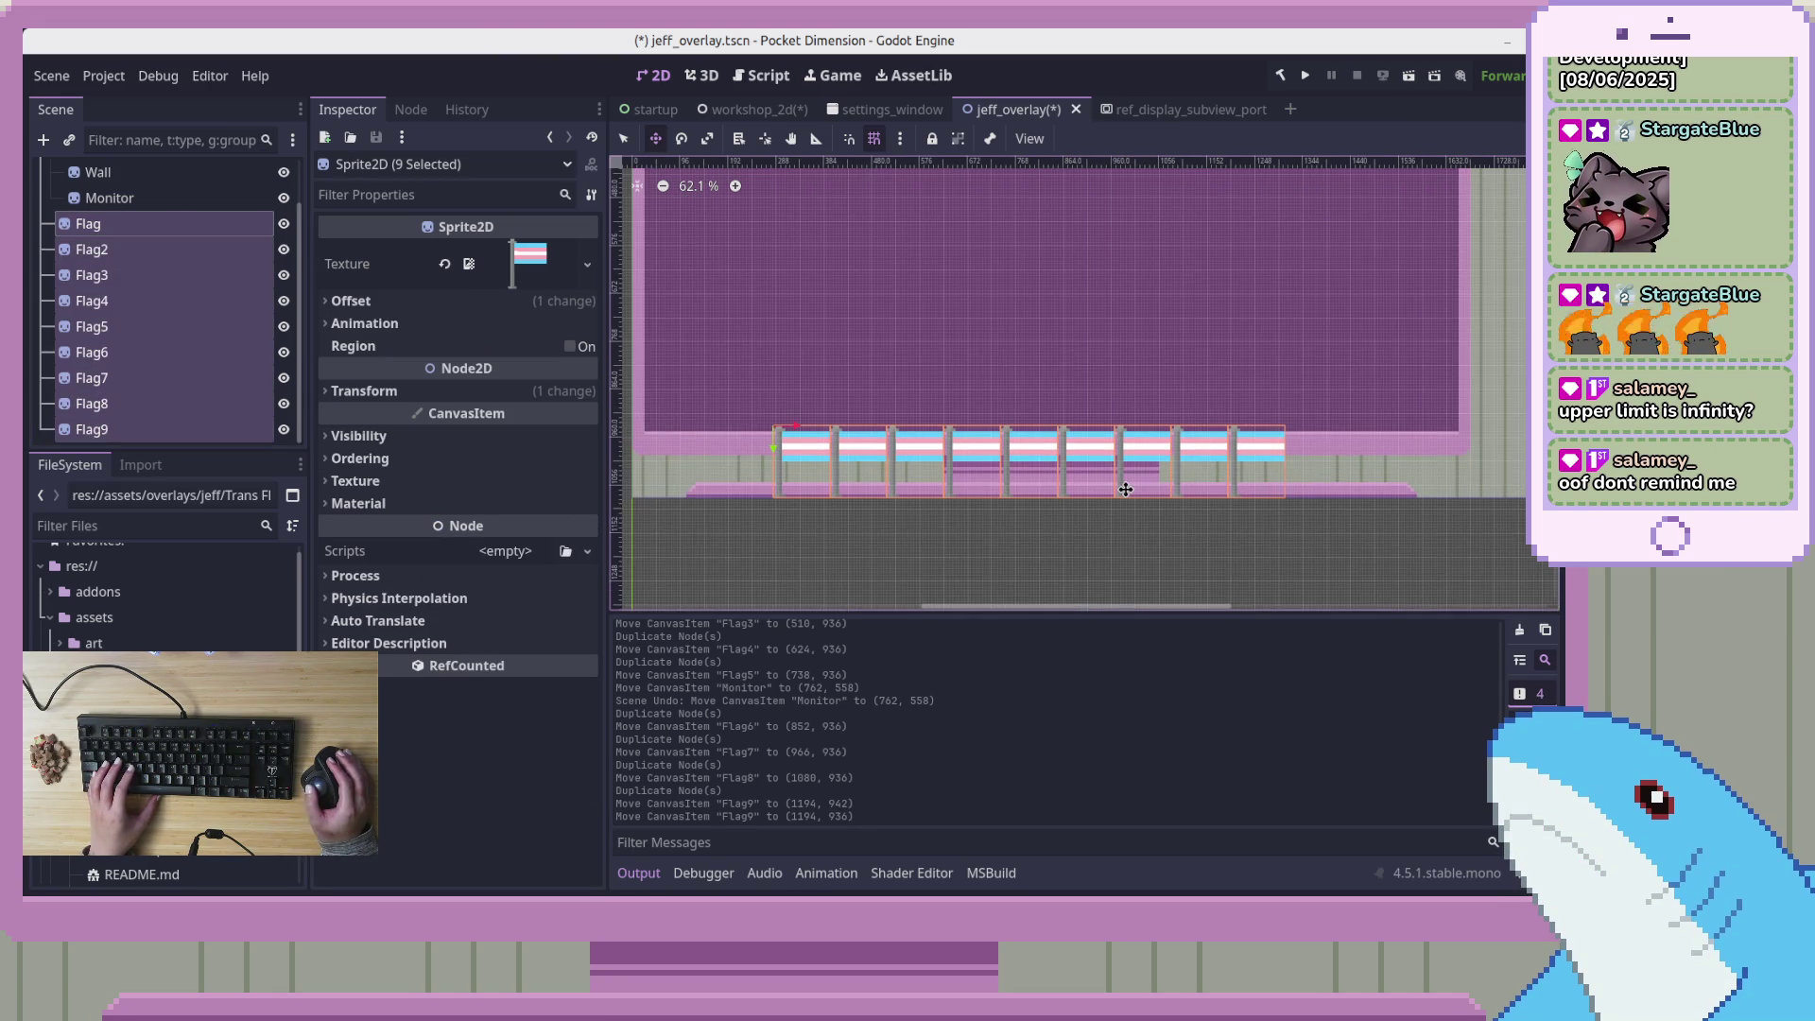
scroll(964, 496, up, 5)
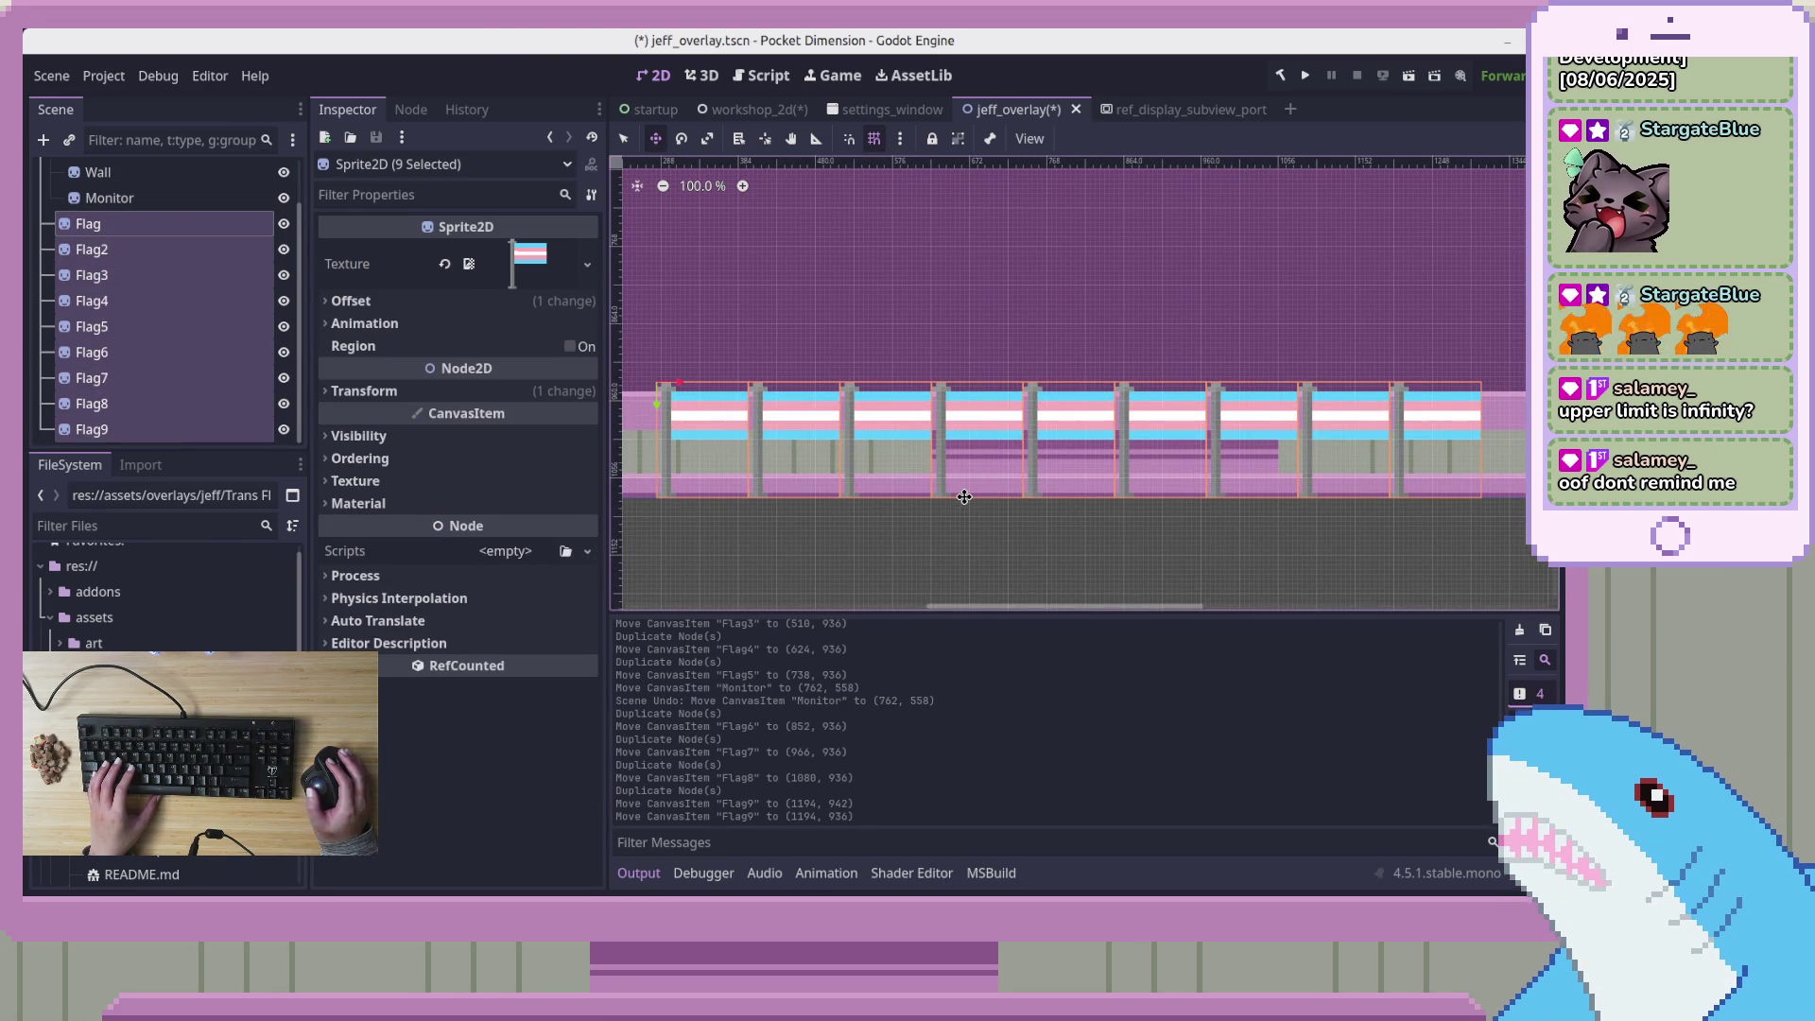
scroll(910, 493, left, 2)
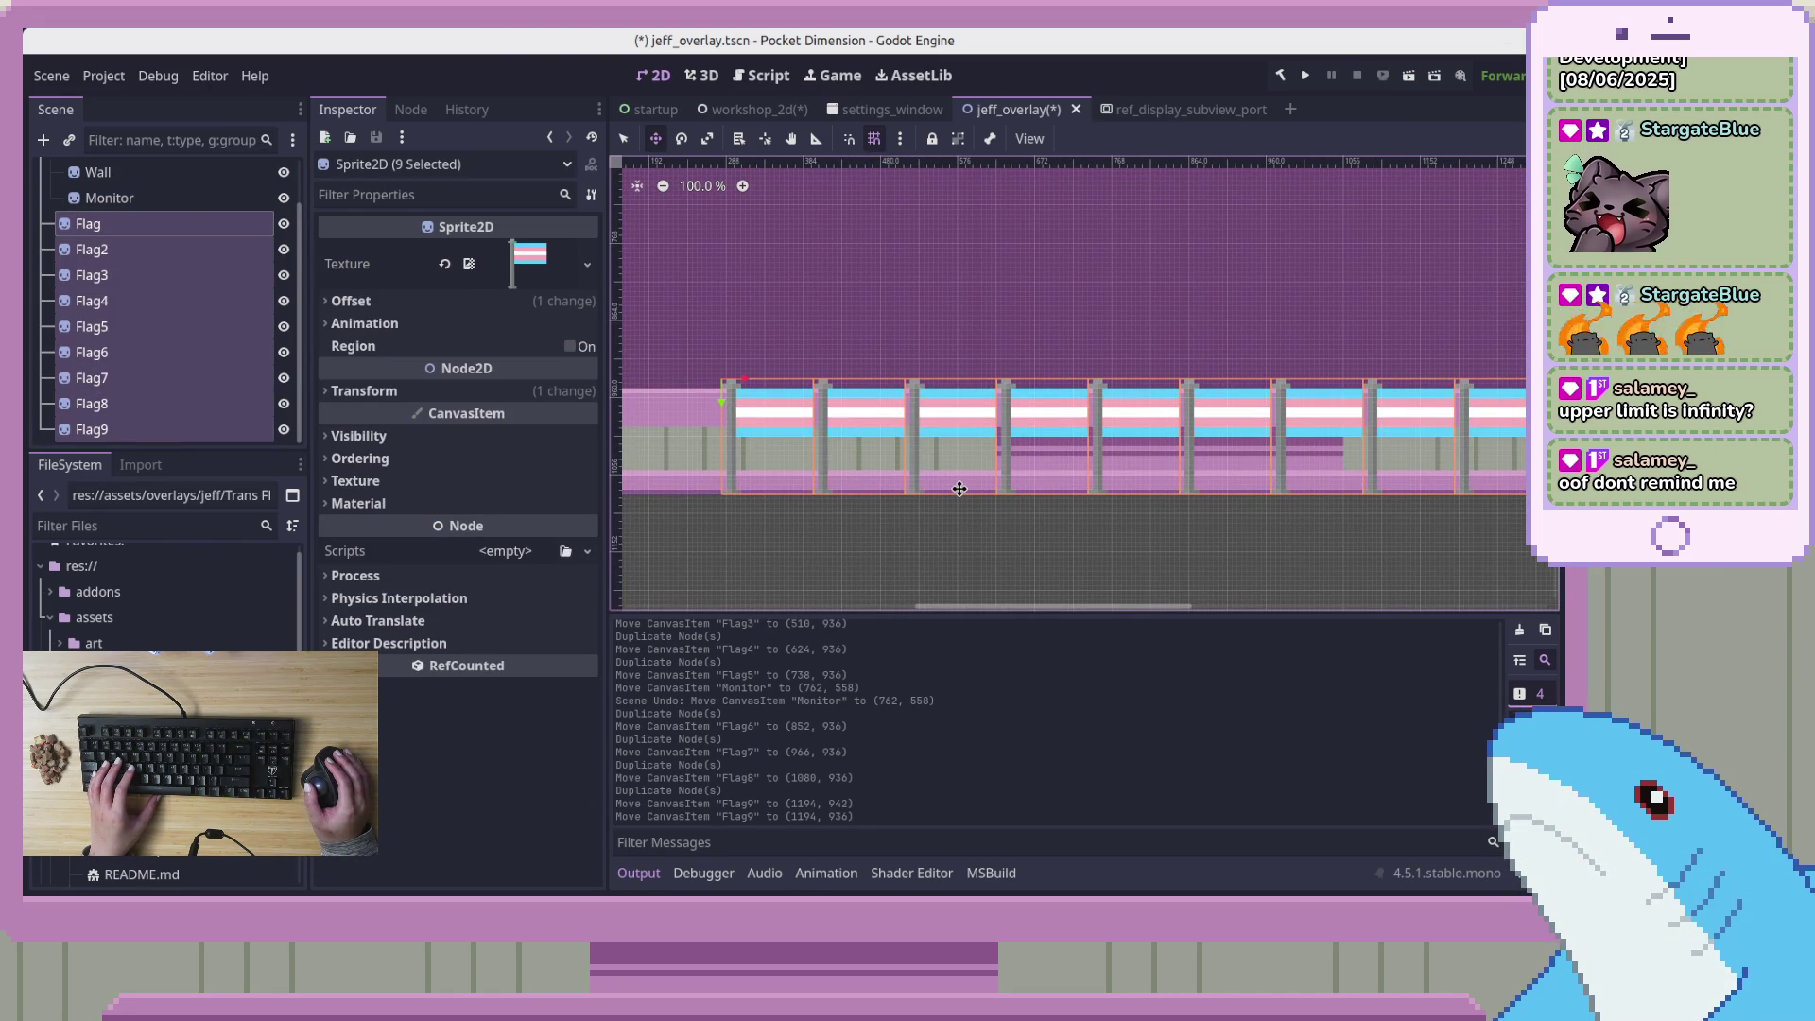
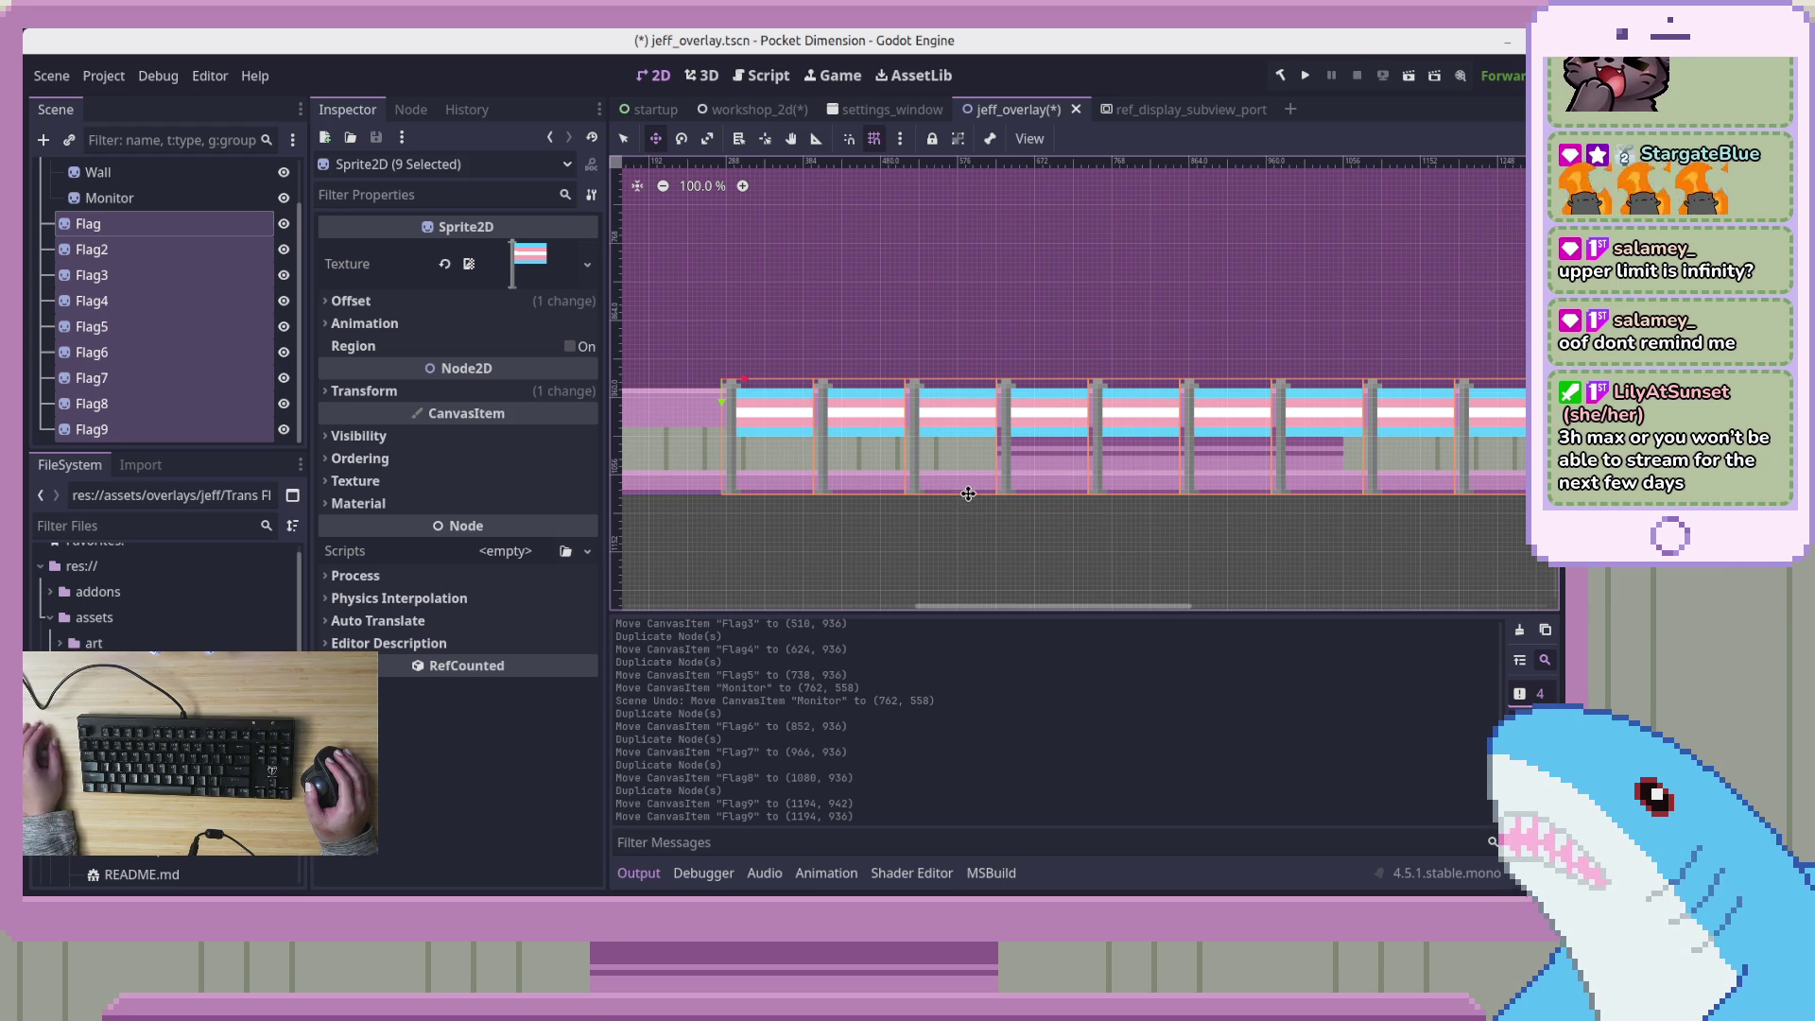
Shift the nine trans-flag sprites, Flag through Flag9, slightly left along the railing
scroll(939, 557, left, 5)
drag(1281, 423, 1240, 420)
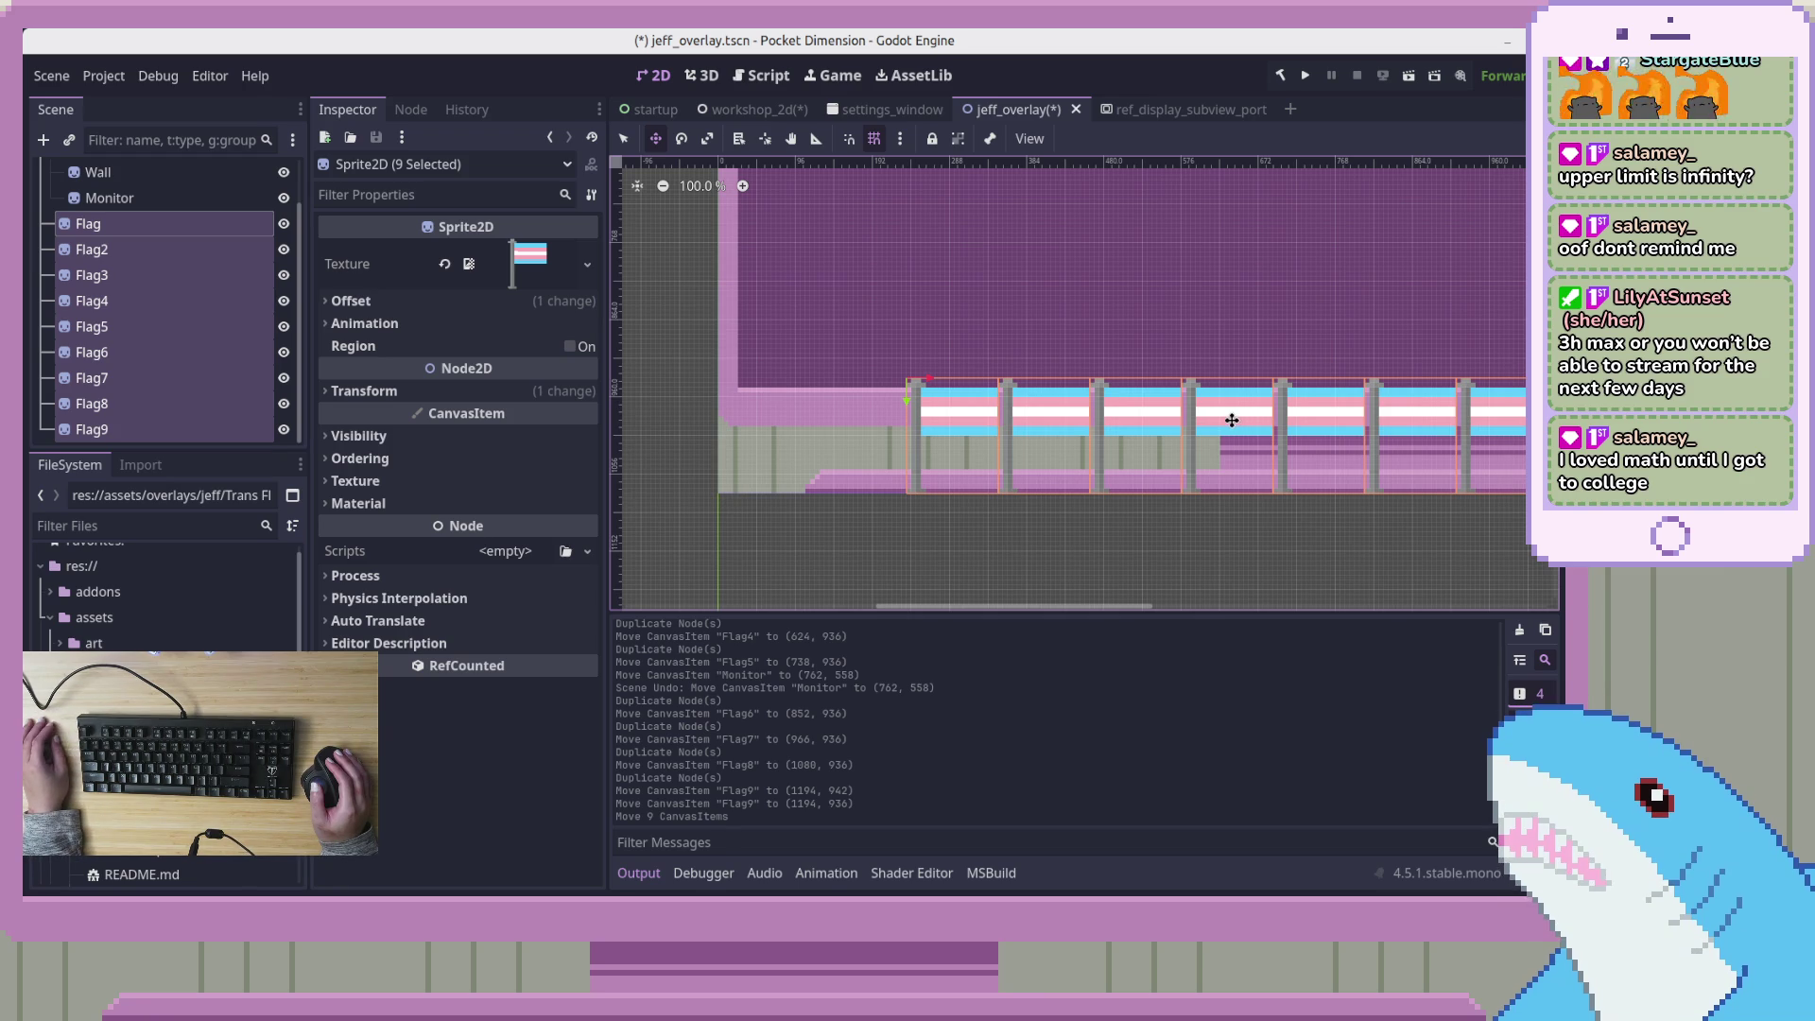
scroll(1000, 504, up, 6)
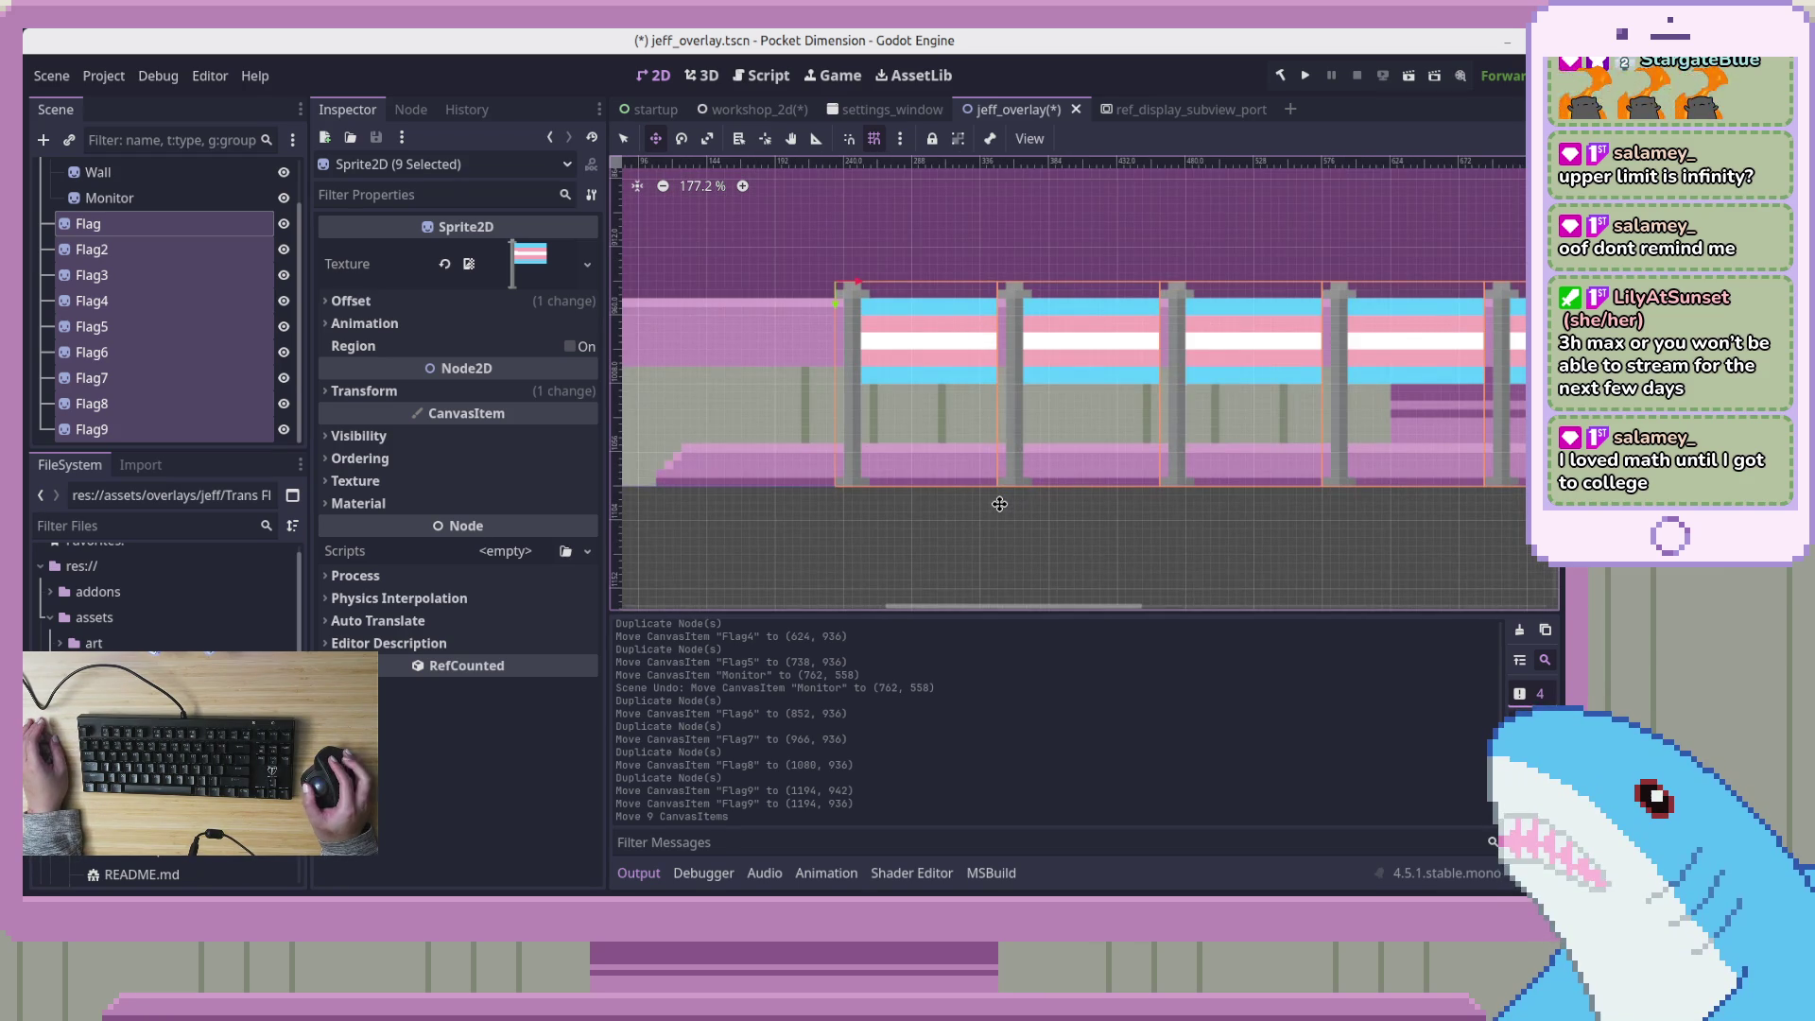
scroll(973, 500, left, 3)
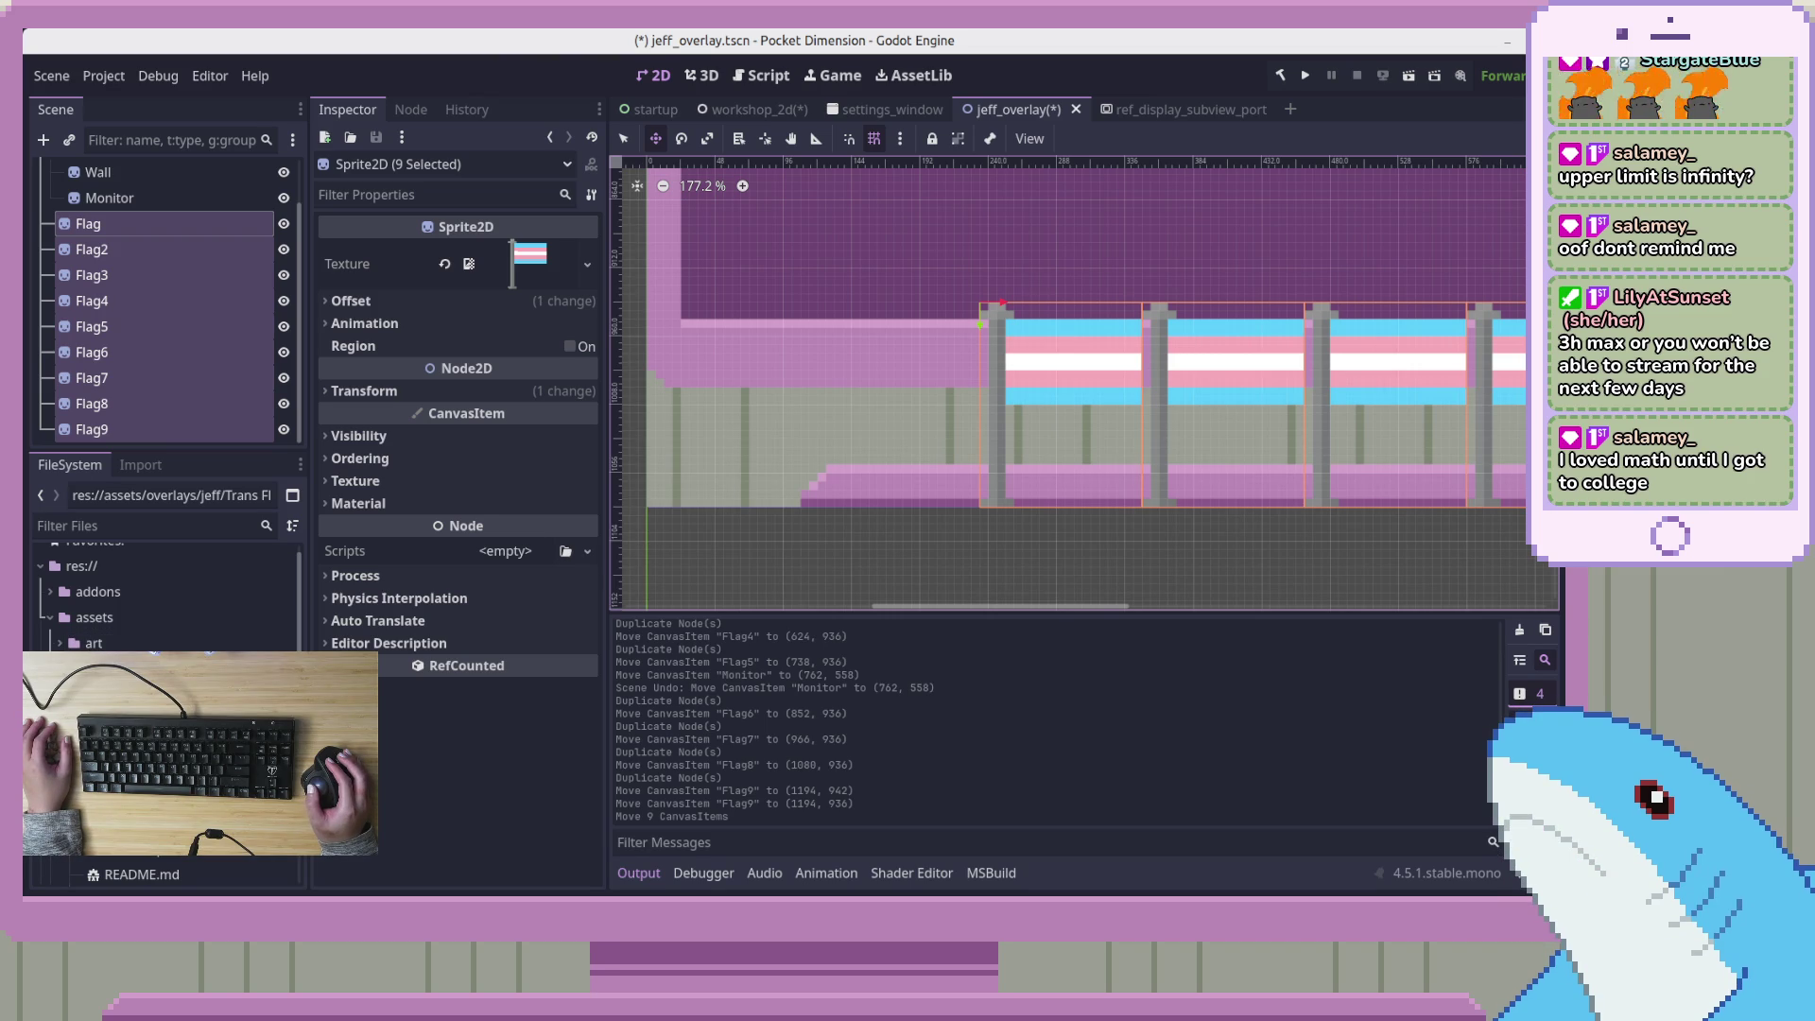
click(104, 874)
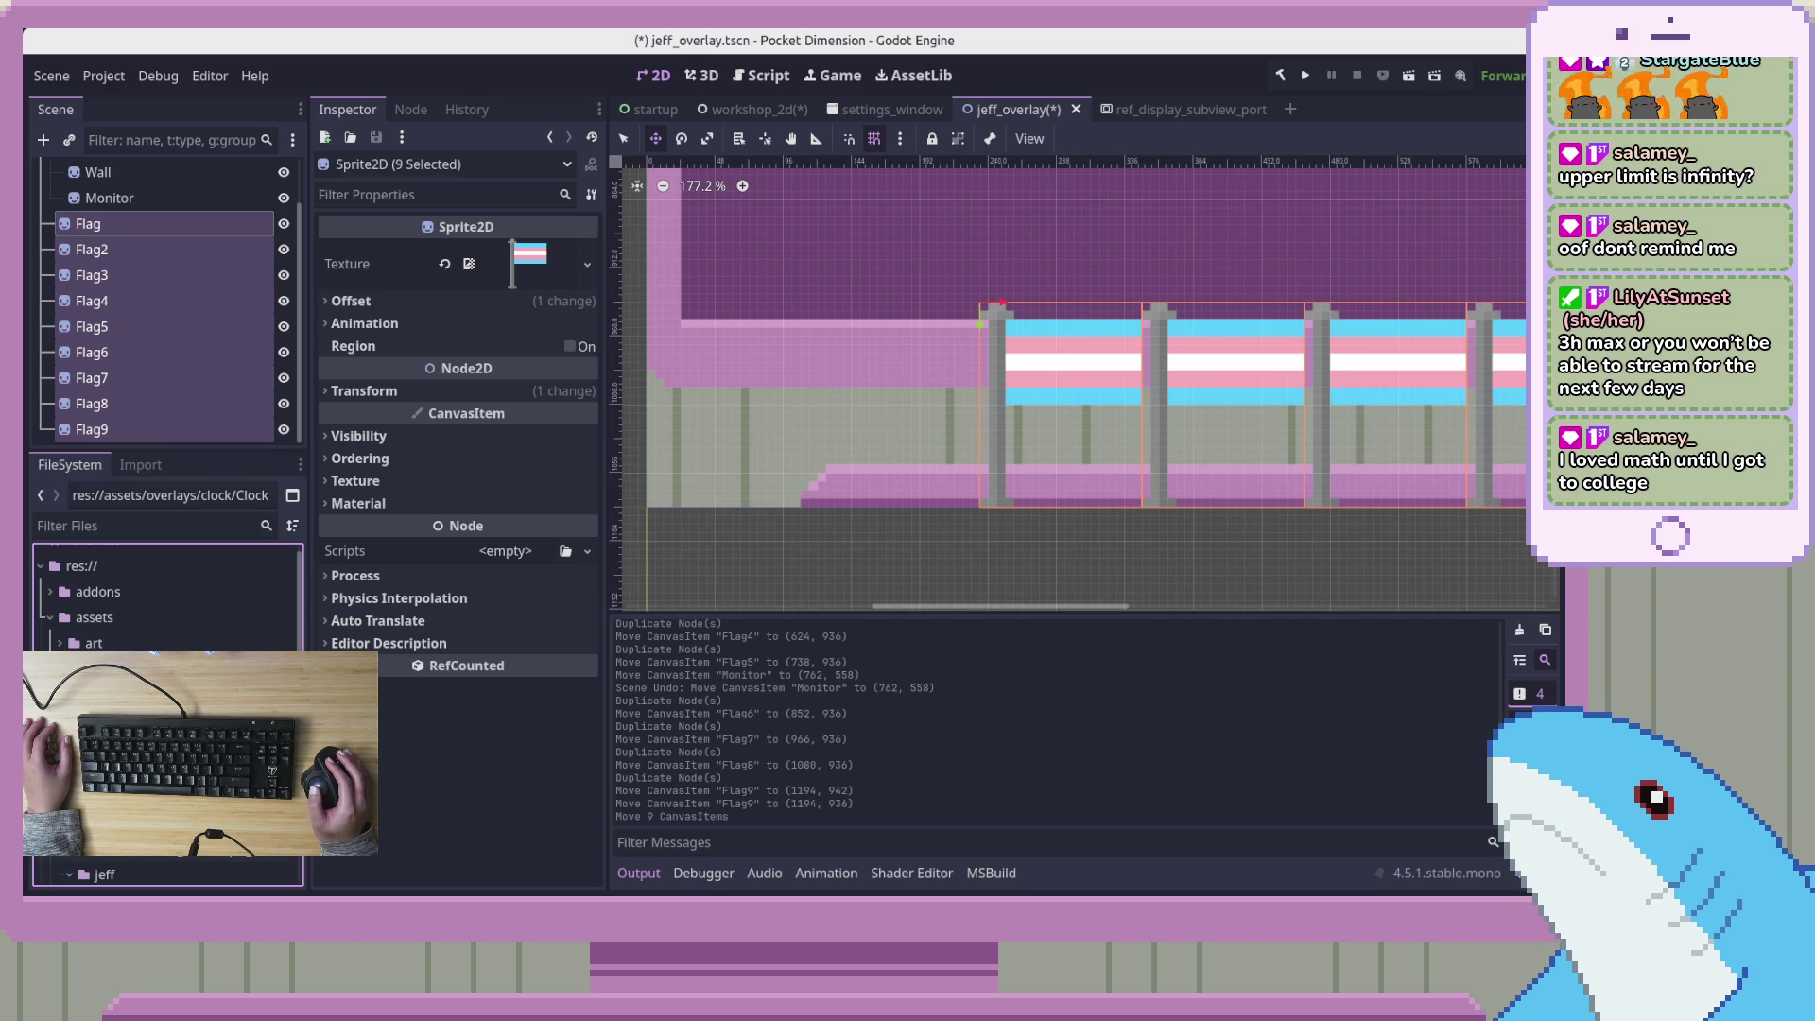
Place the clock texture in the jeff_overlay scene as a Clock1080 sprite
mouse_move(141, 757)
mouse_down()
mouse_move(876, 385)
mouse_move(964, 385)
mouse_move(936, 371)
mouse_up()
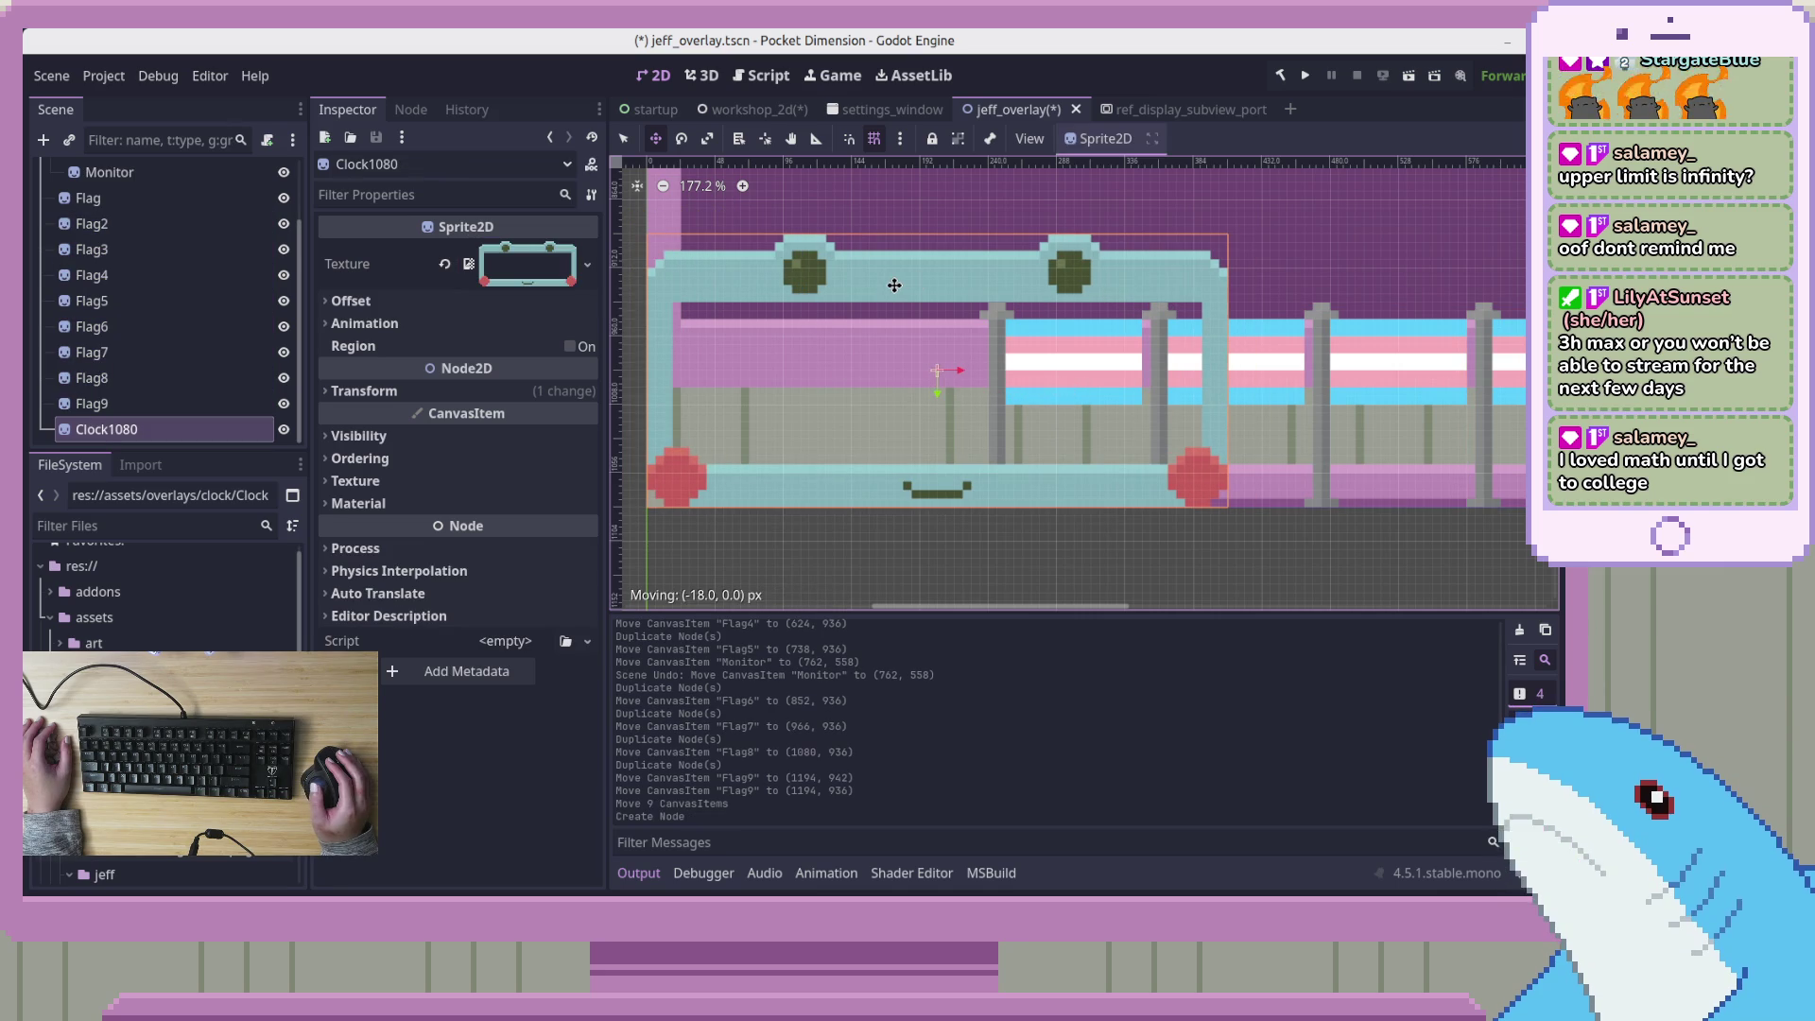
scroll(1127, 404, down, 4)
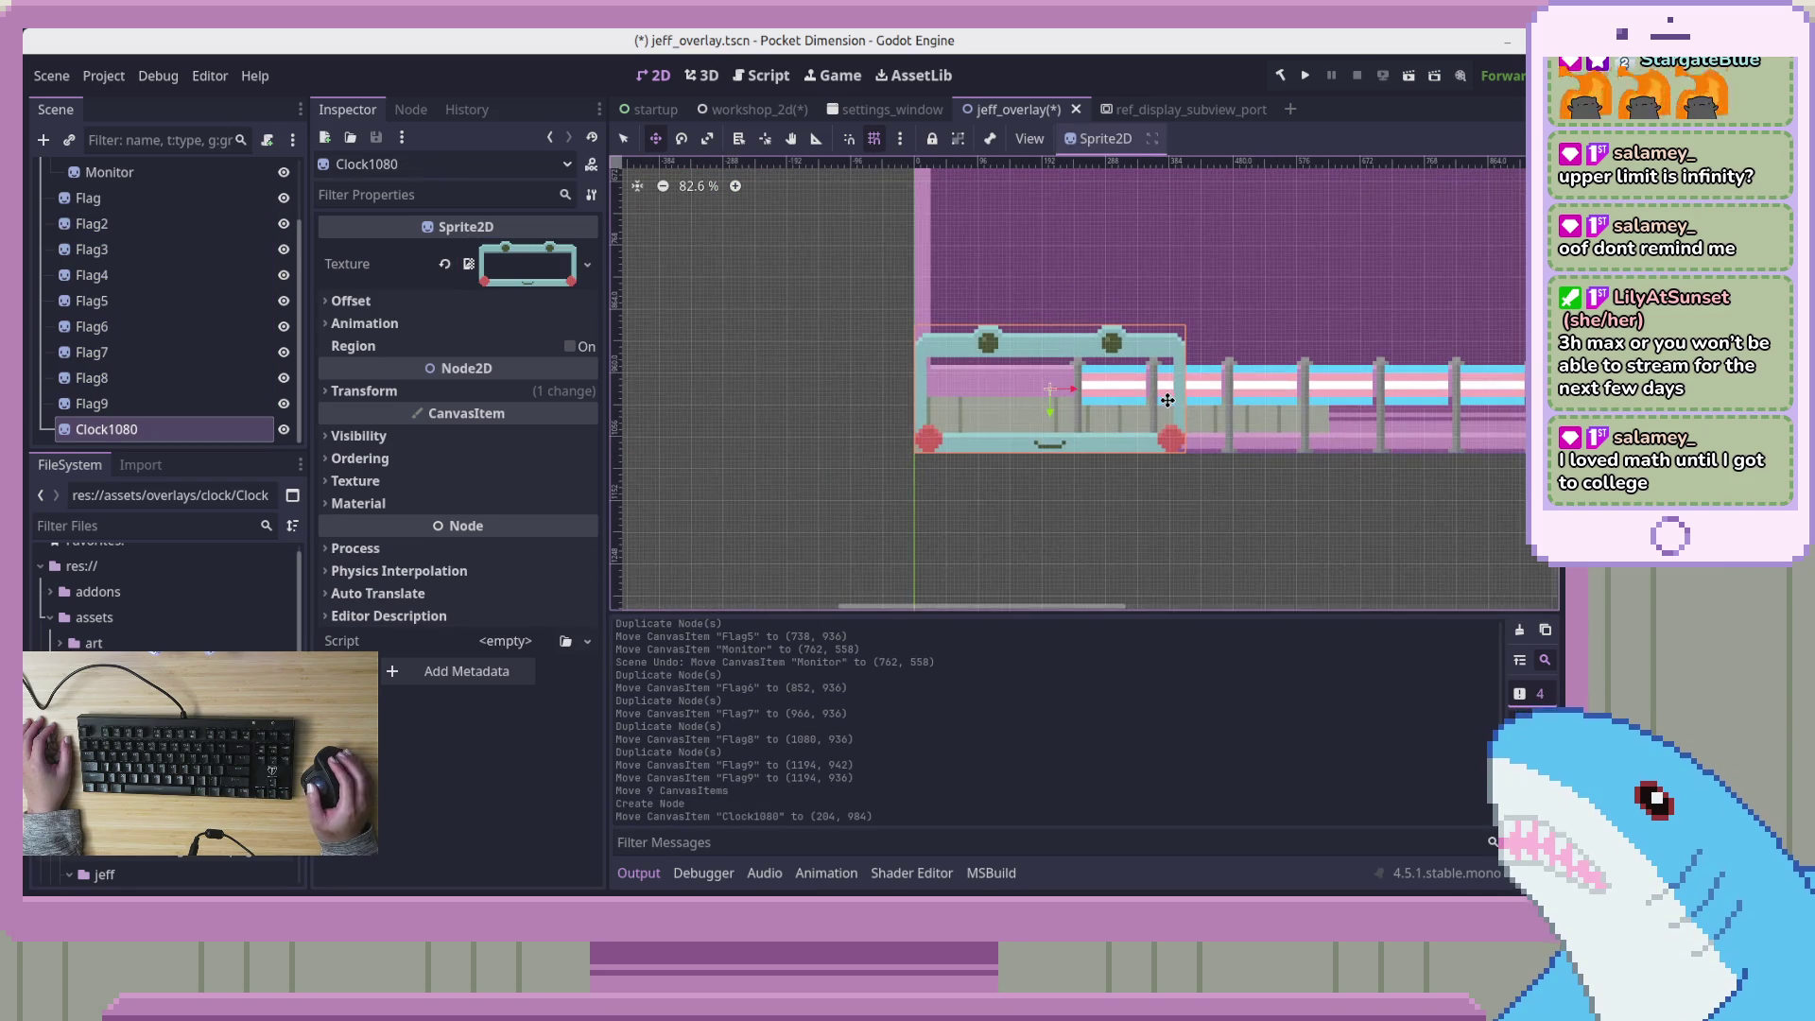
drag(1341, 351, 1025, 367)
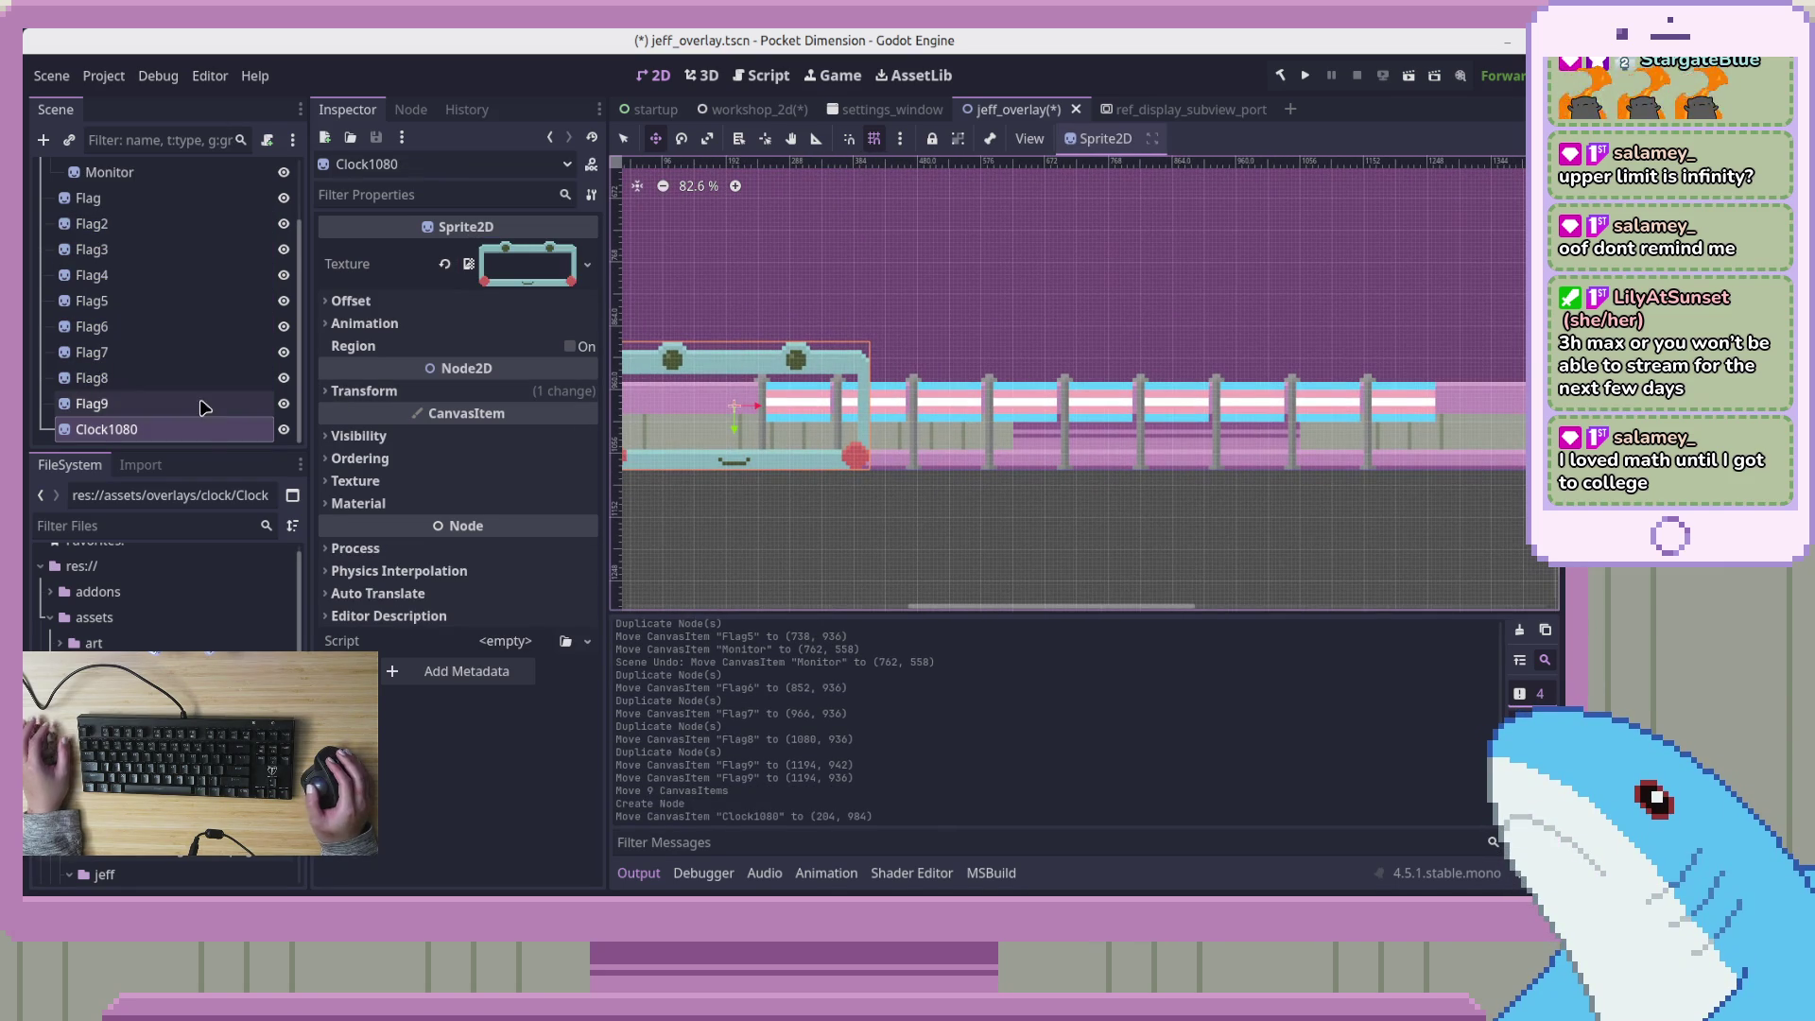
Move Flag through Flag9 right, clear of the clock, and line them up
click(93, 404)
shift+click(149, 198)
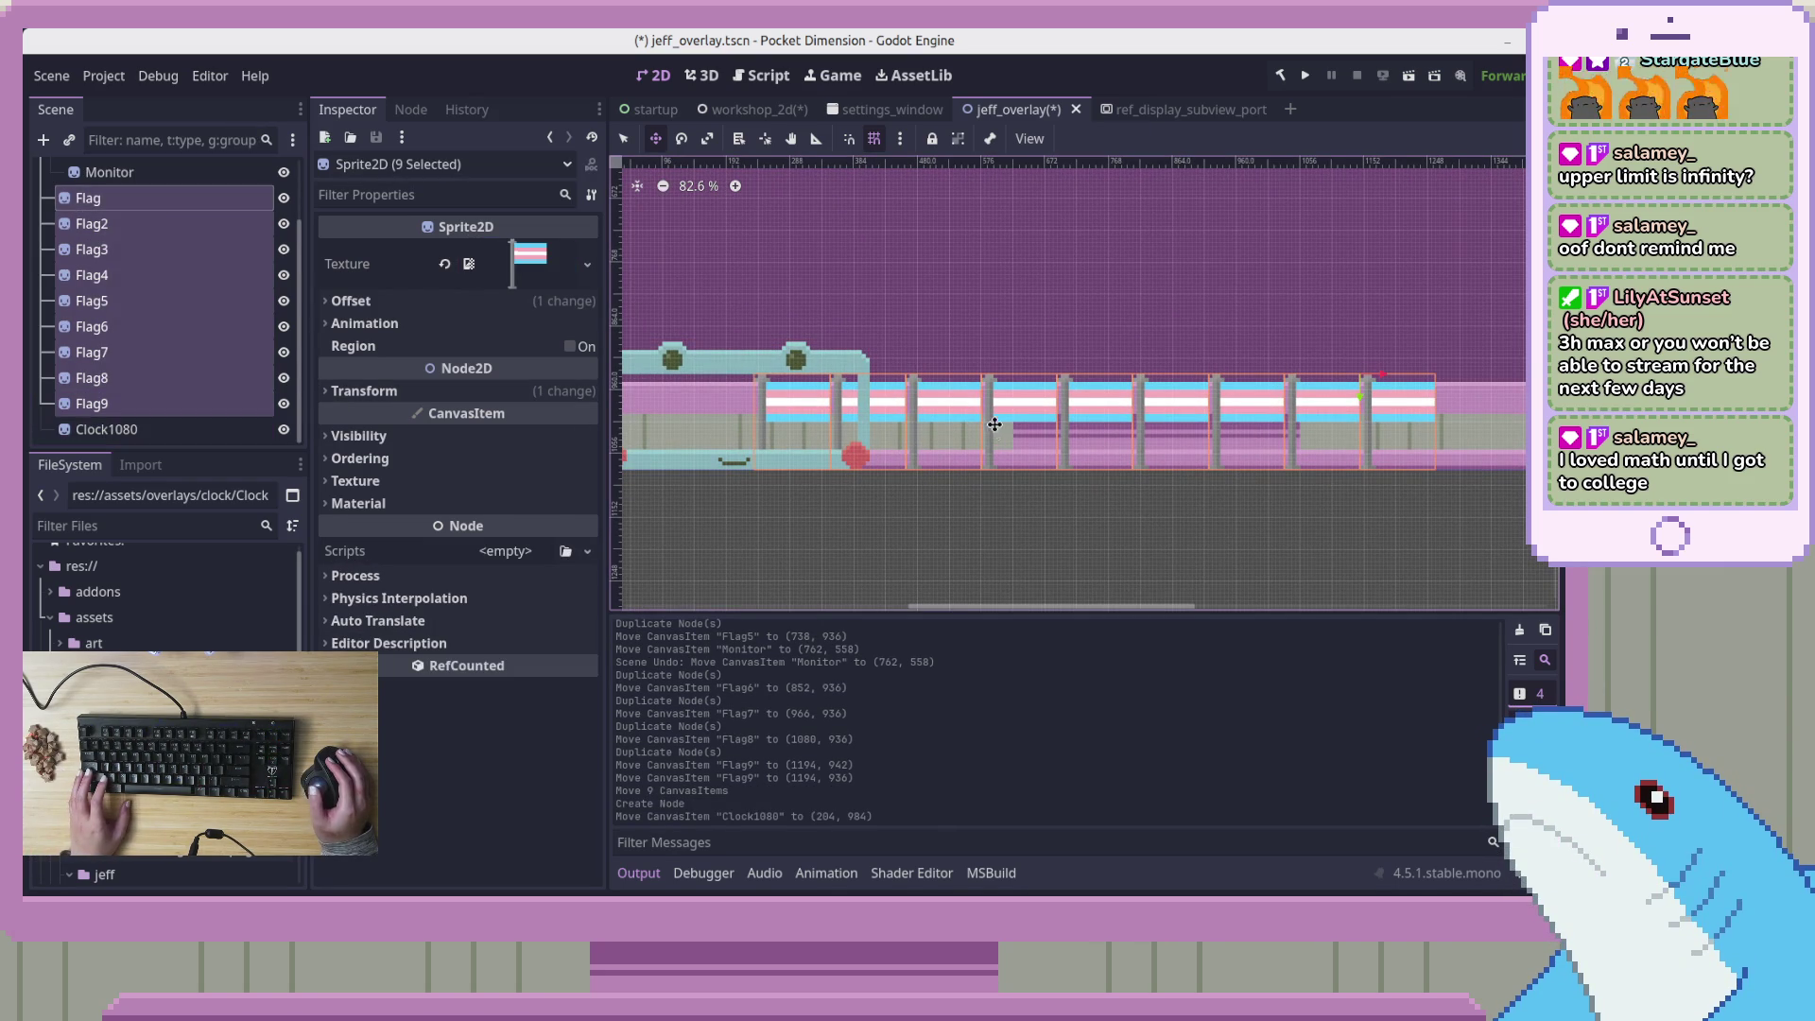
drag(1004, 415, 1125, 416)
scroll(1125, 416, up, 2)
scroll(1191, 424, left, 2)
scroll(1214, 425, up, 6)
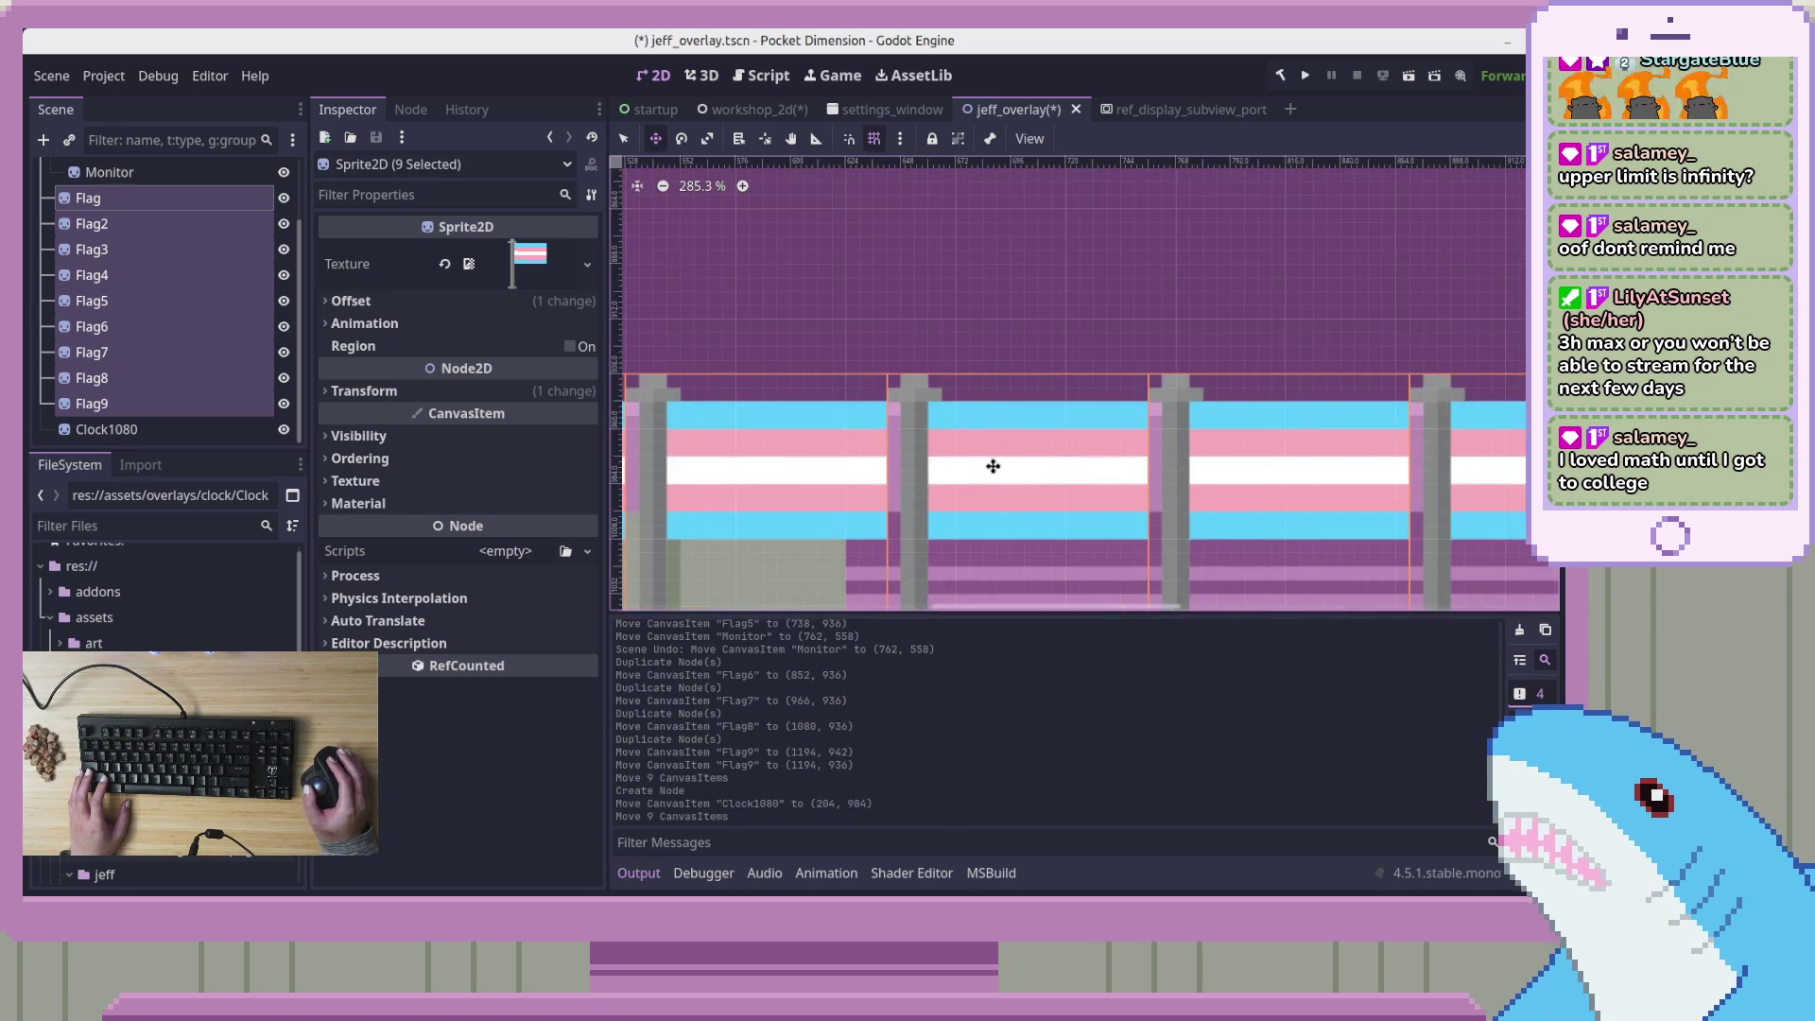
scroll(1158, 387, left, 3)
drag(1028, 380, 1020, 377)
scroll(1059, 392, down, 8)
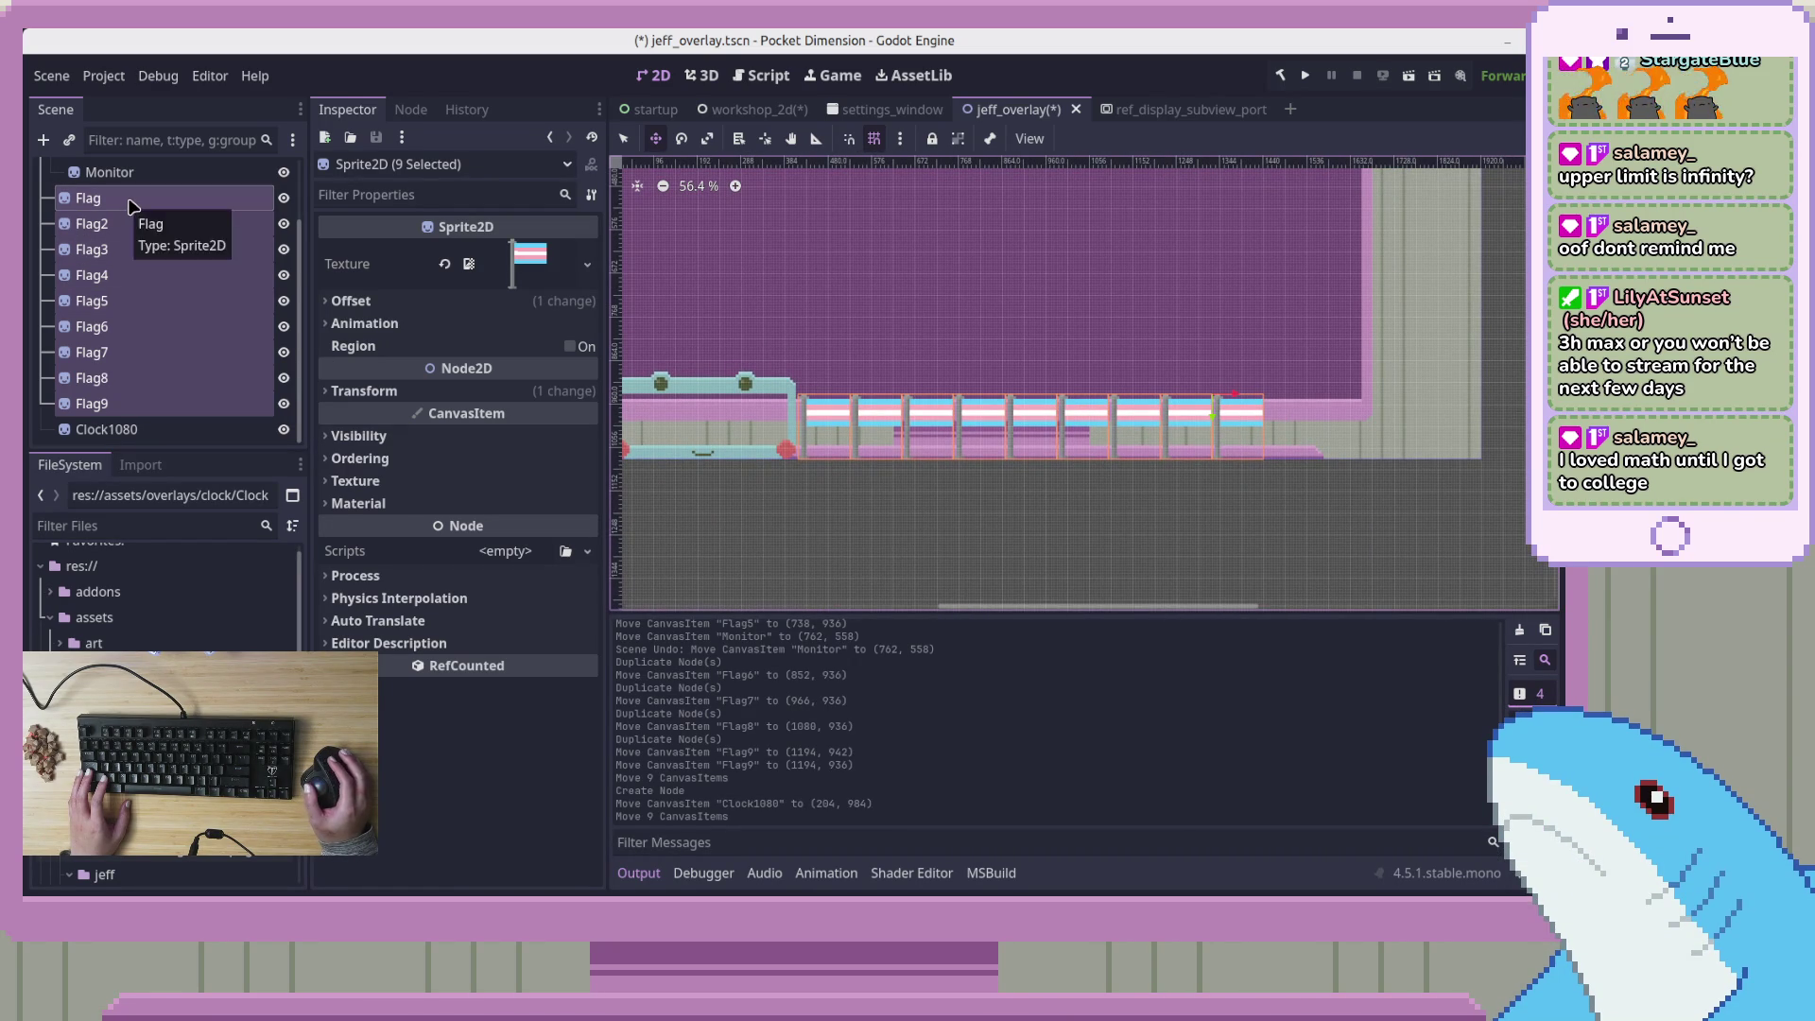
Reparent Clock1080 under Placeholder, after Monitor
click(124, 431)
mouse_move(124, 432)
mouse_down()
mouse_move(179, 289)
mouse_move(180, 253)
mouse_move(163, 264)
mouse_up()
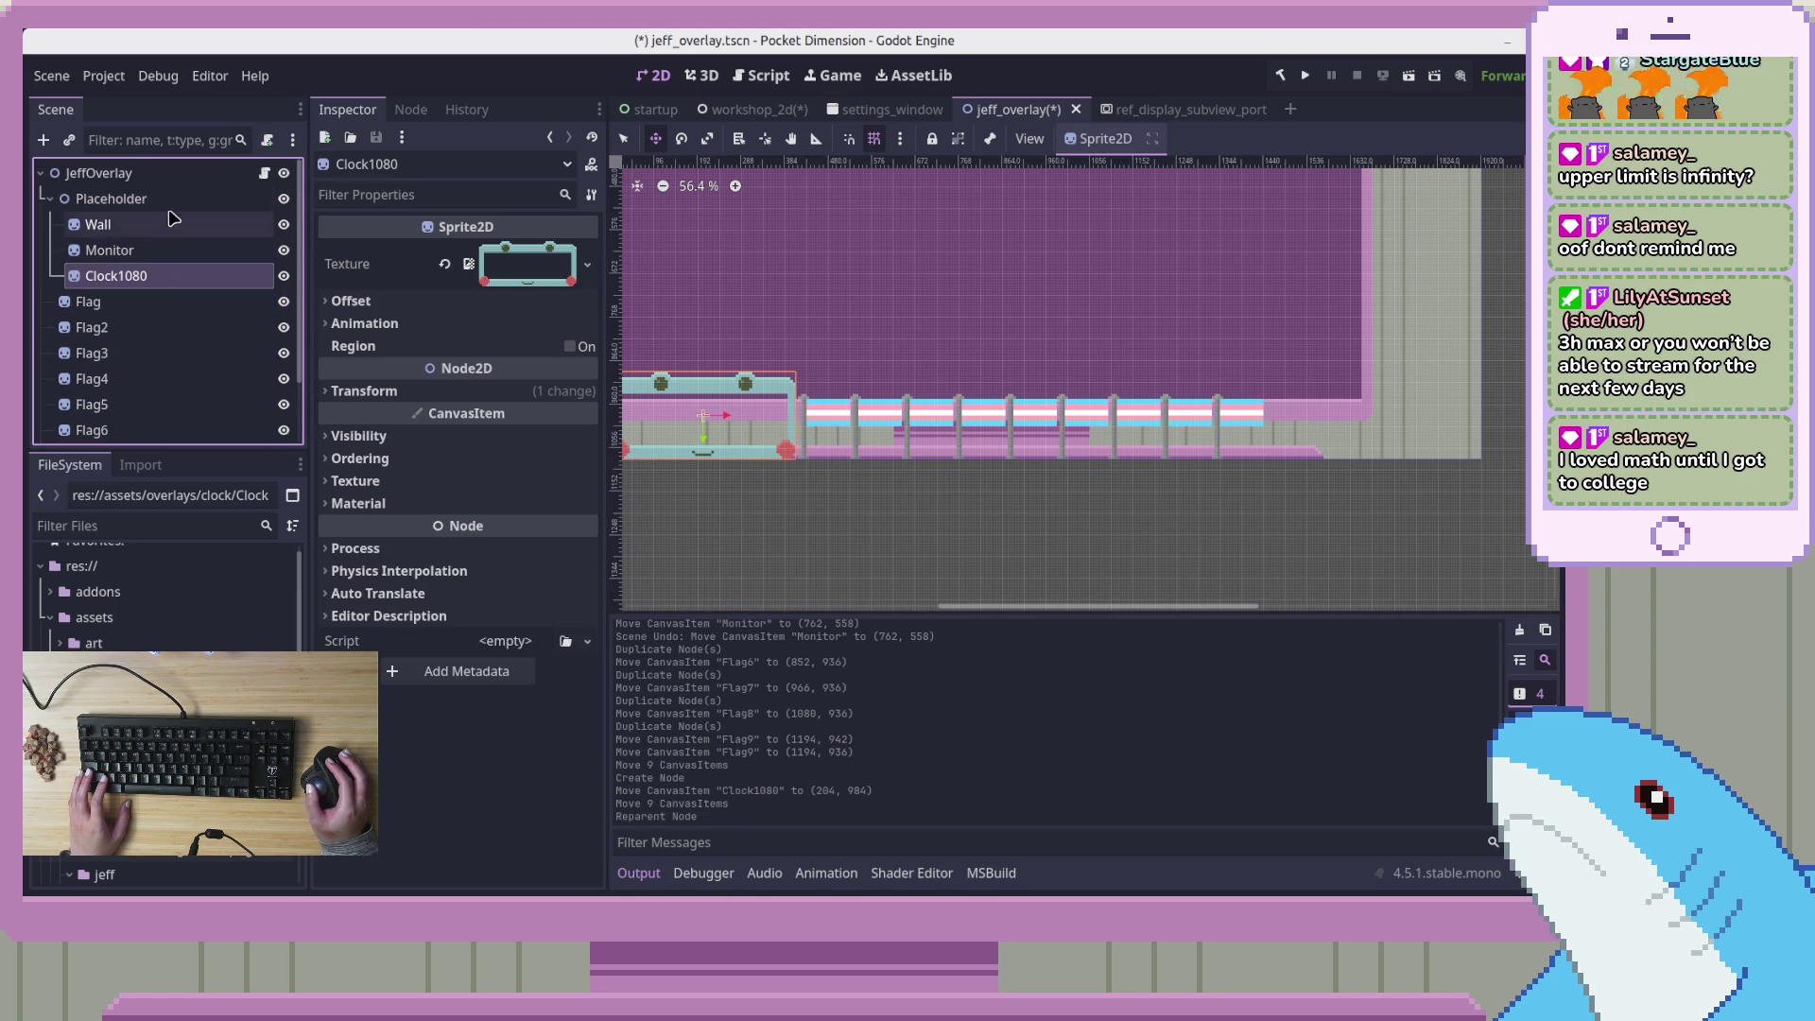
click(54, 200)
click(54, 199)
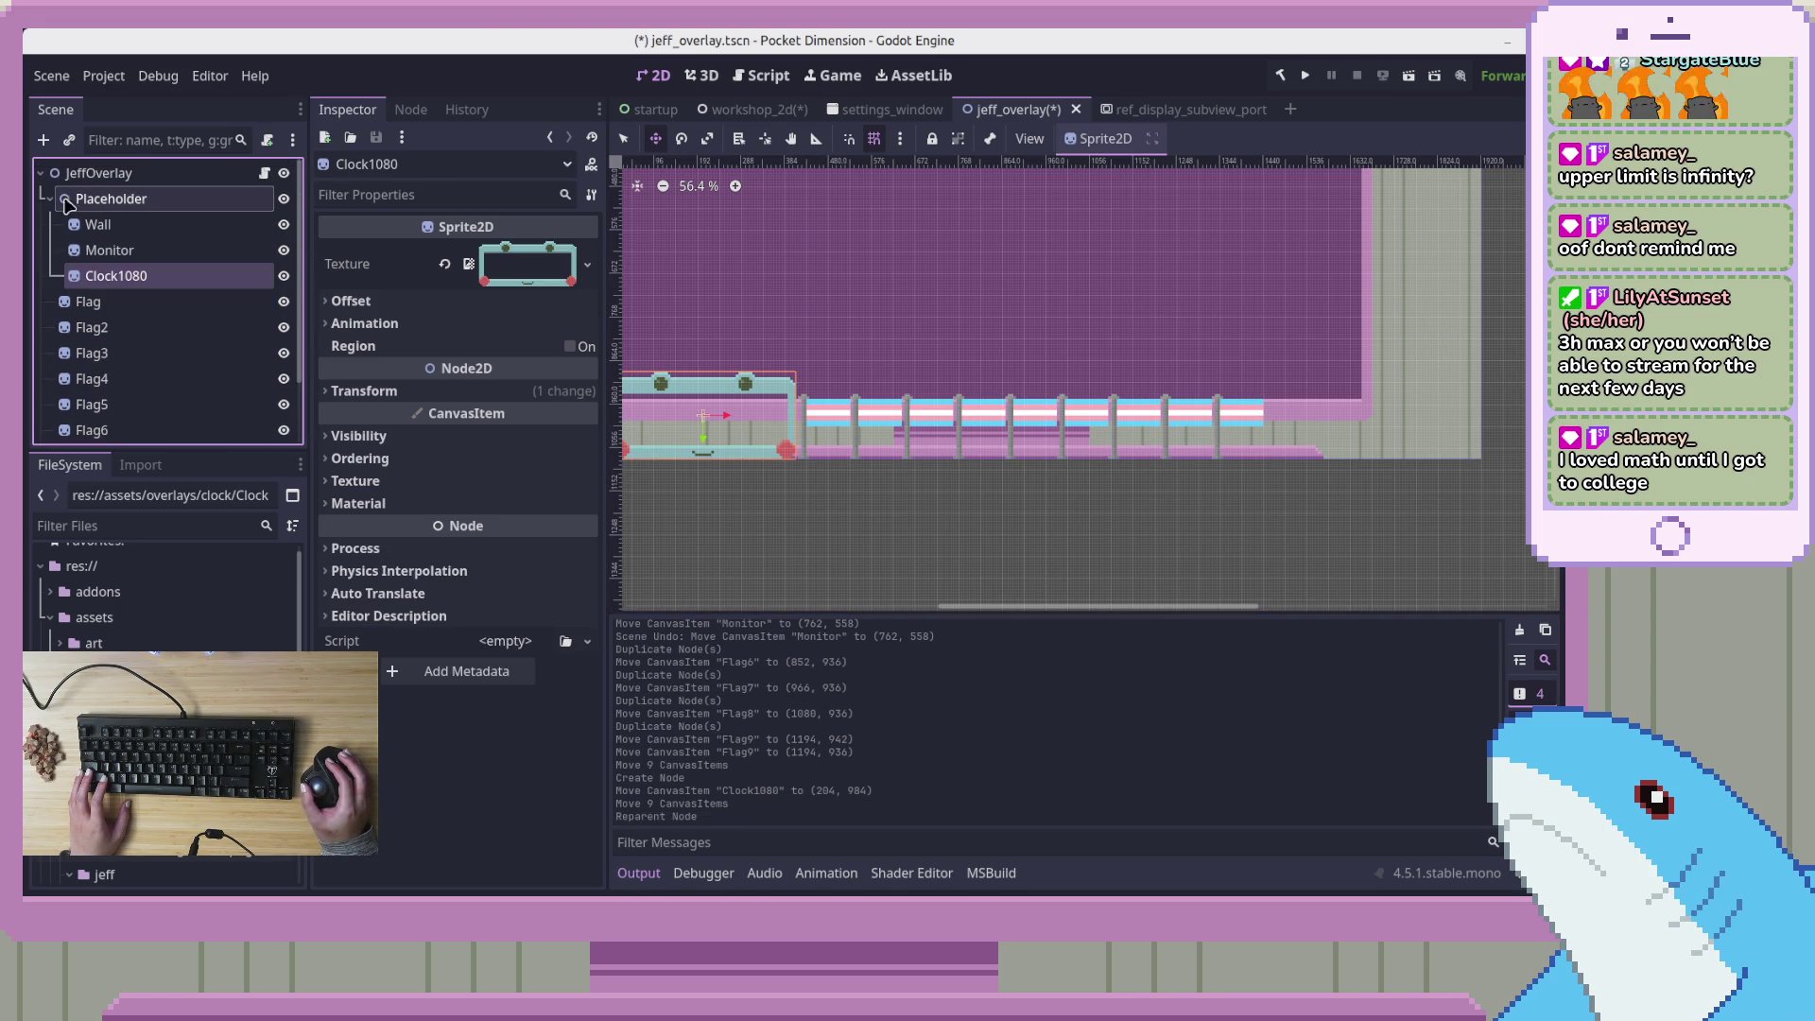
Open the JeffOverlay script for editing at empty line 5
click(264, 173)
click(511, 375)
click(585, 218)
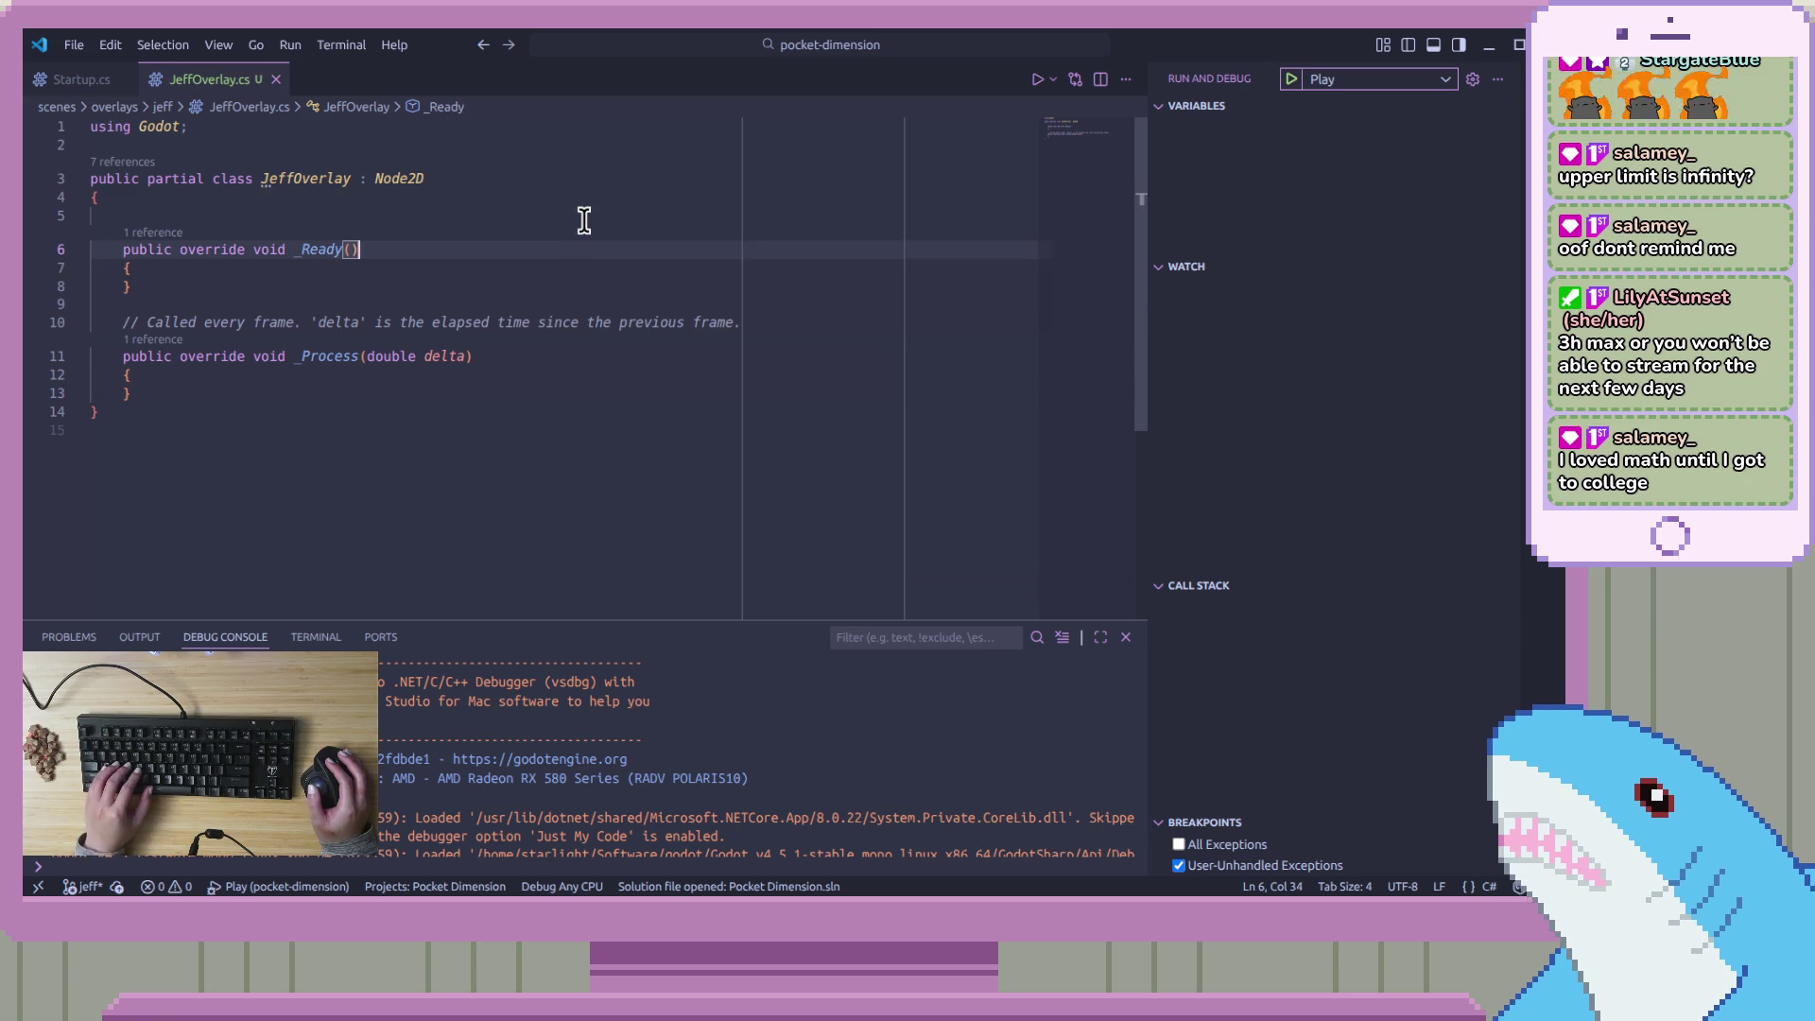
Write a 'private Node2D _placeholders' field declaration on line 5
key(Up)
key(Down)
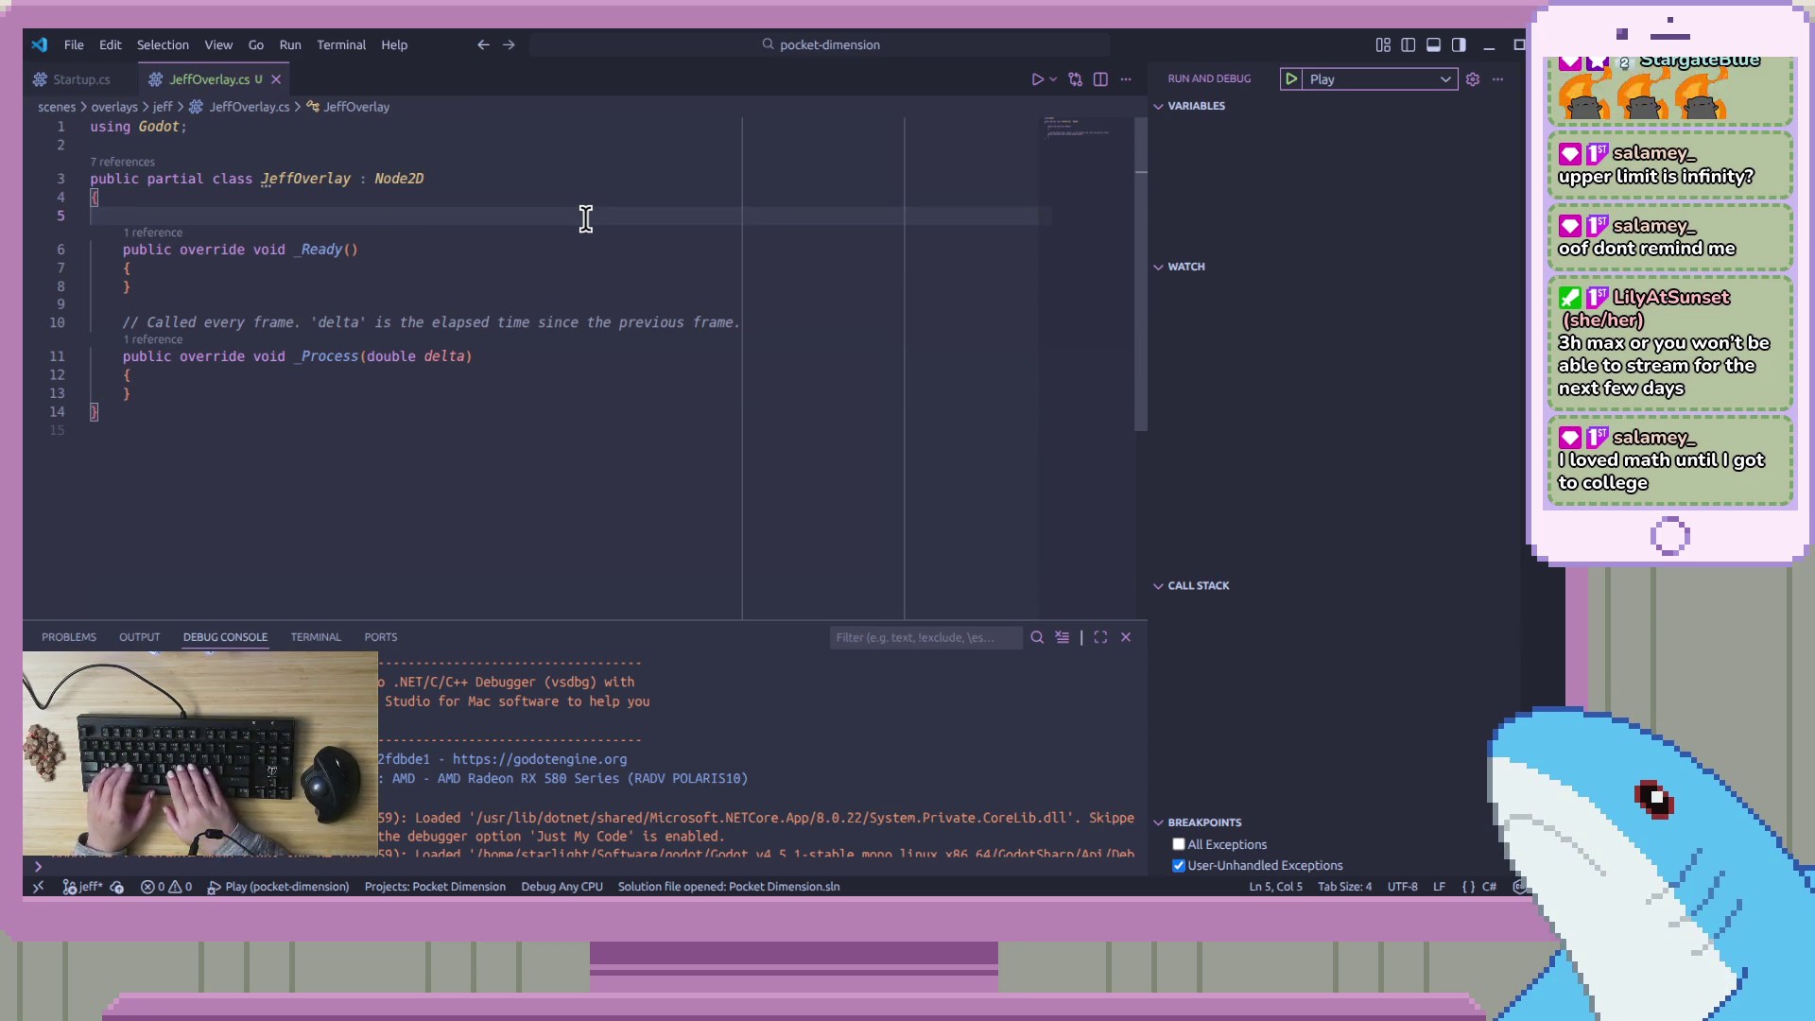
text(private J)
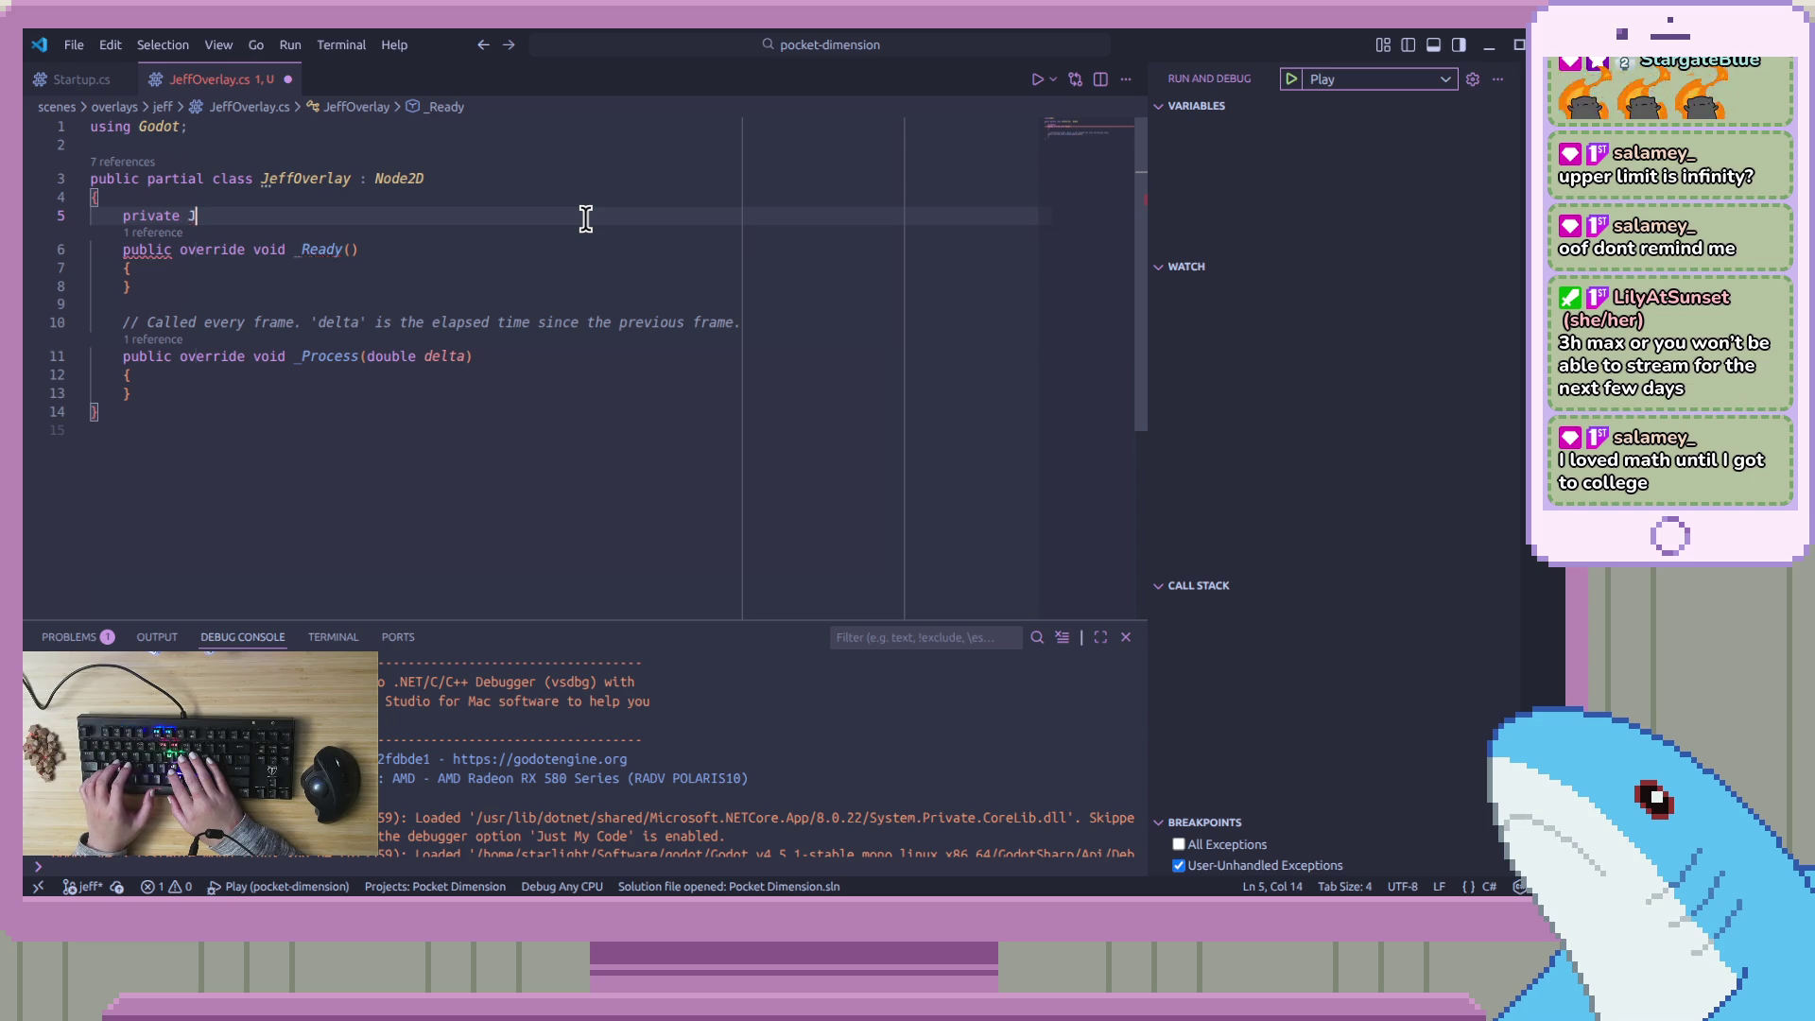
key(BackSpace)
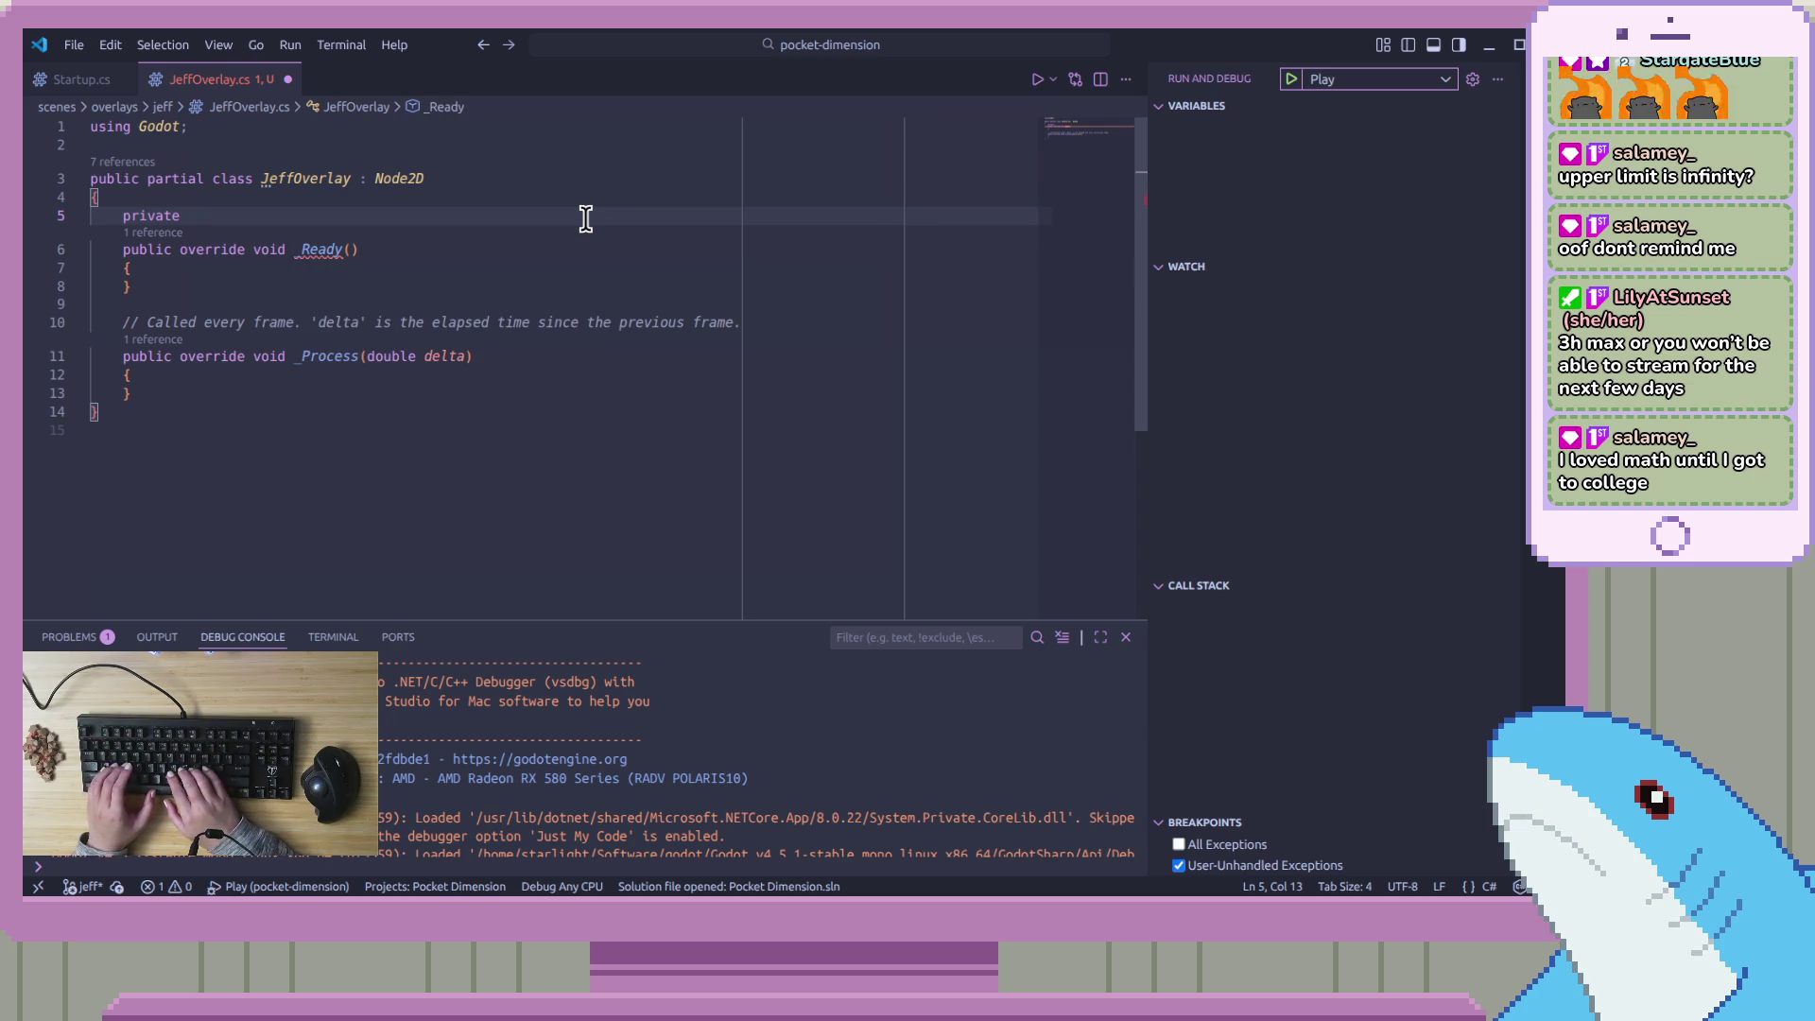
text(Placehol)
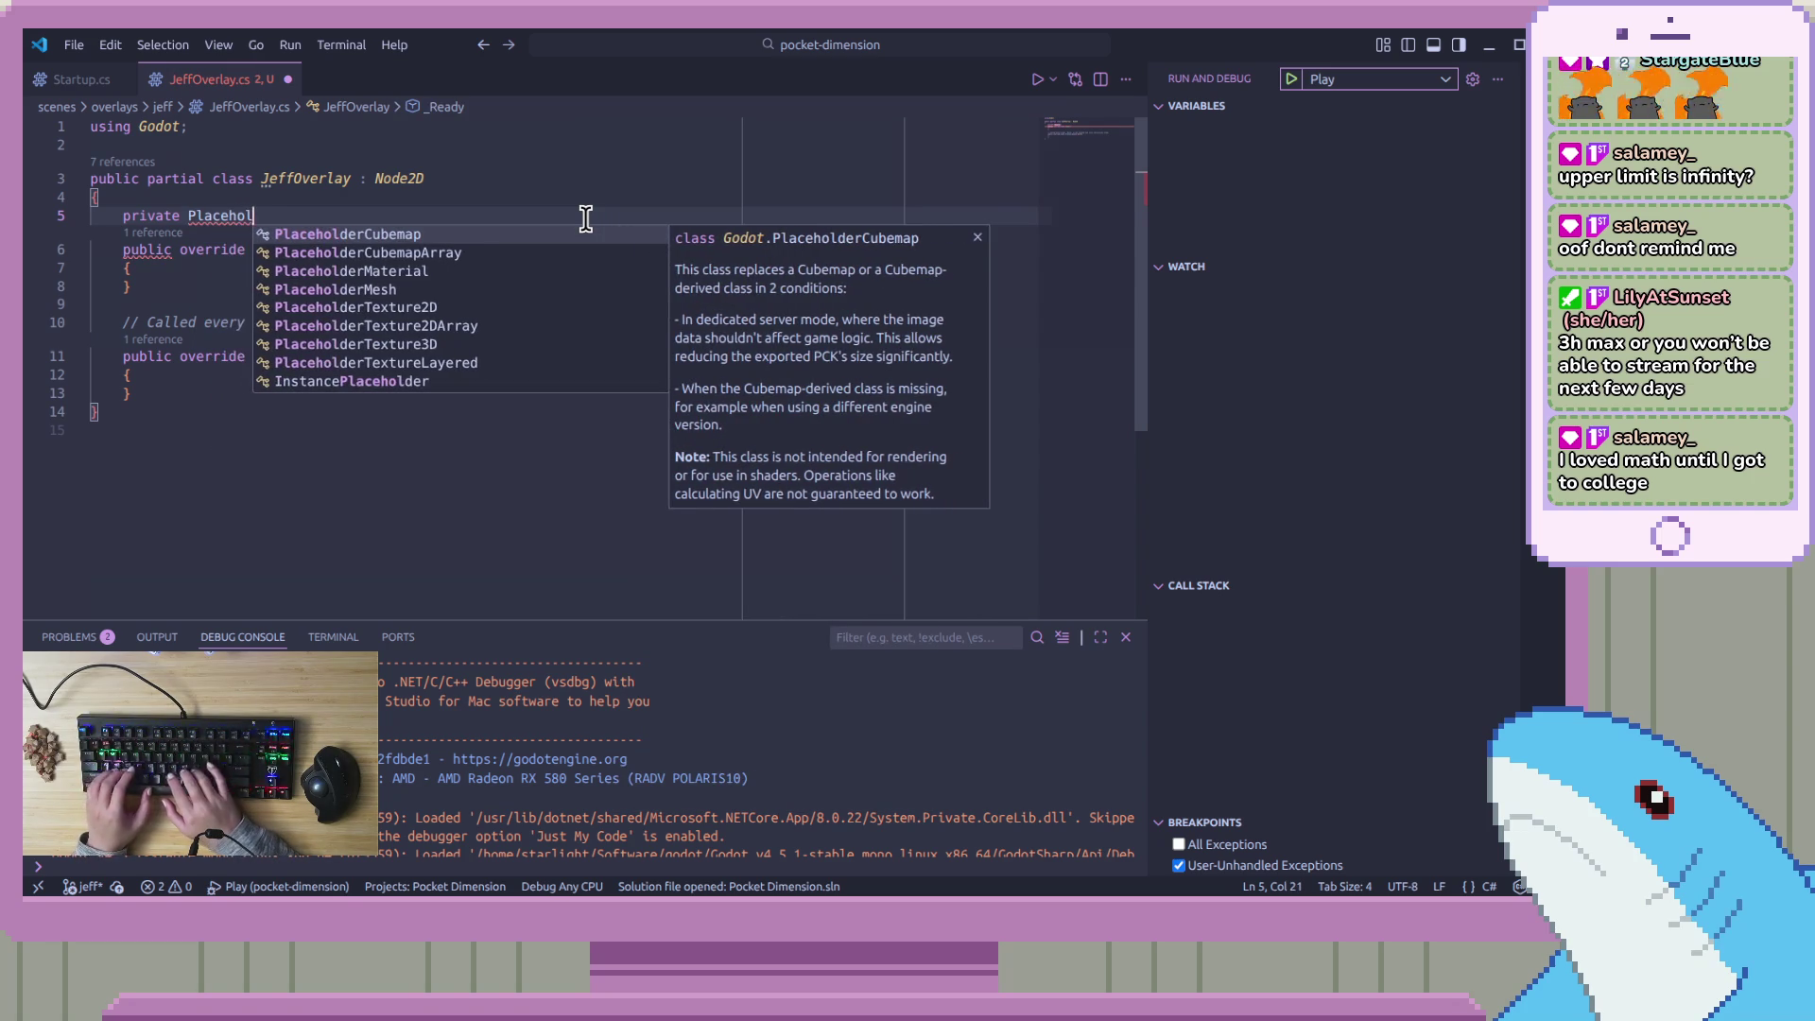
text(ders)
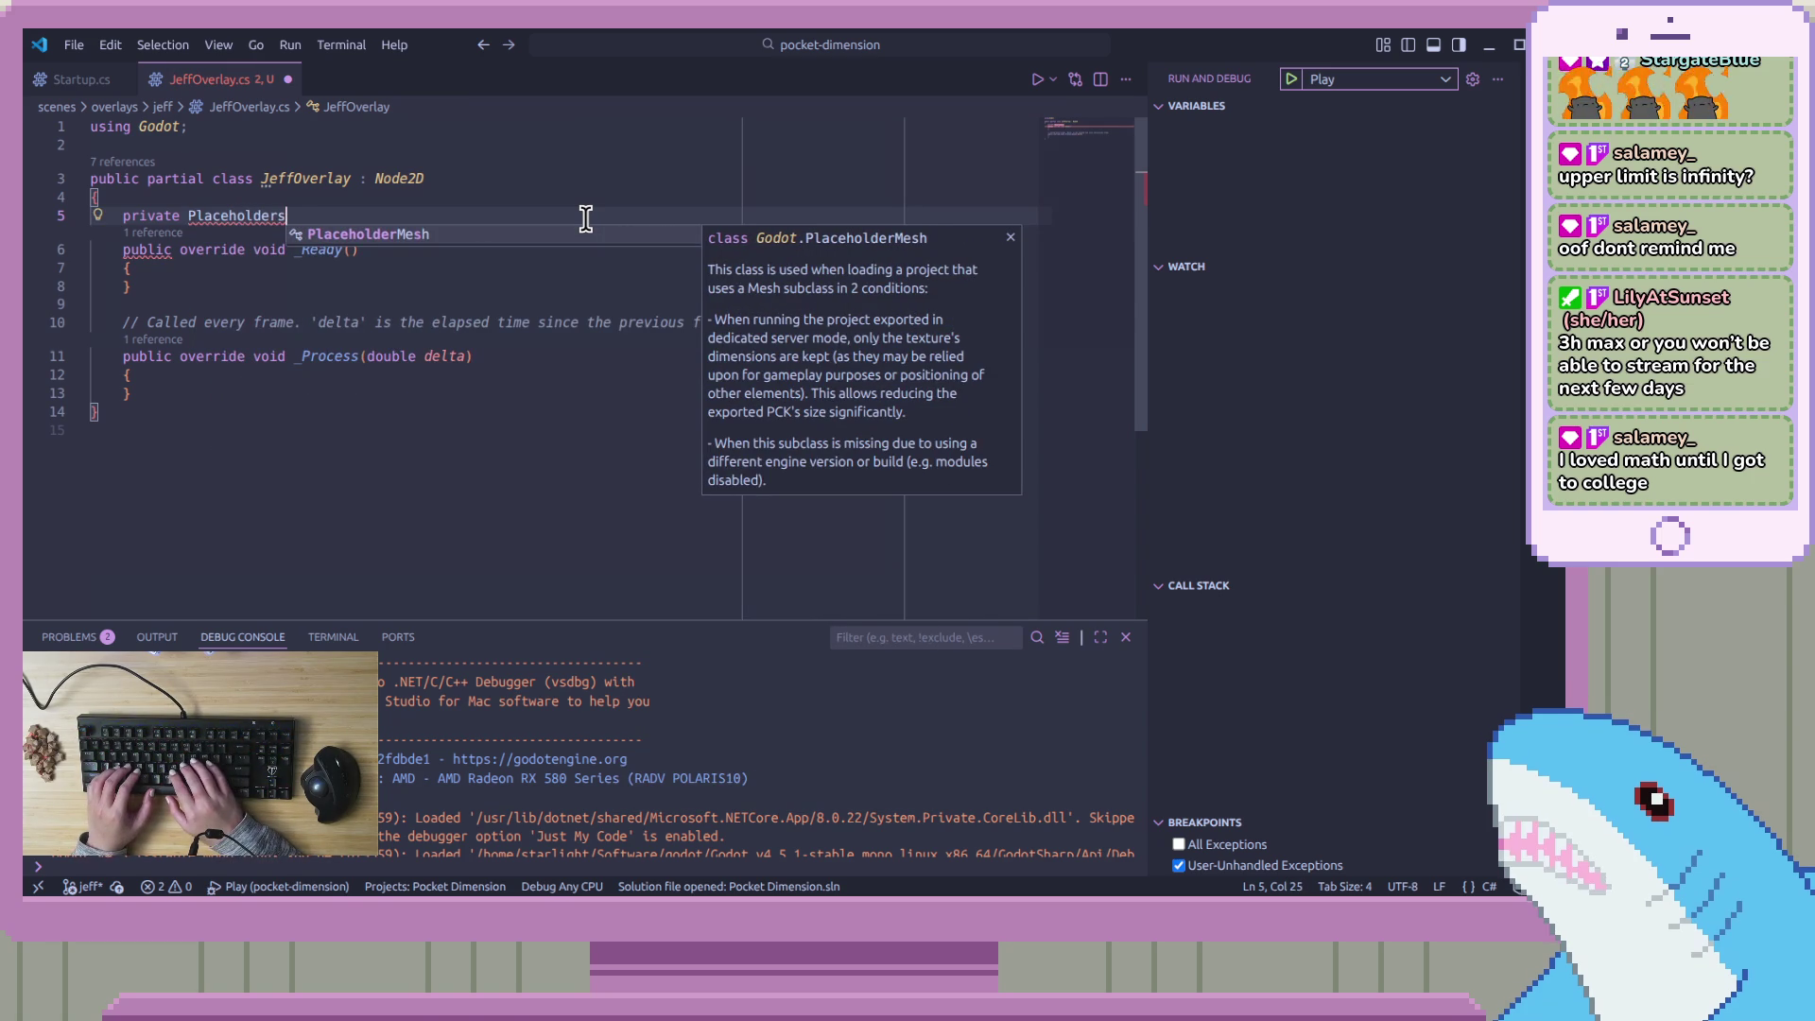
key(Tab)
key(BackSpace)
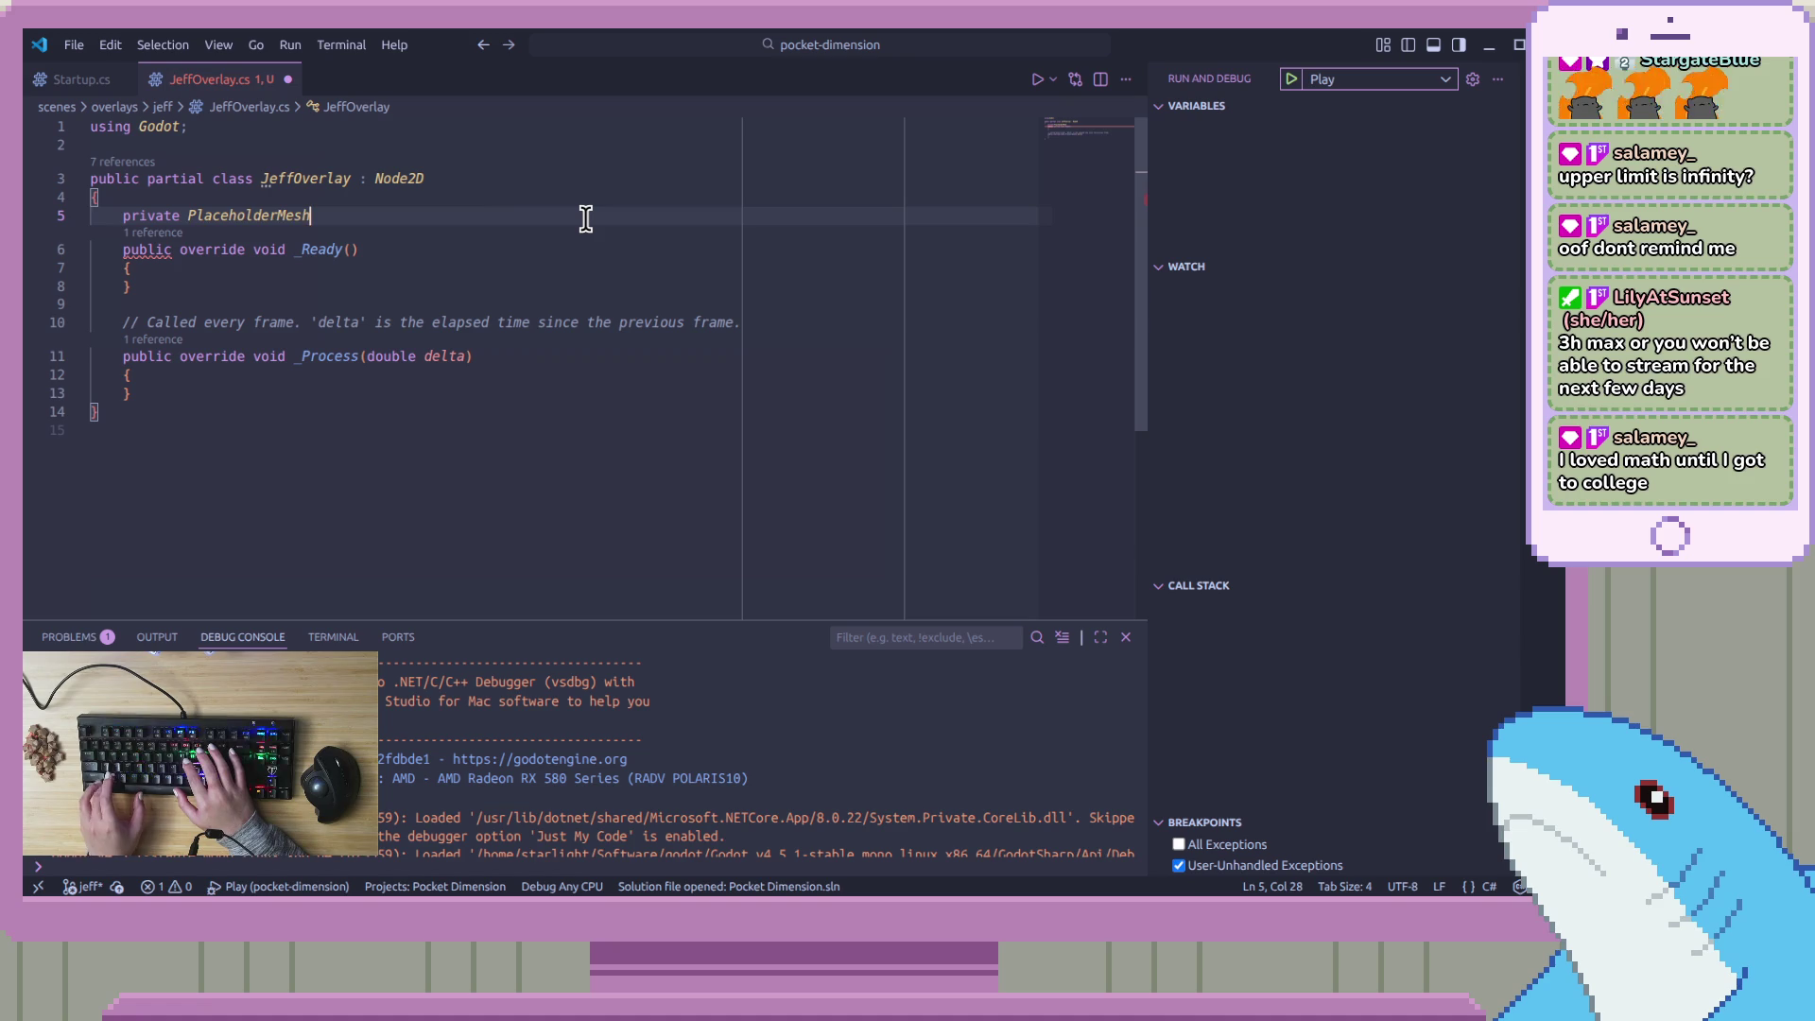
text(Nod)
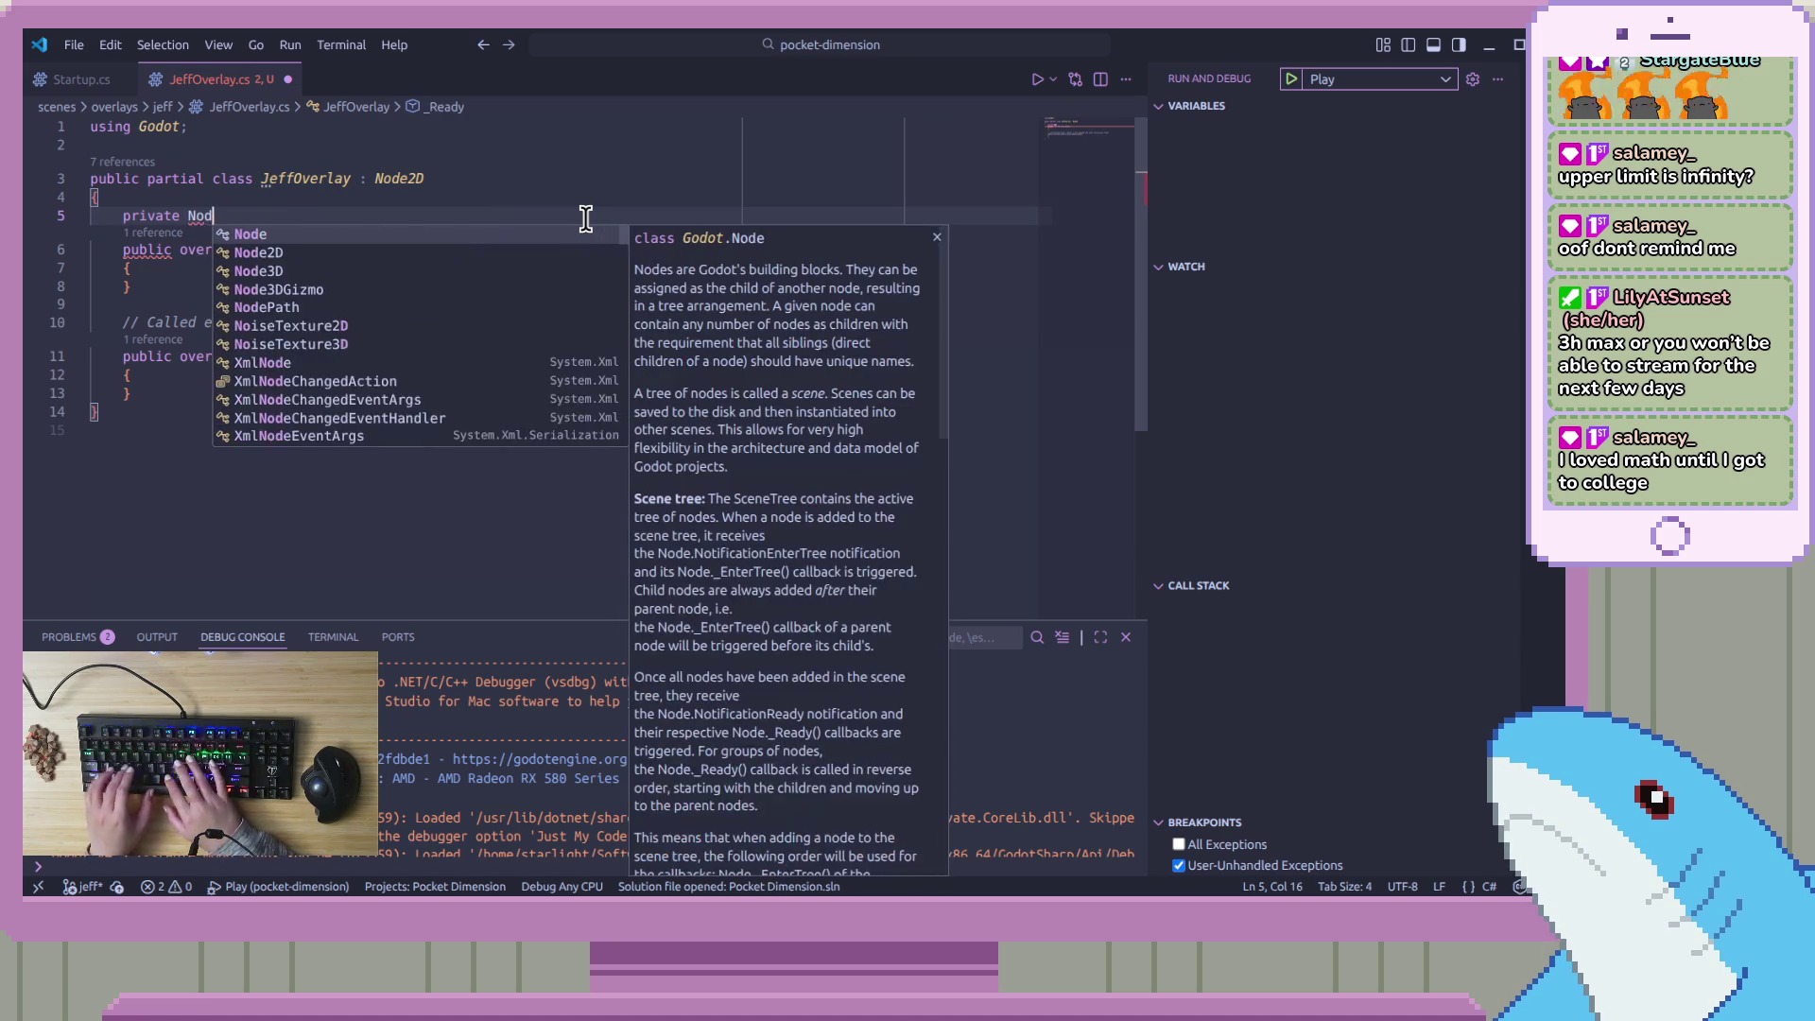
text(e)
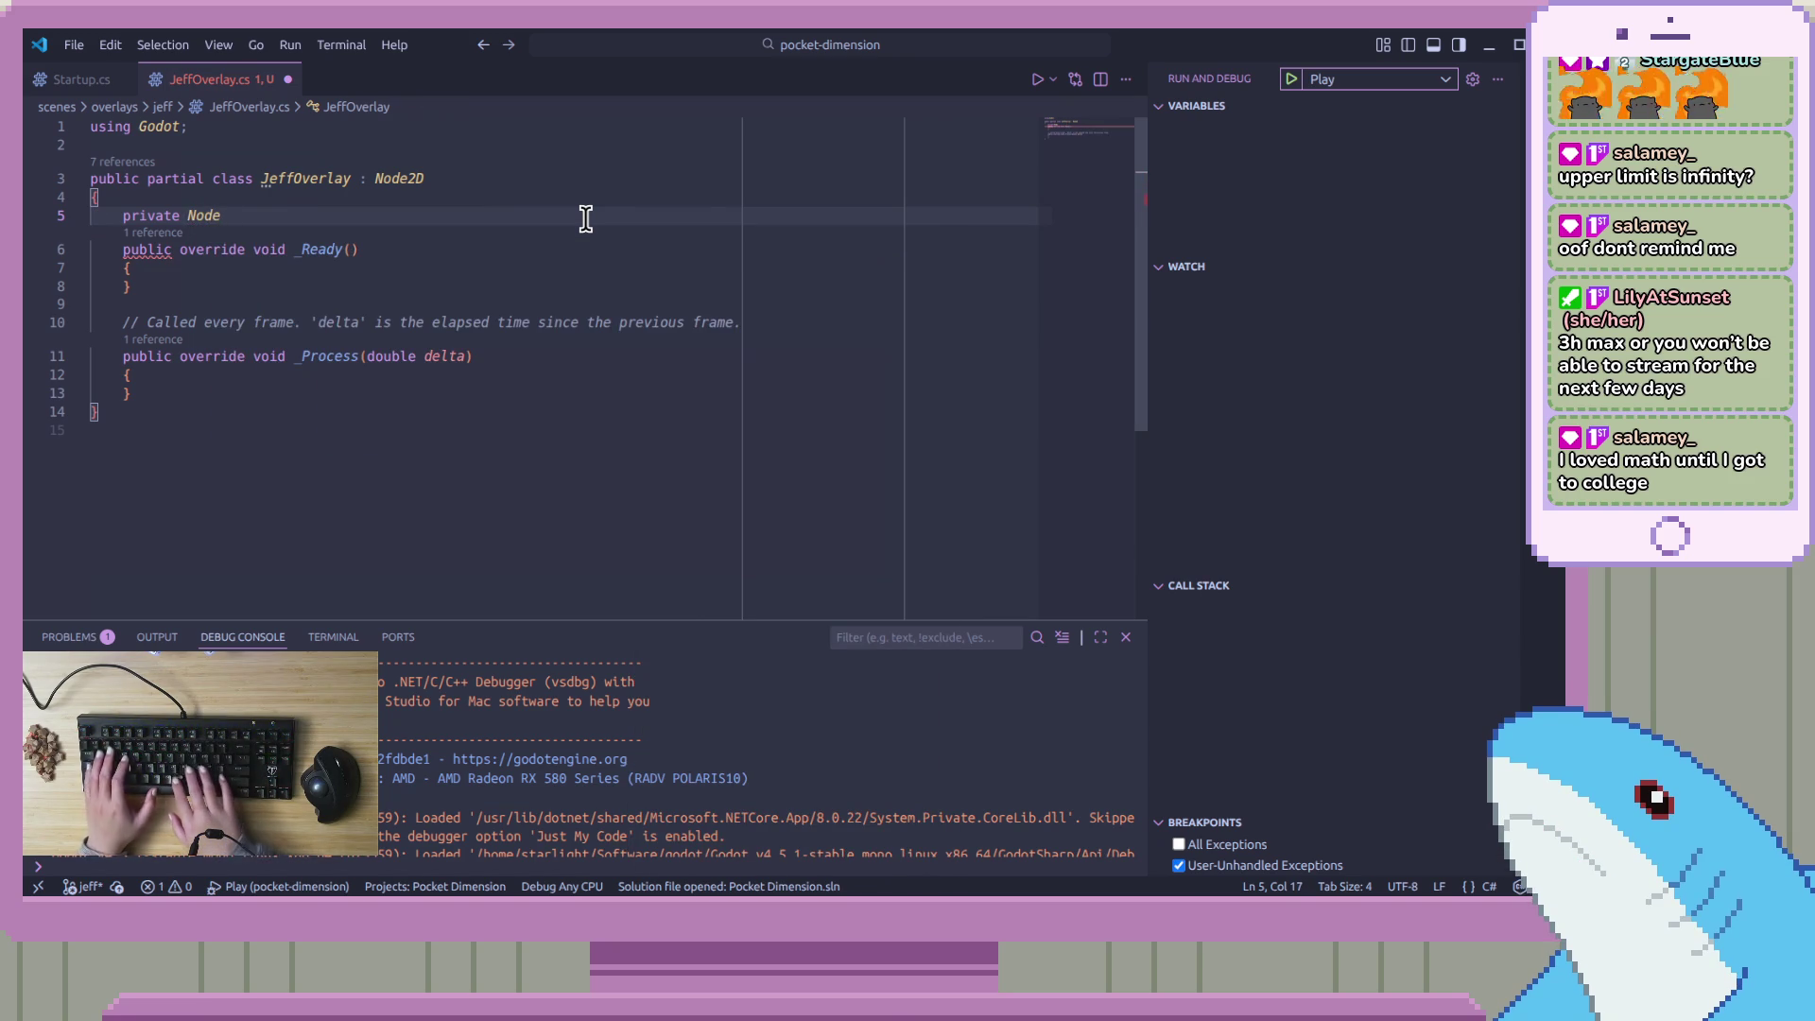
text(; 2D)
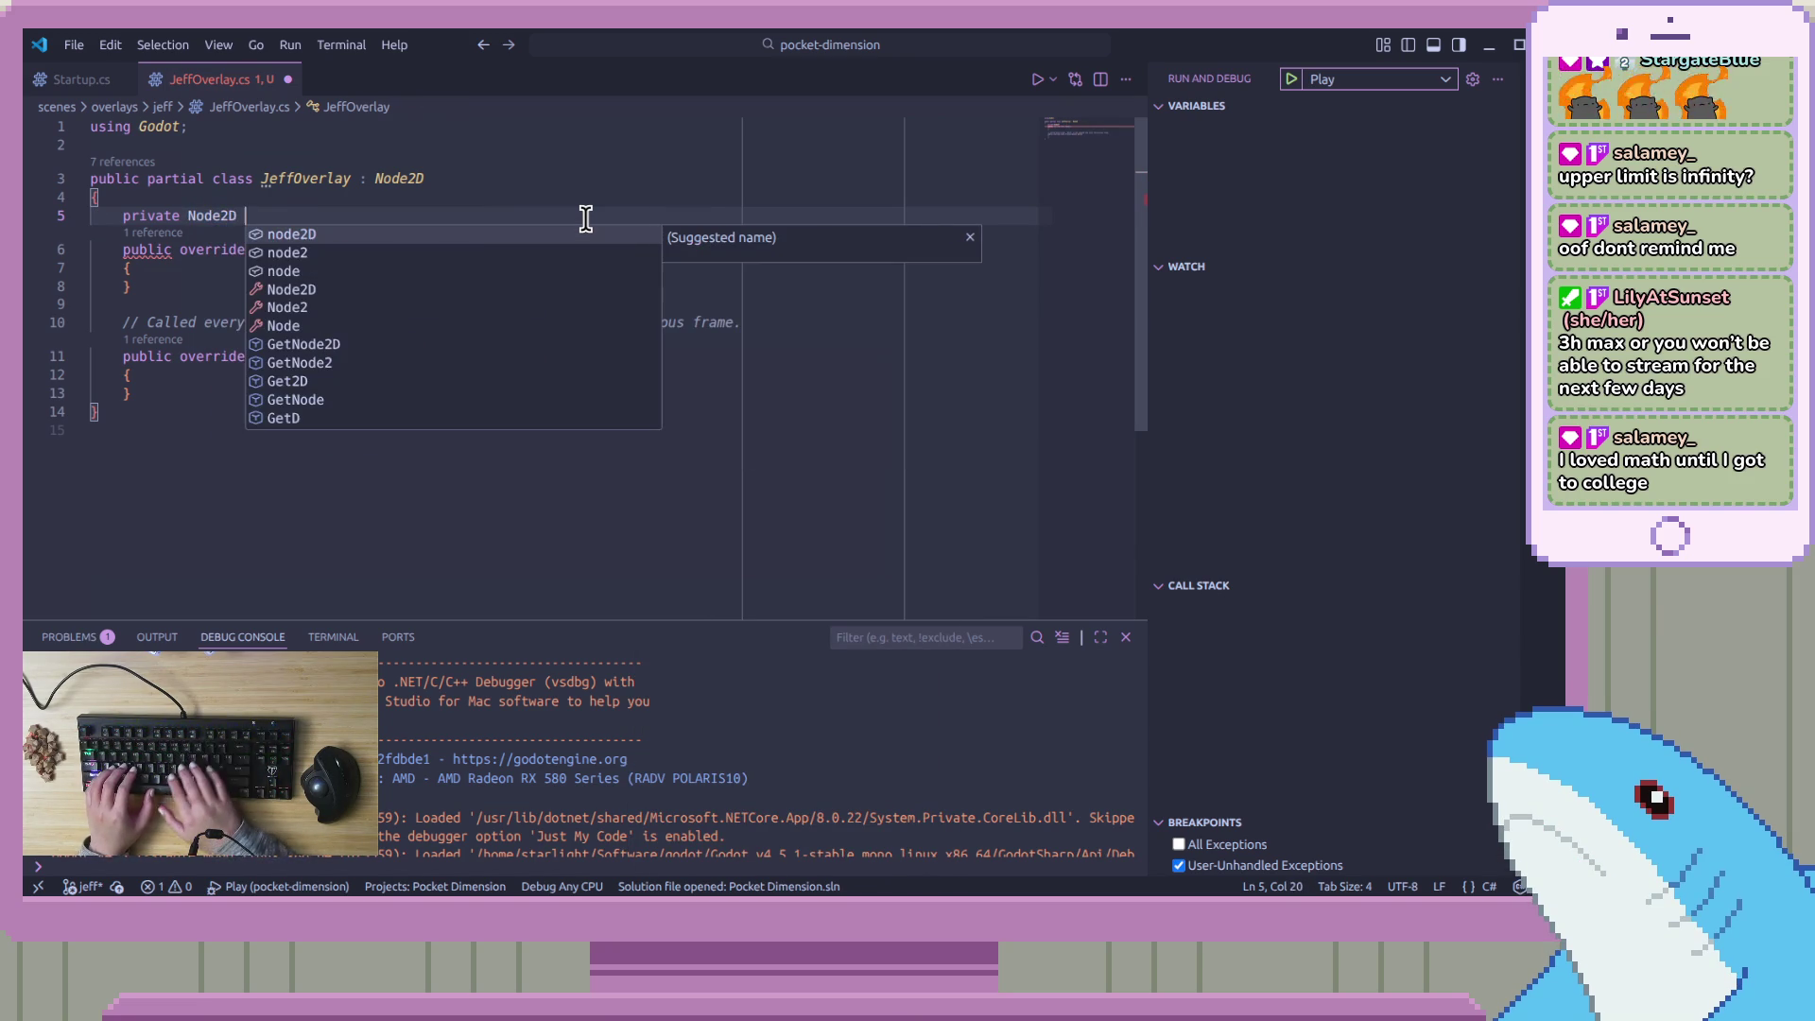
key(Escape)
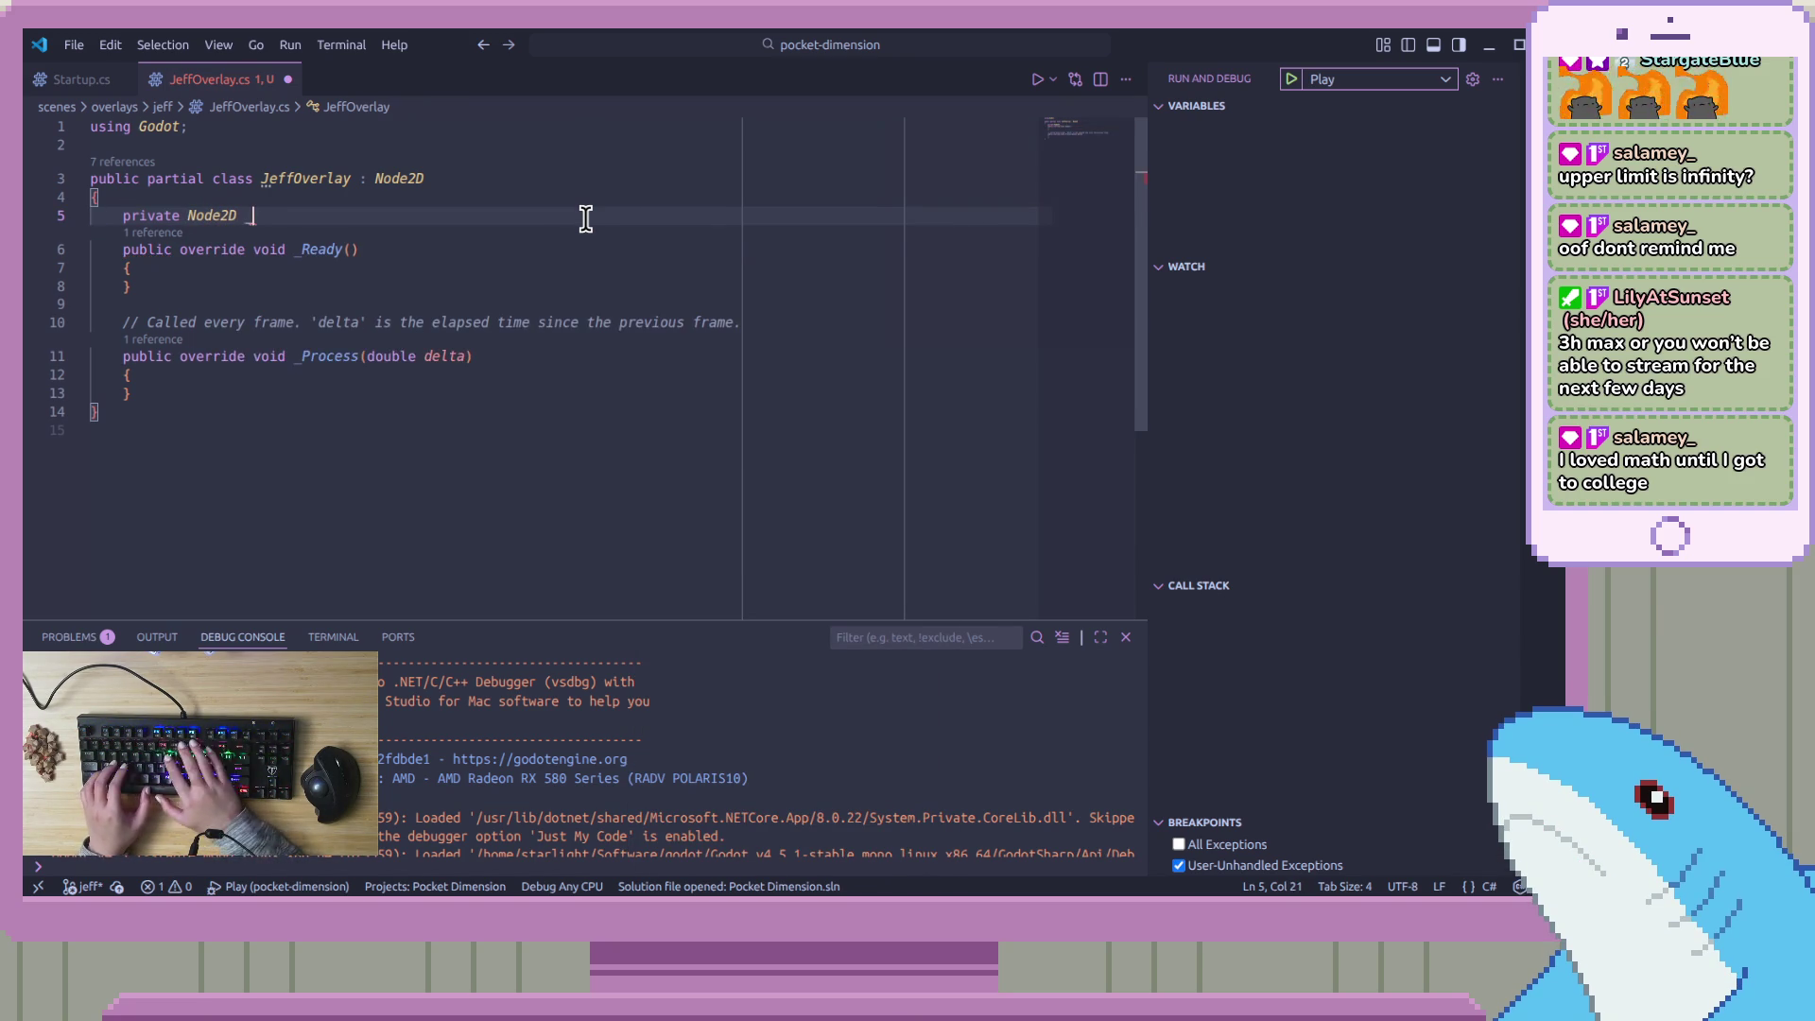
text(placeholders)
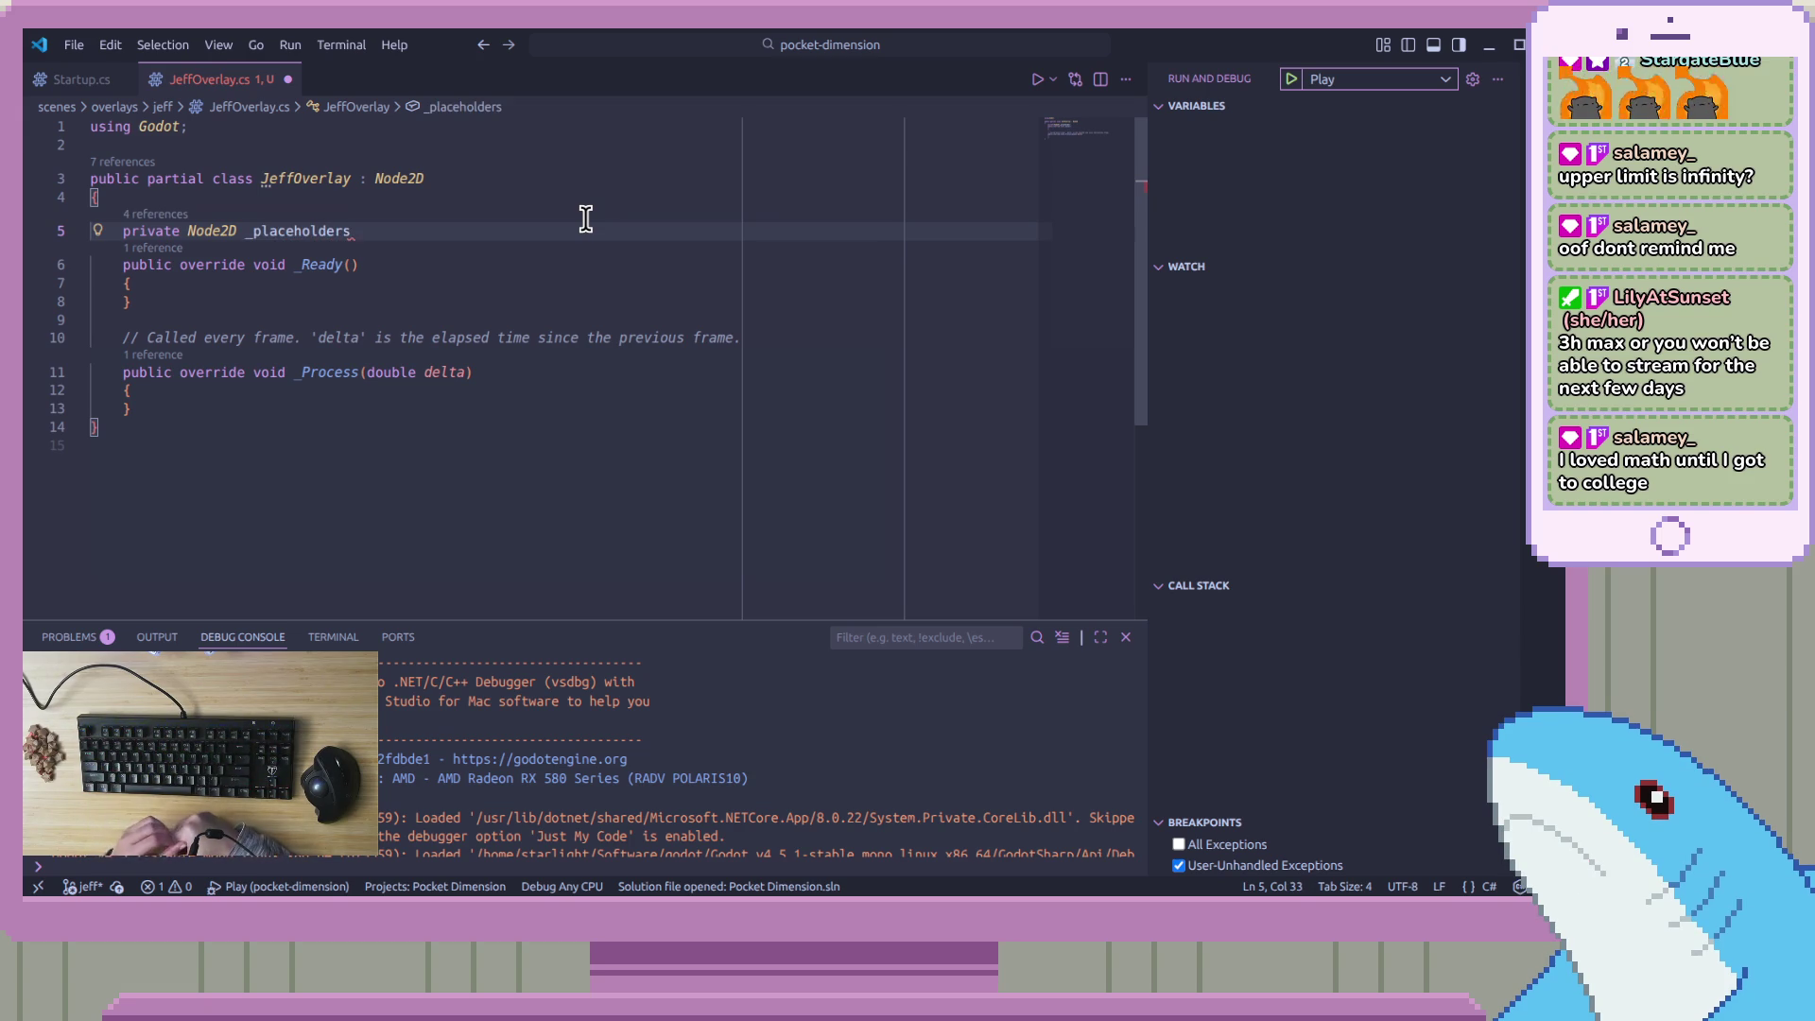
Move the _placeholders declaration into _Ready and delete the 'private' keyword
key(shift+Home)
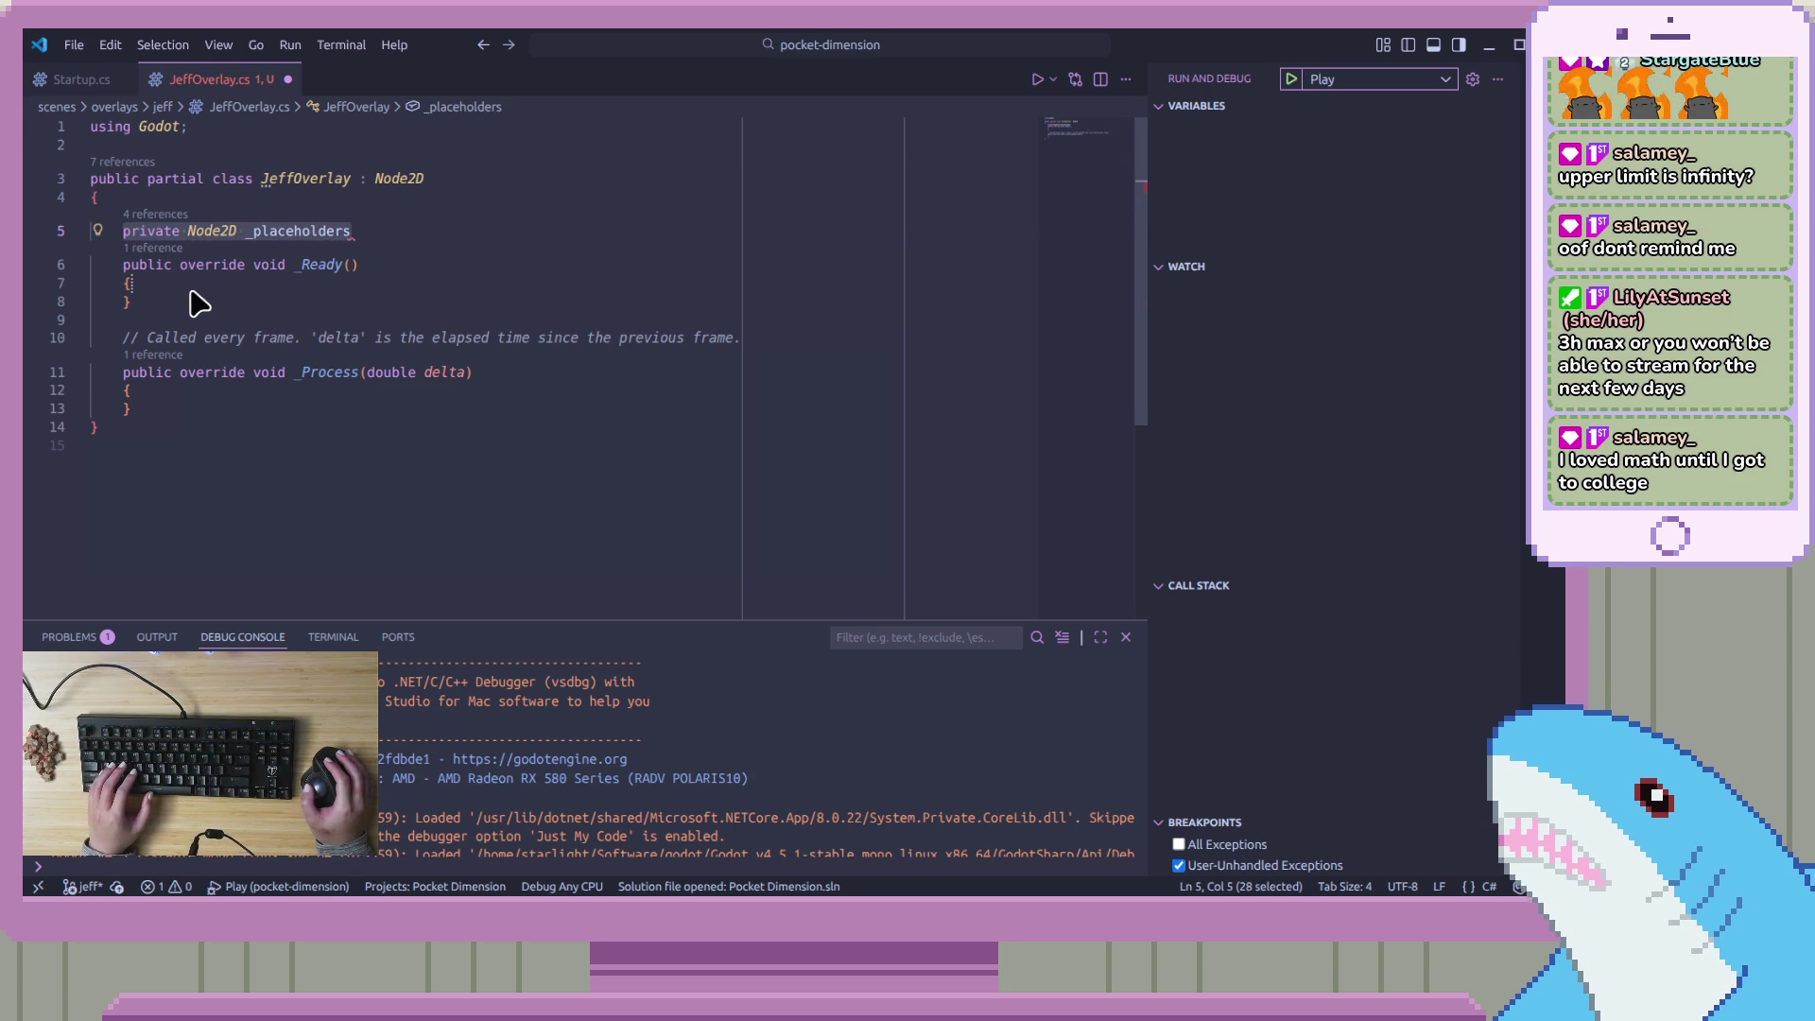
drag(236, 230, 130, 283)
key(Left)
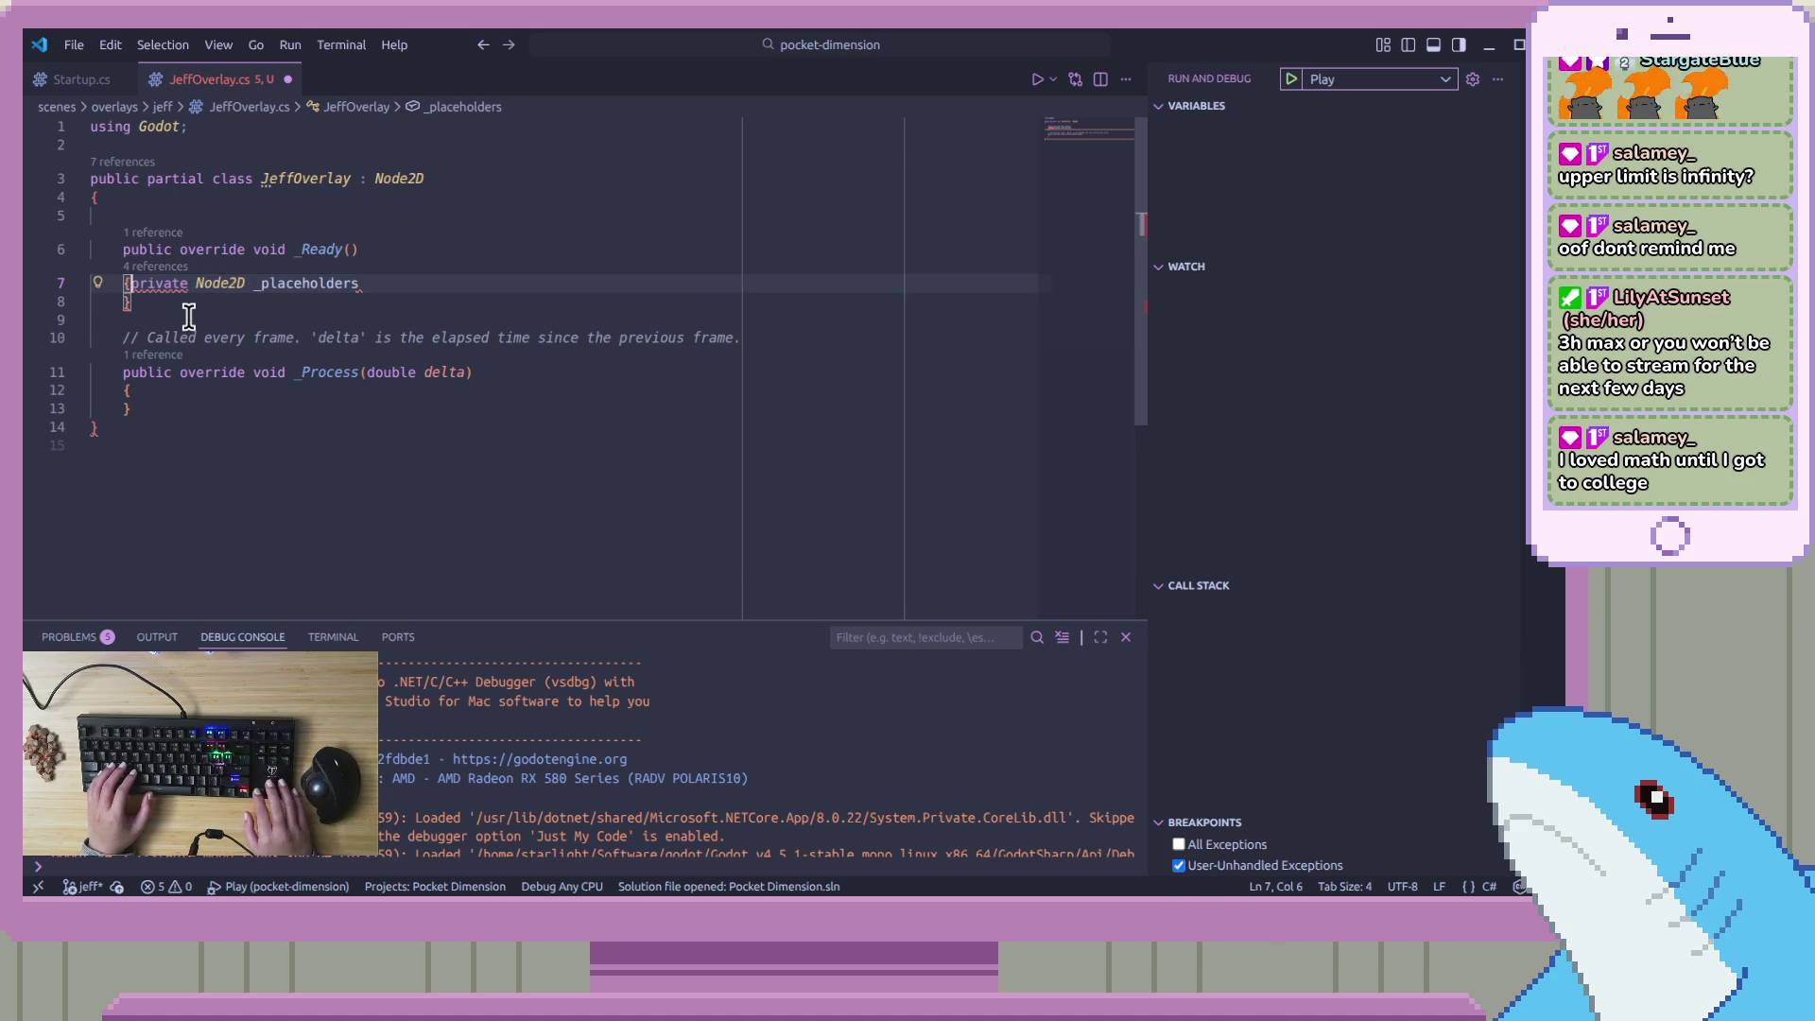
key(Return)
key(ctrl+shift+Right)
key(Delete)
key(Delete)
key(shift+End)
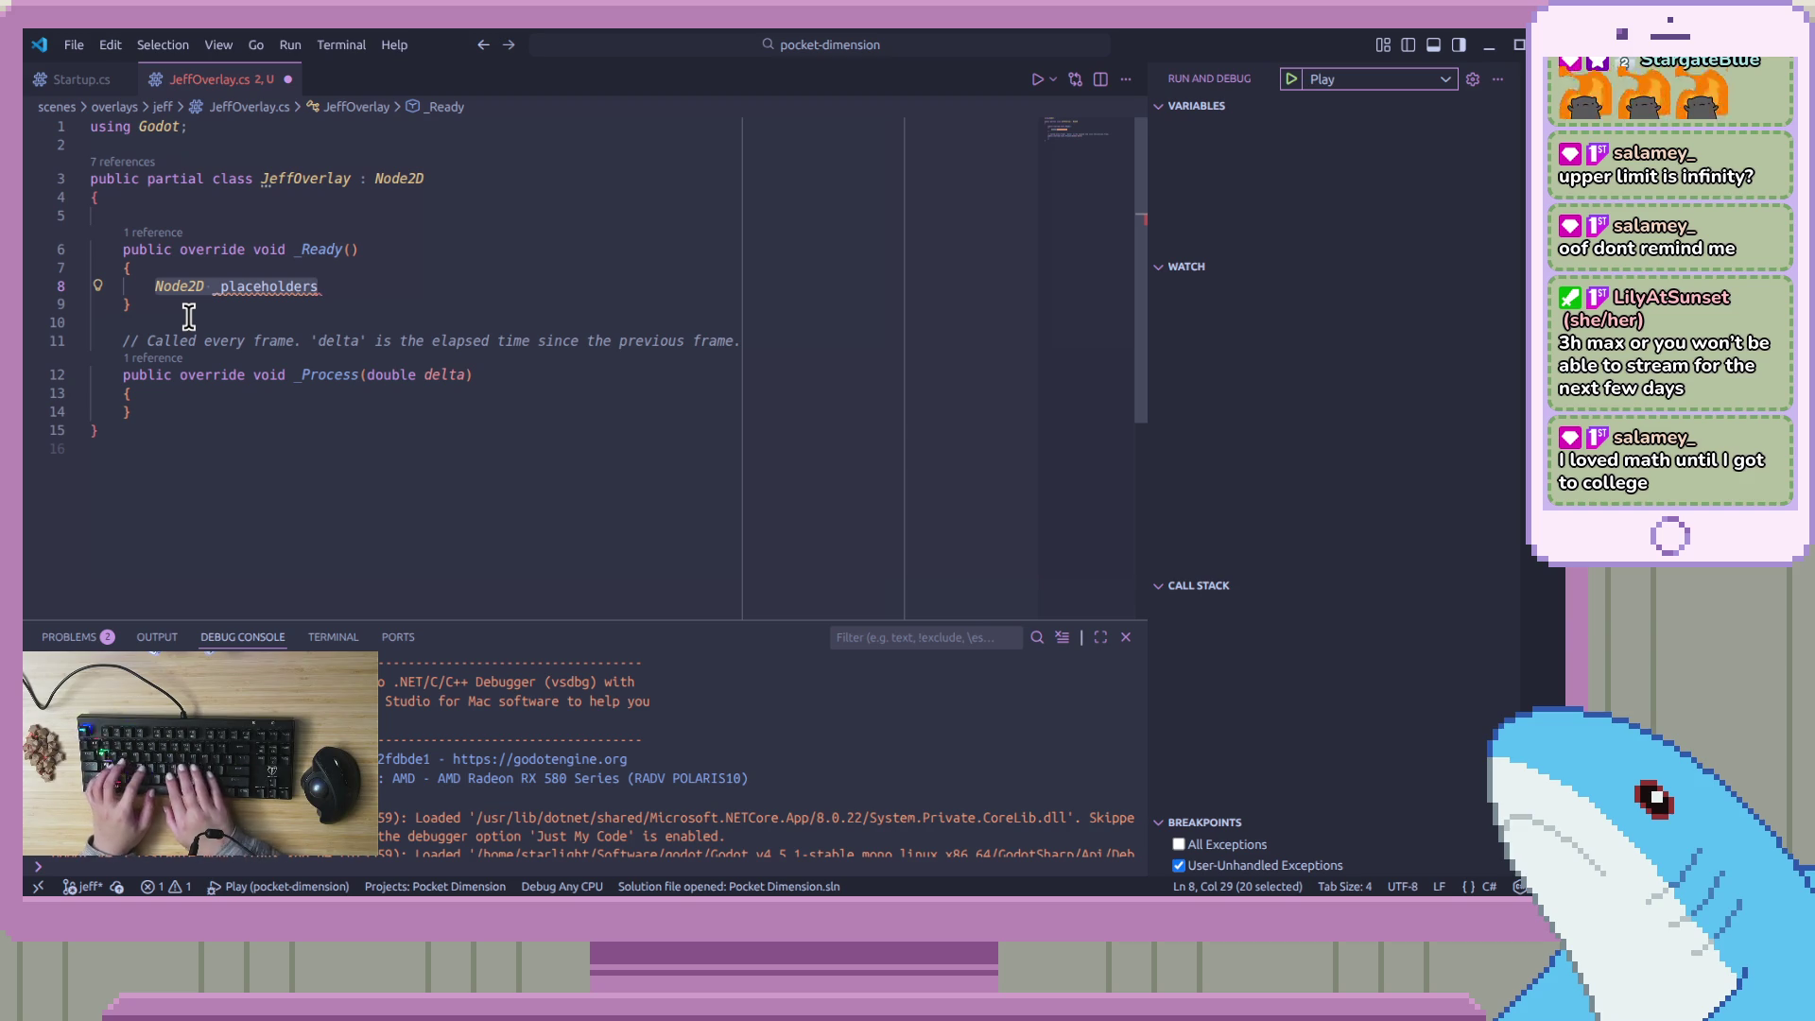
Begin a GetNode<Node2D>(" call inside _Ready
text(GetNode<)
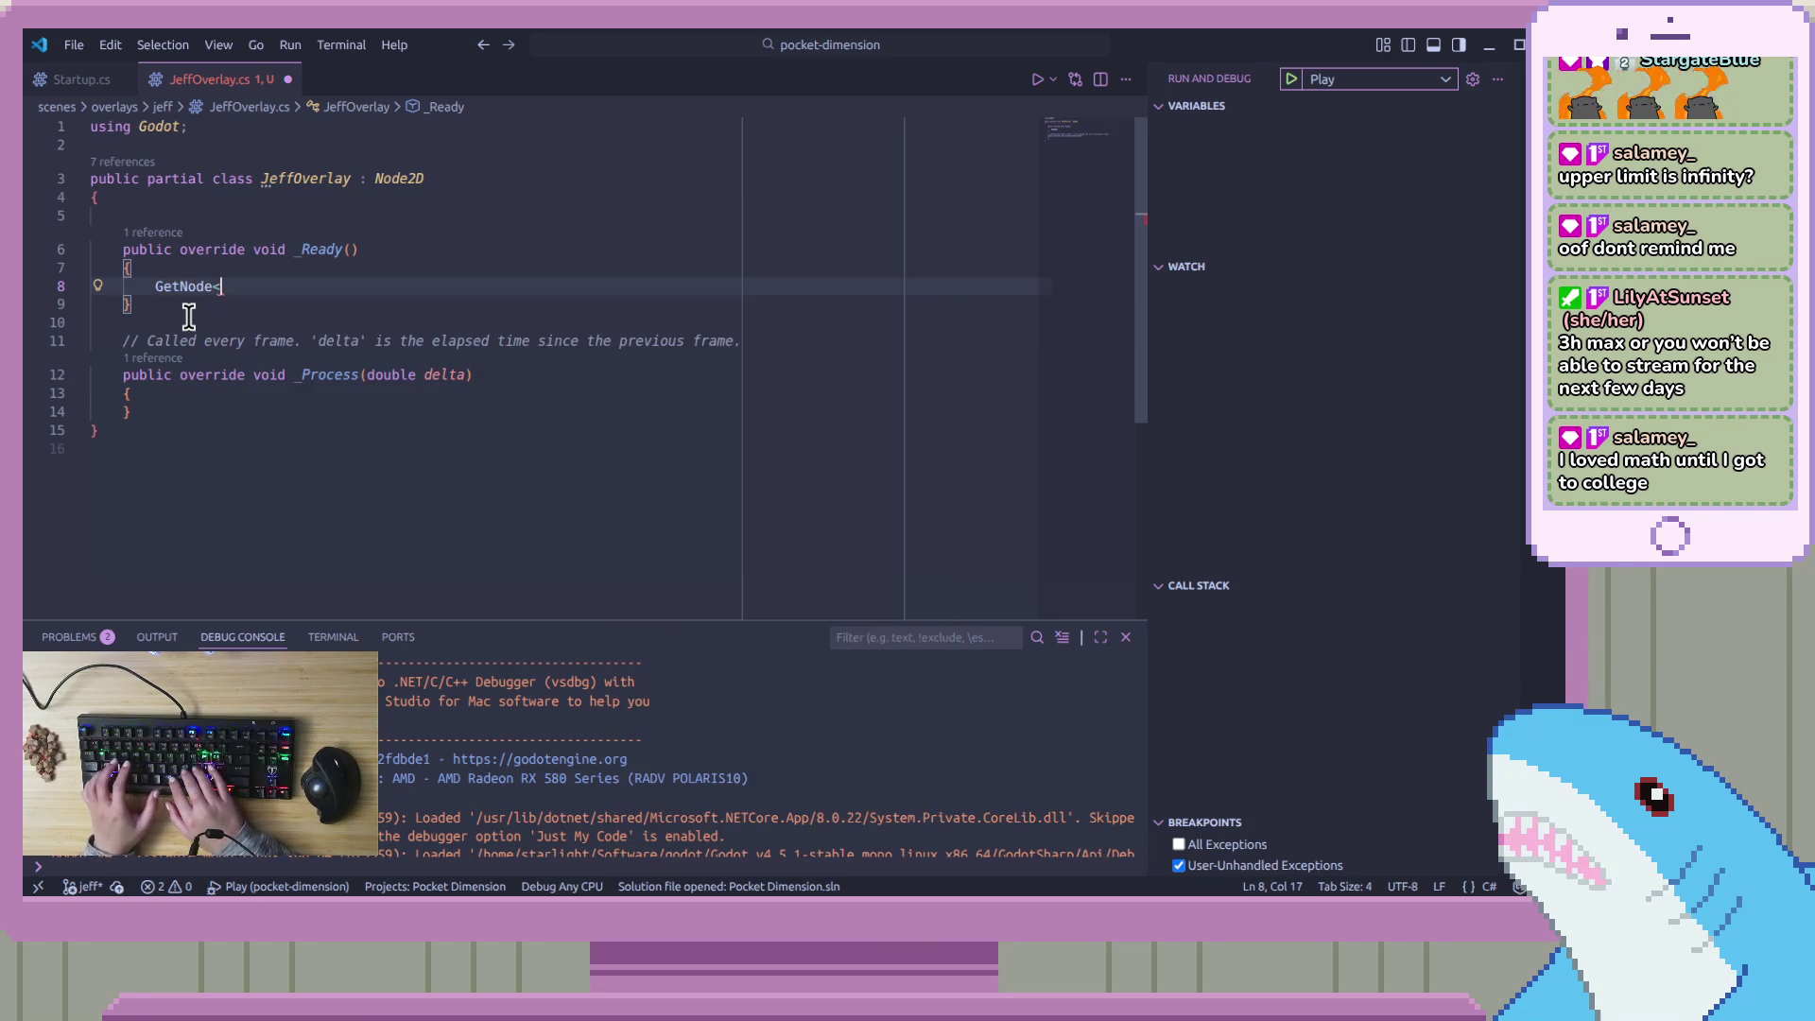
text(Contr)
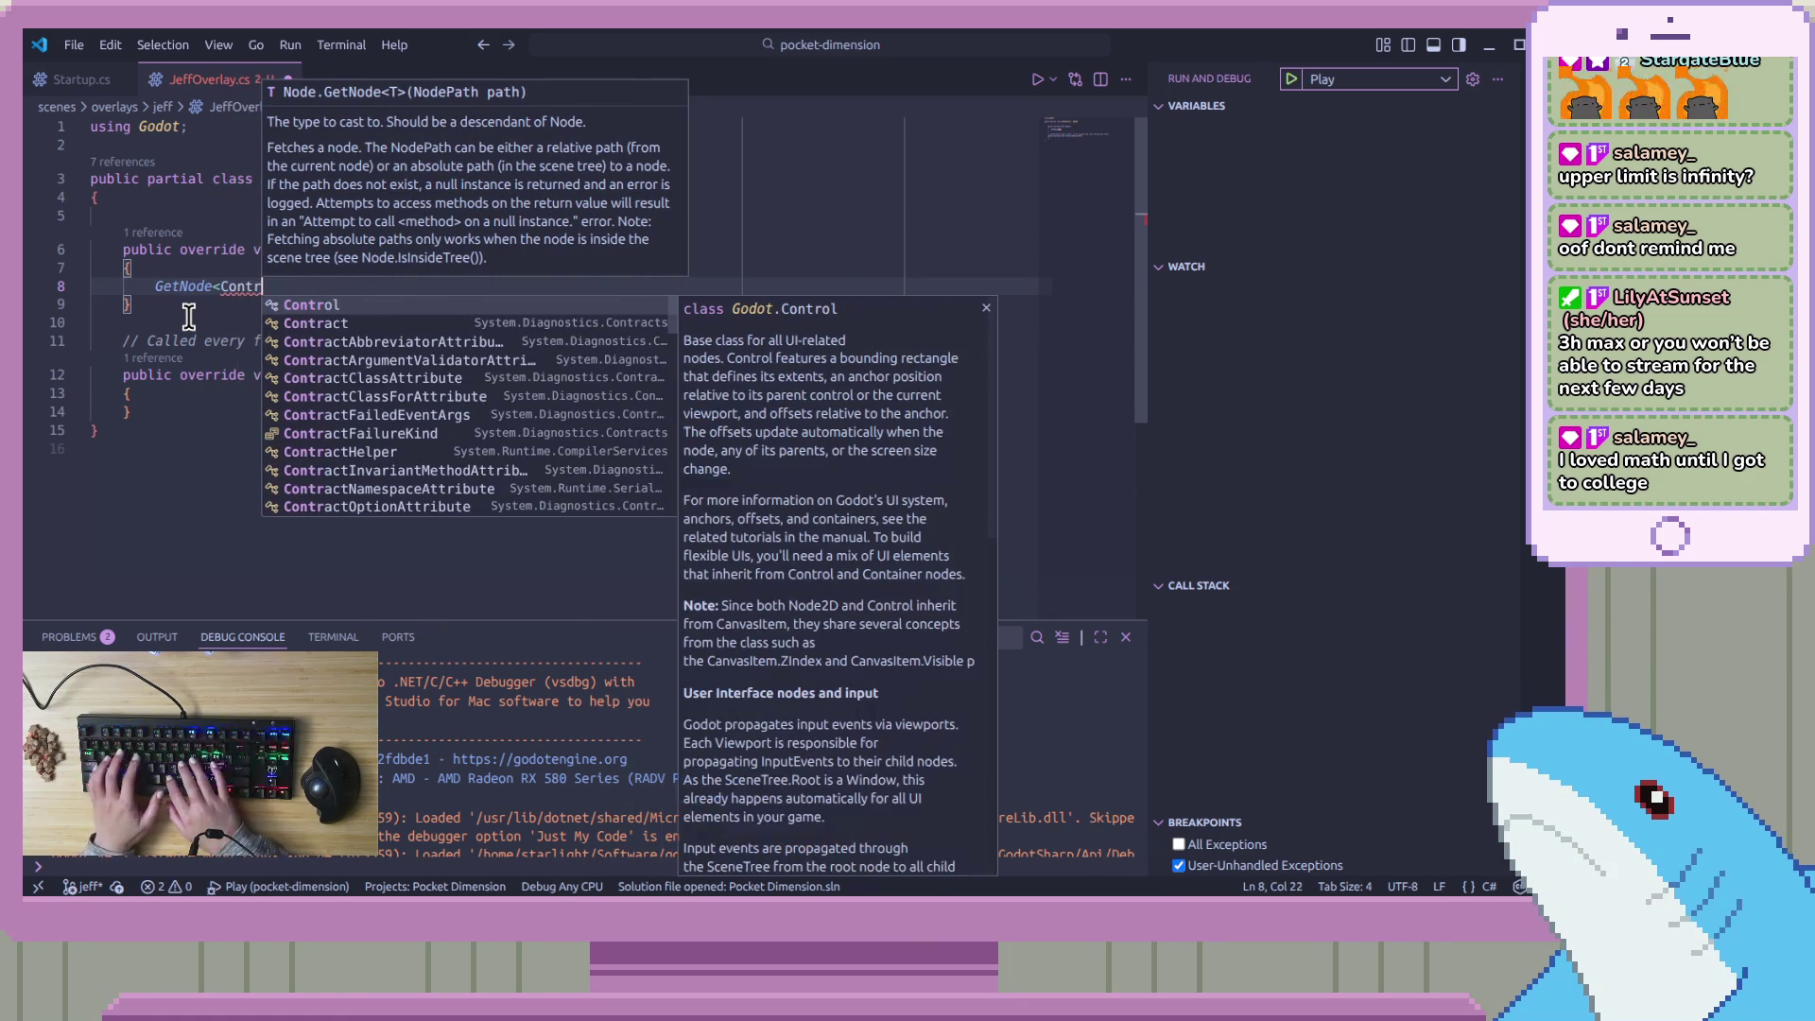
key(BackSpace)
key(BackSpace)
key(BackSpace)
key(BackSpace)
key(BackSpace)
text(N)
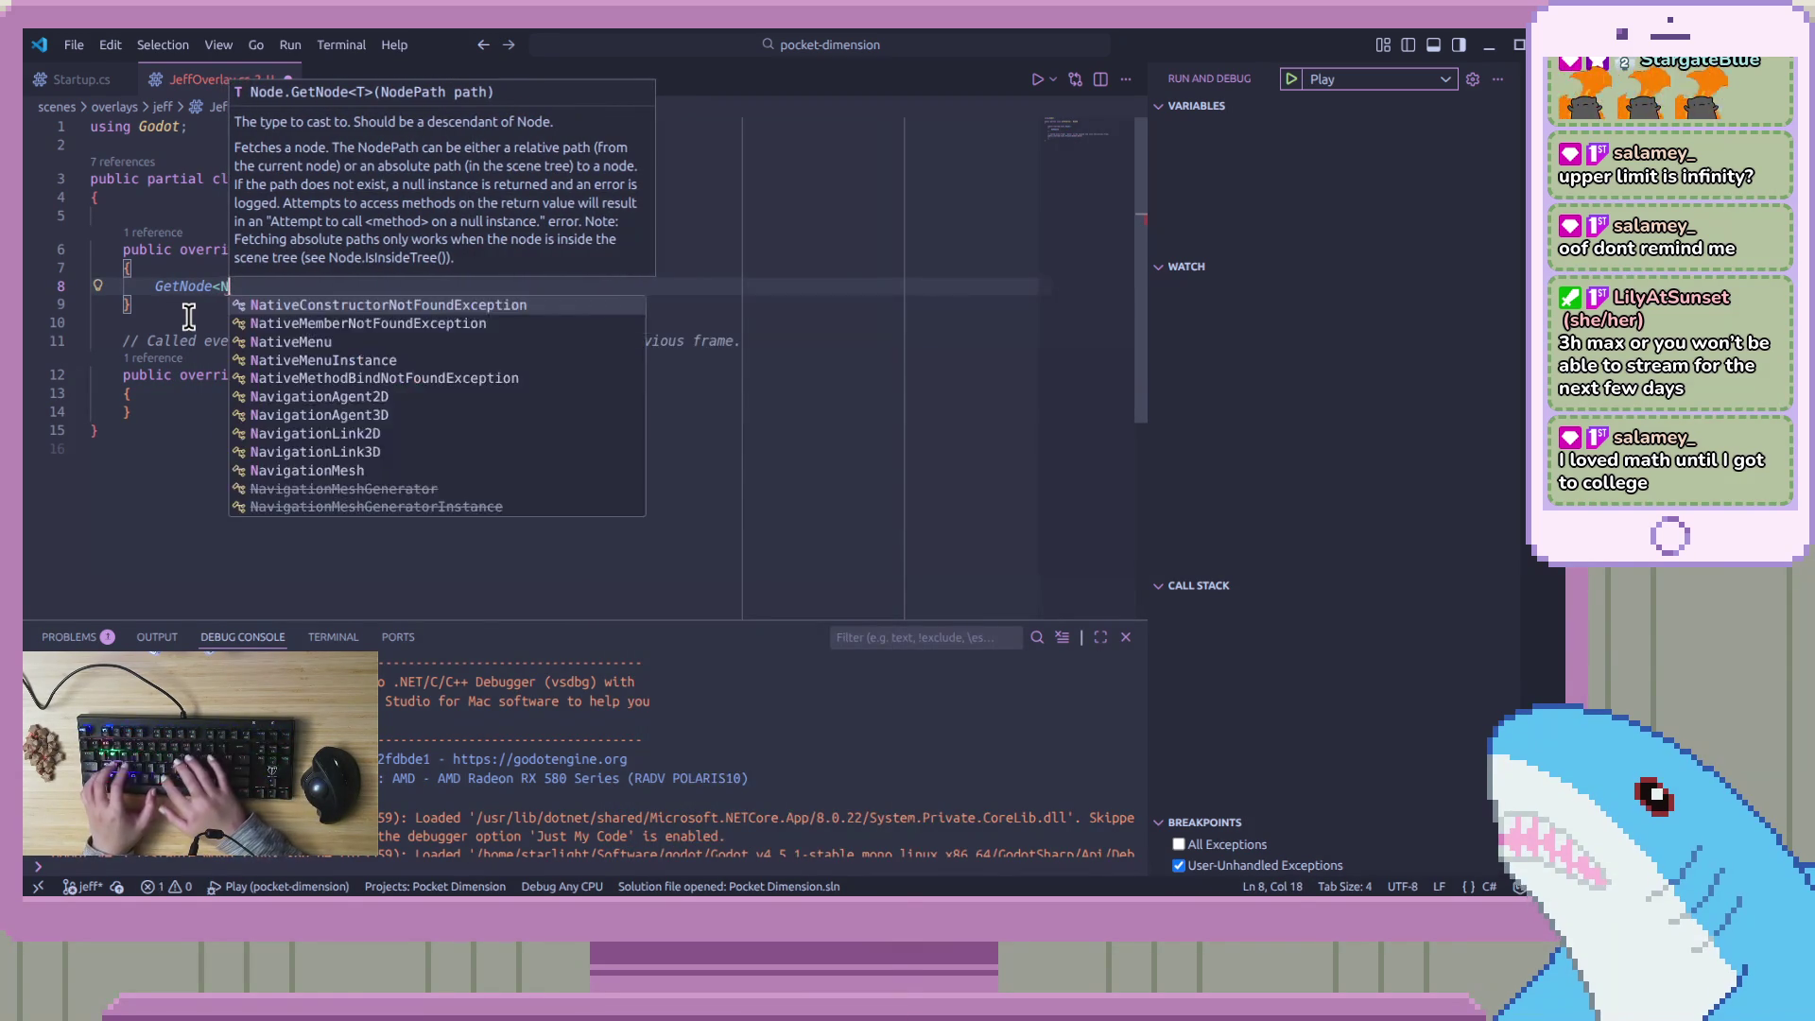
text(ode2D>)
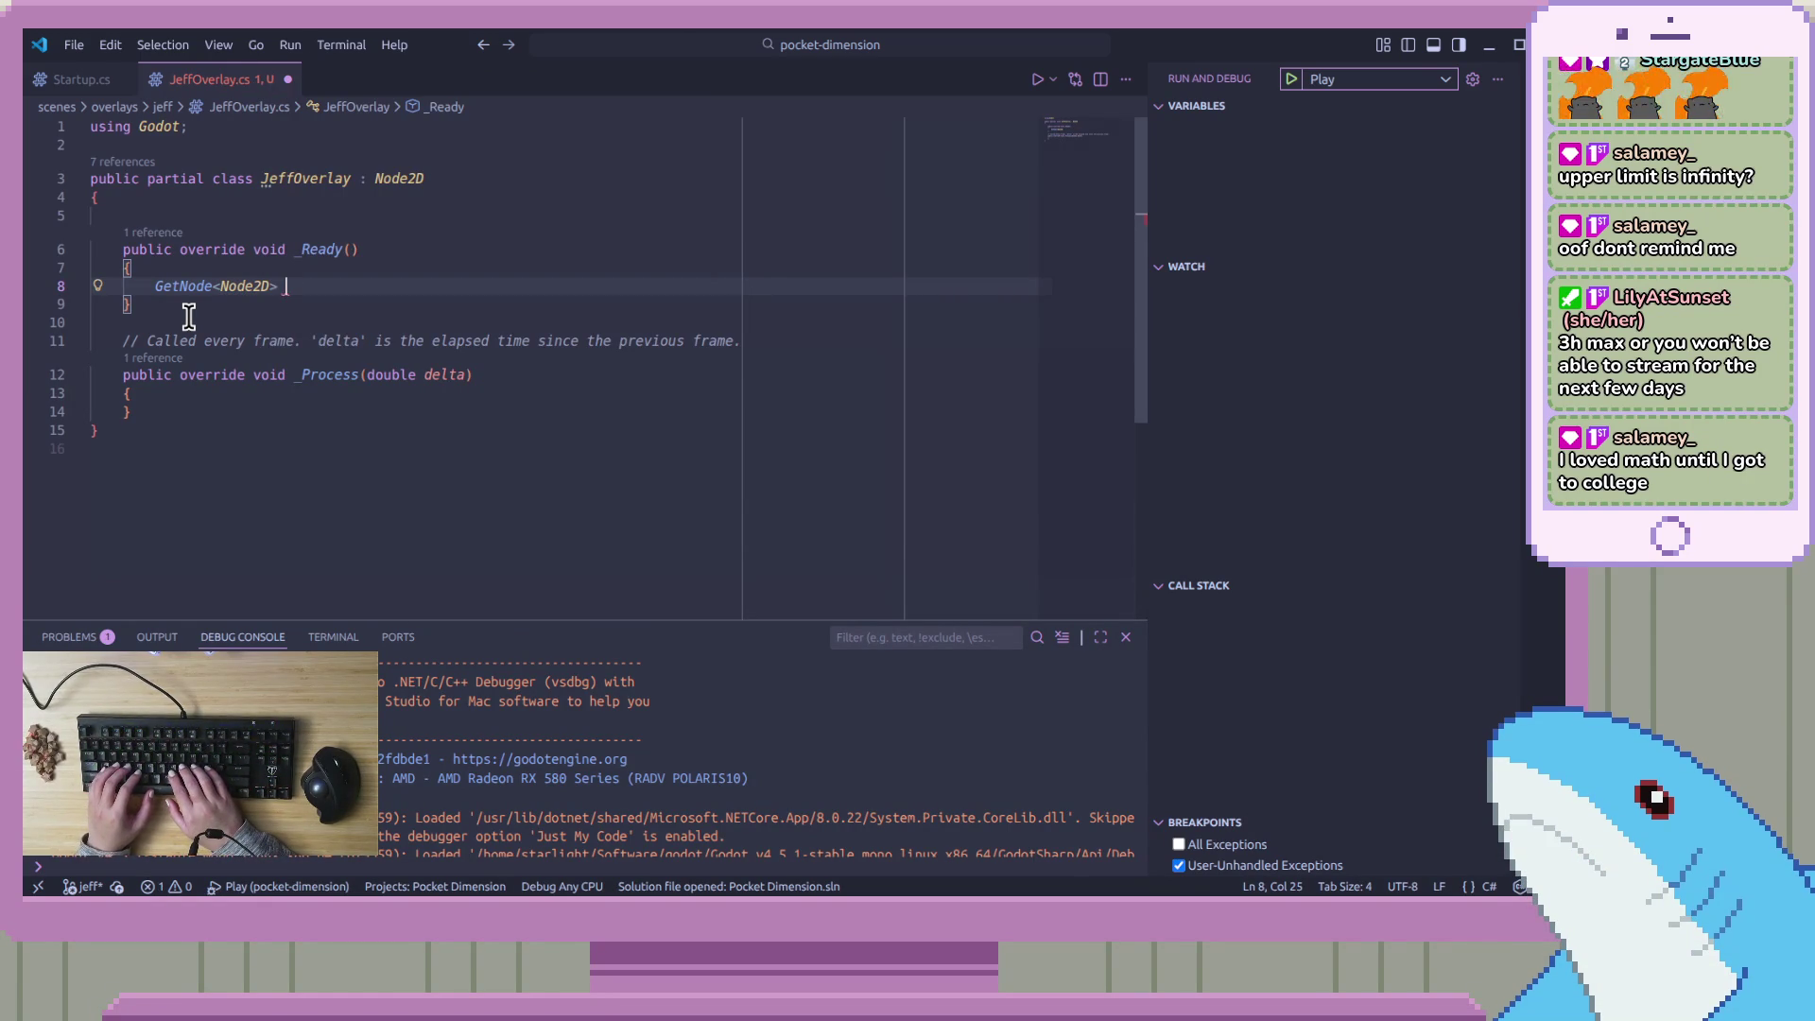
text((")
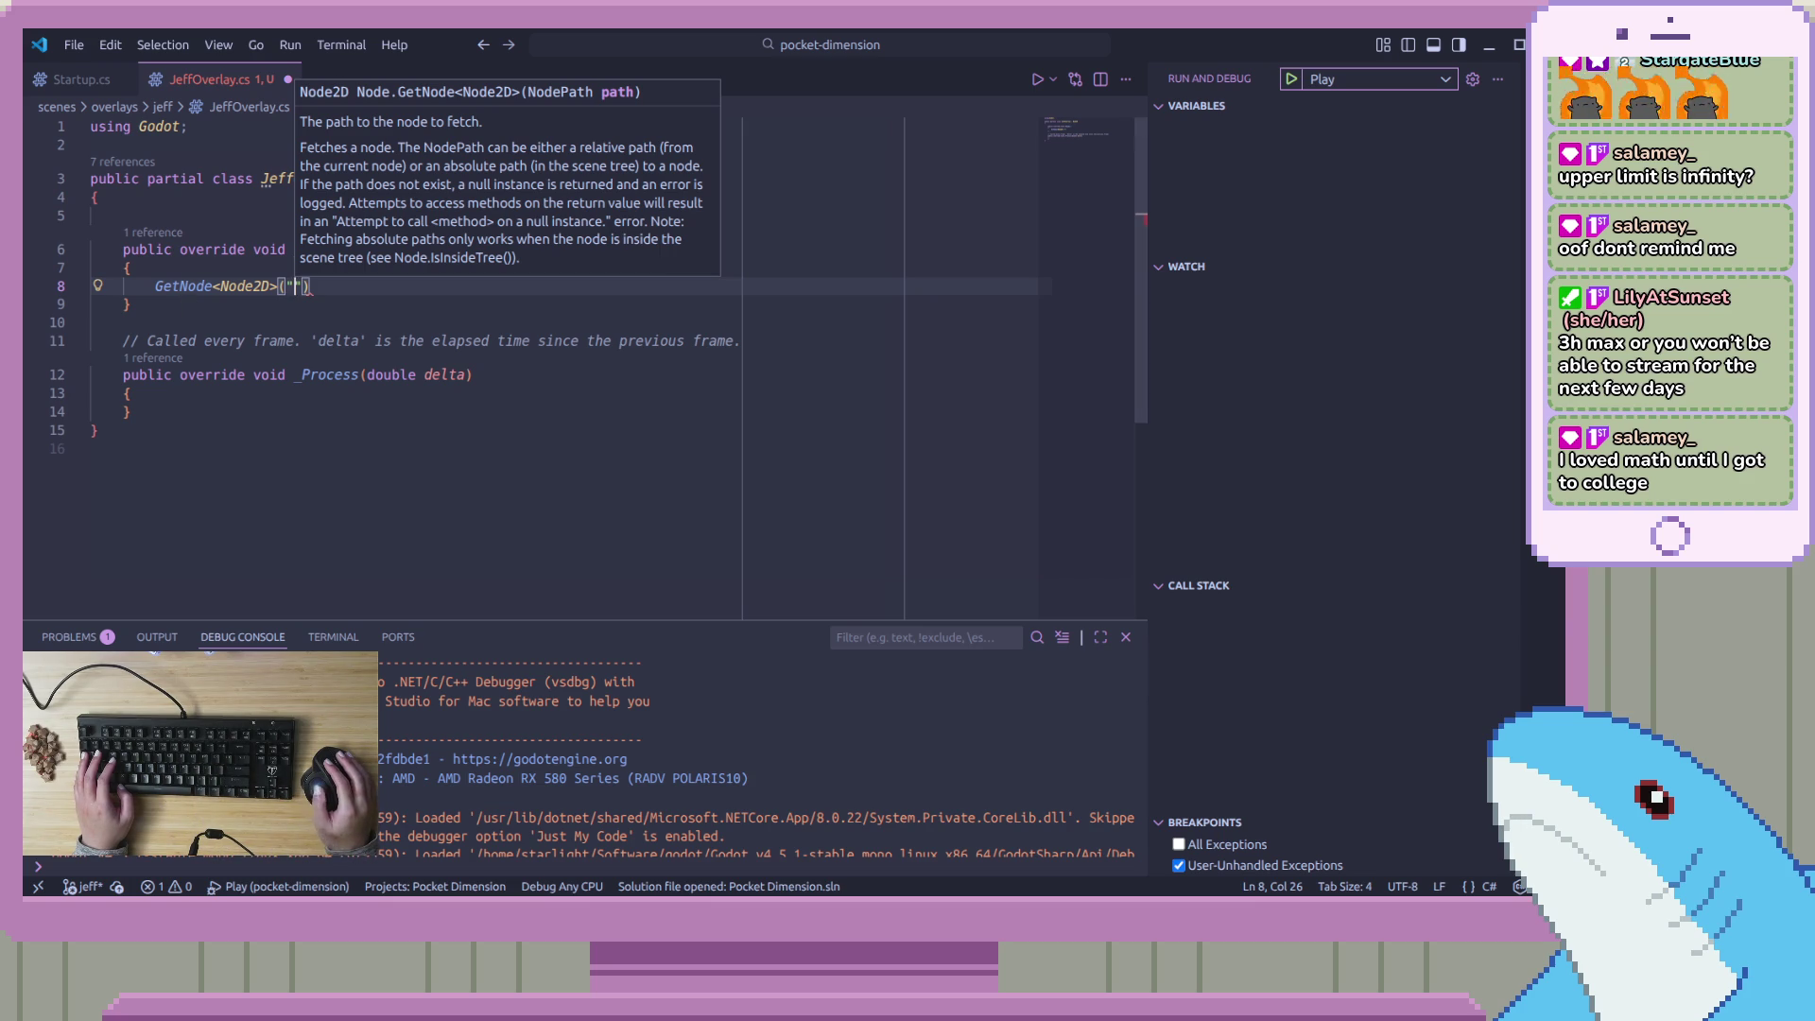
key(Escape)
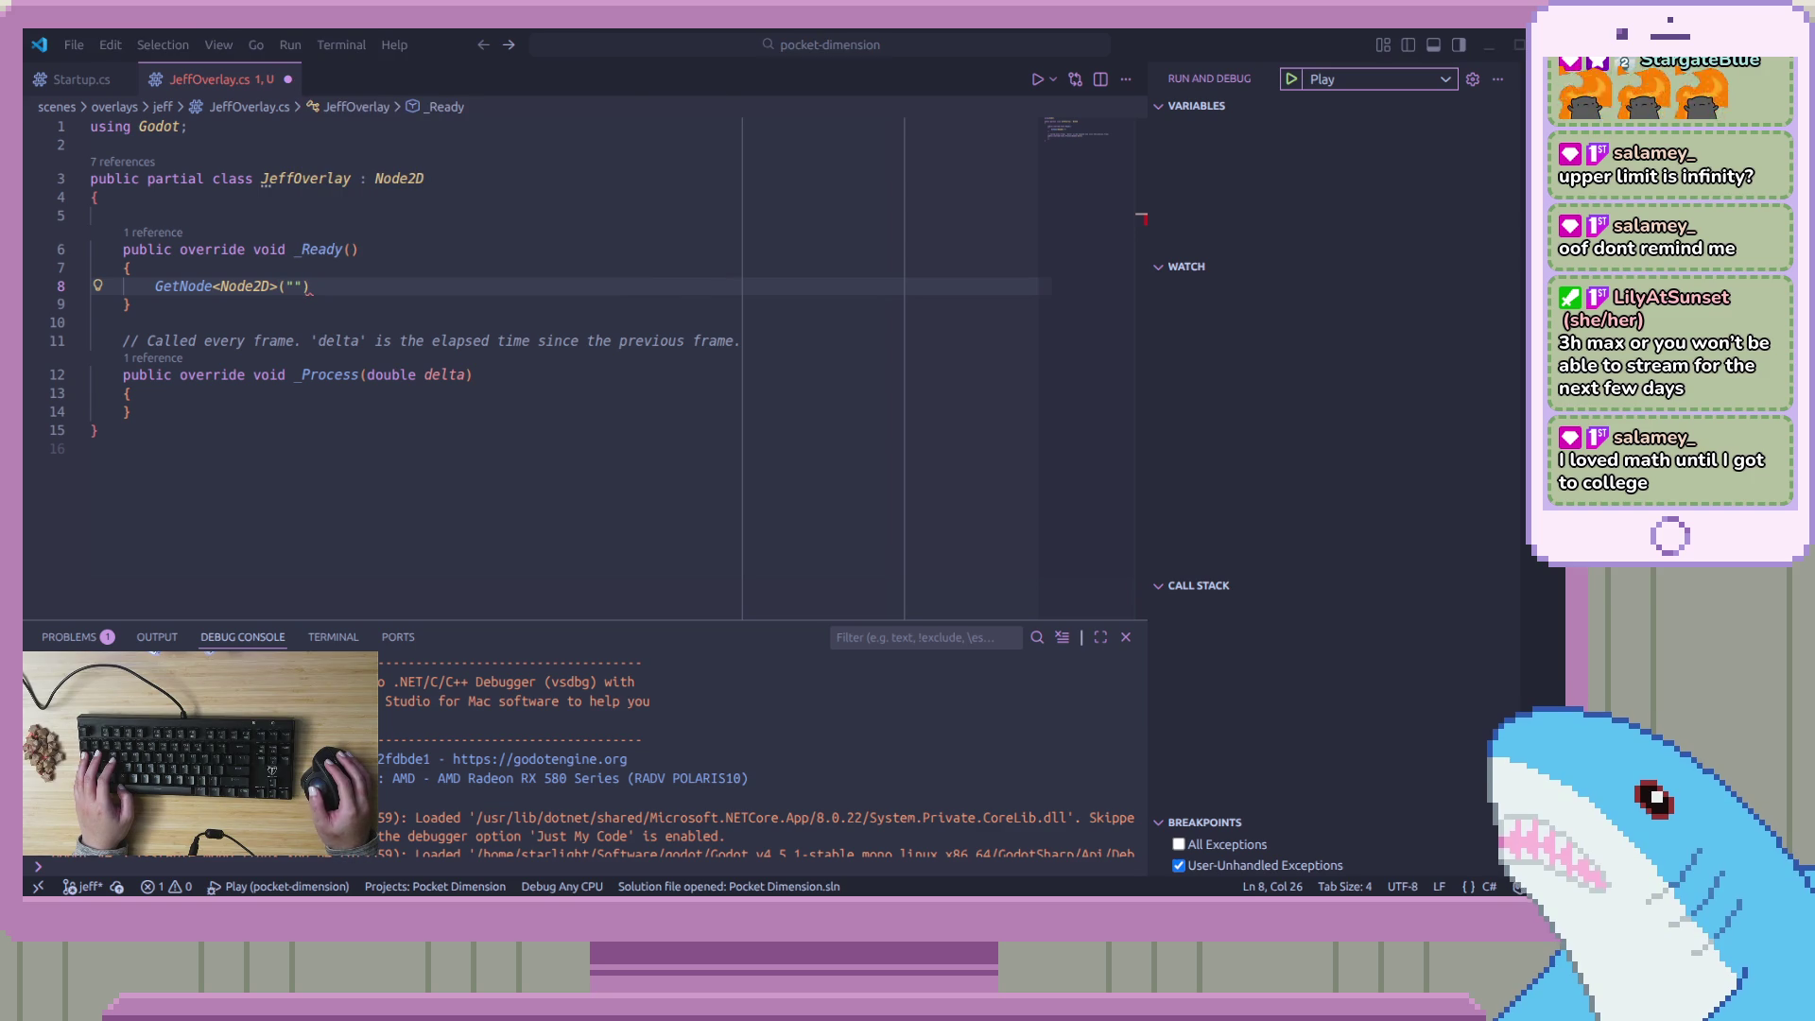
Complete the line as GetNode<Node2D>("Placeholder").Visible = false; and save
click(599, 291)
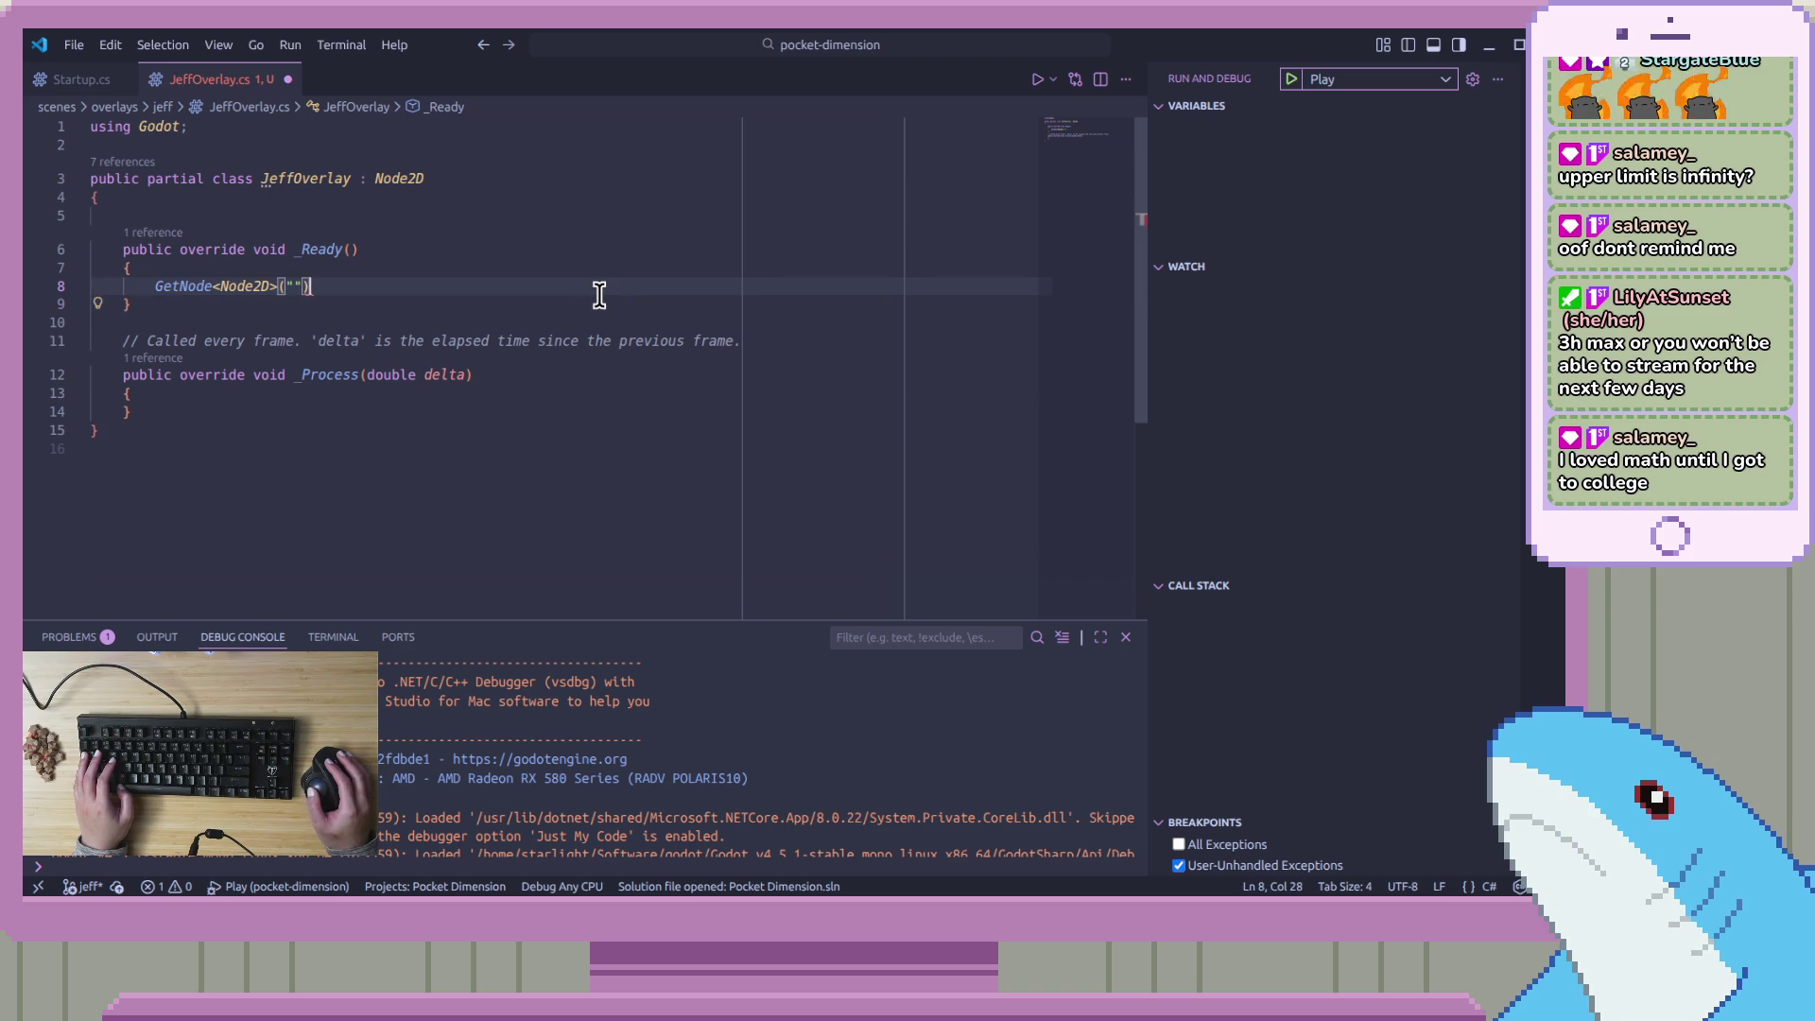
text(;)
key(Left)
key(Left)
key(Left)
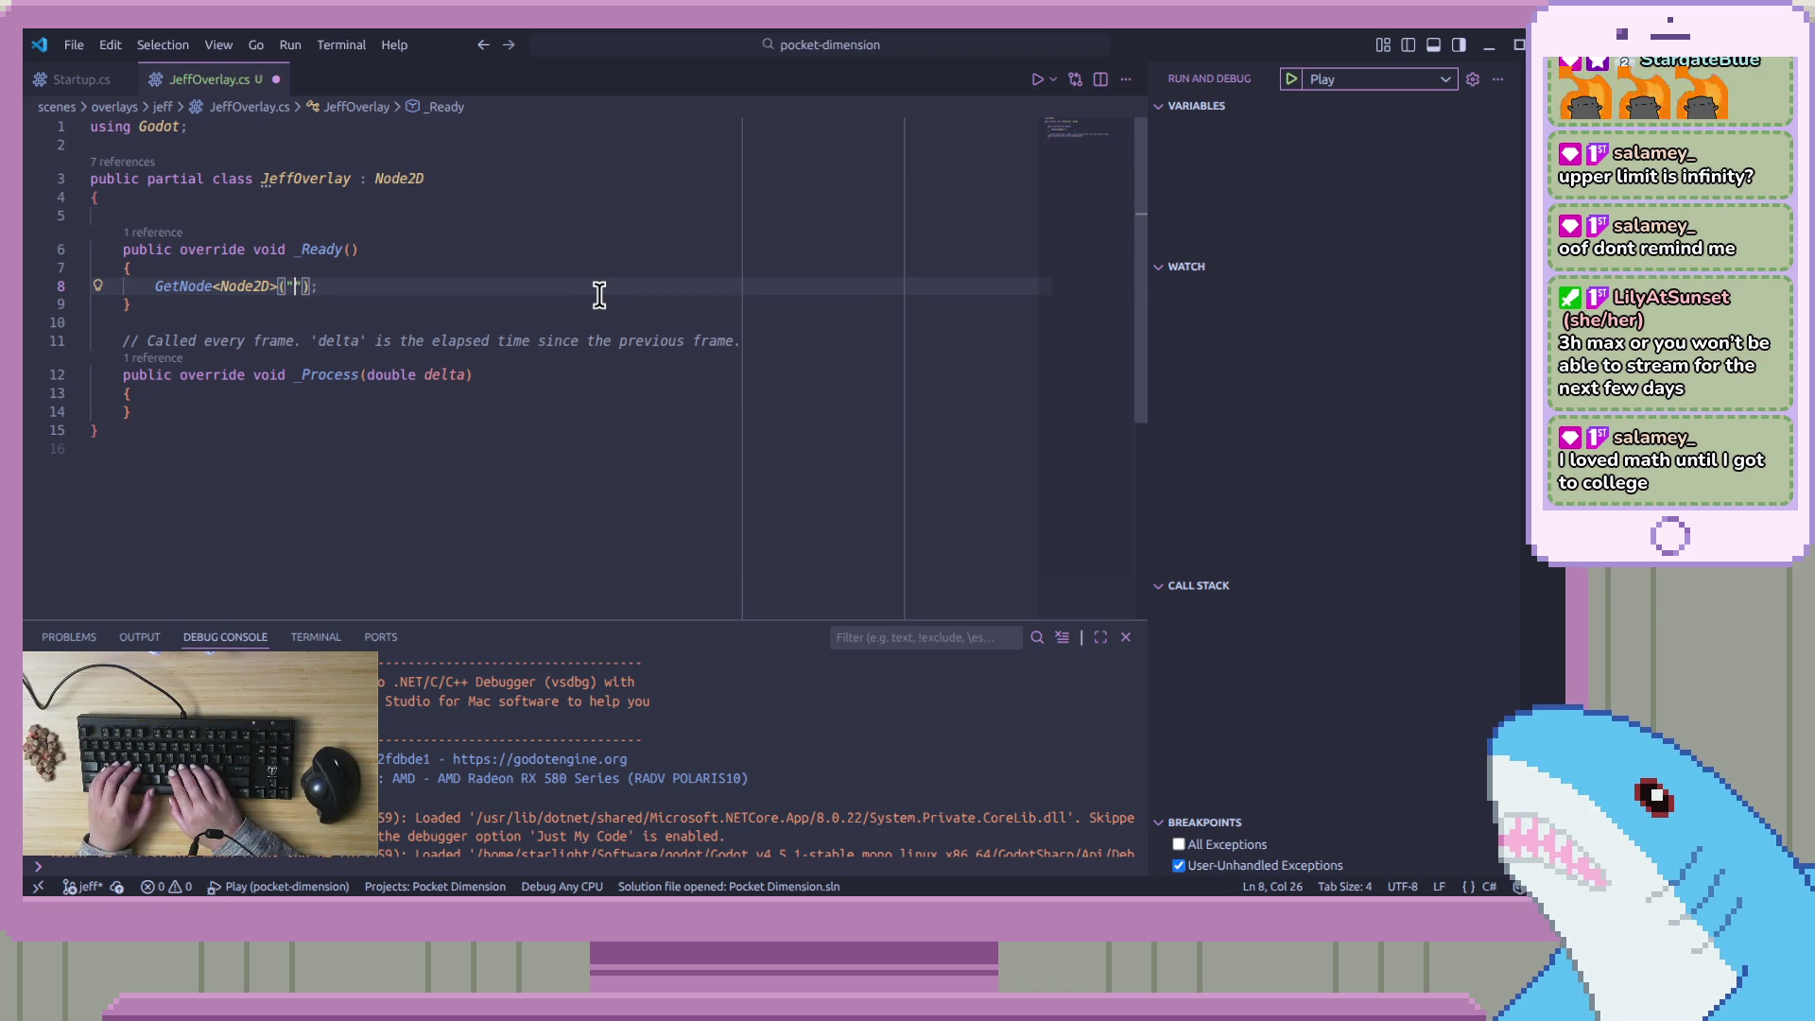
text(Placeho)
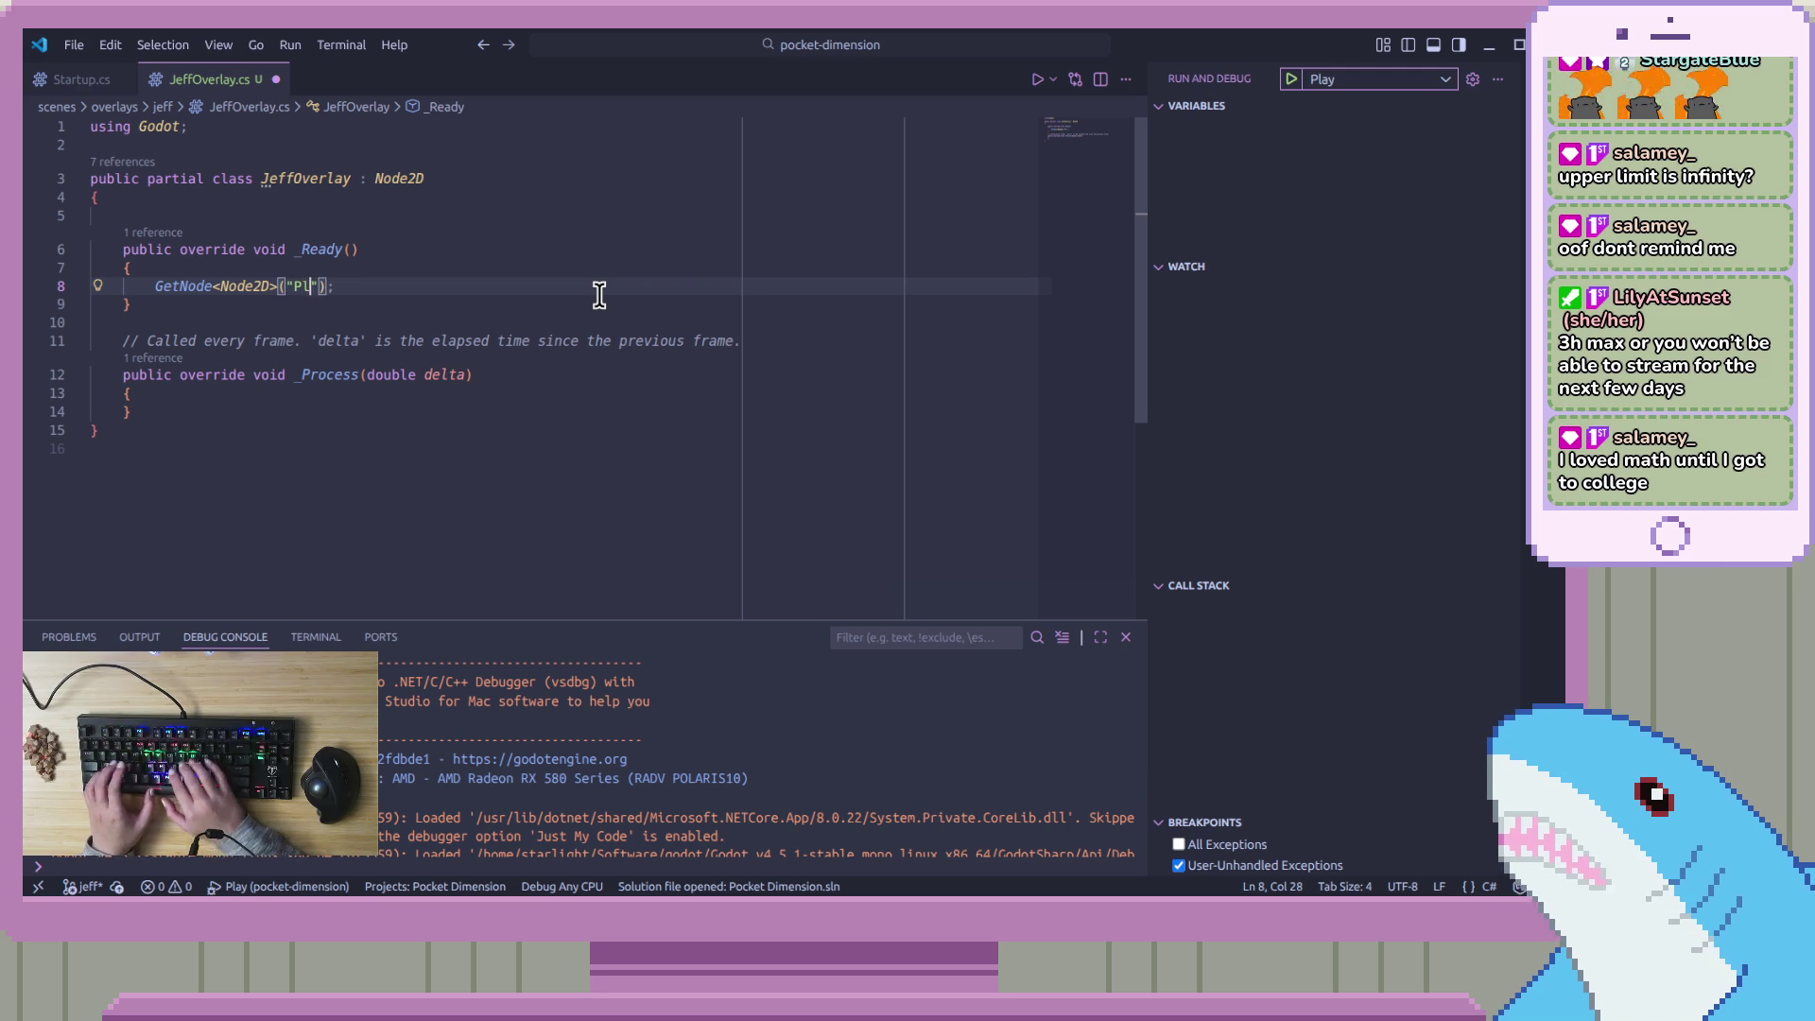
text(lder)
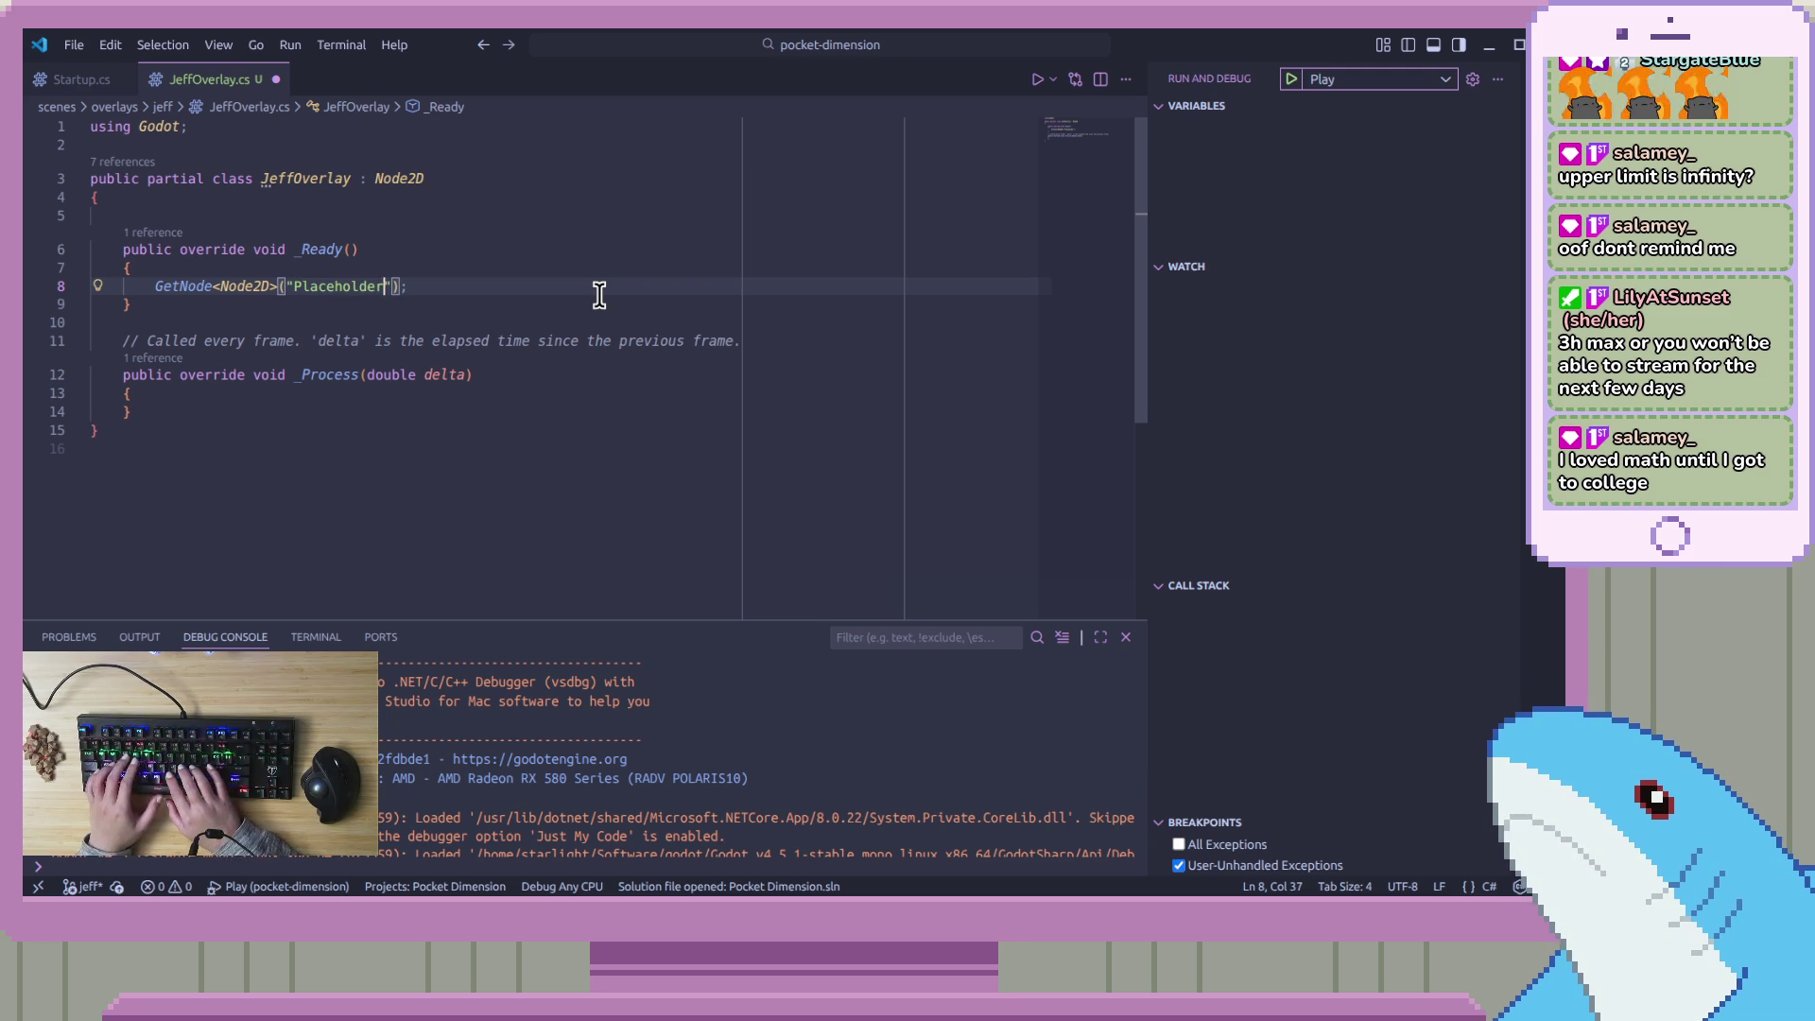
text("))
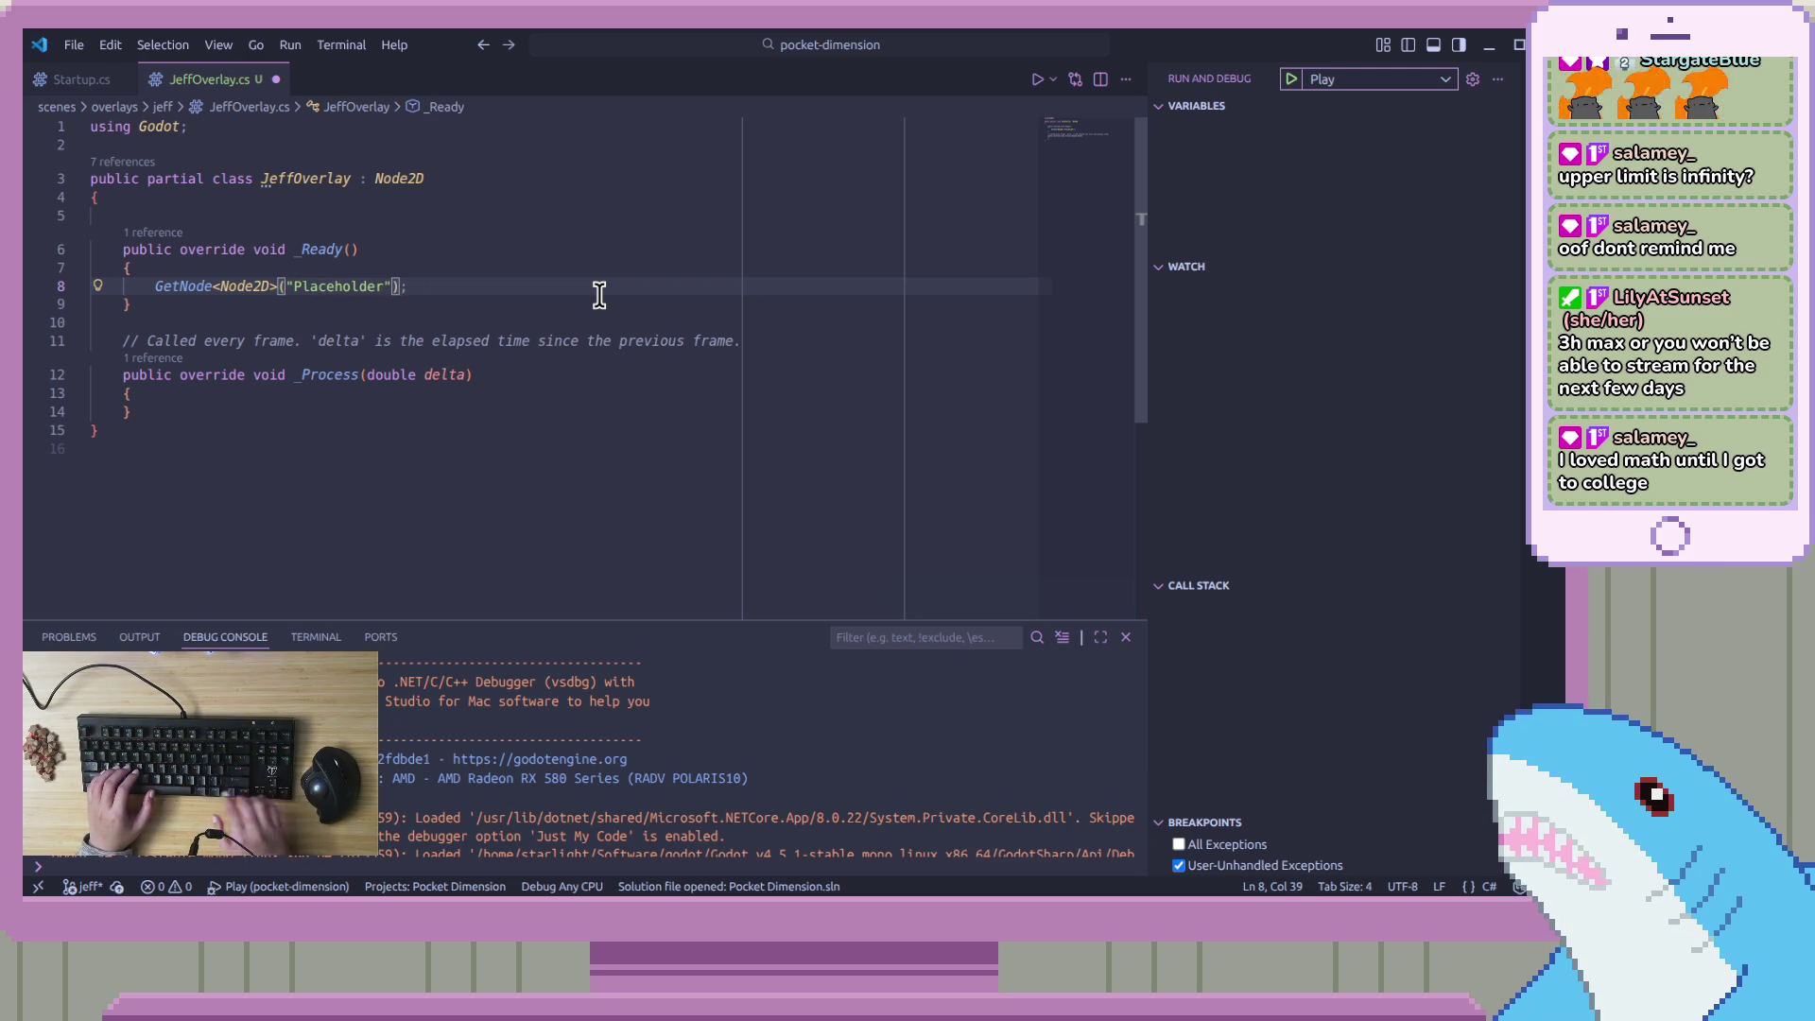
text(.)
key(BackSpace)
text(.V)
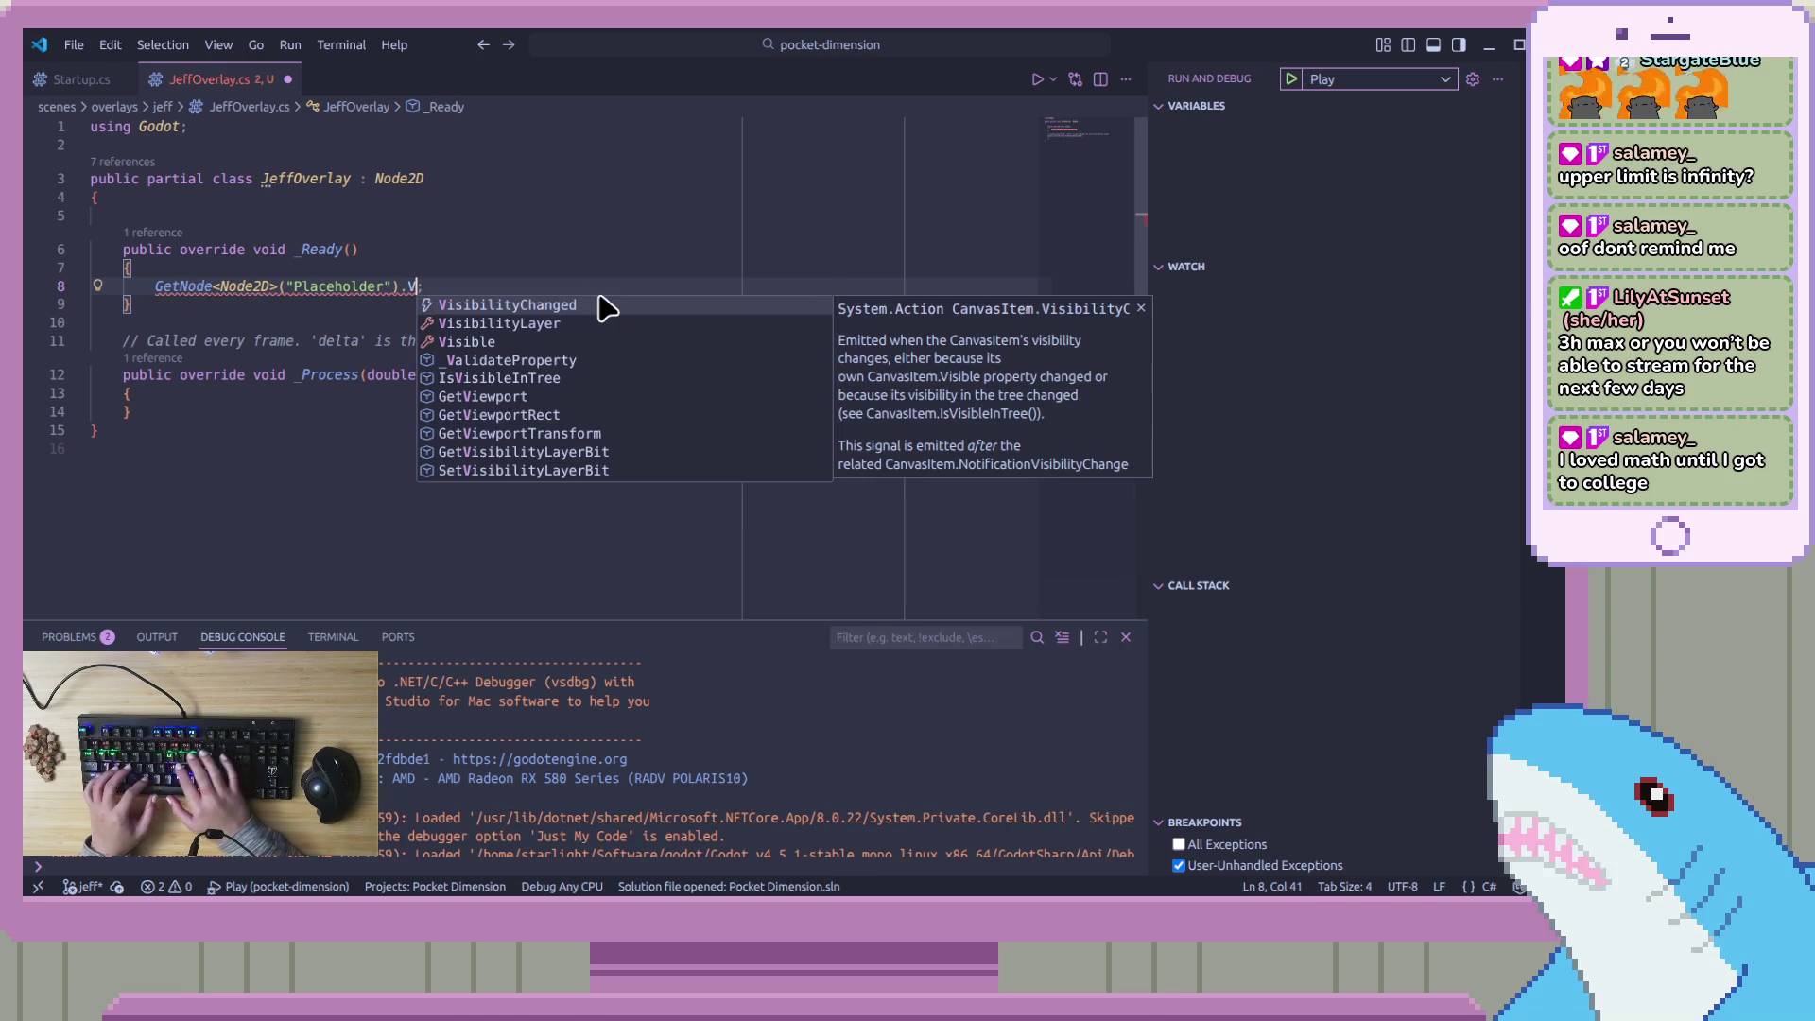
key(Down)
key(Down)
key(Return)
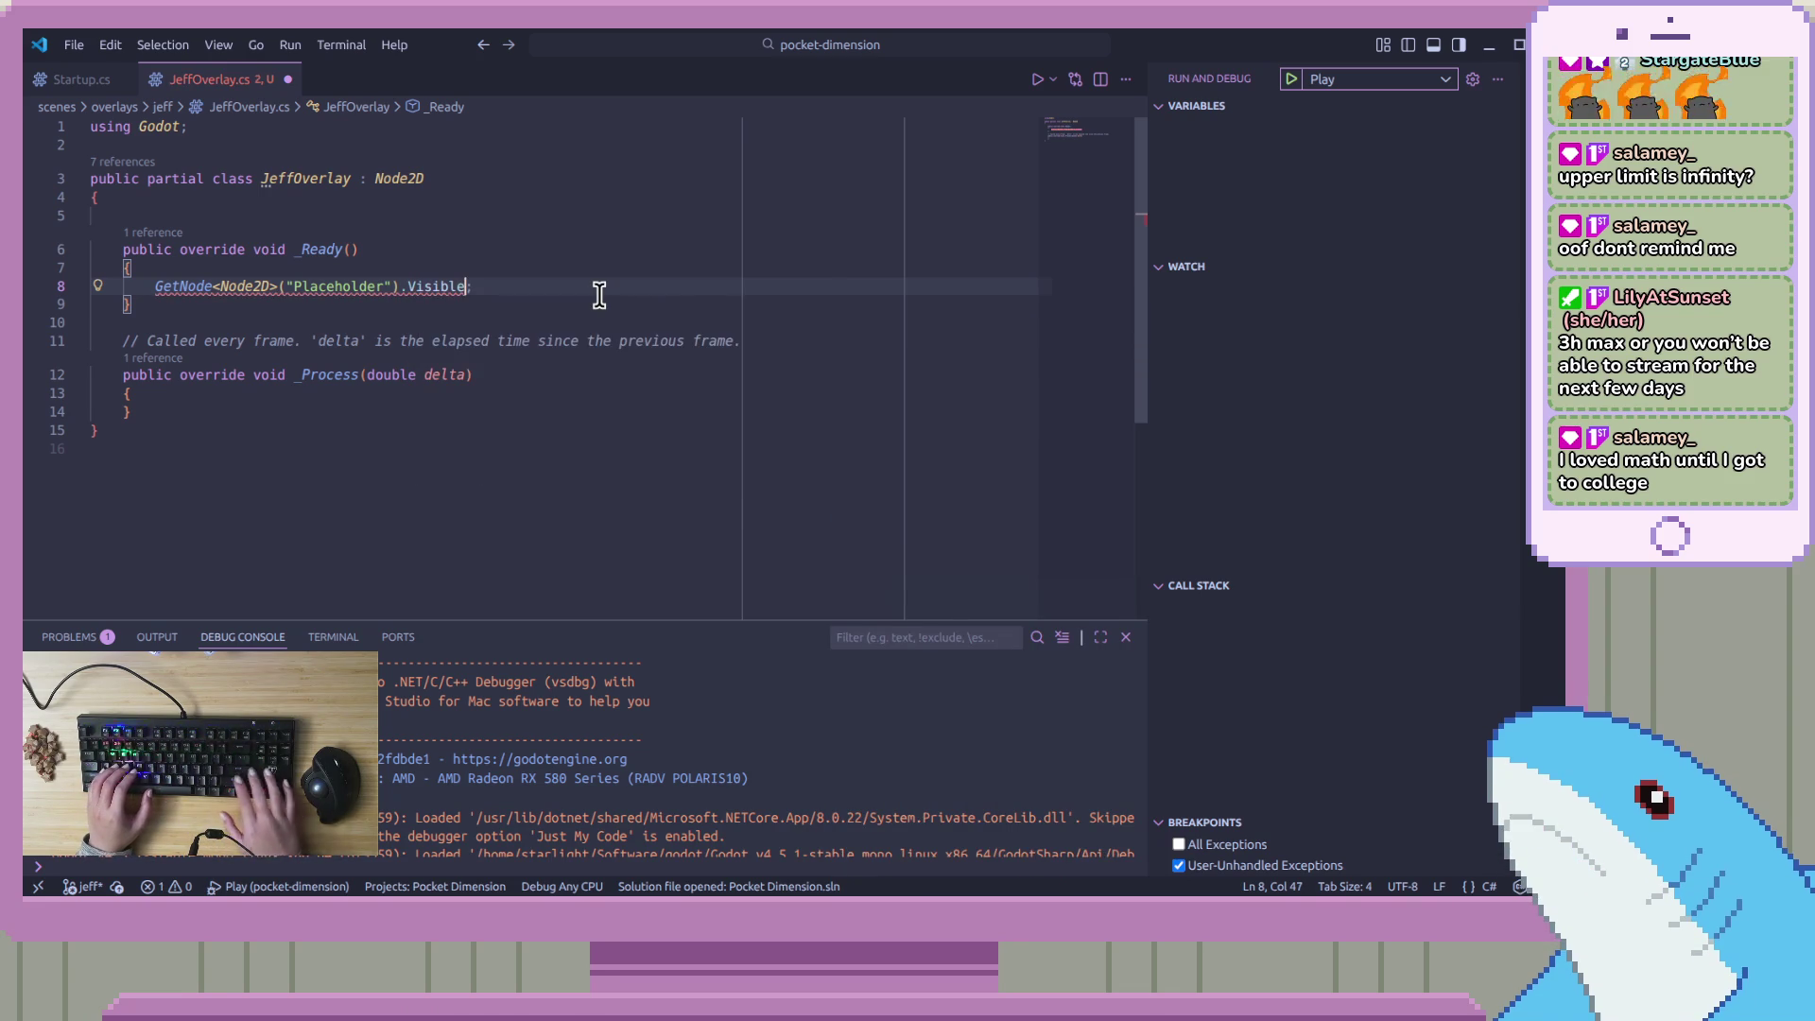
text(=)
text( false)
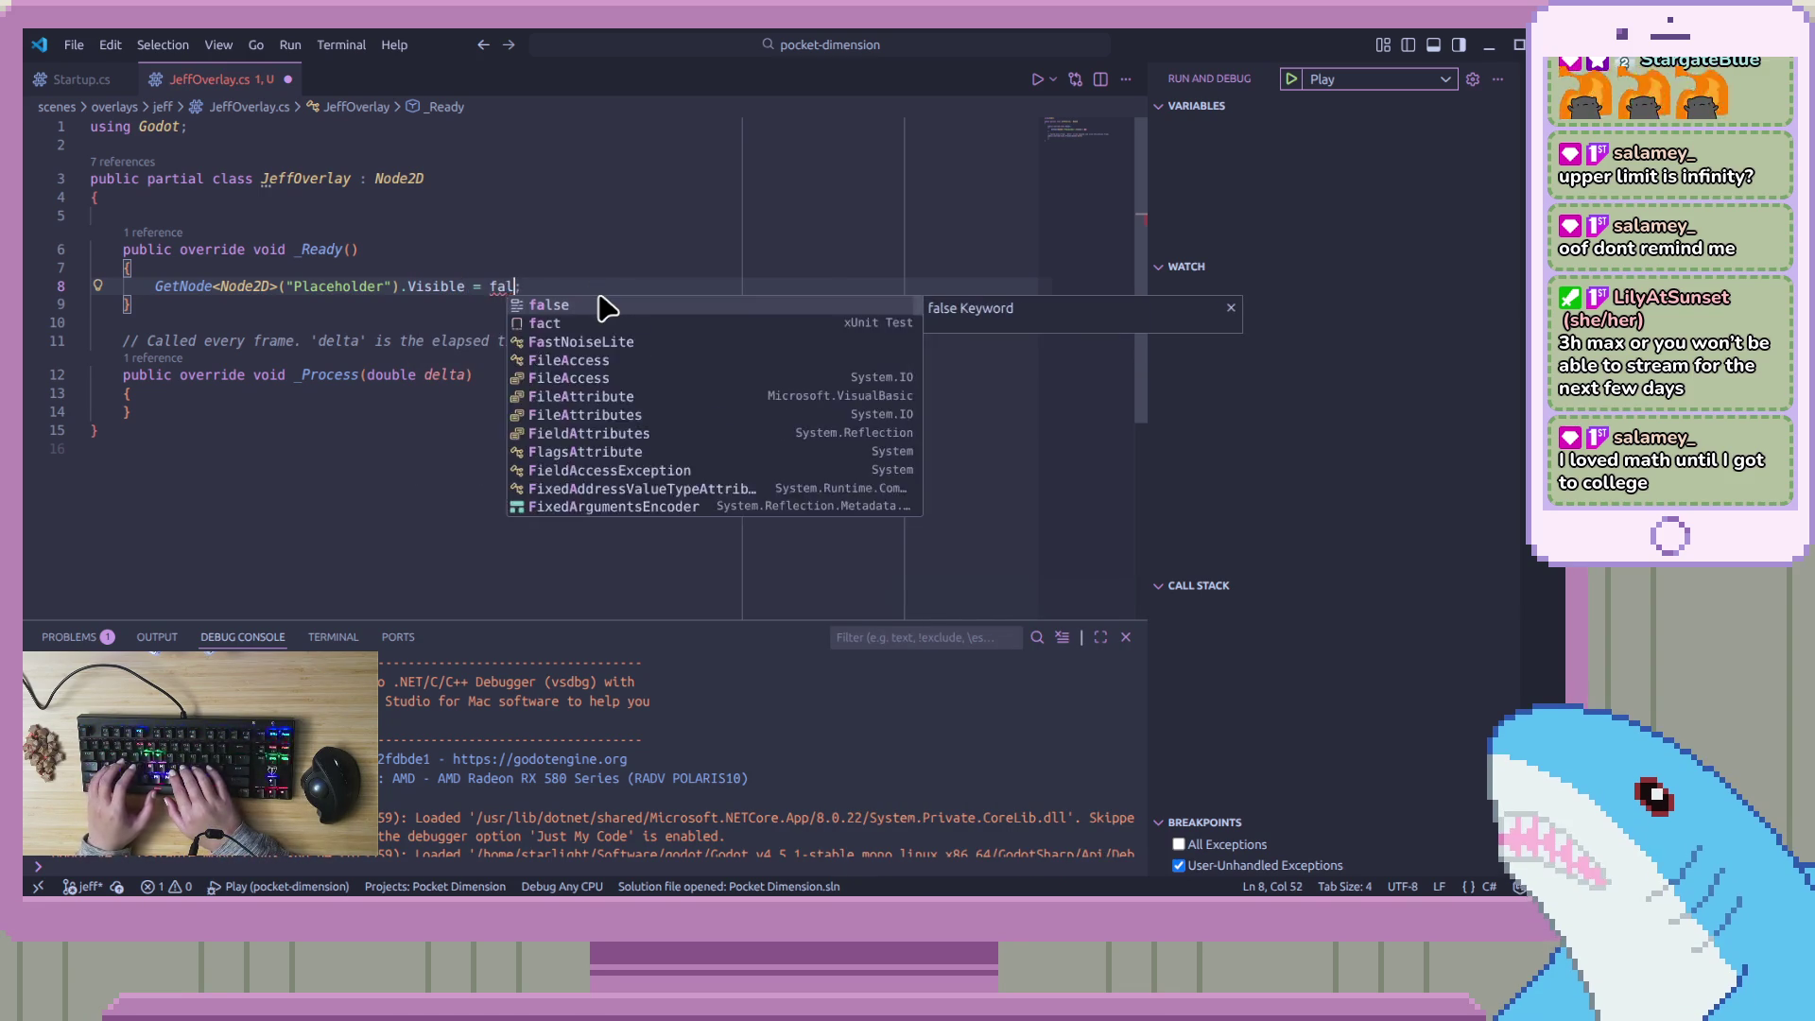
key(ctrl+s)
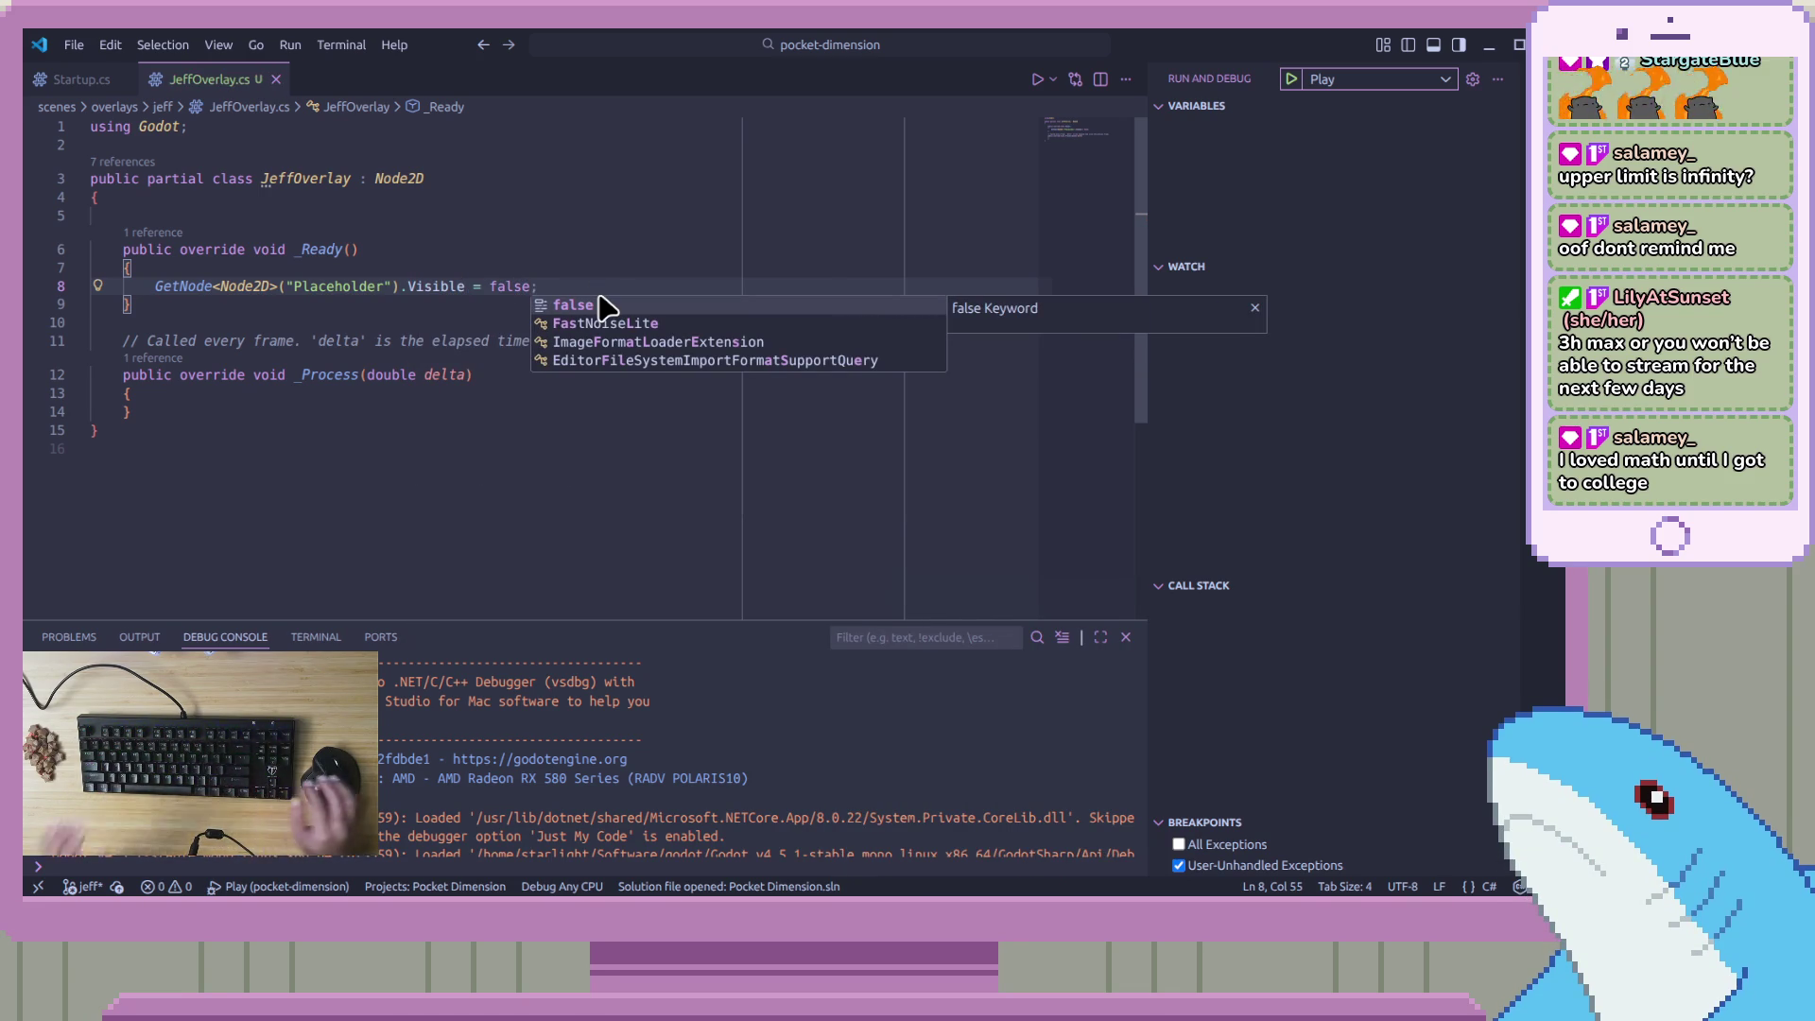
key(End)
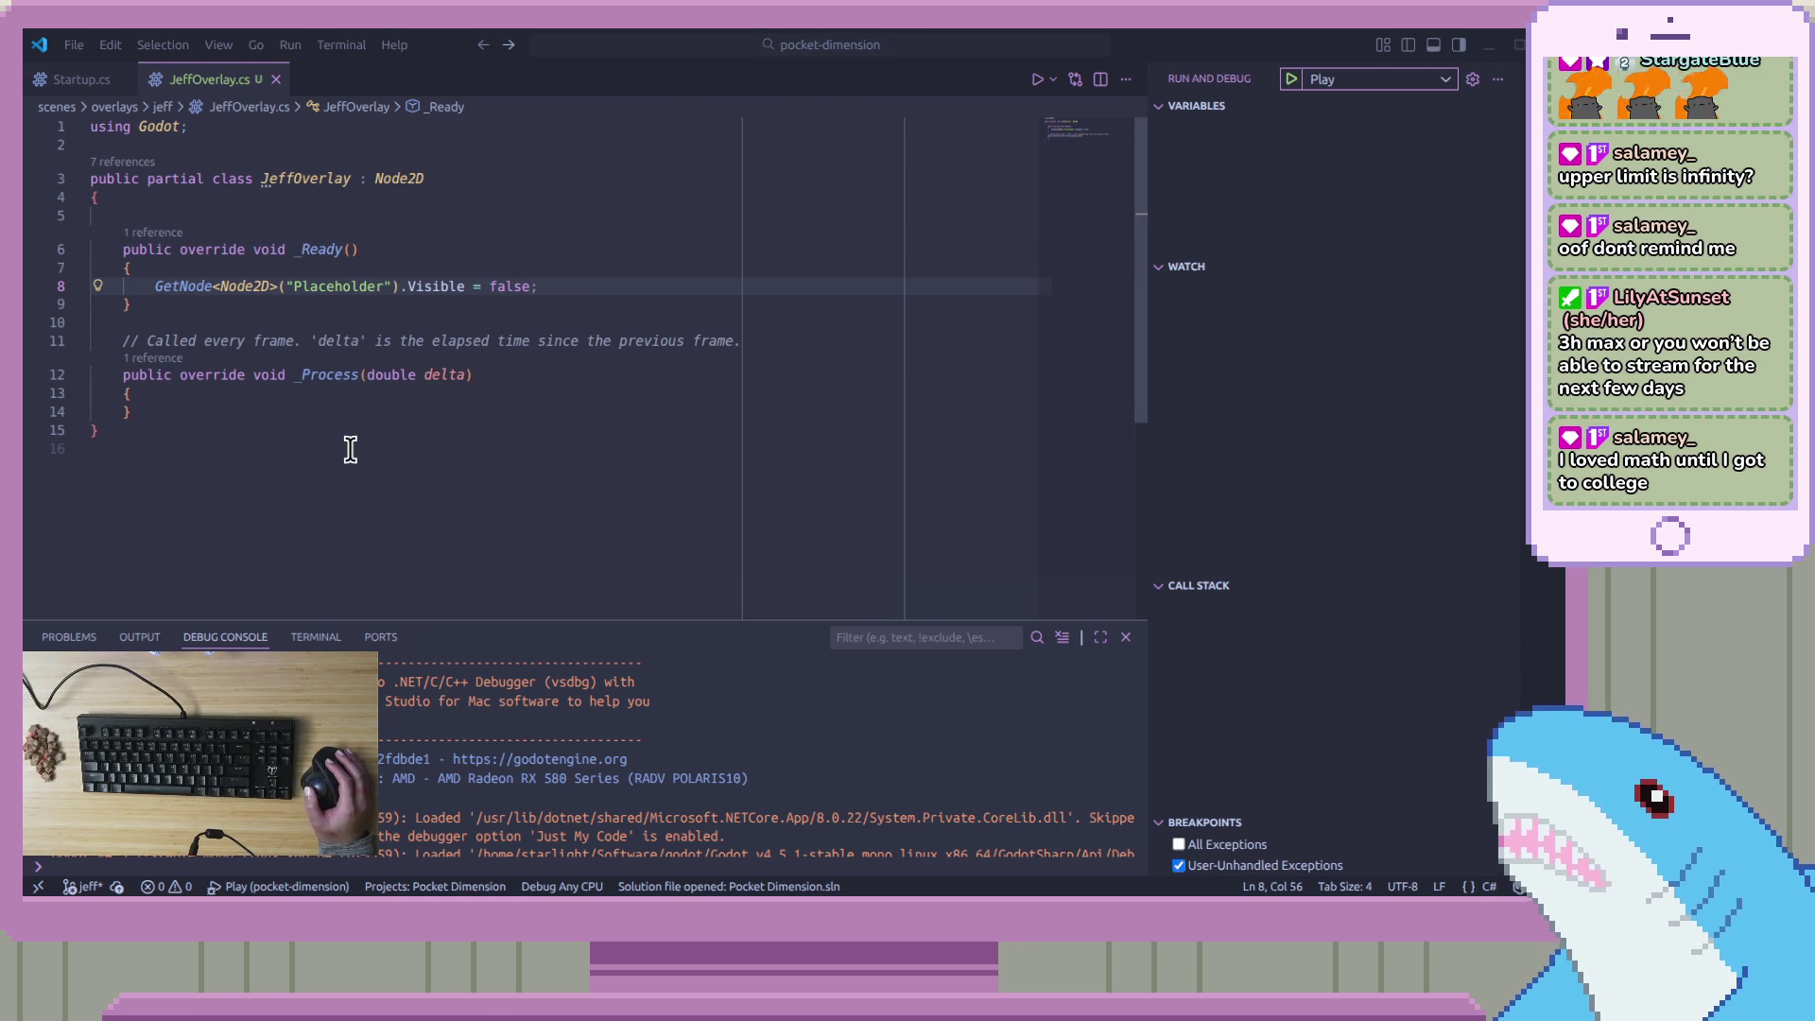
Delete the unused _Process method and its comment from JeffOverlay.cs
click(602, 281)
click(648, 397)
shift+click(649, 368)
drag(648, 368, 651, 328)
key(BackSpace)
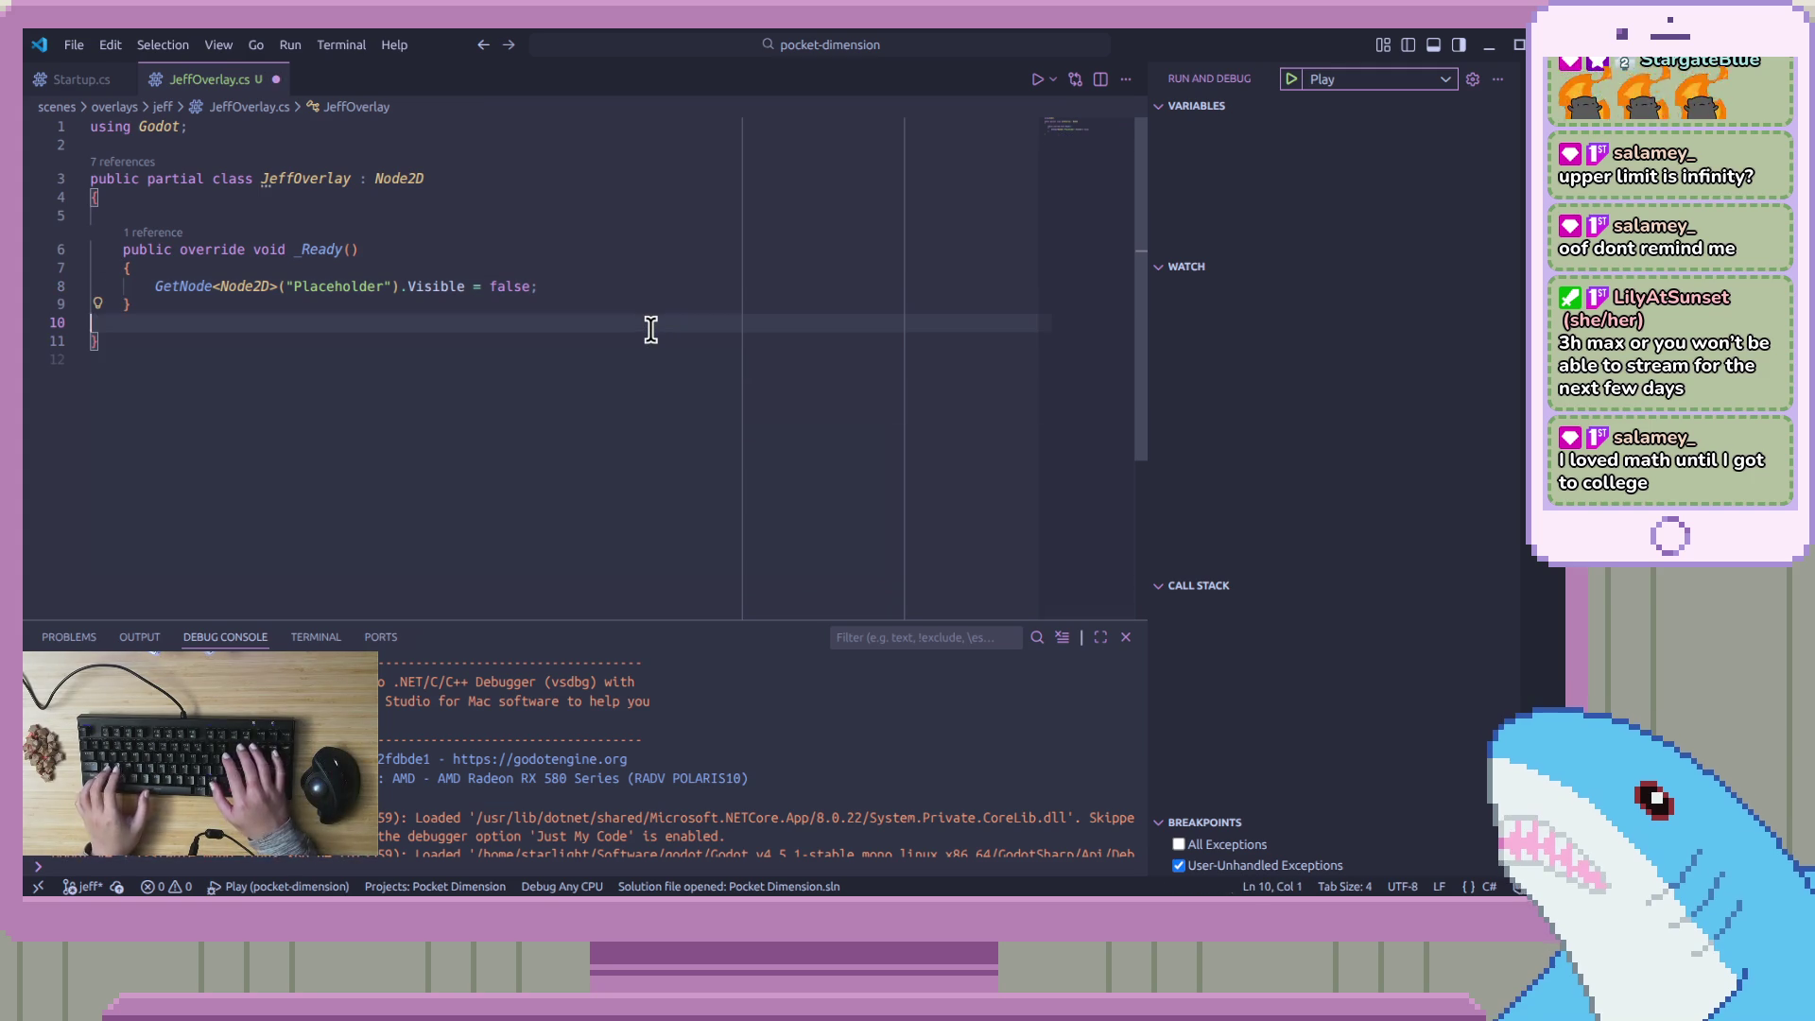
key(shift+F10)
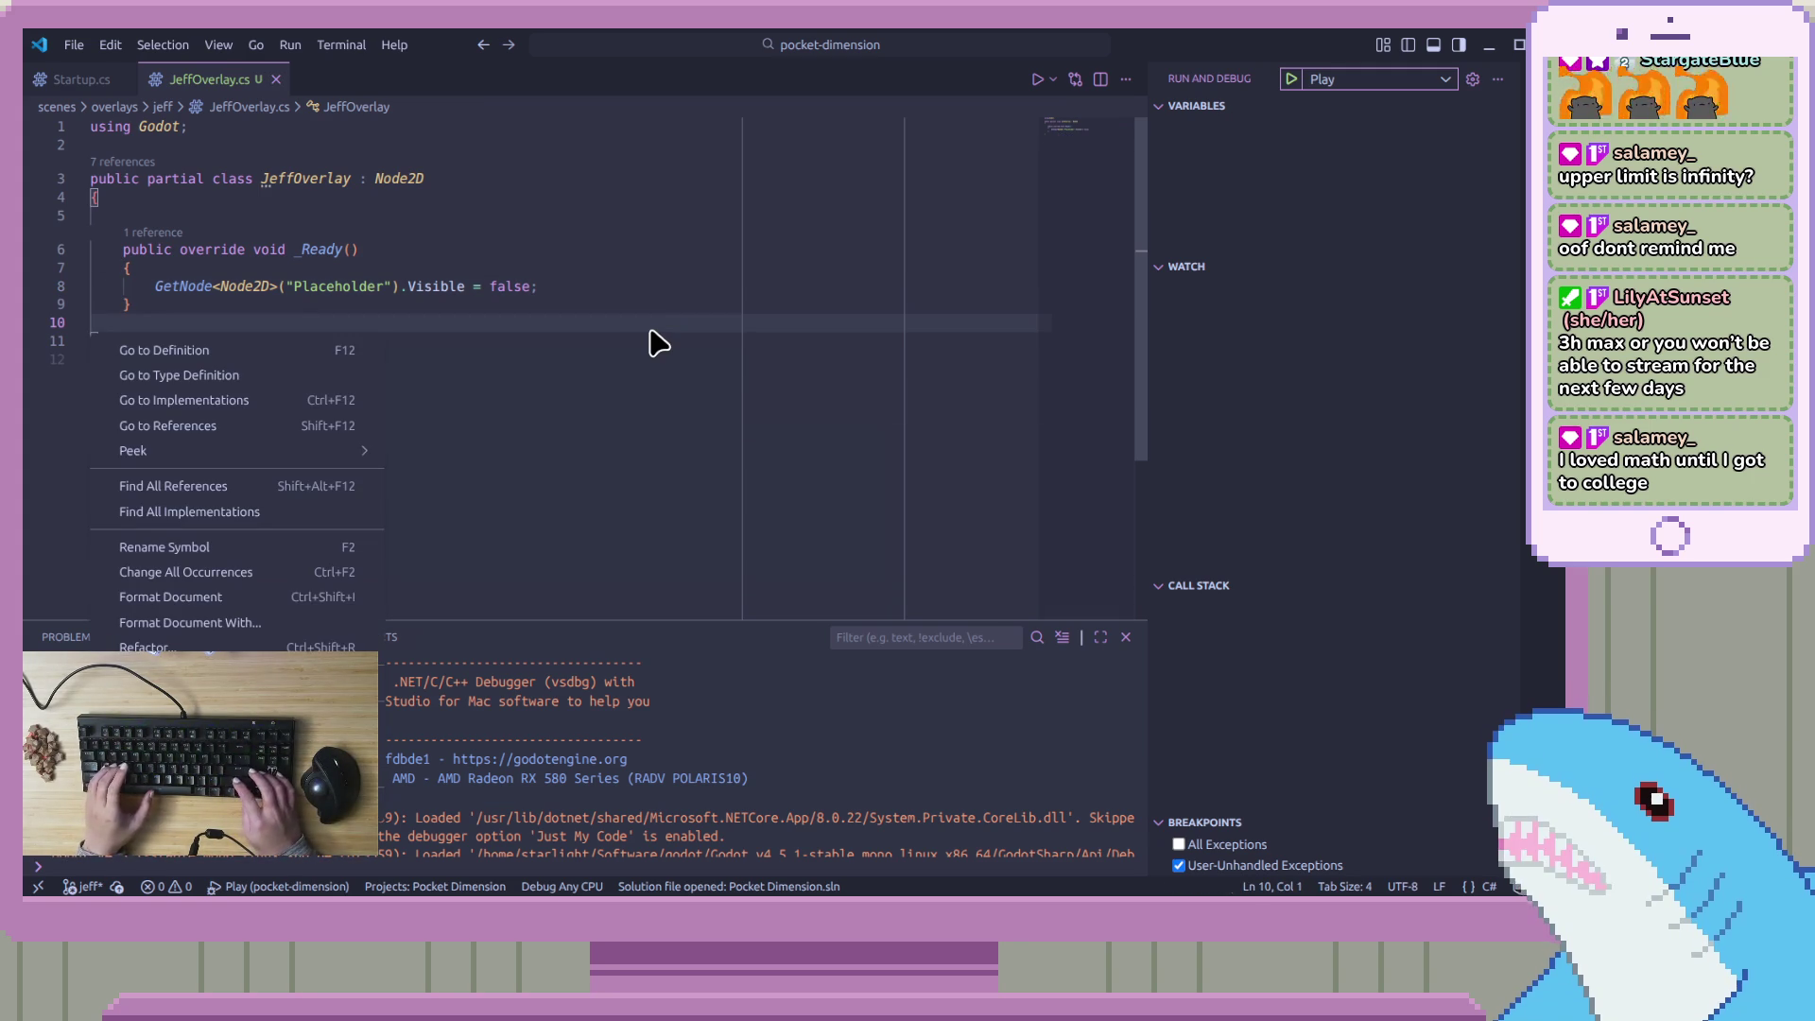
key(Escape)
key(ctrl+a)
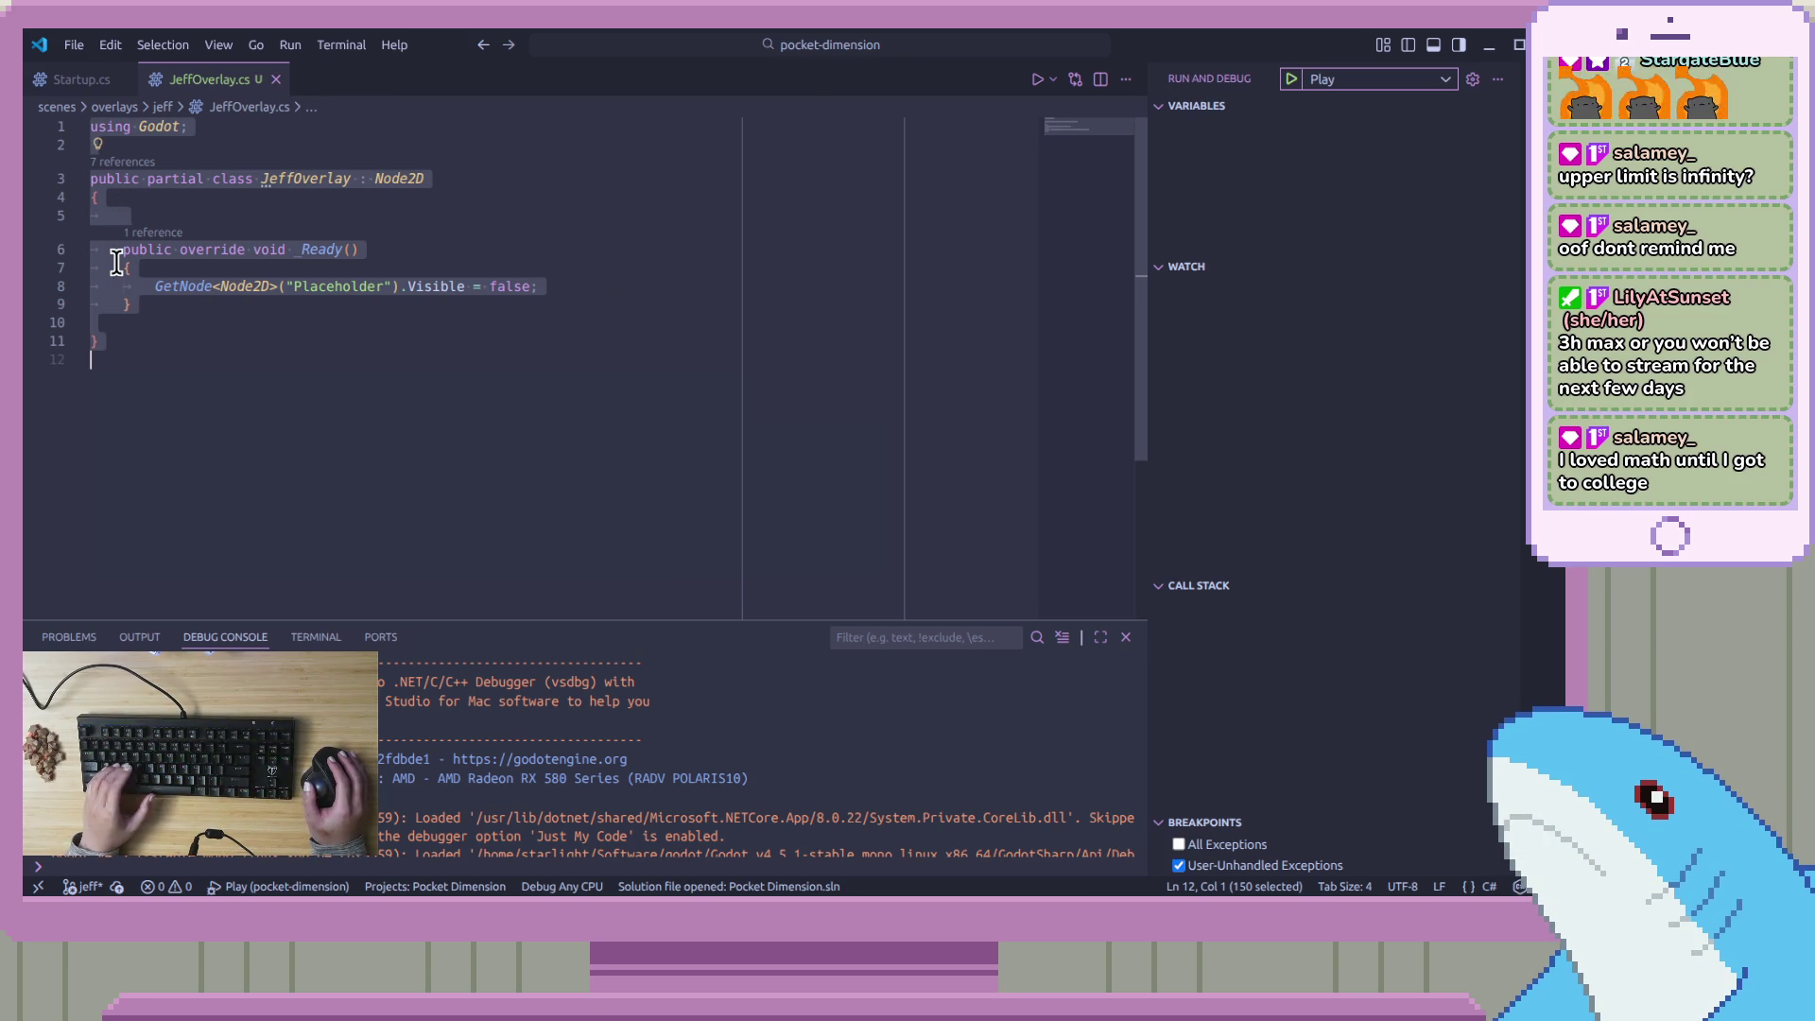
Convert JeffOverlay.cs indentation from tabs to spaces with the Command Palette
click(839, 55)
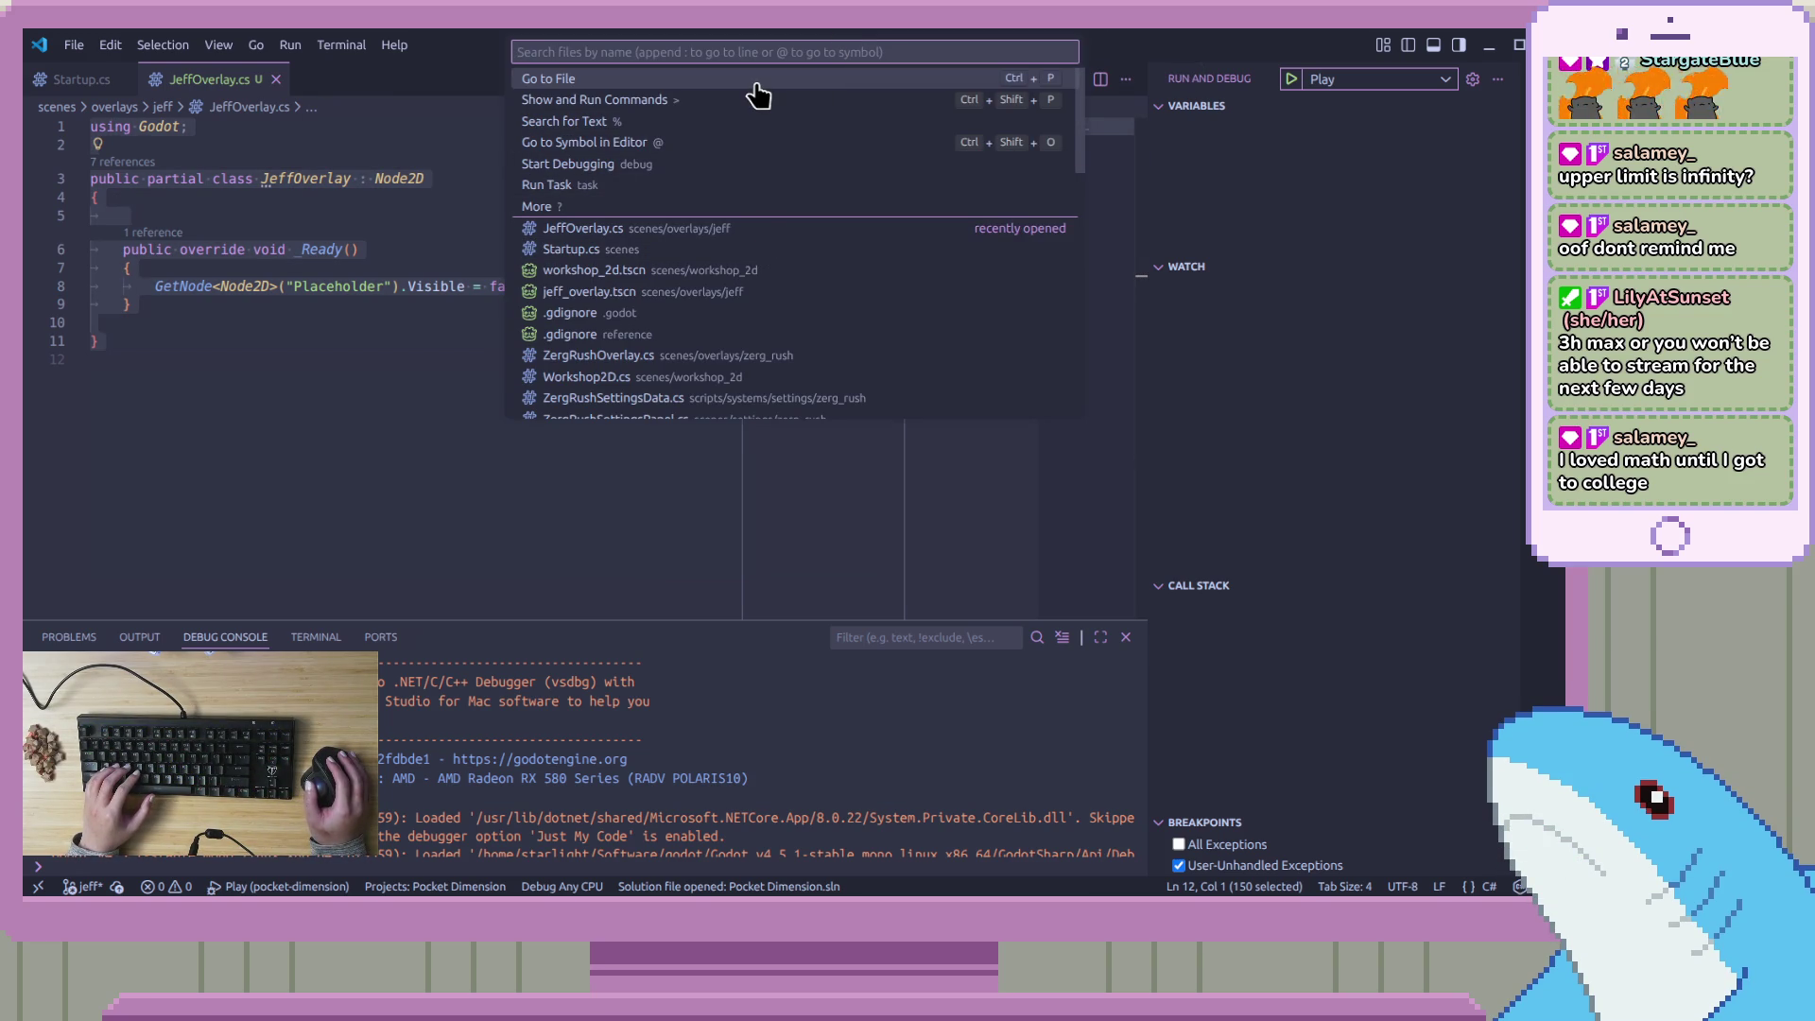
text(c)
key(BackSpace)
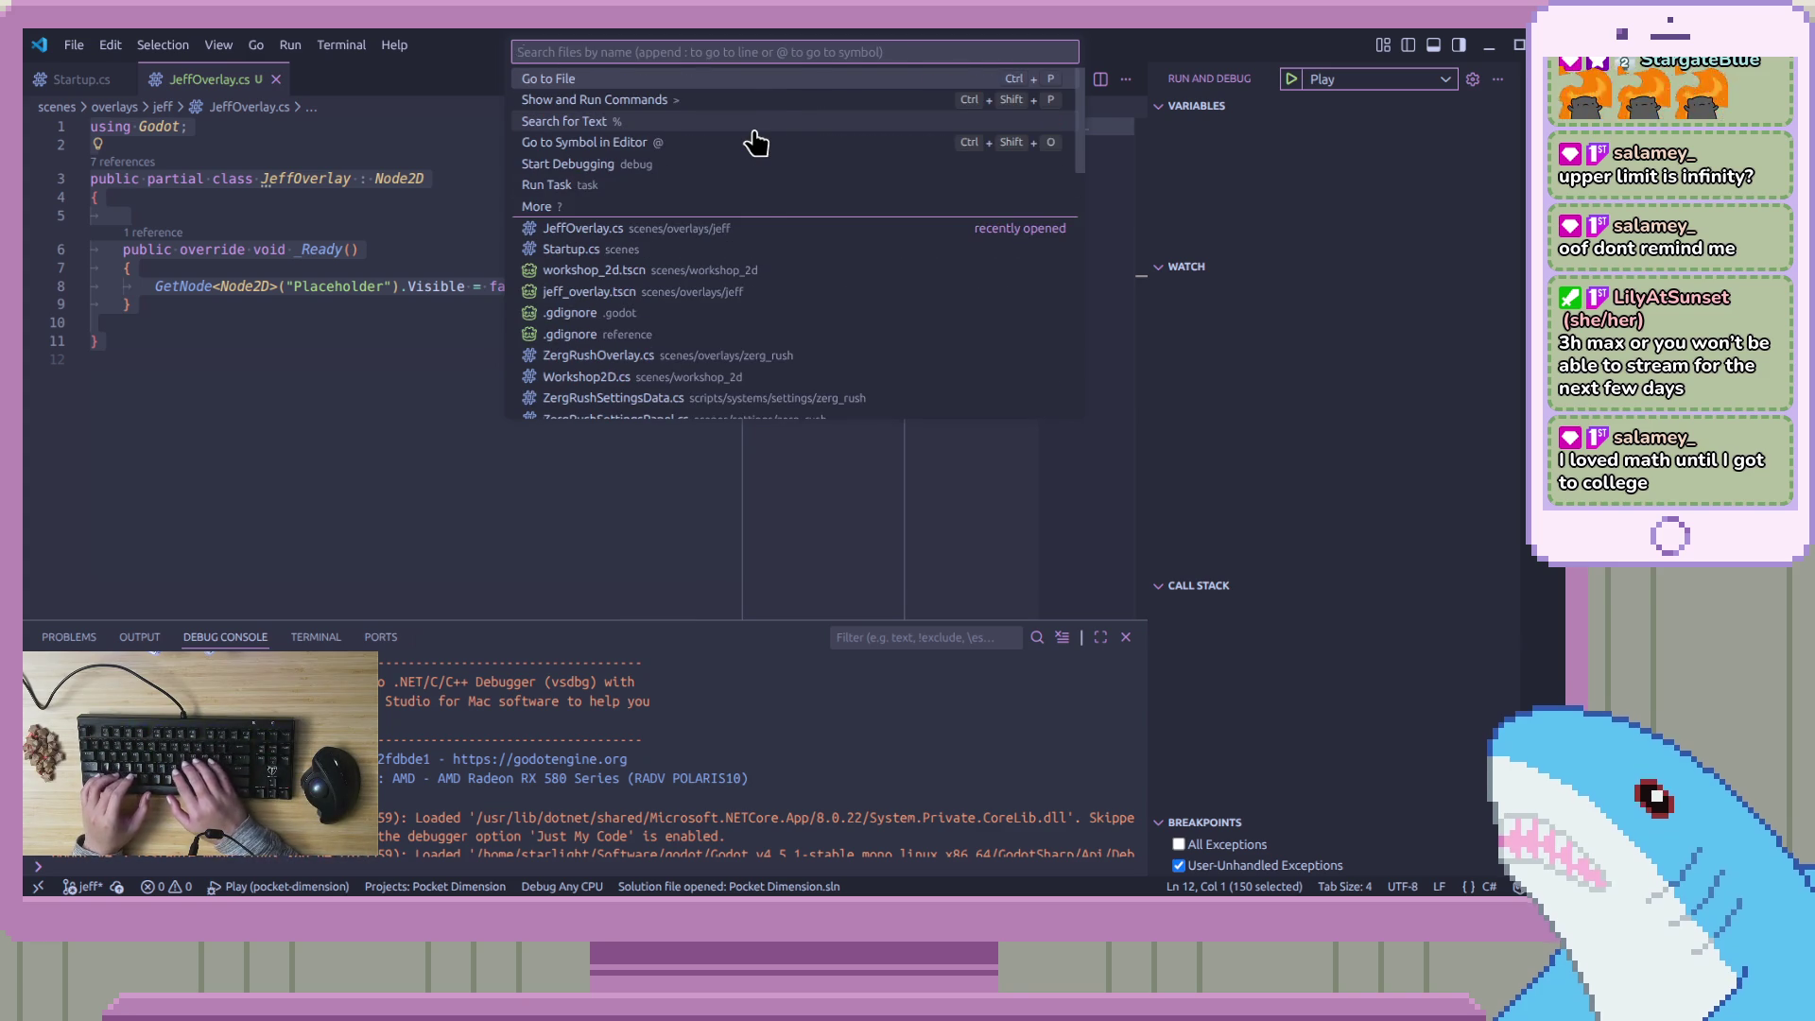
text(convert)
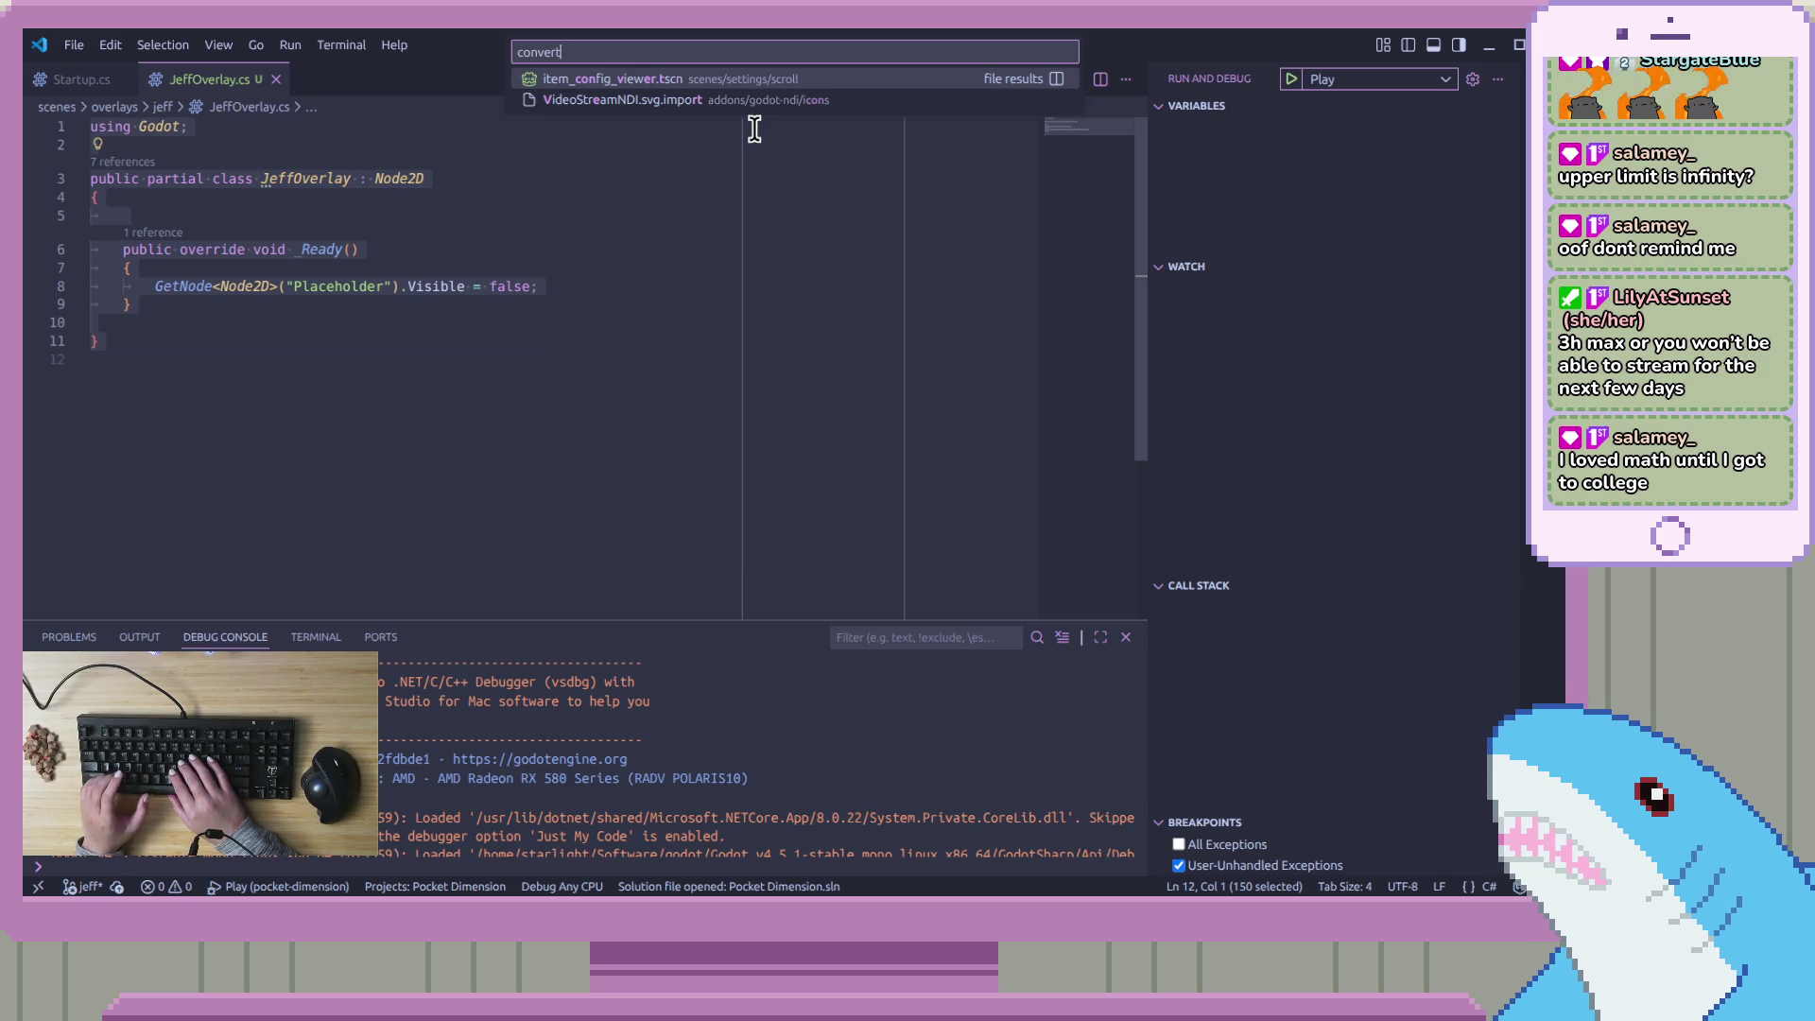
key(BackSpace)
key(BackSpace)
key(BackSpace)
text(d)
key(BackSpace)
text(space)
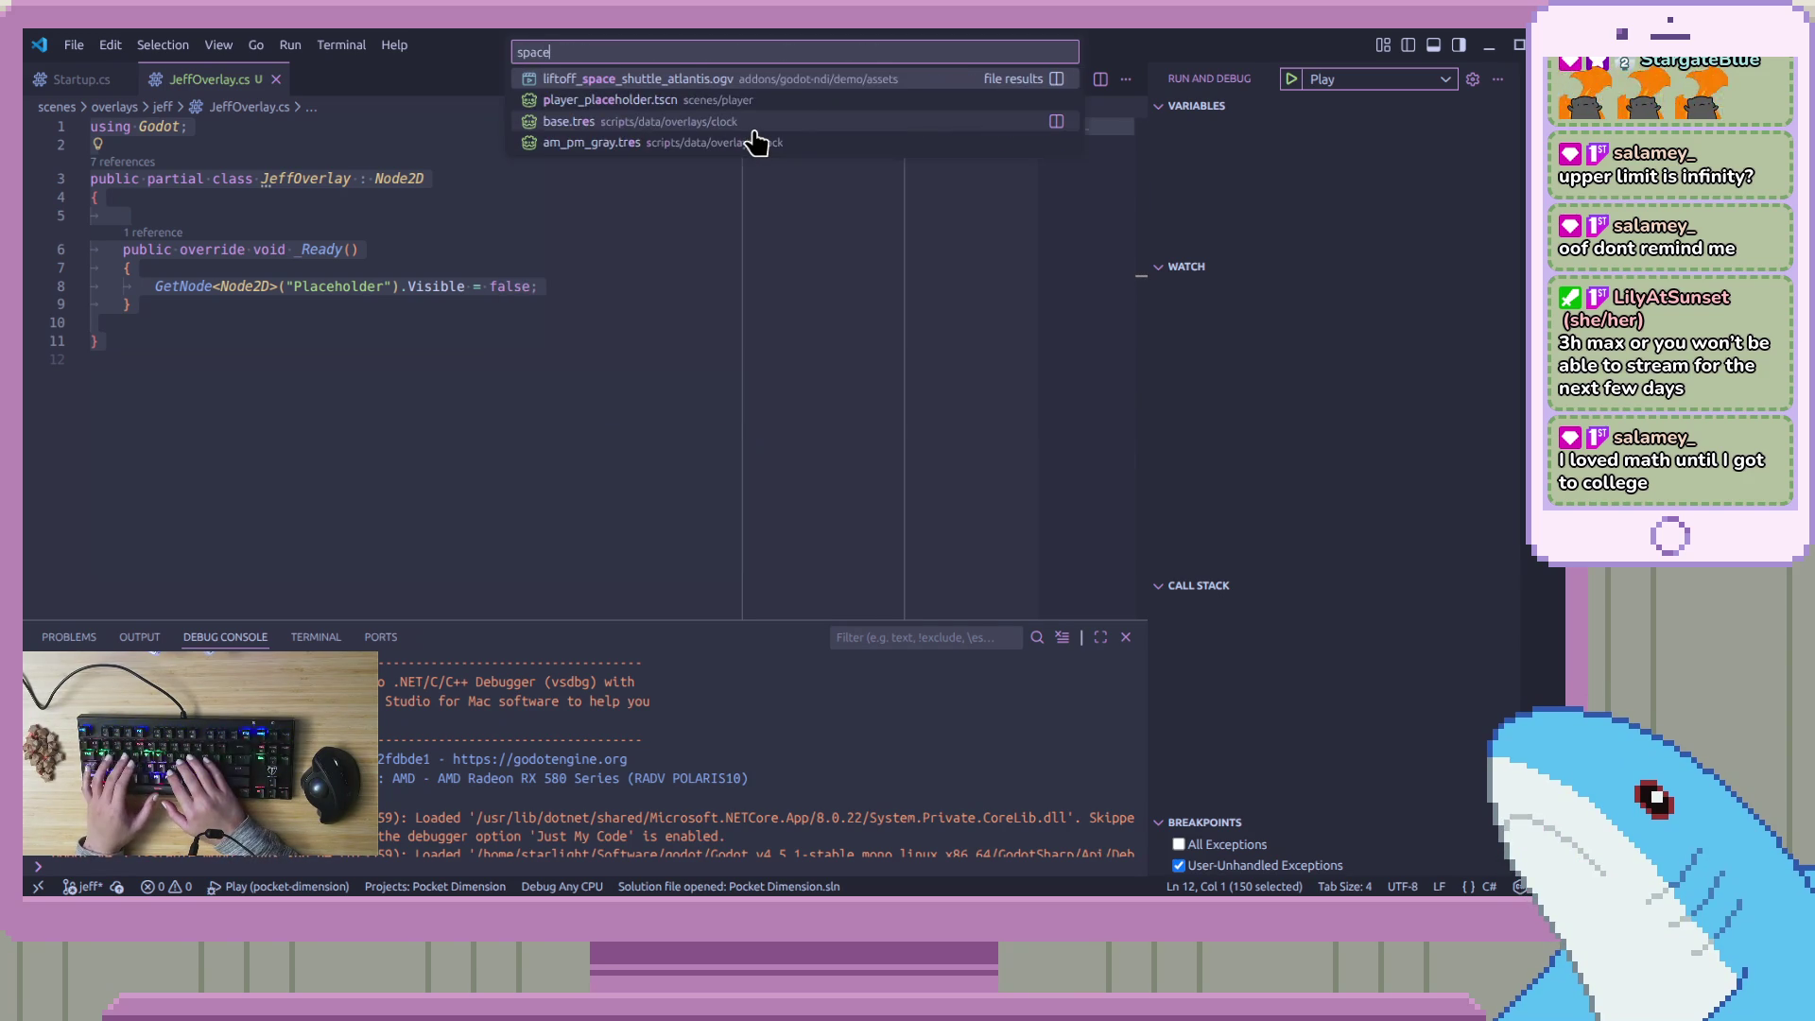
key(BackSpace)
key(BackSpace)
key(BackSpace)
text(tab)
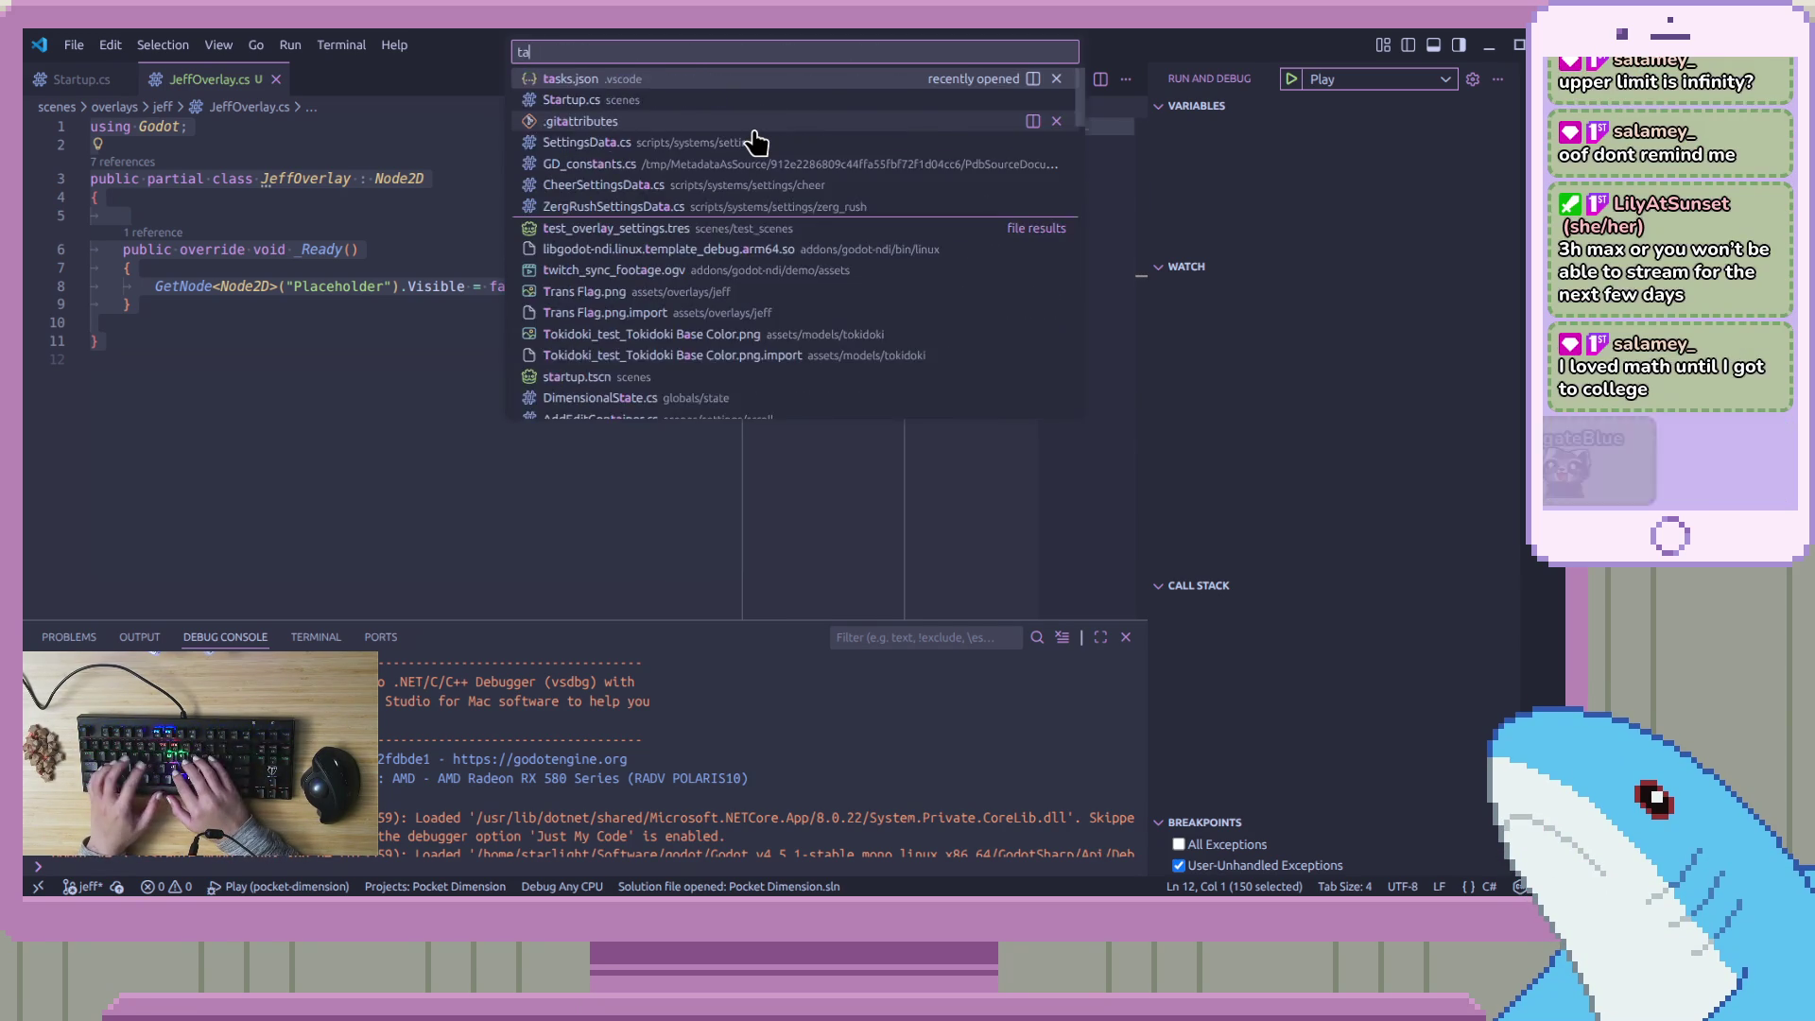
key(BackSpace)
key(BackSpace)
key(BackSpace)
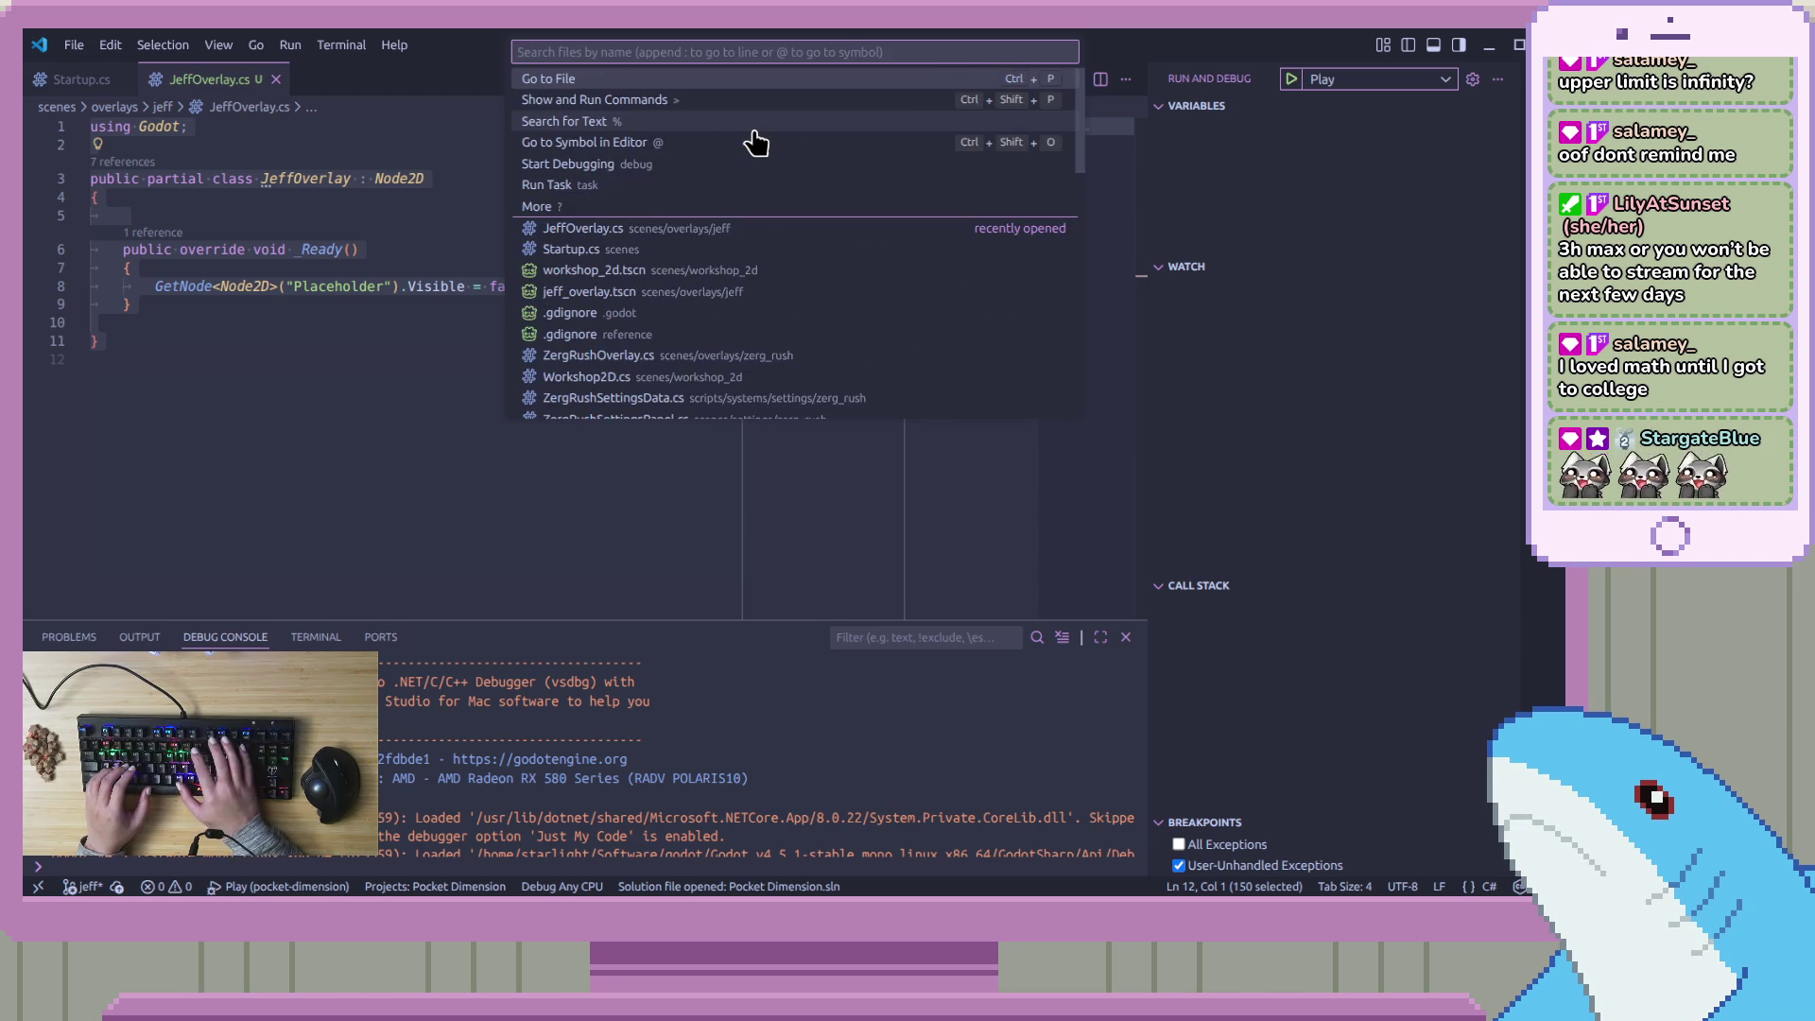
text(>c)
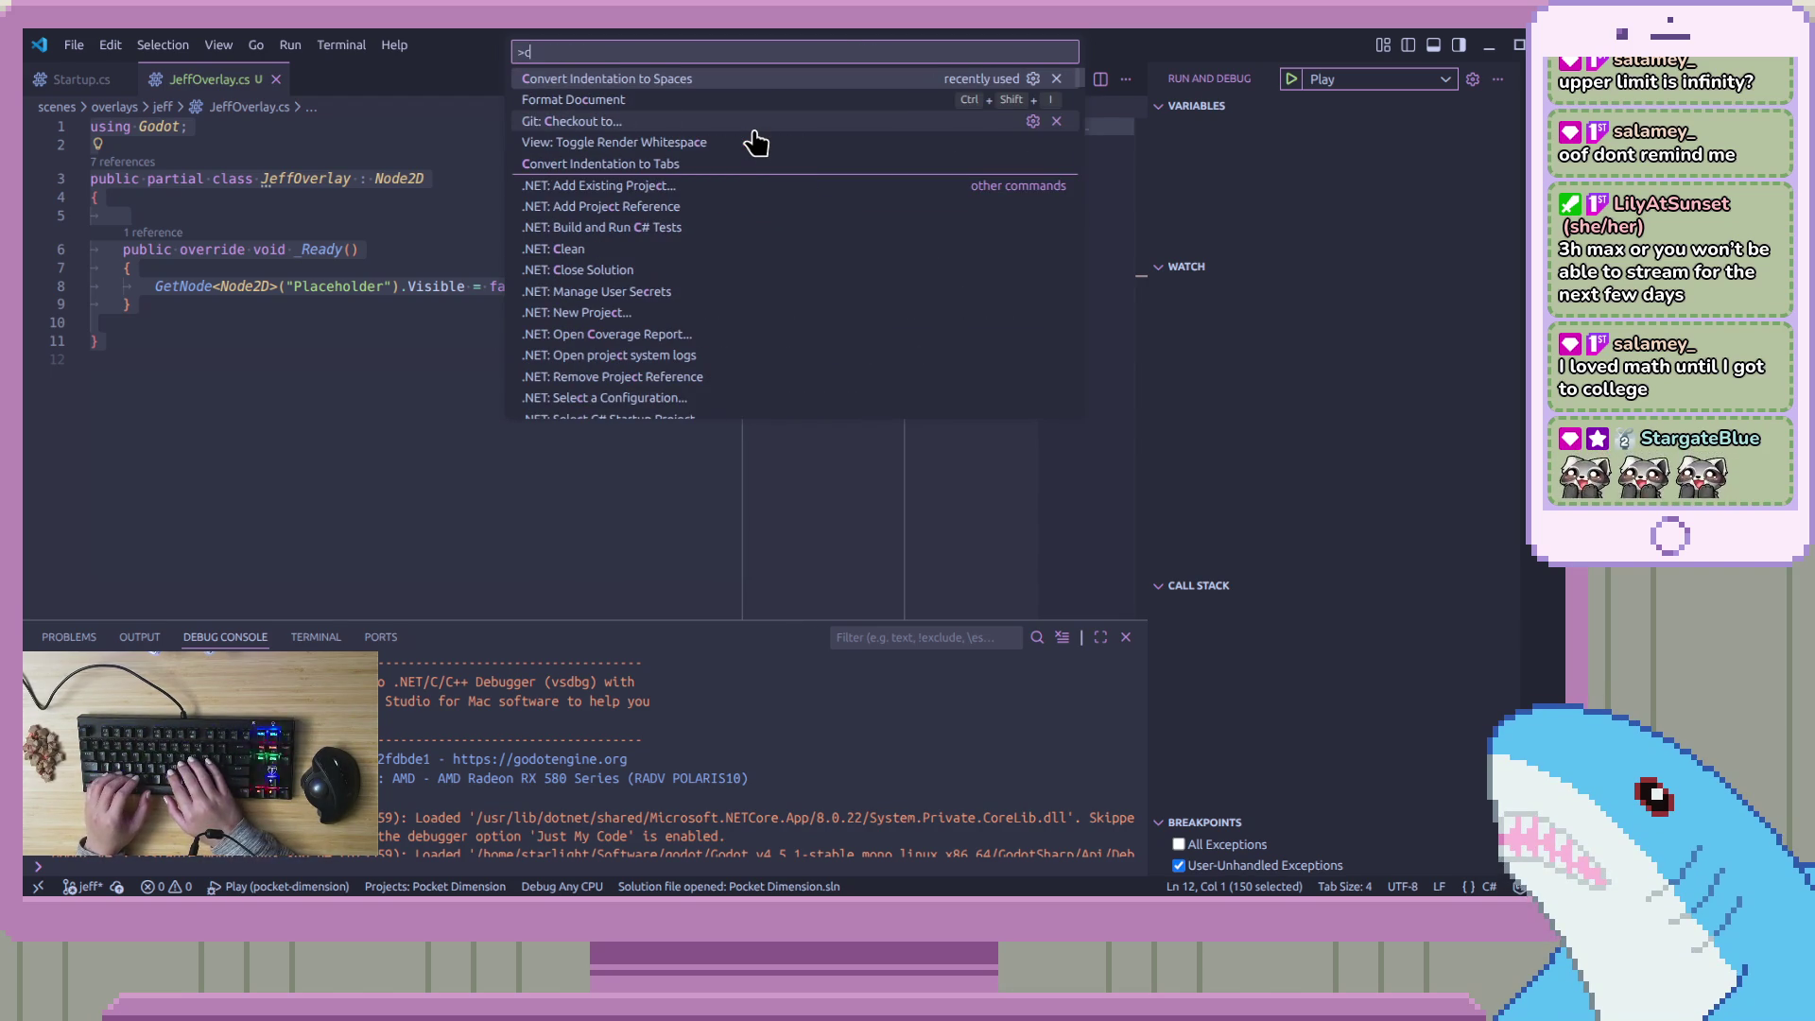
click(579, 78)
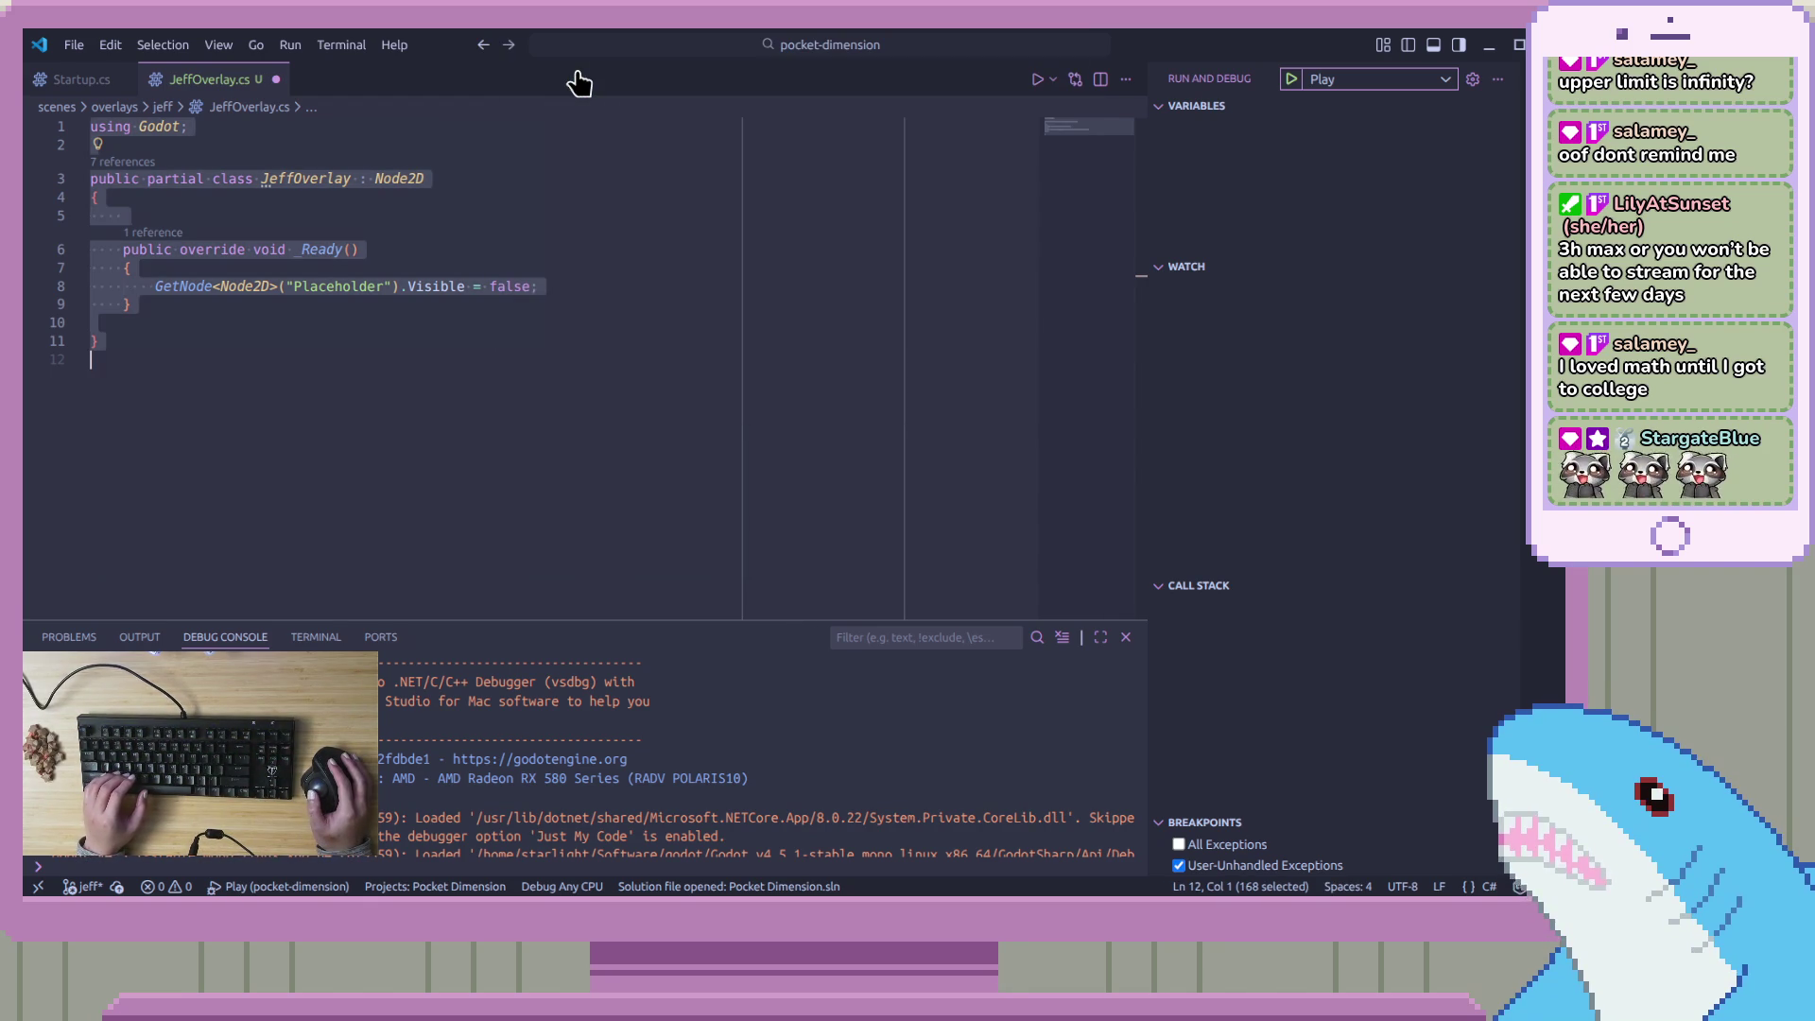
Save the reindented JeffOverlay.cs
click(629, 272)
click(636, 367)
click(652, 338)
click(657, 320)
key(ctrl+s)
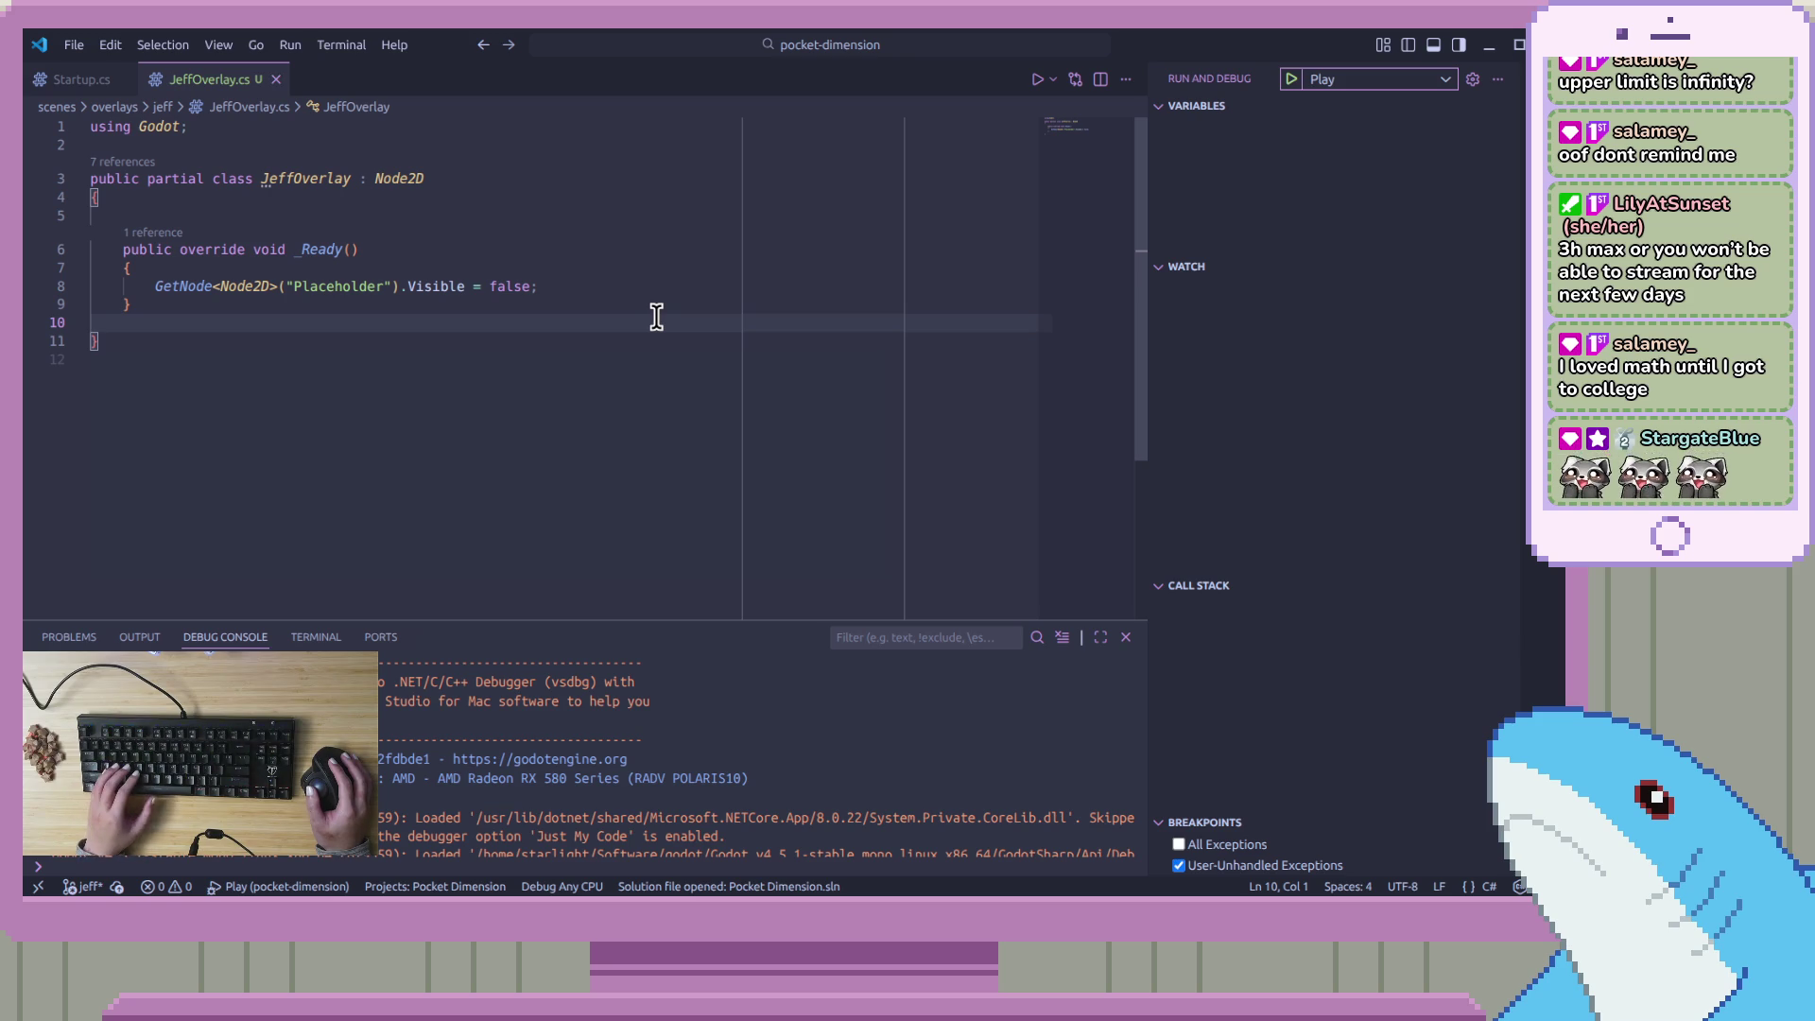
Review JeffOverlay.cs, whose single _Ready method hides the Placeholder node, then return to Godot
click(859, 400)
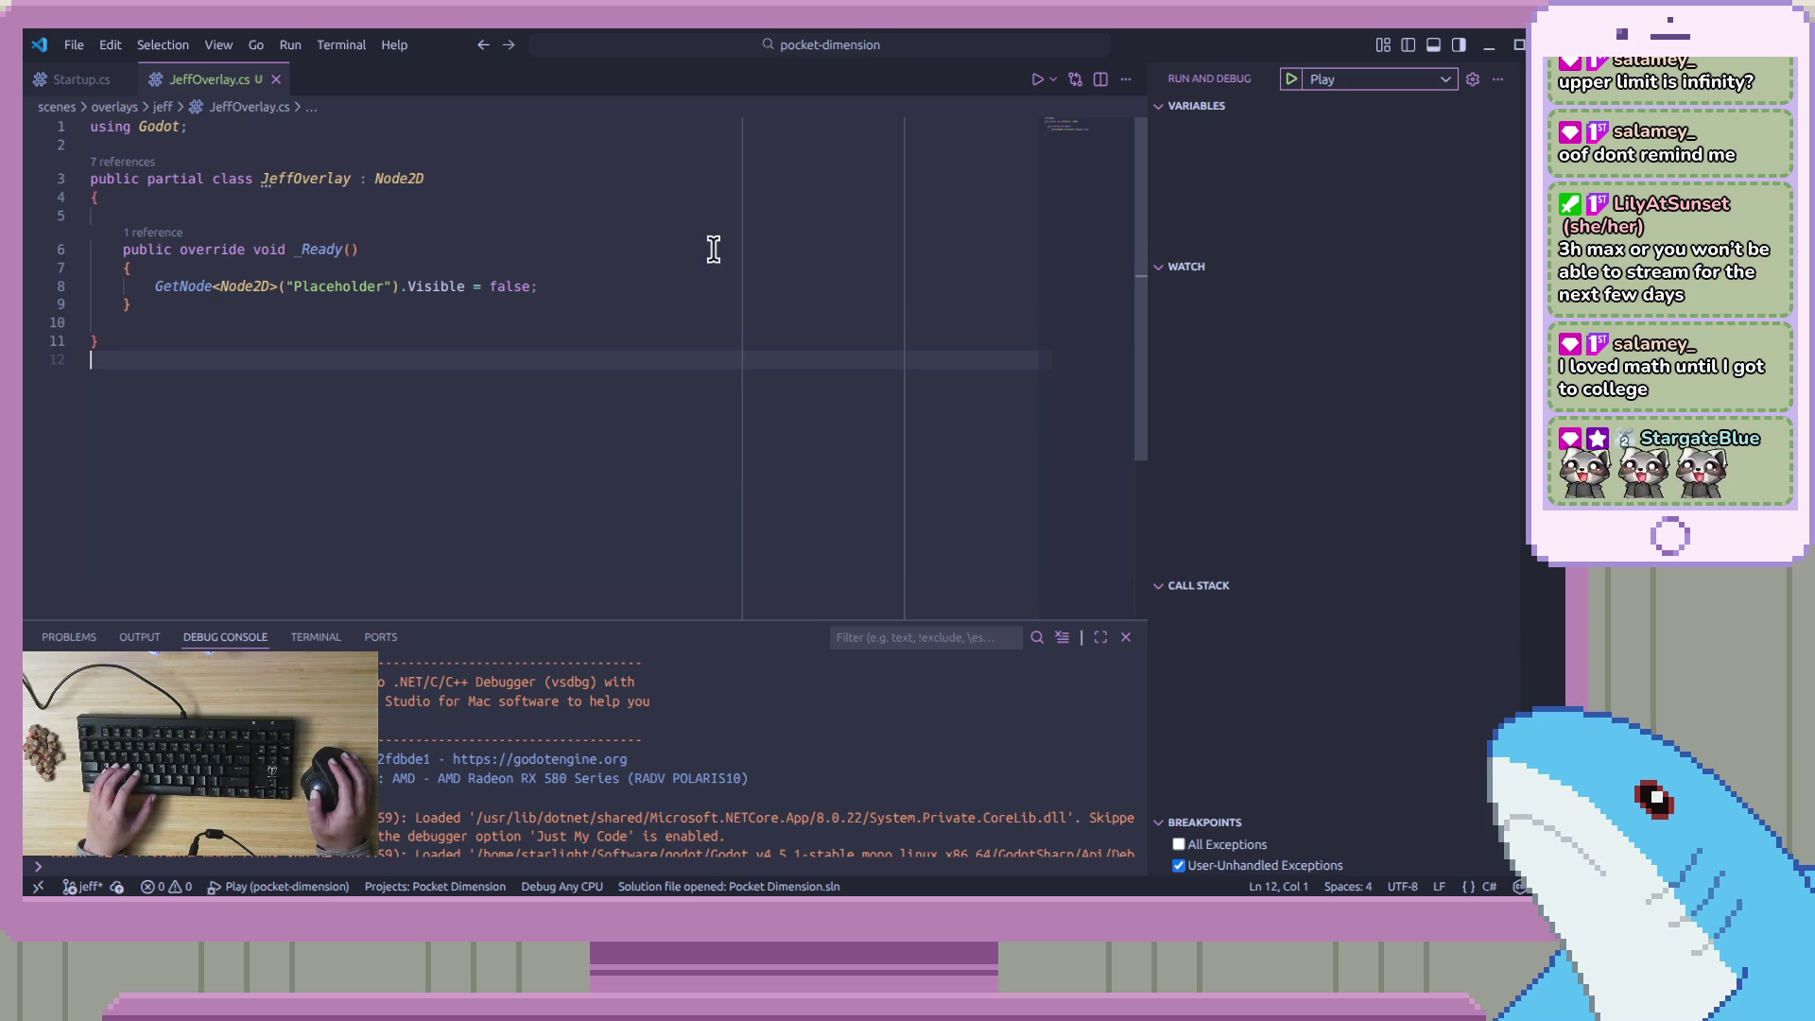
click(677, 342)
click(675, 326)
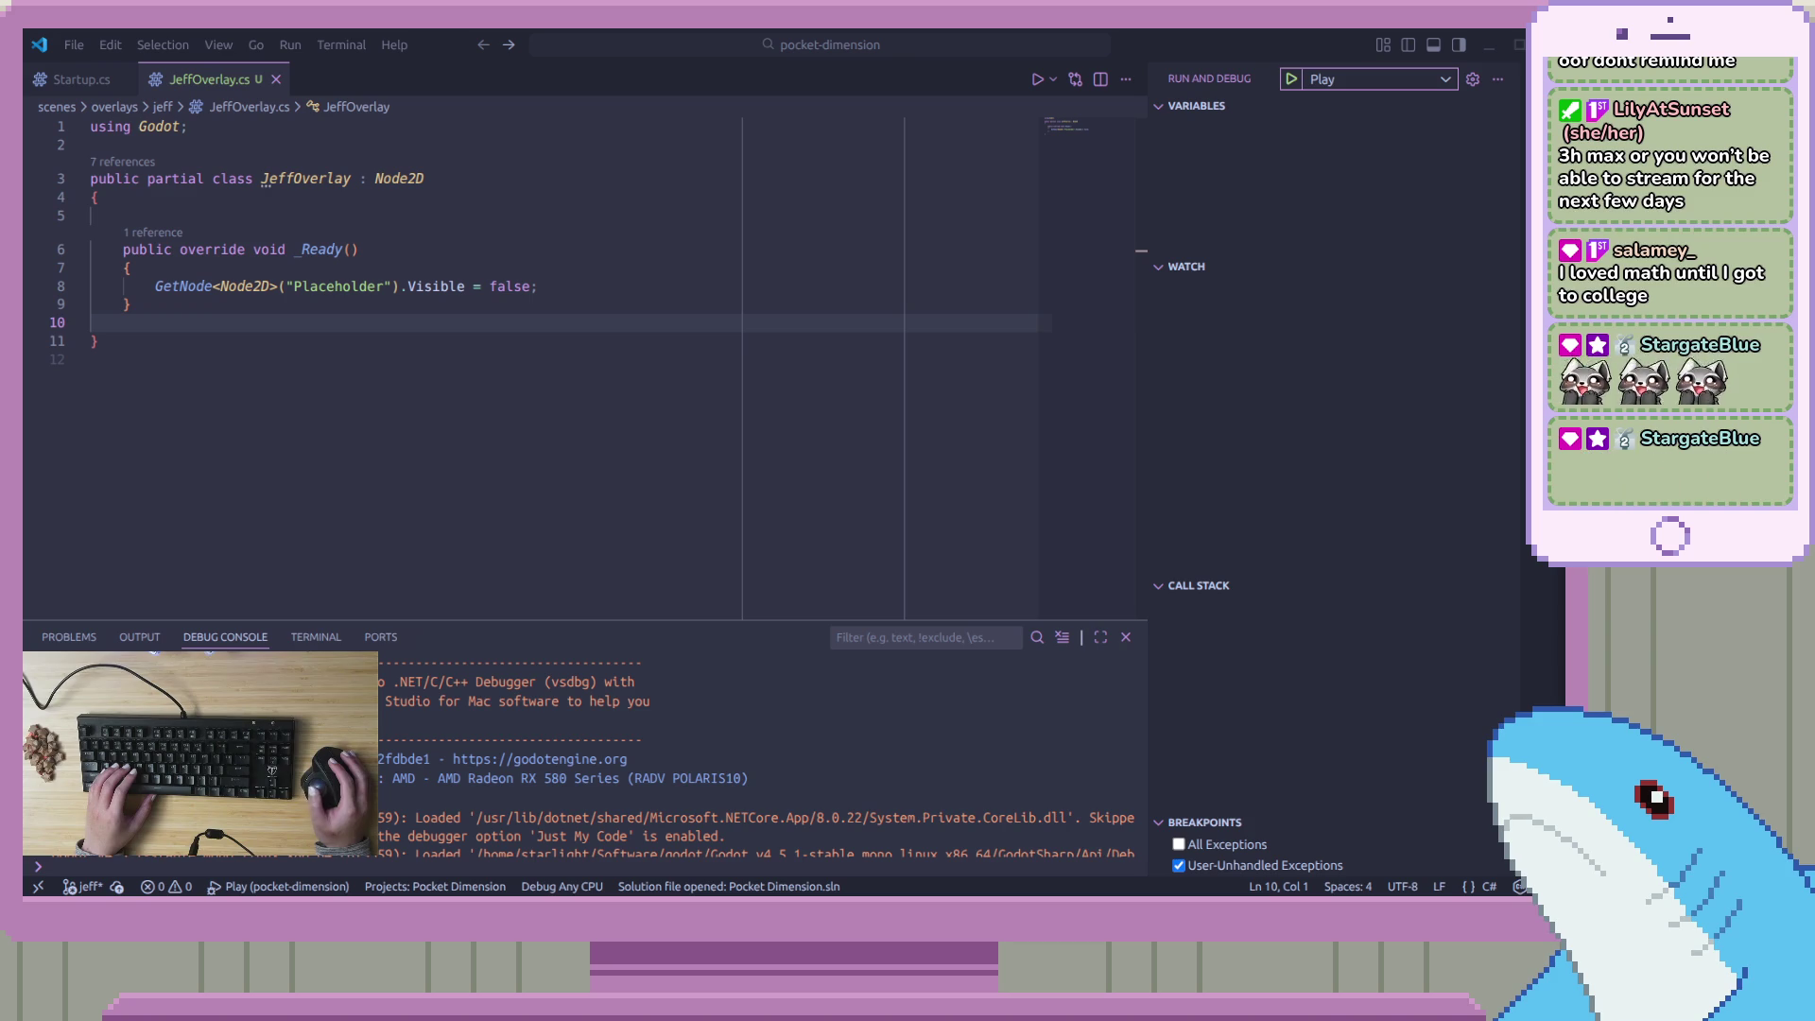
click(1324, 322)
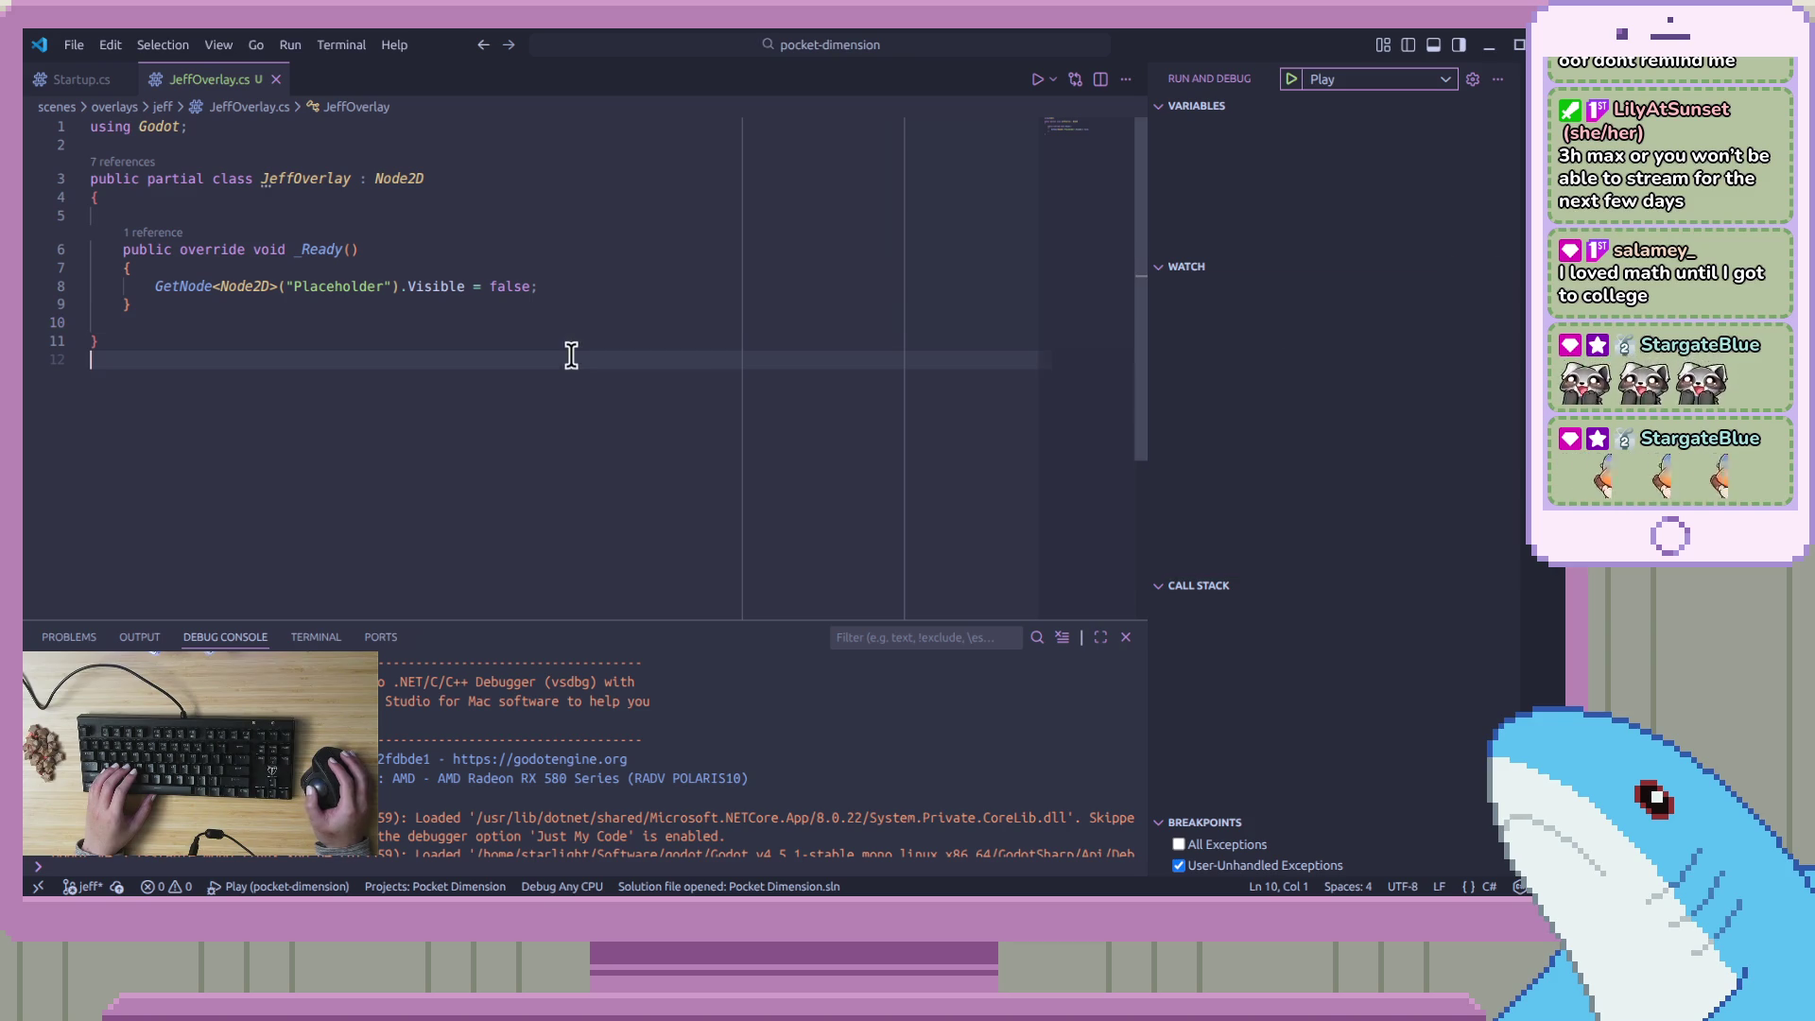
click(585, 301)
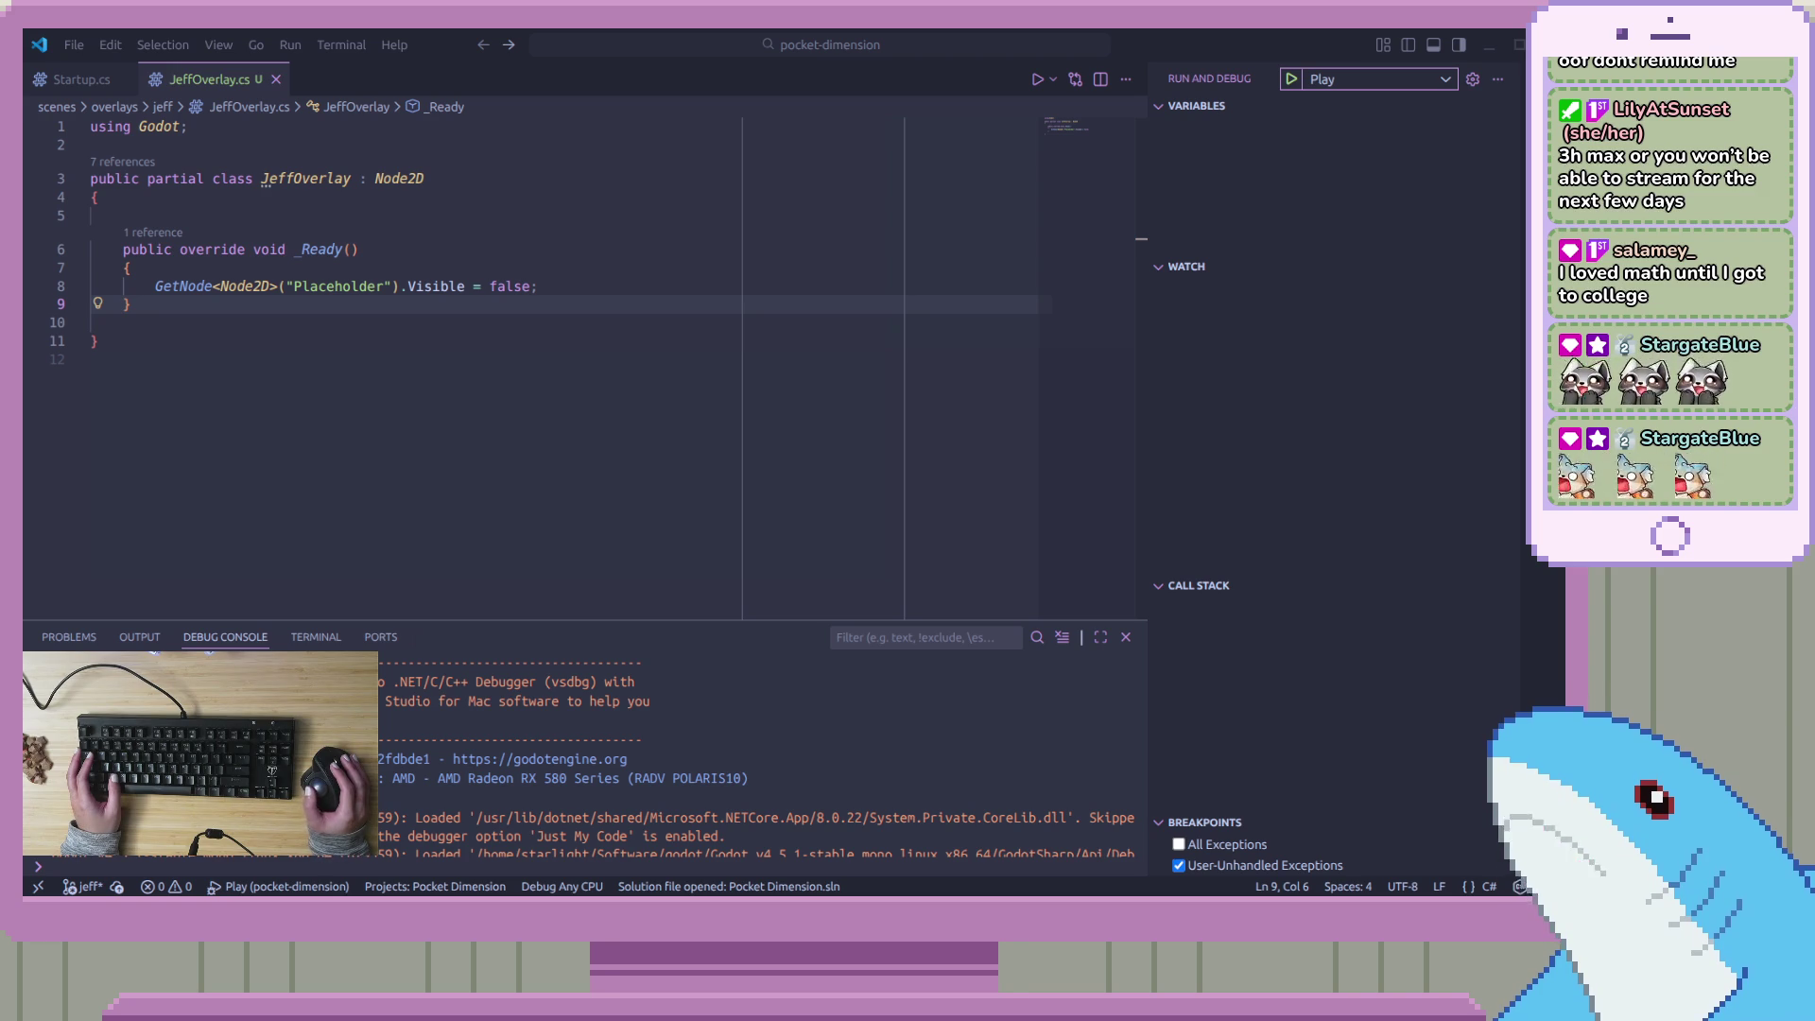
click(664, 368)
click(699, 304)
click(703, 329)
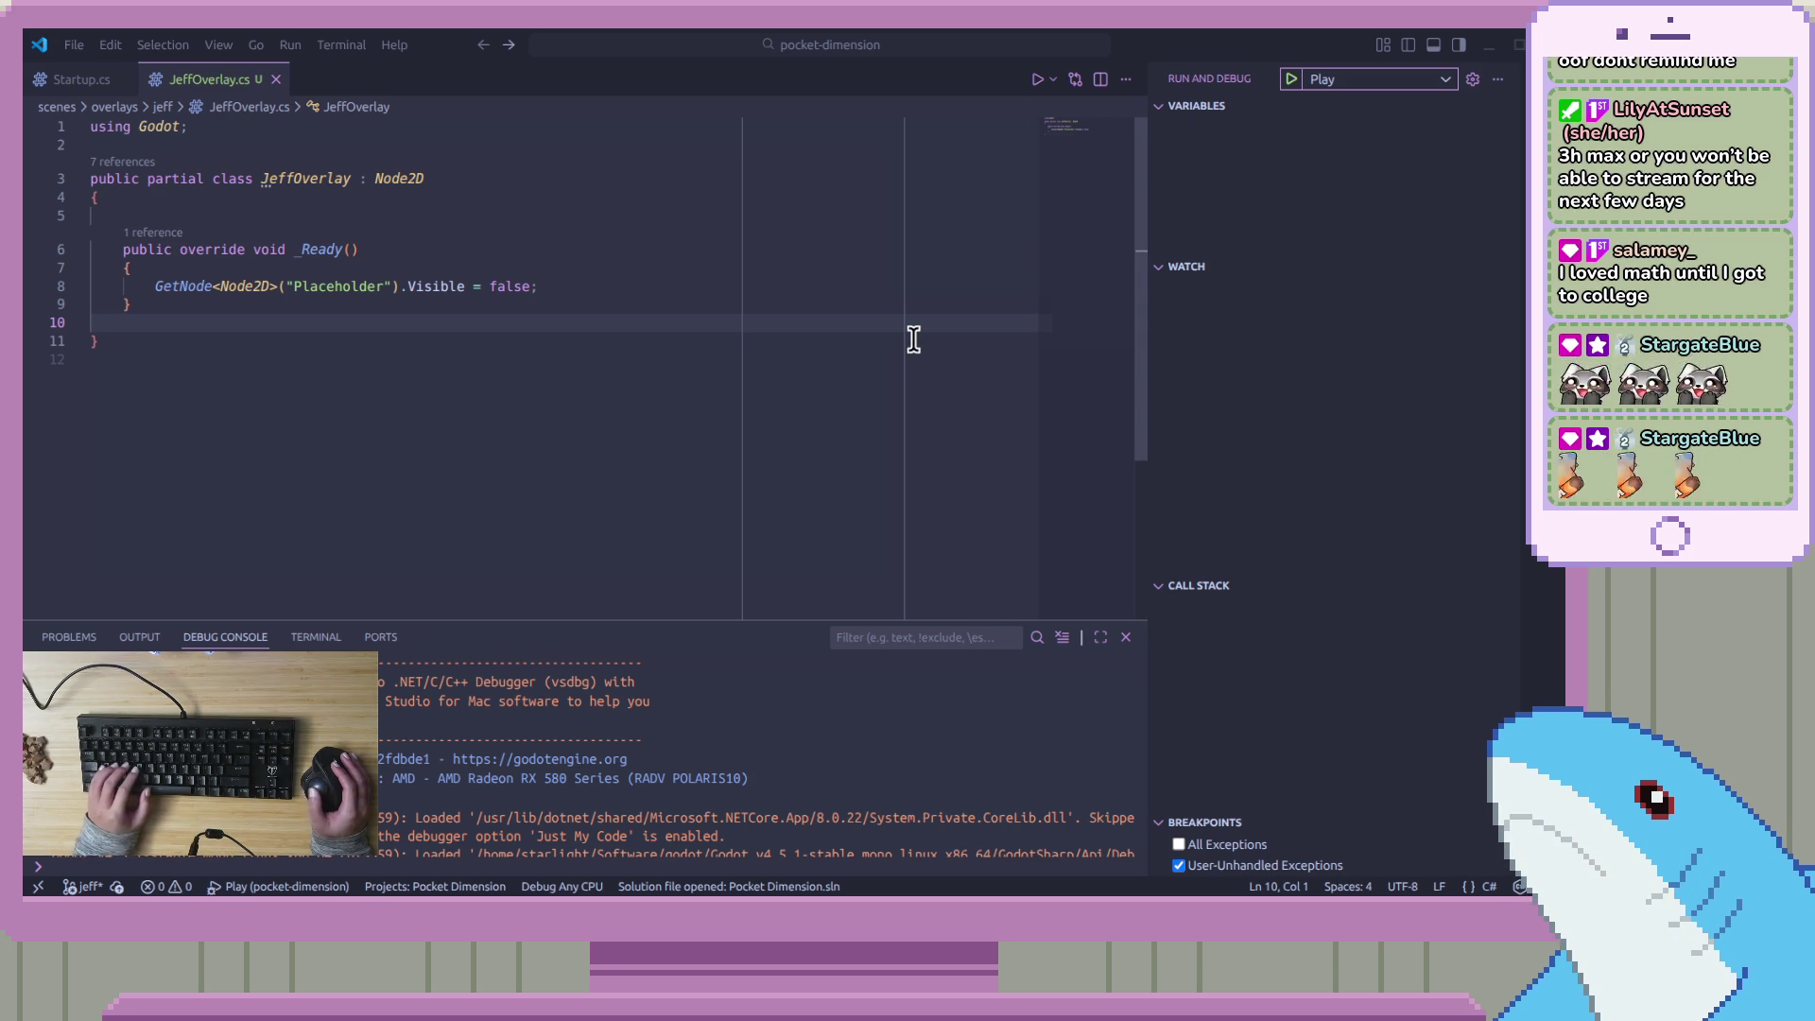
click(511, 336)
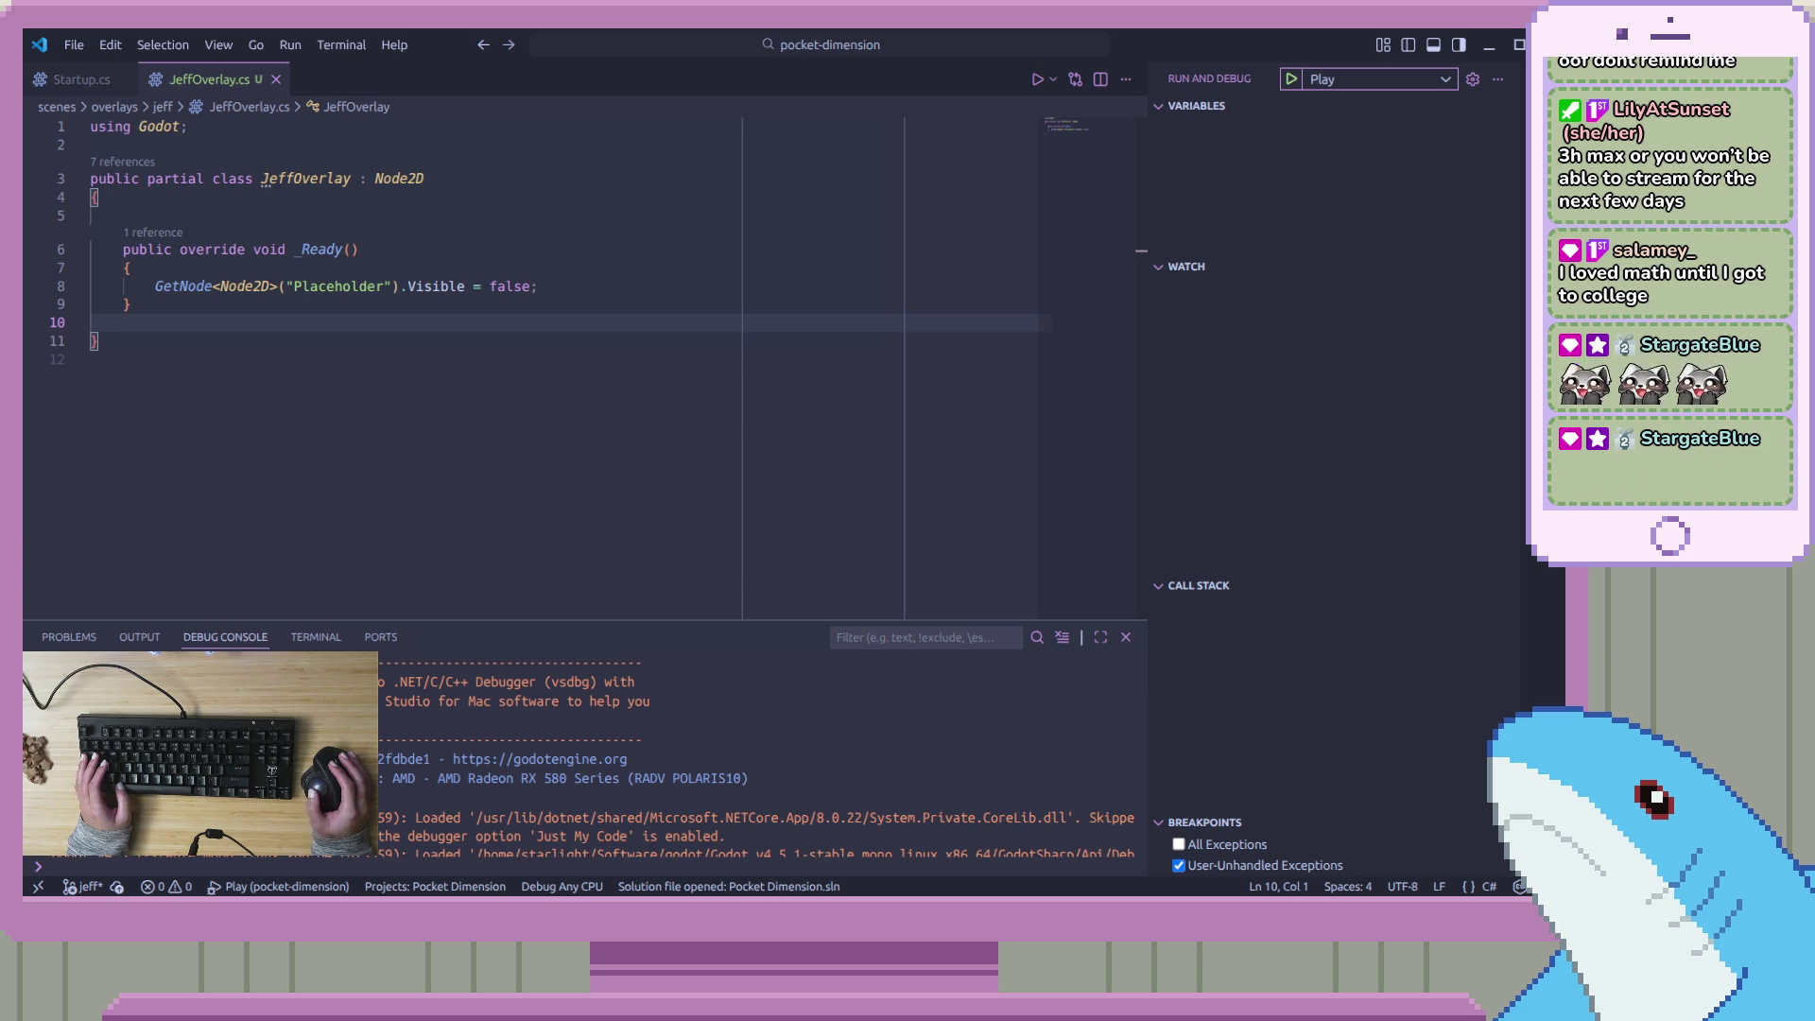
key(alt+Tab)
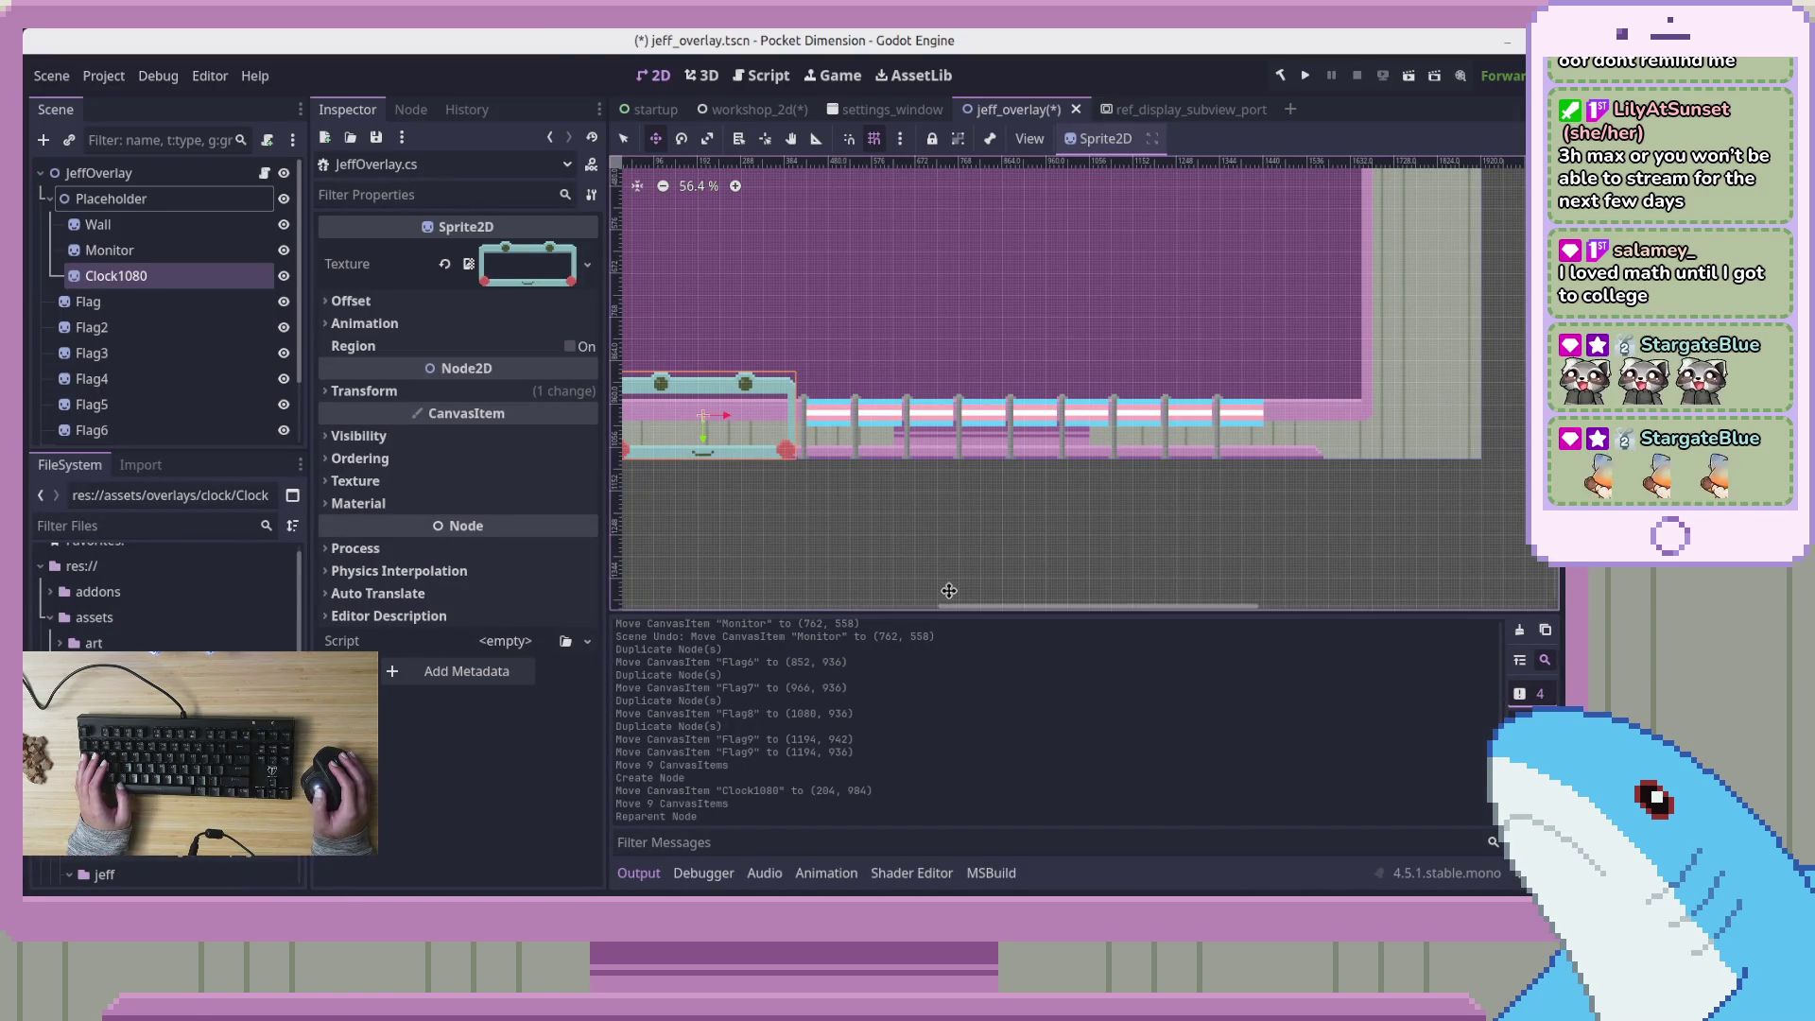
Save and test-run jeff_overlay, check the flag row in the debug window, then close it
scroll(898, 605, up, 1)
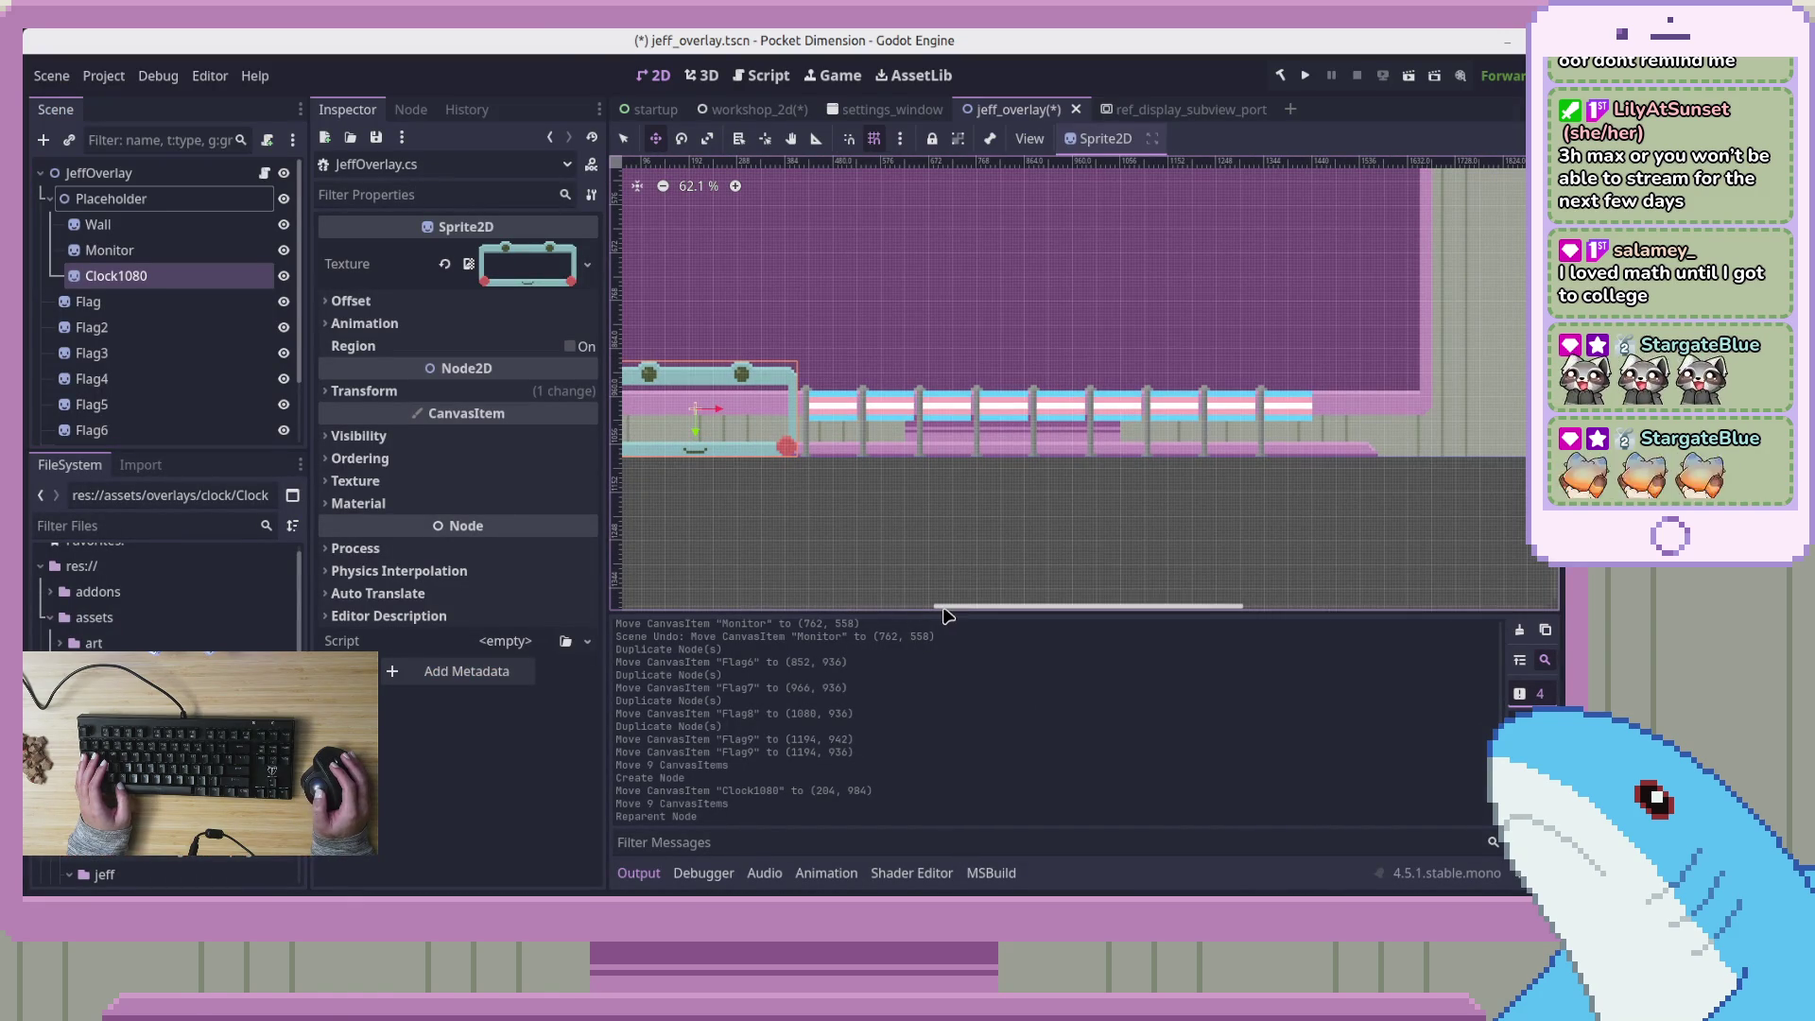
scroll(978, 427, up, 6)
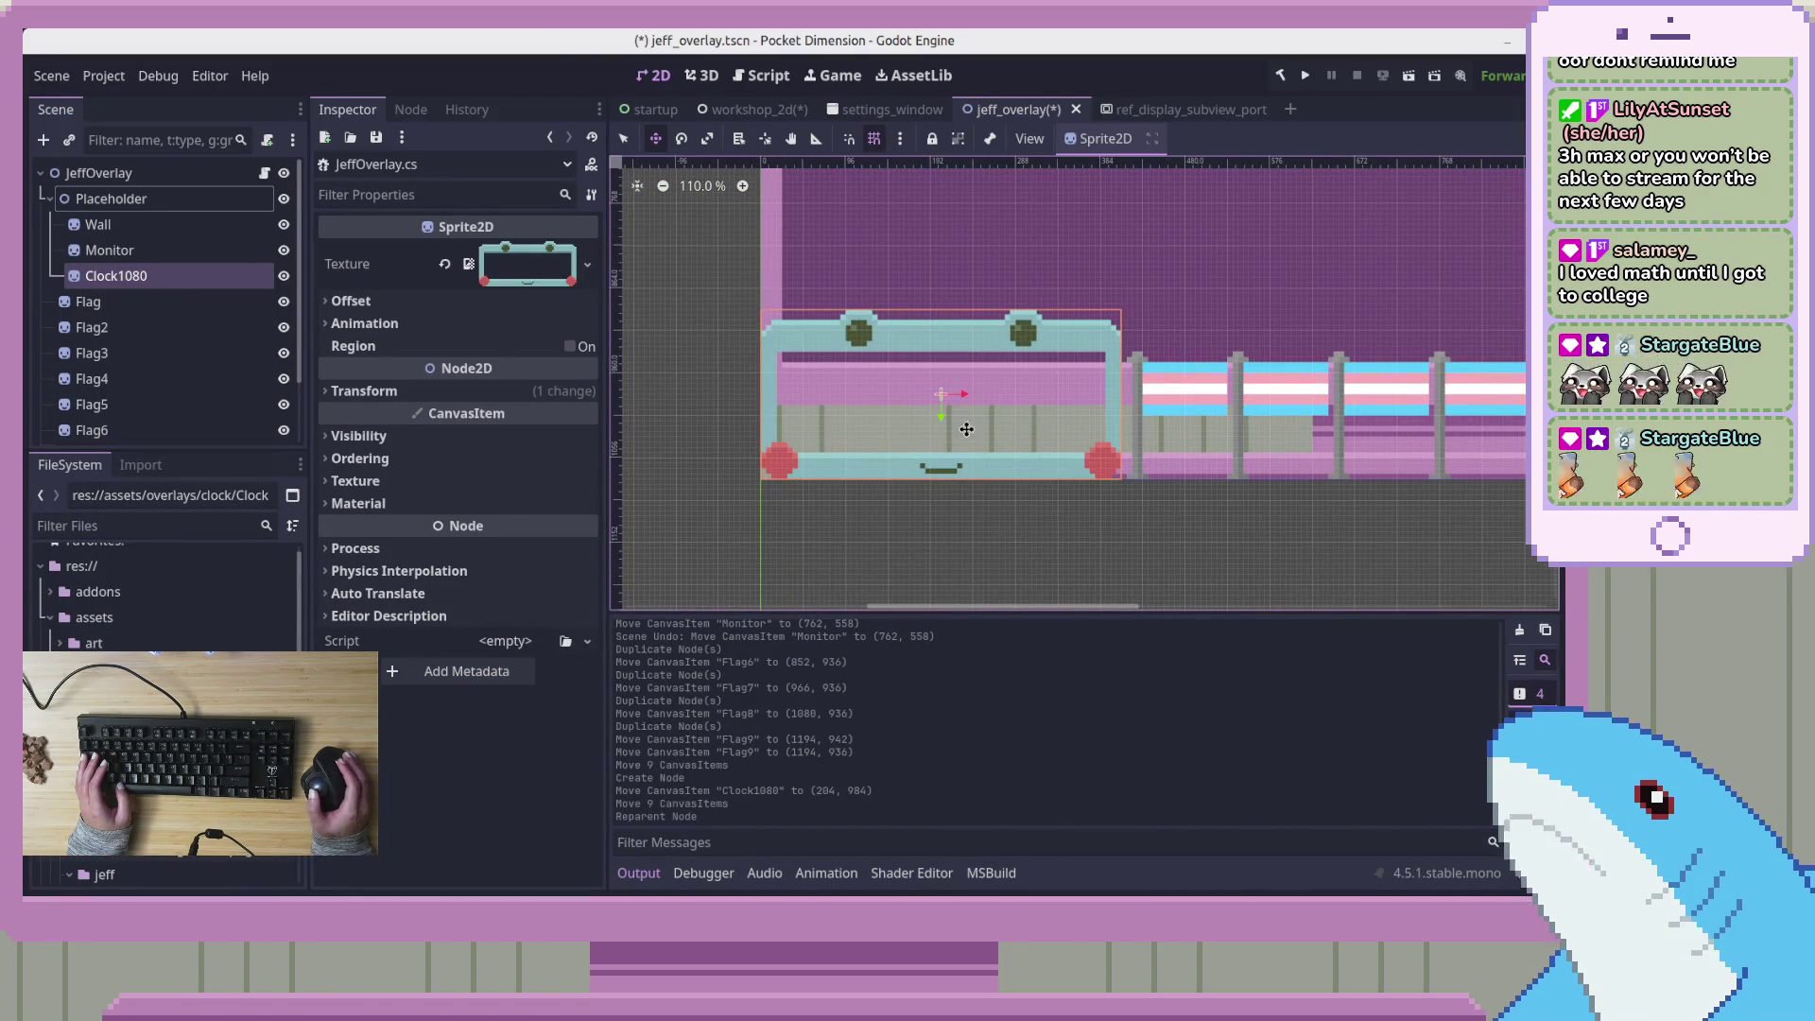
click(112, 198)
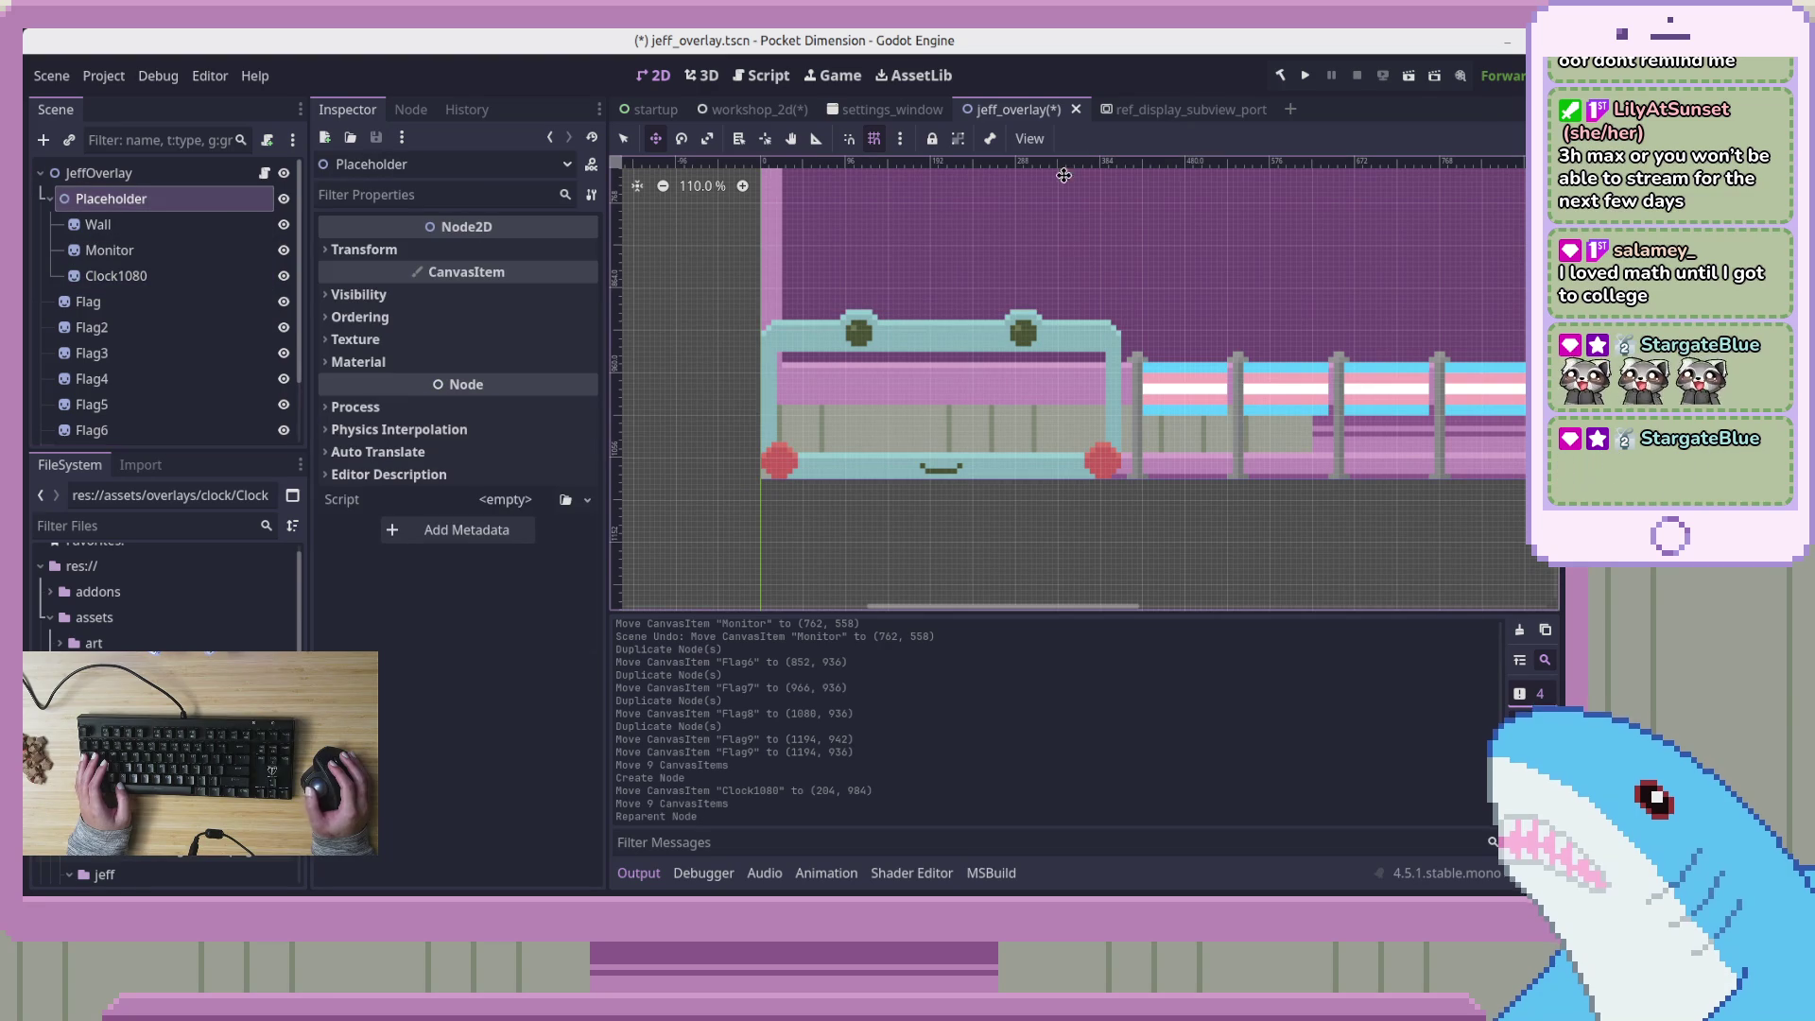
click(1409, 79)
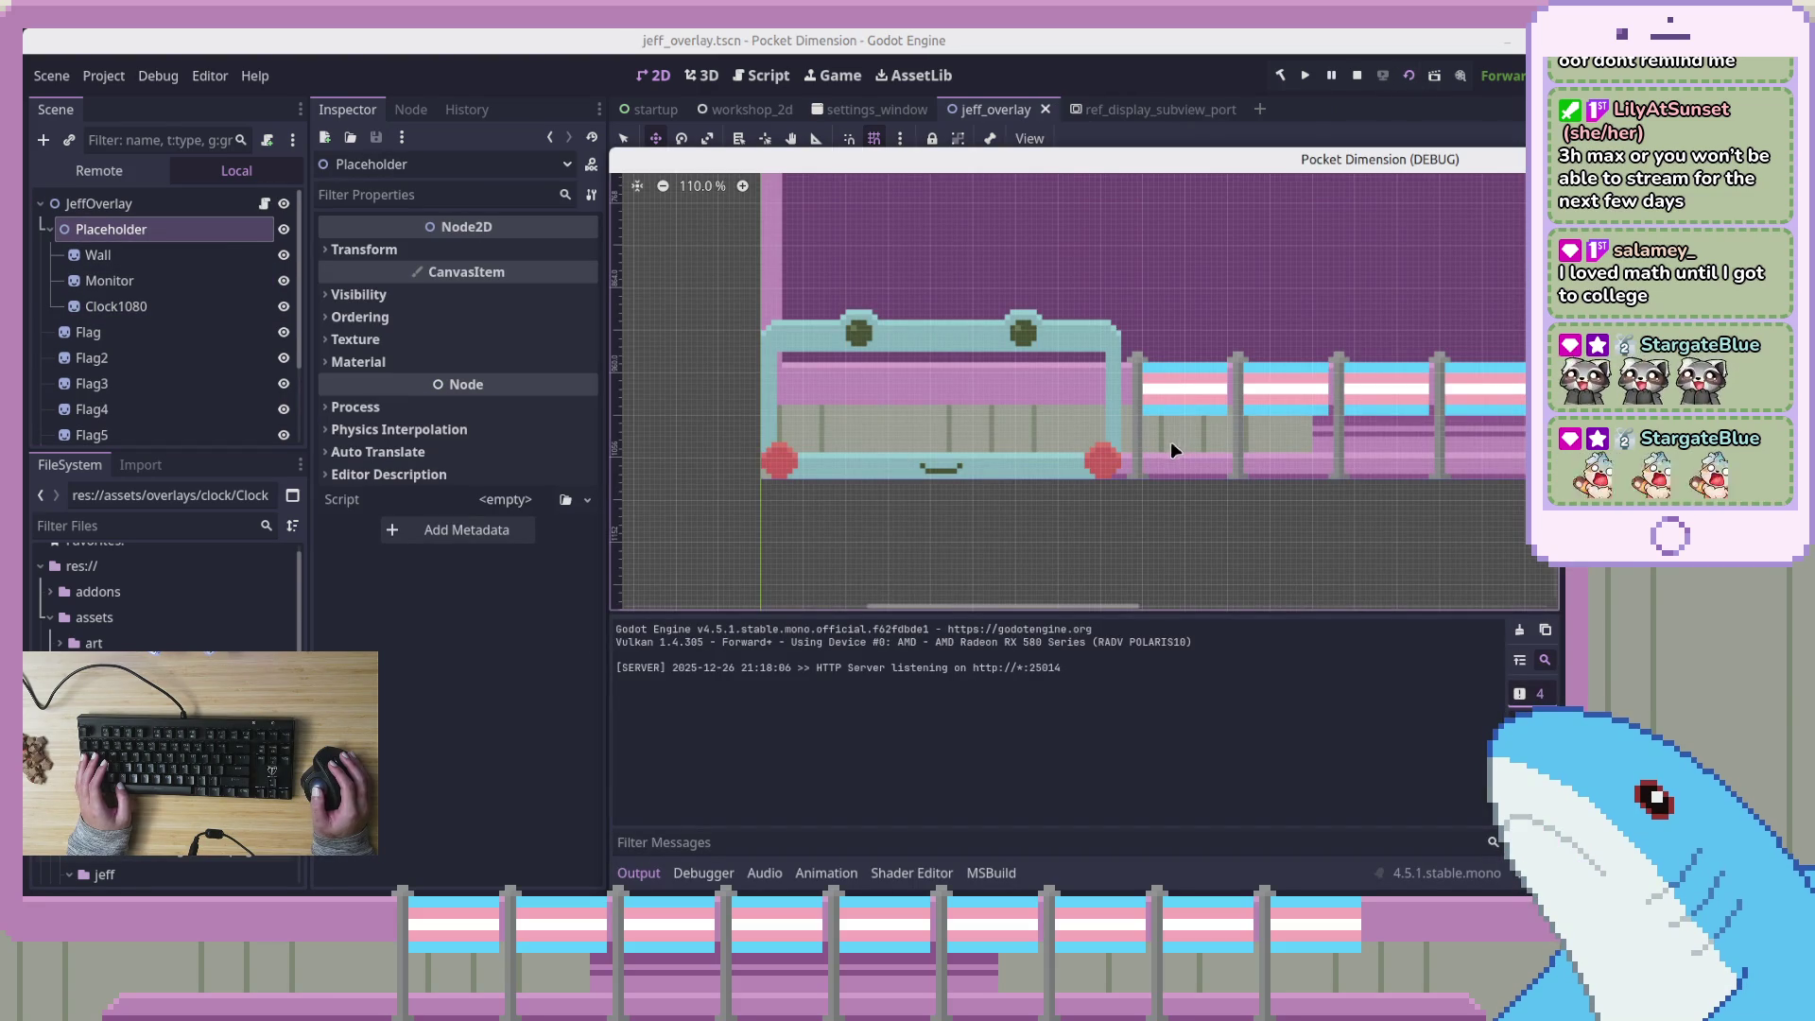
mouse_move(1576, 161)
mouse_down()
mouse_move(1200, 32)
mouse_move(1159, 66)
mouse_up()
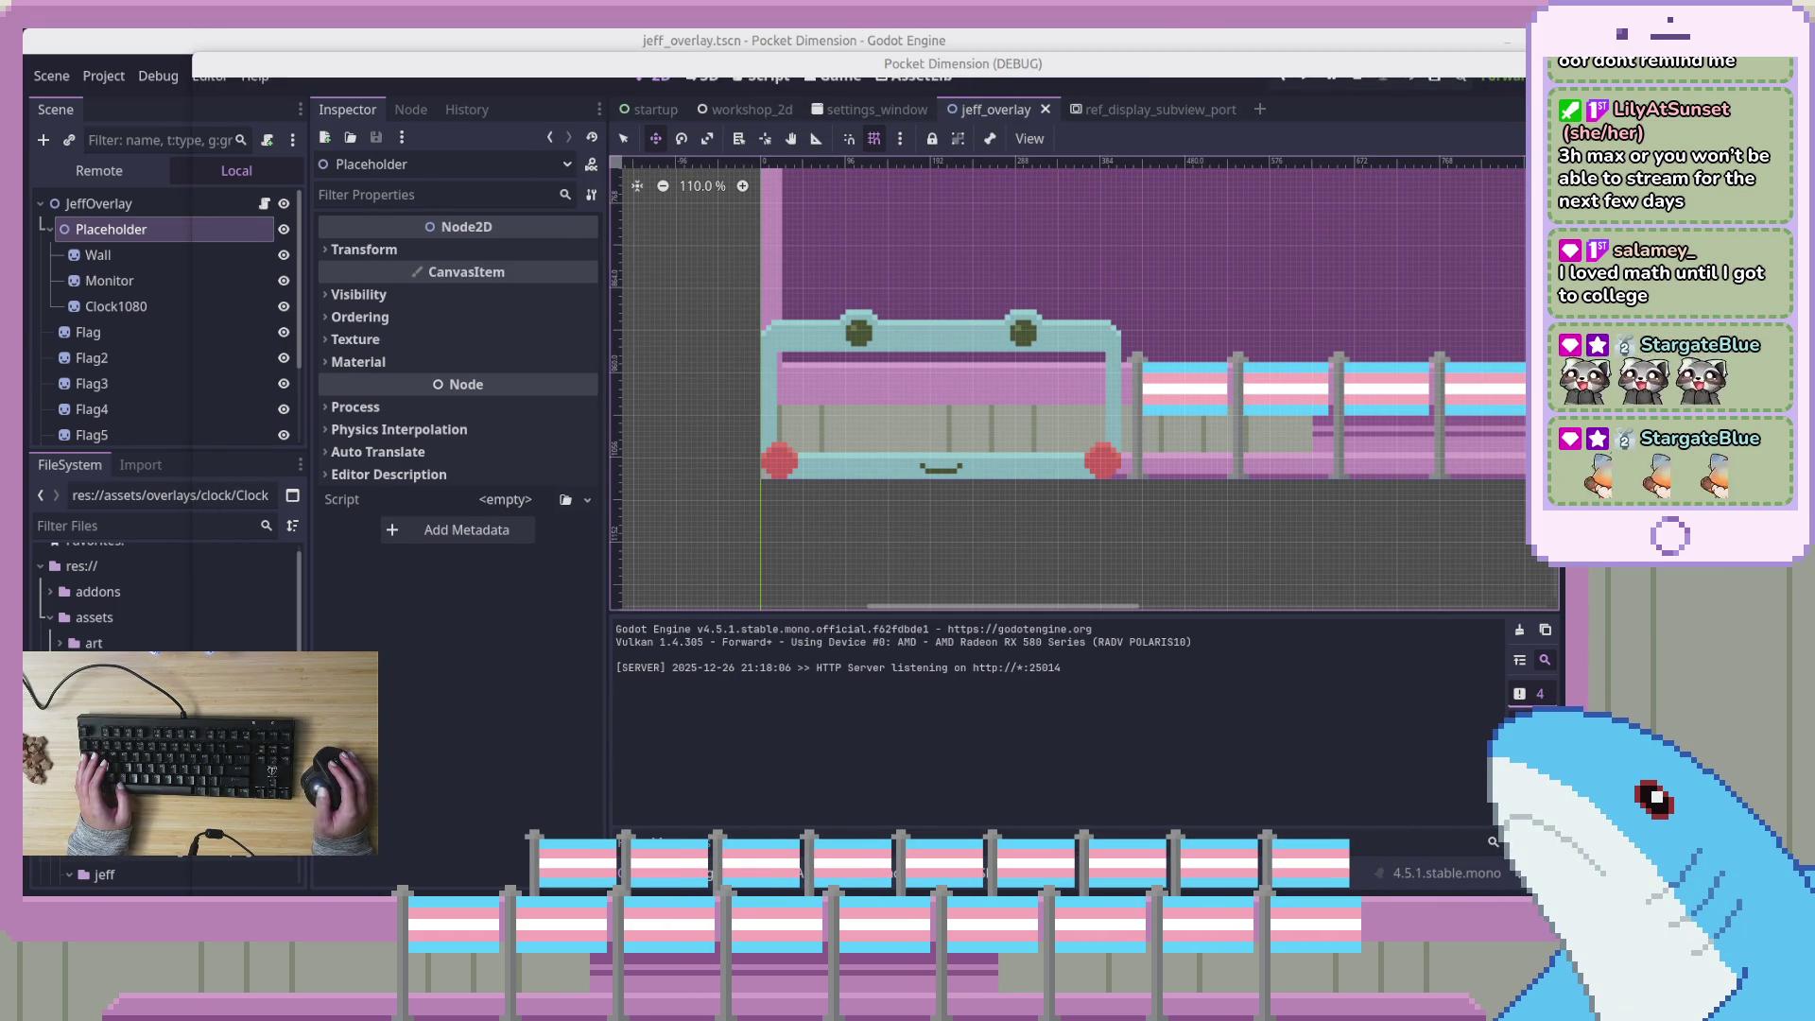
click(1720, 63)
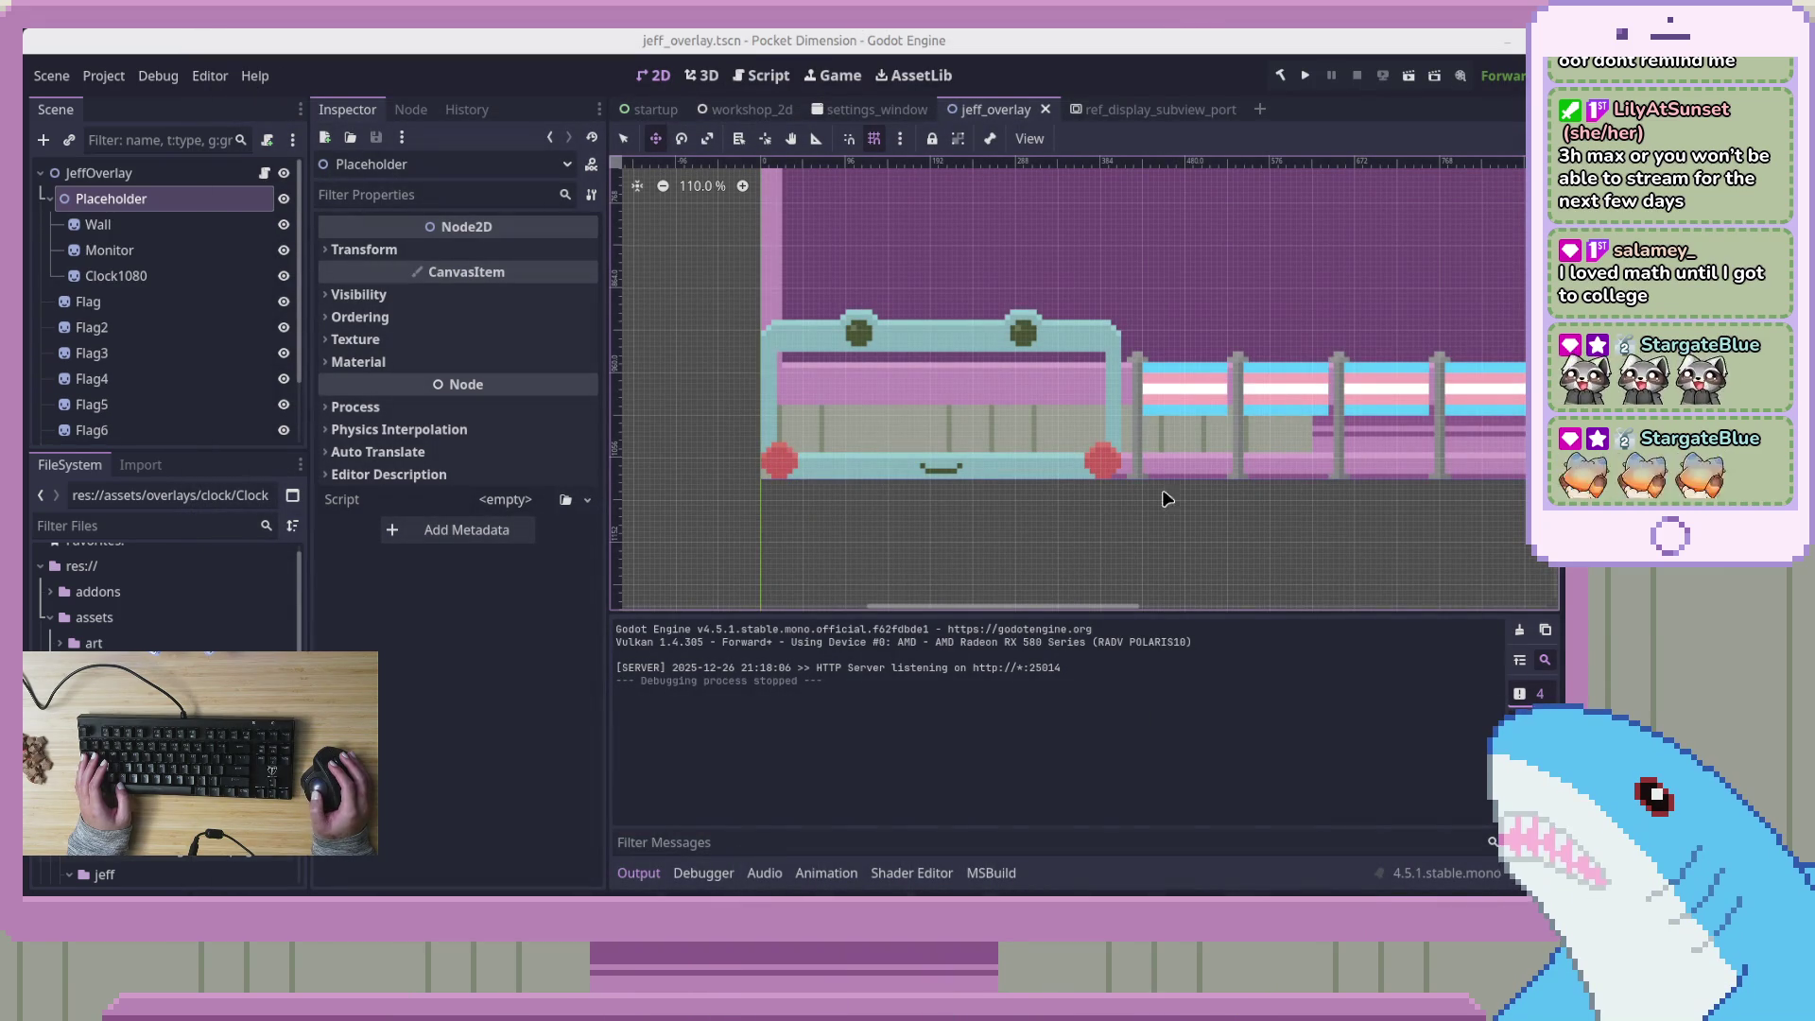
Select the first Flag sprite to show its Sprite2D properties
scroll(1103, 587, right, 5)
scroll(1134, 567, left, 2)
scroll(1212, 545, up, 4)
scroll(1212, 546, down, 5)
scroll(1224, 387, up, 5)
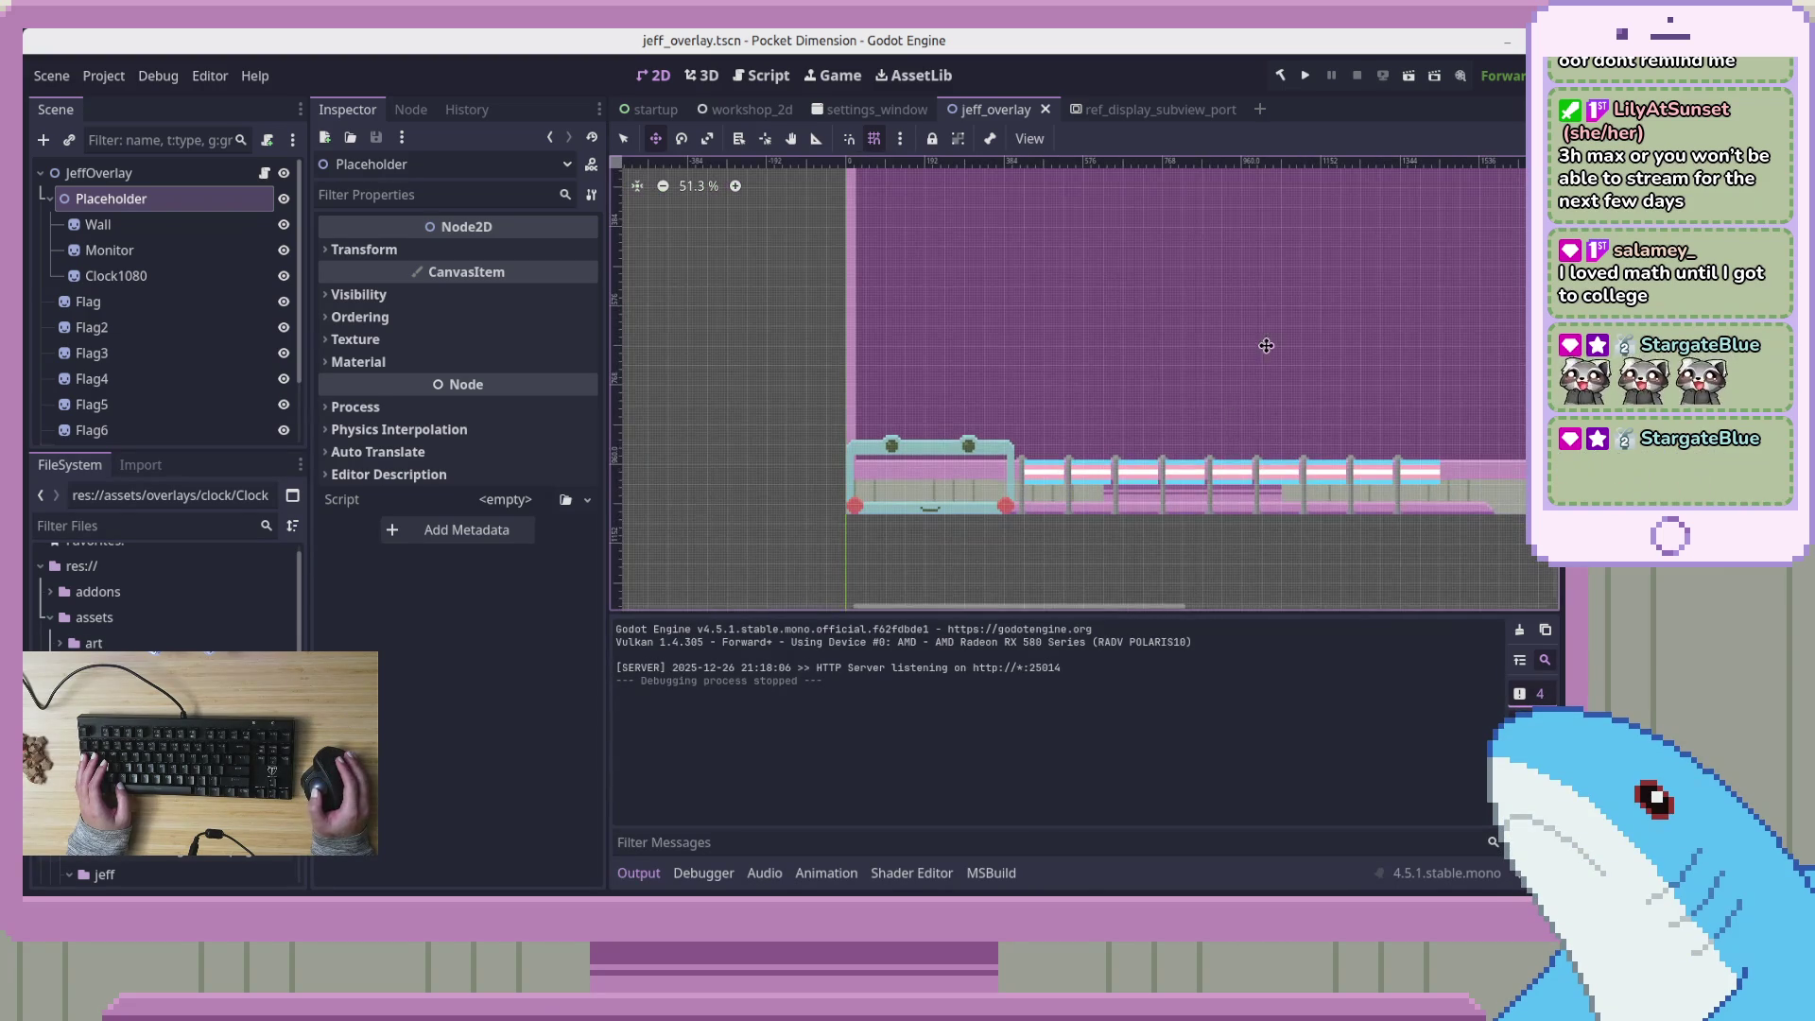
scroll(1227, 435, down, 2)
scroll(1227, 444, right, 3)
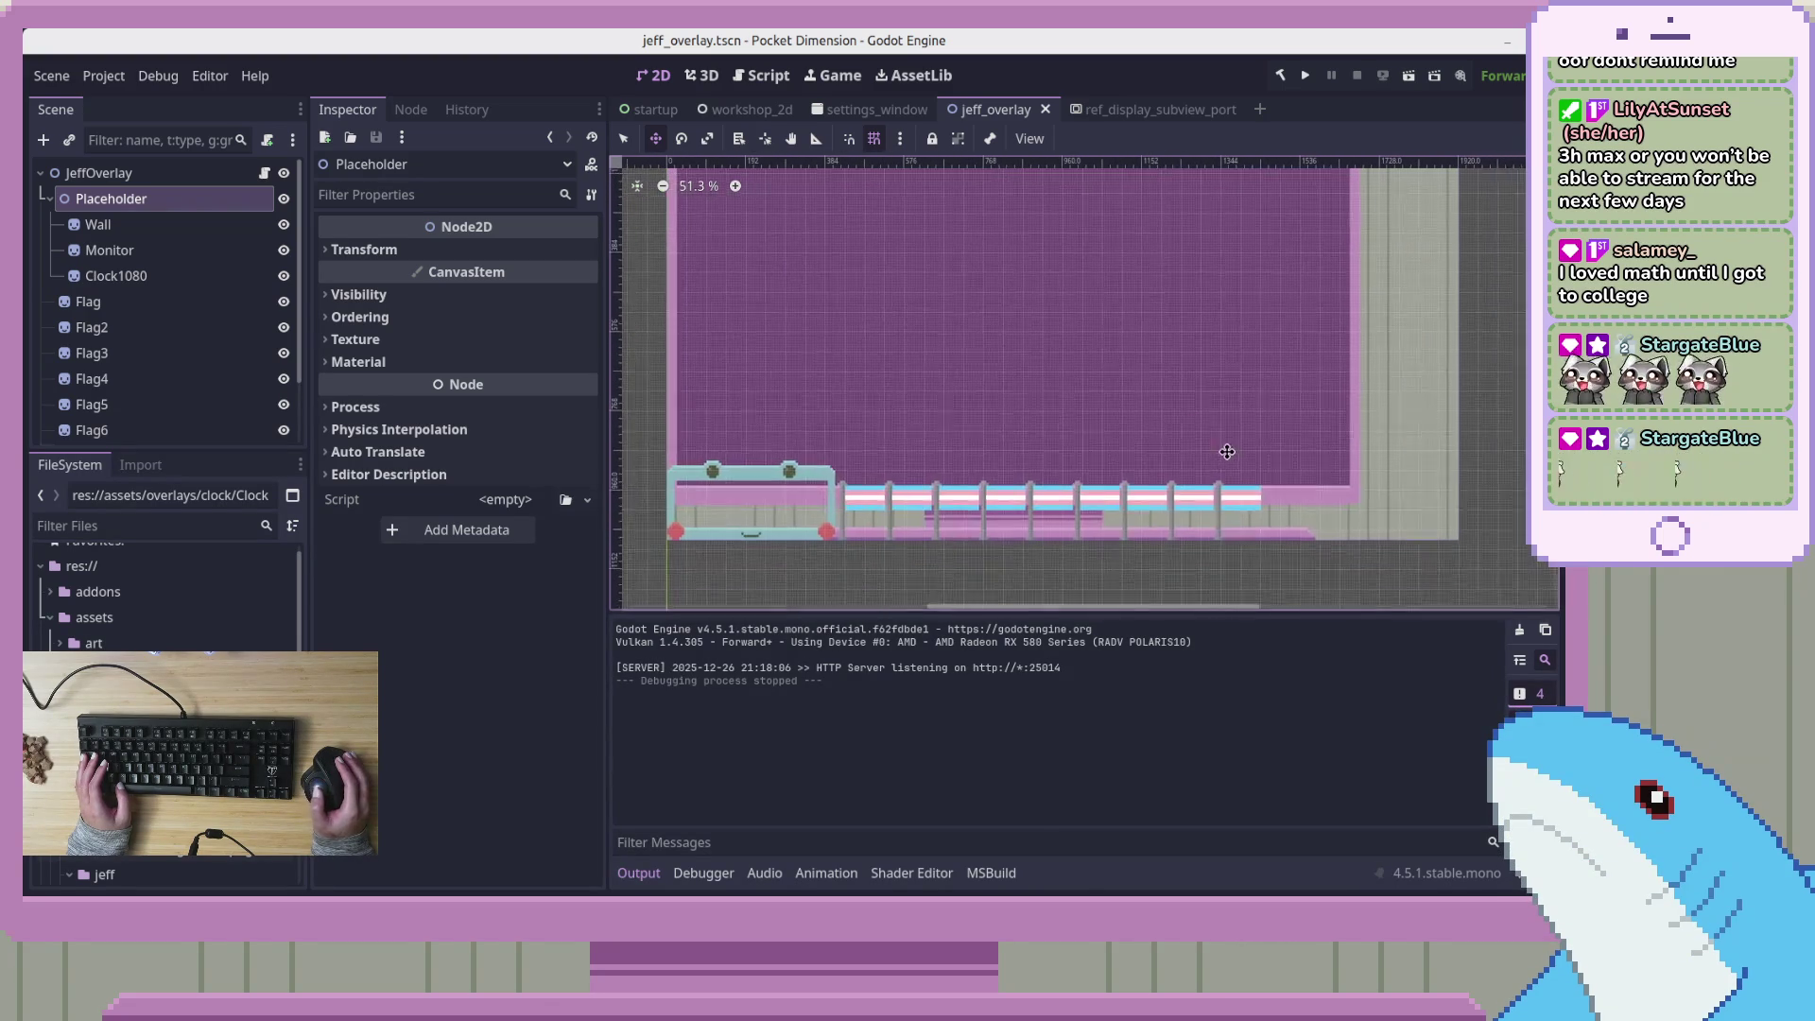
click(224, 299)
scroll(223, 388, down, 3)
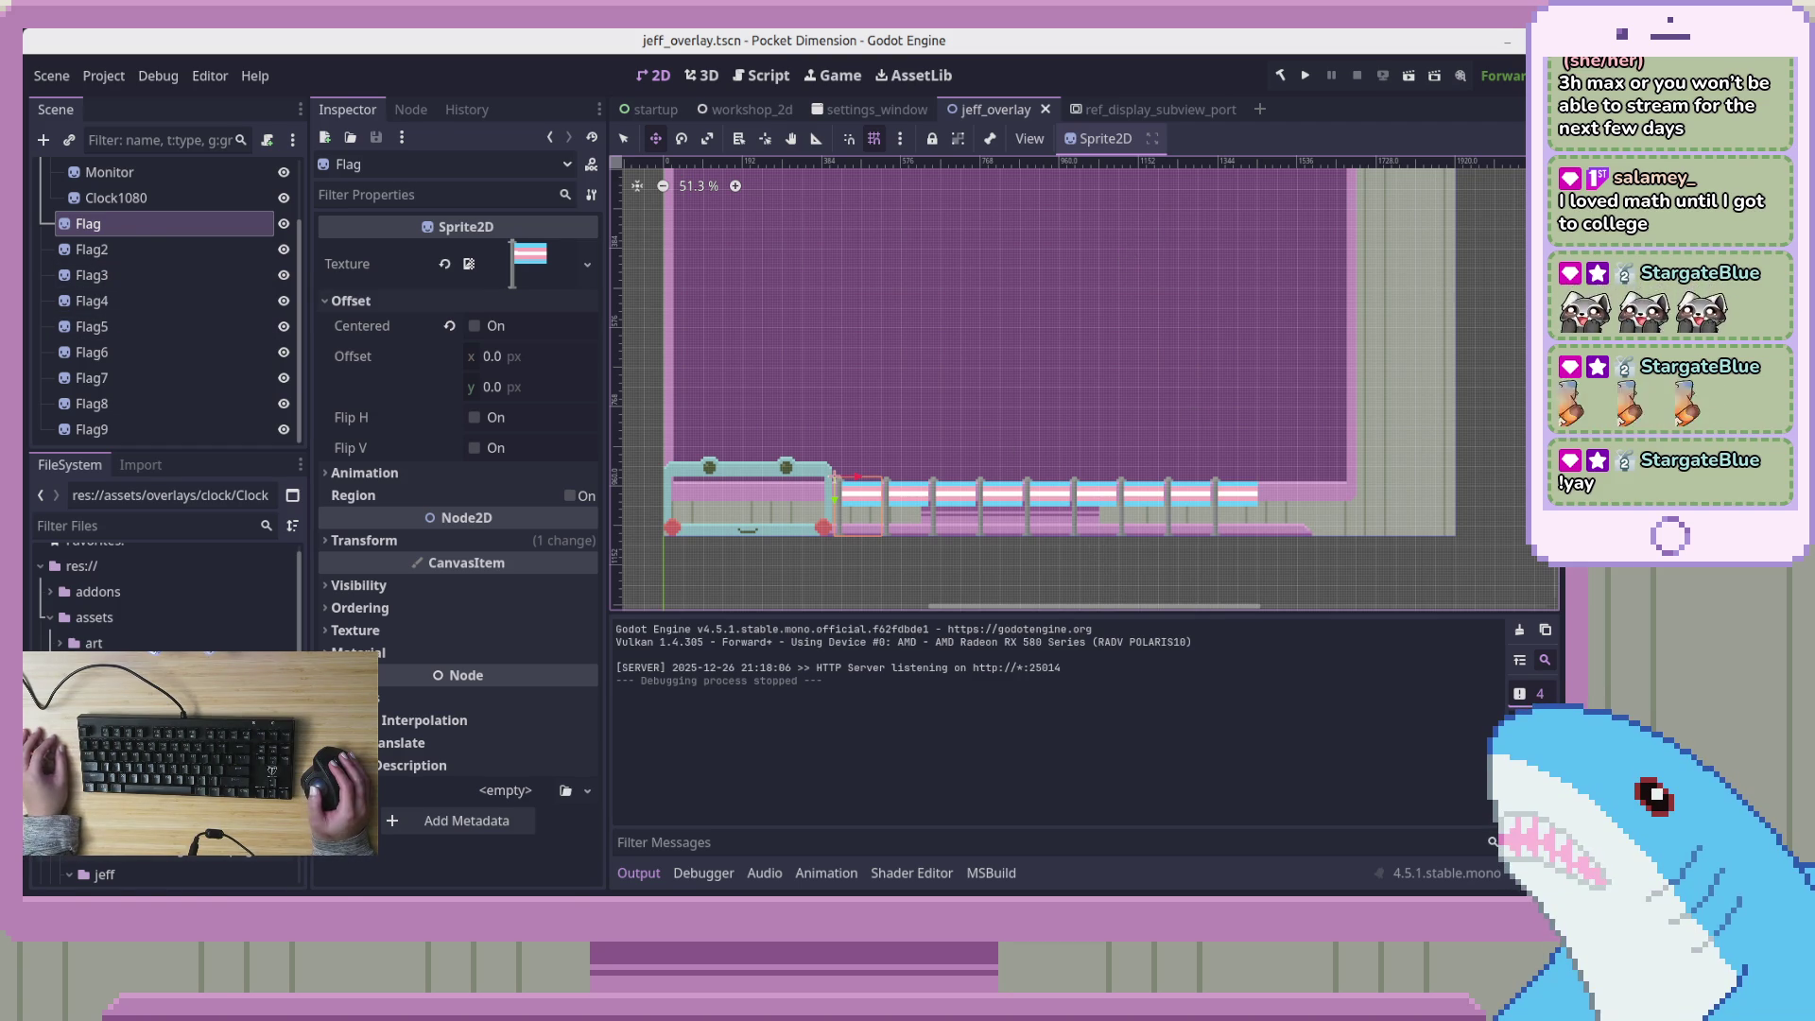
Add a blank line after the _Ready method in JeffOverlay.cs
key(alt+Tab)
click(676, 302)
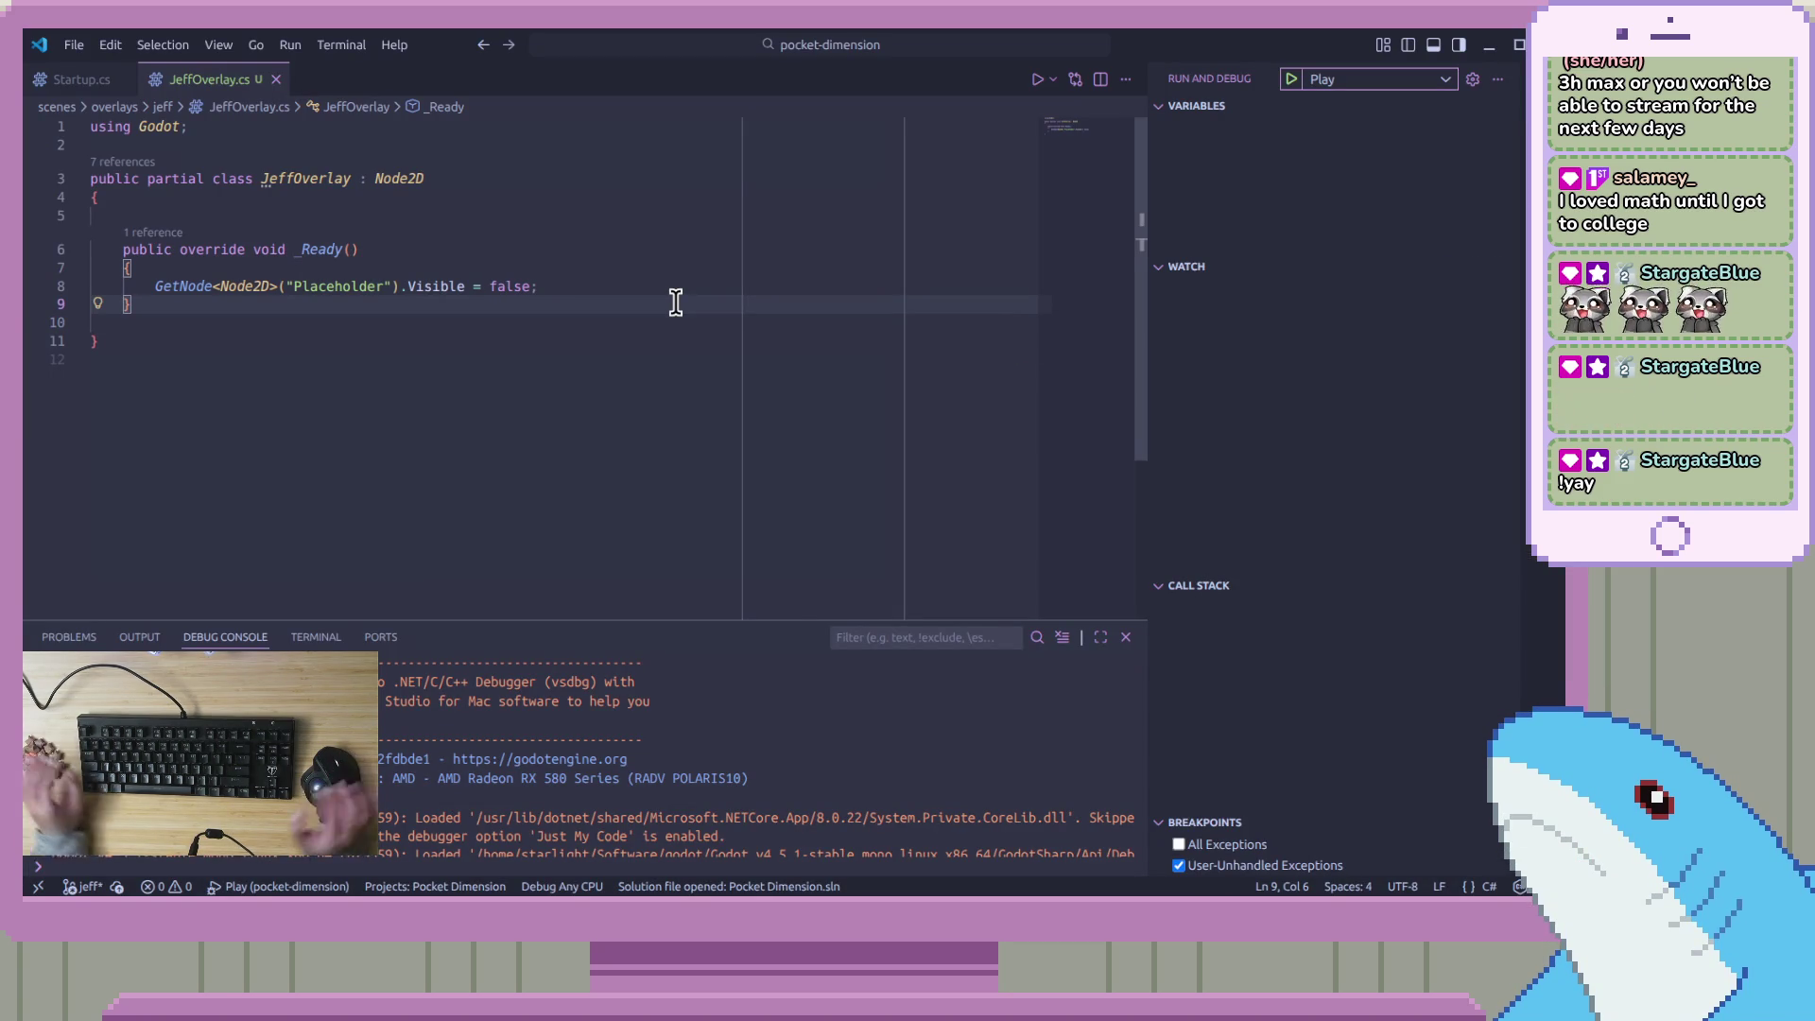
key(Return)
key(Return)
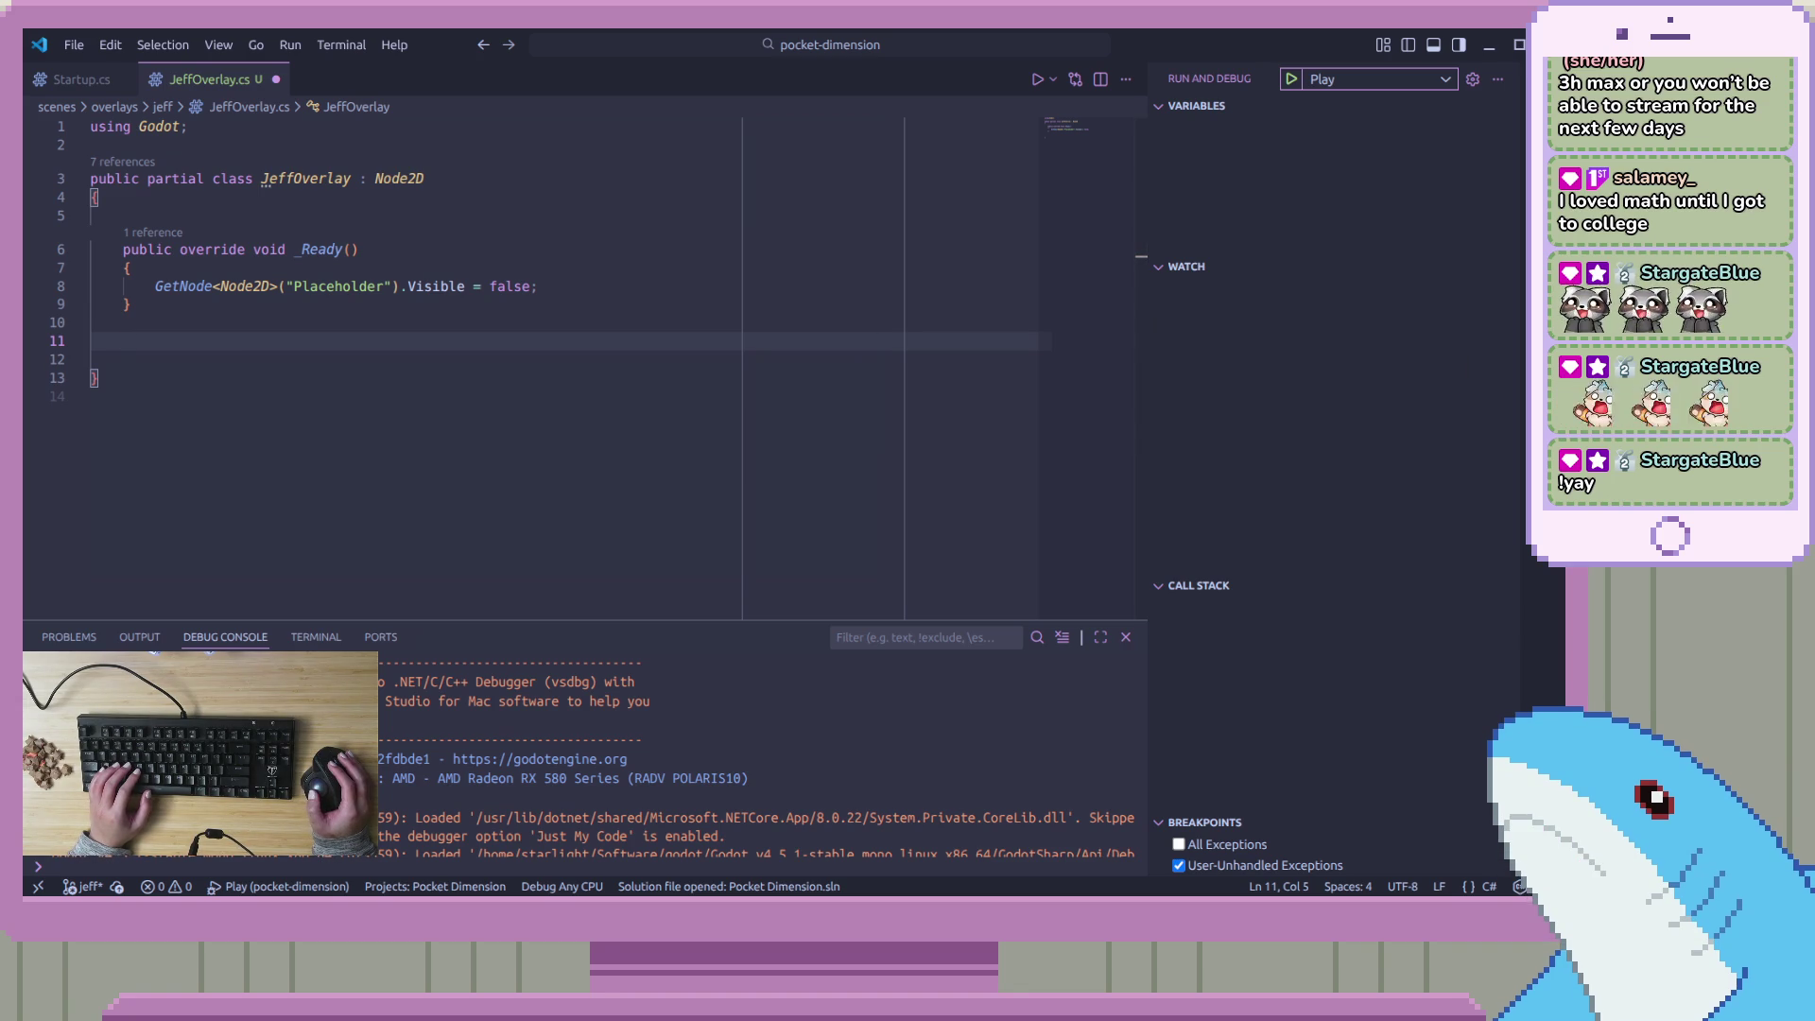
Add the Flag sprite to a new scene group named Flags
key(alt+Tab)
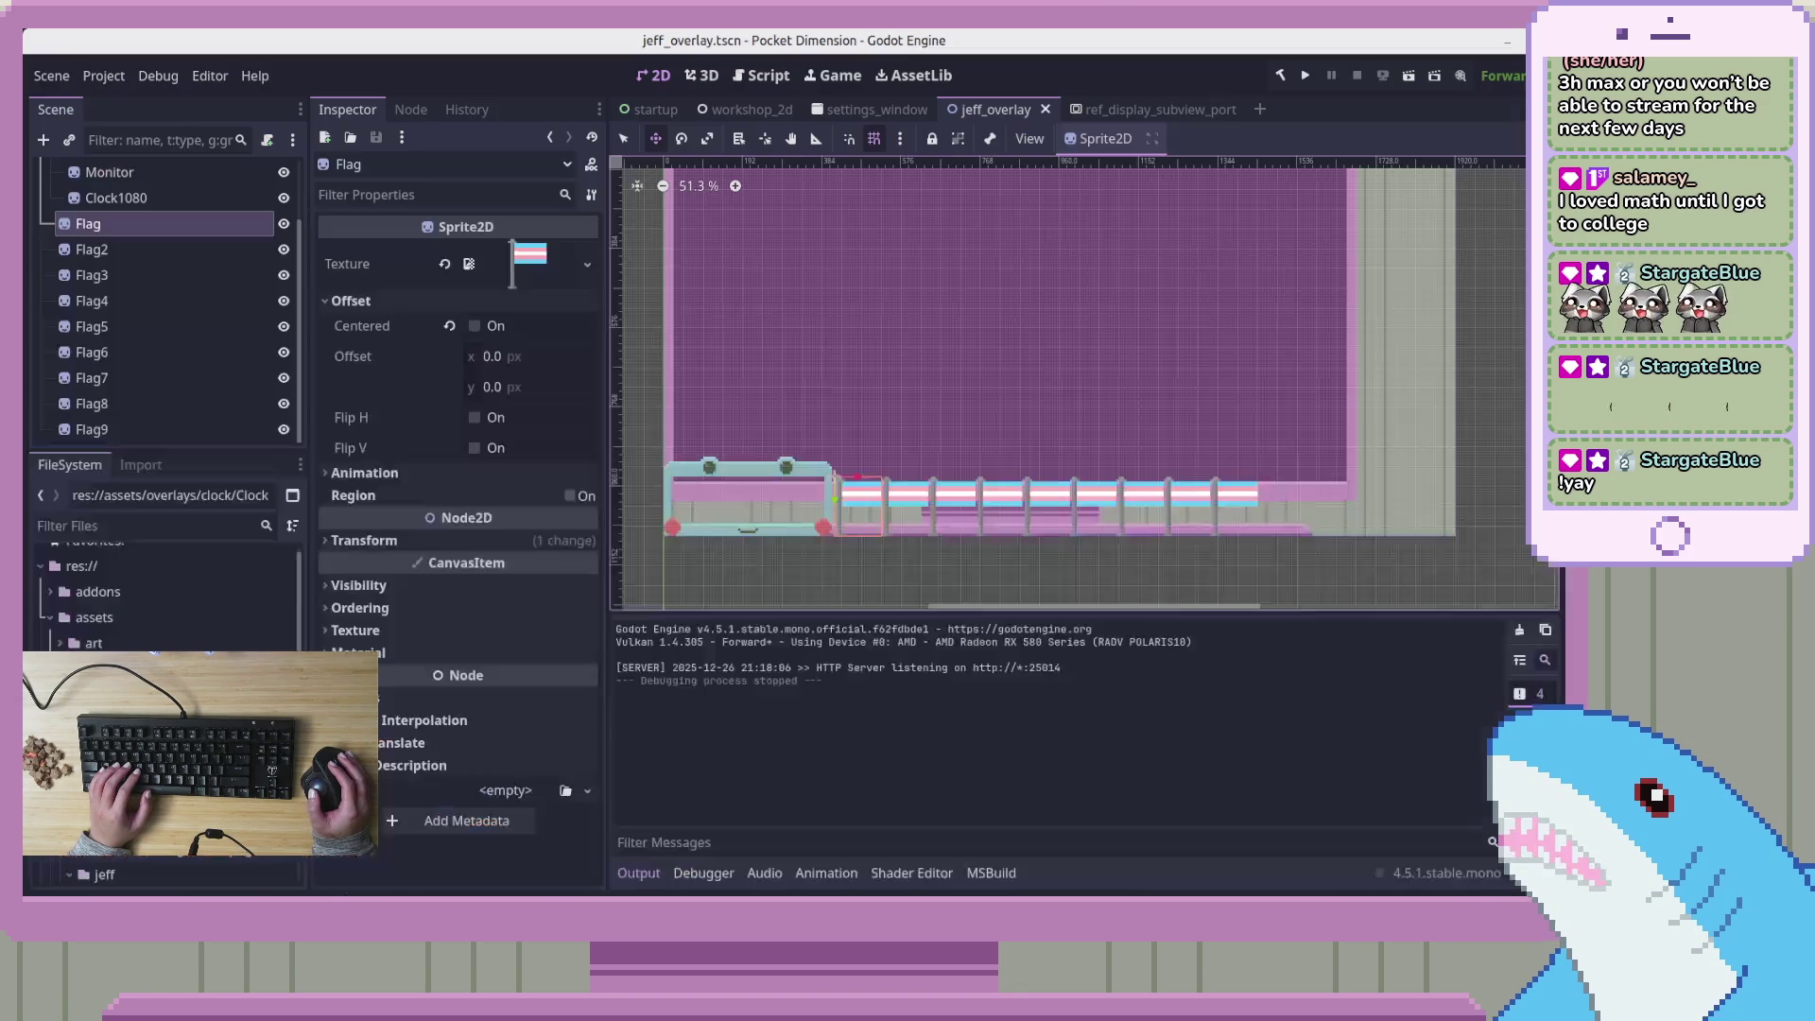
click(182, 225)
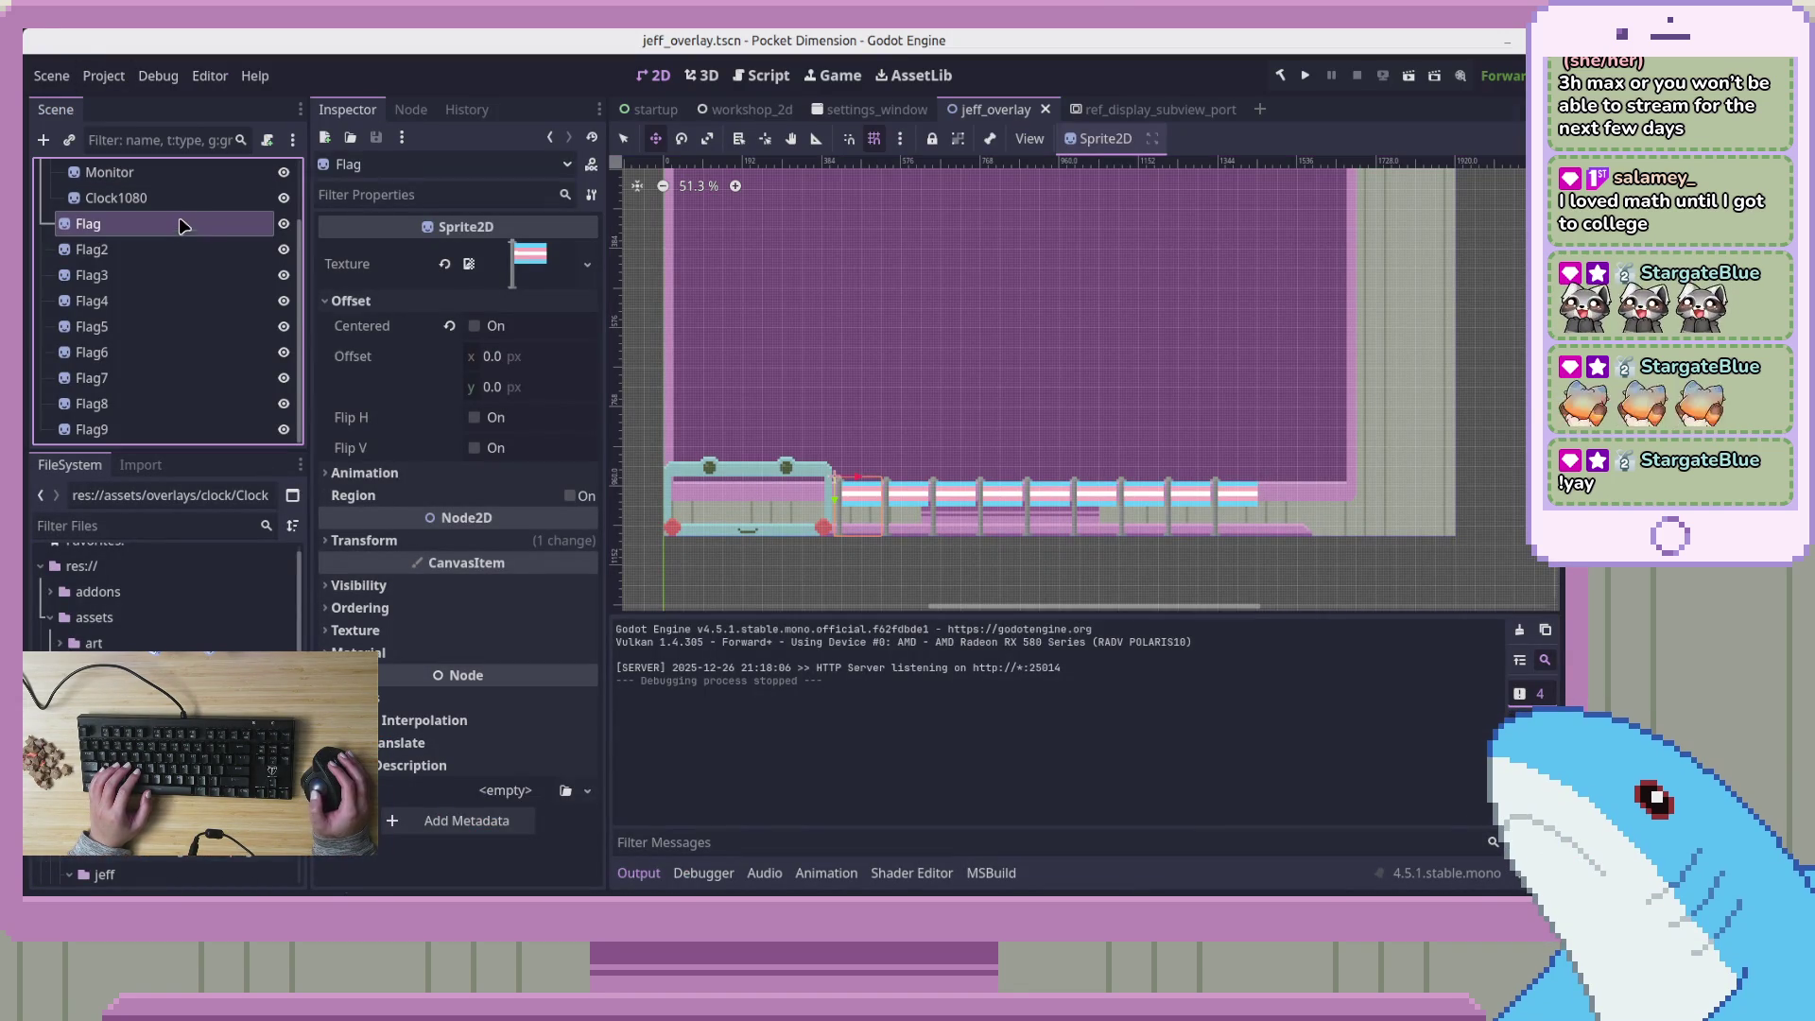
click(411, 109)
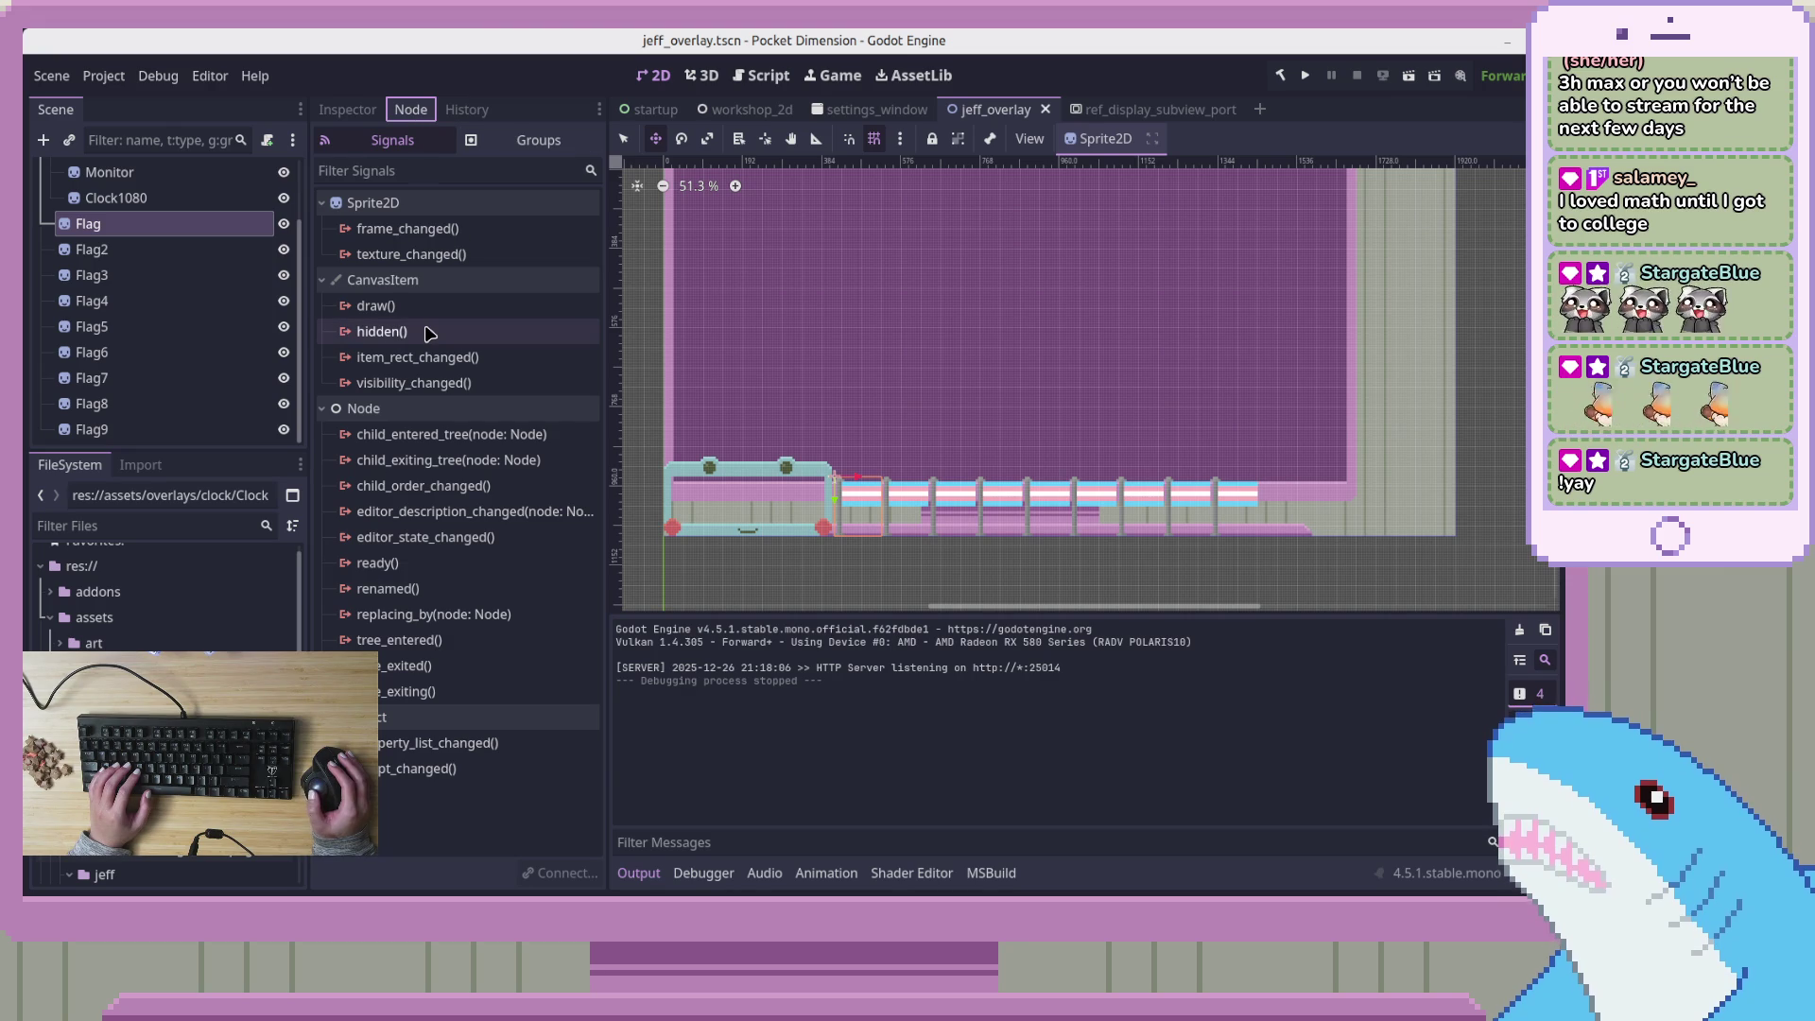
click(497, 149)
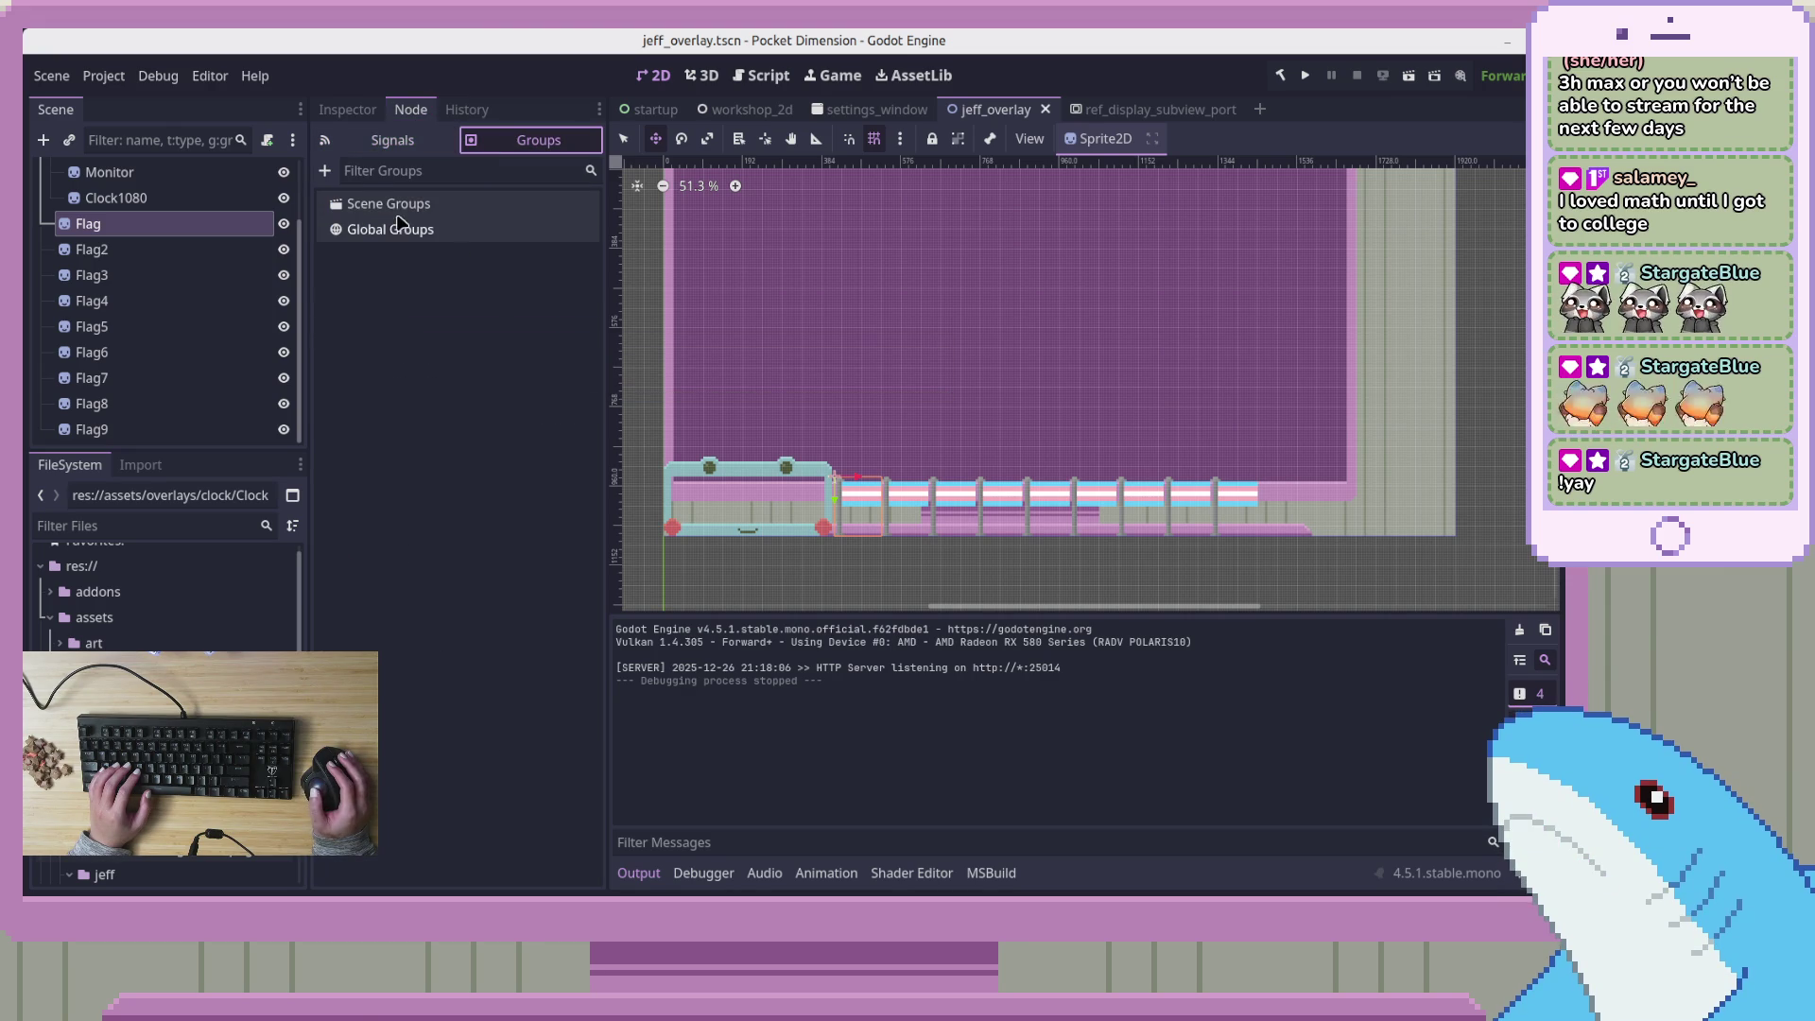
click(324, 170)
text(Flag)
key(BackSpace)
key(BackSpace)
key(BackSpace)
text(Flags)
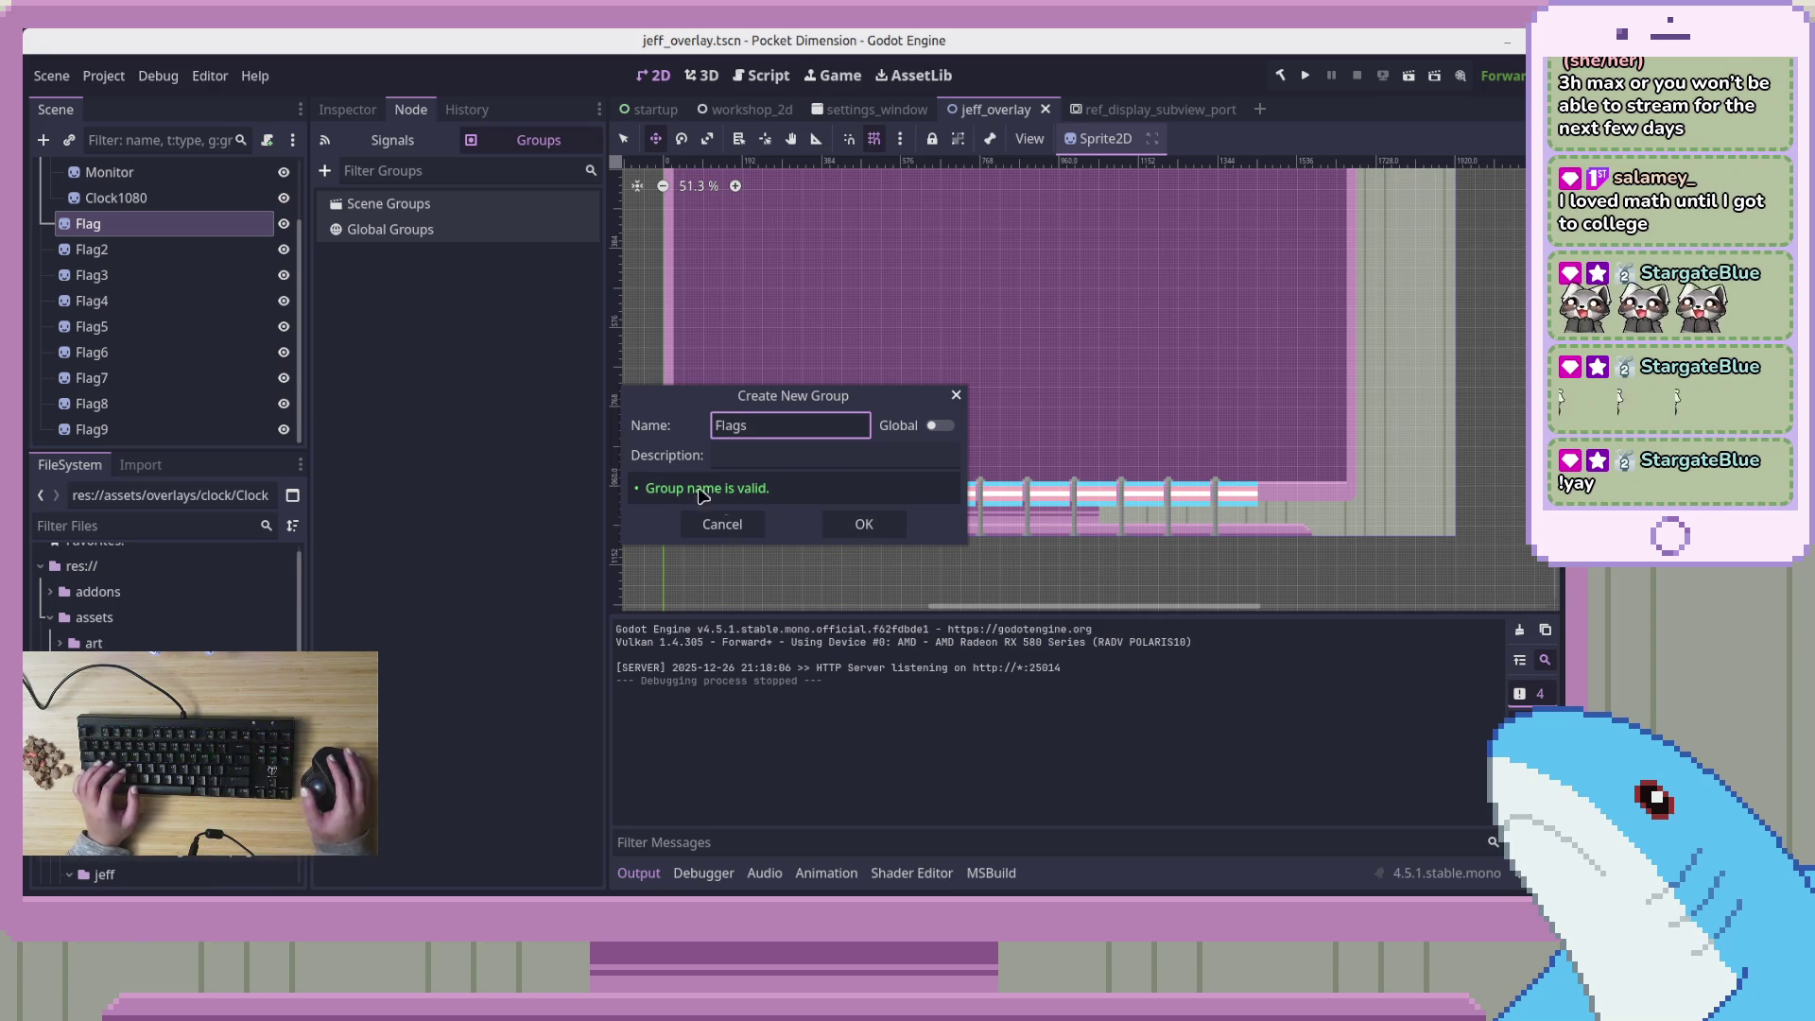
click(878, 522)
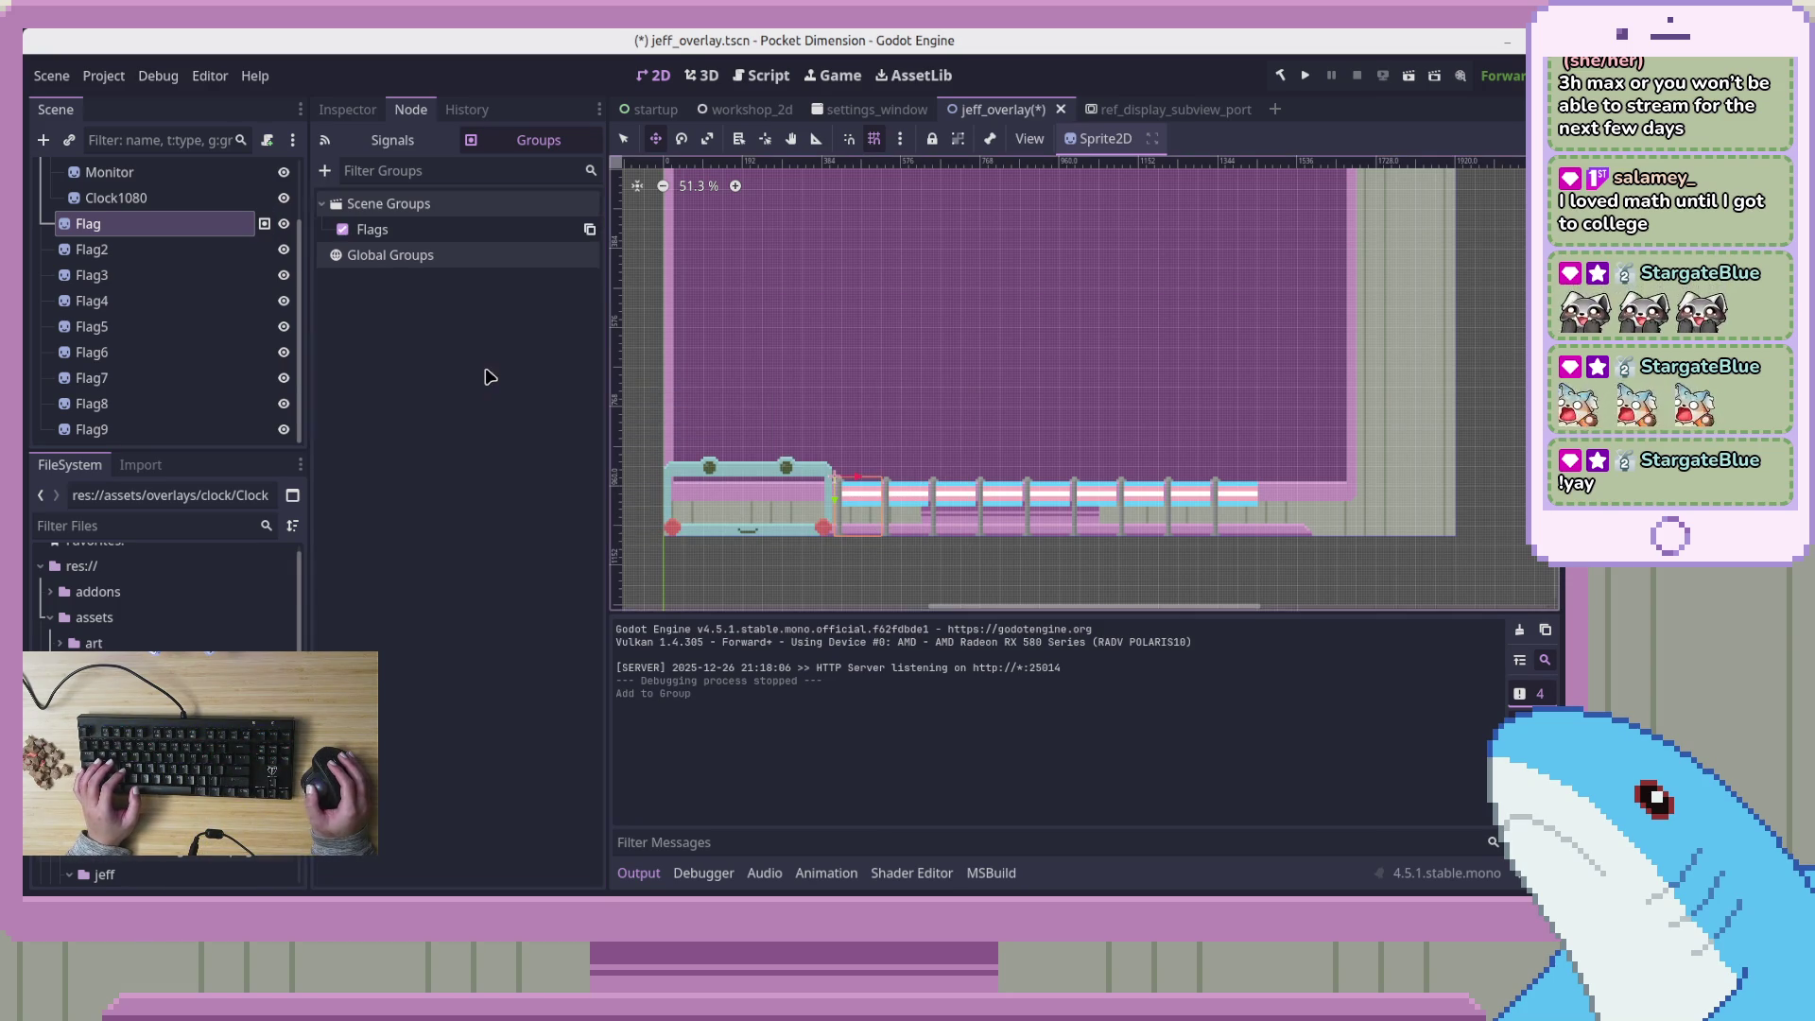
scroll(165, 241, up, 2)
scroll(161, 256, down, 3)
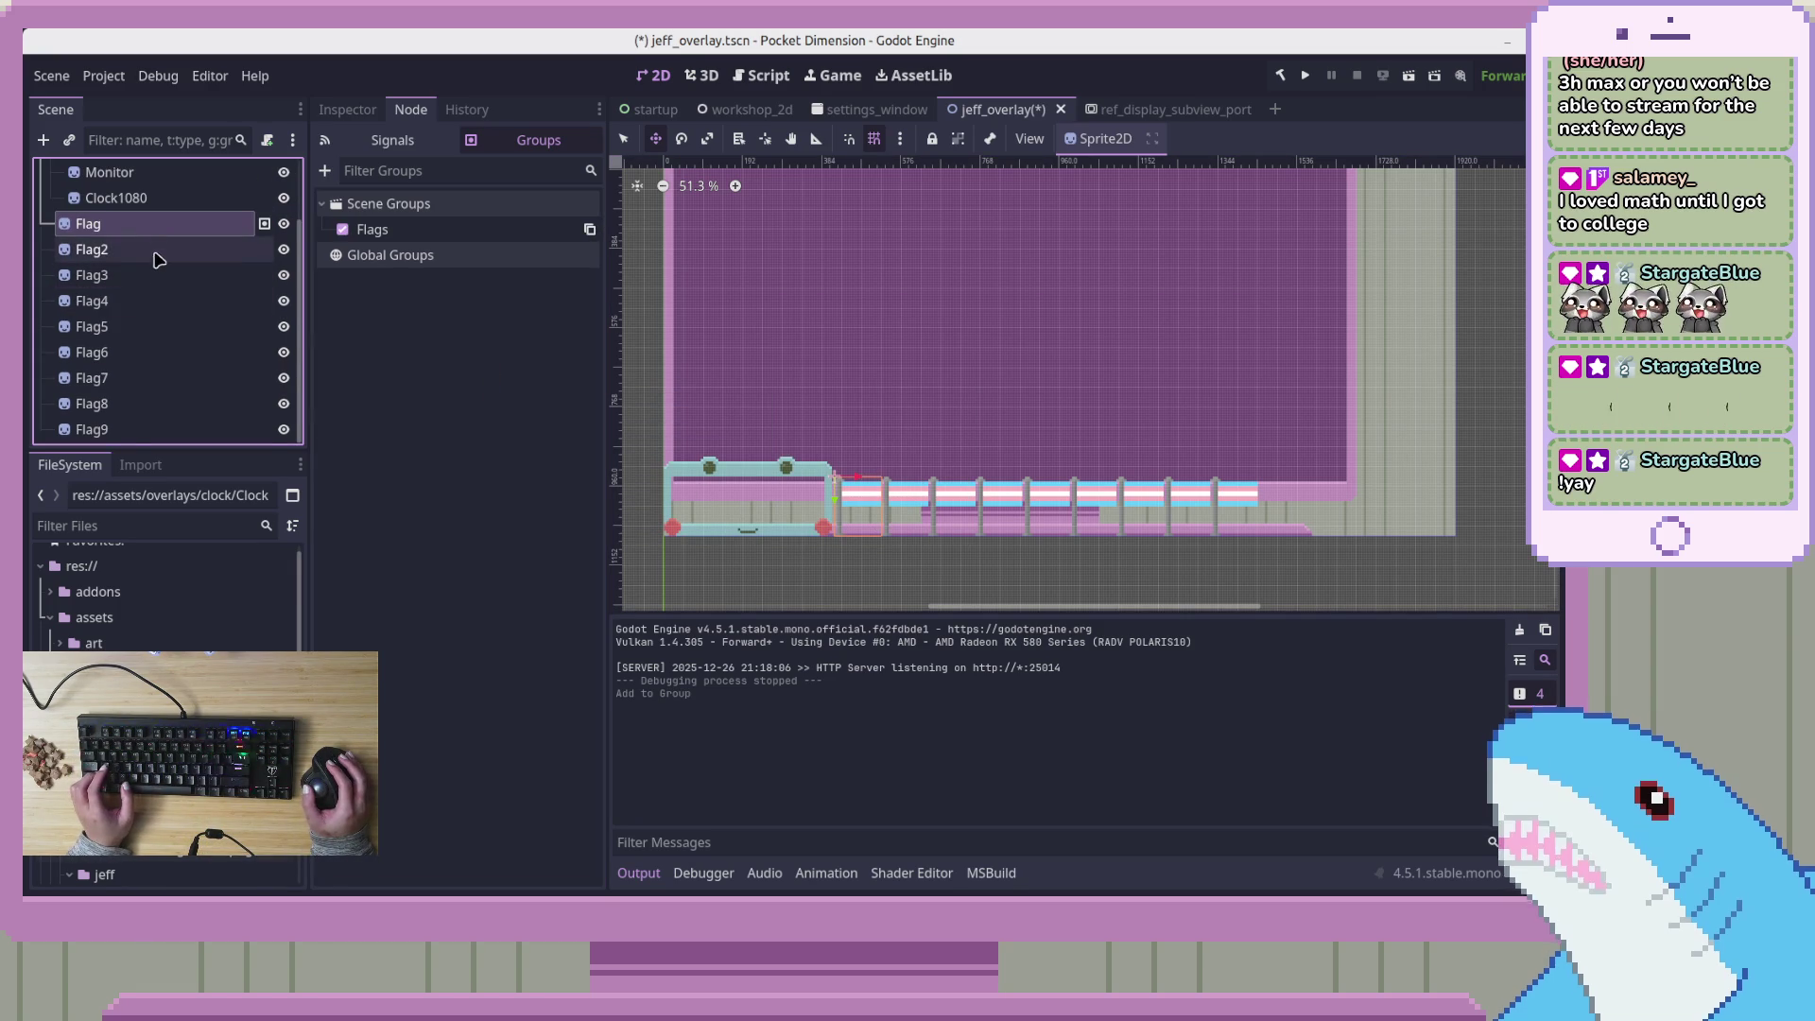
Select Flag through Flag9 together and look at their groups and properties
shift+click(126, 427)
click(347, 111)
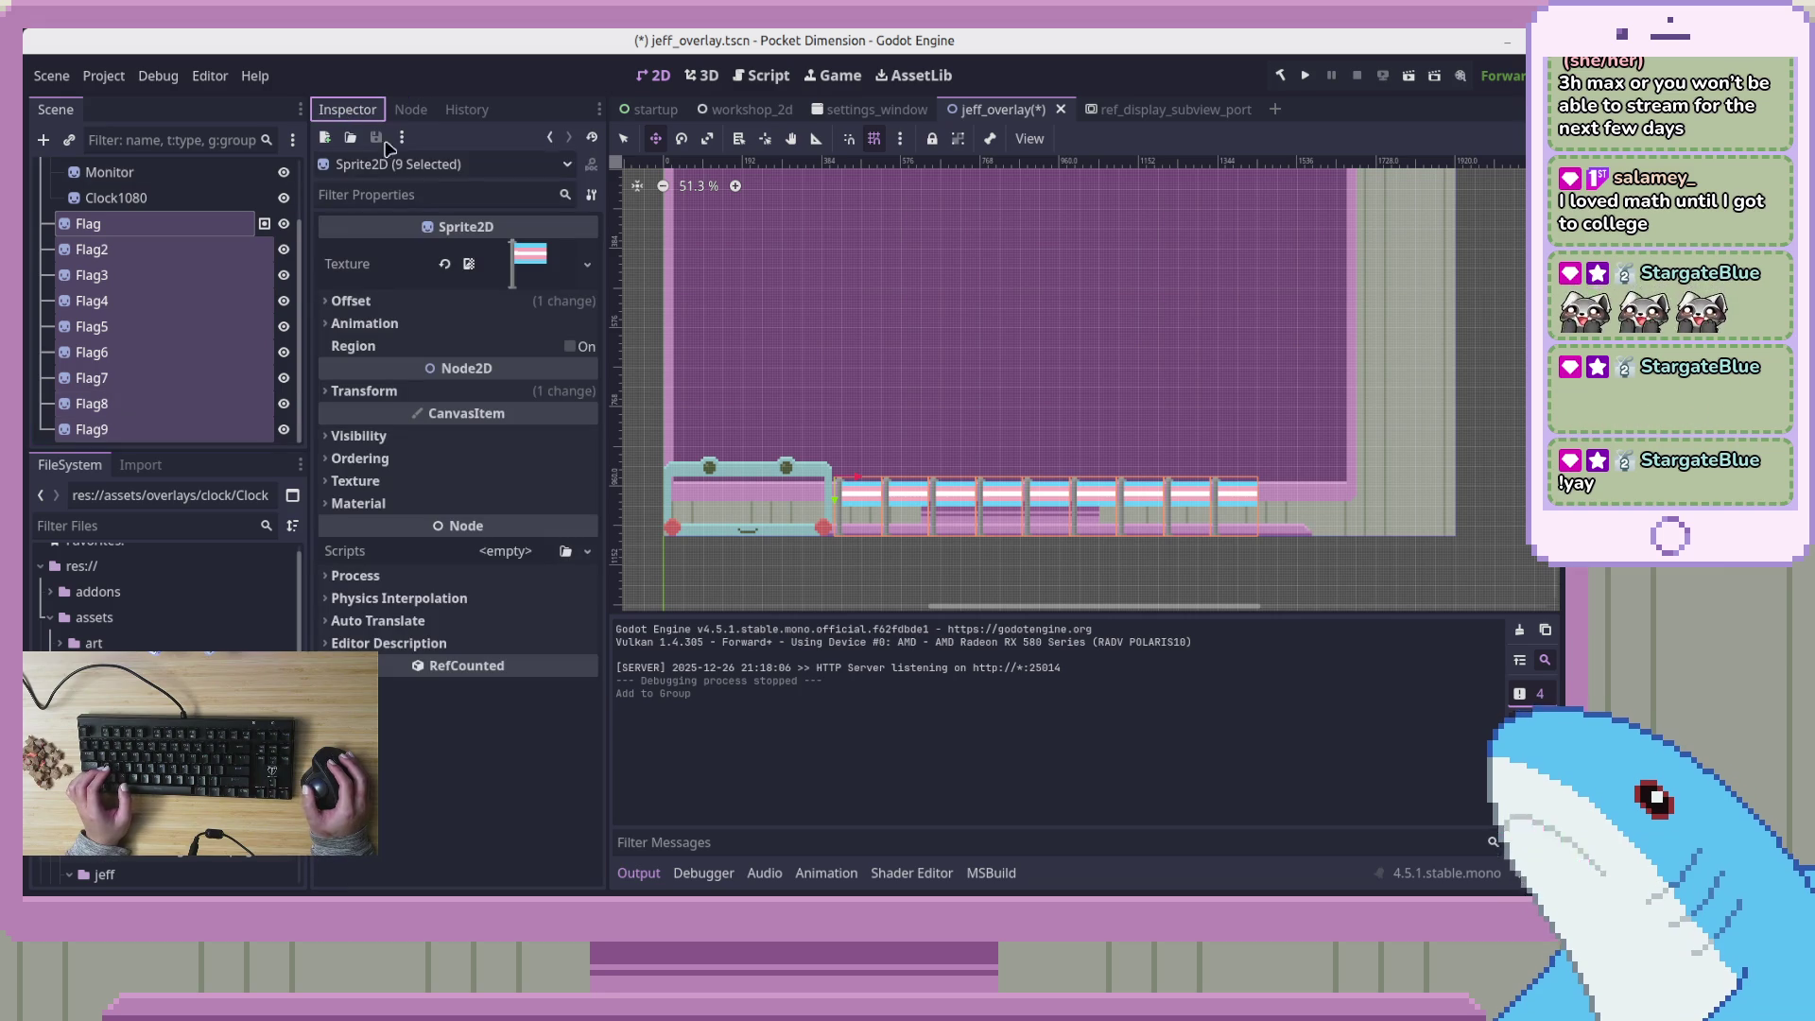
click(405, 109)
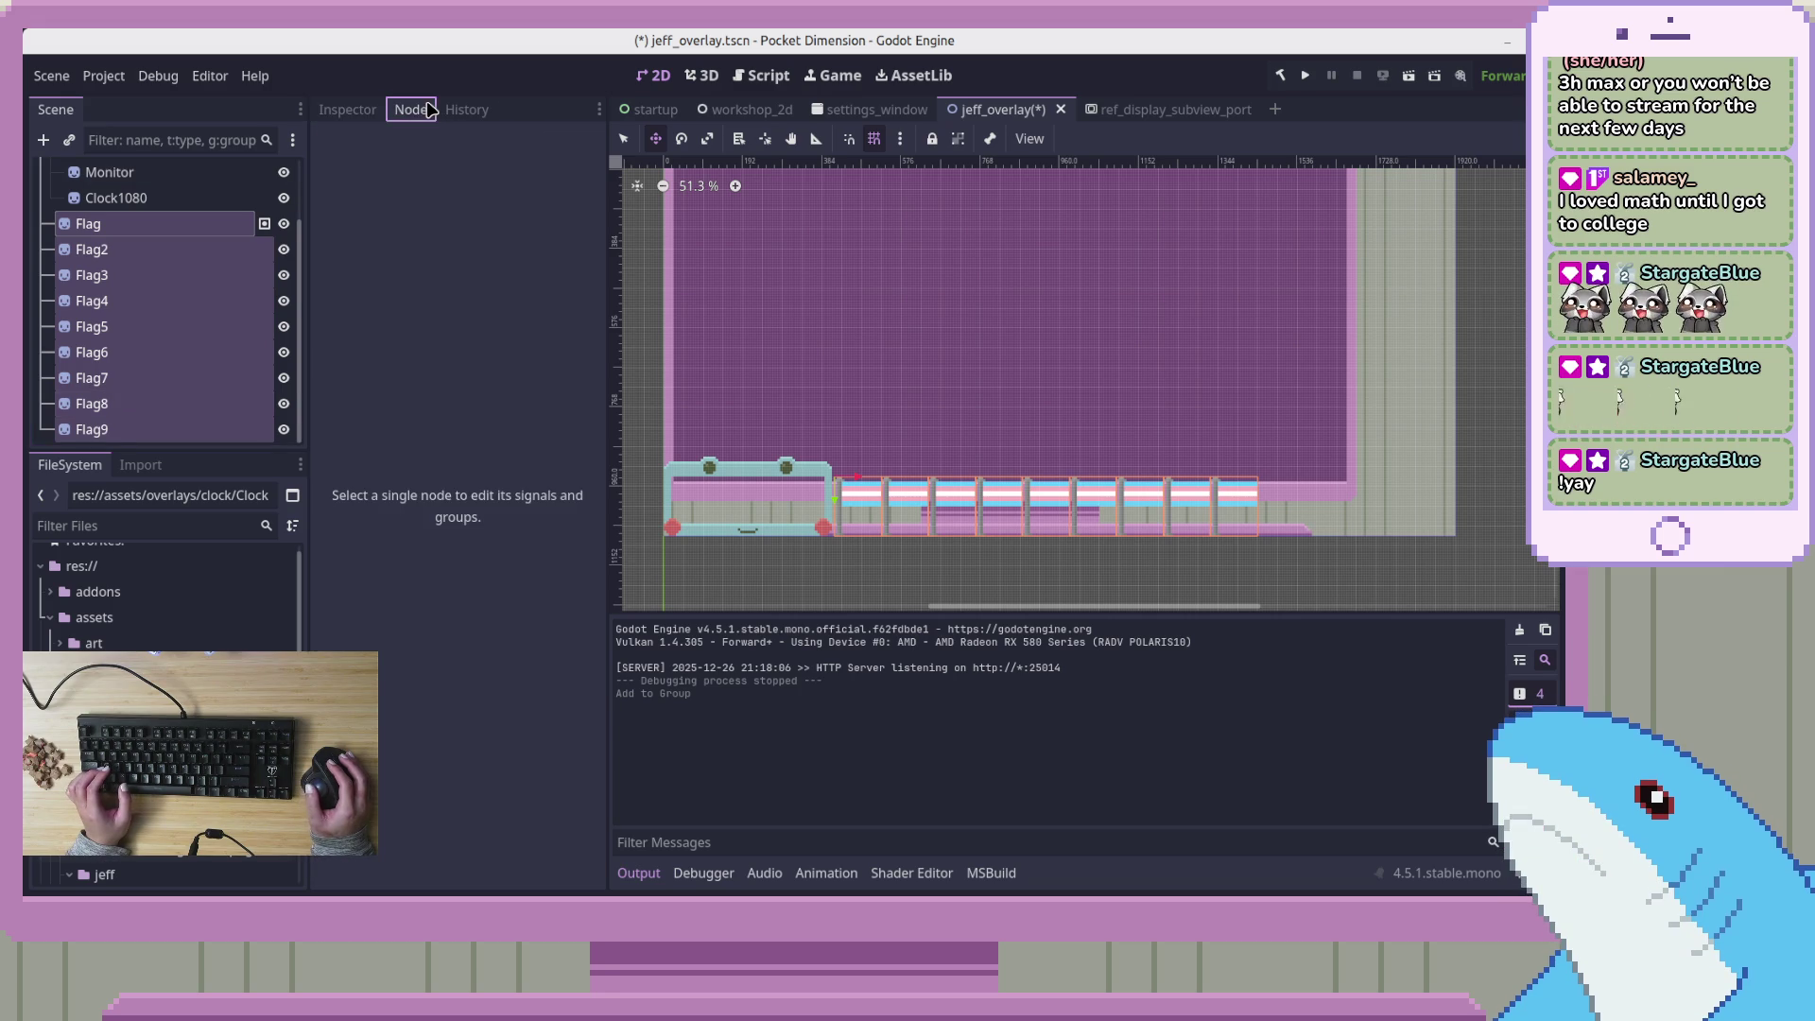
click(346, 110)
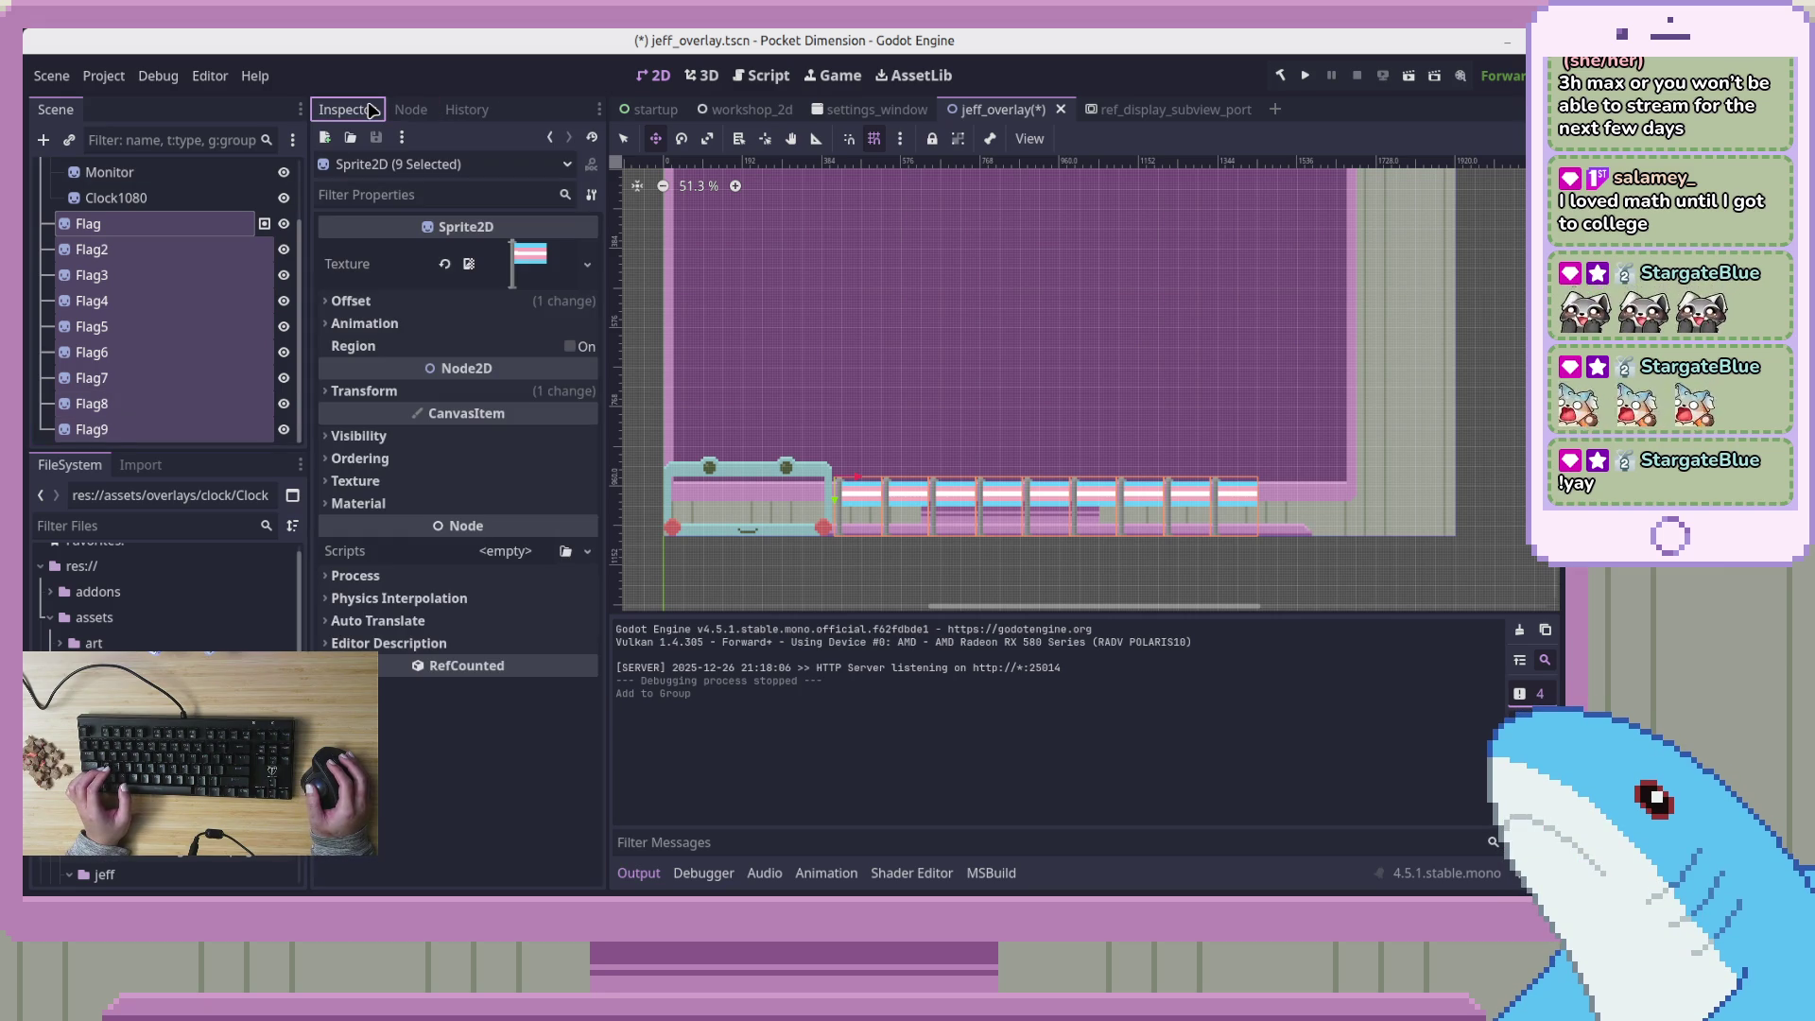
Add Flag2, Flag3, Flag4 and Flag5 to the Flags group one at a time
click(209, 234)
click(210, 251)
click(423, 113)
click(422, 231)
click(243, 275)
click(423, 233)
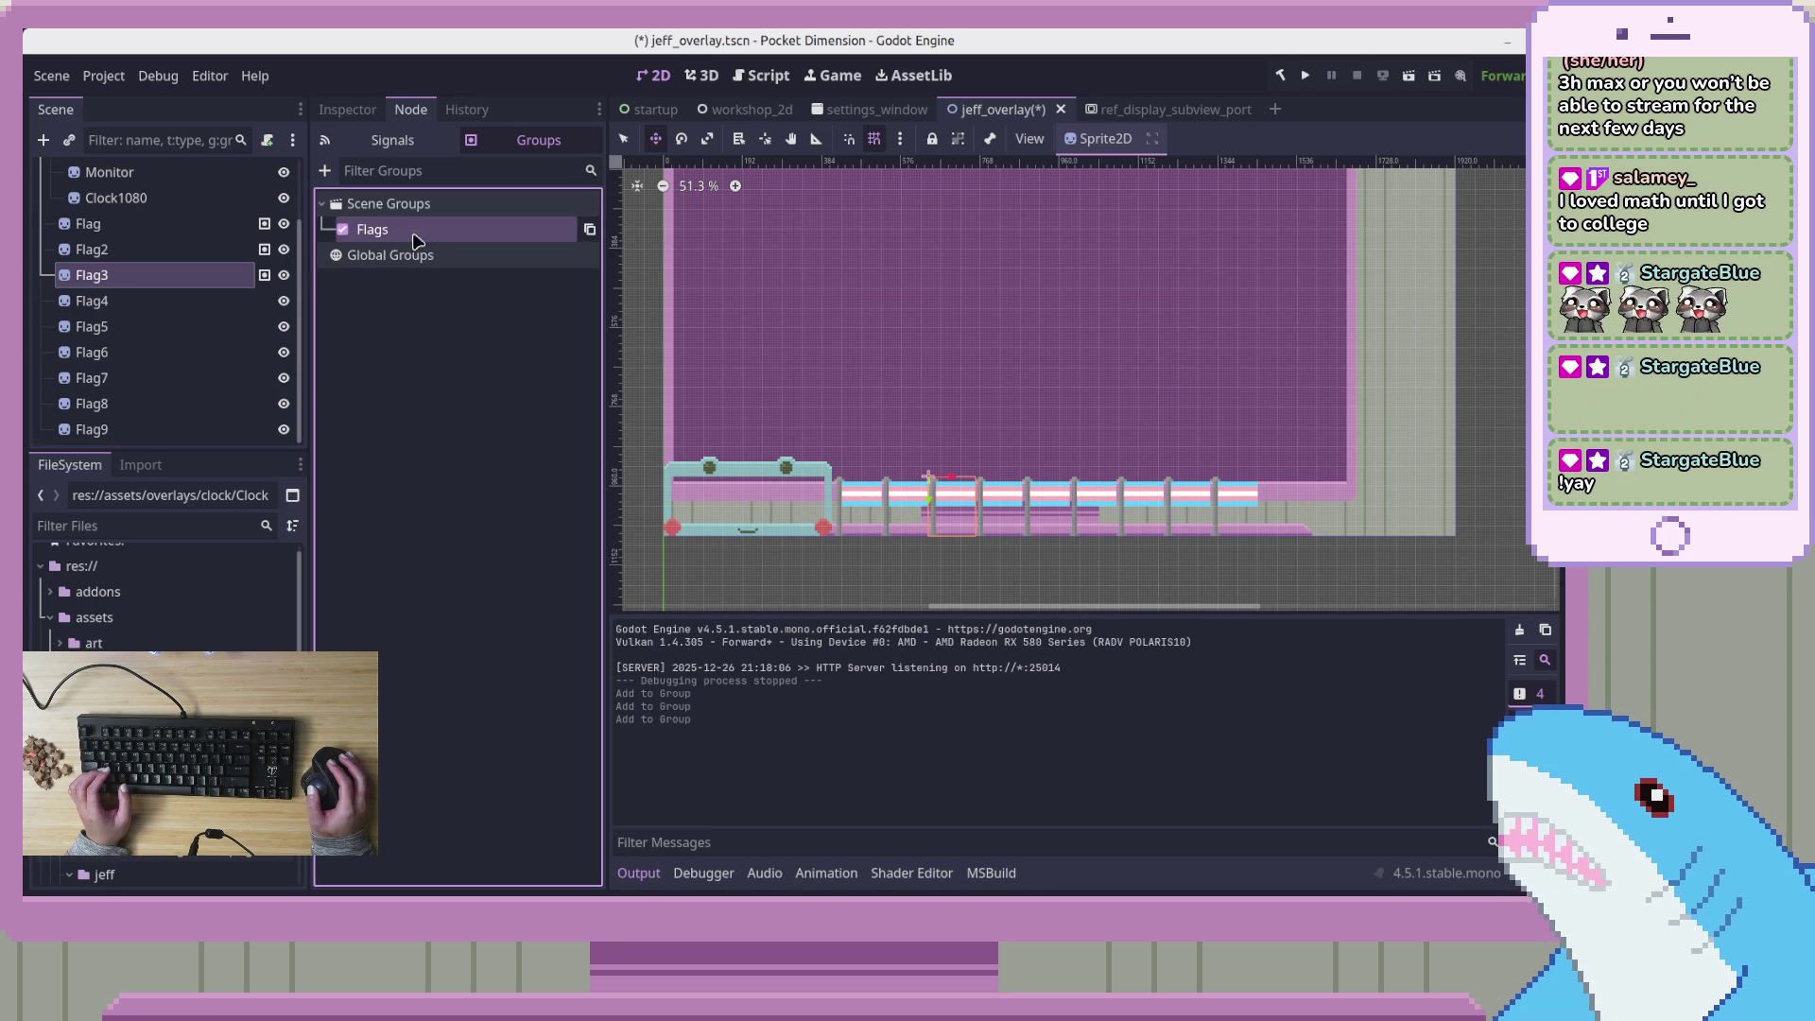
click(243, 300)
click(418, 234)
click(243, 327)
click(413, 237)
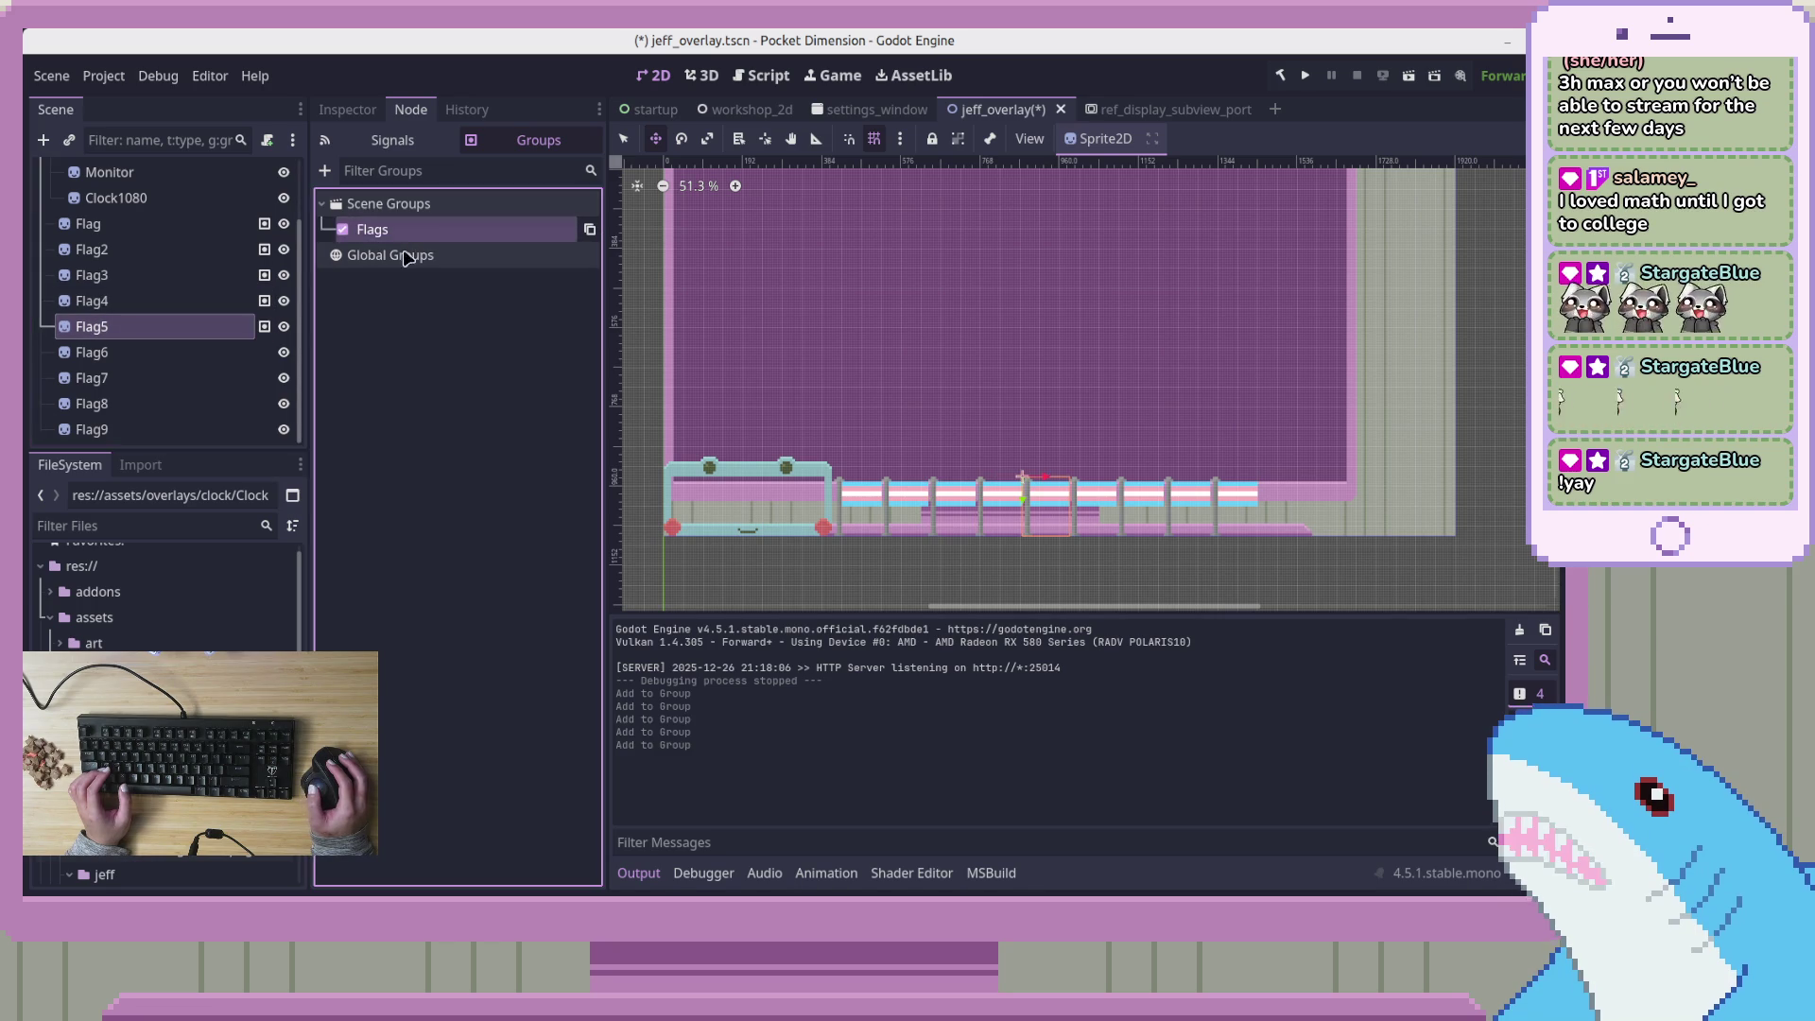
Add Flag6, Flag7, Flag8 and Flag9 to the Flags group
click(243, 352)
click(421, 231)
click(248, 378)
click(415, 230)
click(248, 403)
click(417, 231)
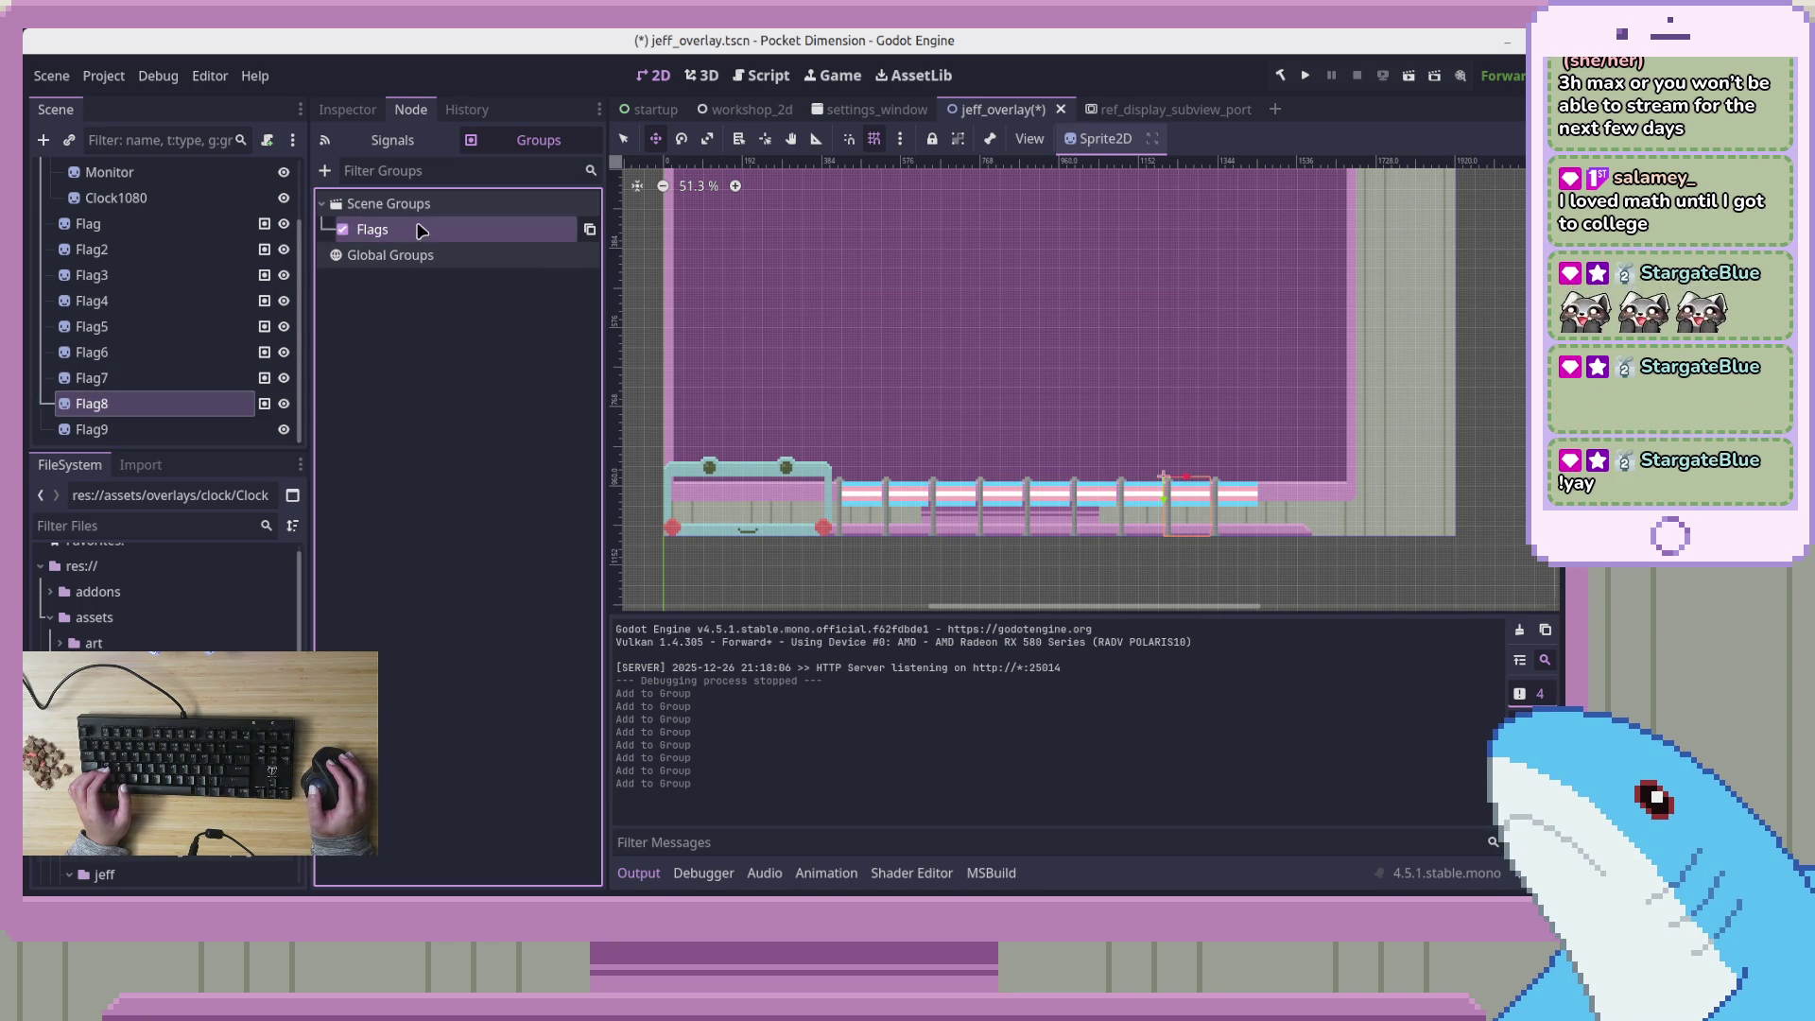
click(243, 429)
click(479, 235)
Collapse the Placeholder node so all nine Flag nodes are listed together
scroll(227, 317, up, 3)
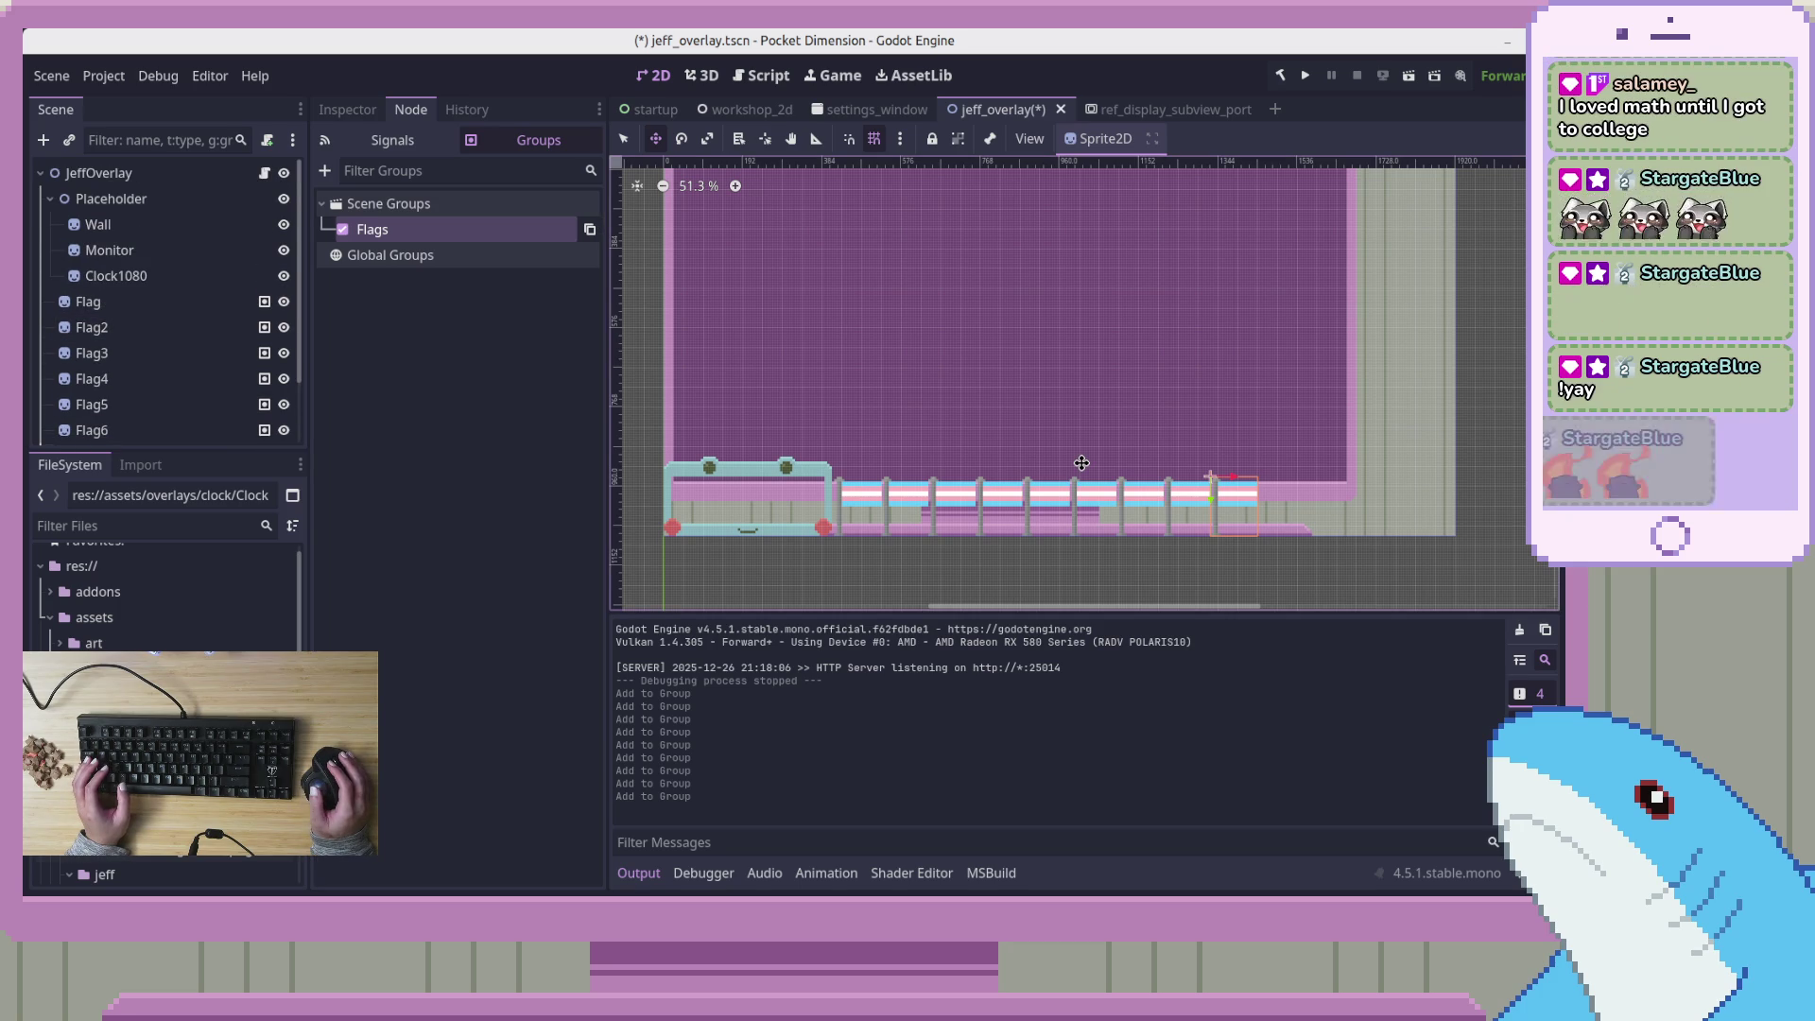
scroll(178, 373, down, 1)
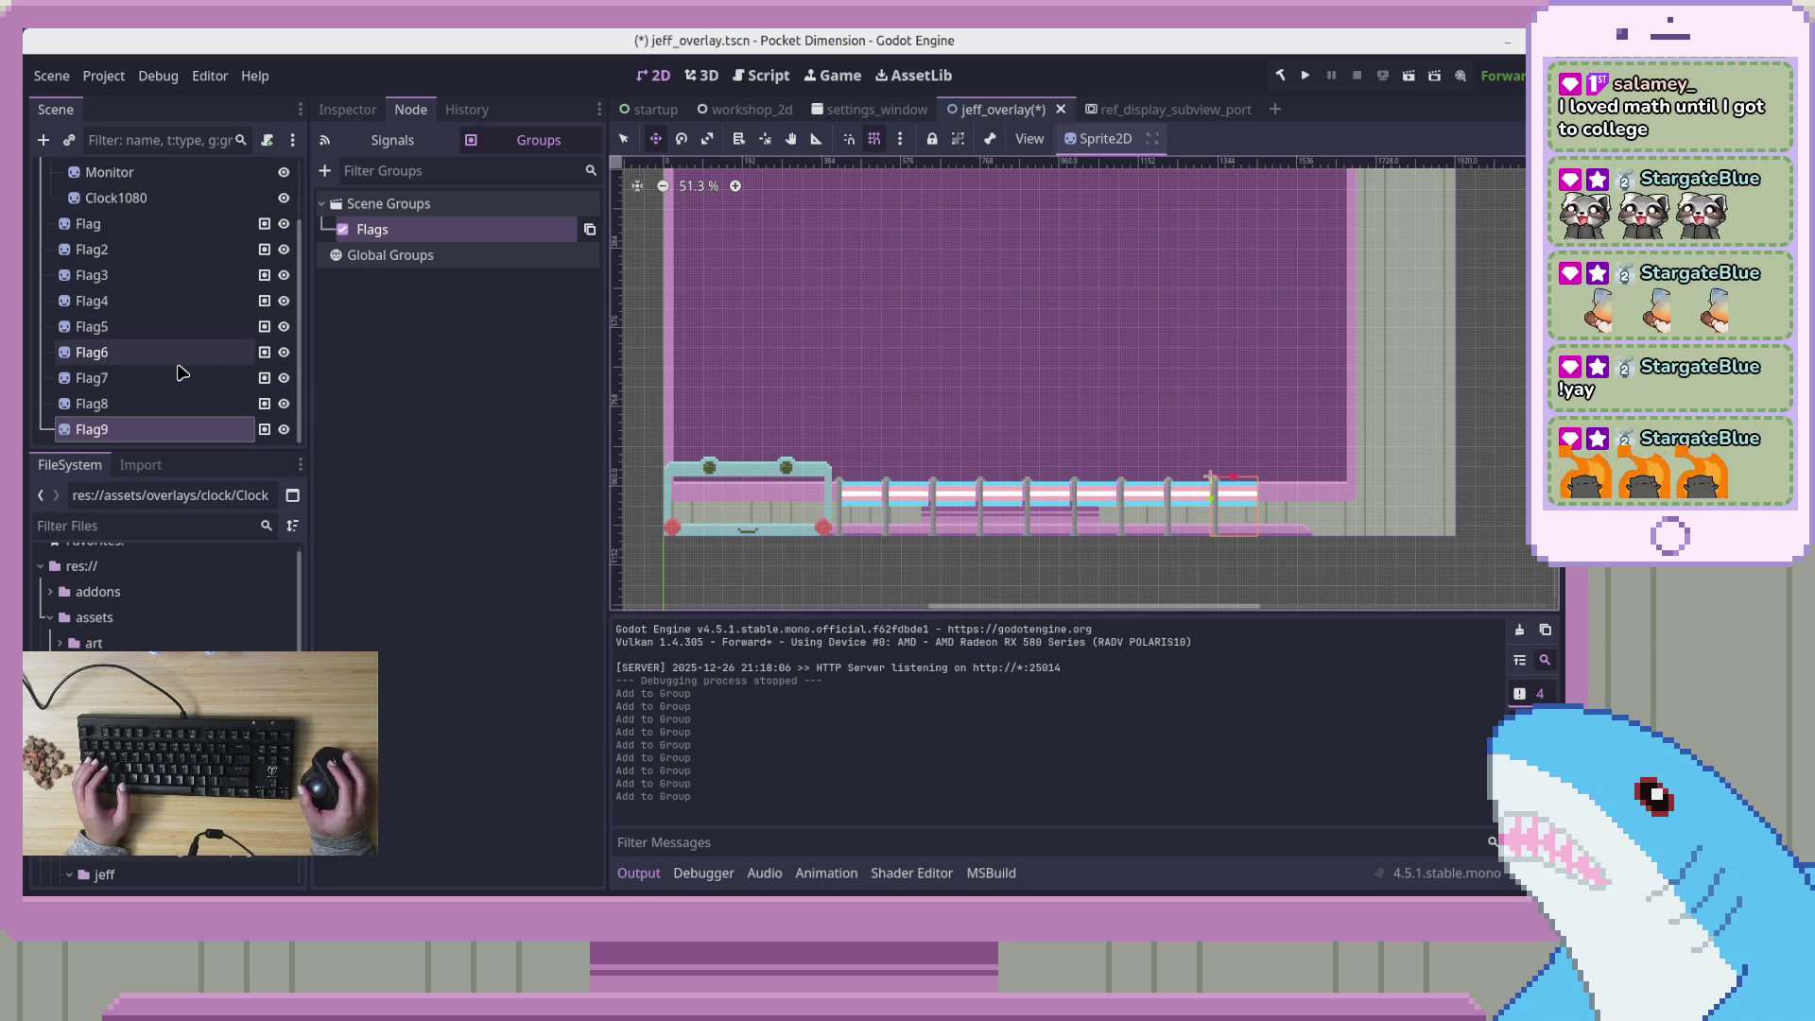
scroll(201, 291, up, 1)
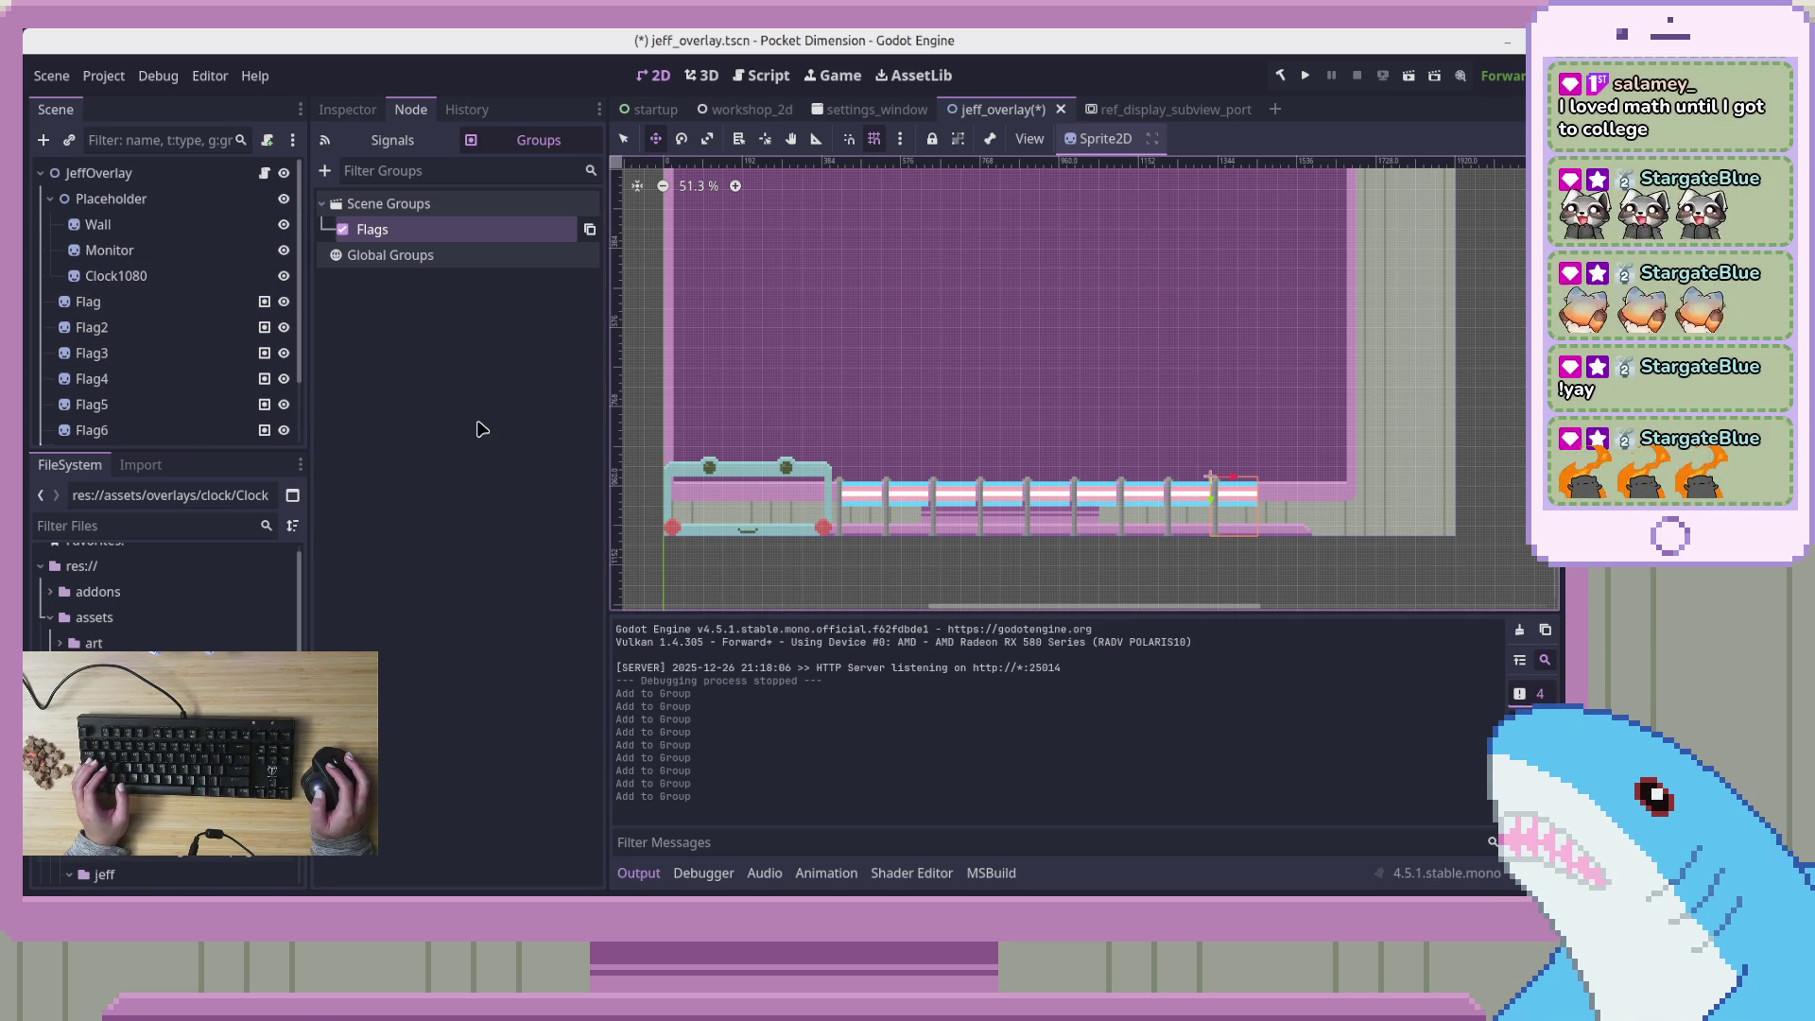
click(59, 205)
click(53, 200)
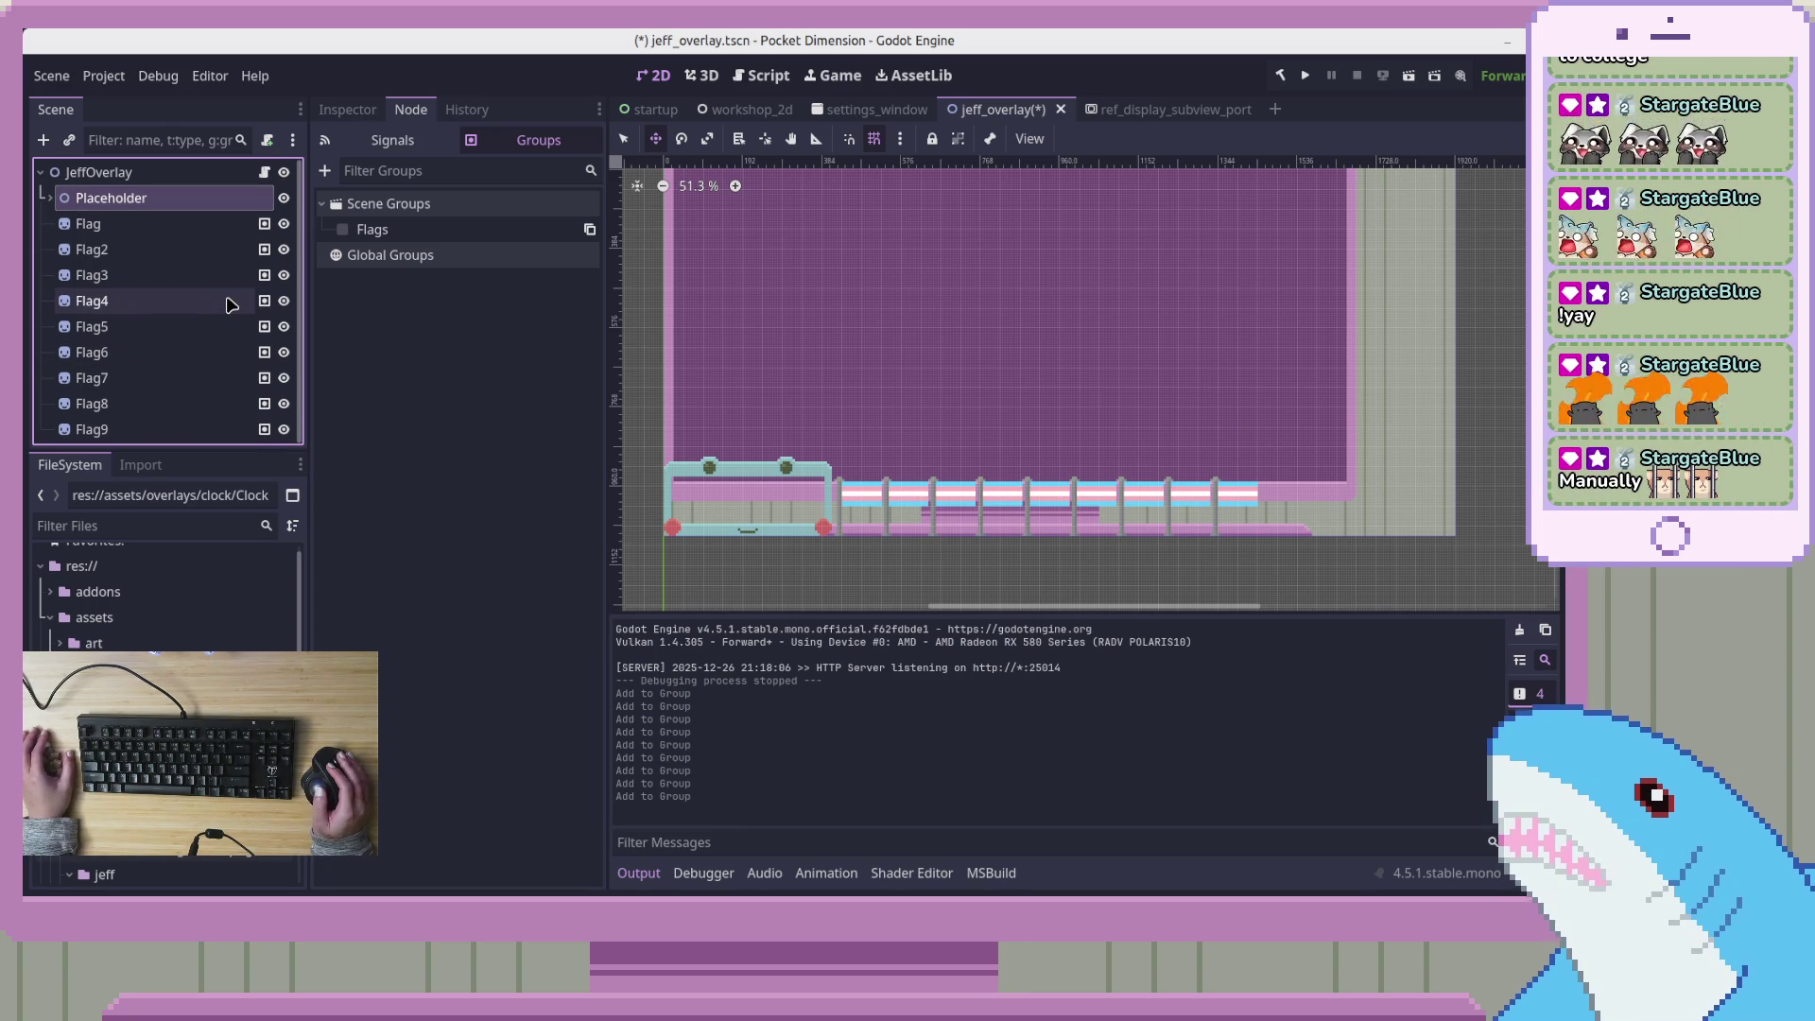
Confirm Flag is a member of the Flags group, then open JeffOverlay.cs in VS Code
click(146, 225)
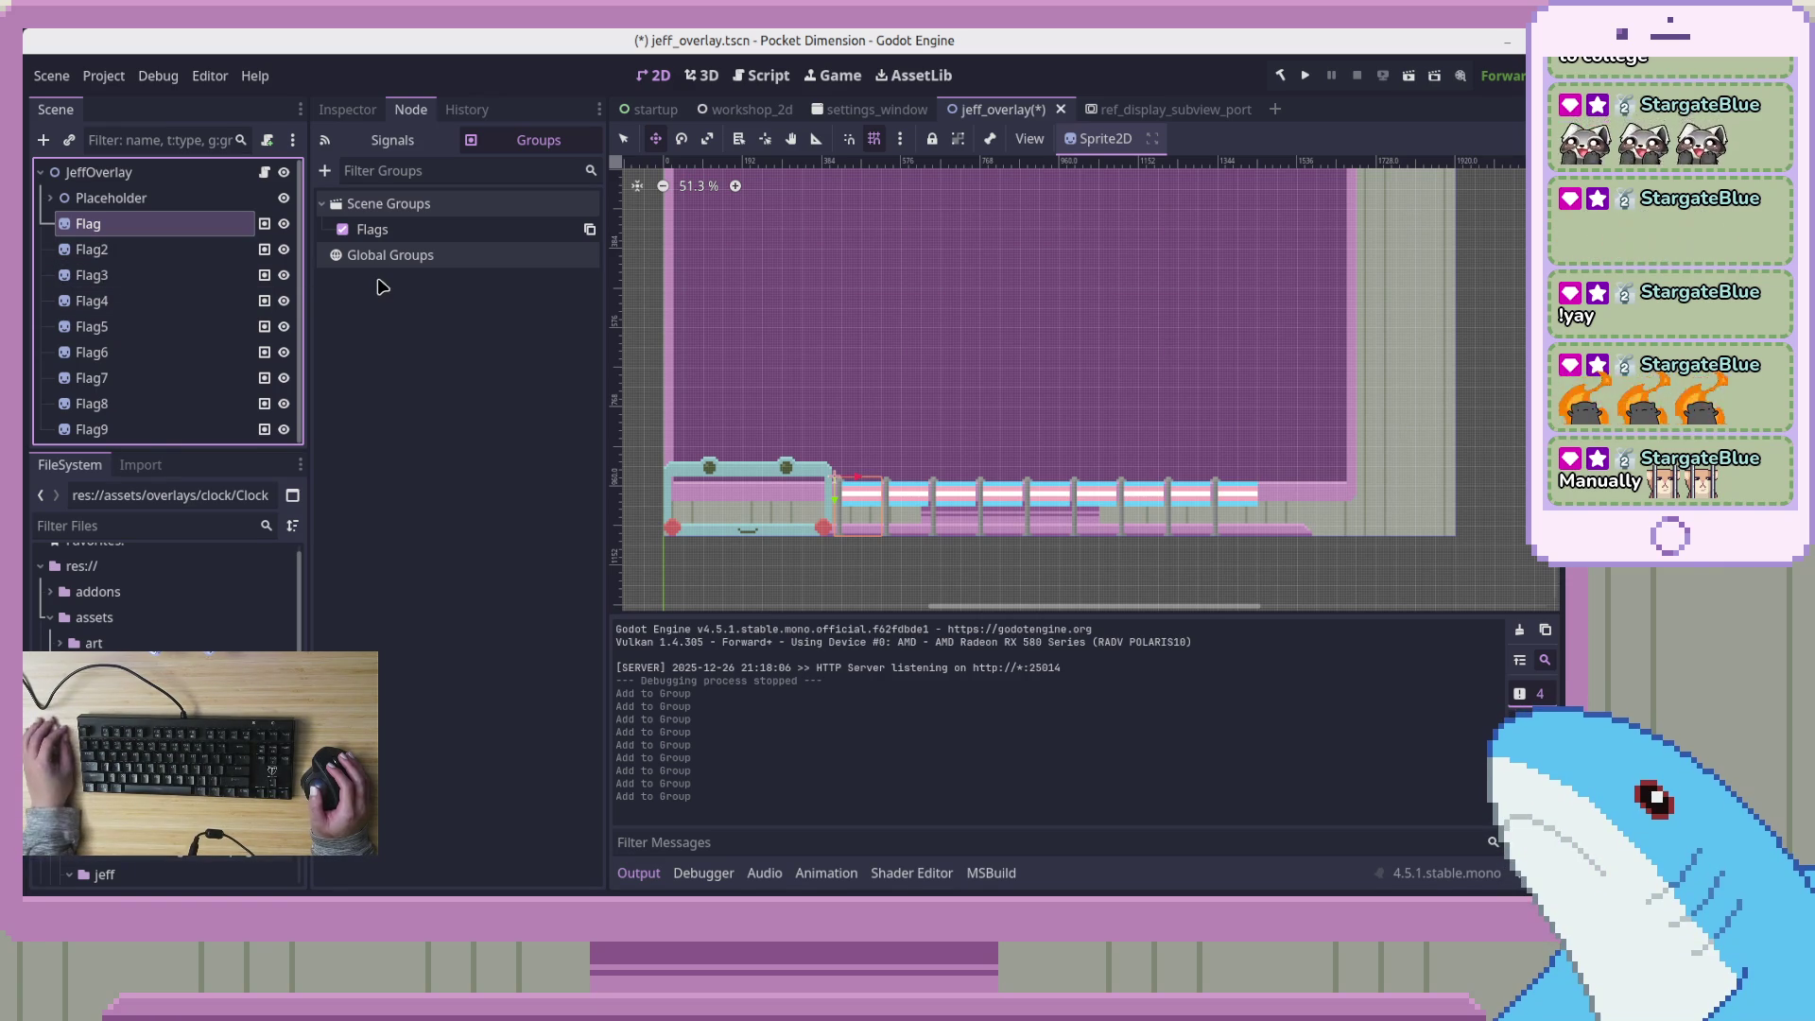
click(499, 423)
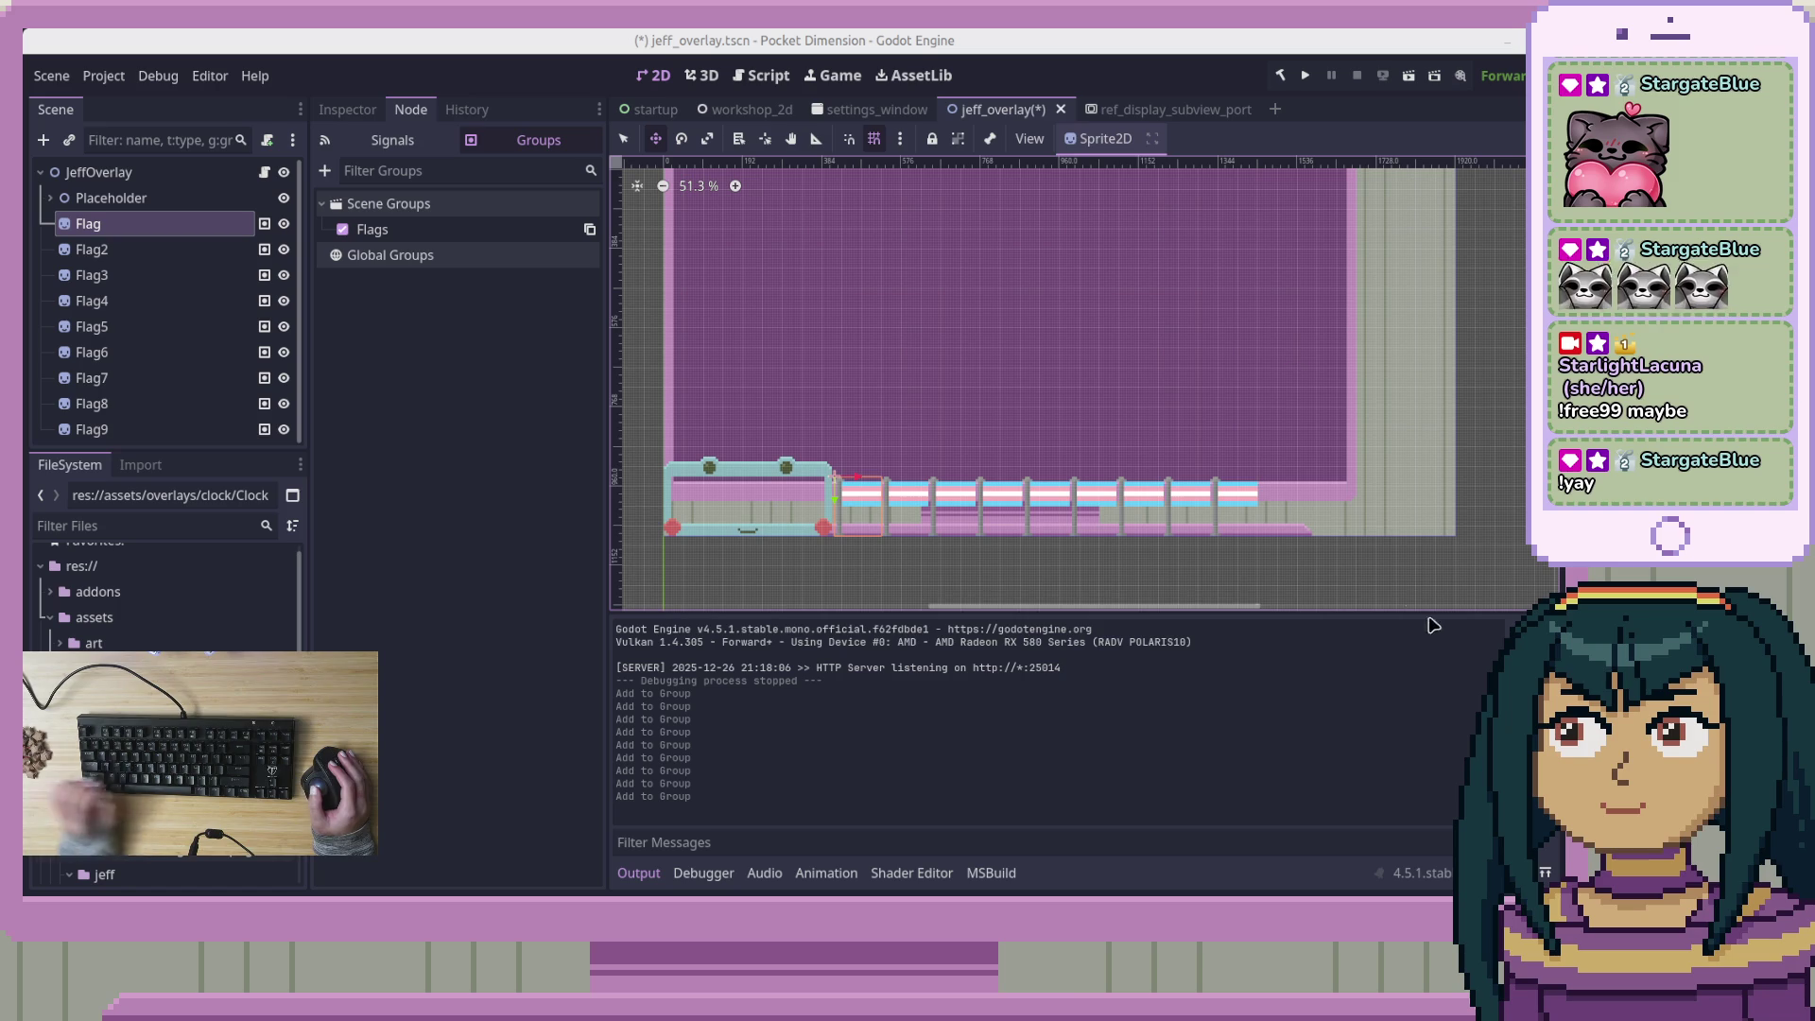
click(431, 497)
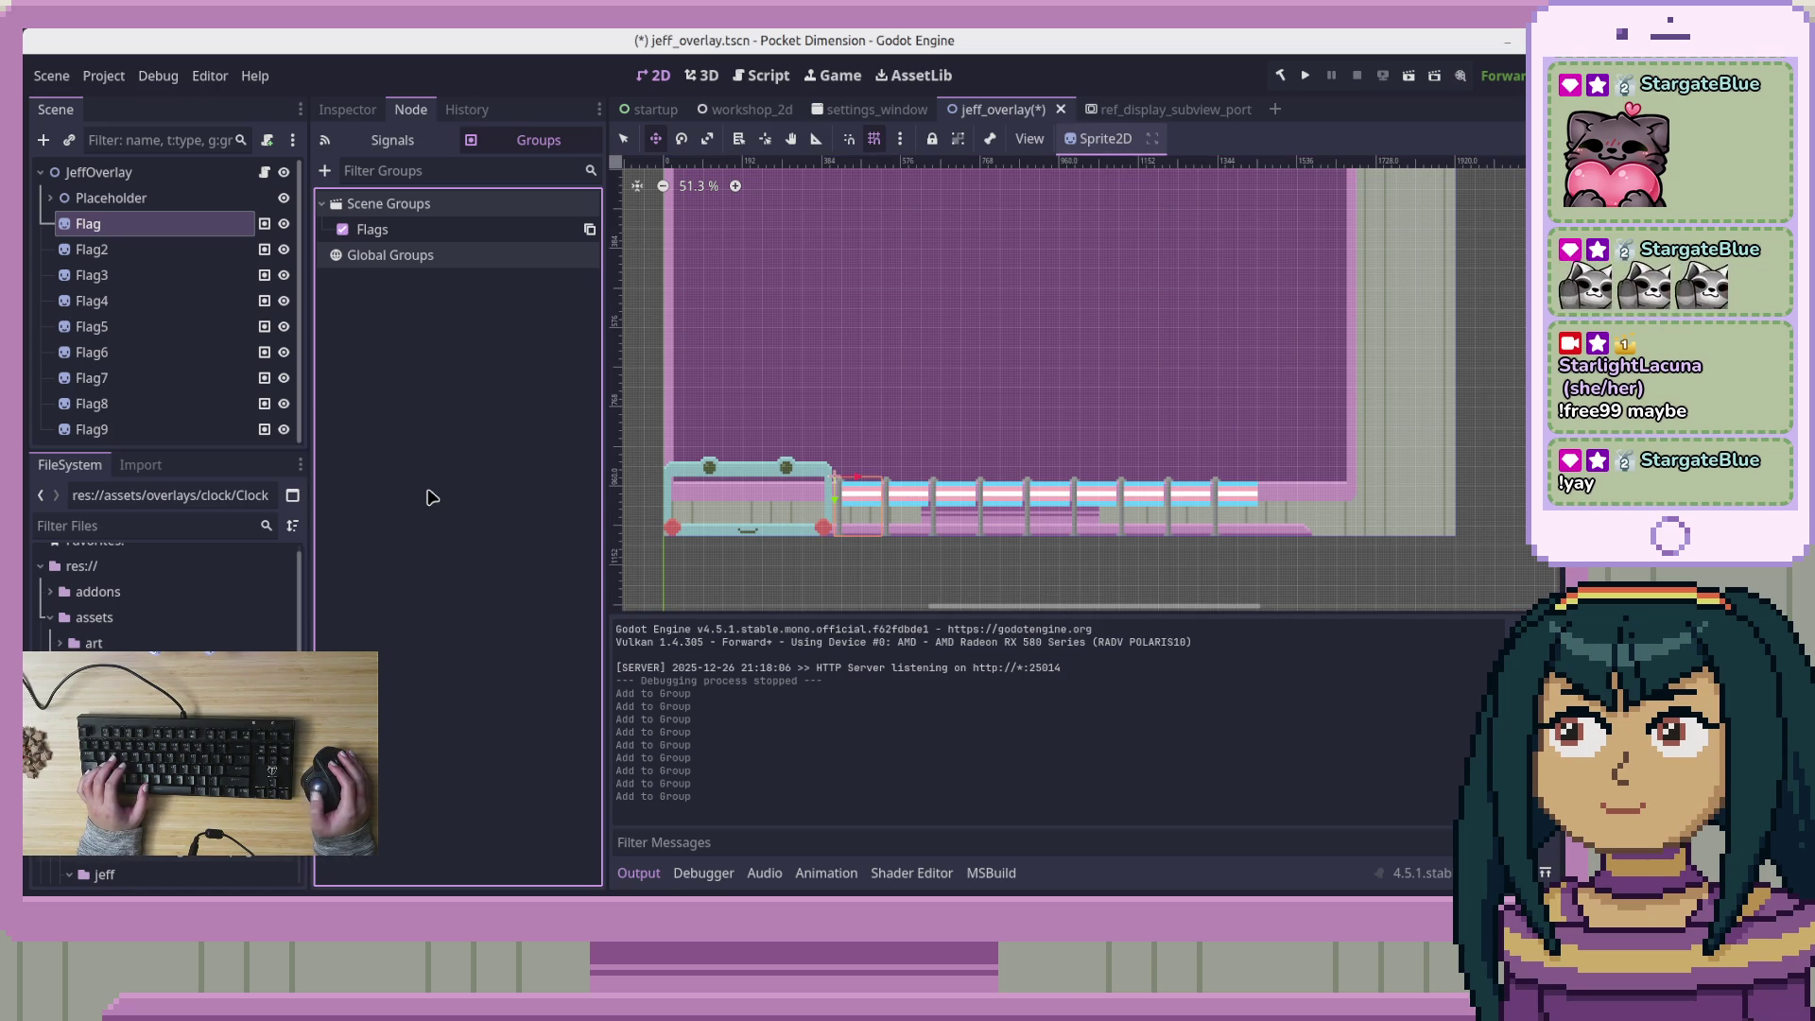
click(168, 226)
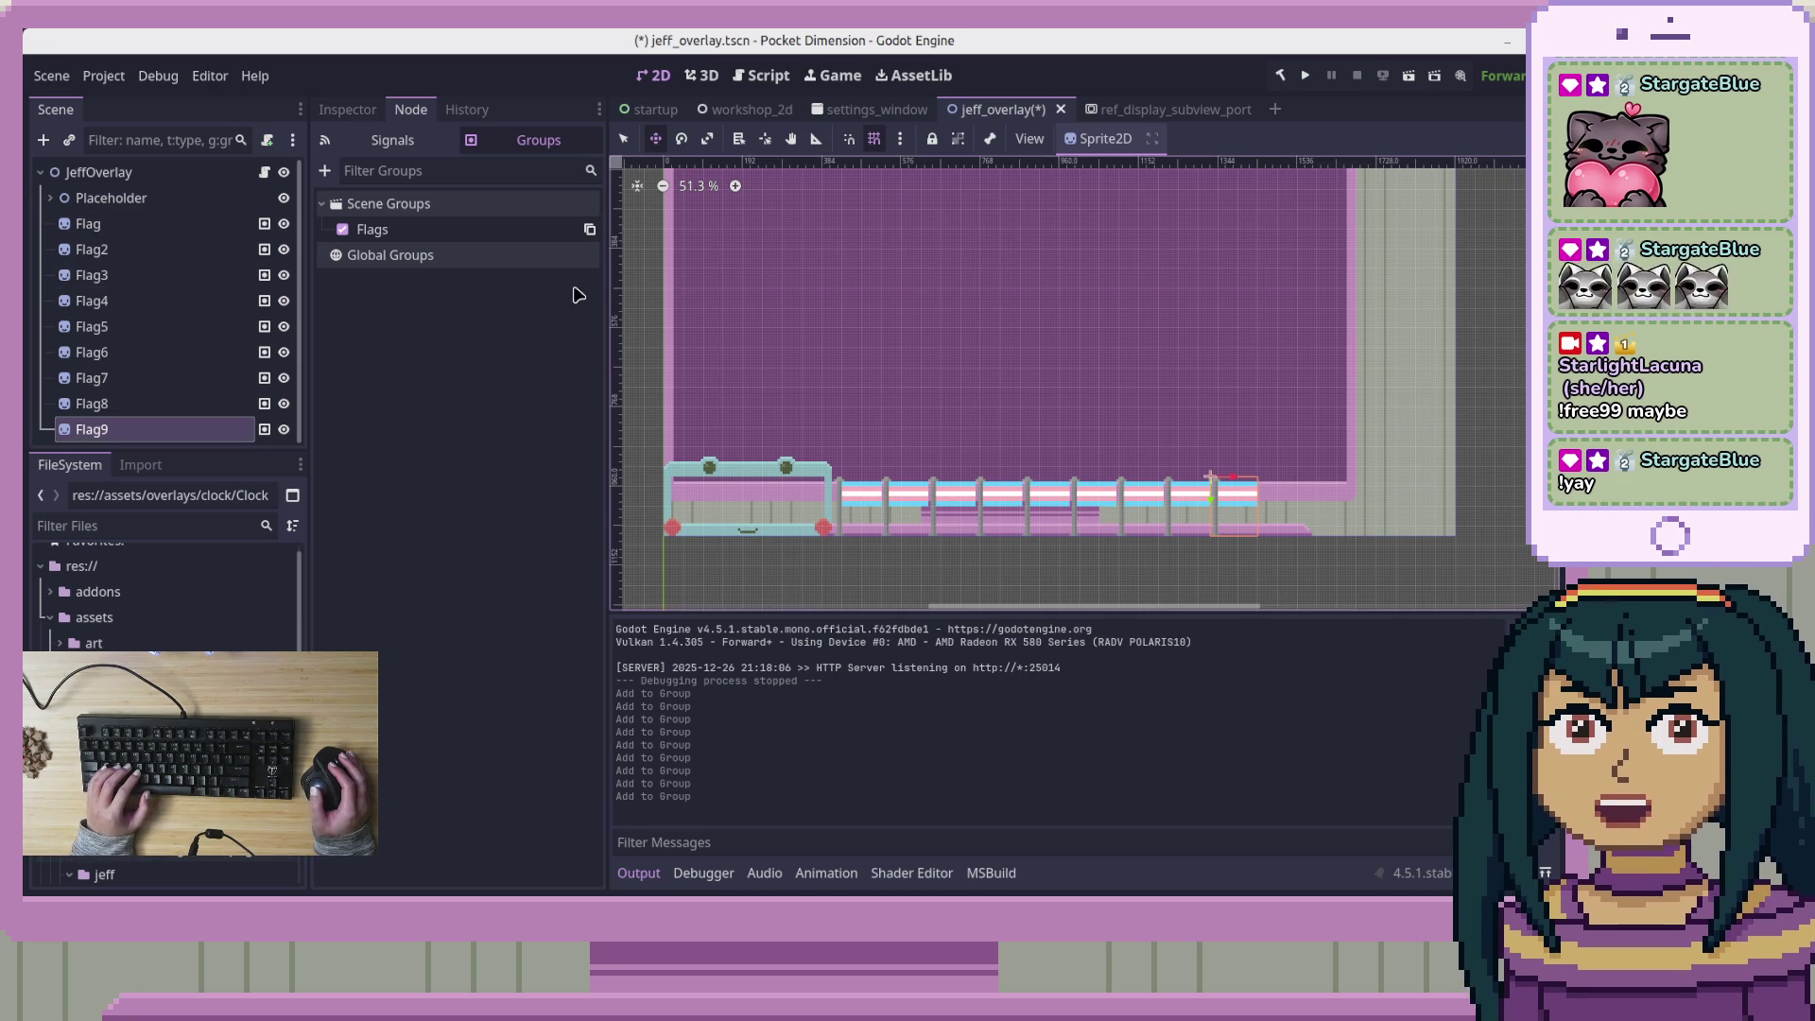
click(265, 174)
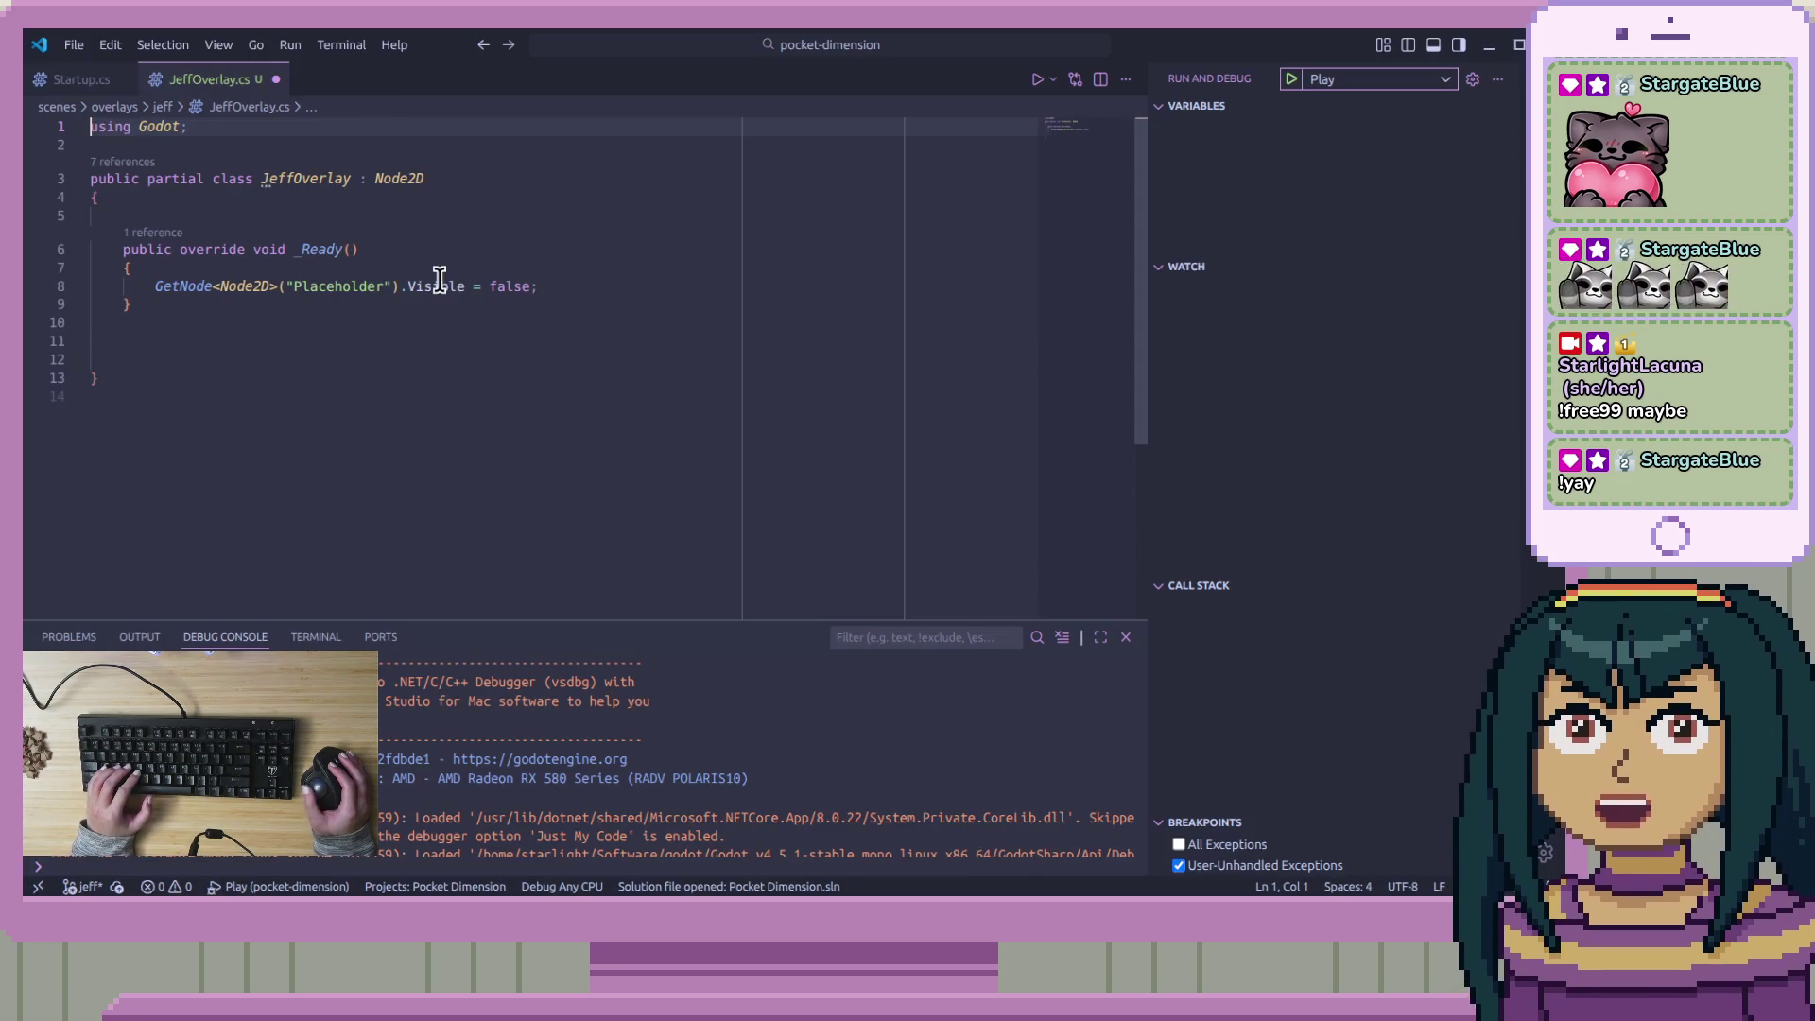
Below the Placeholder line in _Ready, start the loop 'foreach (Sprite2D sprite in Get'
click(651, 293)
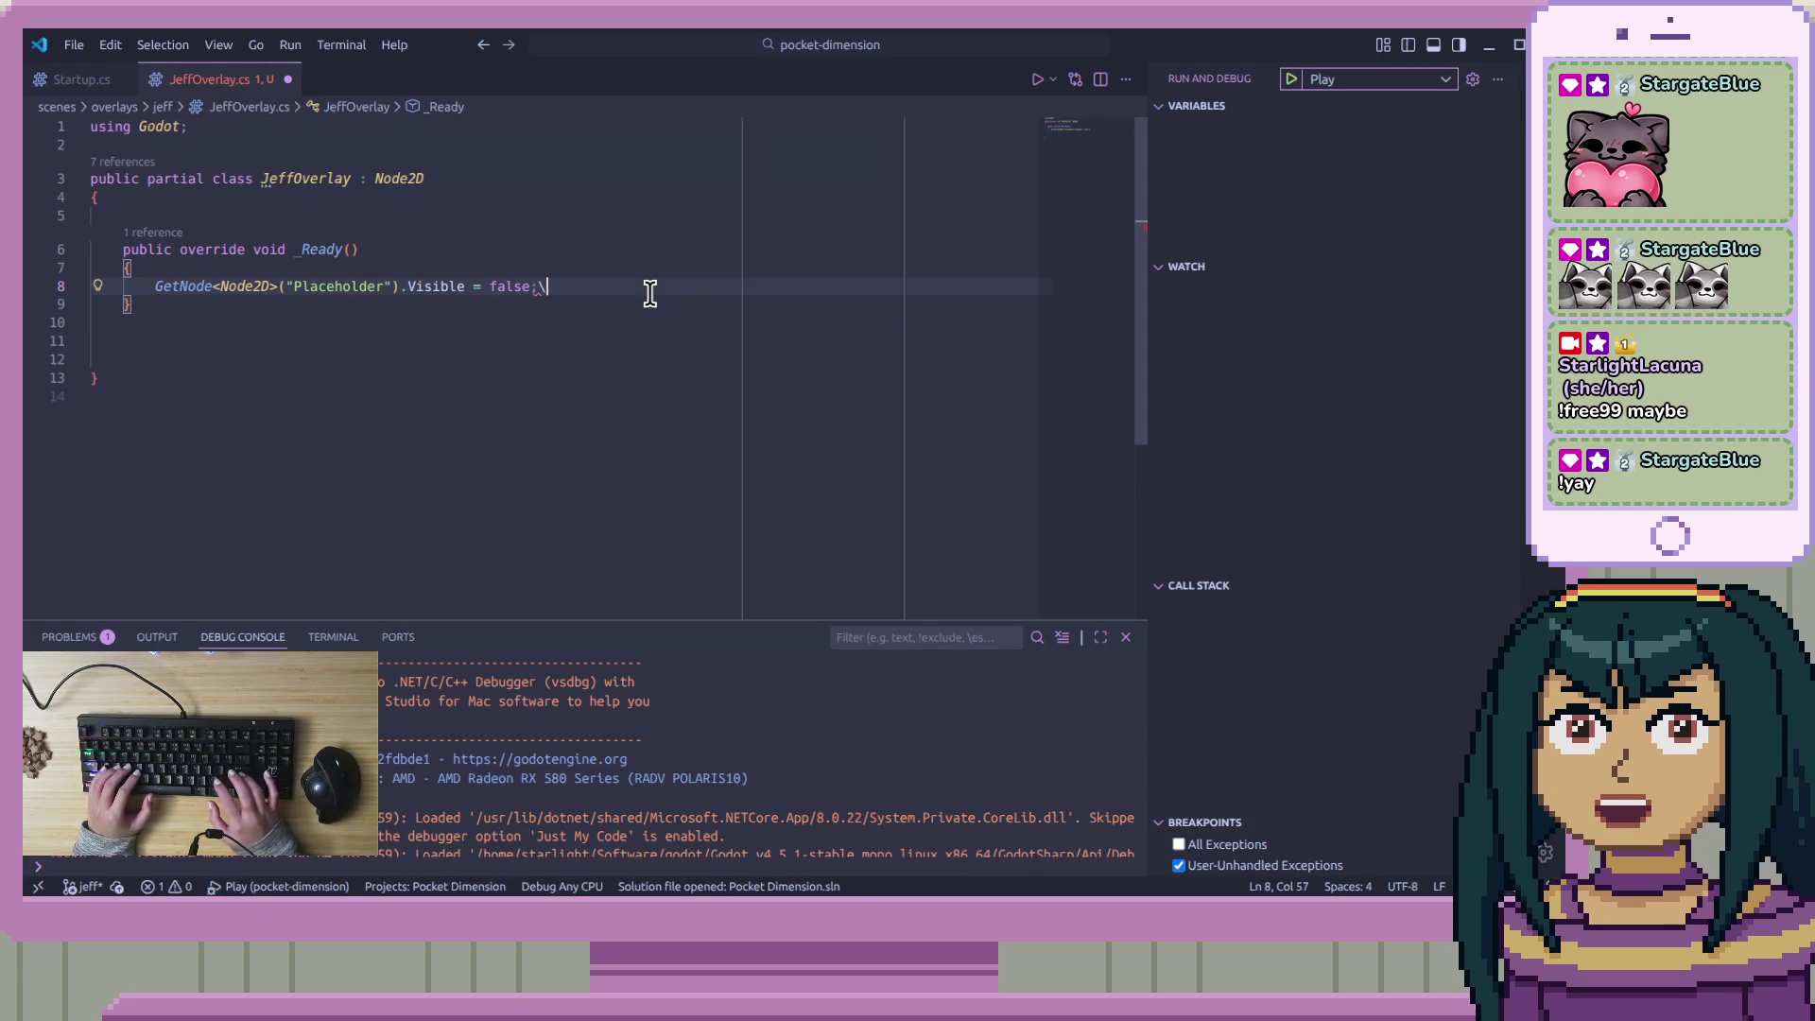
key(Return)
key(Return)
text(for )
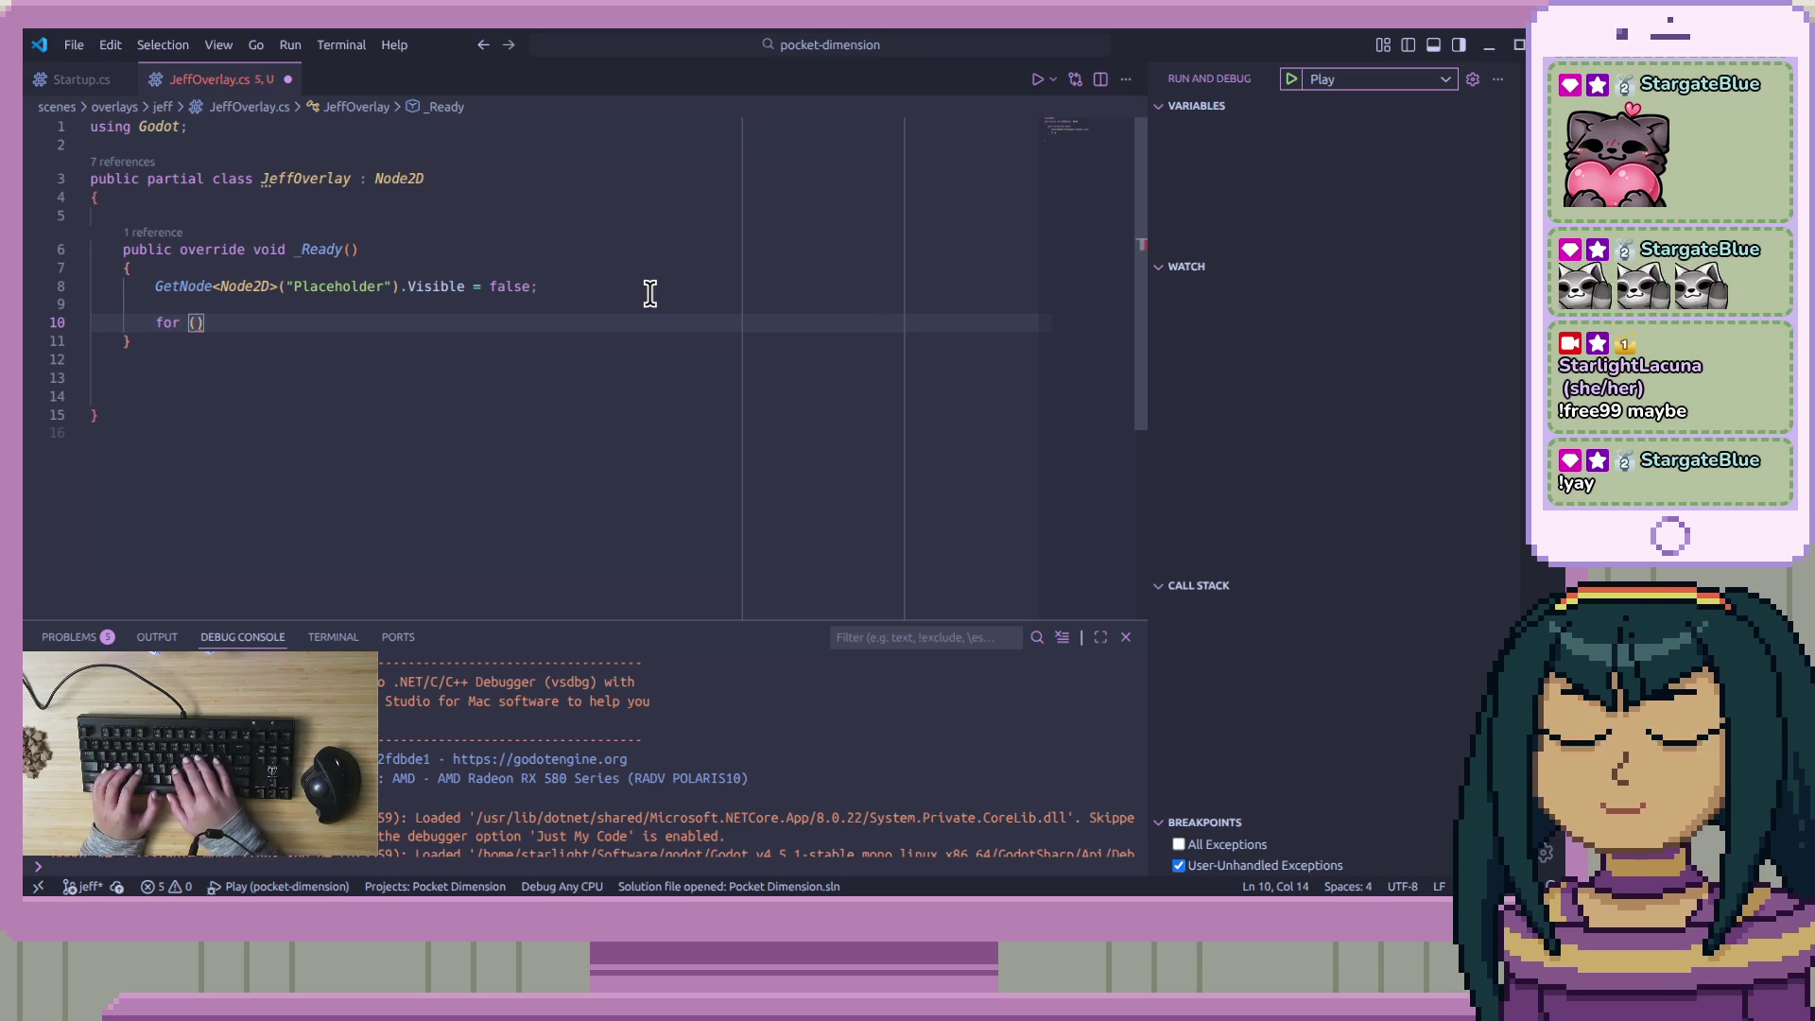
text(each ()
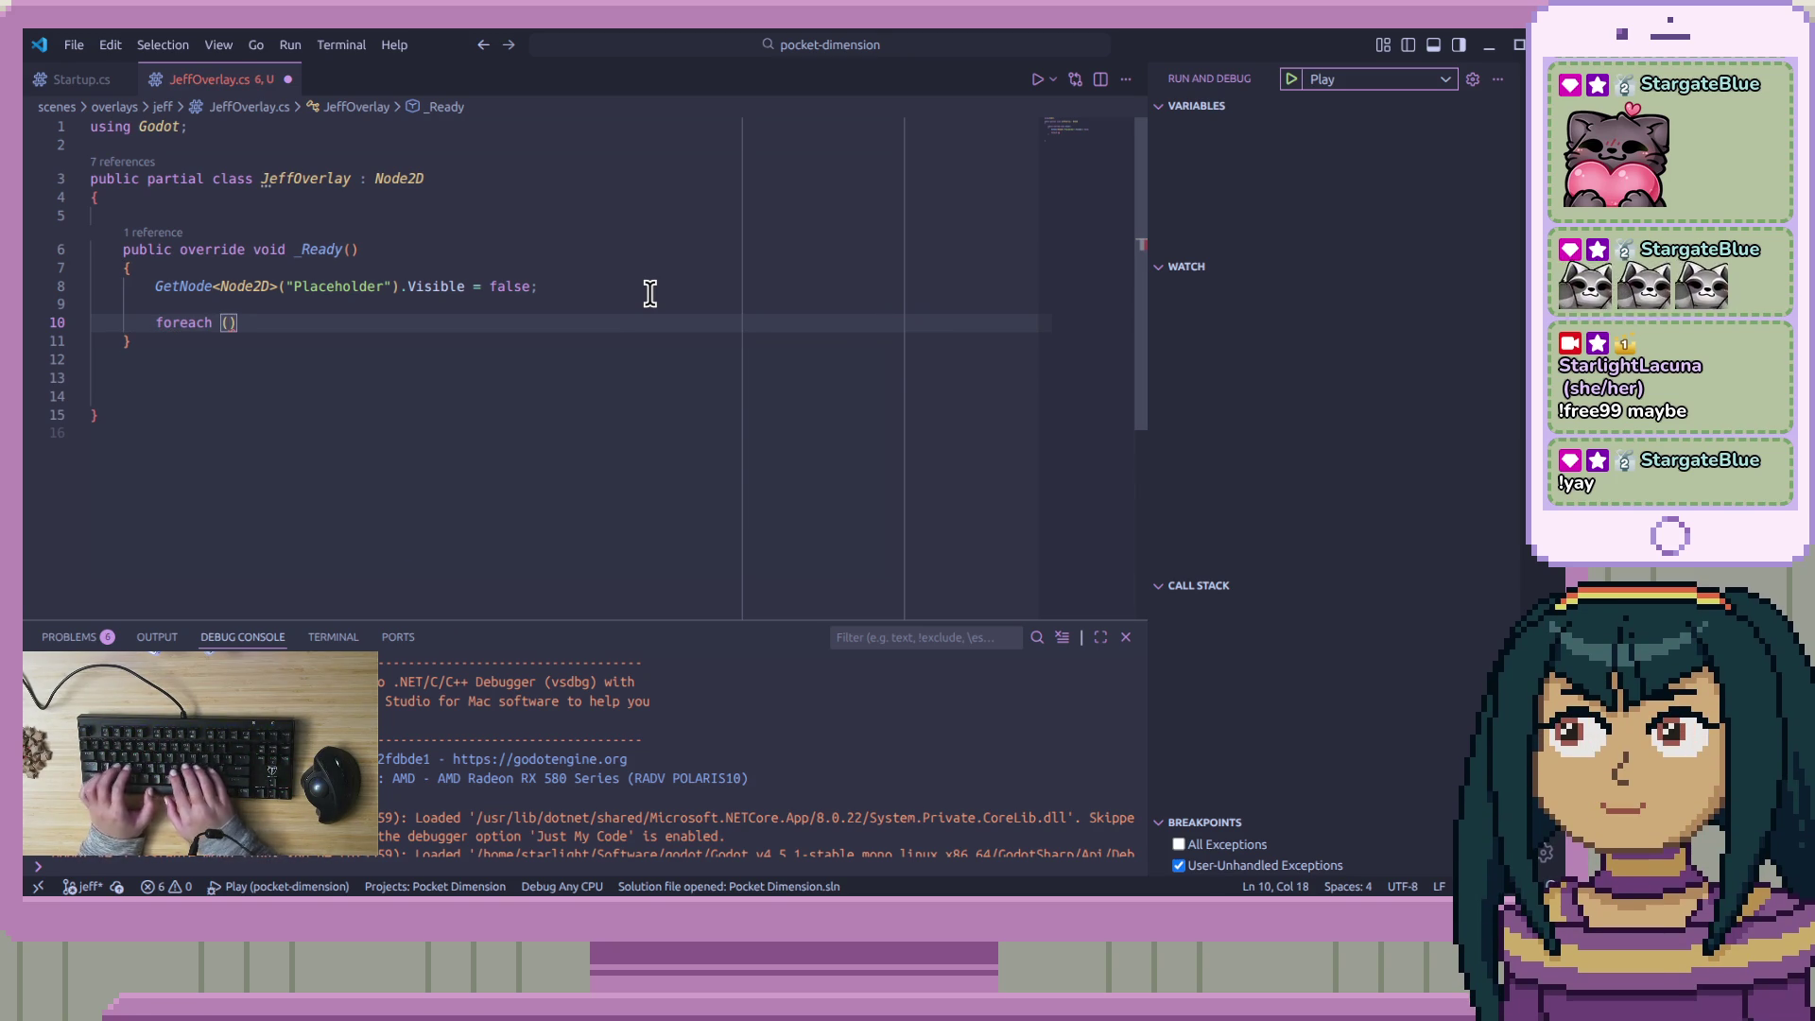
text(F)
key(BackSpace)
text(Nod)
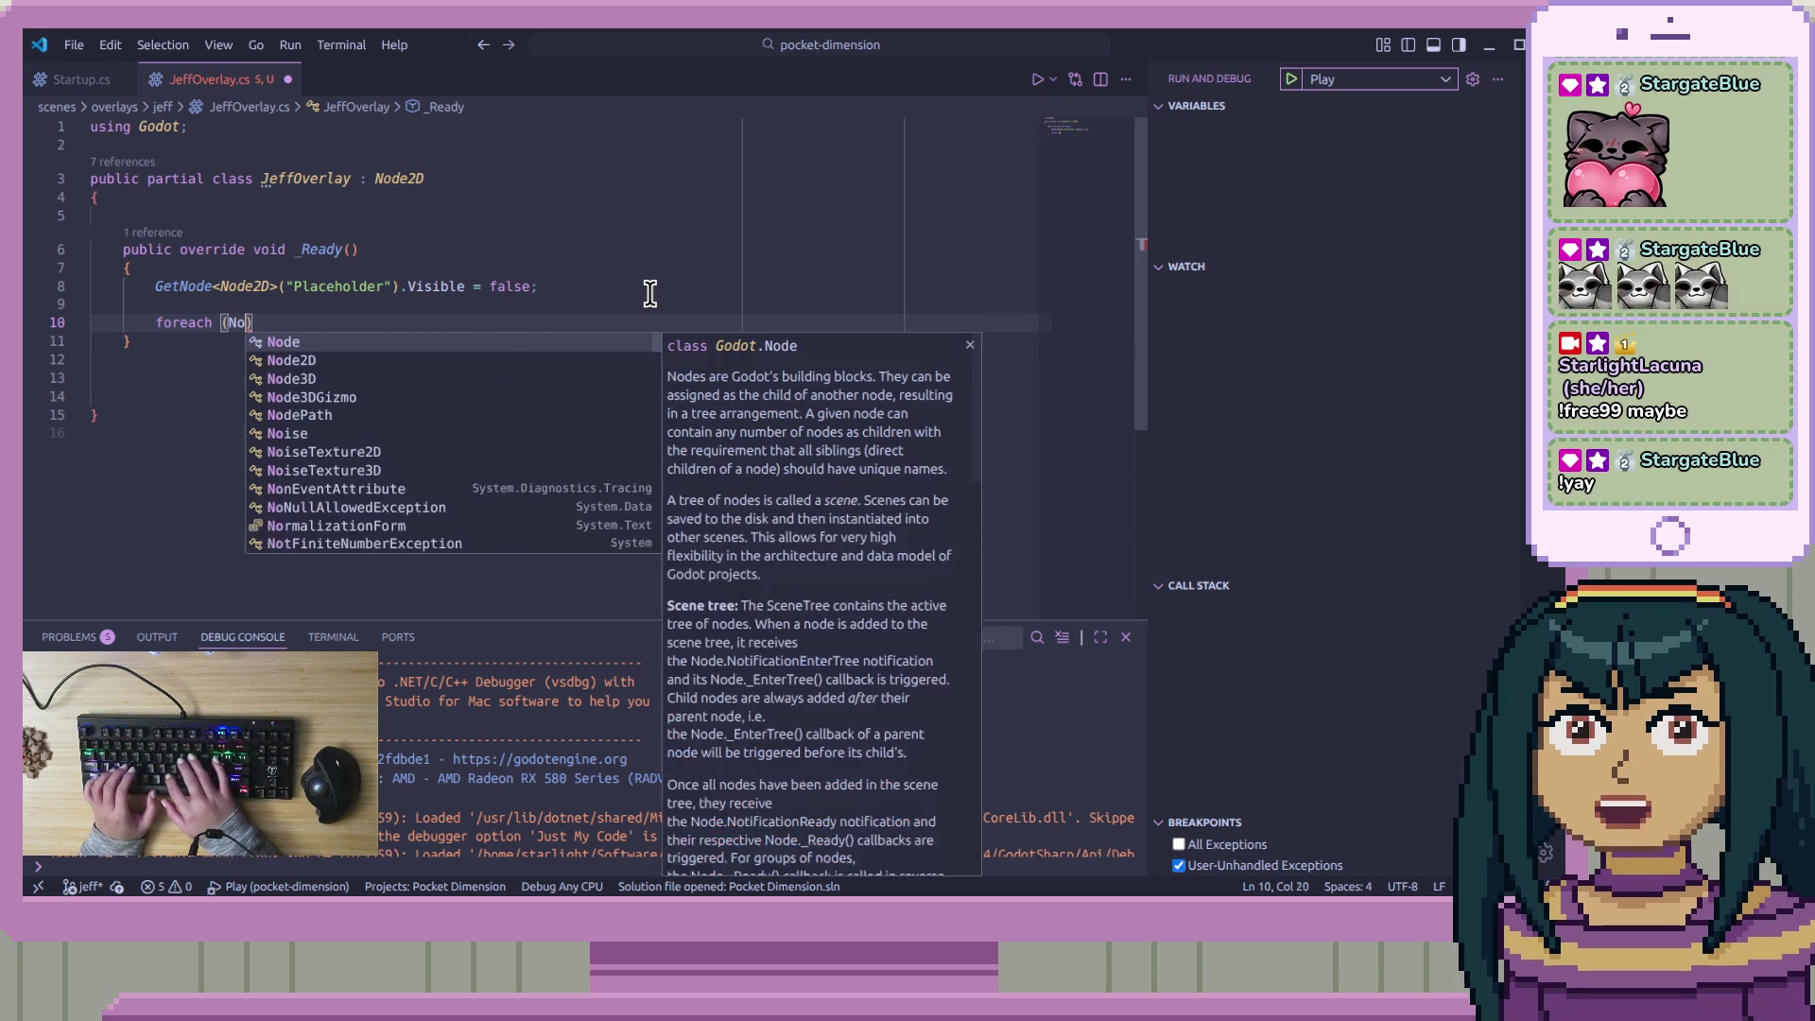
key(BackSpace)
key(BackSpace)
key(BackSpace)
text(Sprite)
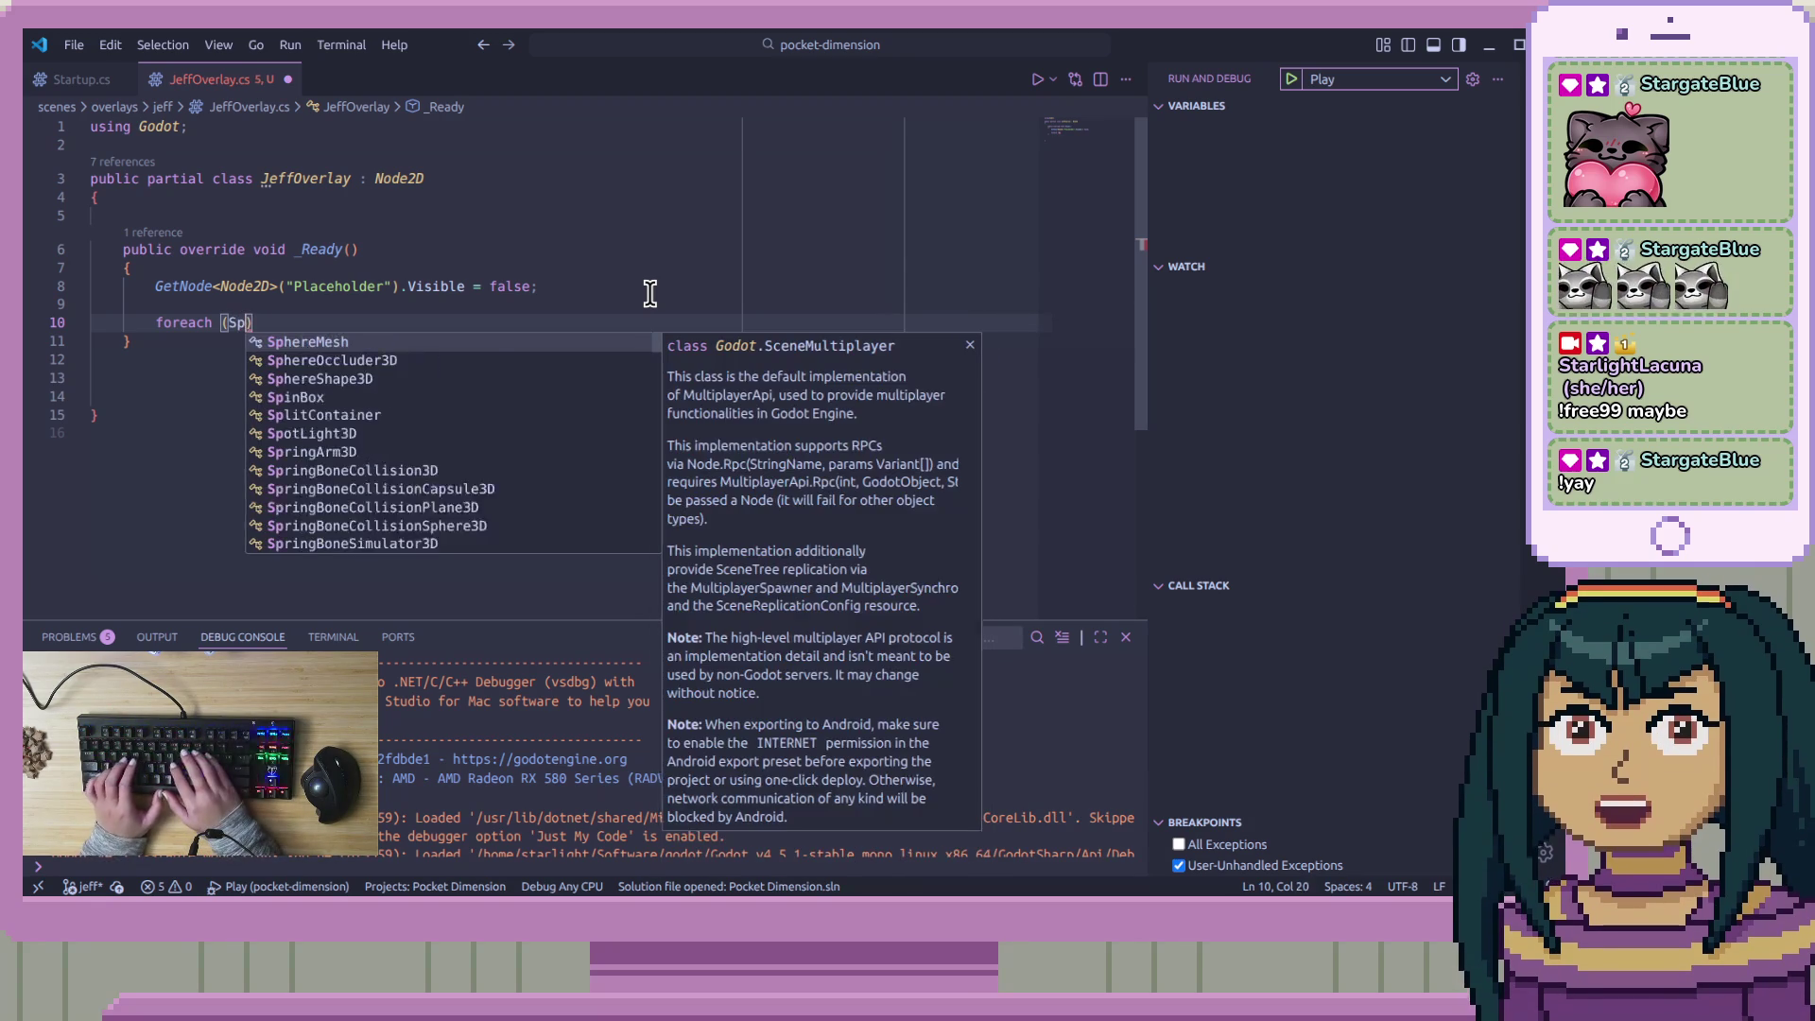
text(2D sprite)
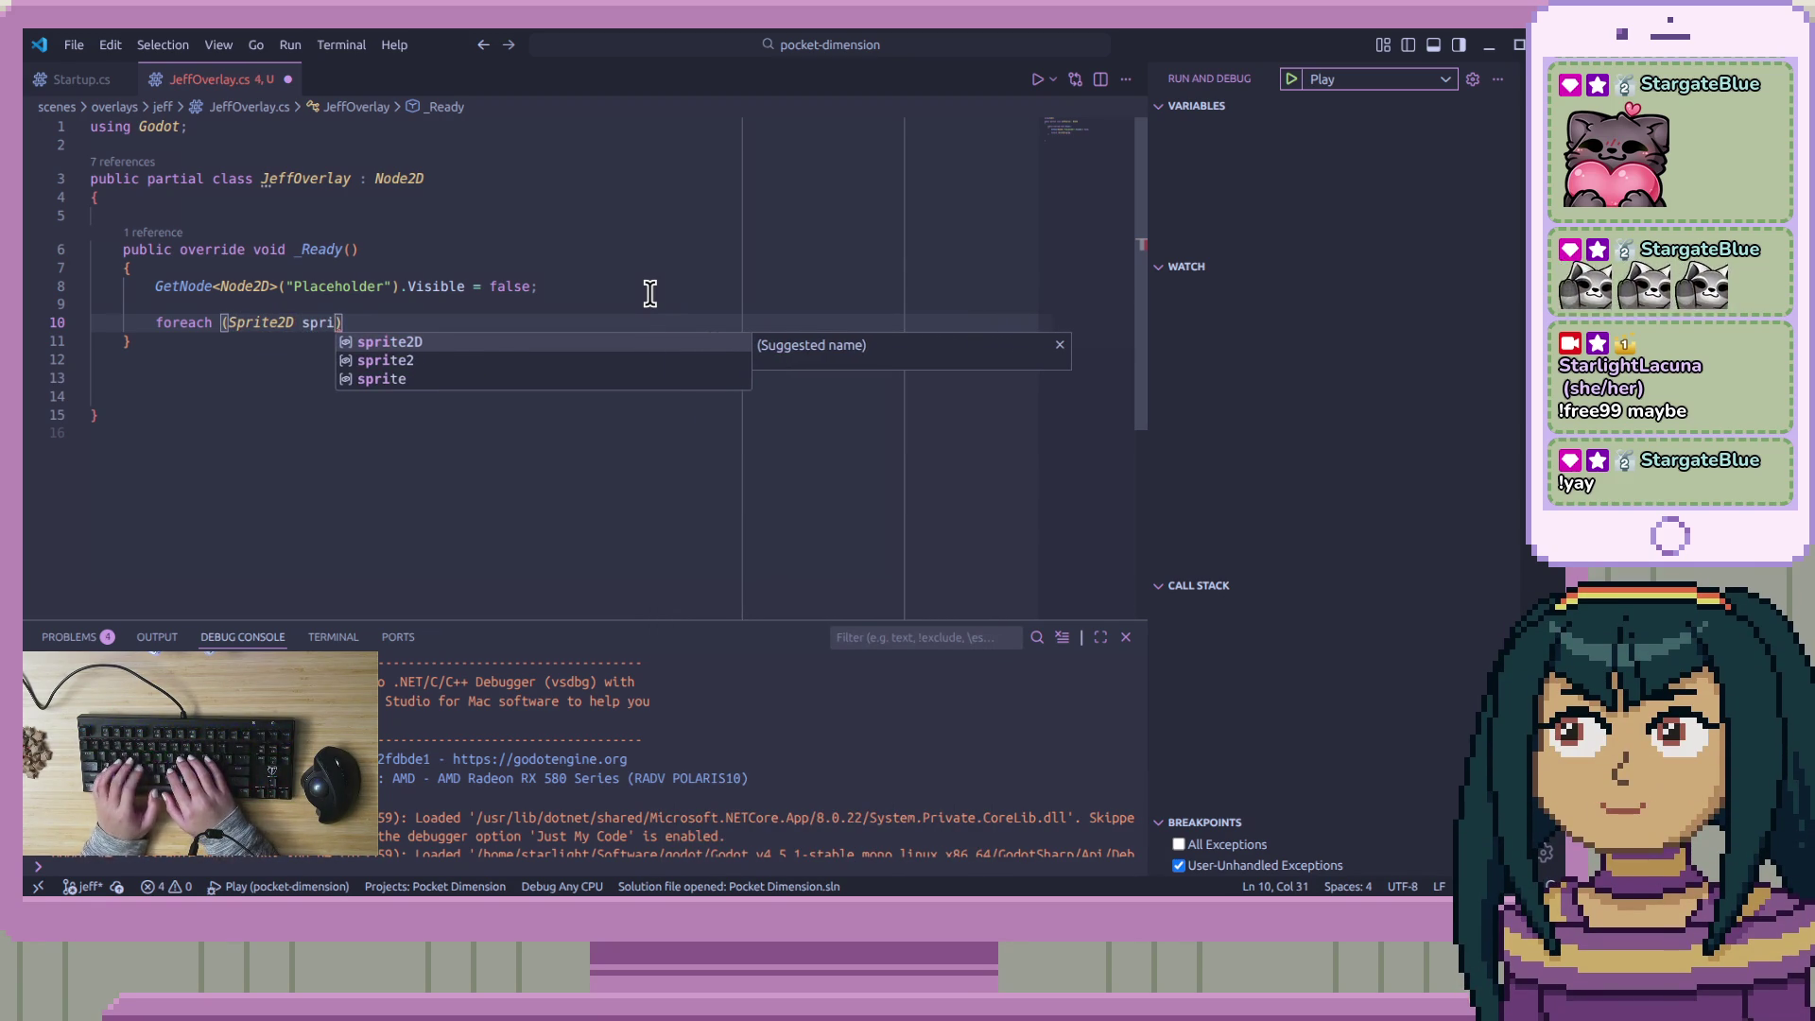
text( in )
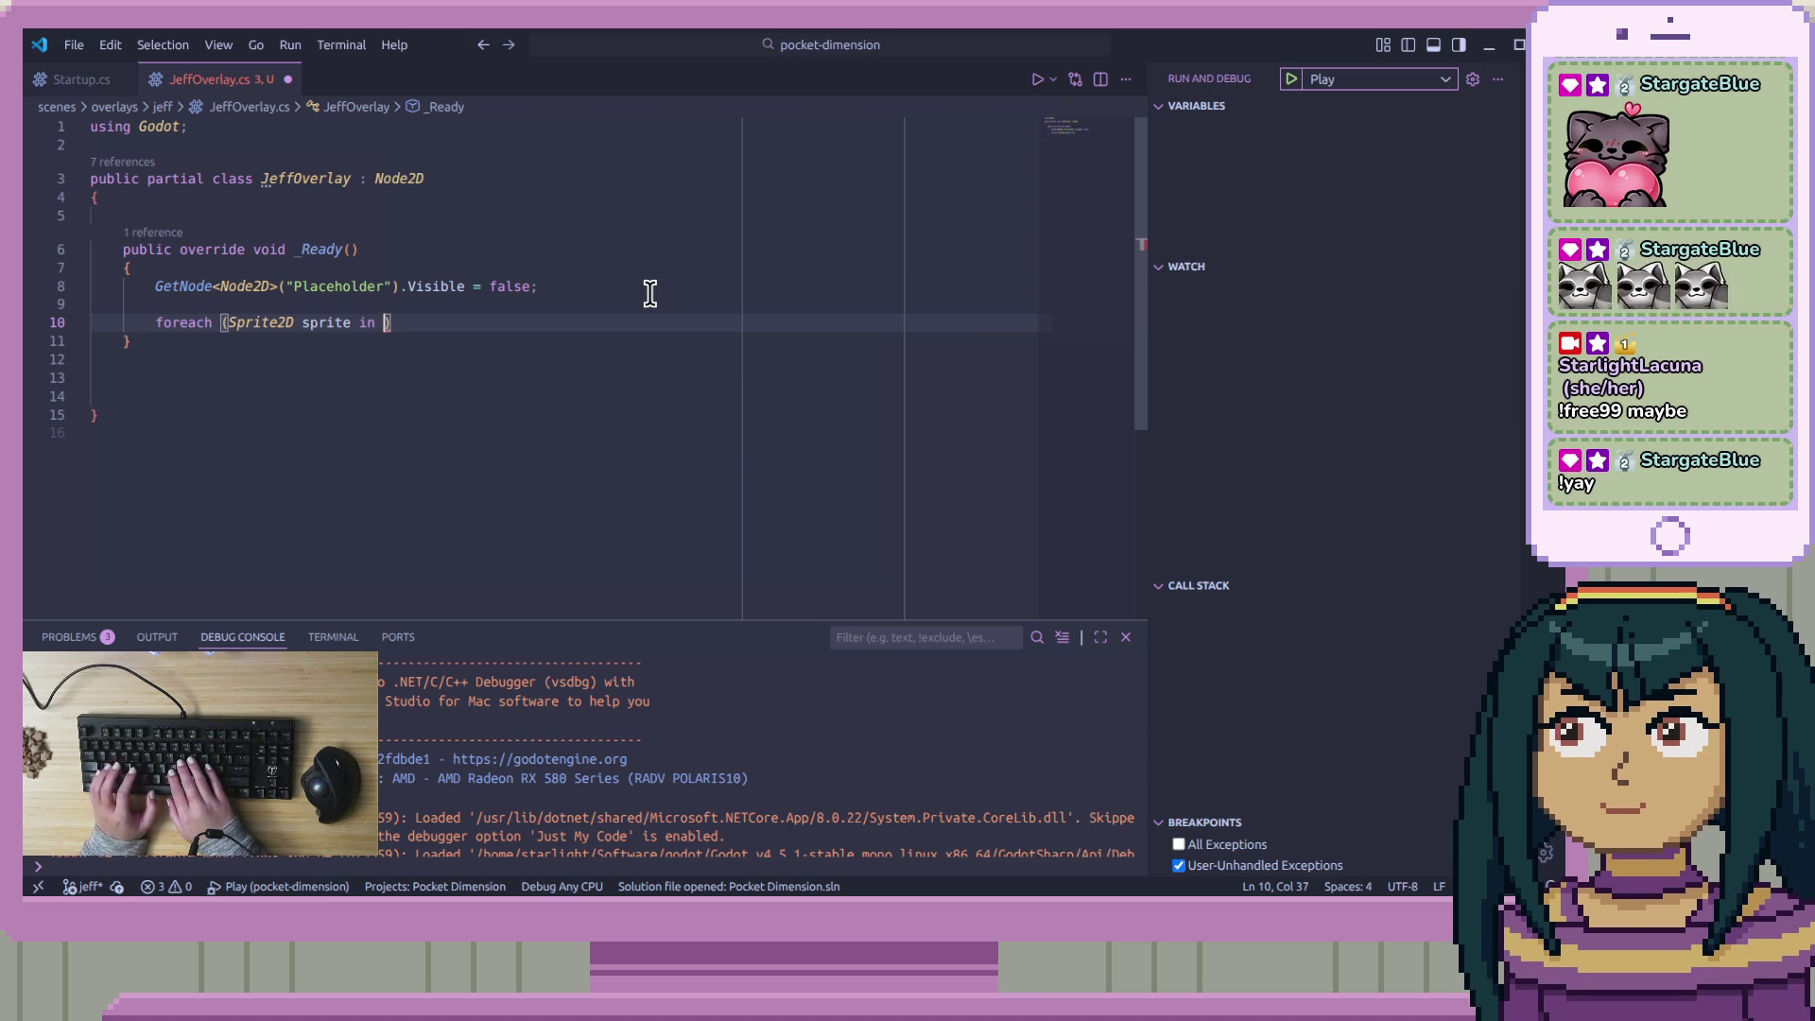
text(Get)
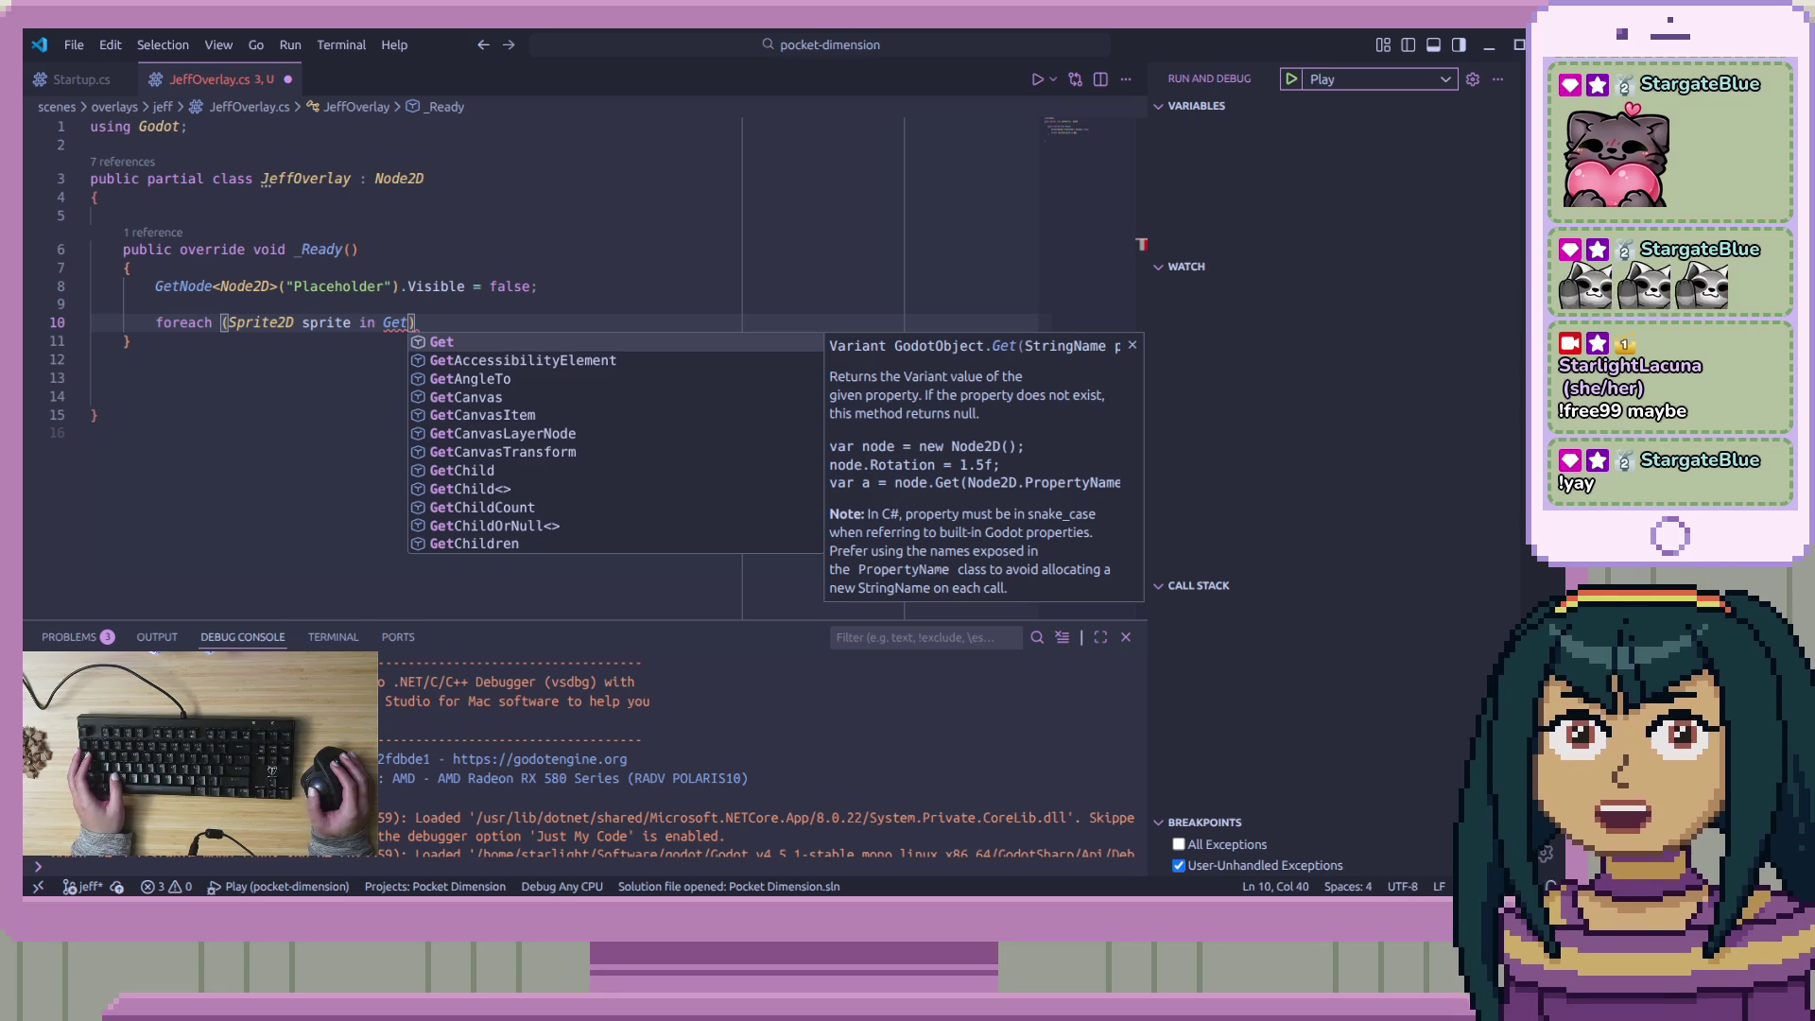
key(Escape)
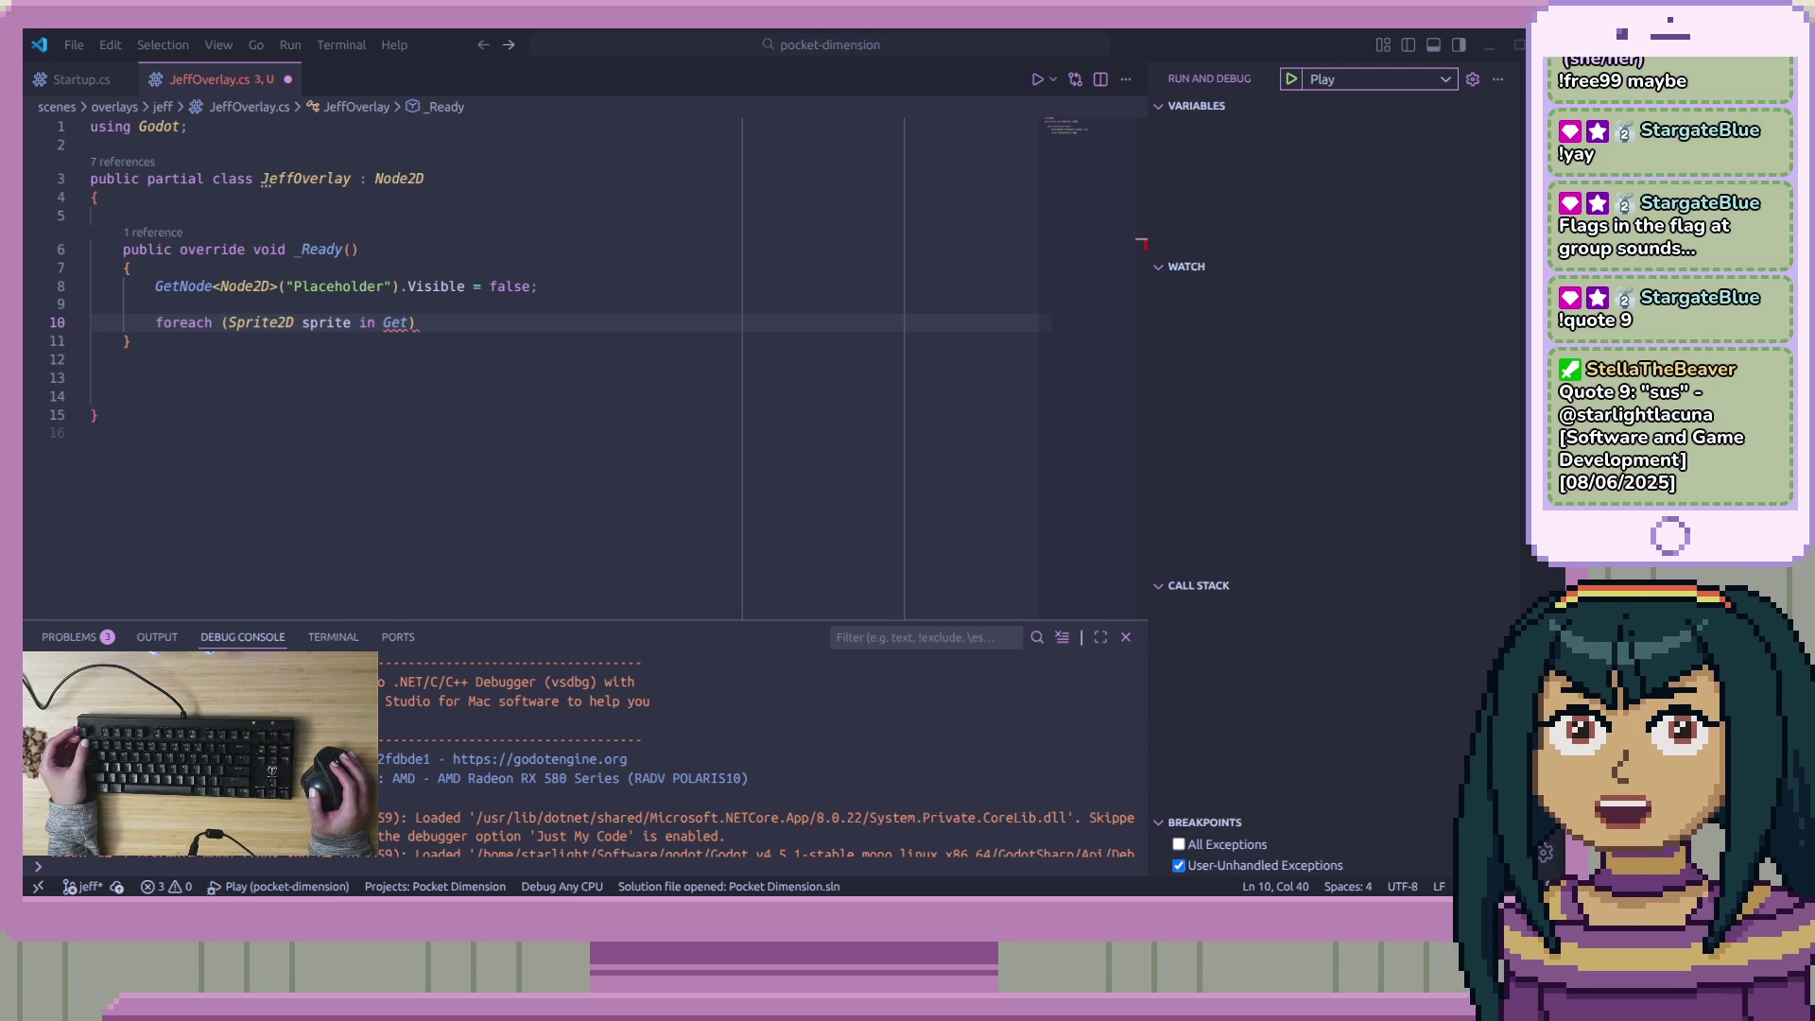
key(alt+Tab)
mouse_move(989, 106)
mouse_down()
mouse_move(1446, 57)
mouse_move(1456, 37)
mouse_up()
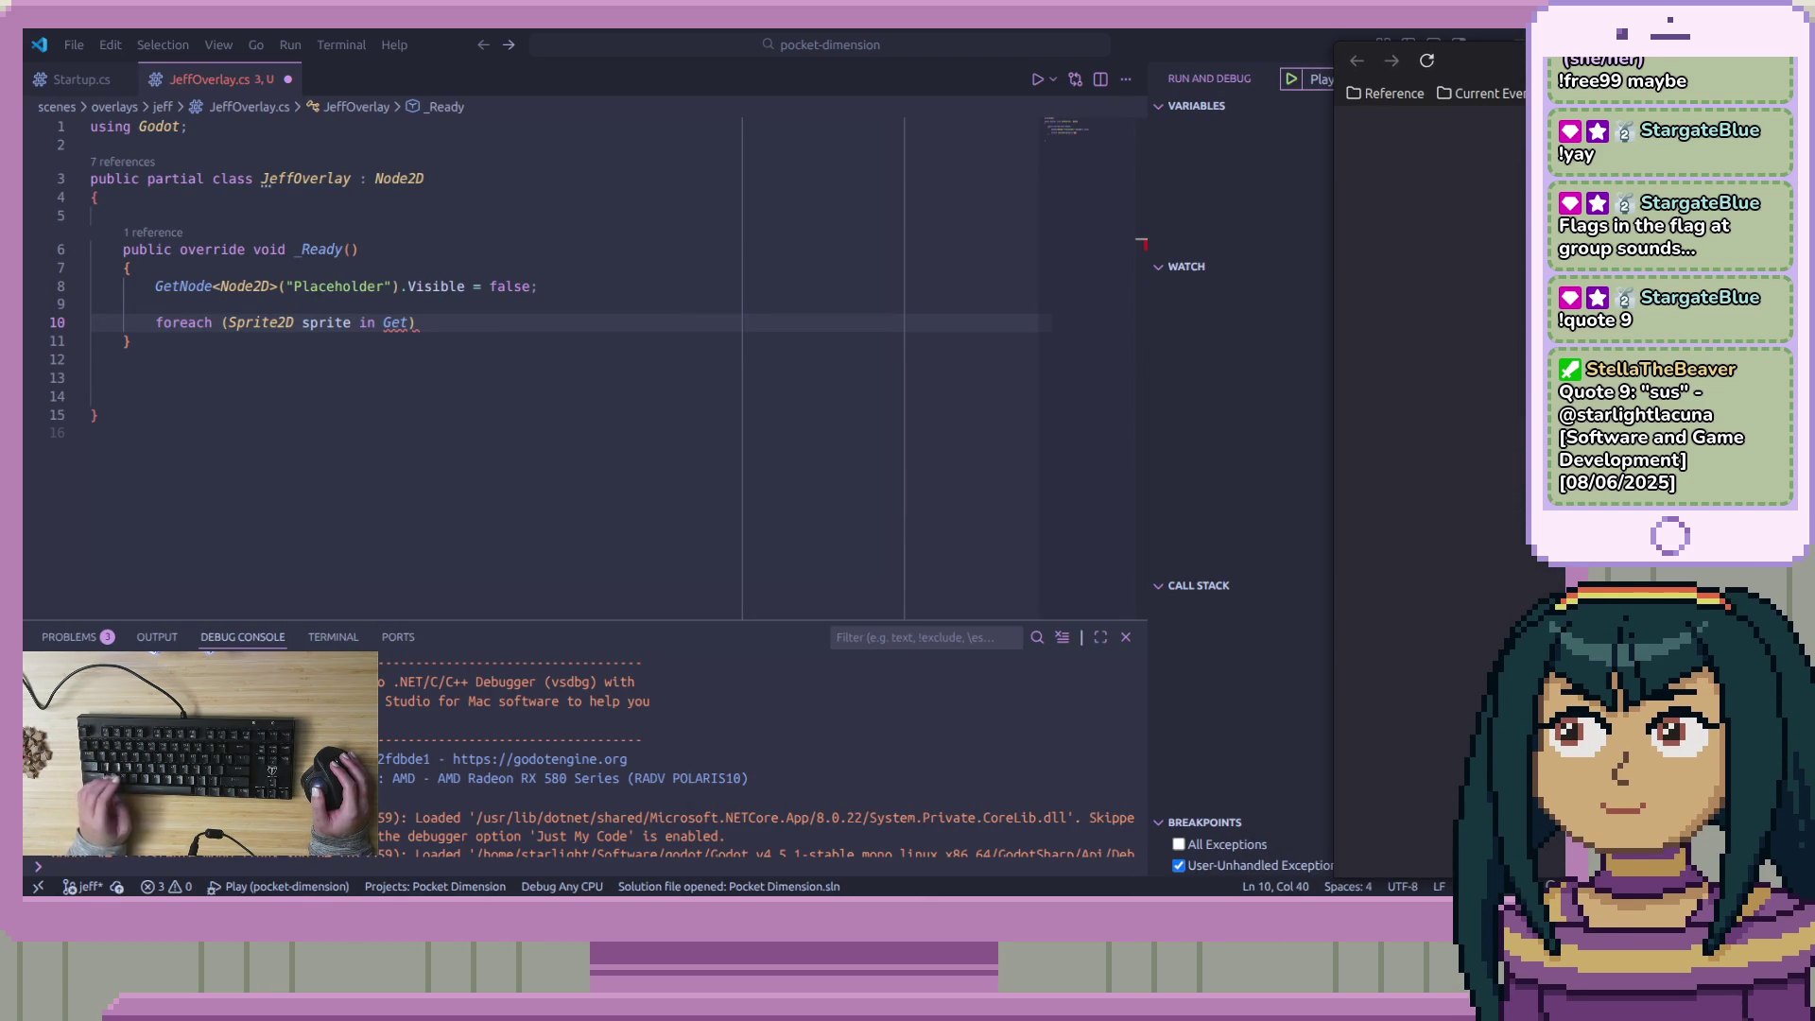
key(alt+Tab)
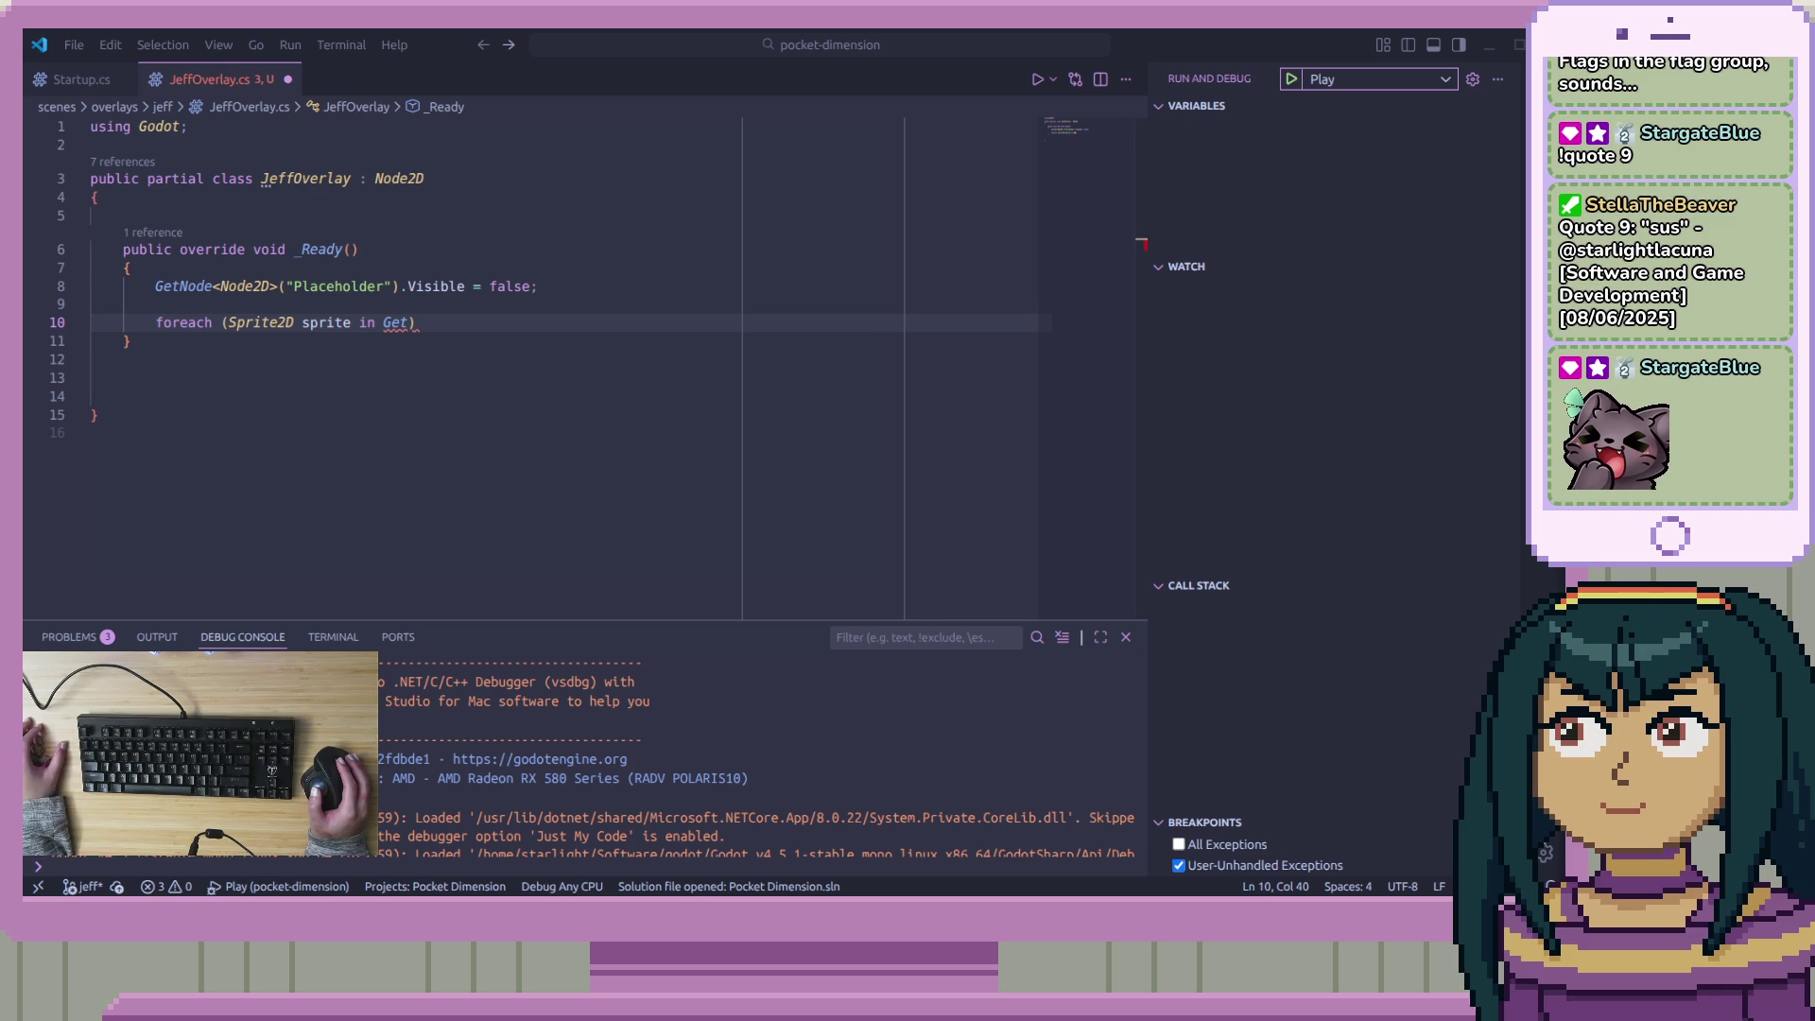
Finish the loop header with GetTree().GetNodesInGroup("Flag"), open its body block, and save
key(Down)
key(Down)
key(Up)
key(Up)
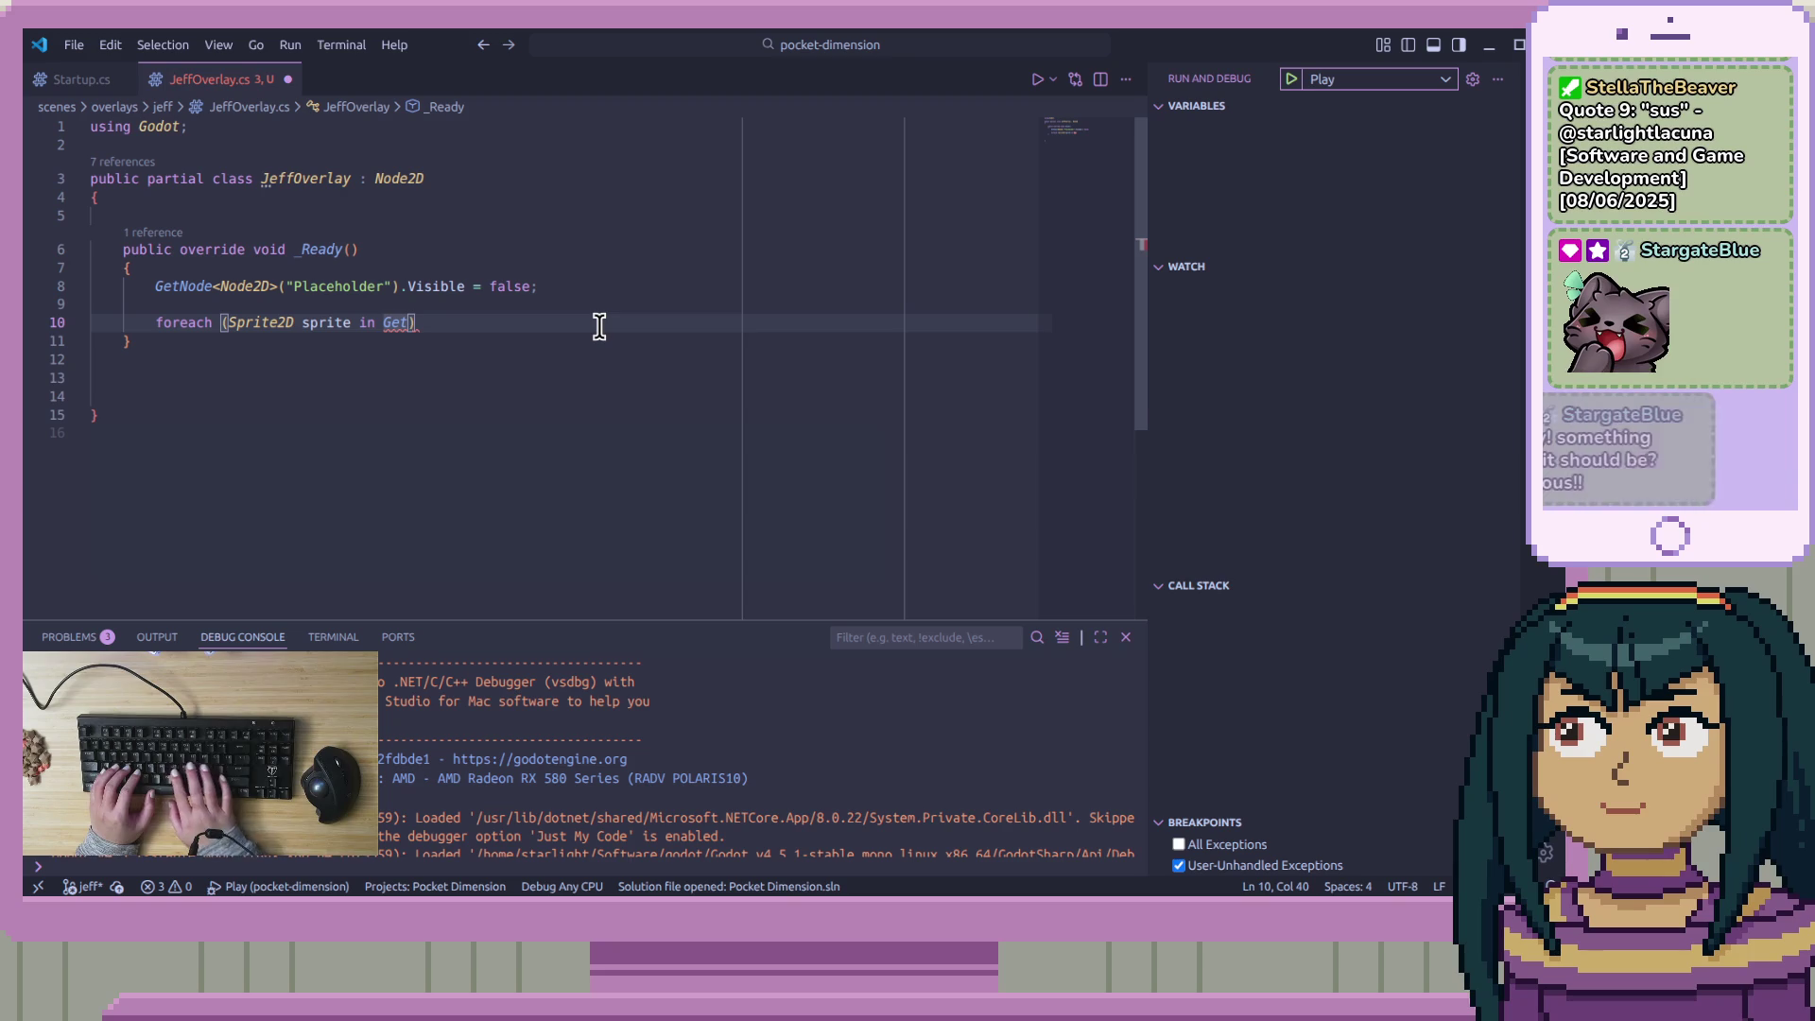
text(Tree())
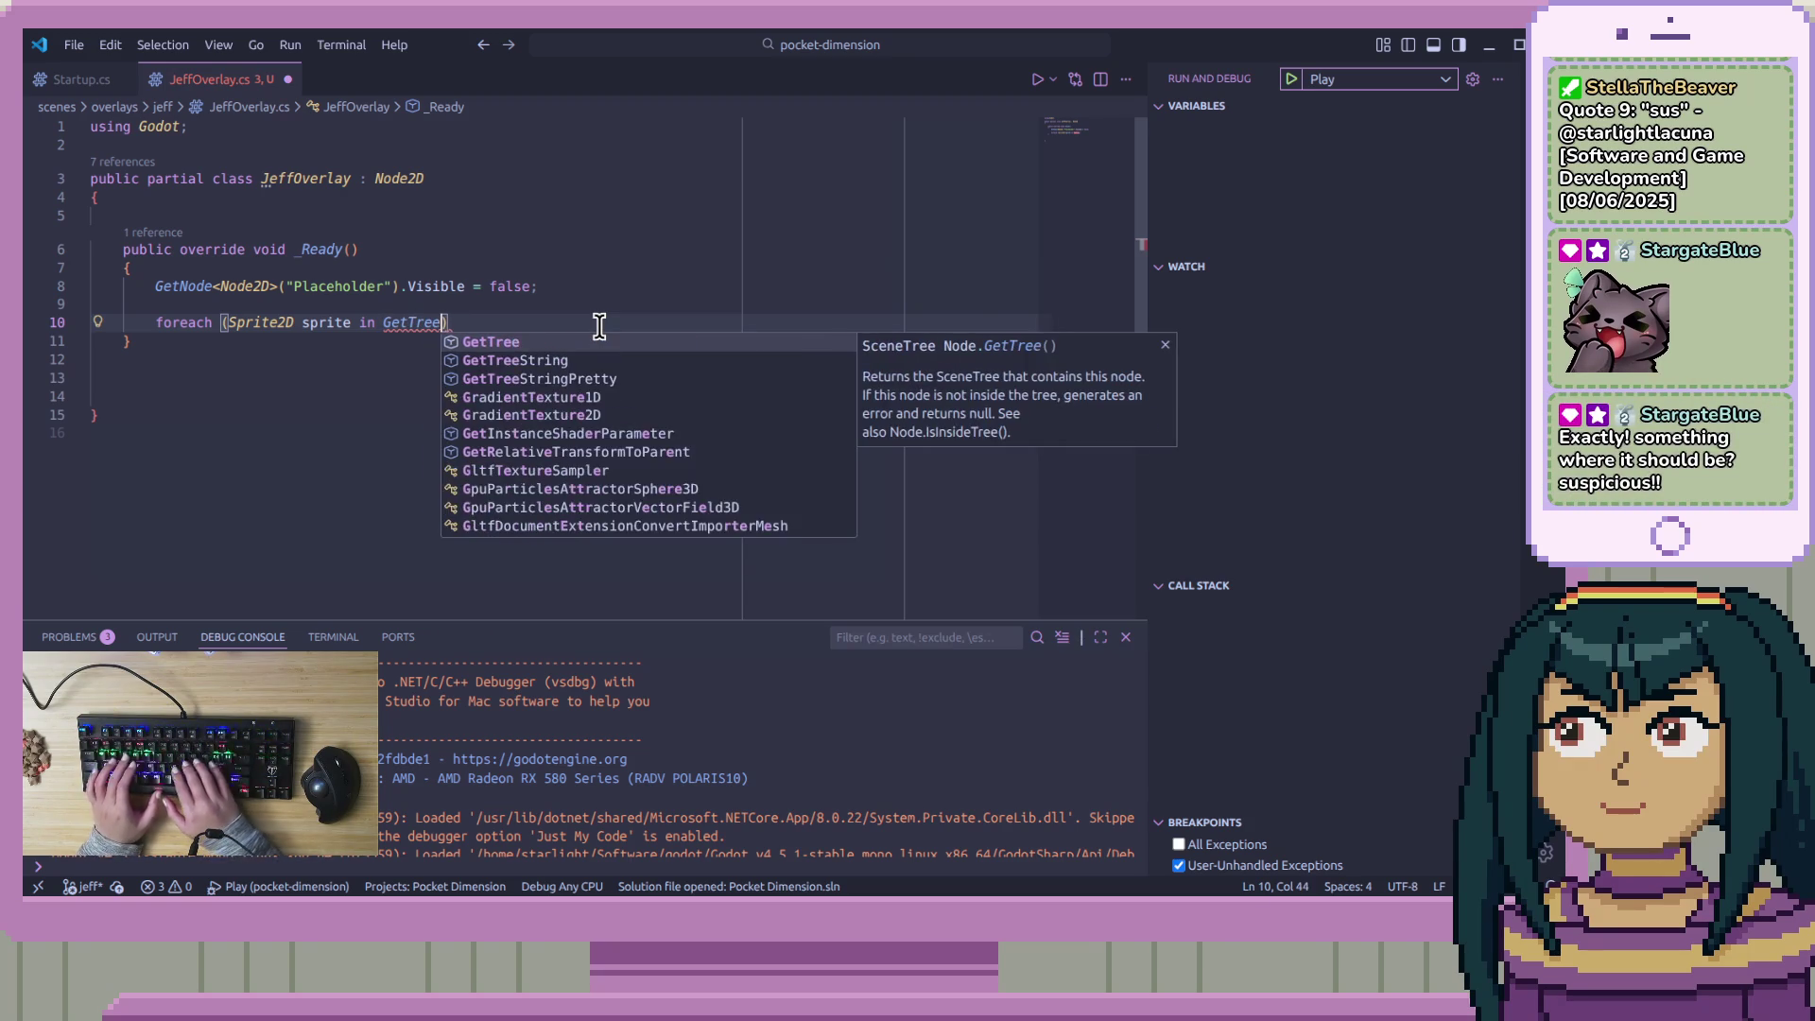
text(.Get)
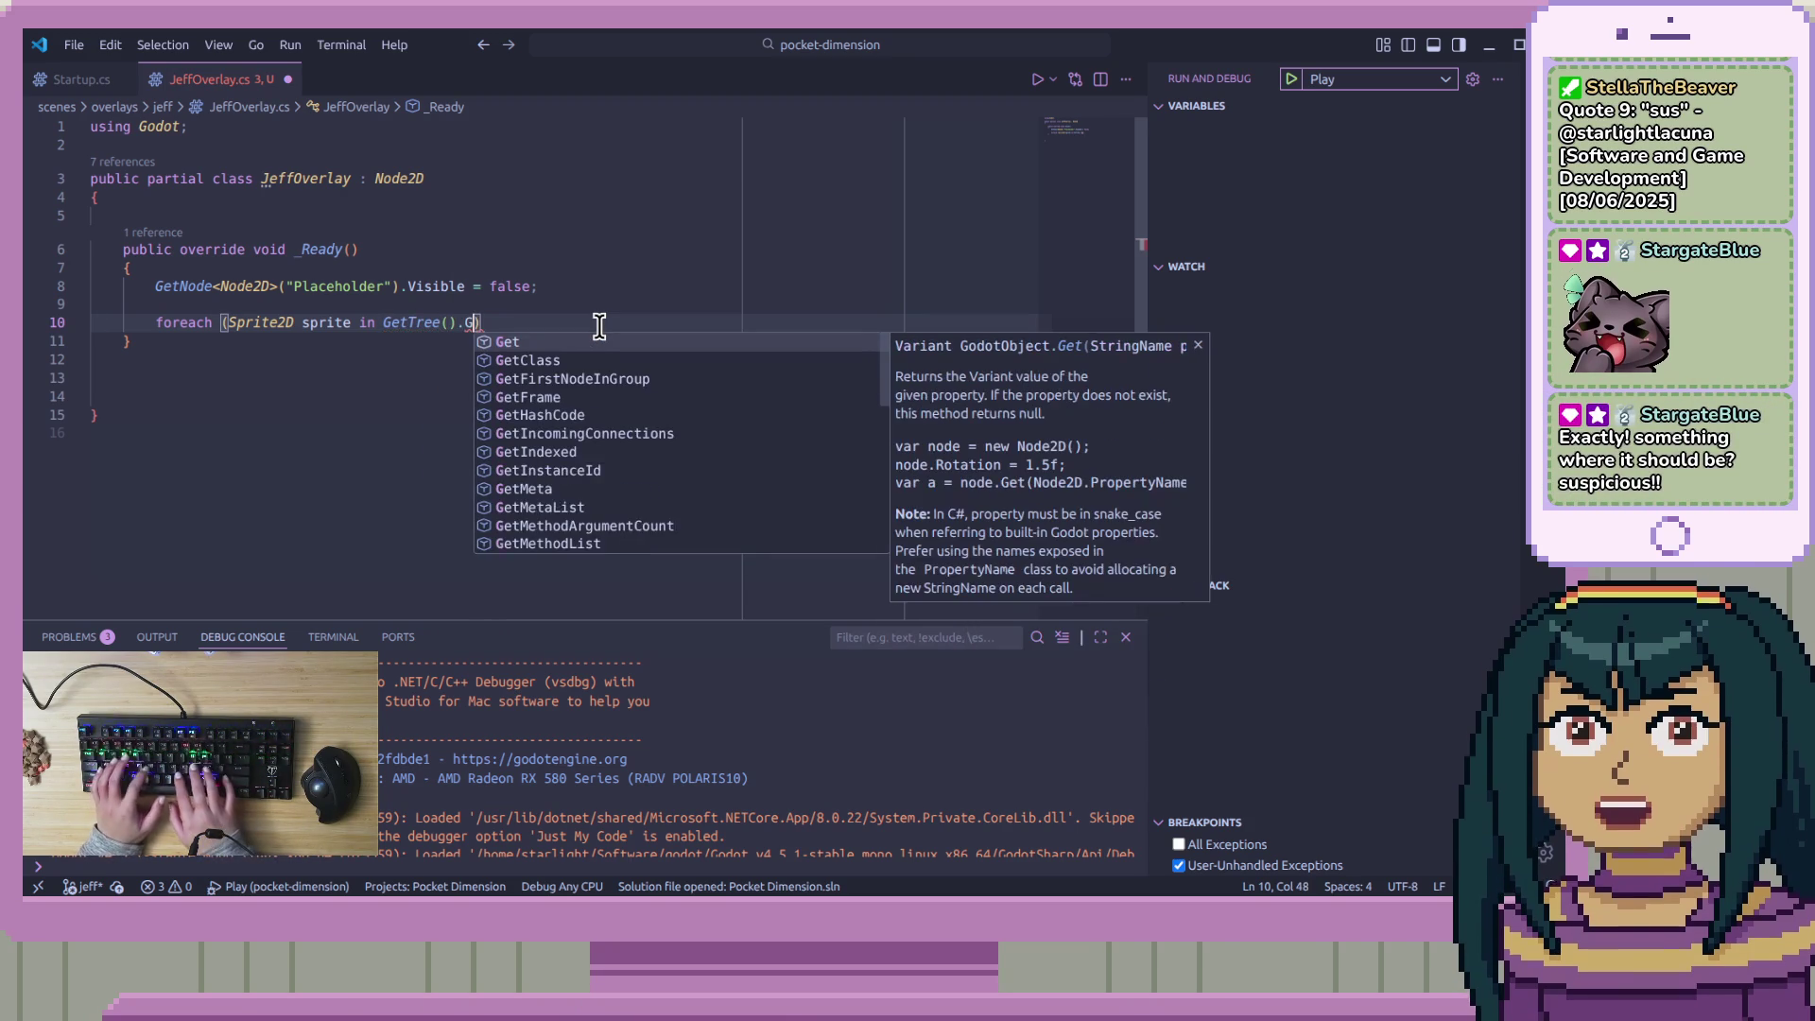
text(NodesIn)
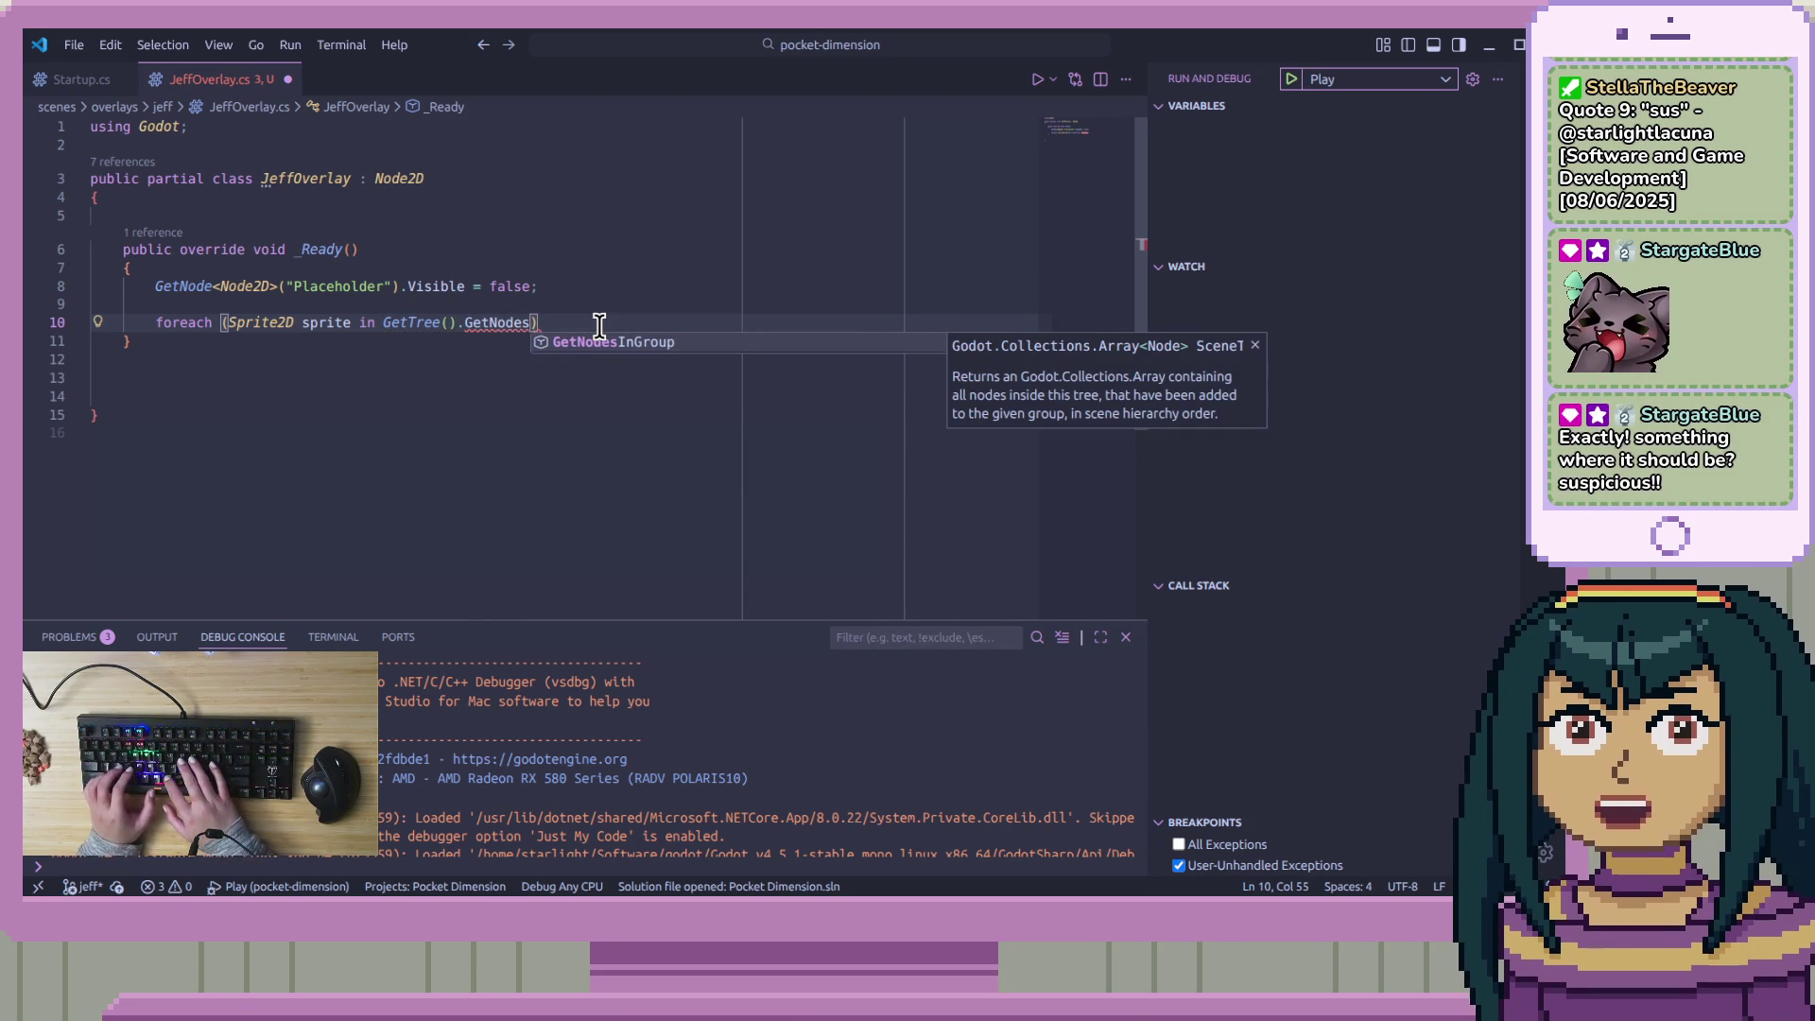
key(Tab)
text((")
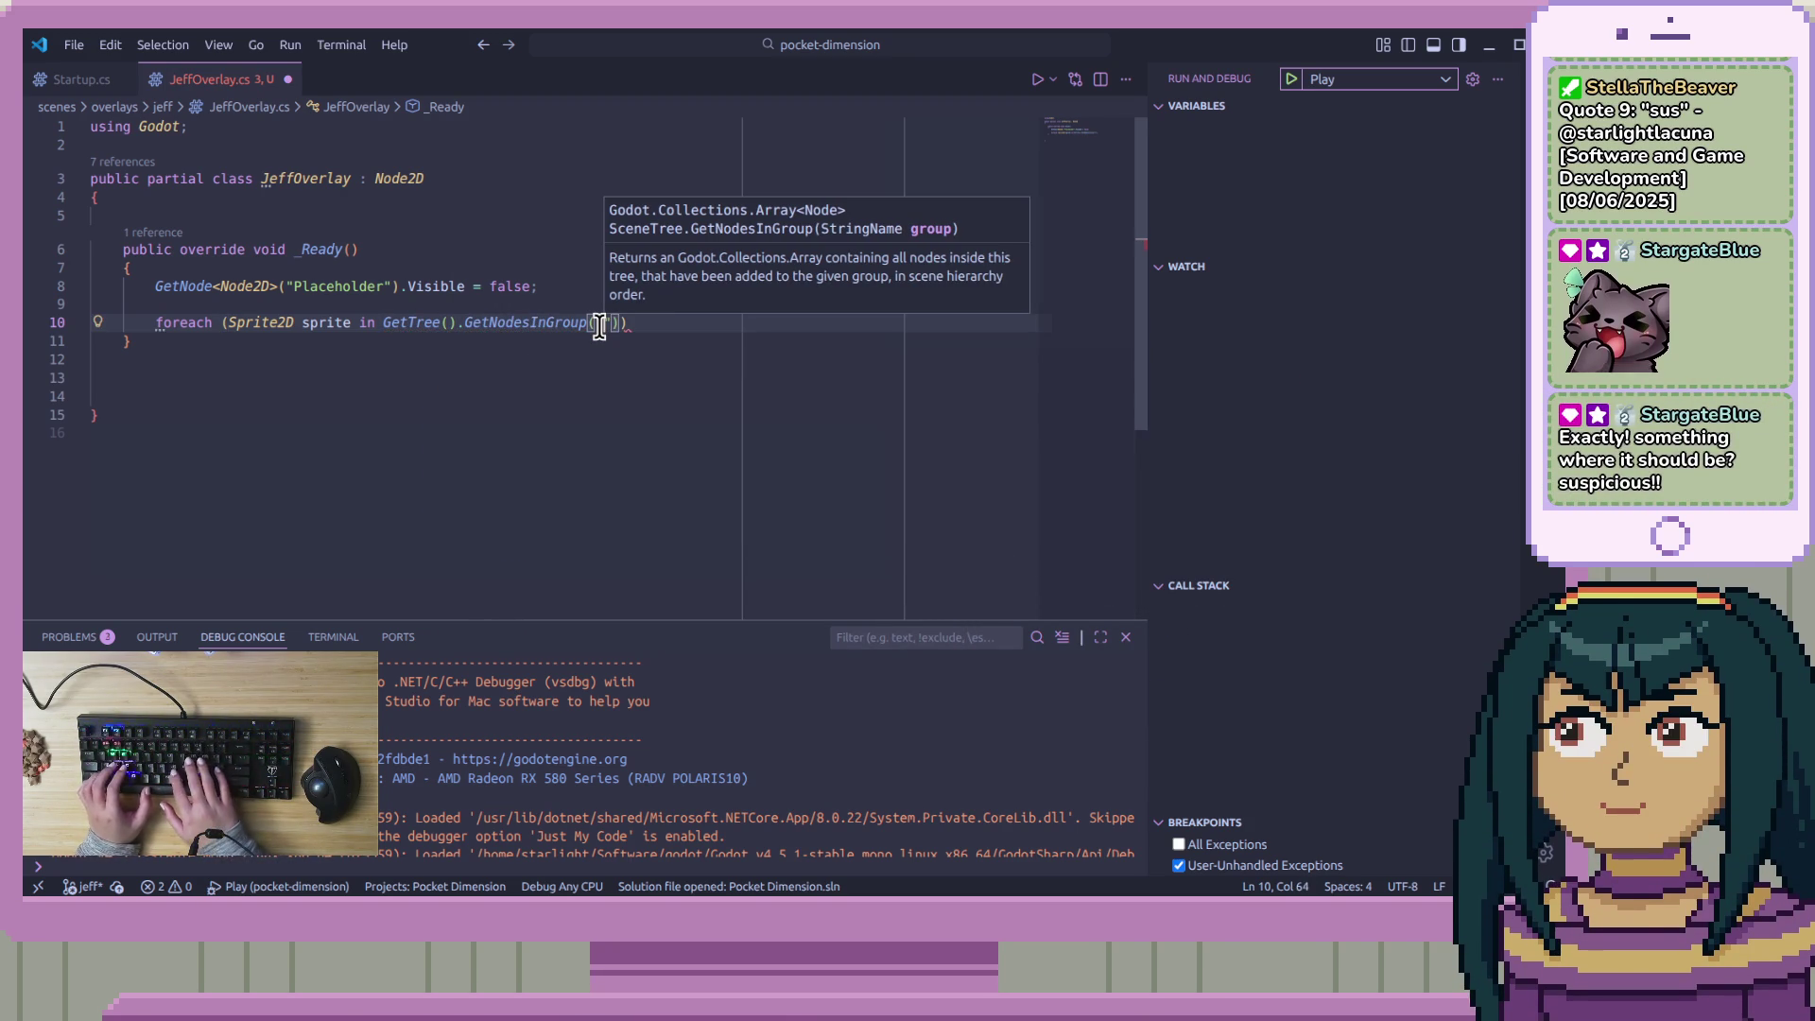
text(Flag)
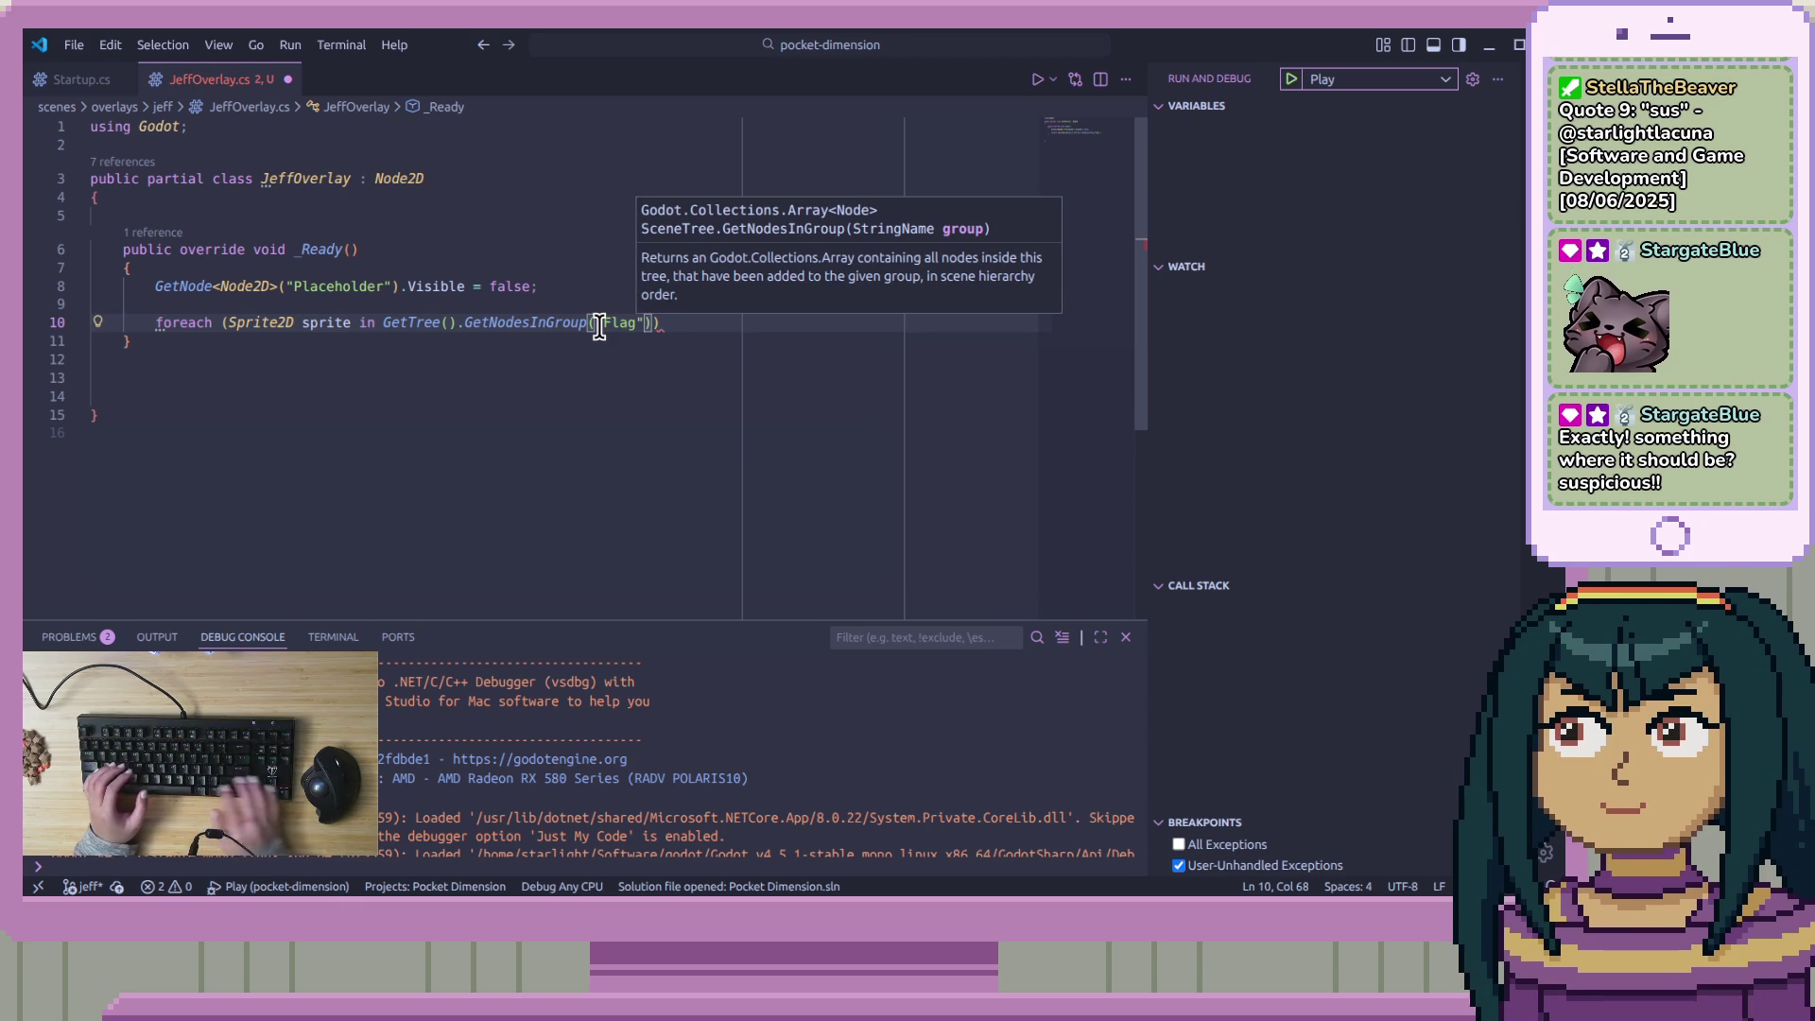
text(")))
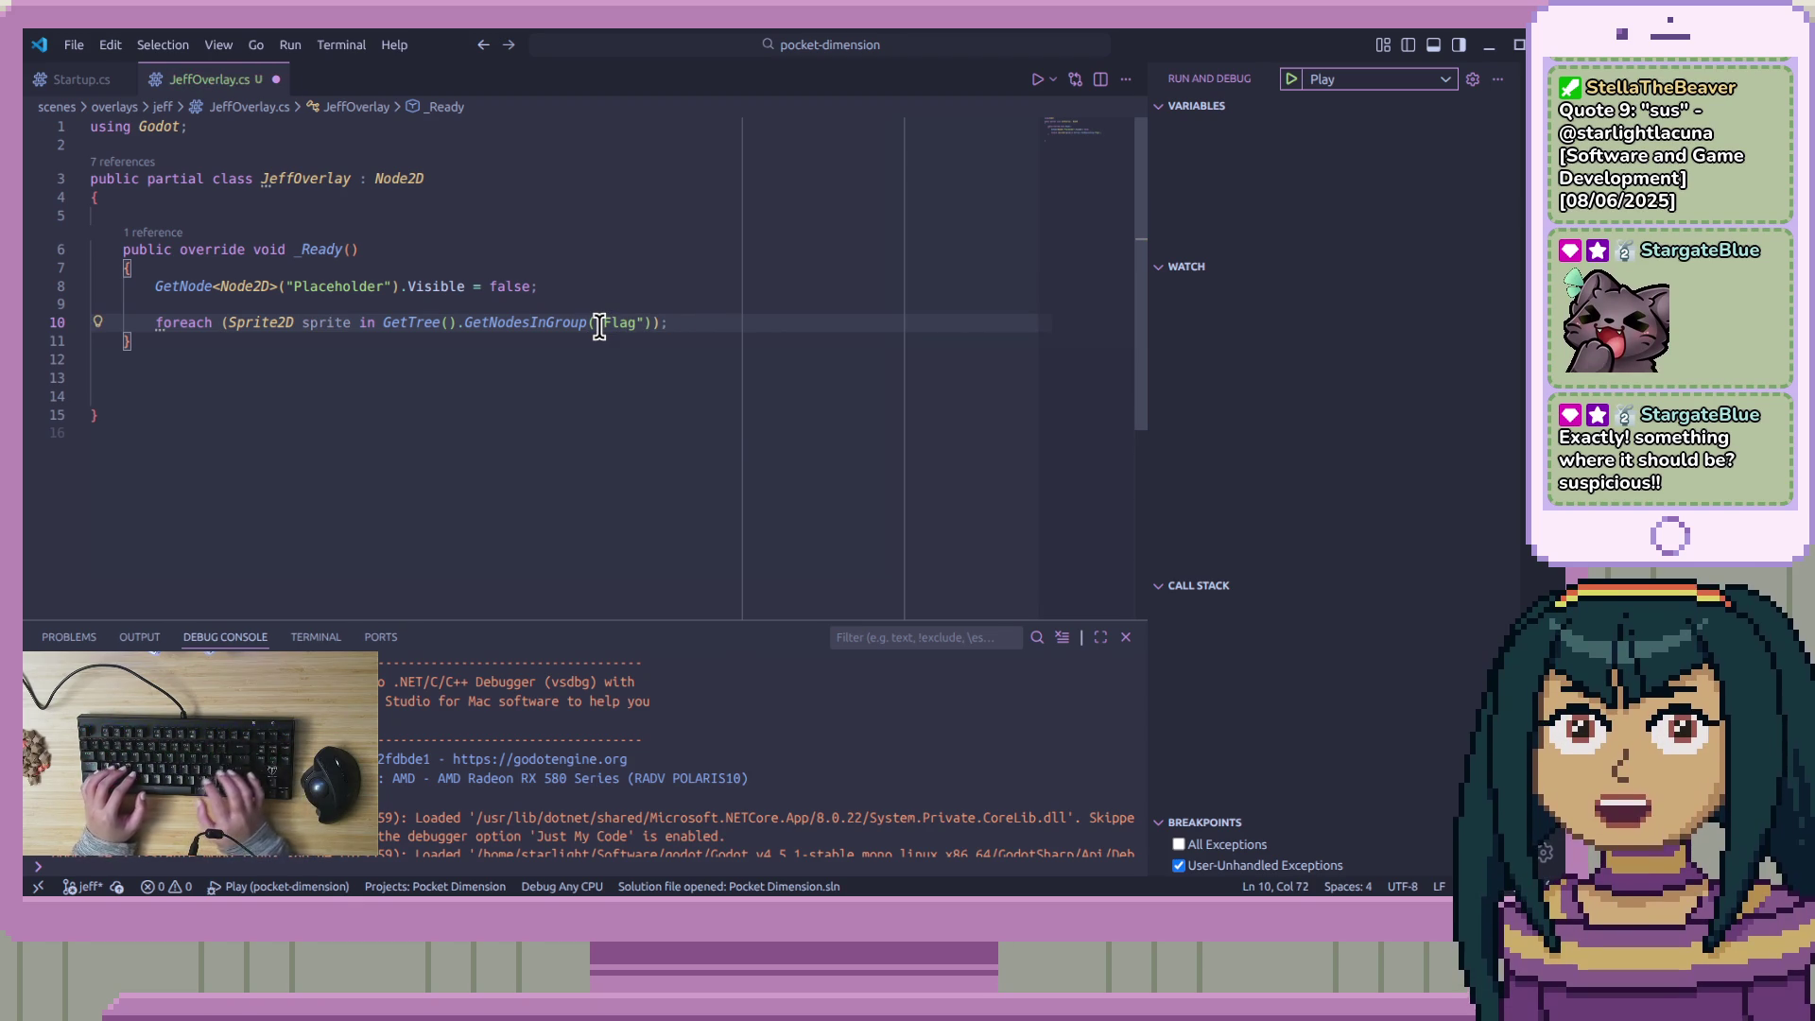
key(BackSpace)
key(Return)
text({)
key(Return)
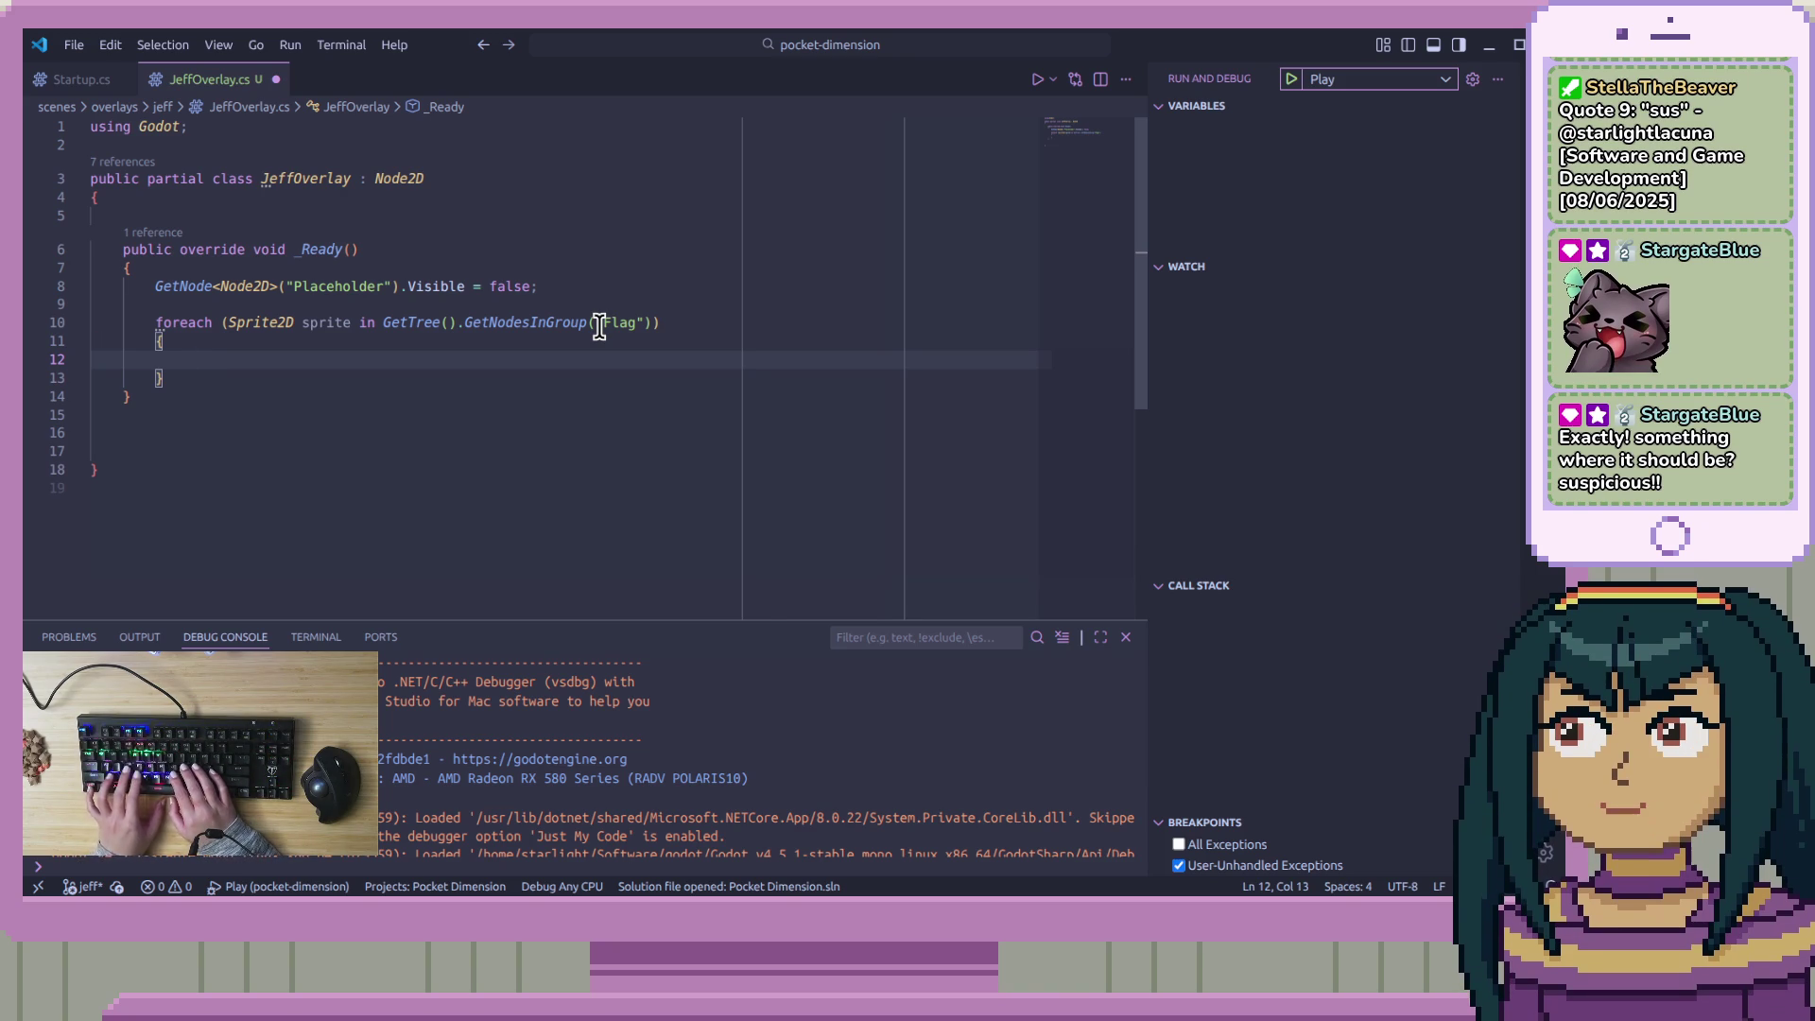
key(ctrl+s)
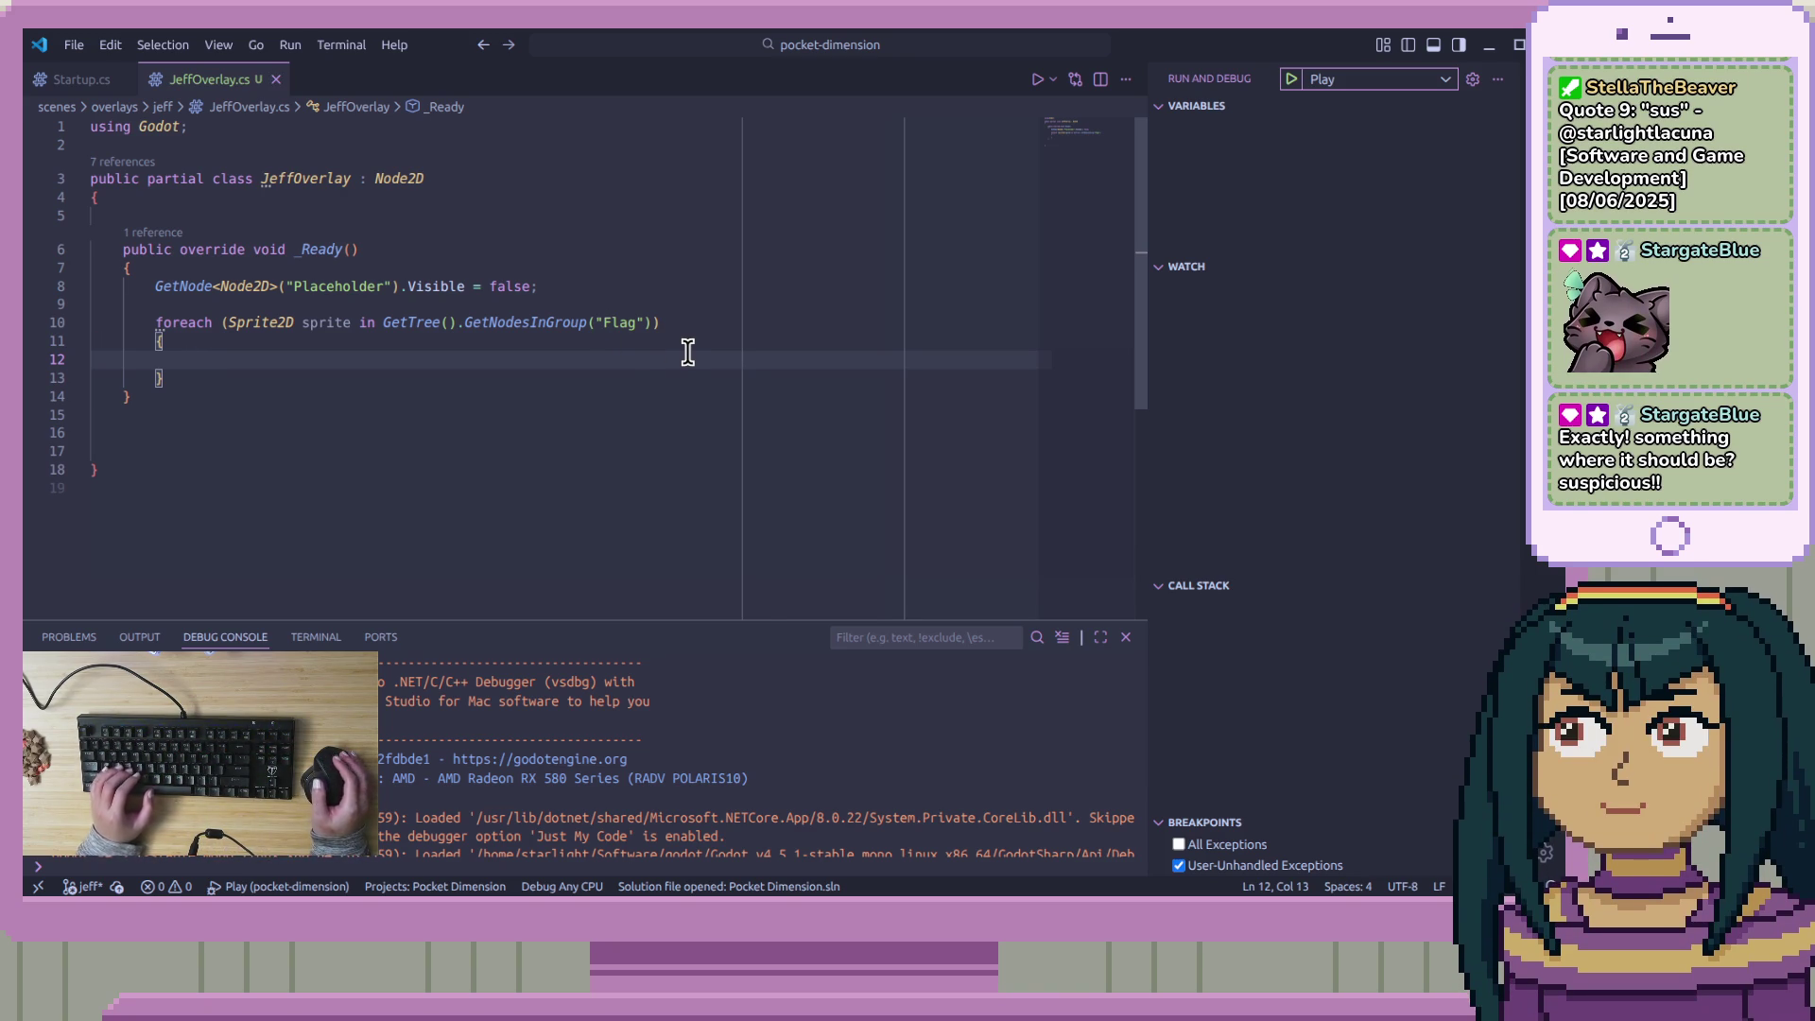
Begin a sprite.Position assignment in the loop body and bring the Godot C# docs alongside
text(spr)
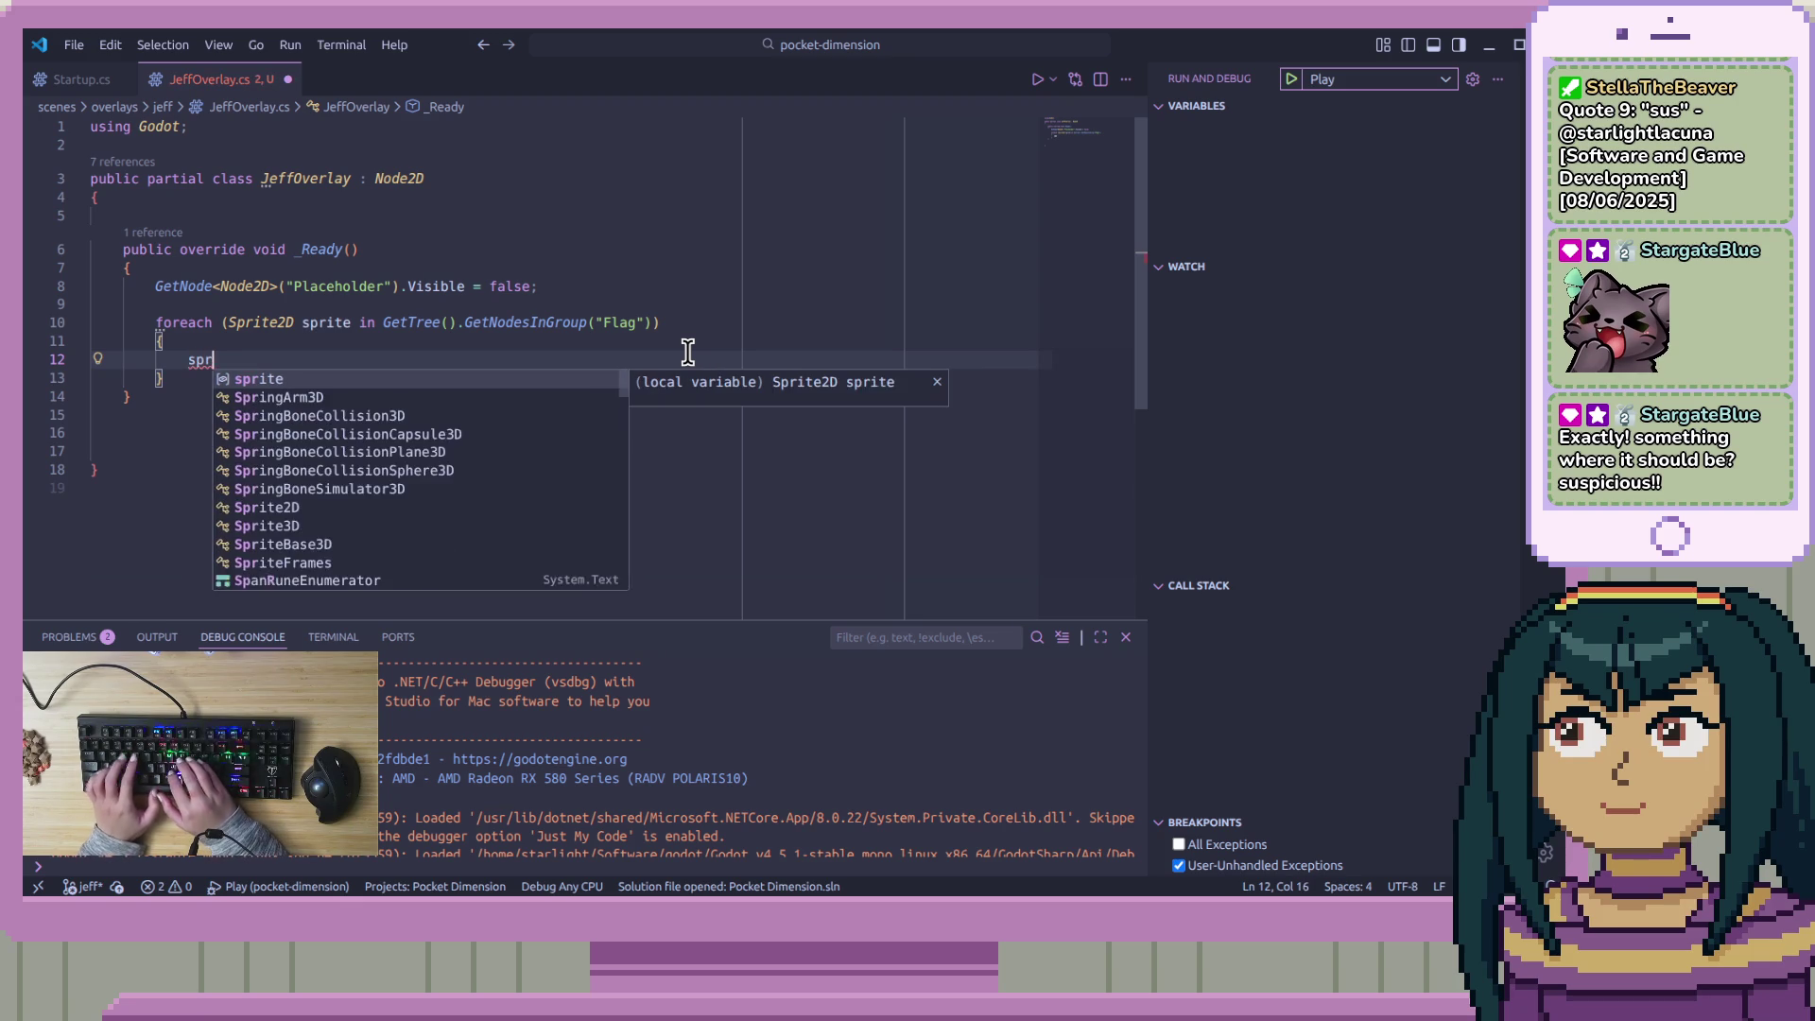
text(ite.)
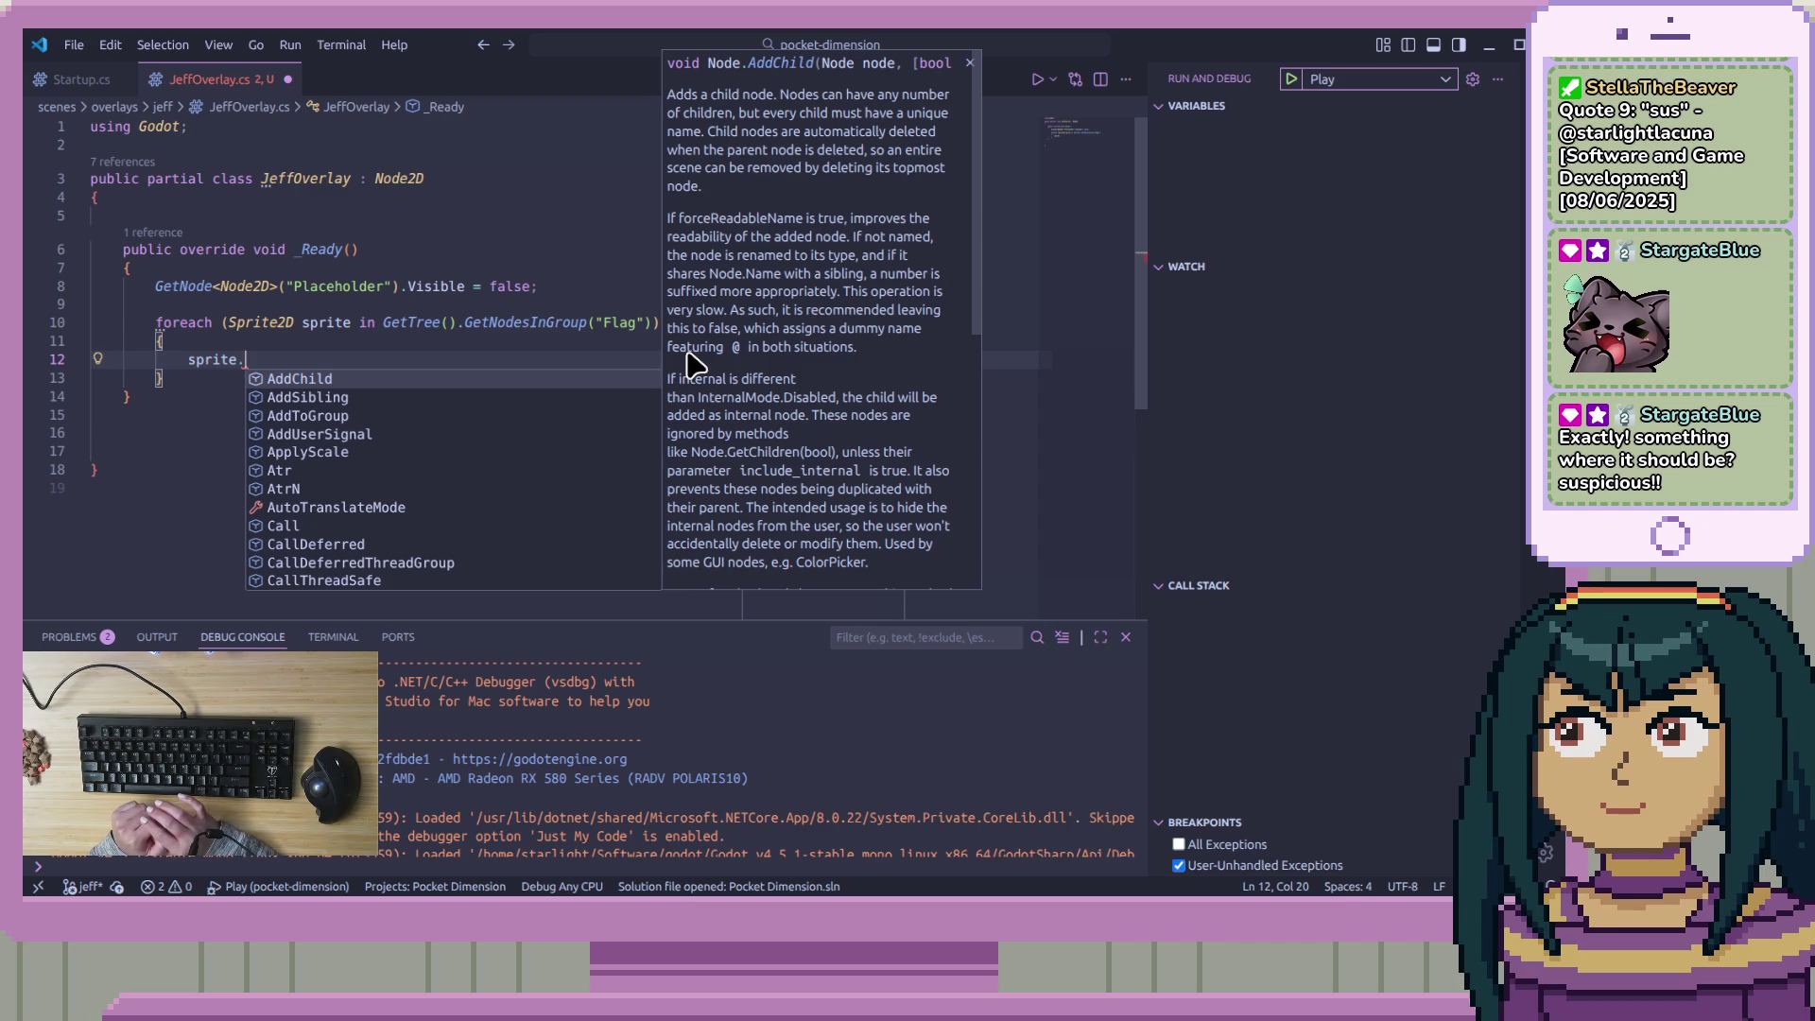
text(Position)
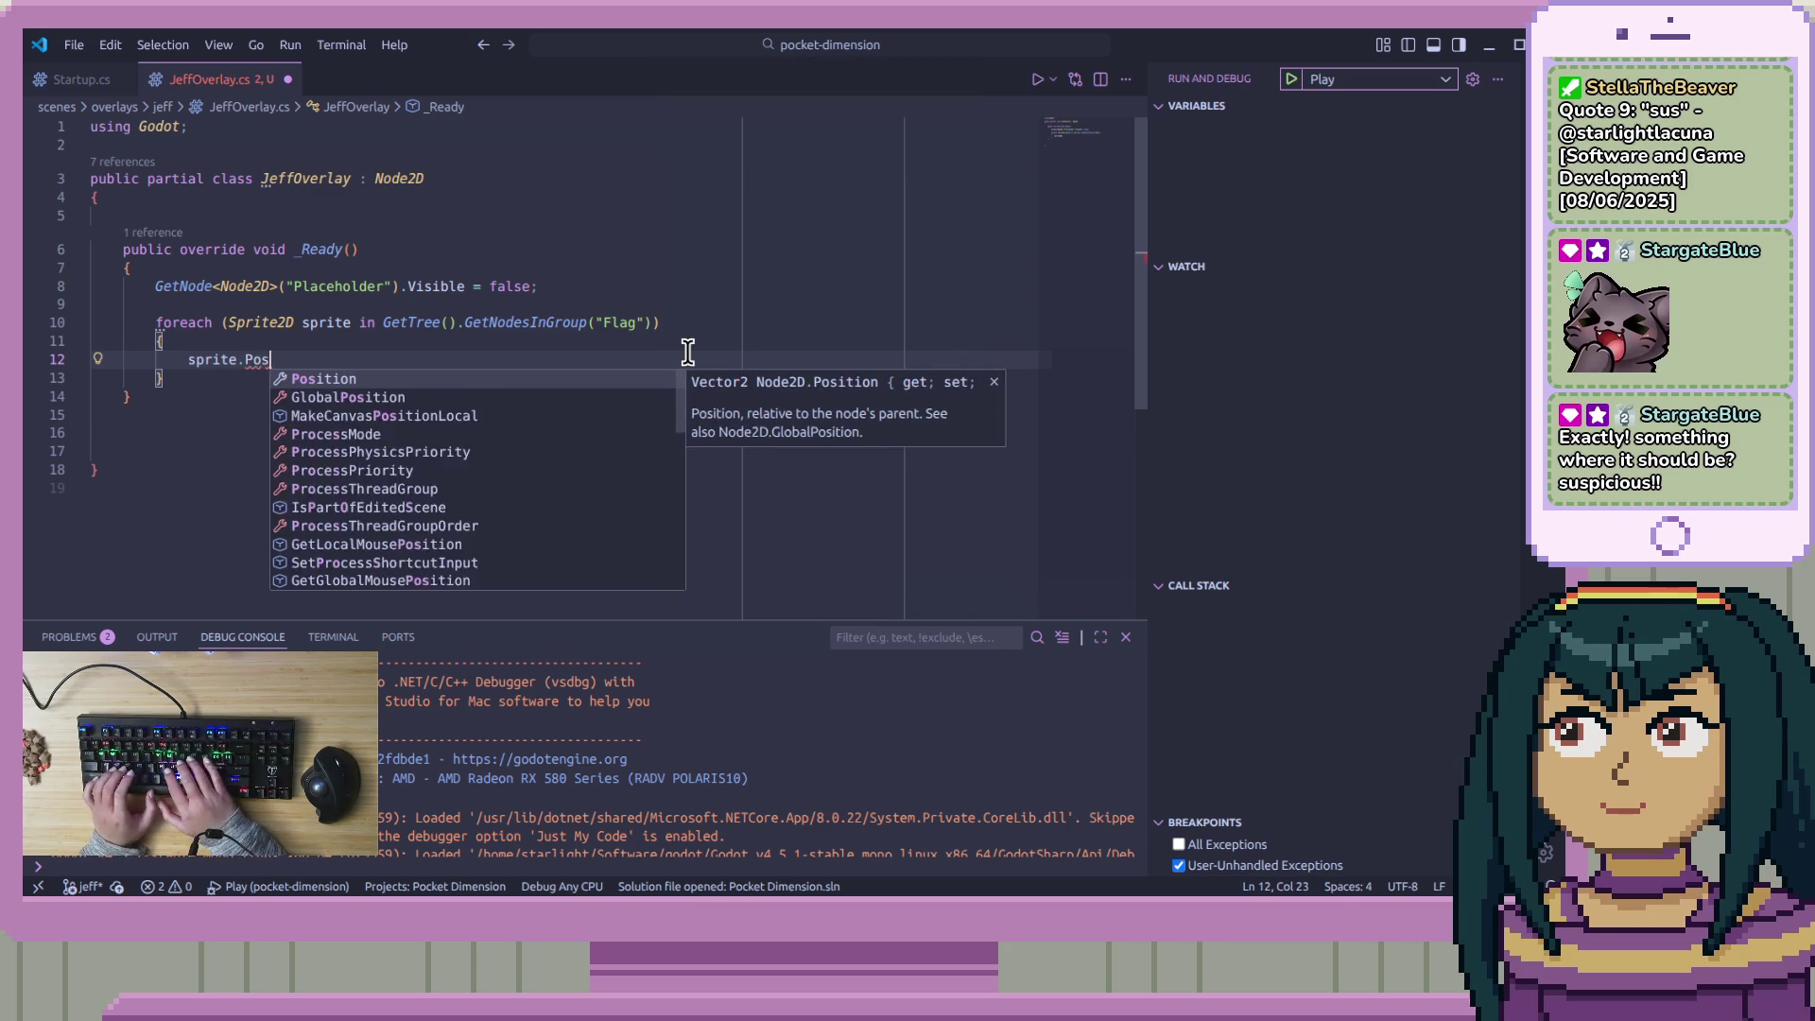
key(Escape)
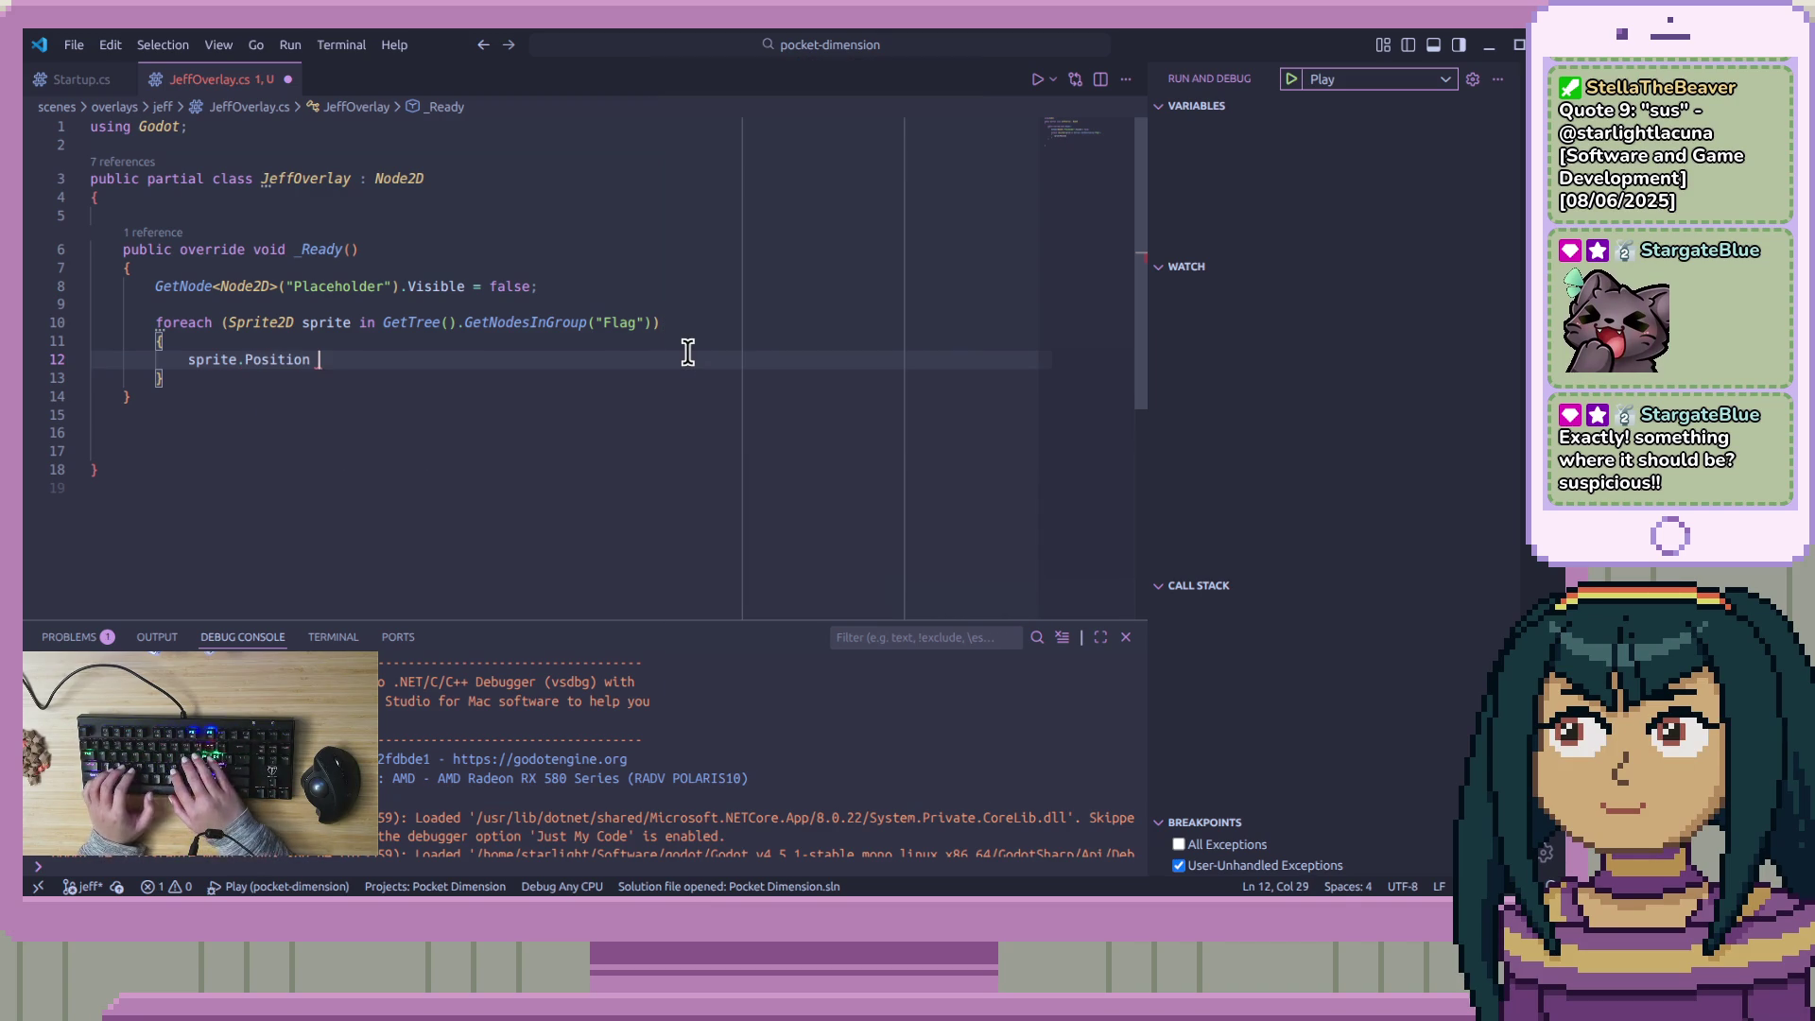
text(=)
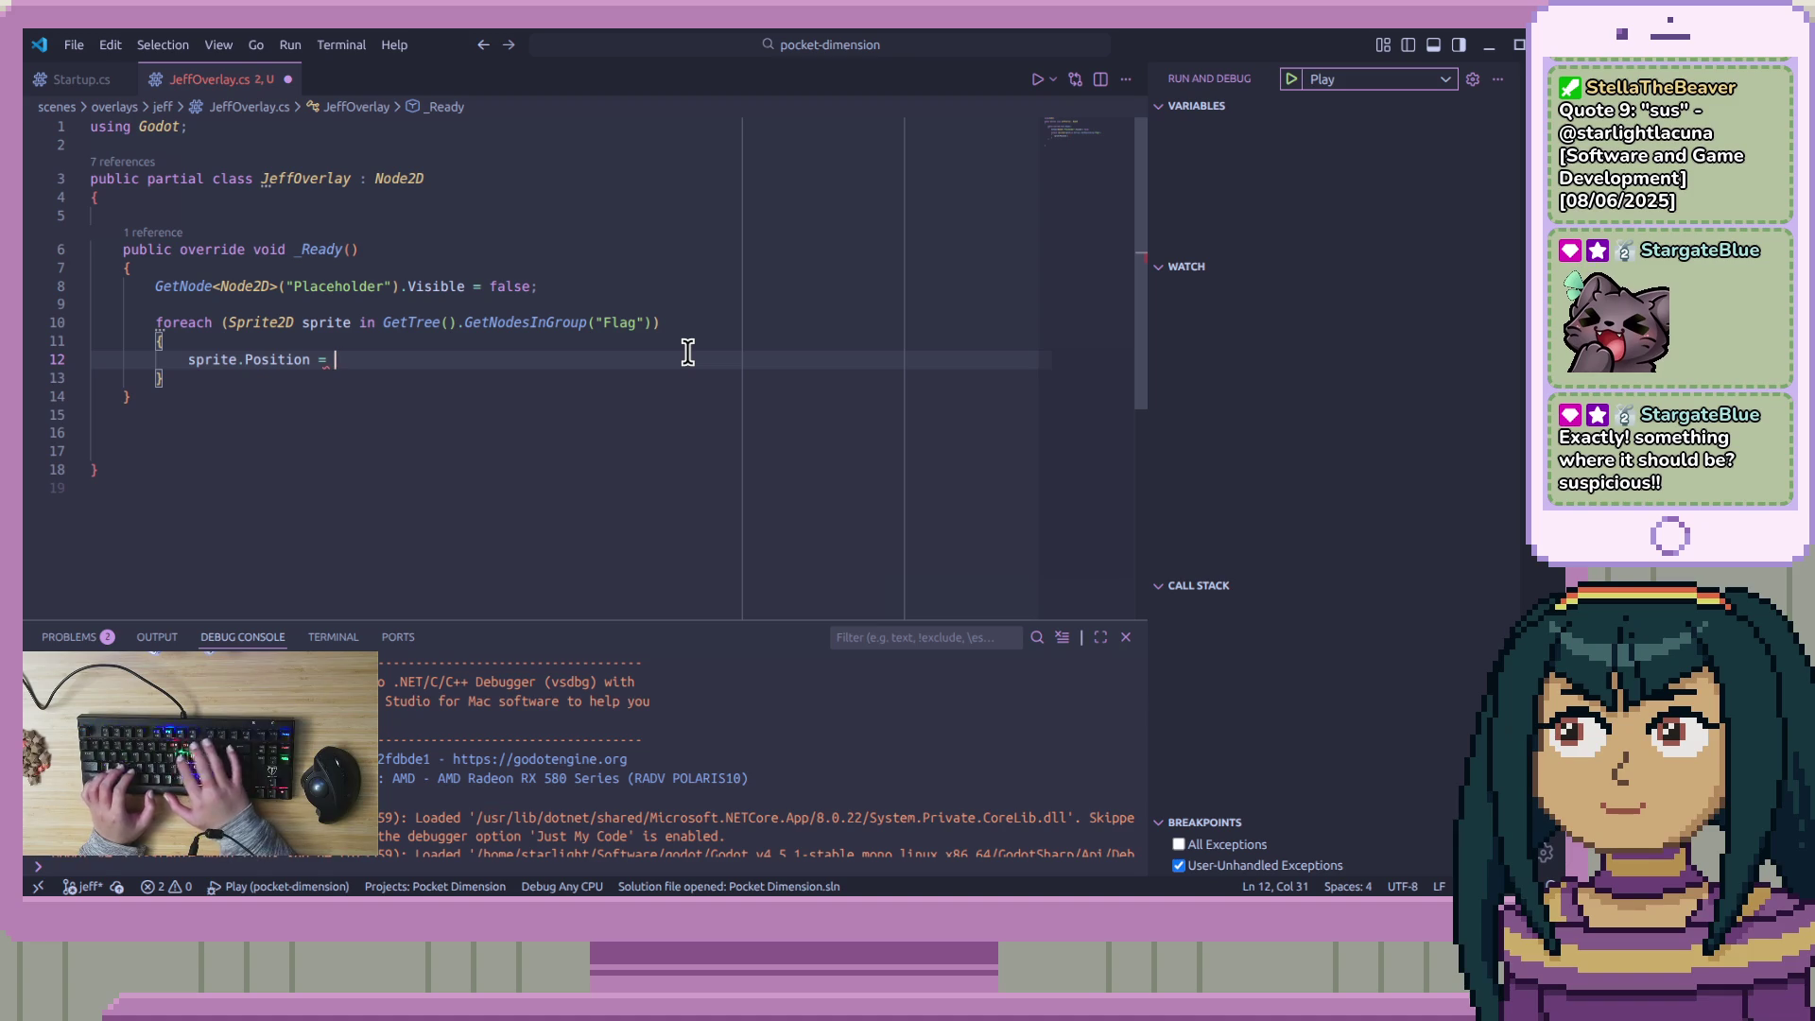
text( new Vec)
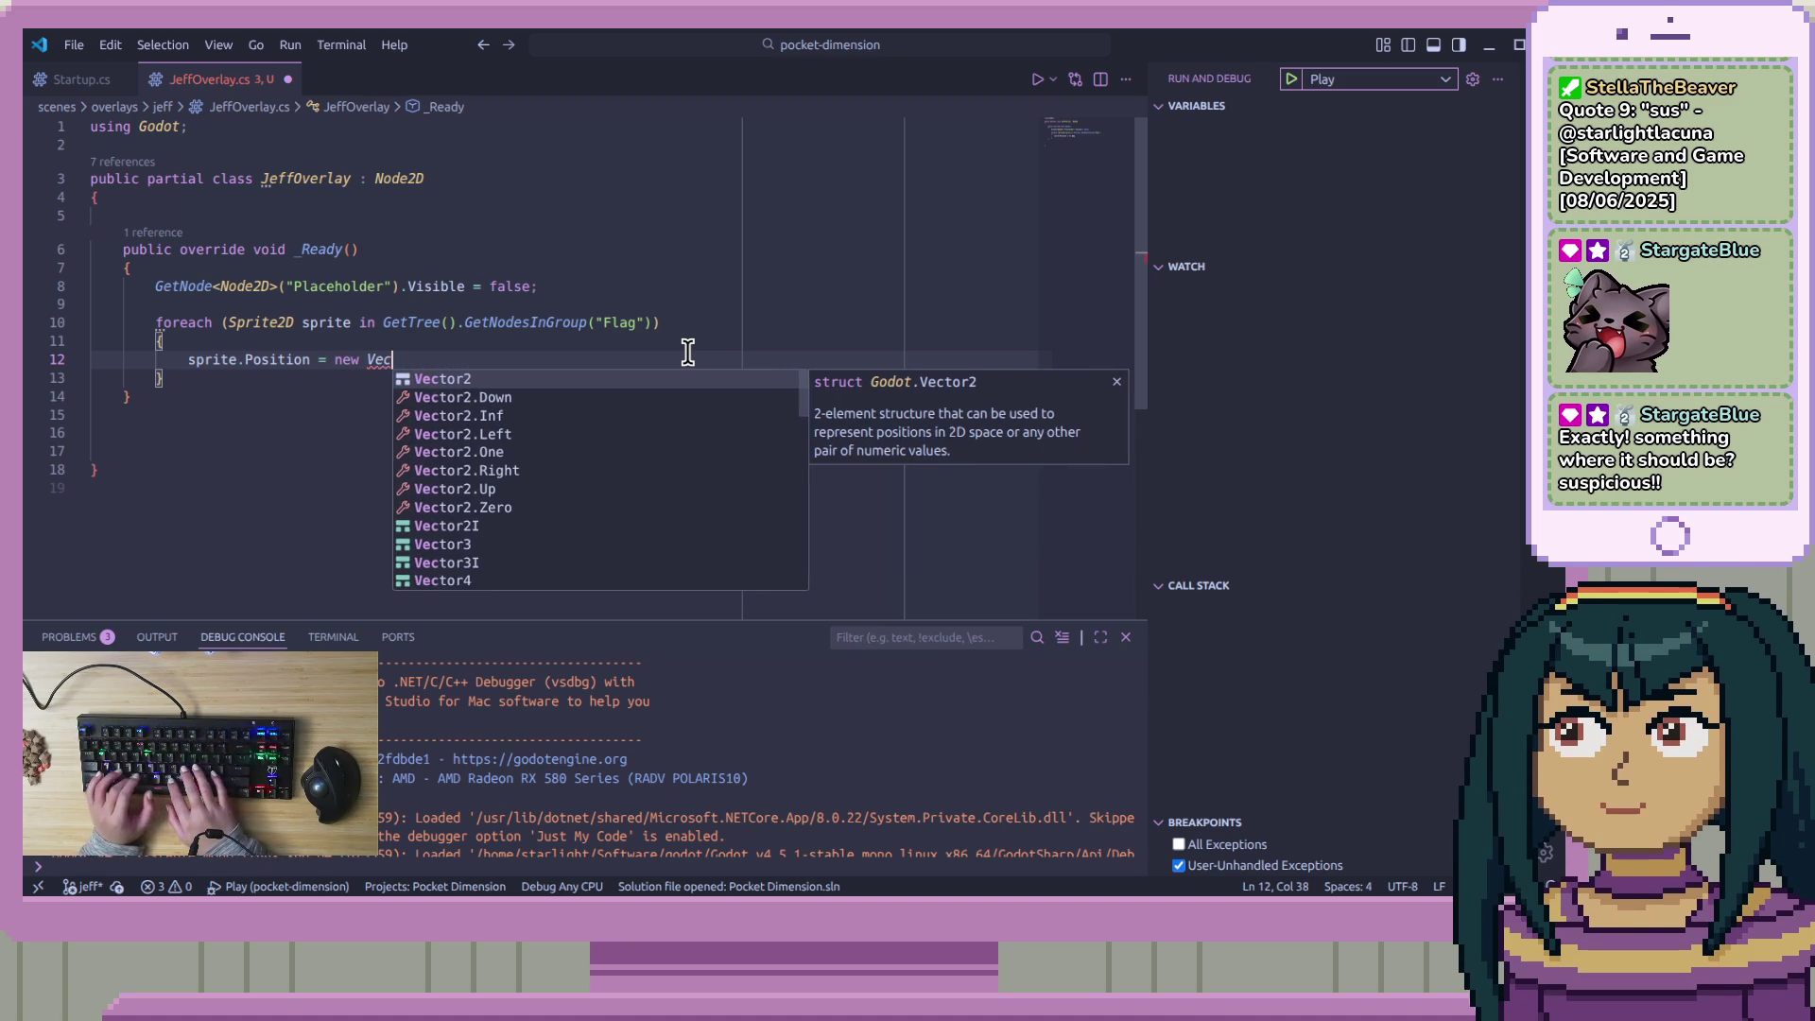
key(BackSpace)
key(BackSpace)
key(BackSpace)
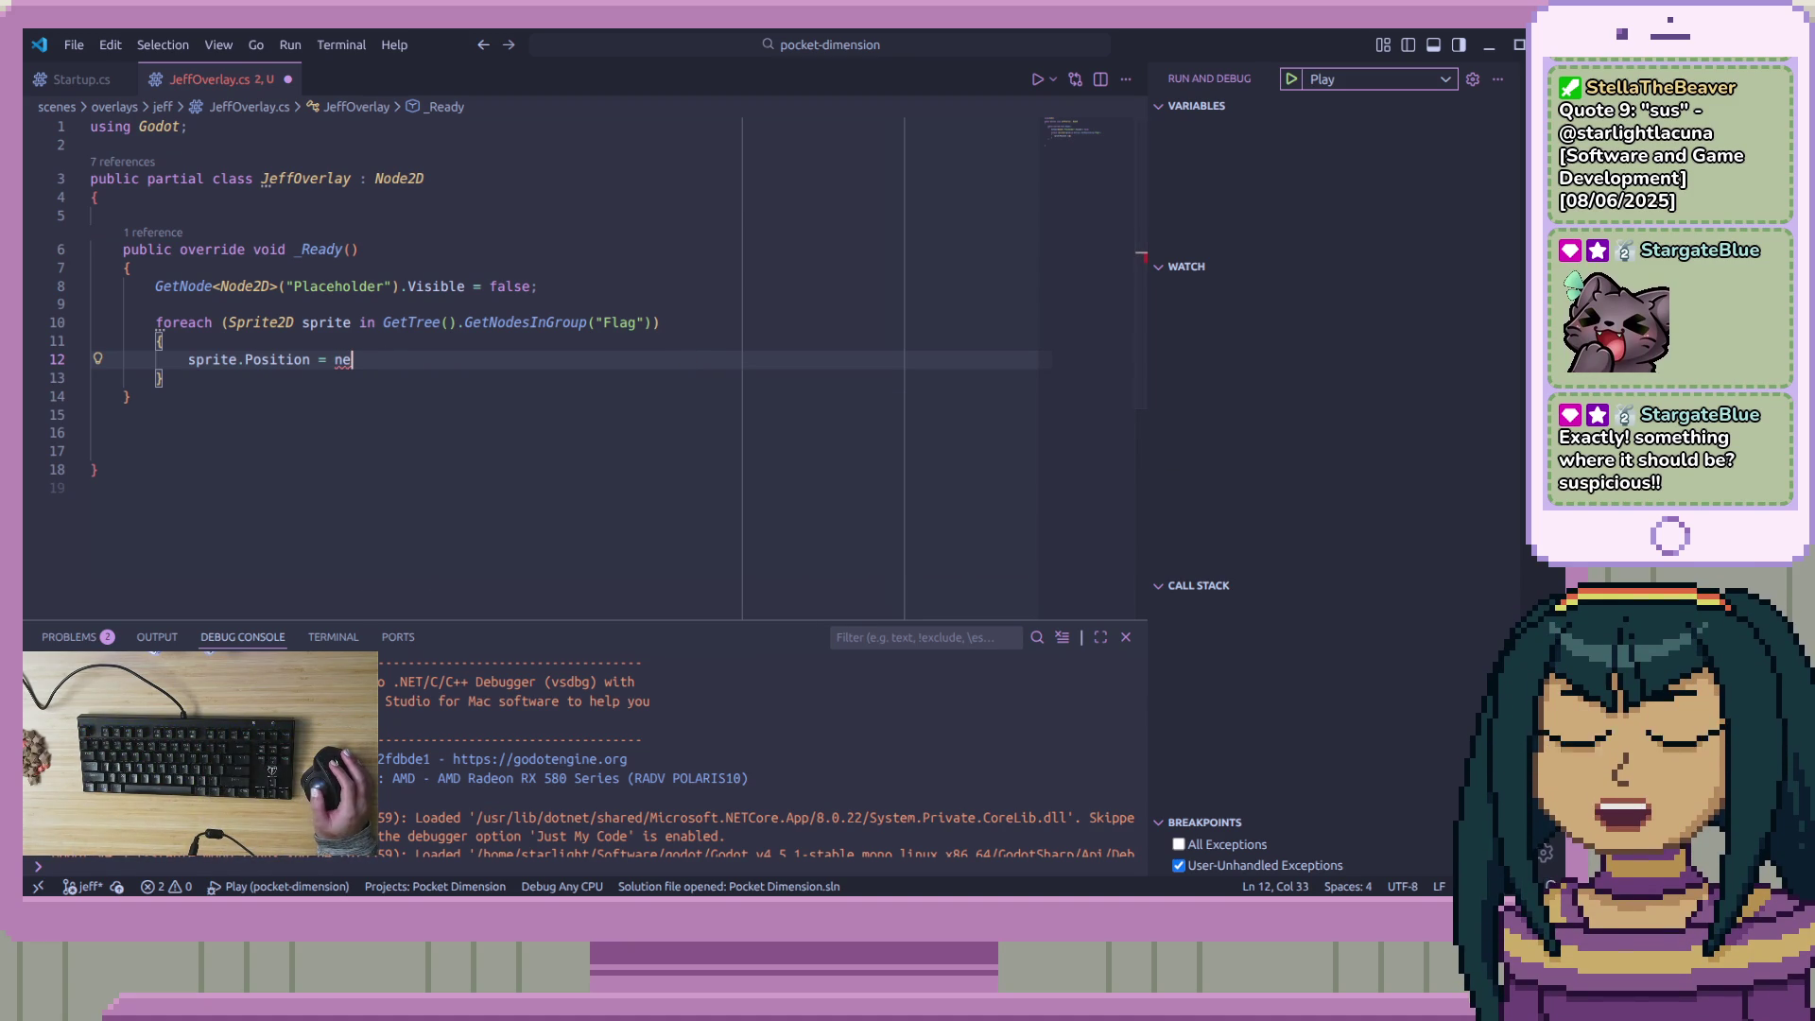
key(alt+Tab)
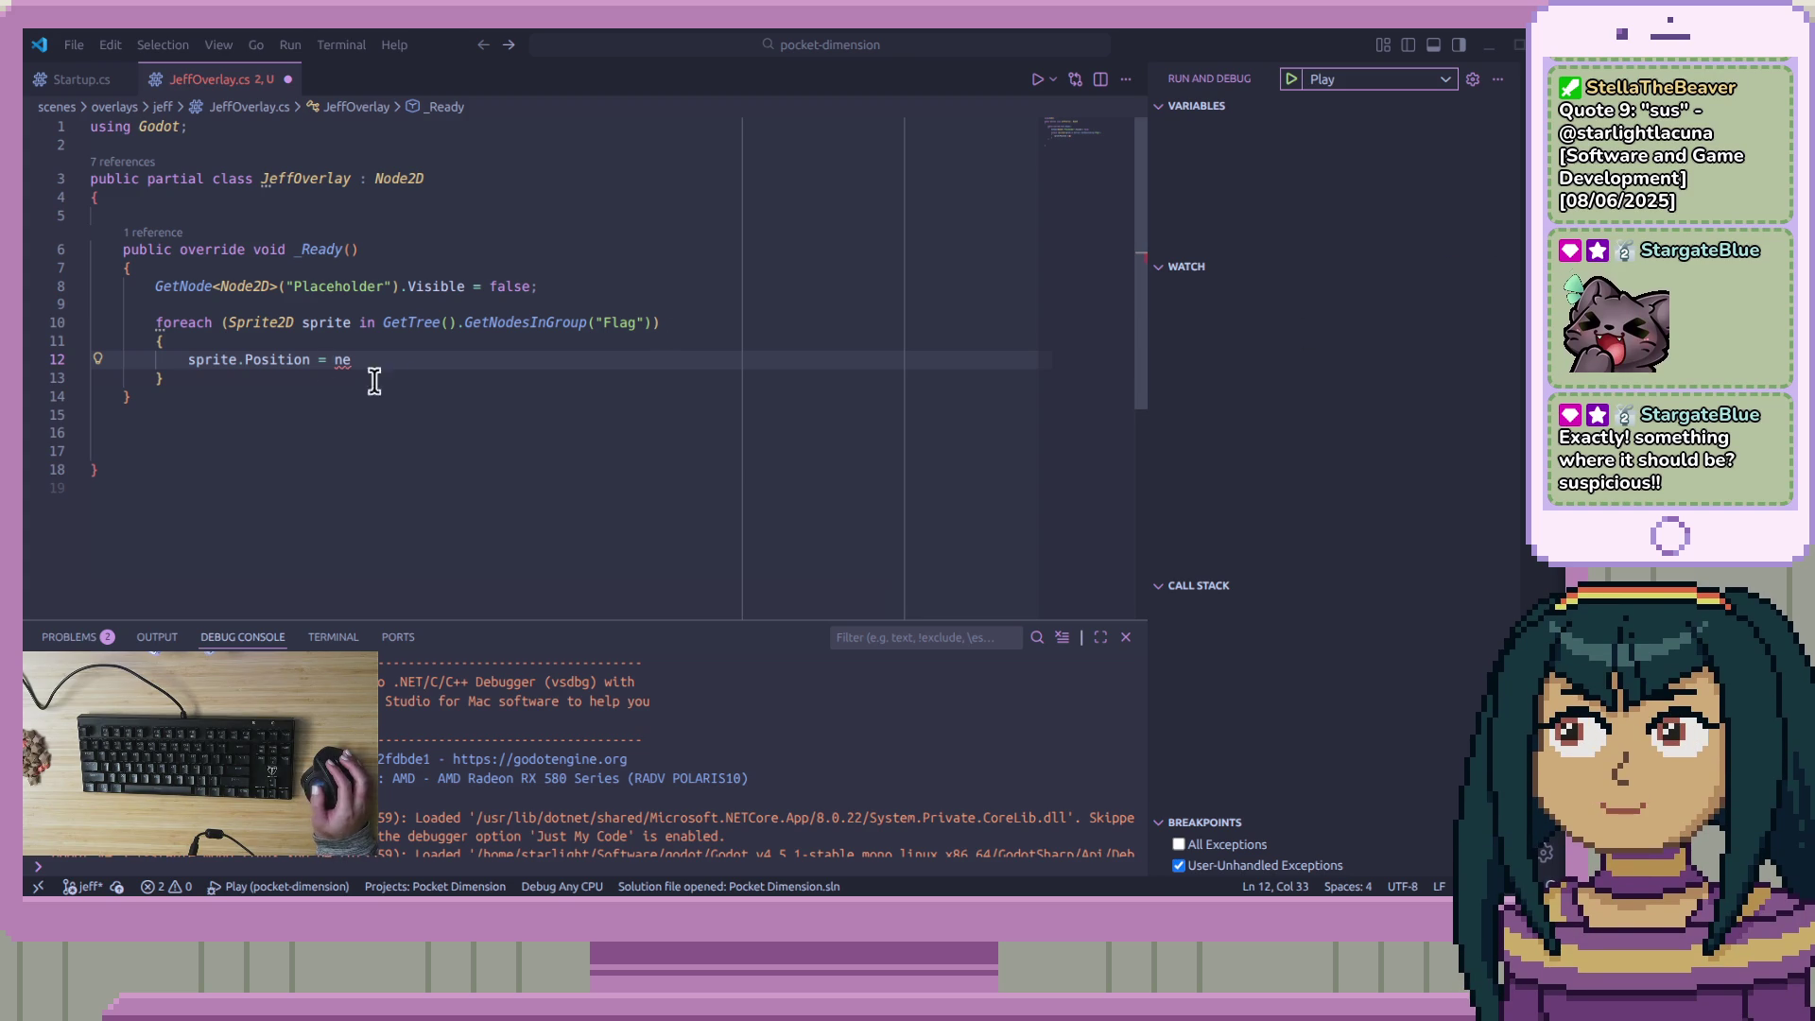
double_click(274, 357)
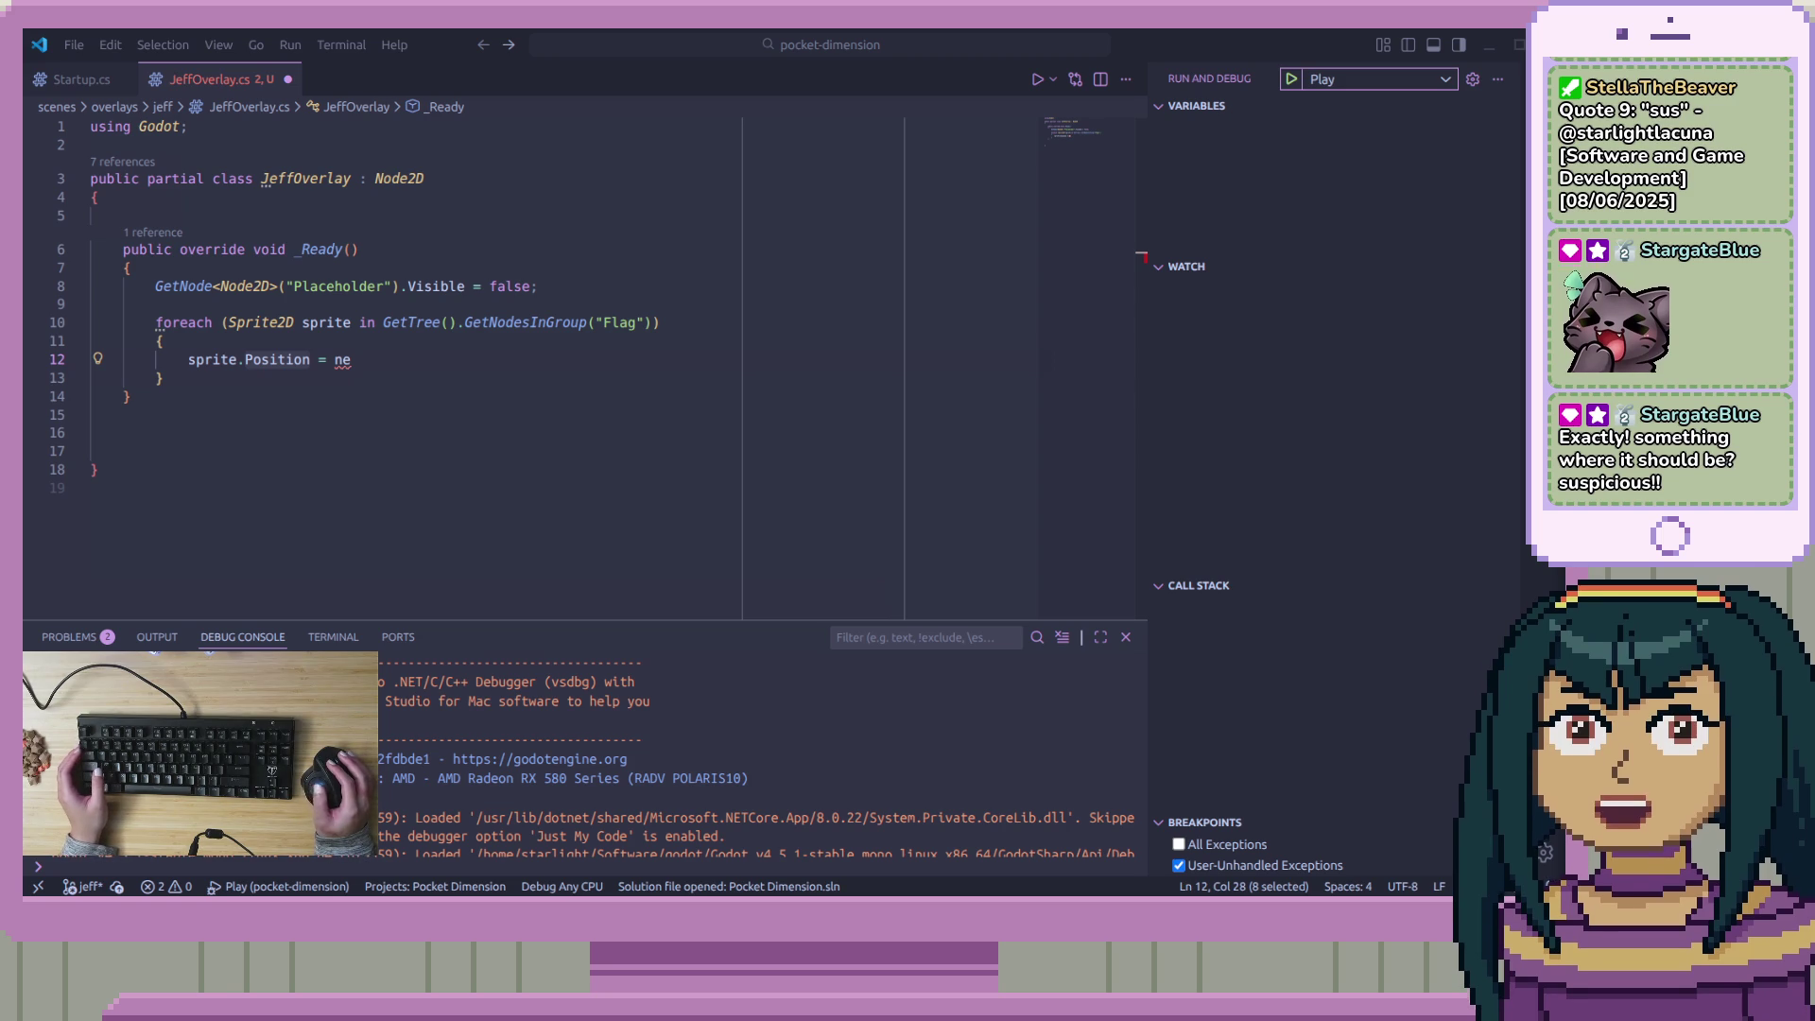
mouse_move(1814, 284)
mouse_down()
mouse_move(1509, 264)
mouse_move(884, 132)
mouse_up()
click(851, 34)
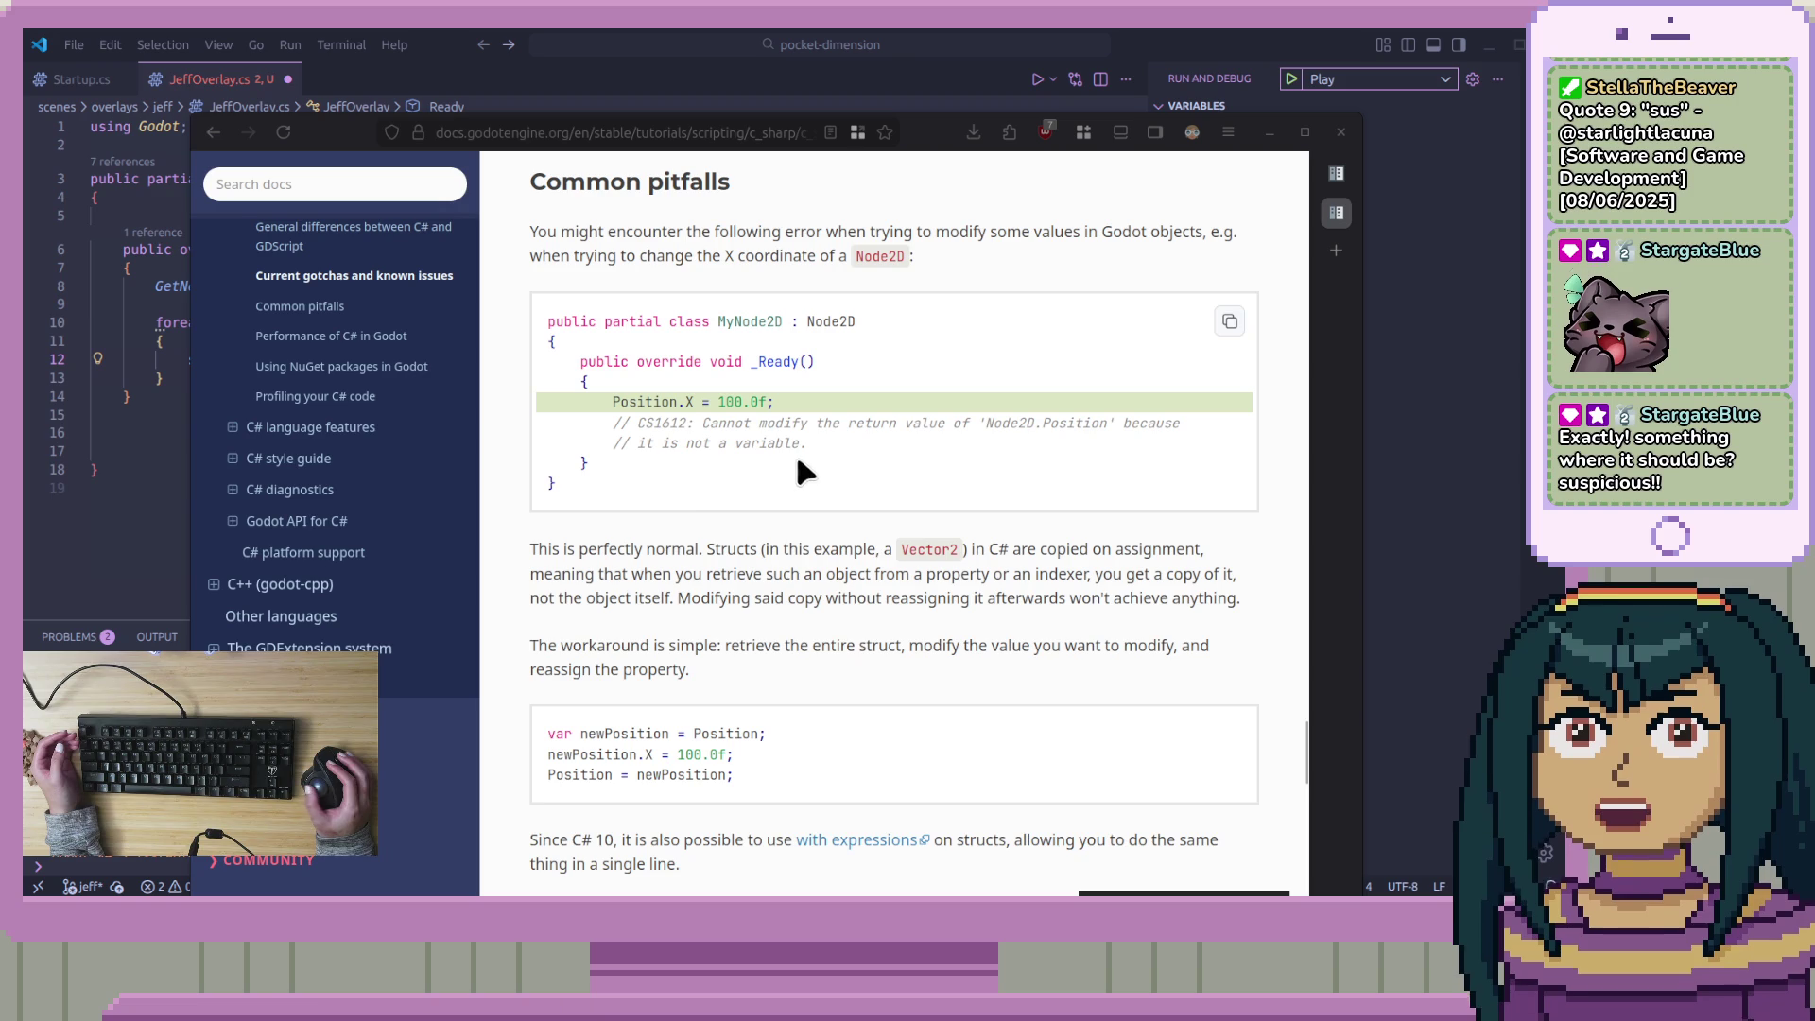
Read the struct-copy pitfall and its with-expression example, then move the docs window aside
drag(710, 548, 990, 538)
click(1122, 541)
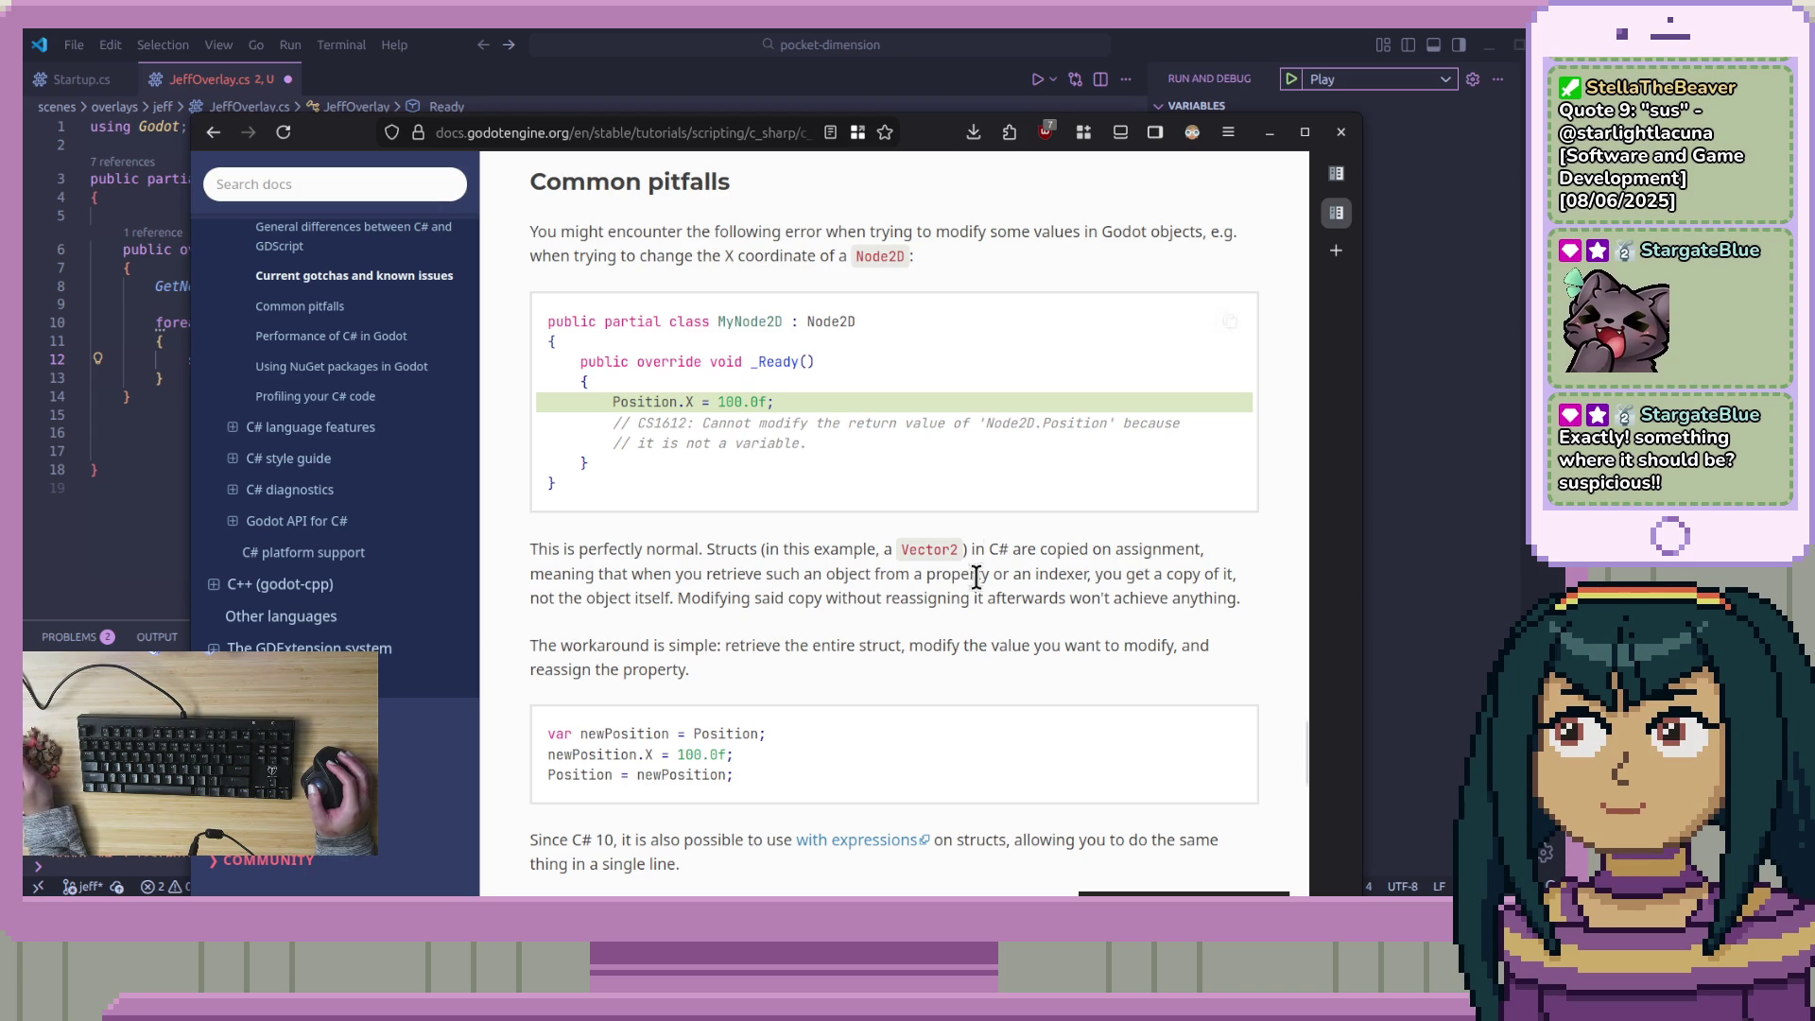
scroll(974, 578, down, 4)
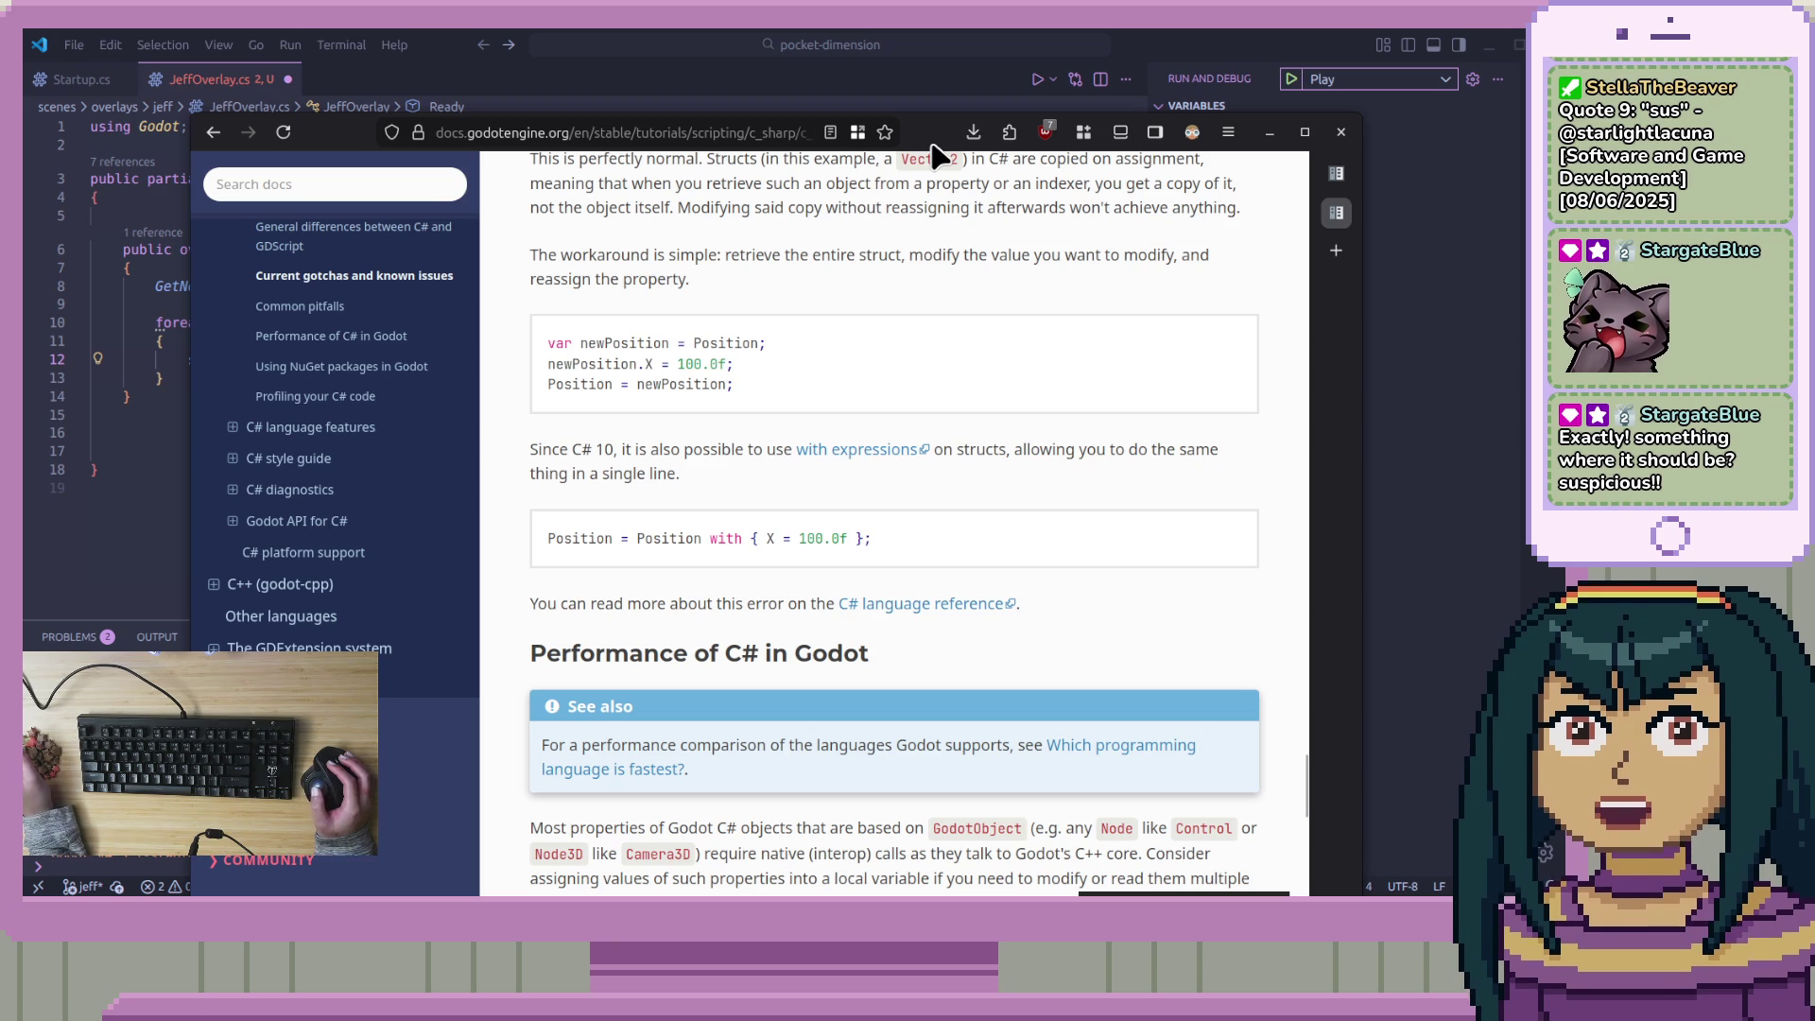
key(super+s)
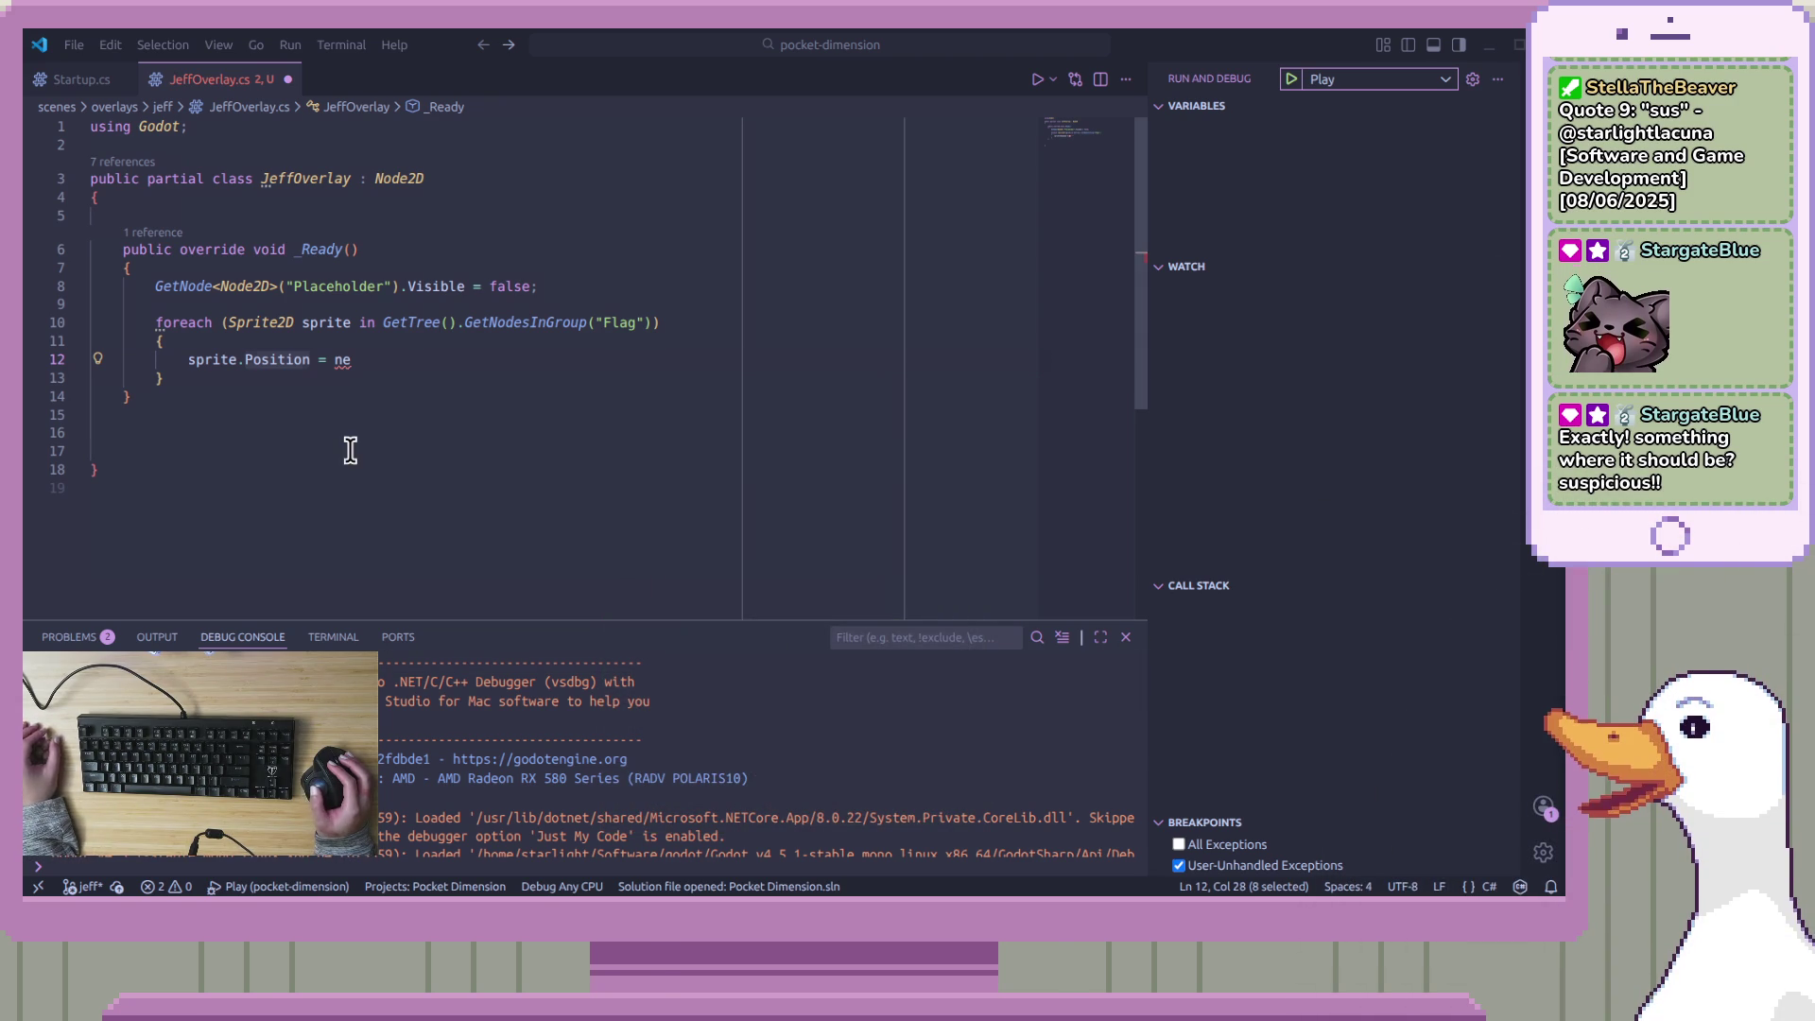
Rewrite line 12 as sprite.Position = sprite.Position with { Y = 1080f }; and save
click(358, 363)
key(BackSpace)
key(BackSpace)
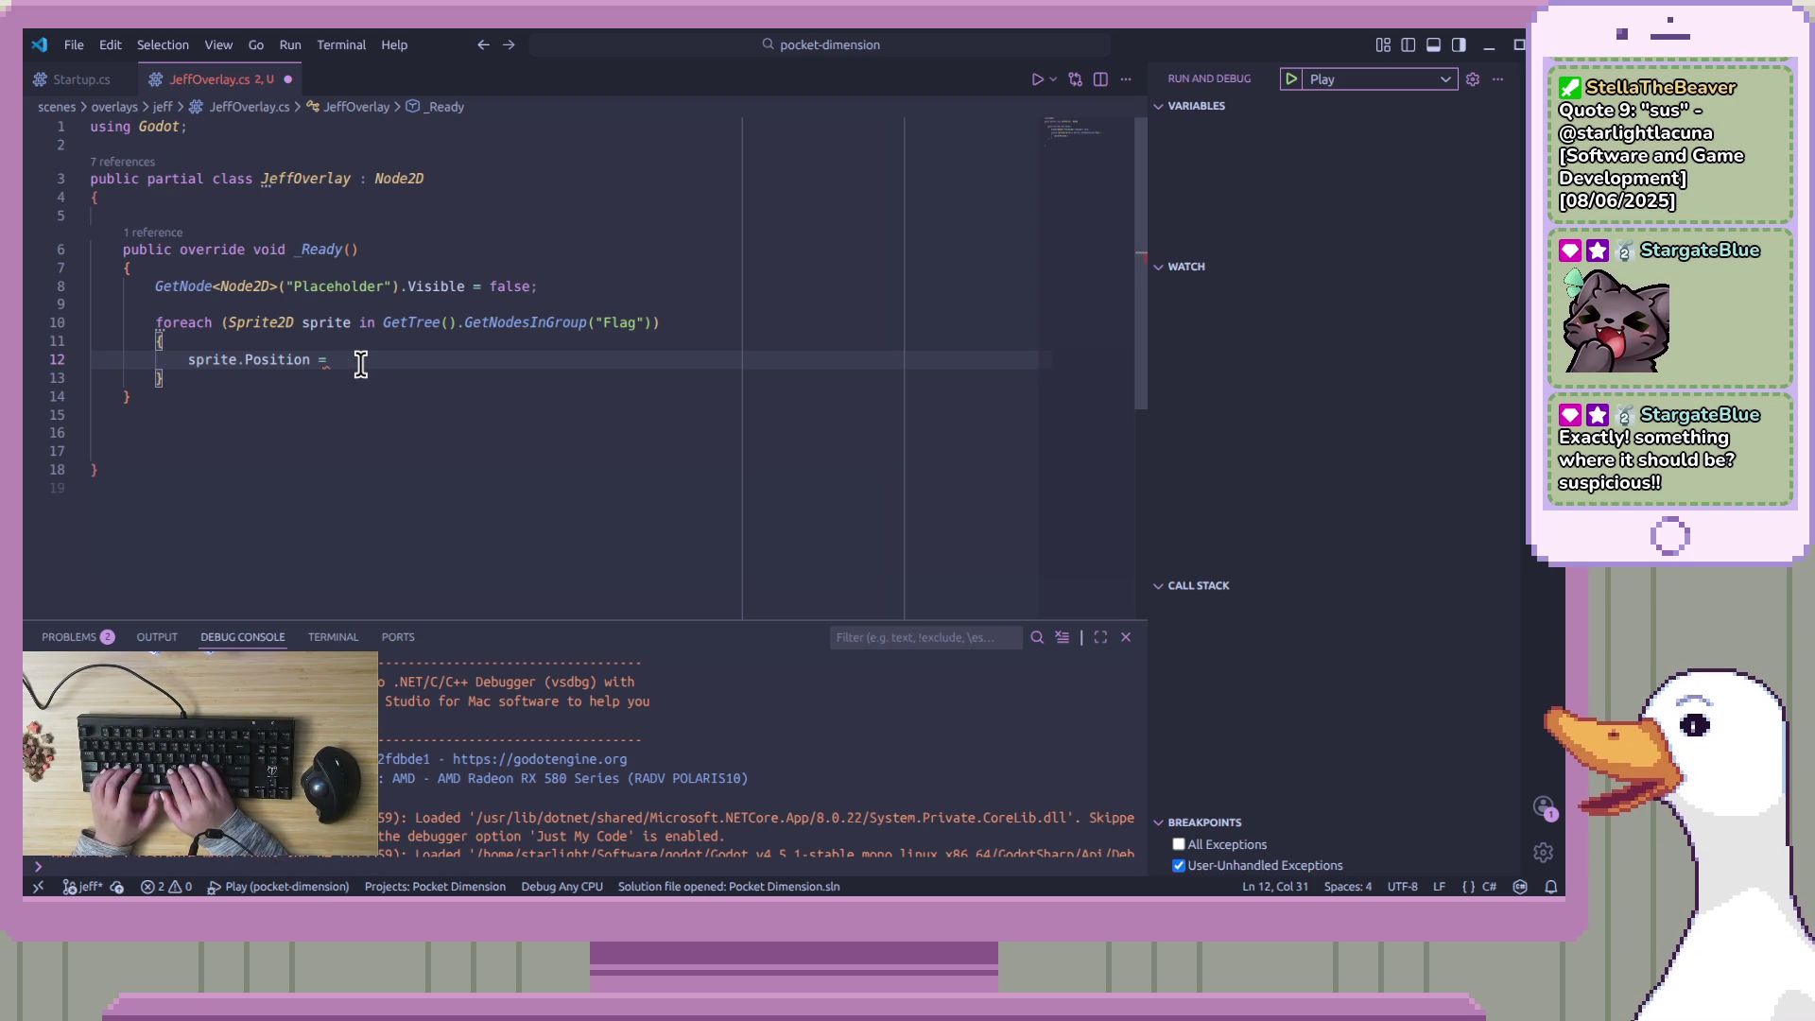
key(ctrl+space)
key(Escape)
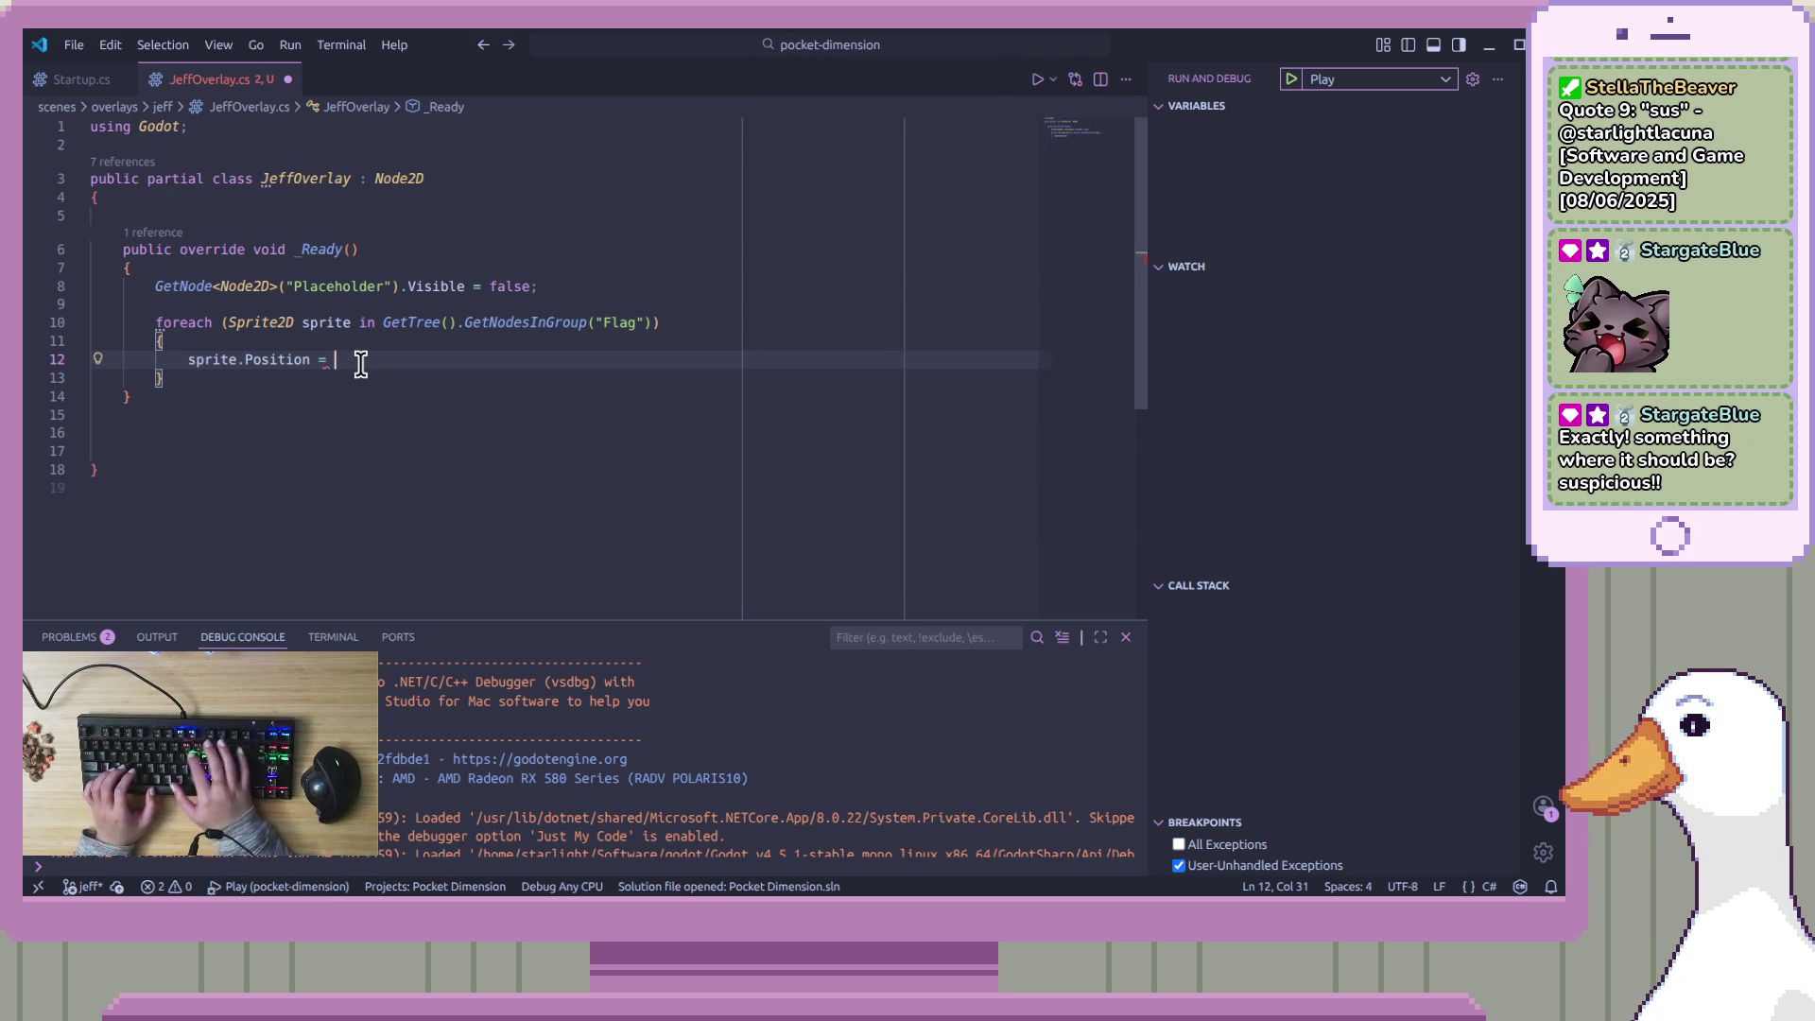
text(sprite.P)
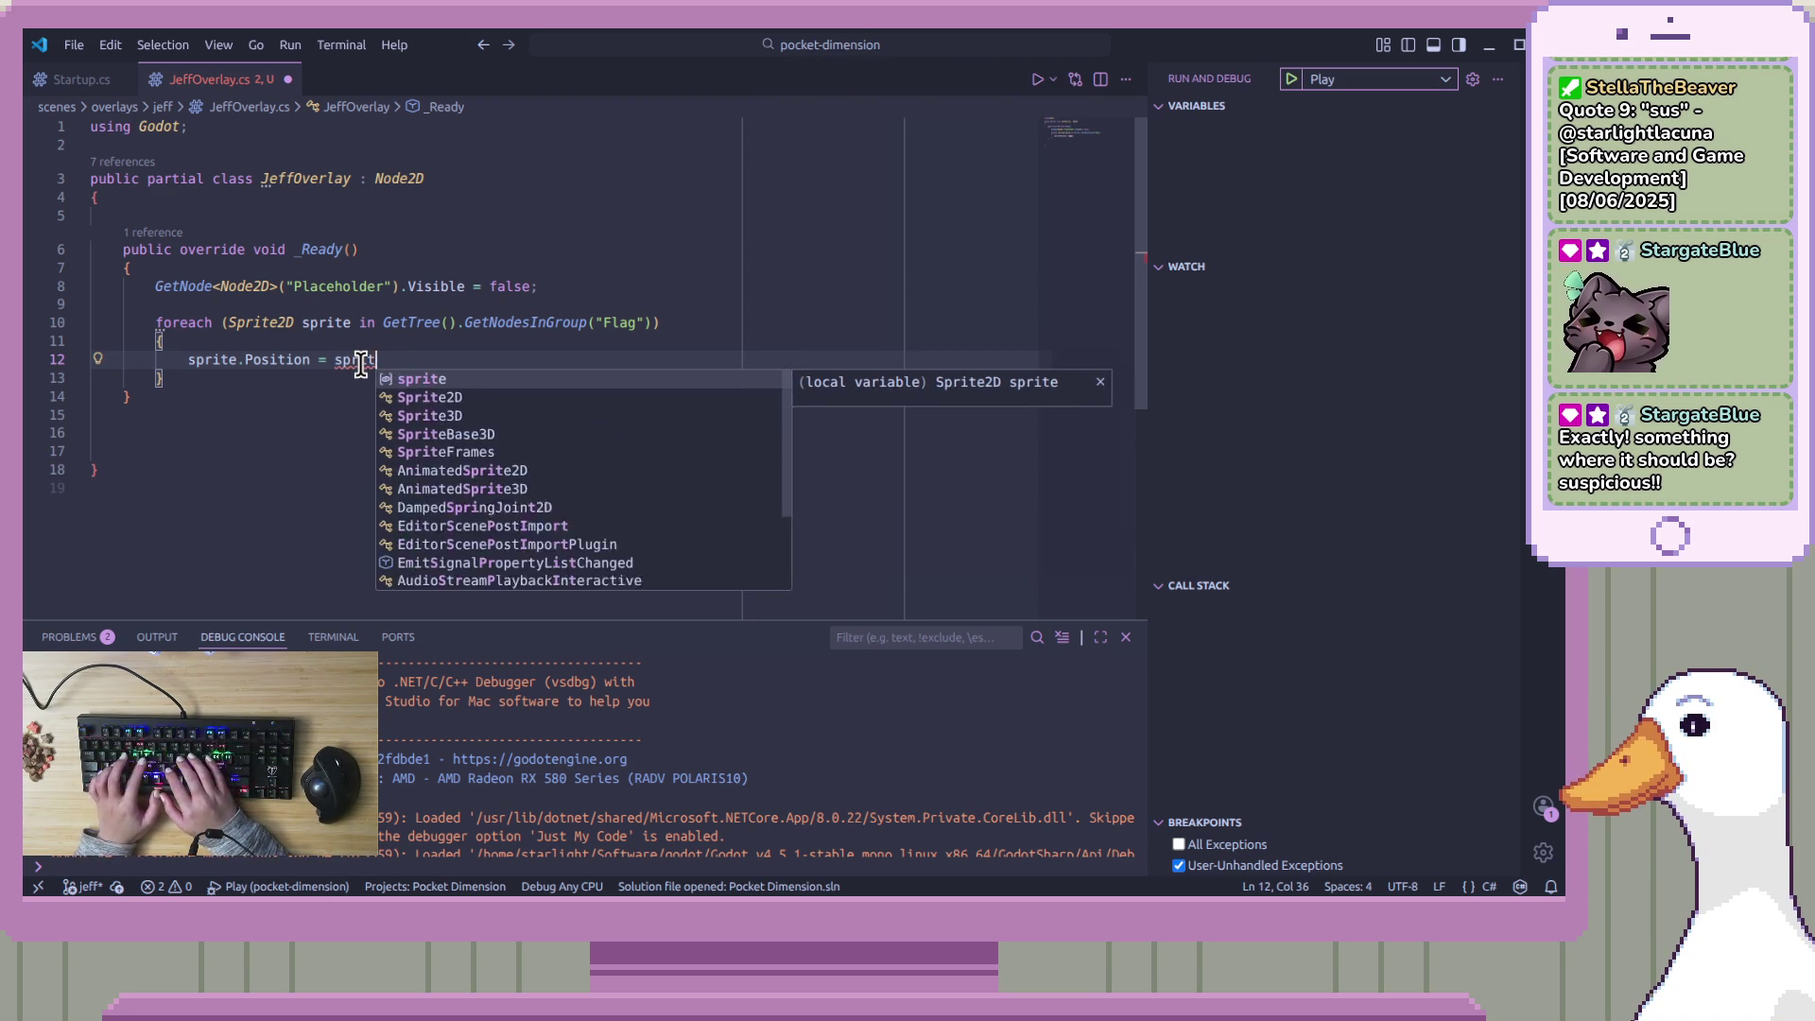
text(osition)
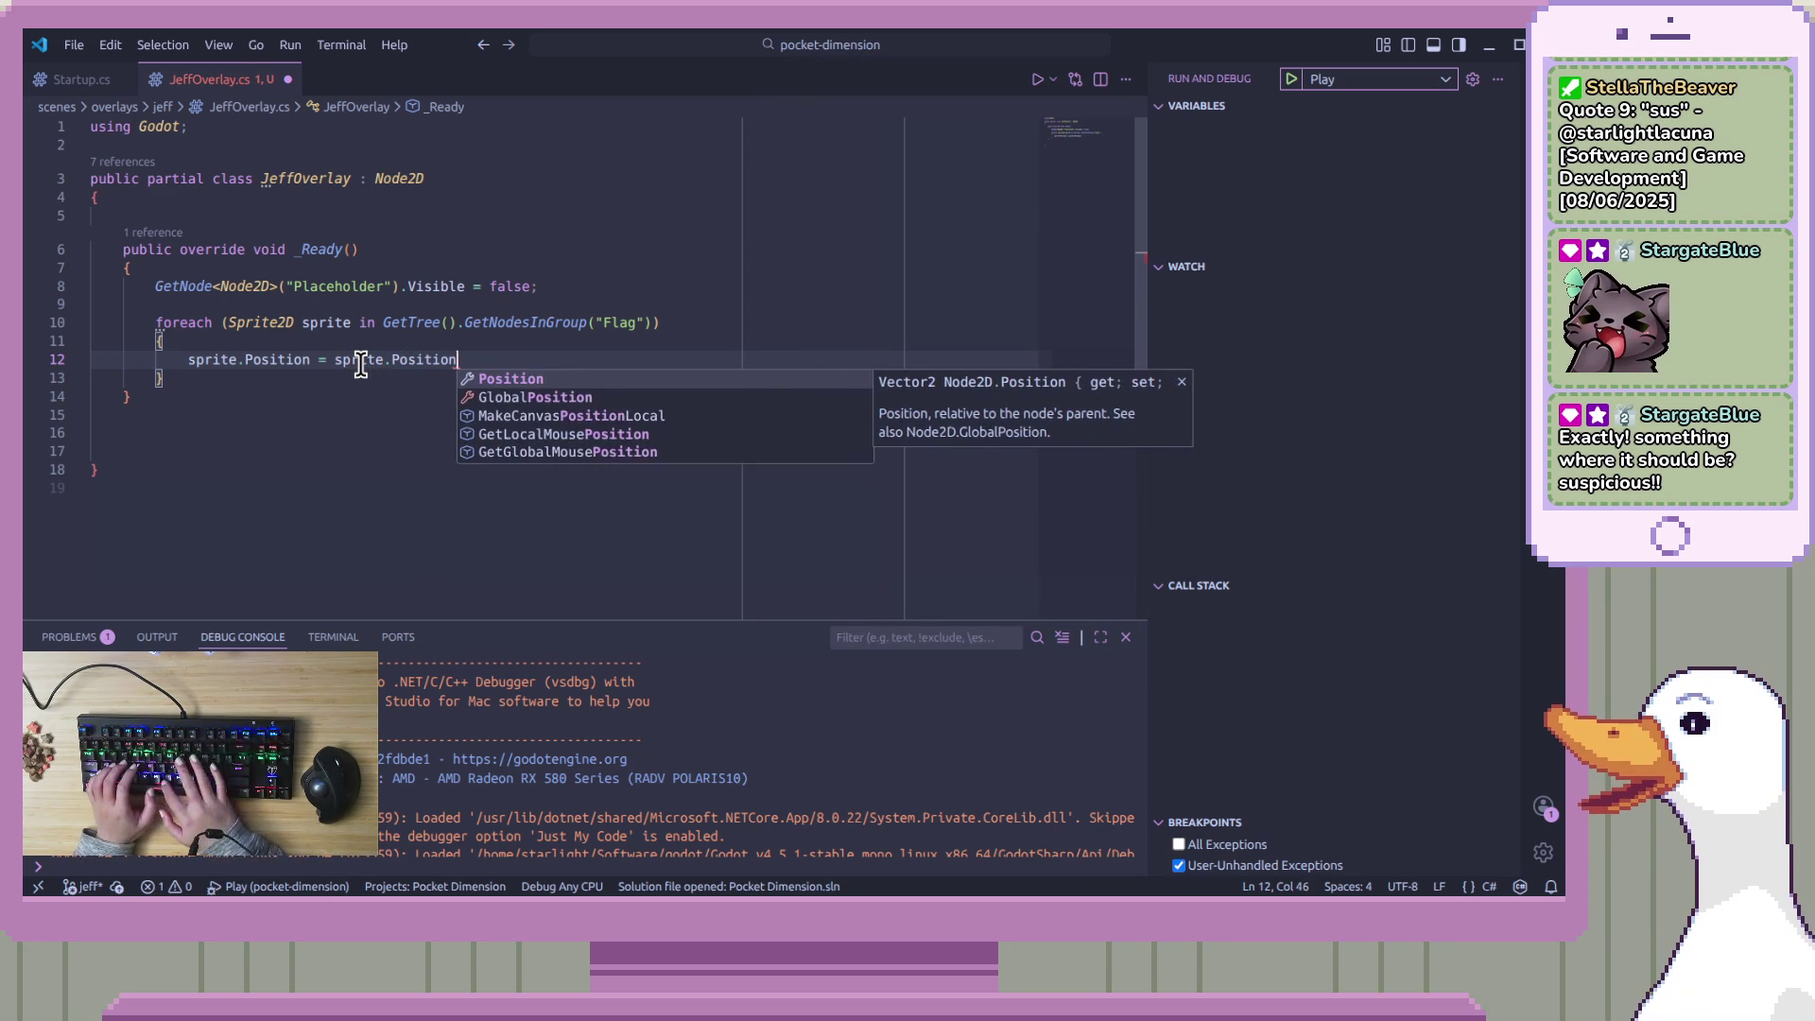
text(.)
key(BackSpace)
text(with { I)
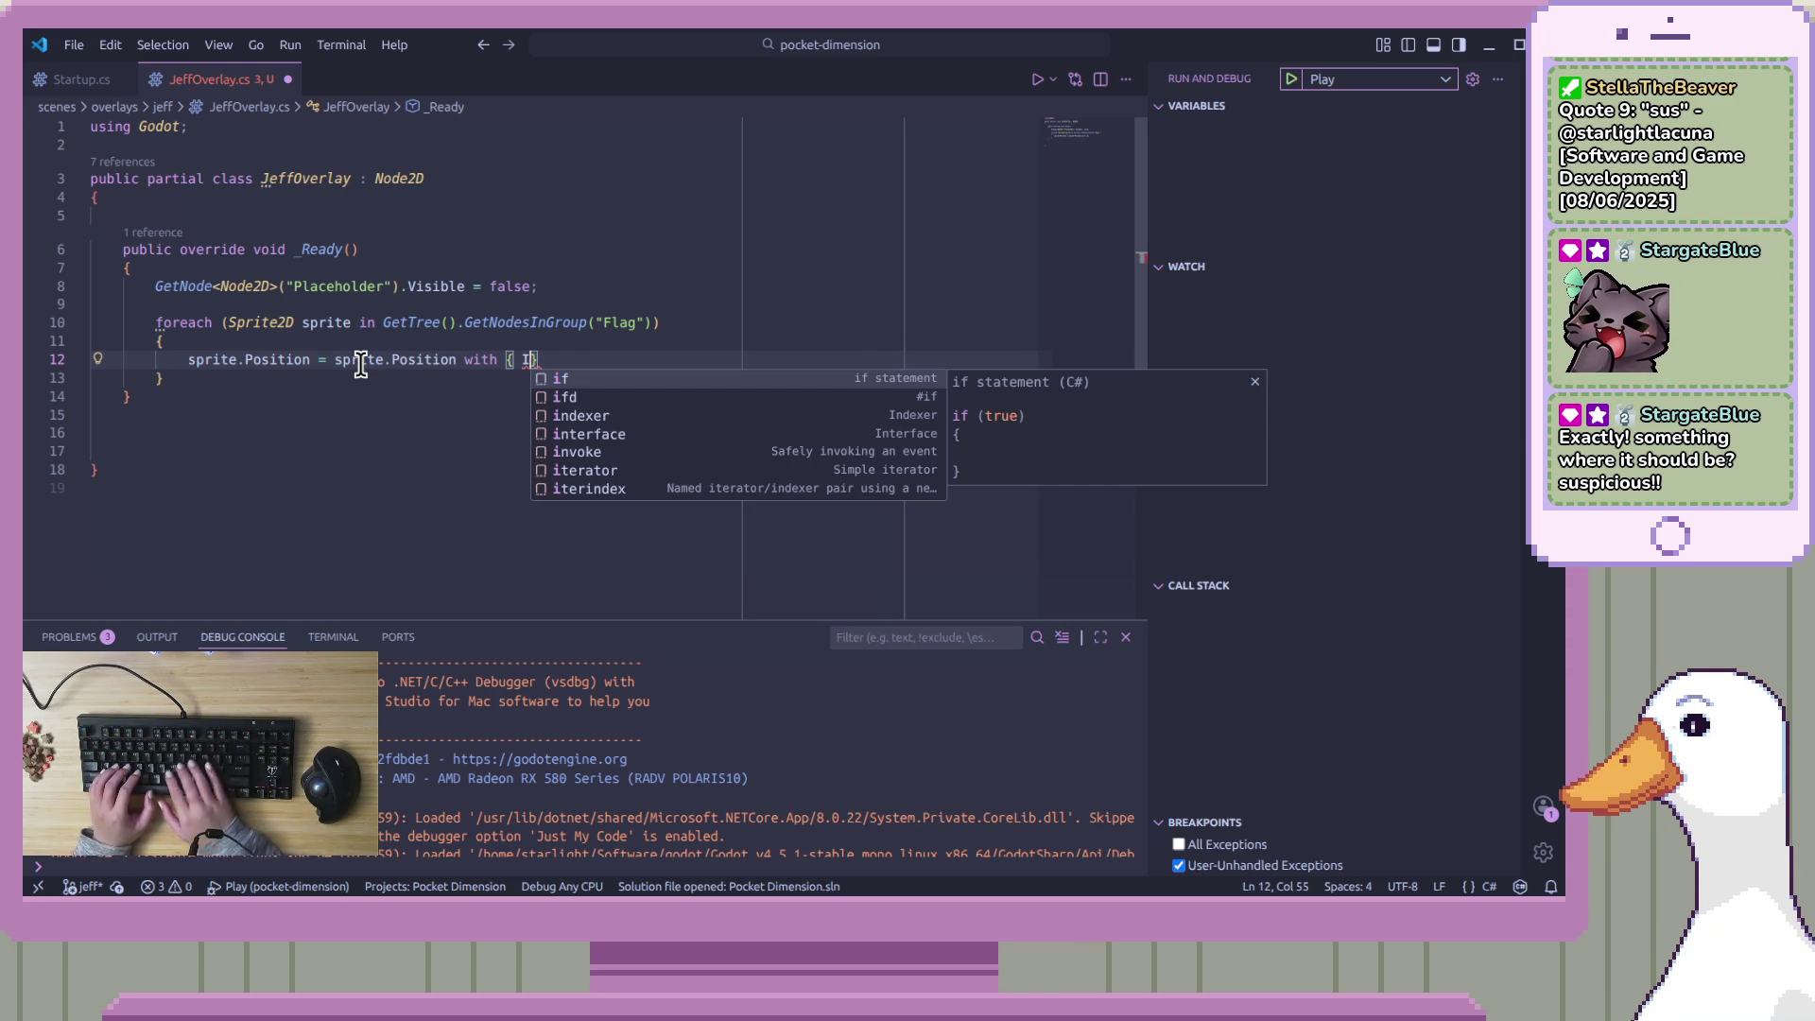
text( y)
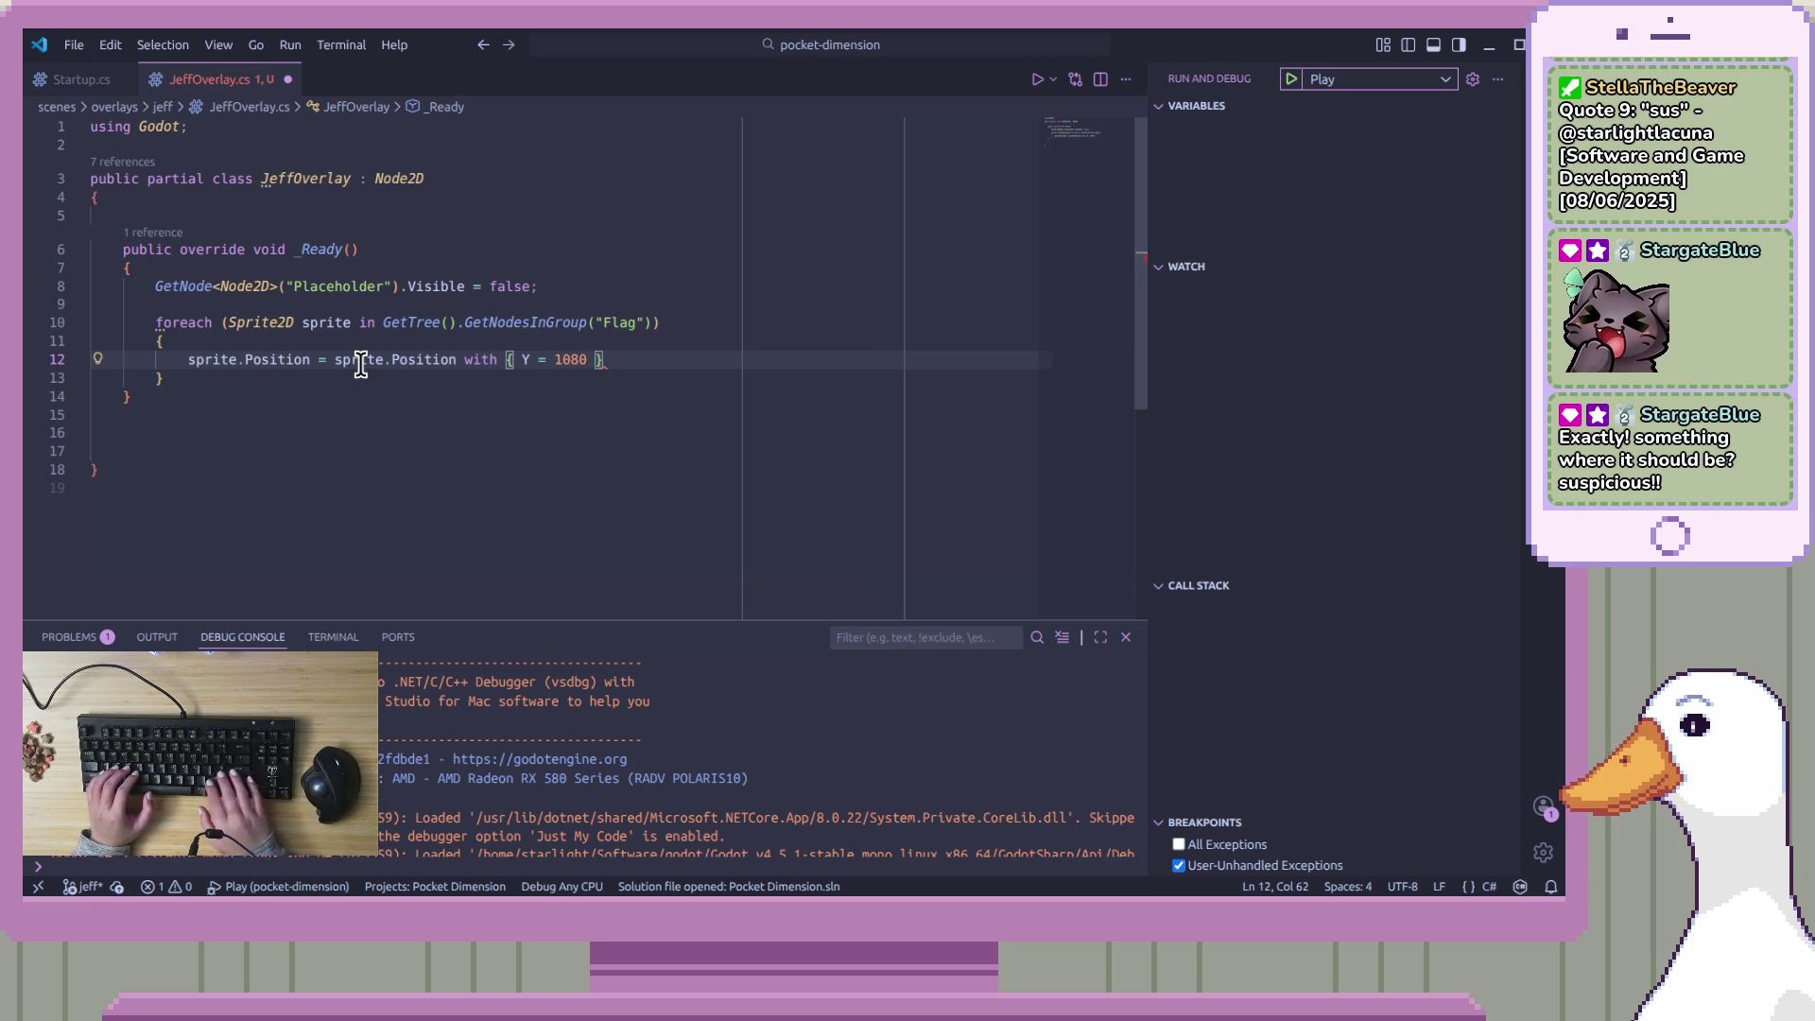
text( ;)
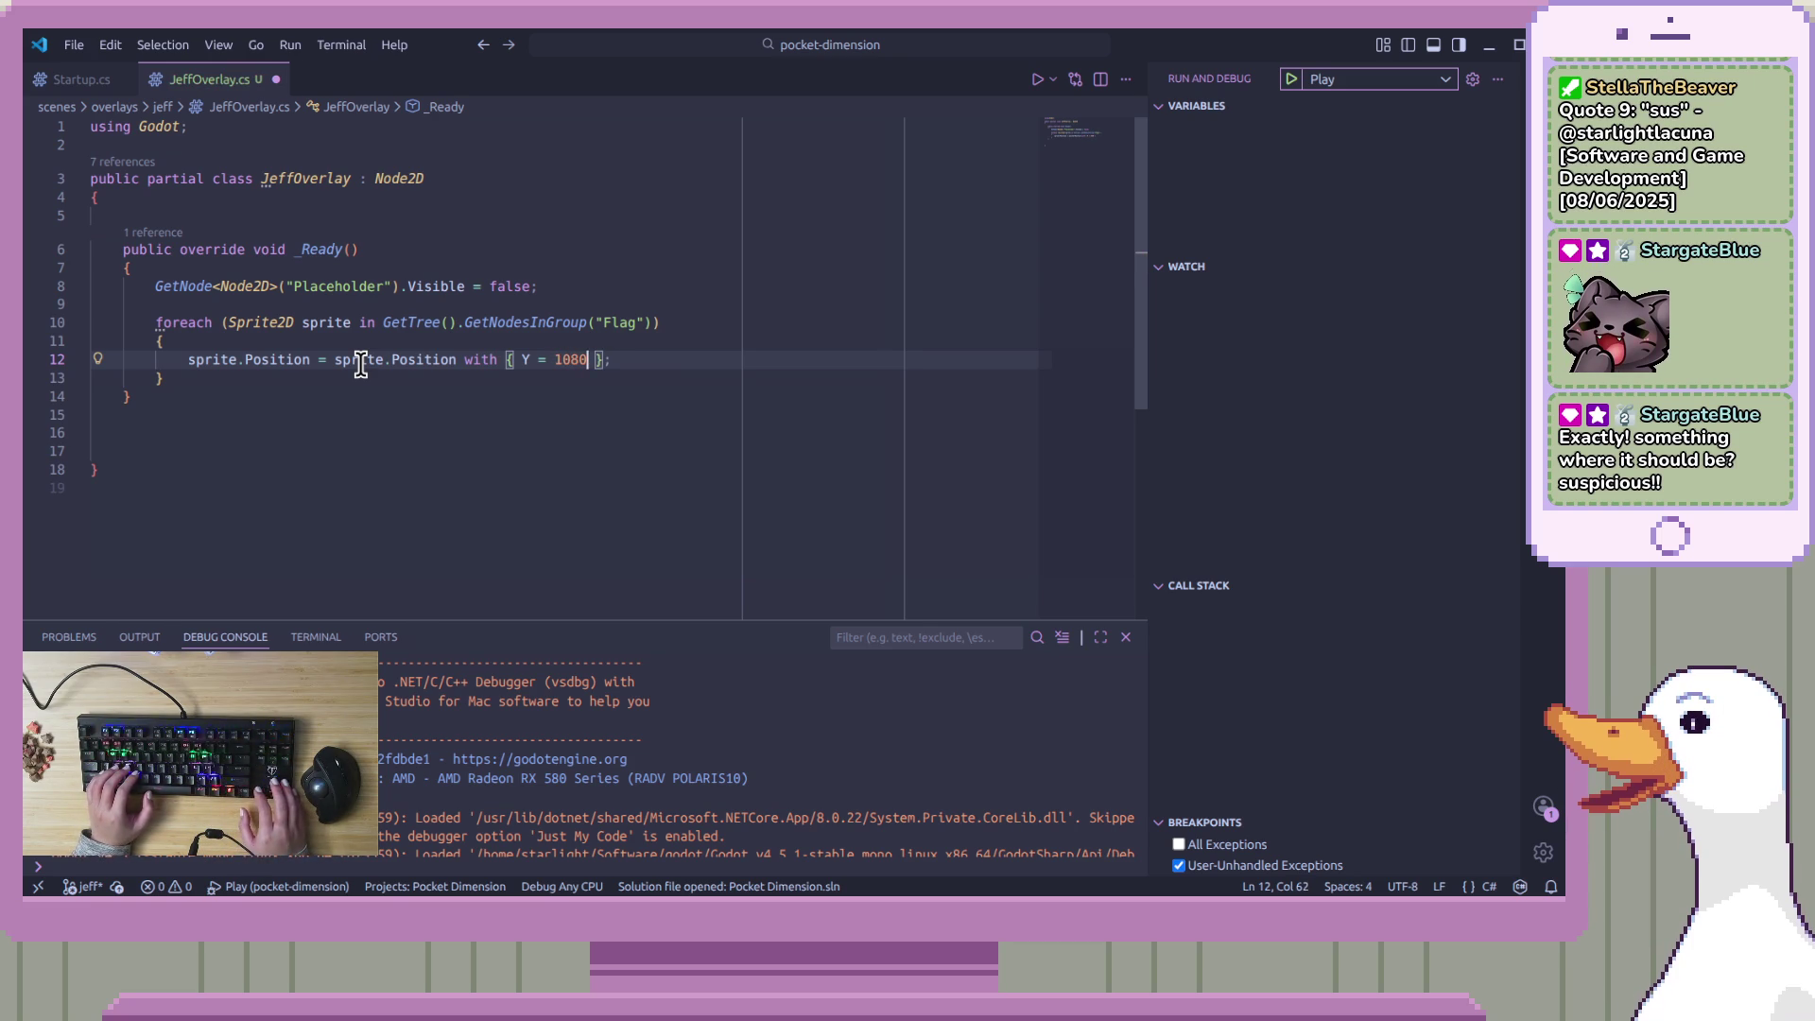
text(f)
key(ctrl+s)
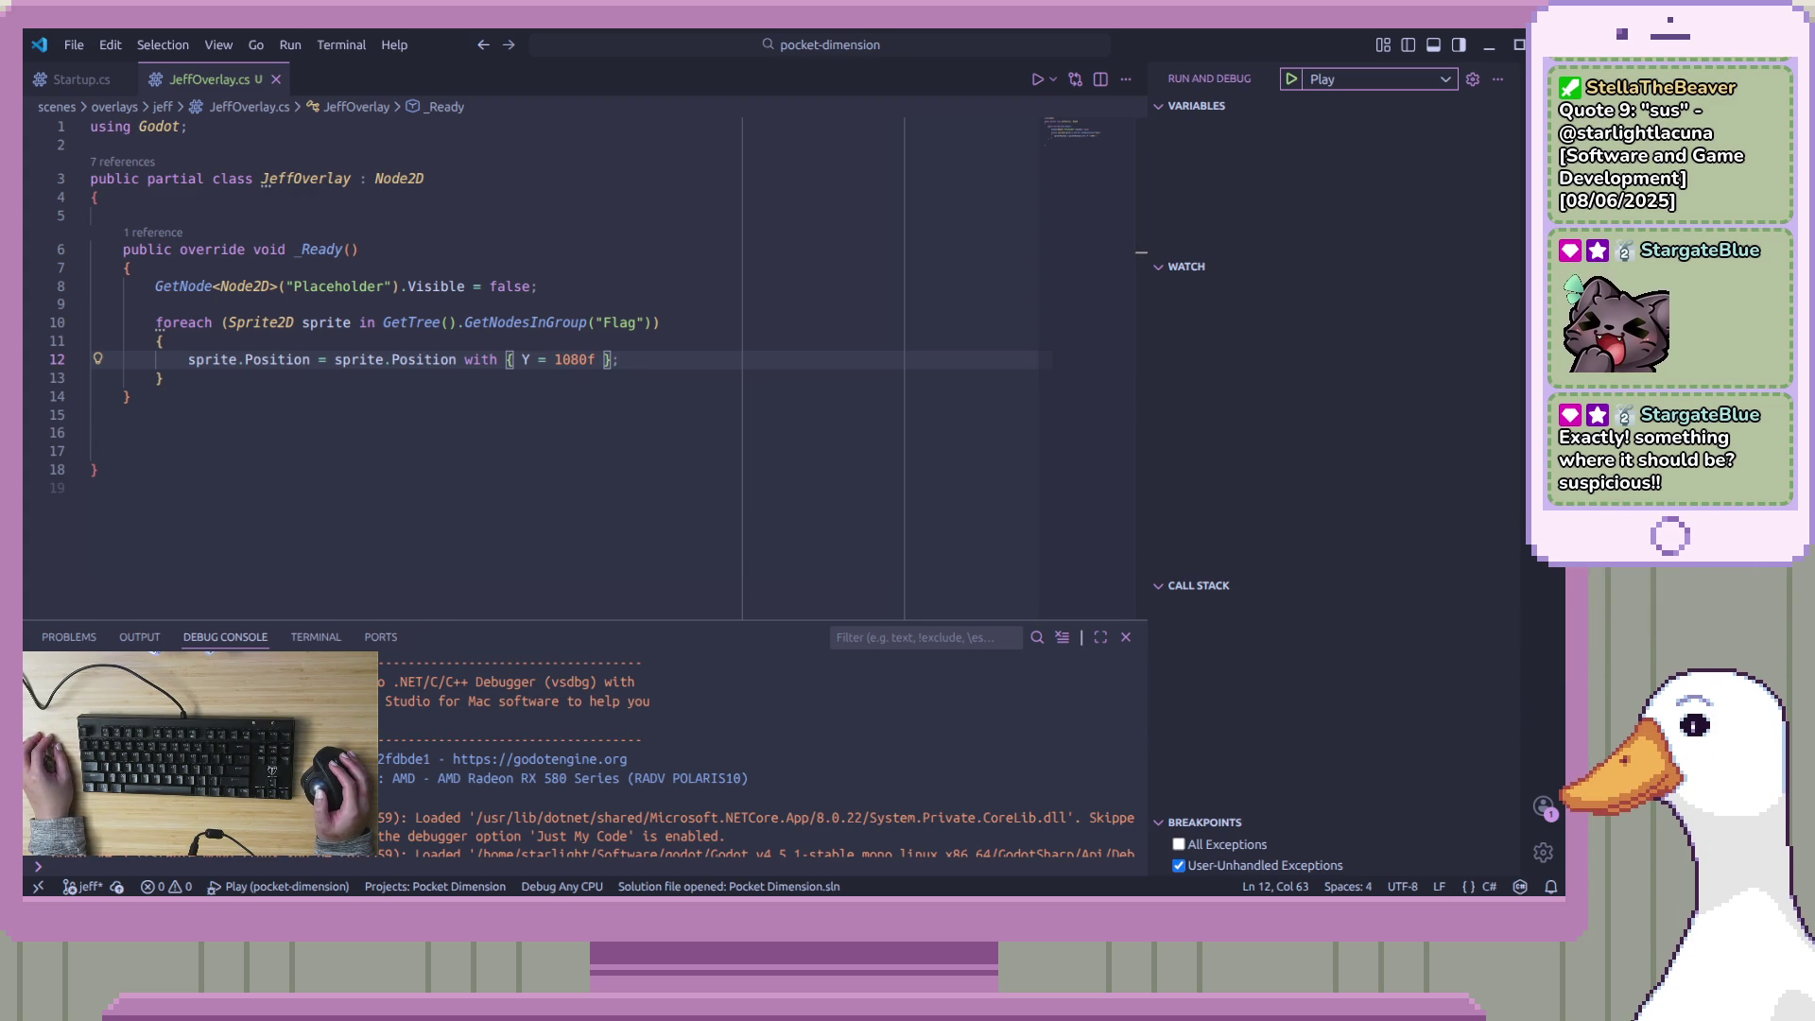
Switch back to Godot and frame the overlay on the canvas
key(alt+Tab)
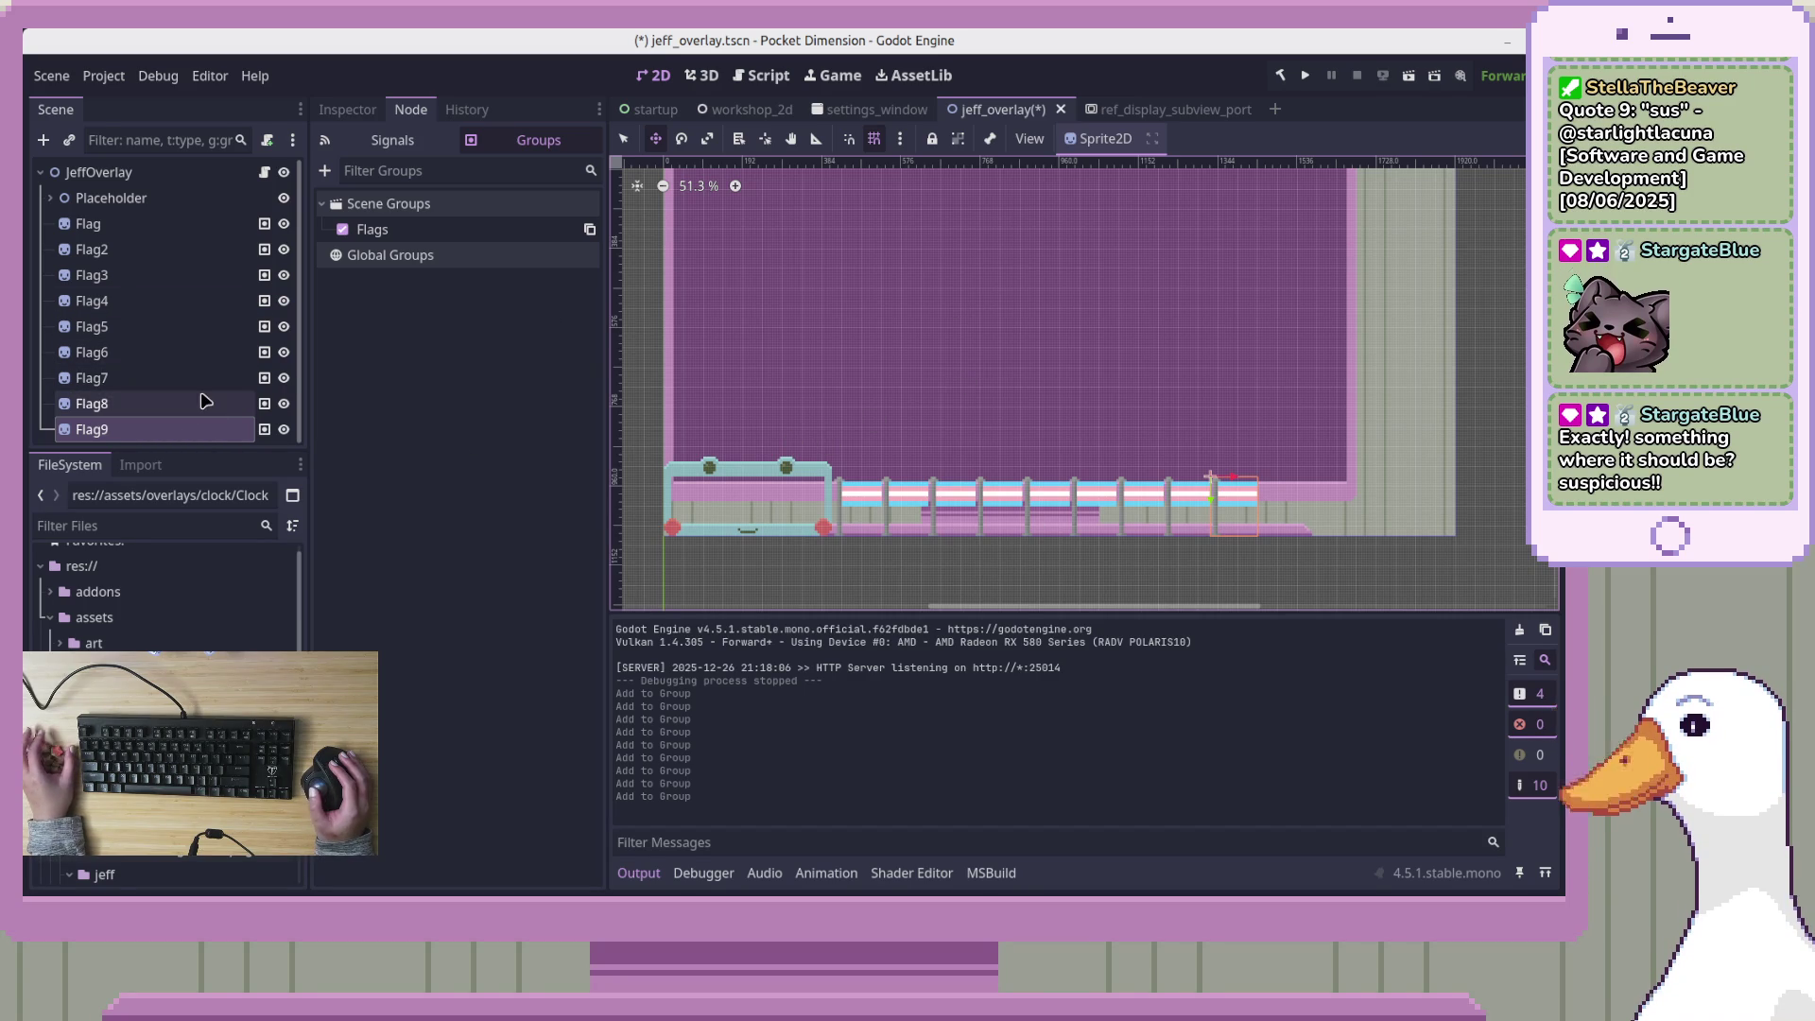
scroll(1446, 236, down, 1)
drag(1267, 277, 1282, 339)
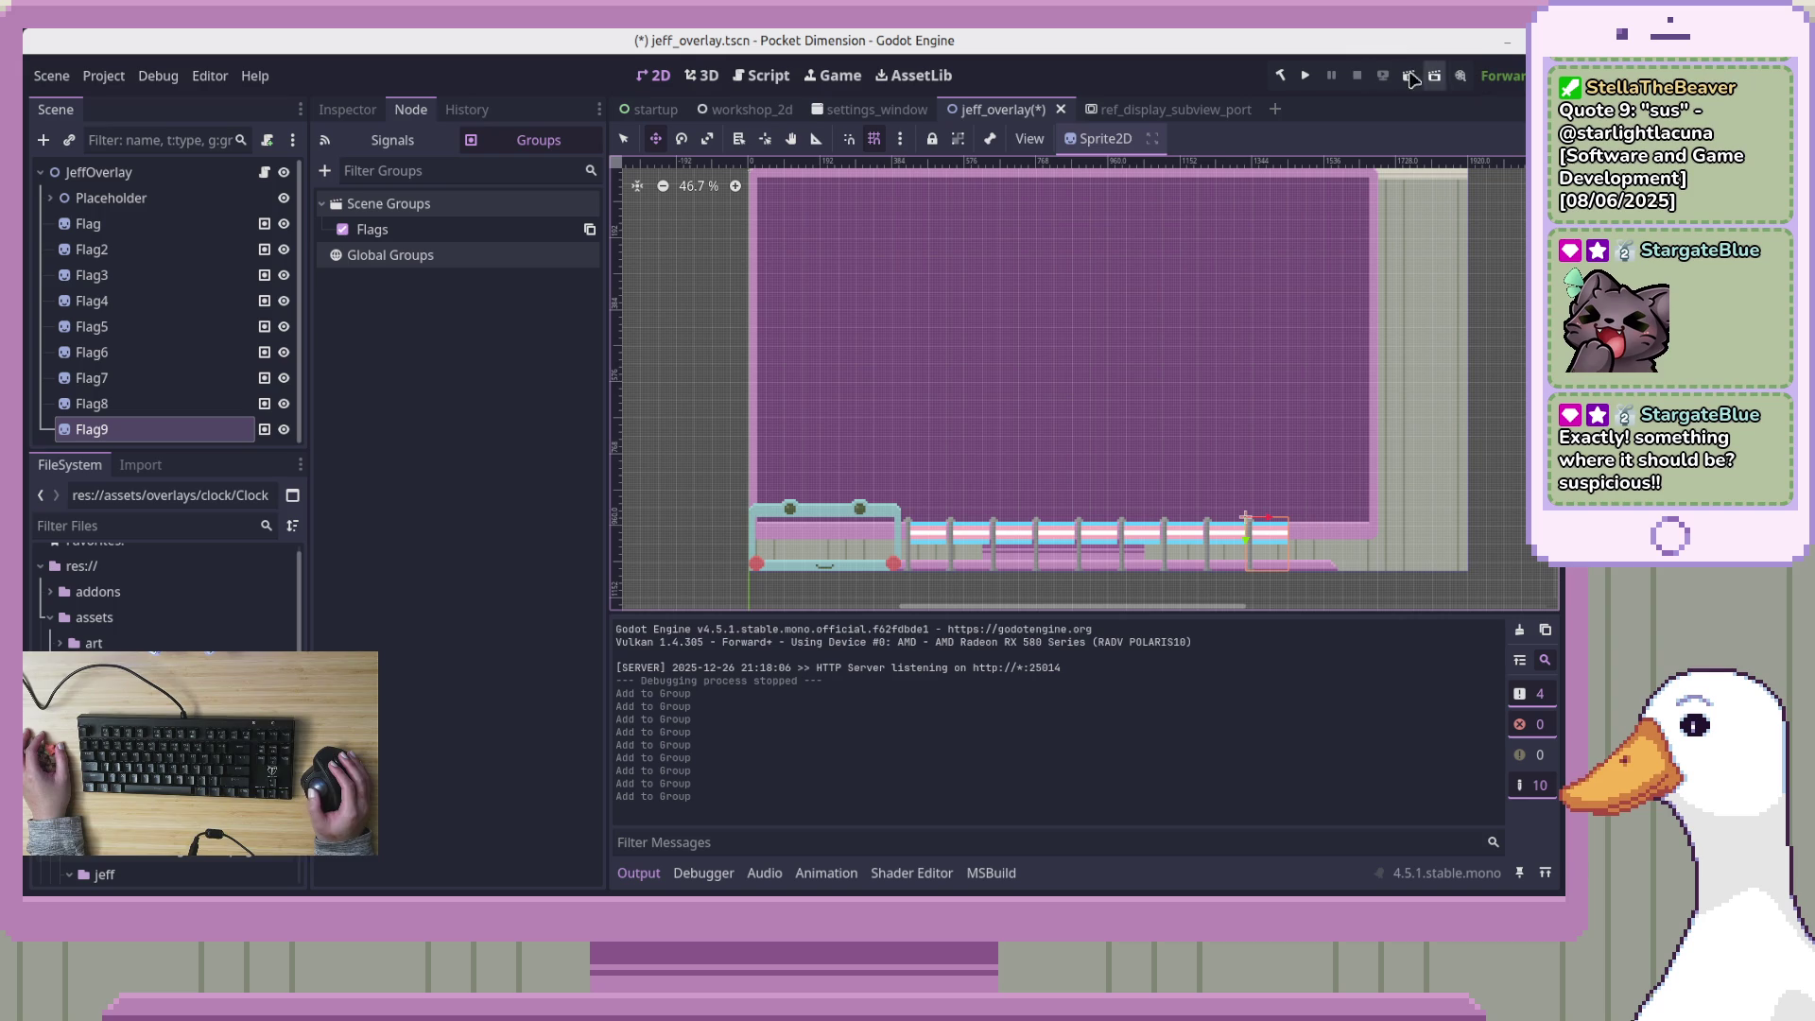
Test-run the jeff_overlay scene, watch the flags along the bottom, and stop it with F8
click(1406, 82)
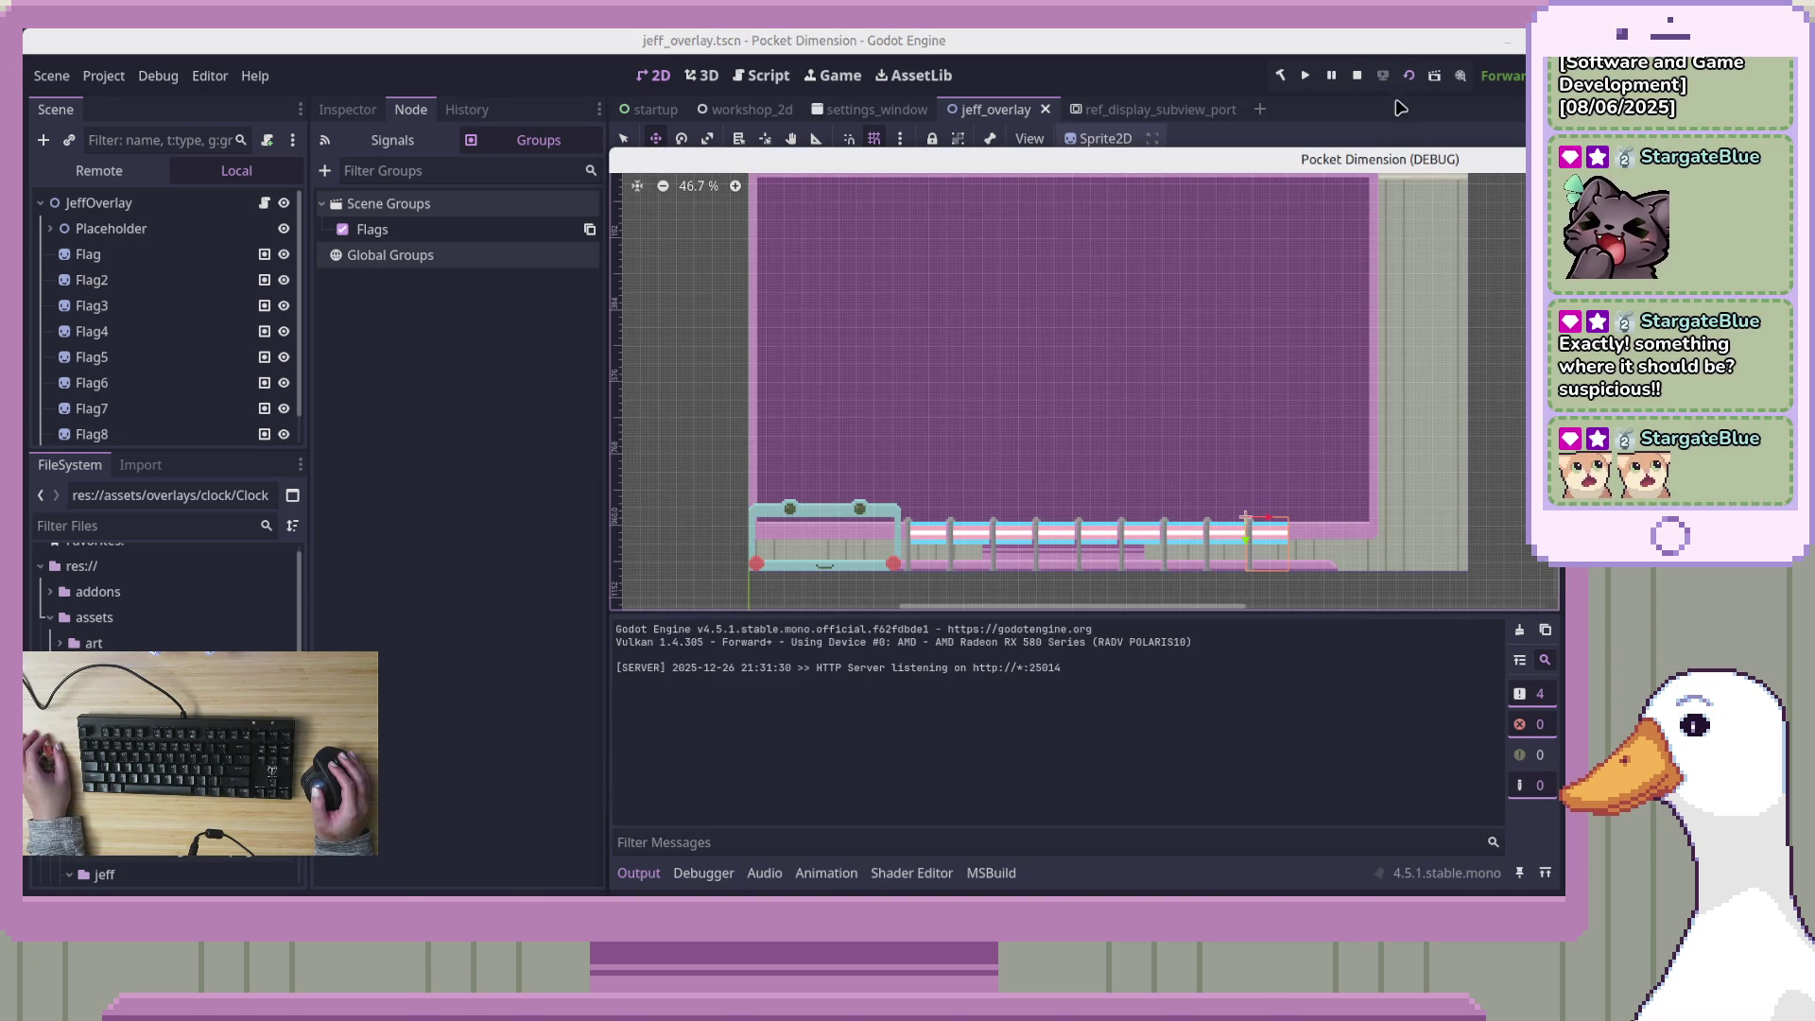
mouse_move(1395, 172)
mouse_down()
mouse_move(966, 54)
mouse_move(898, 83)
mouse_up()
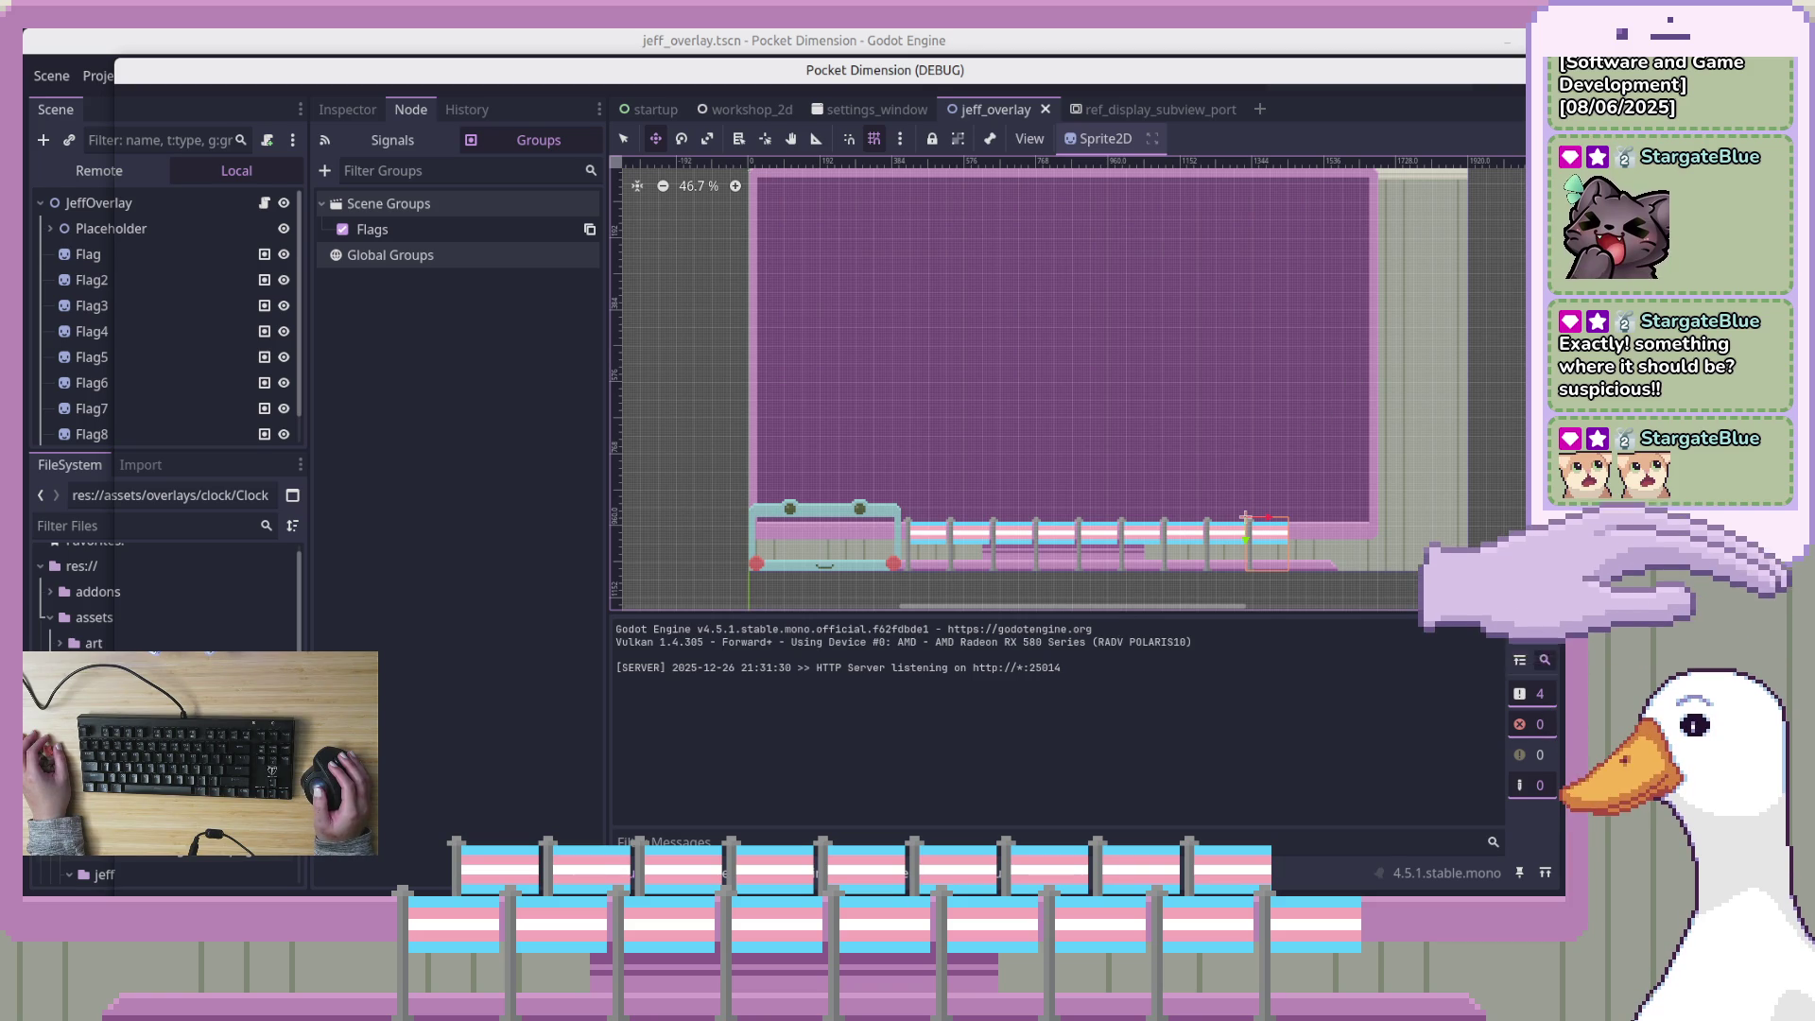
key(F8)
Check the Flags group's options in the Groups panel, then return to VS Code
click(451, 641)
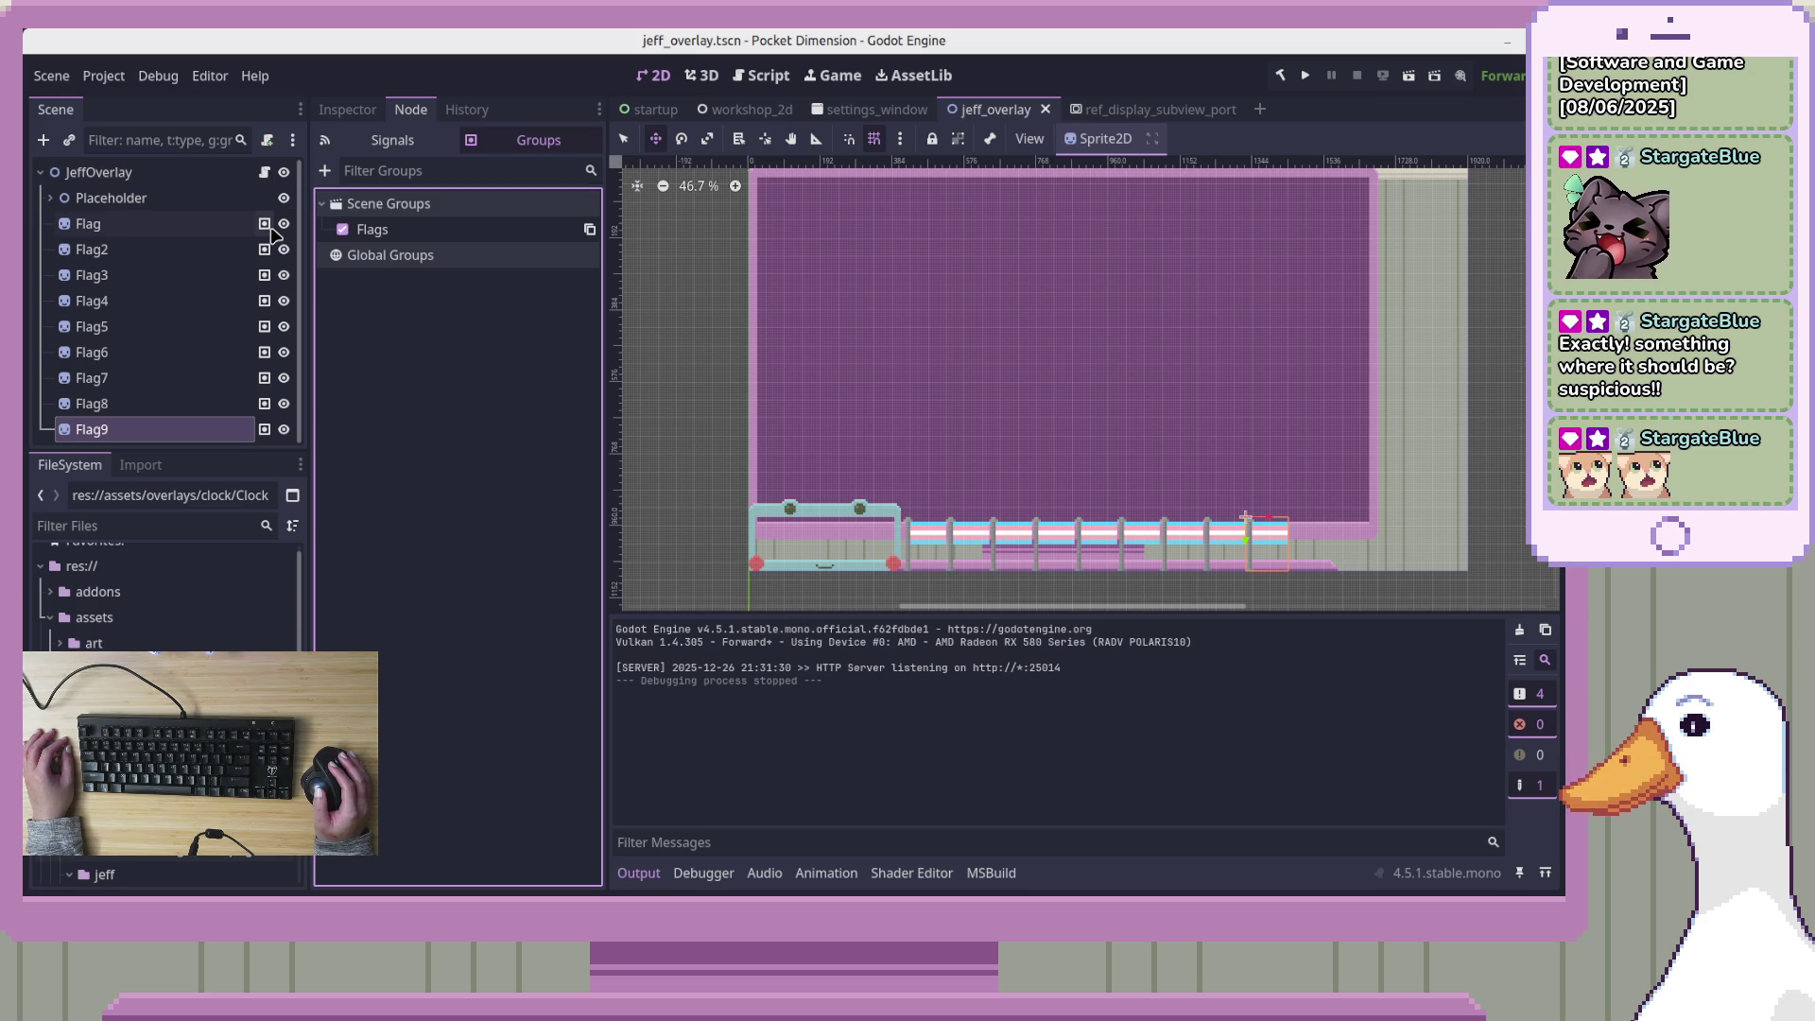
right_click(452, 232)
click(381, 422)
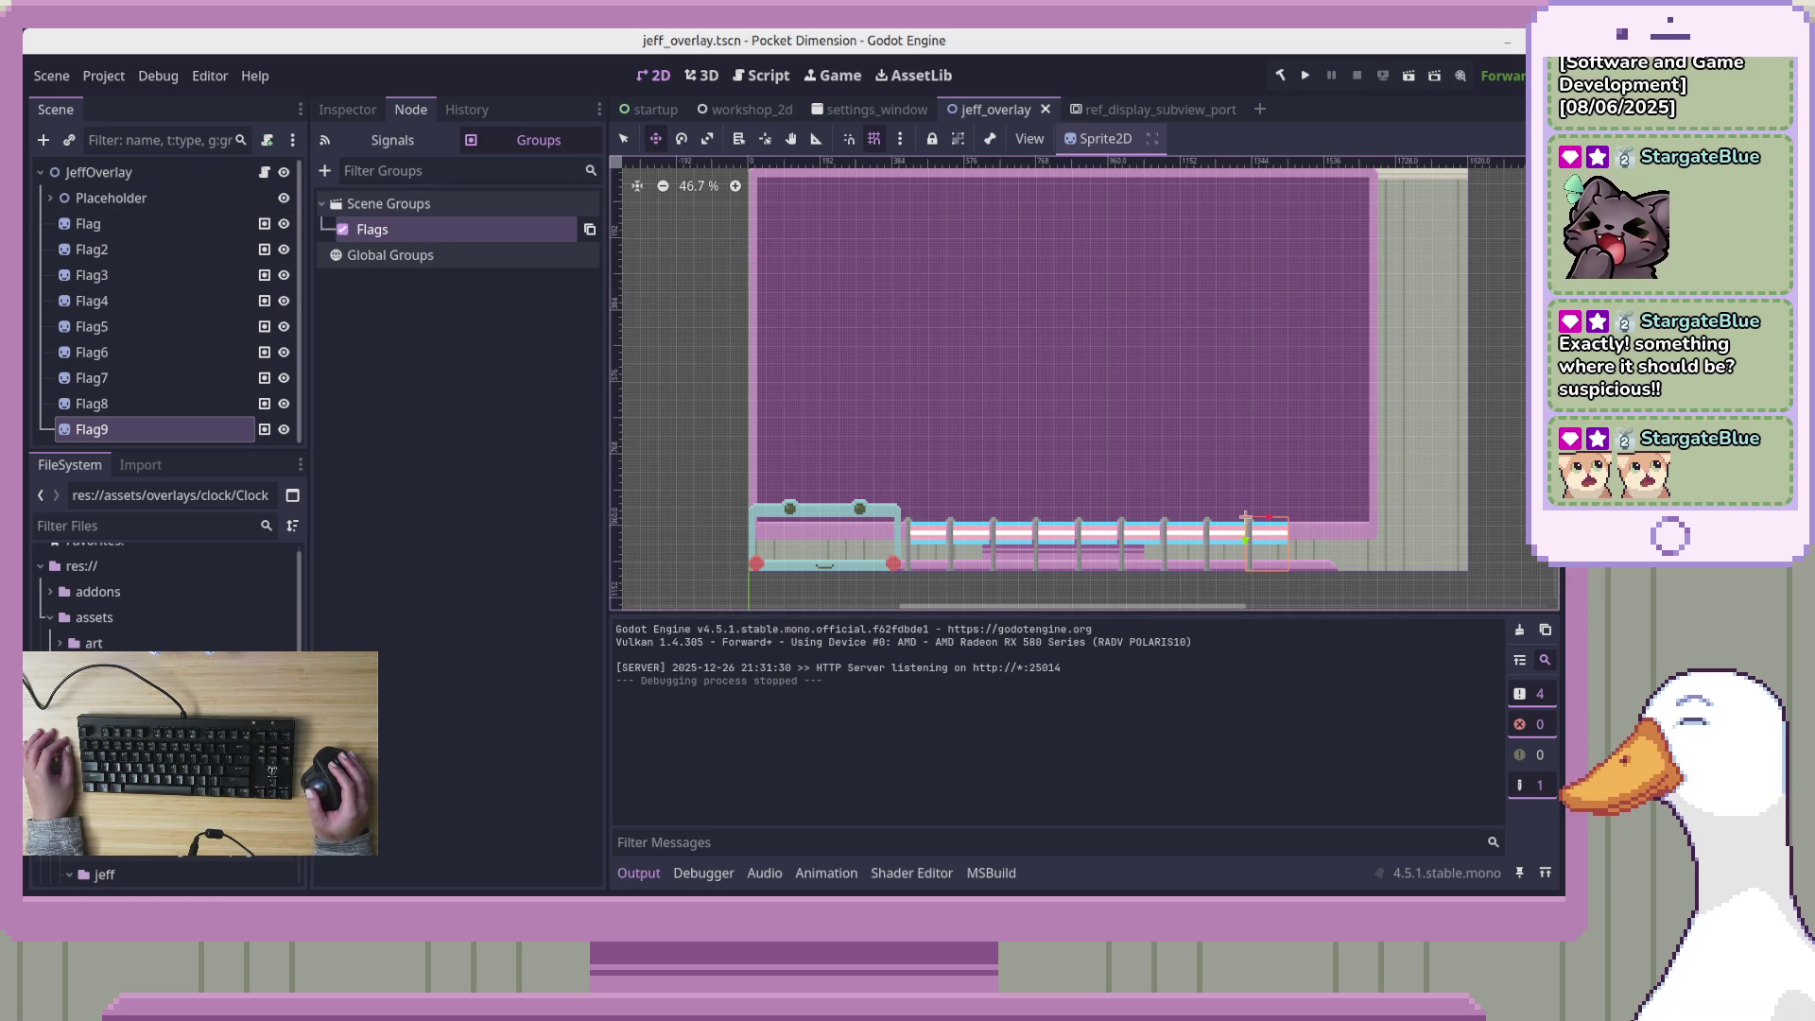
key(alt+Tab)
right_click(621, 325)
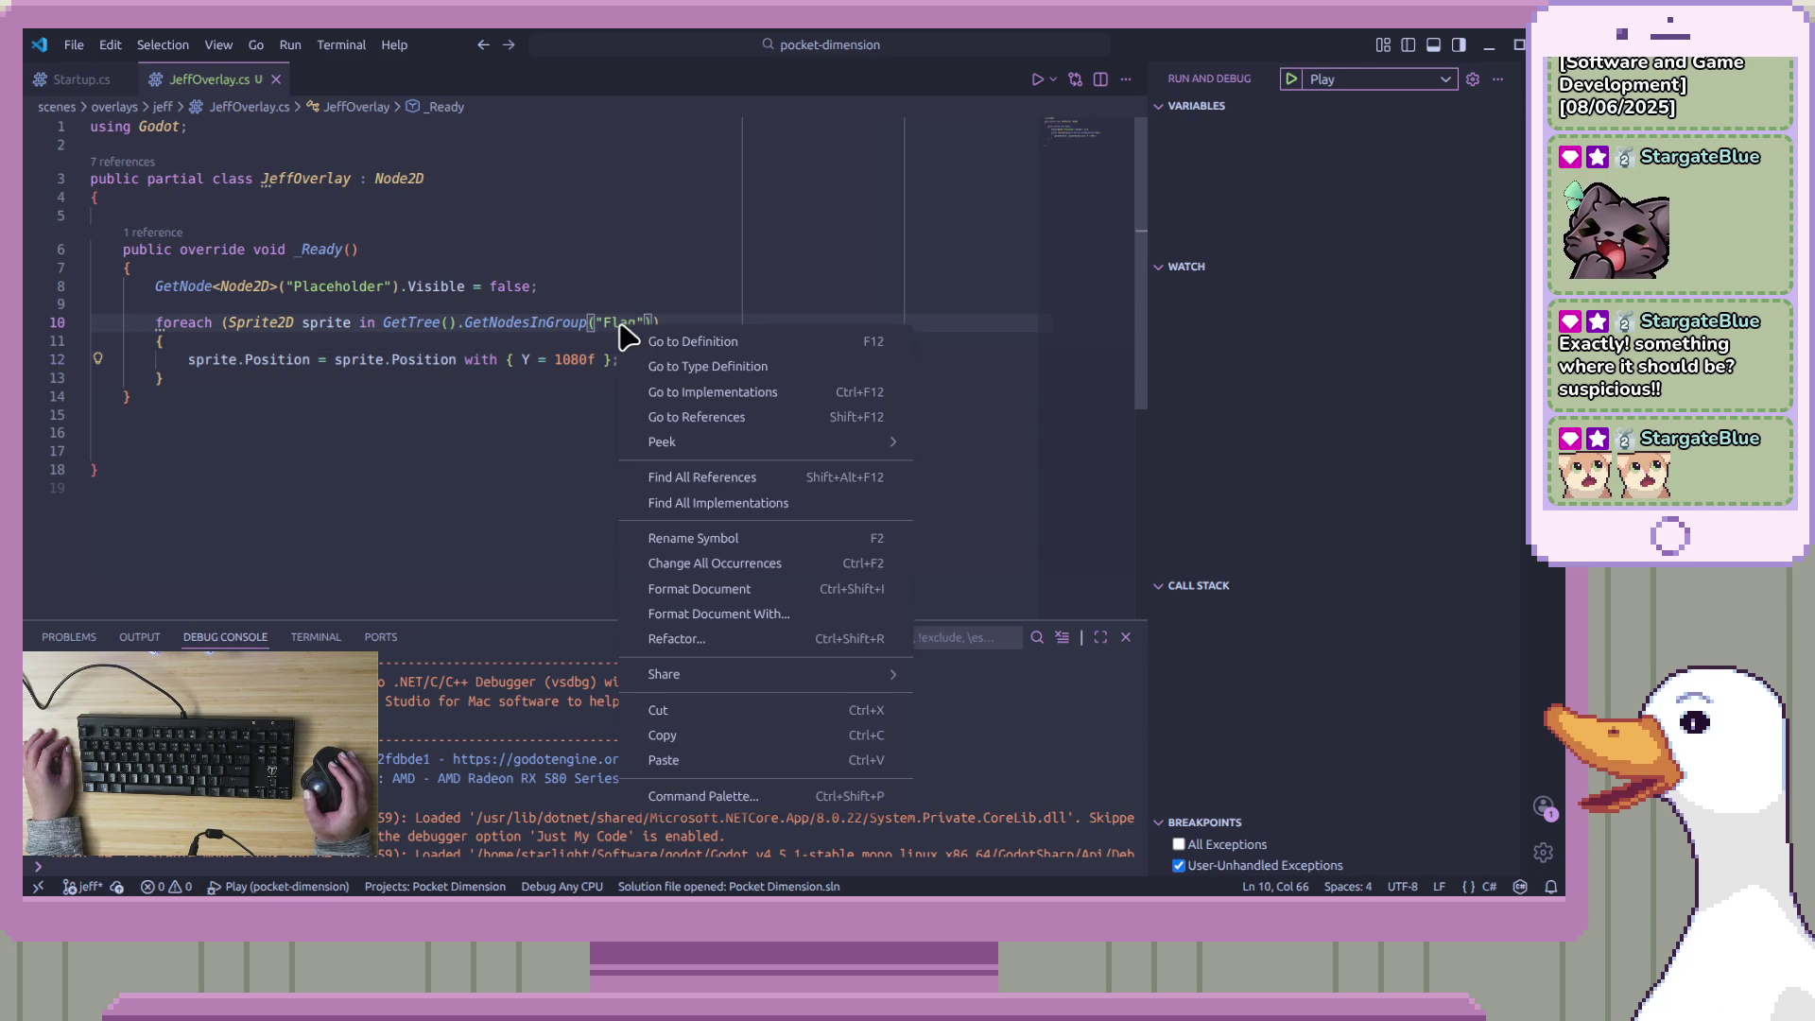
Change the GetNodesInGroup argument from "Flag" to "Flags" and save JeffOverlay.cs
click(605, 325)
double_click(621, 322)
right_click(621, 323)
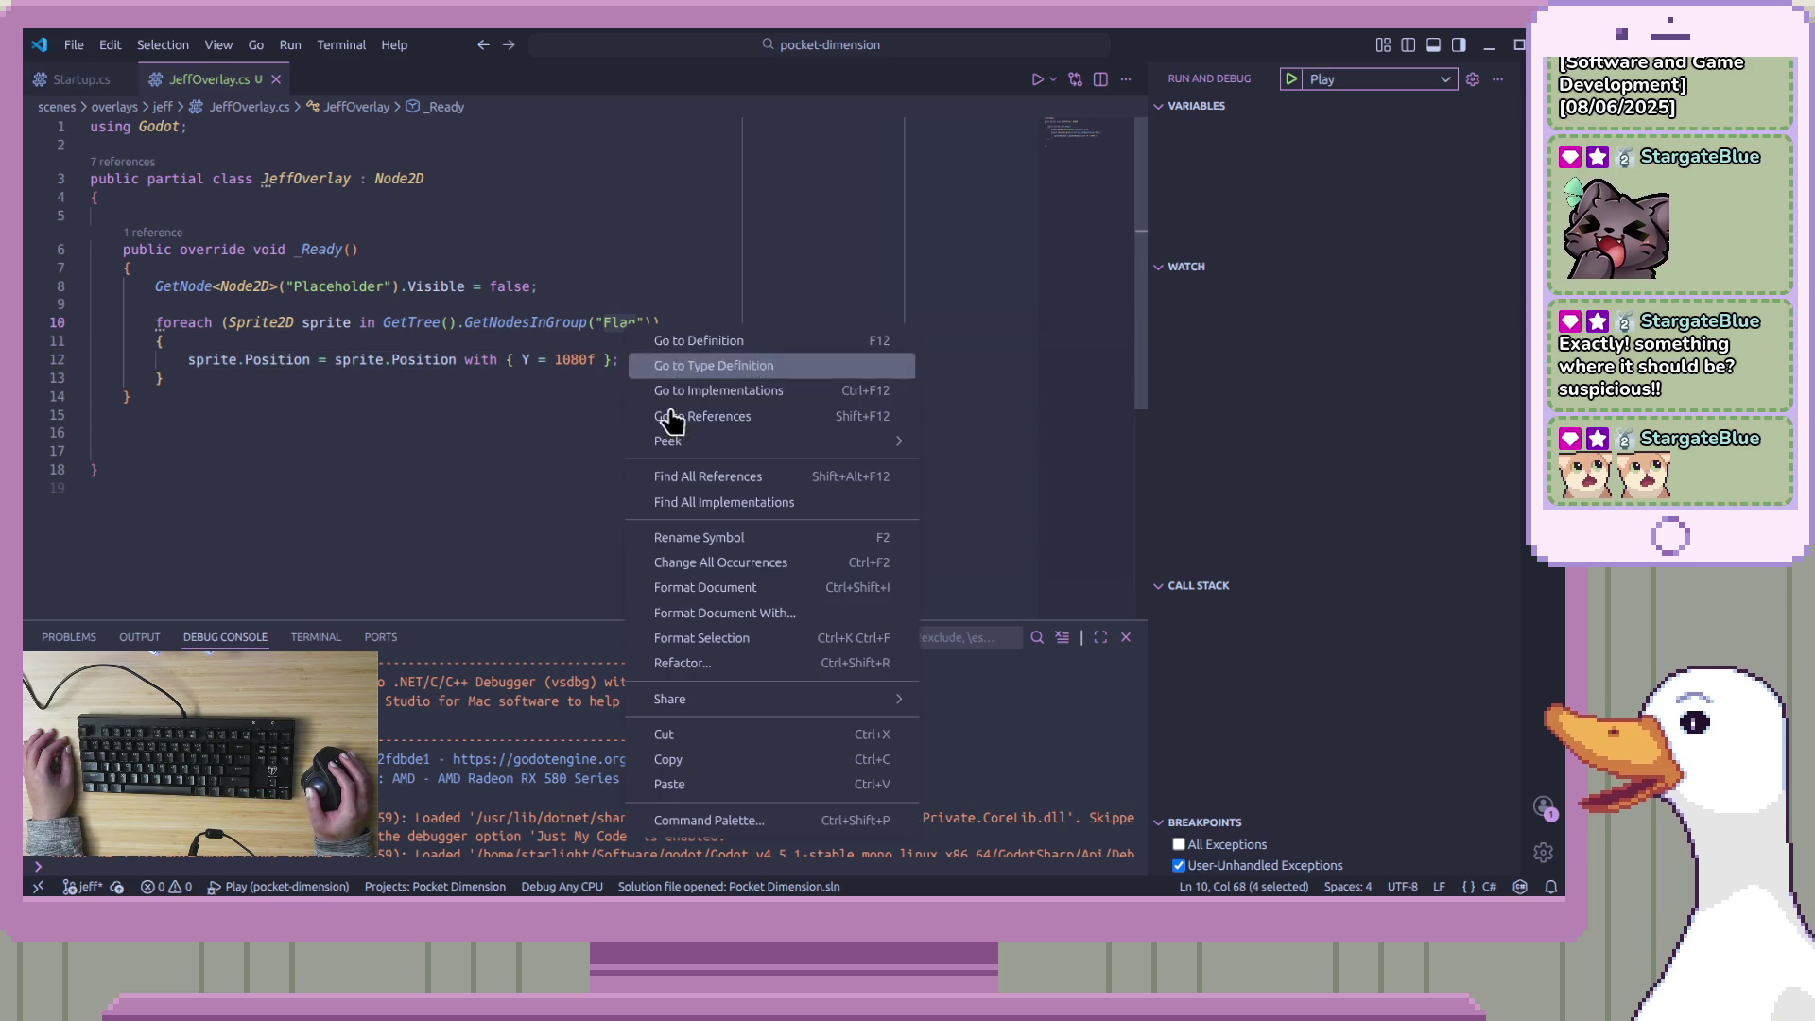
click(669, 784)
click(737, 322)
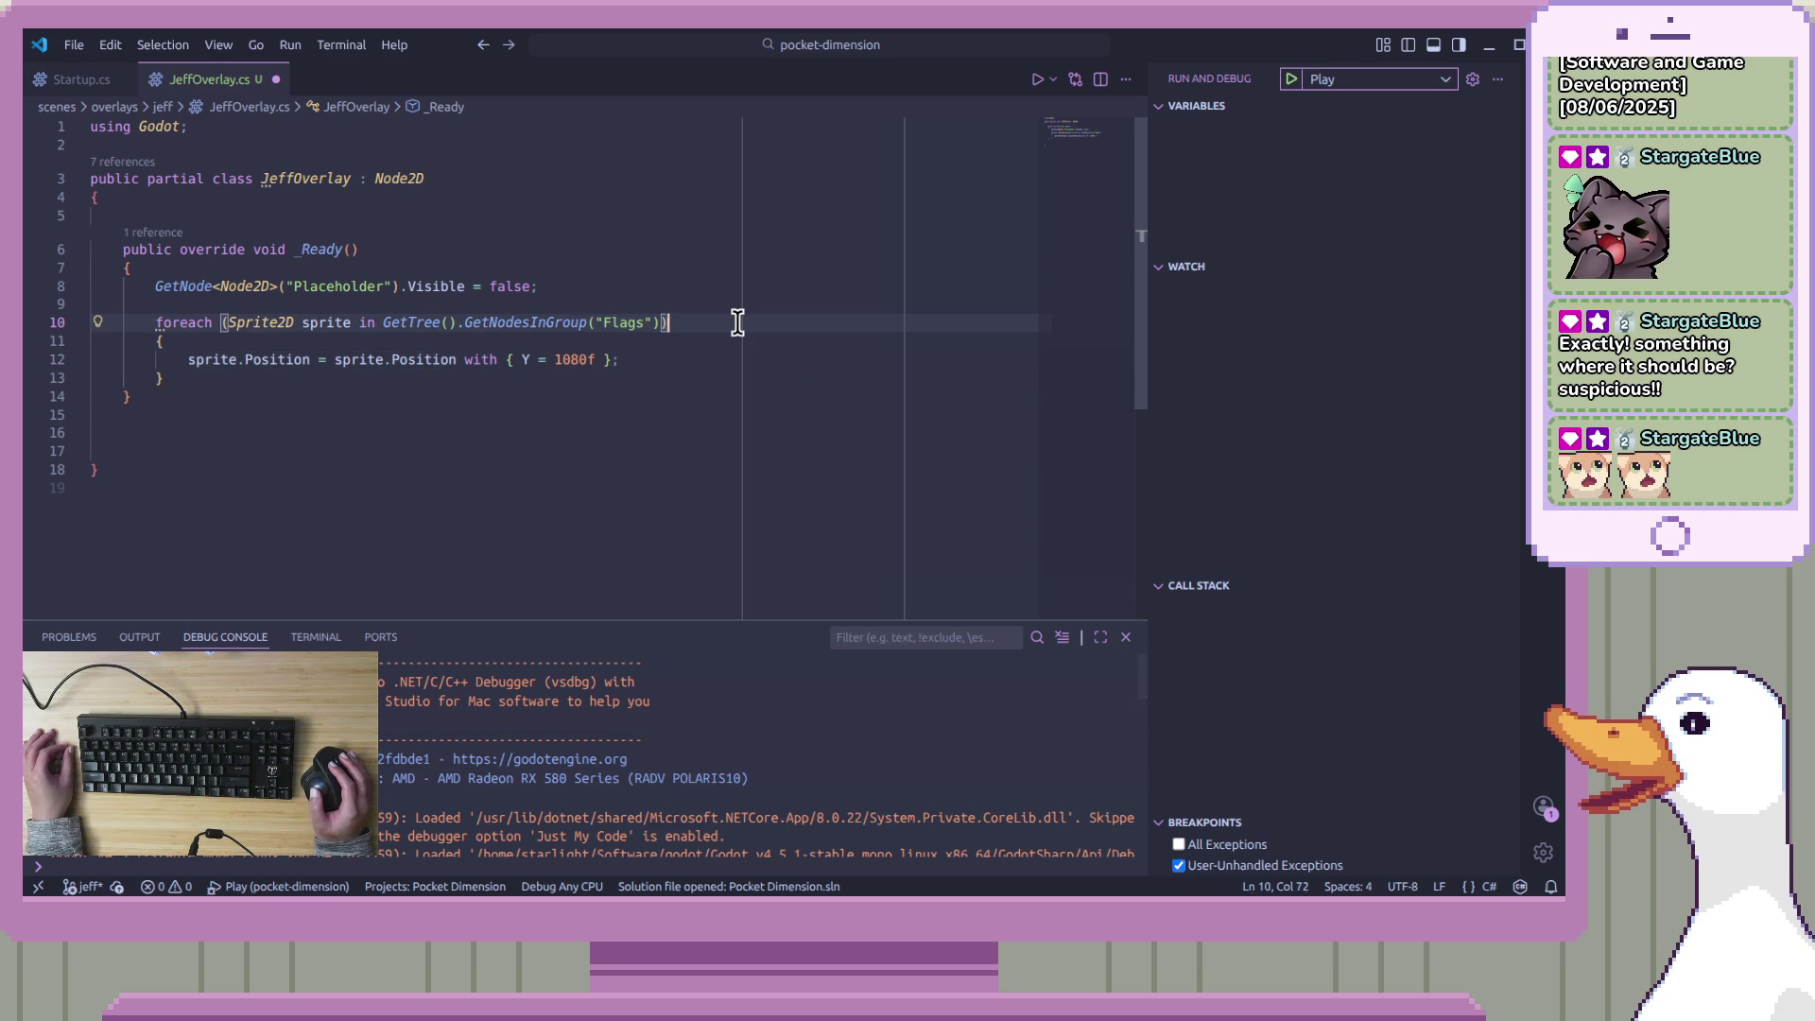
click(643, 322)
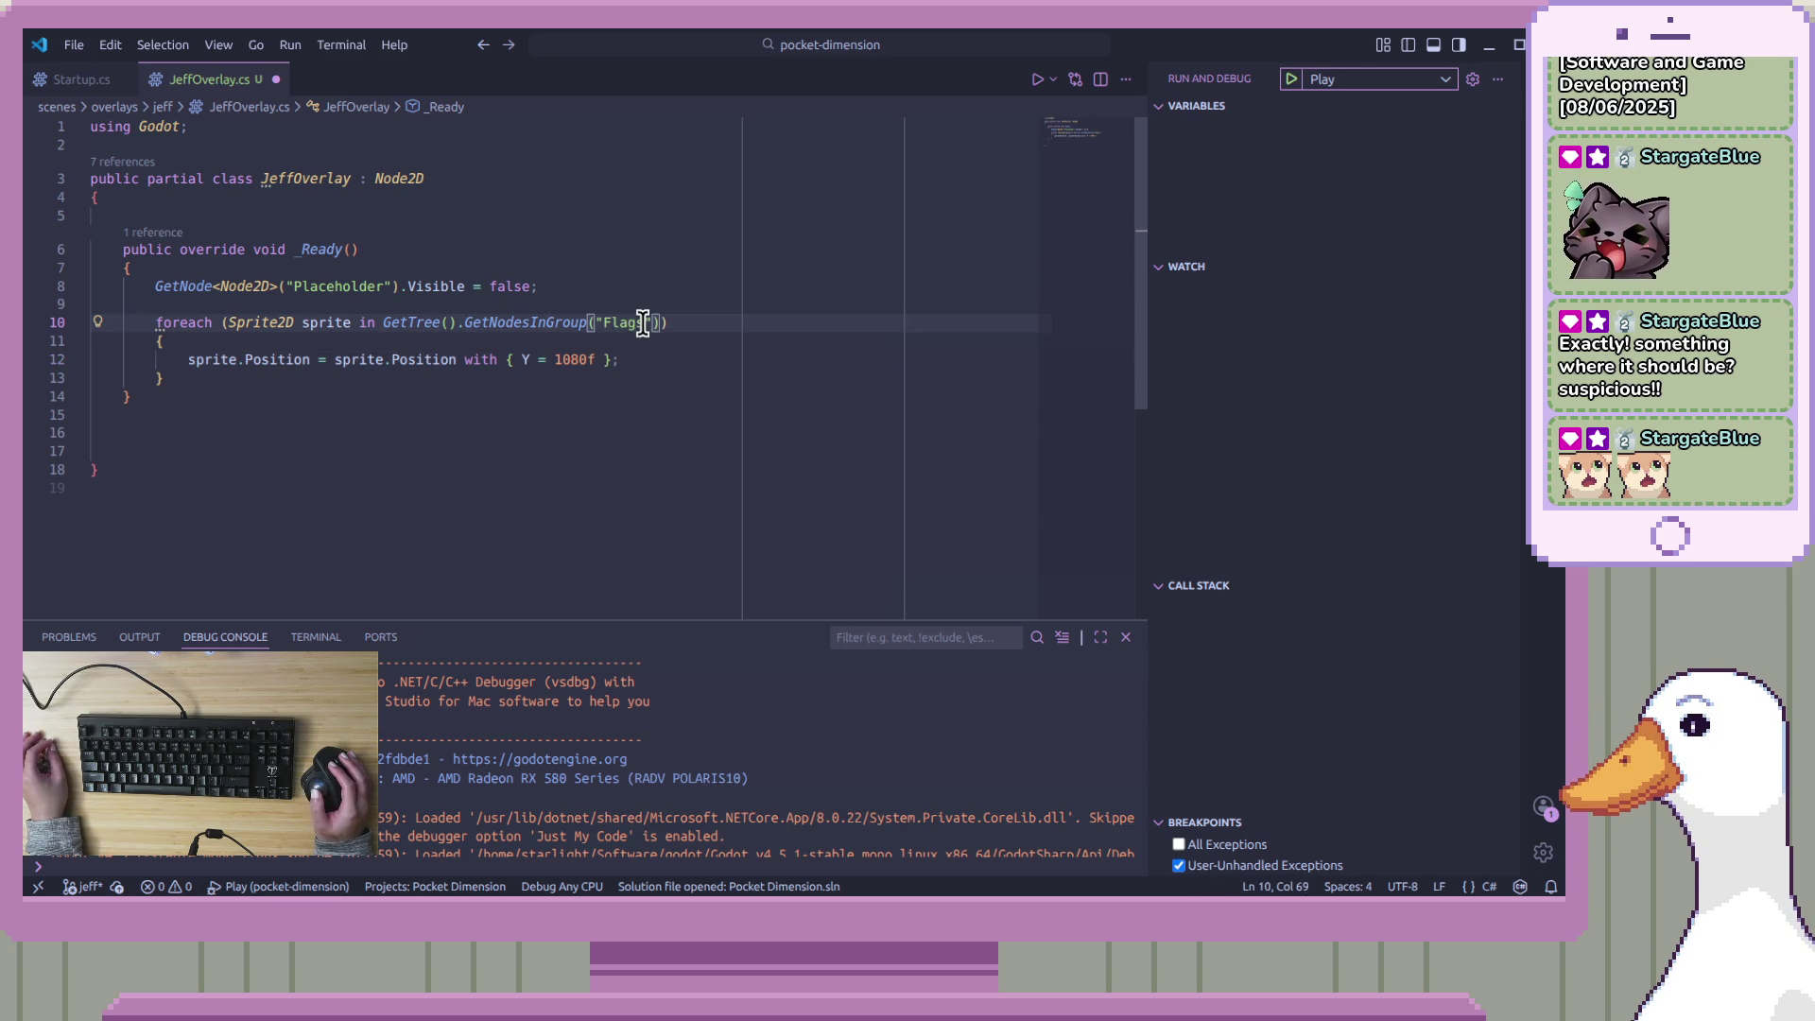
drag(643, 323, 597, 322)
click(725, 359)
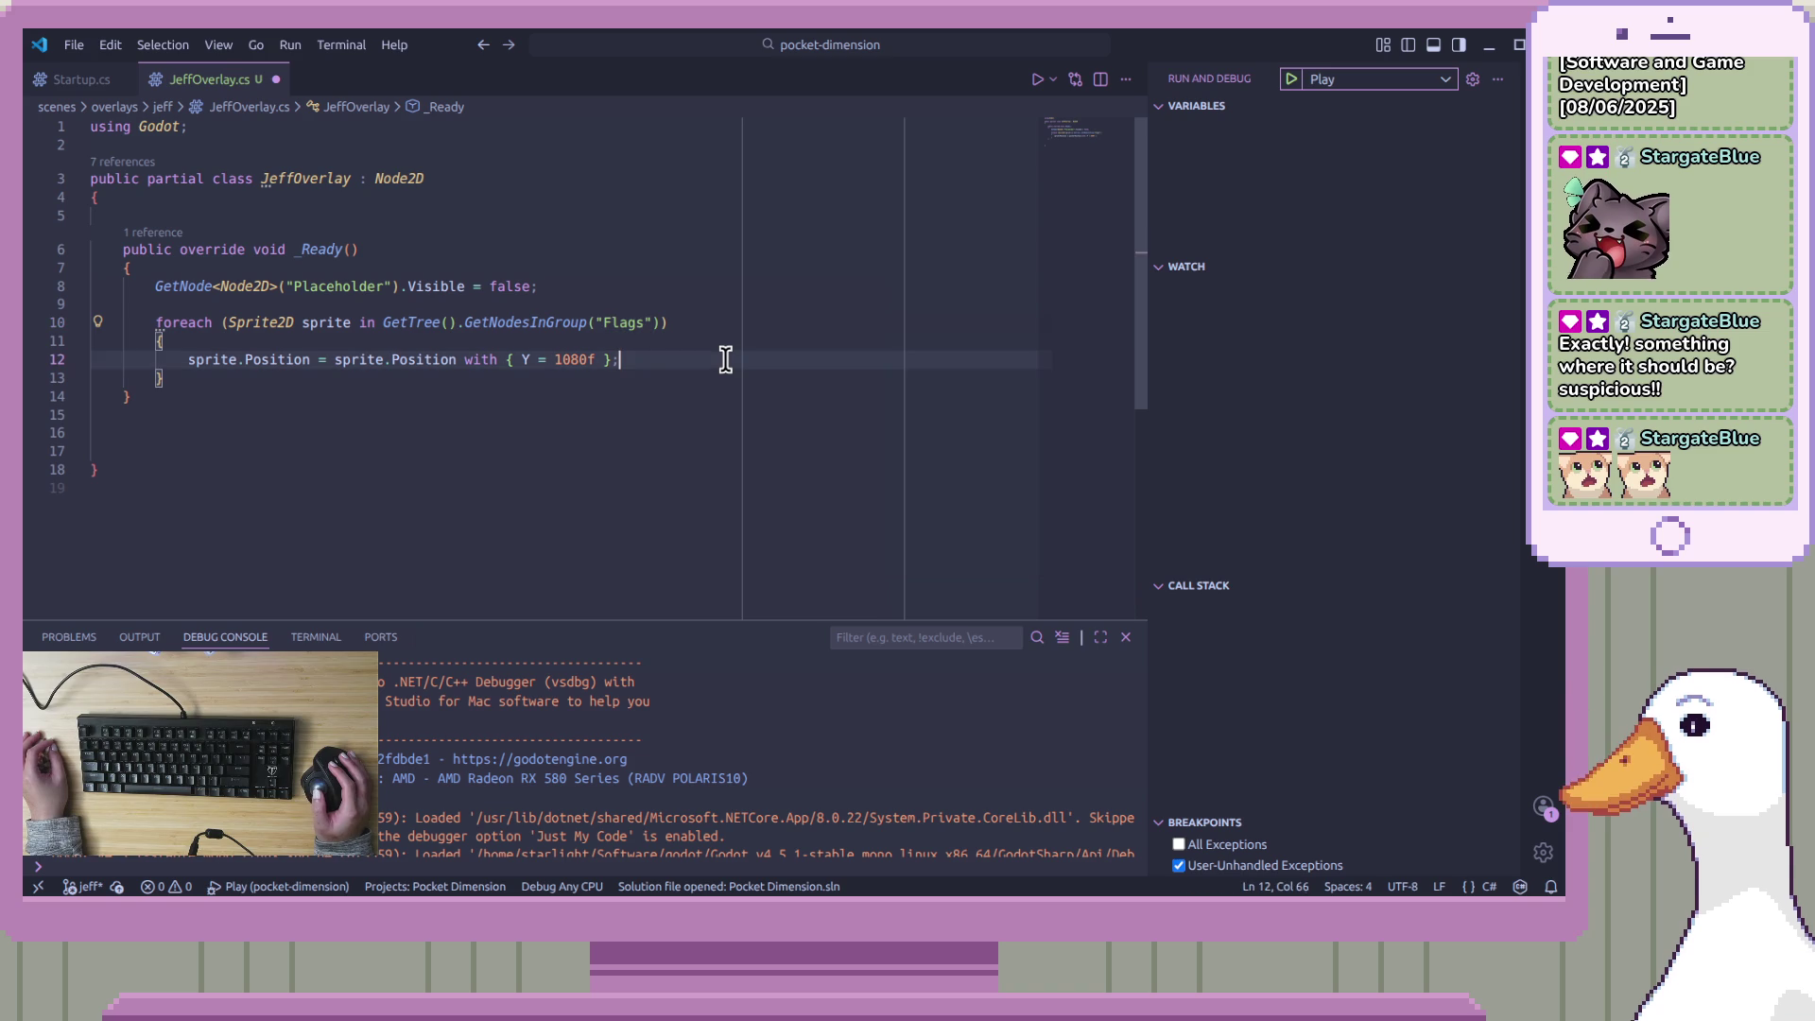
double_click(628, 322)
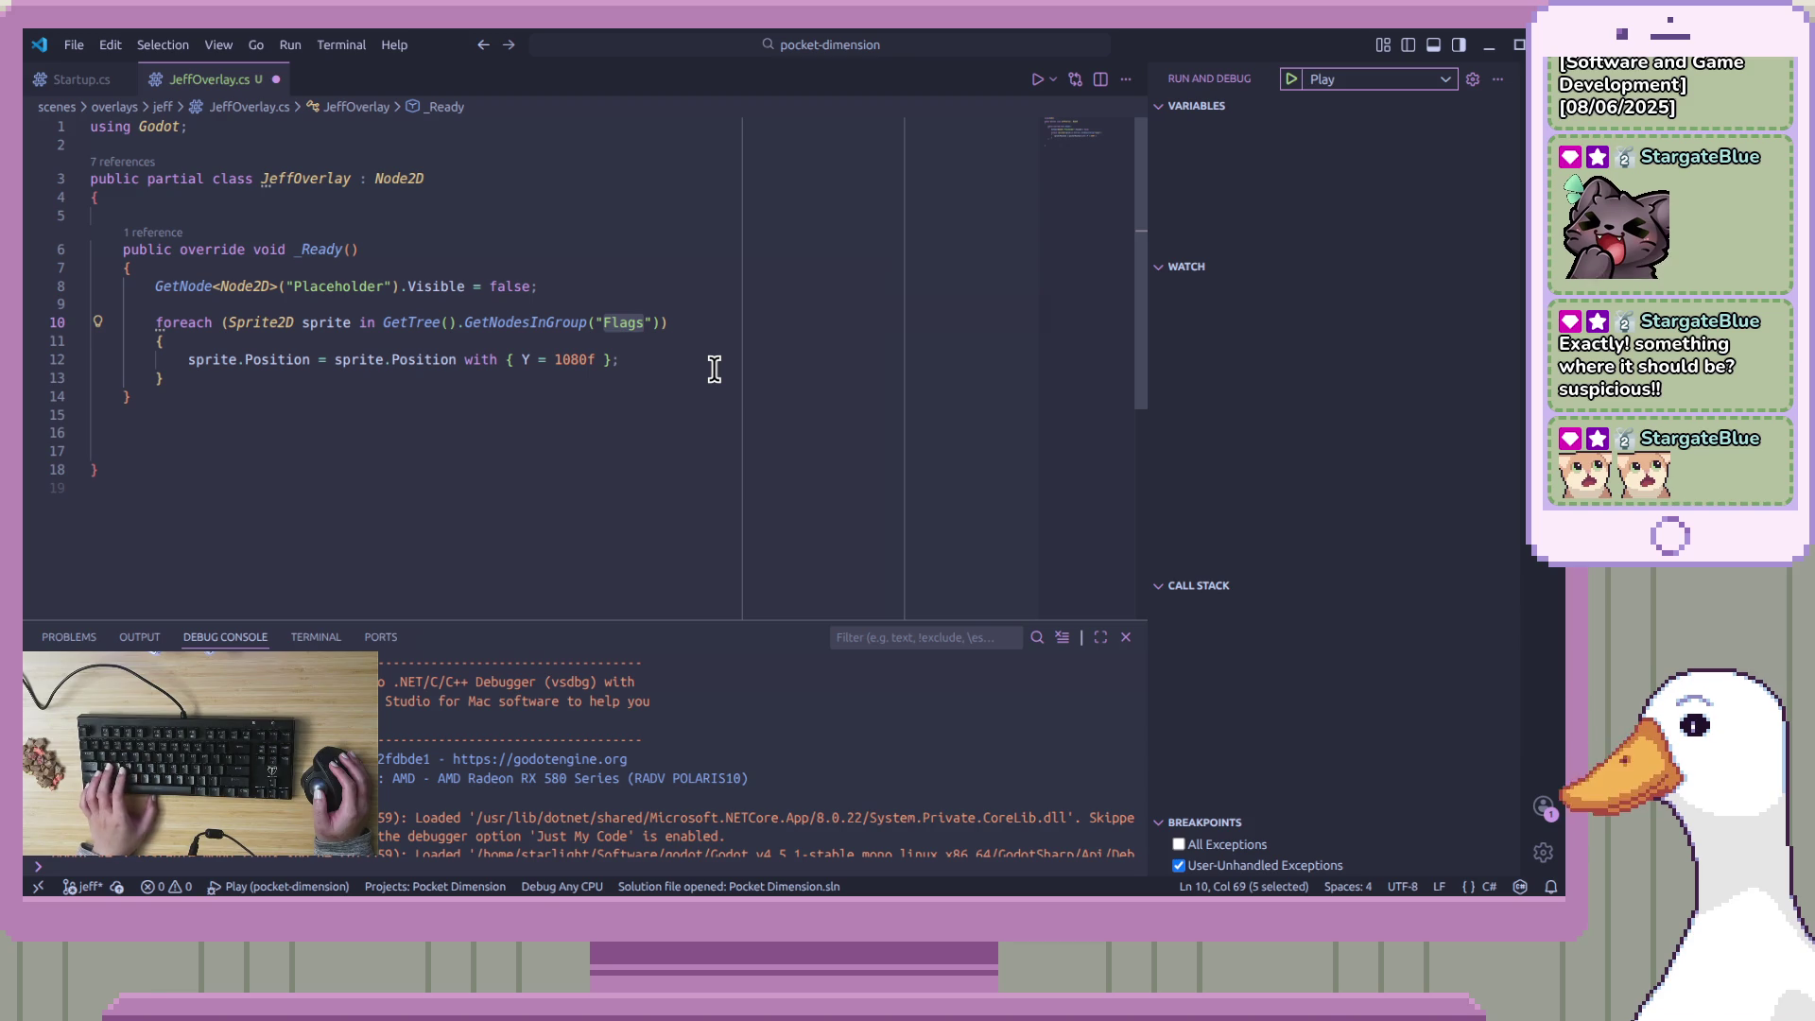
key(ctrl+s)
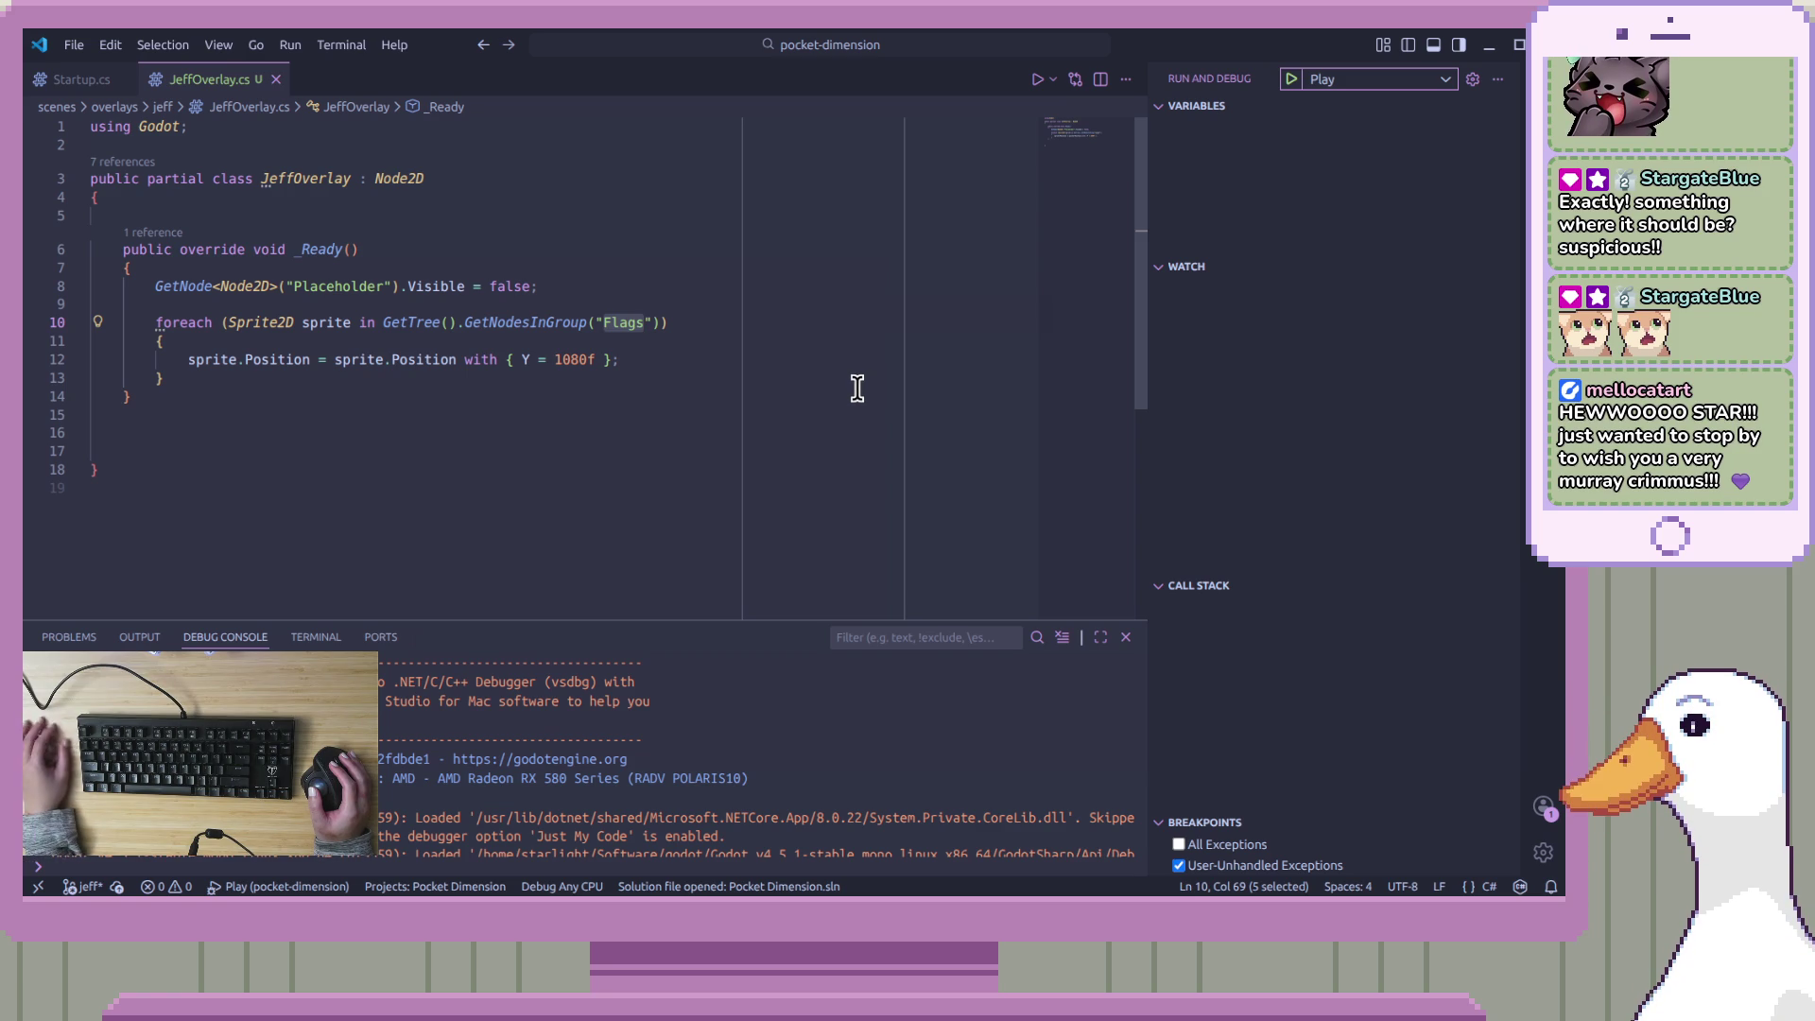
Move through the loop and place the caret on foreach to inspect its warning
click(519, 502)
click(738, 345)
click(741, 393)
click(725, 360)
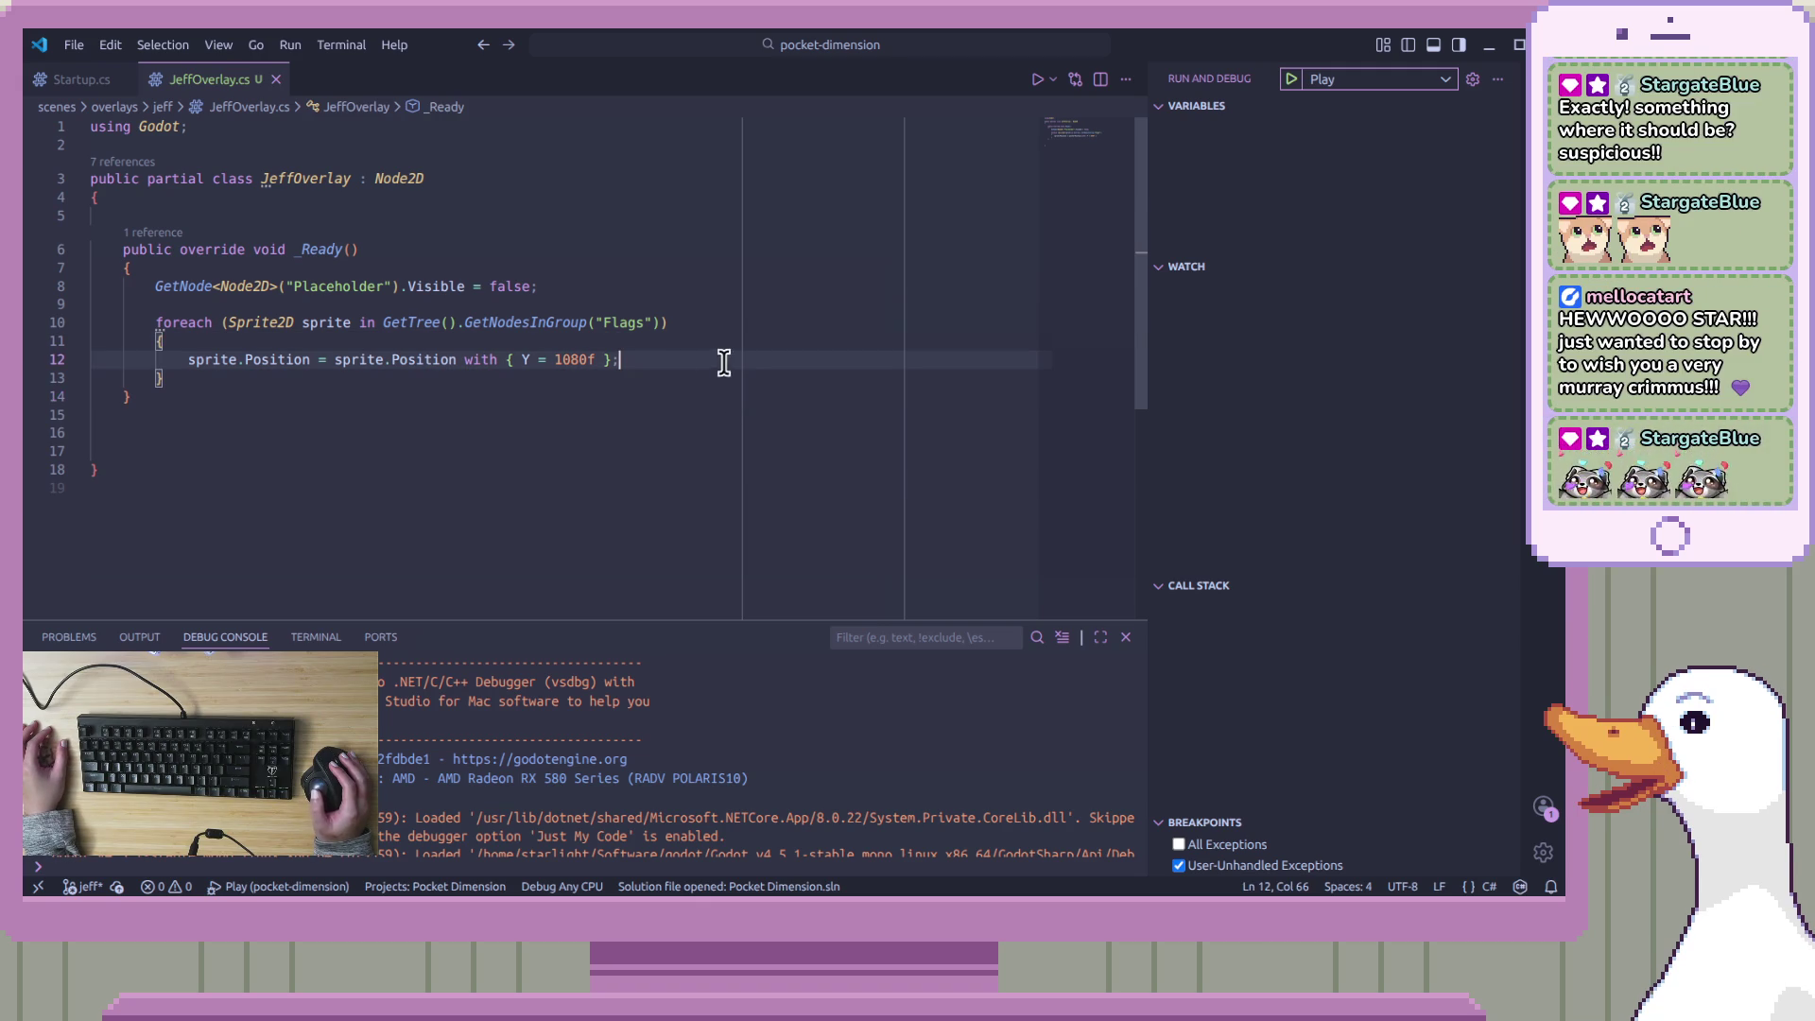
click(159, 324)
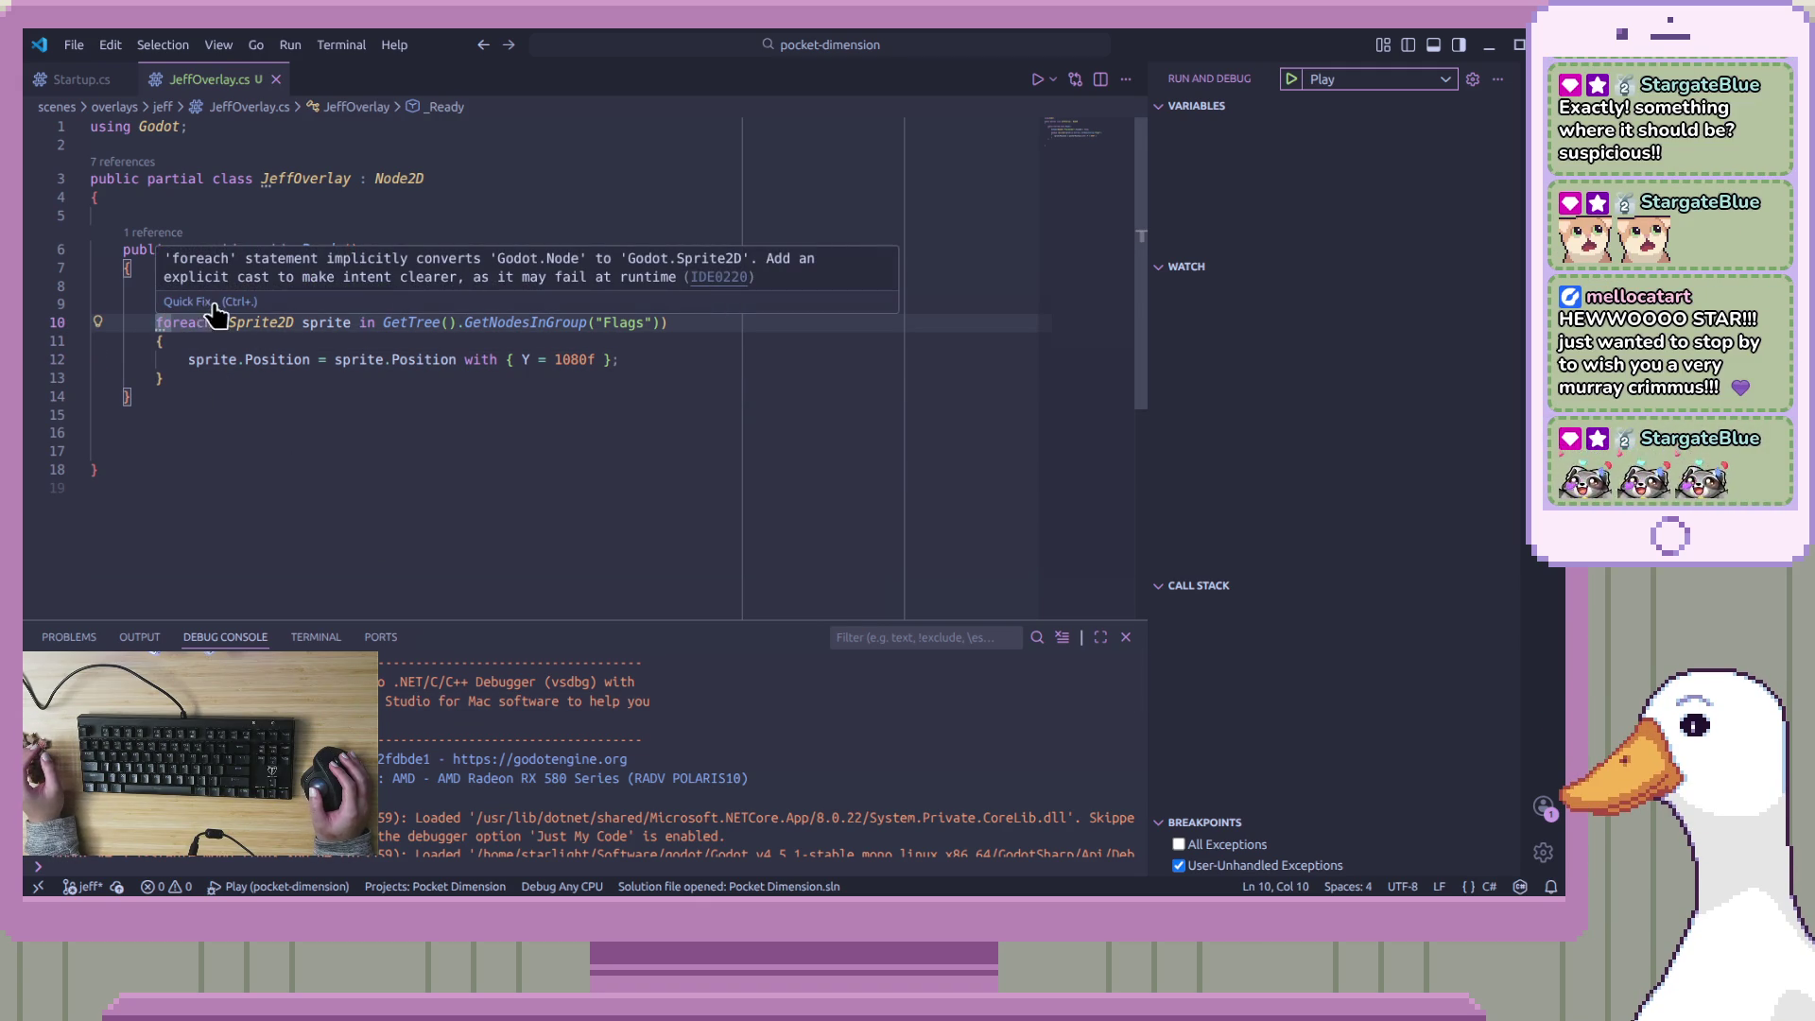
Apply the IDE0220 quick fix to add an explicit .Cast<Sprite2D>() to the Flags loop
click(215, 302)
click(163, 324)
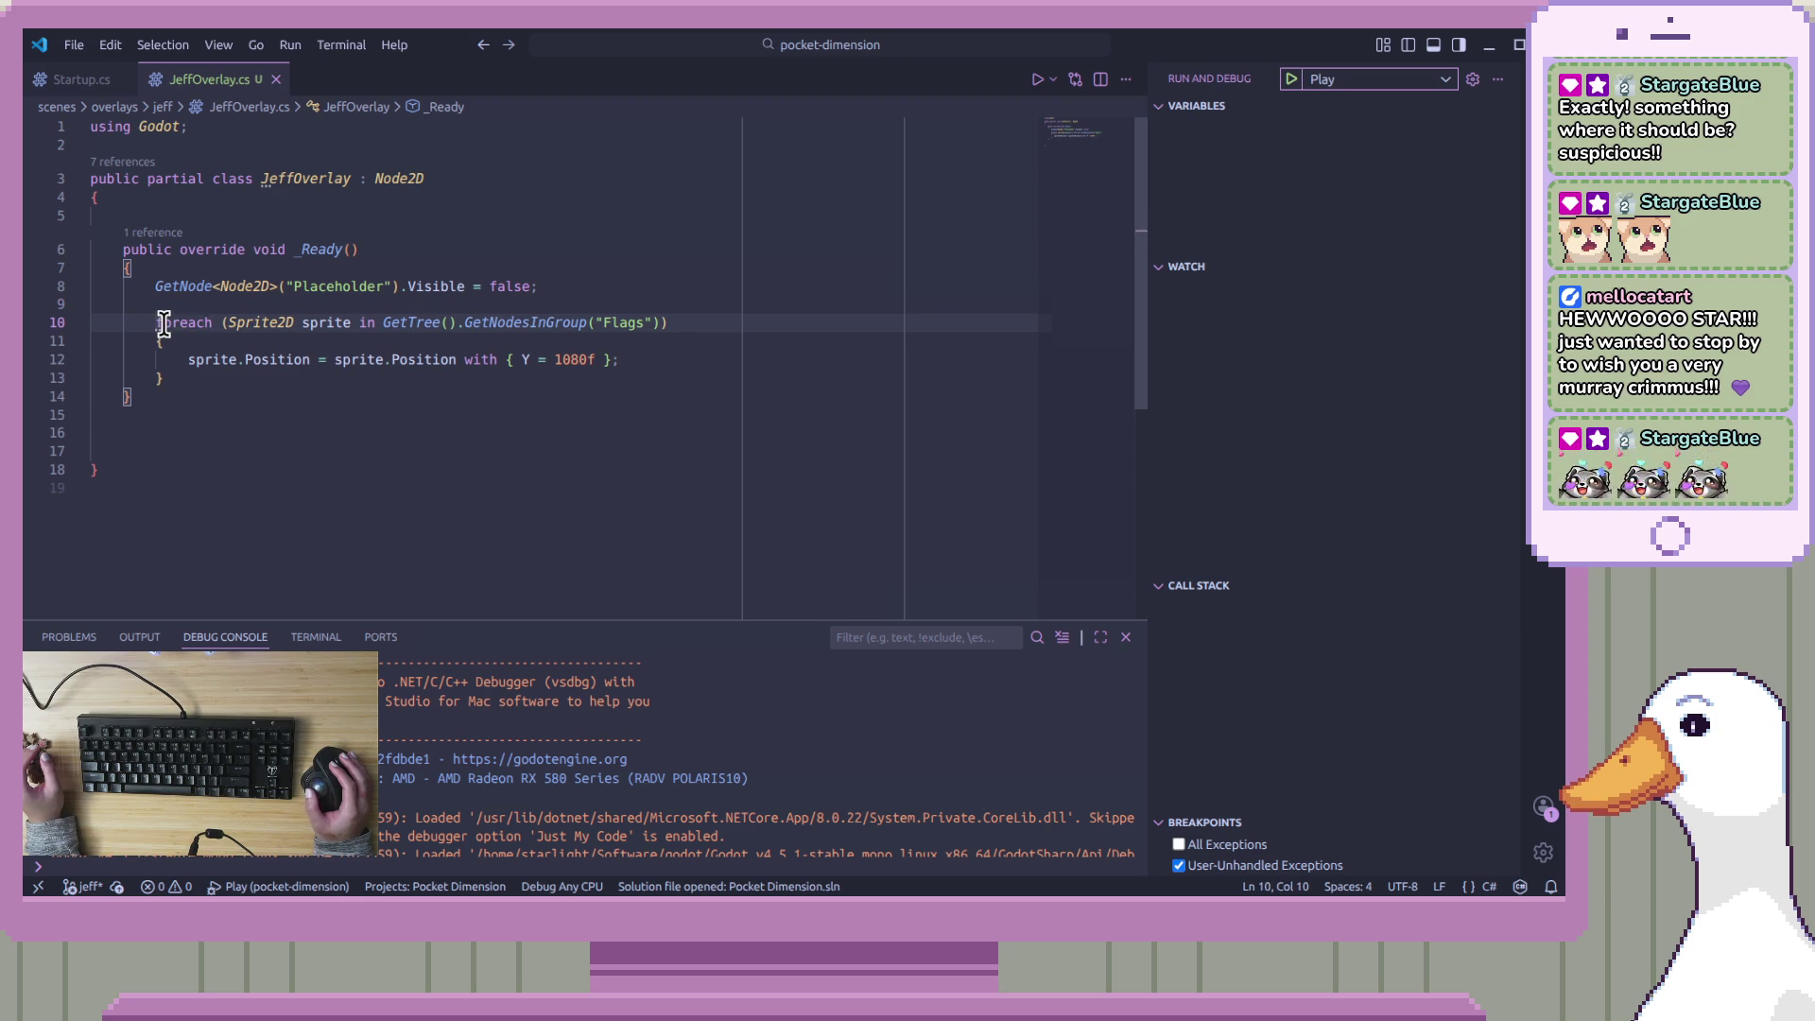
mouse_move(175, 318)
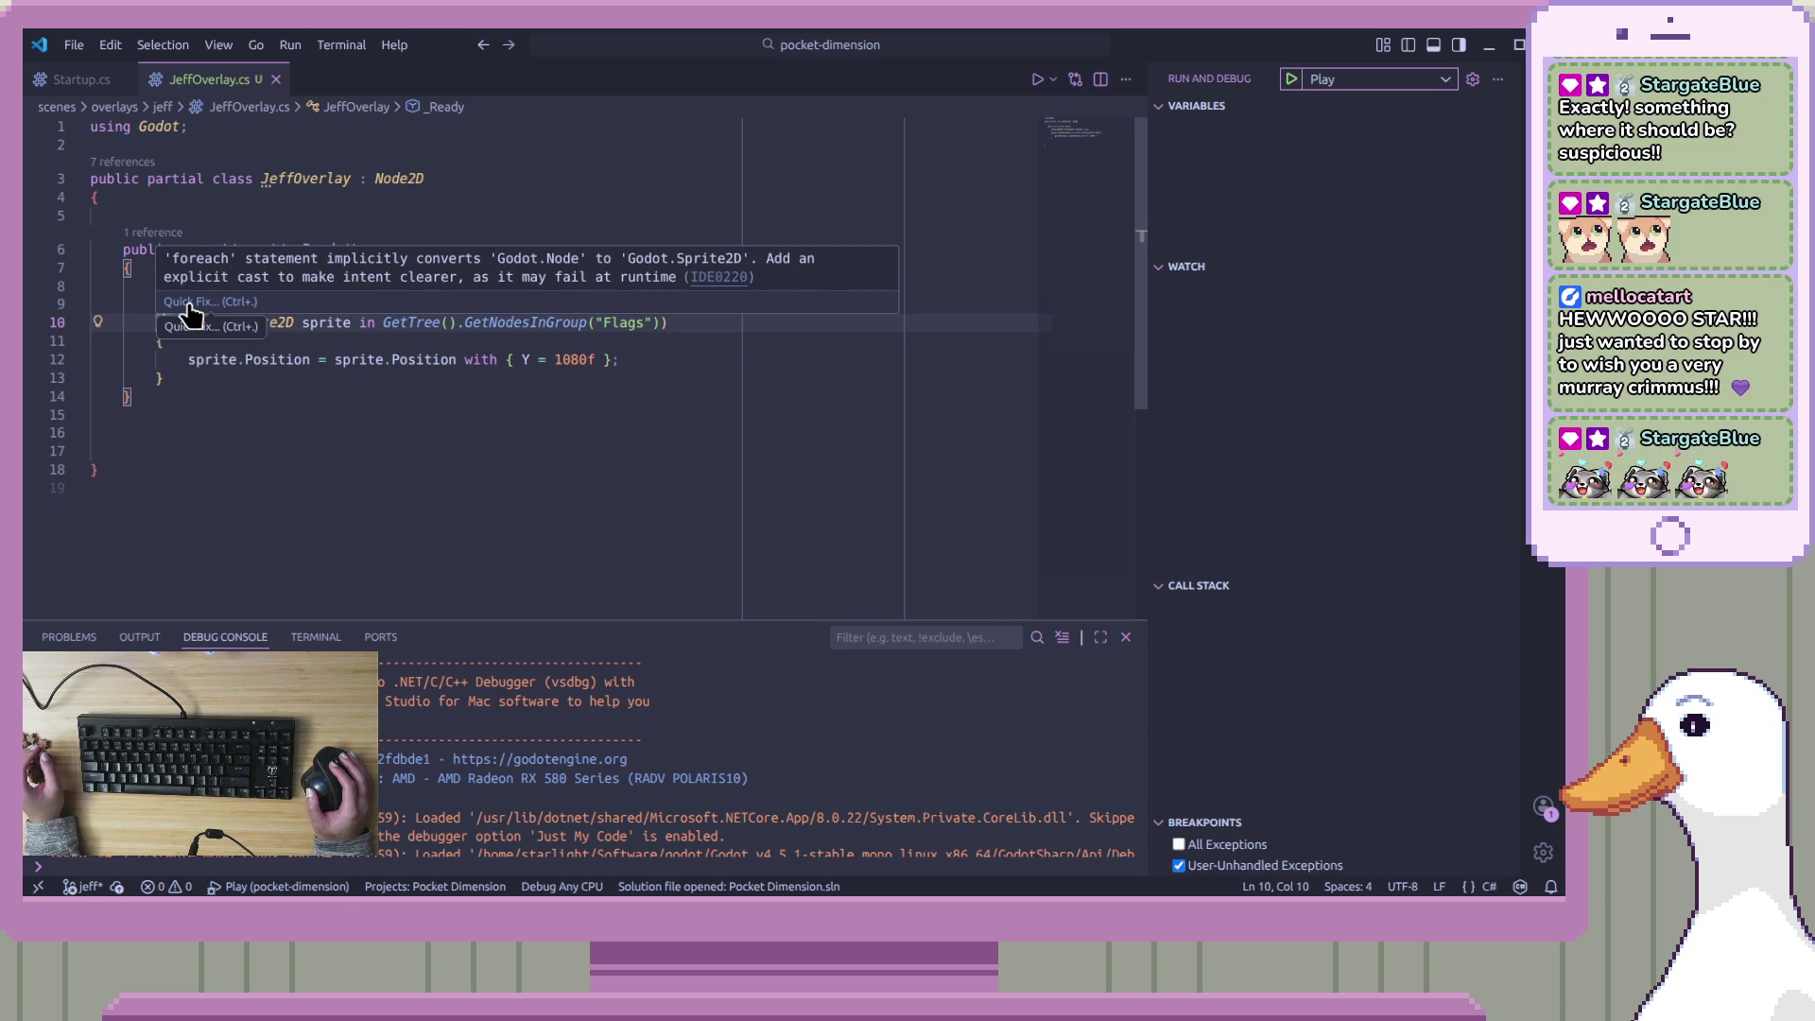
click(190, 302)
click(359, 353)
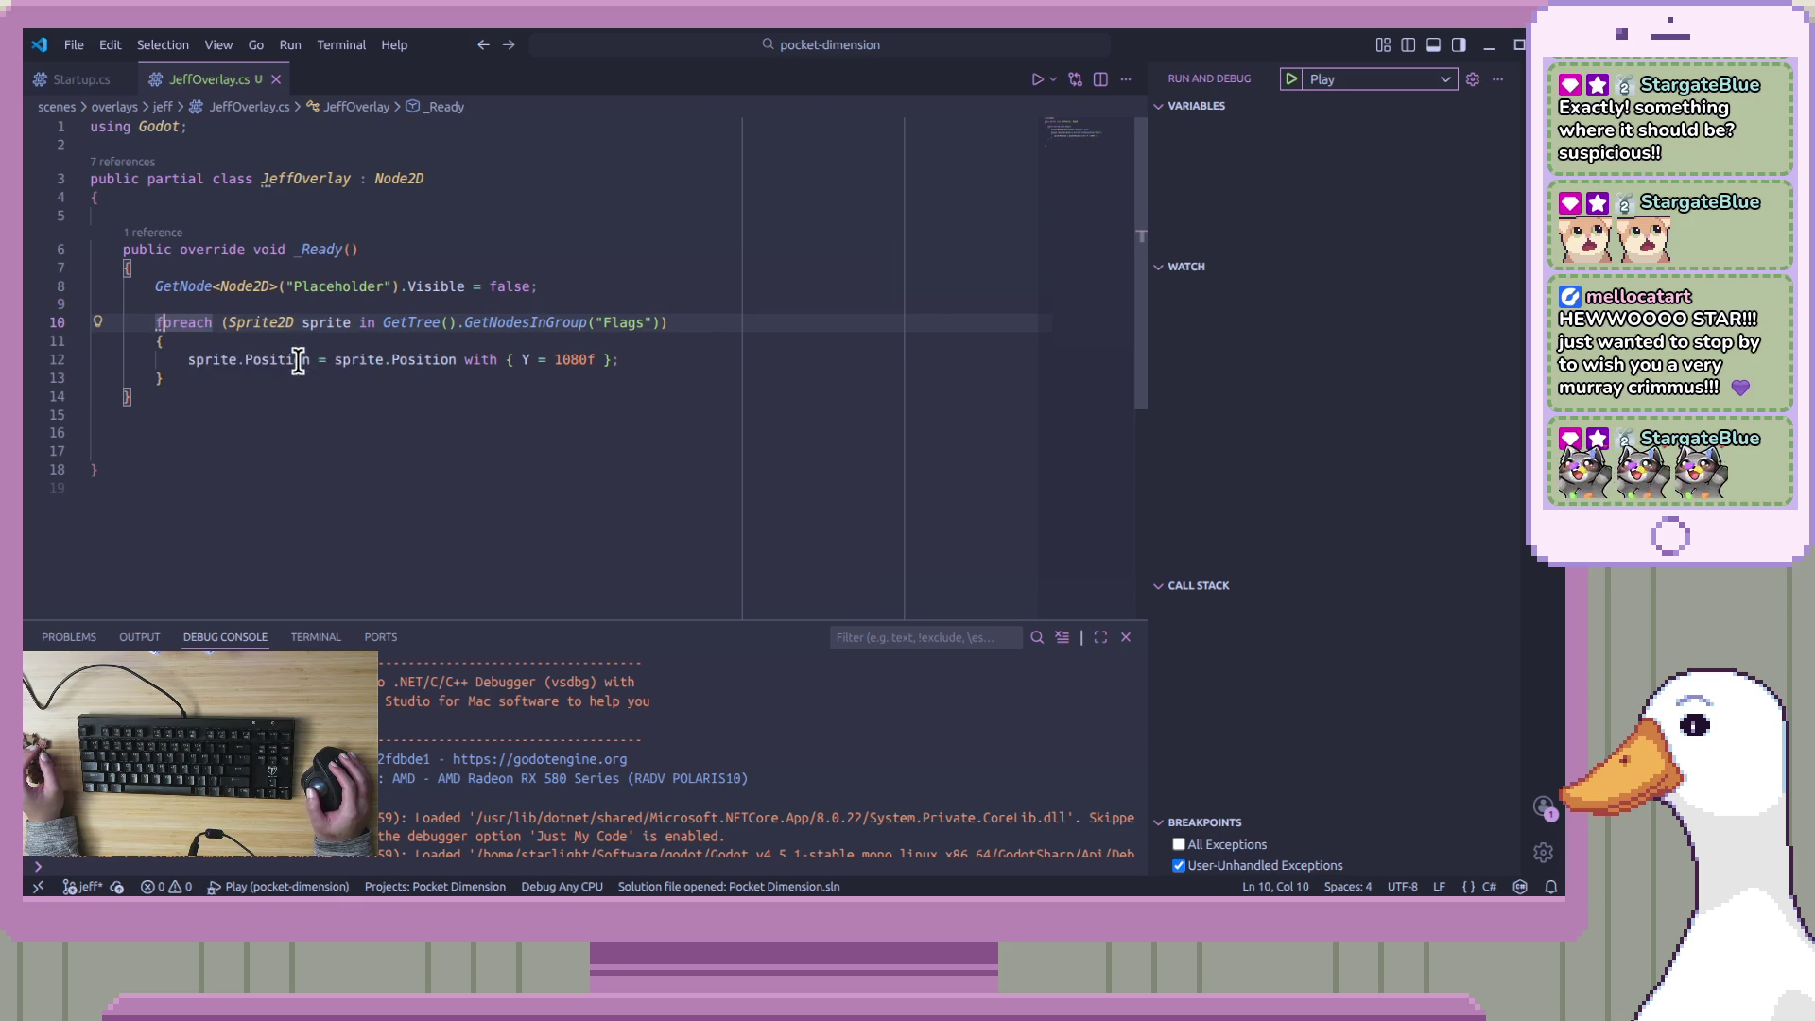
Inspect the new Cast<Sprite2D> call and the rest of the loop
click(364, 416)
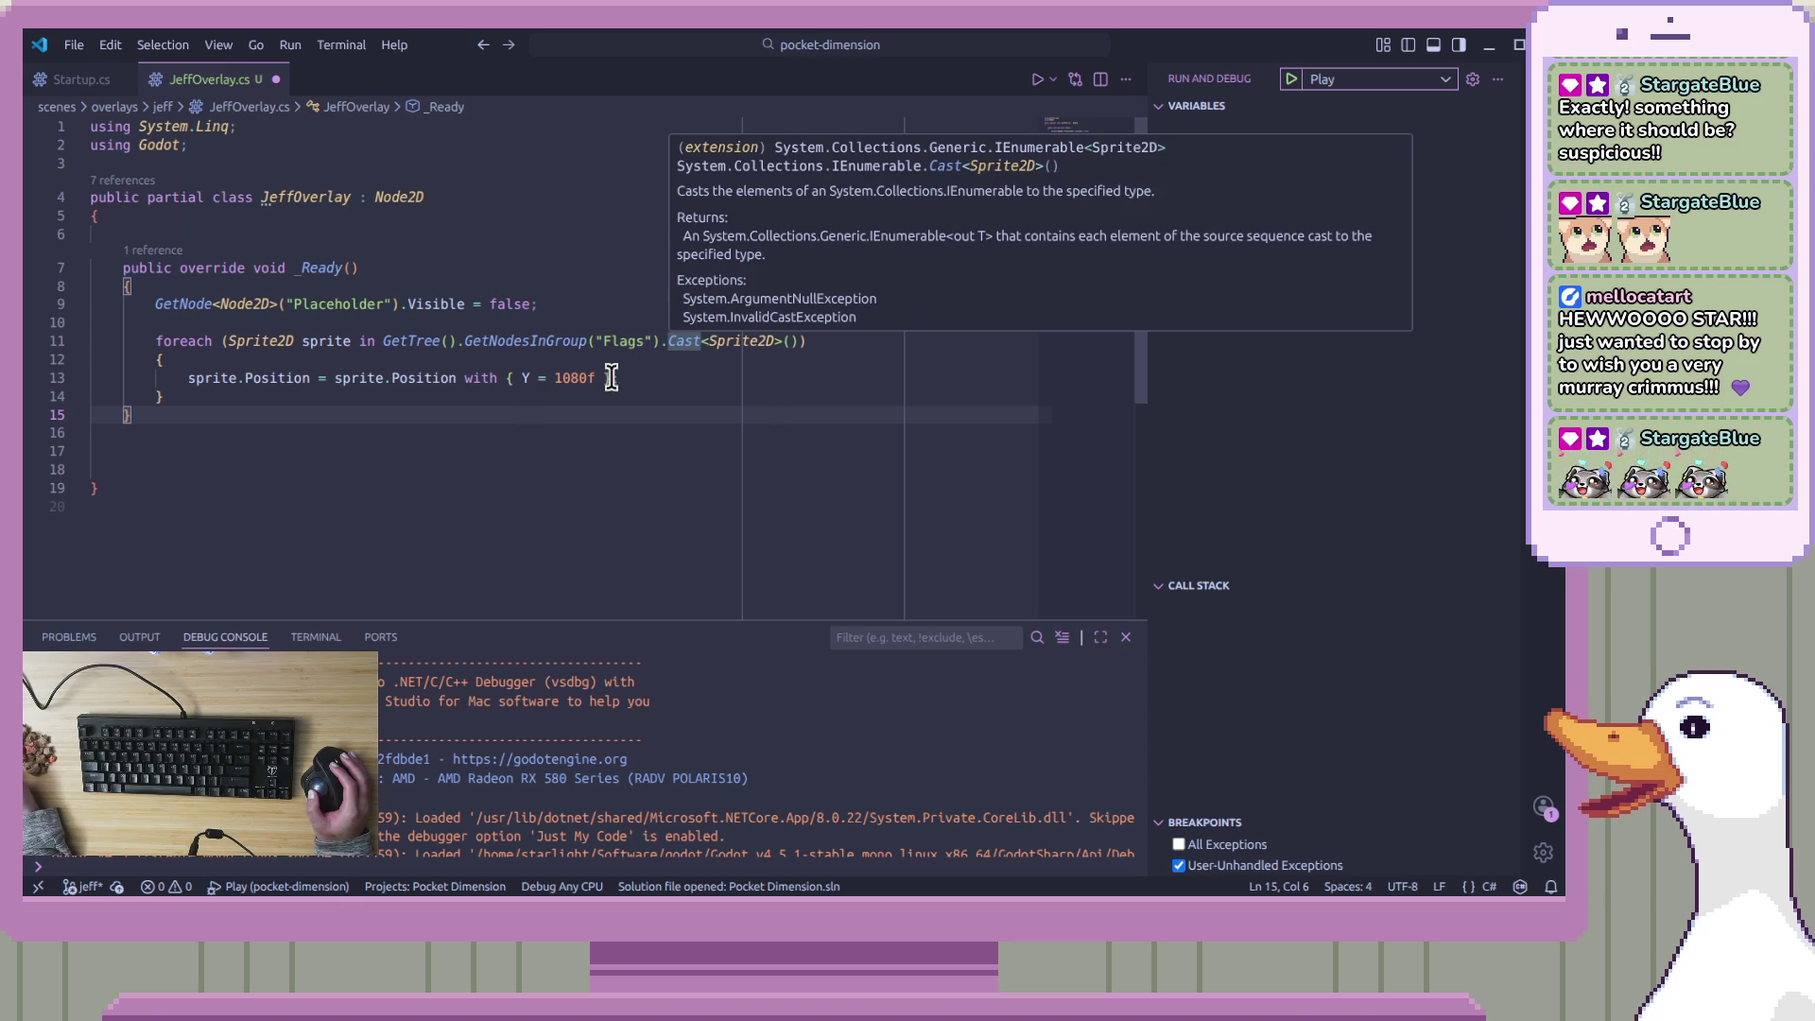
click(781, 326)
click(818, 342)
mouse_move(768, 342)
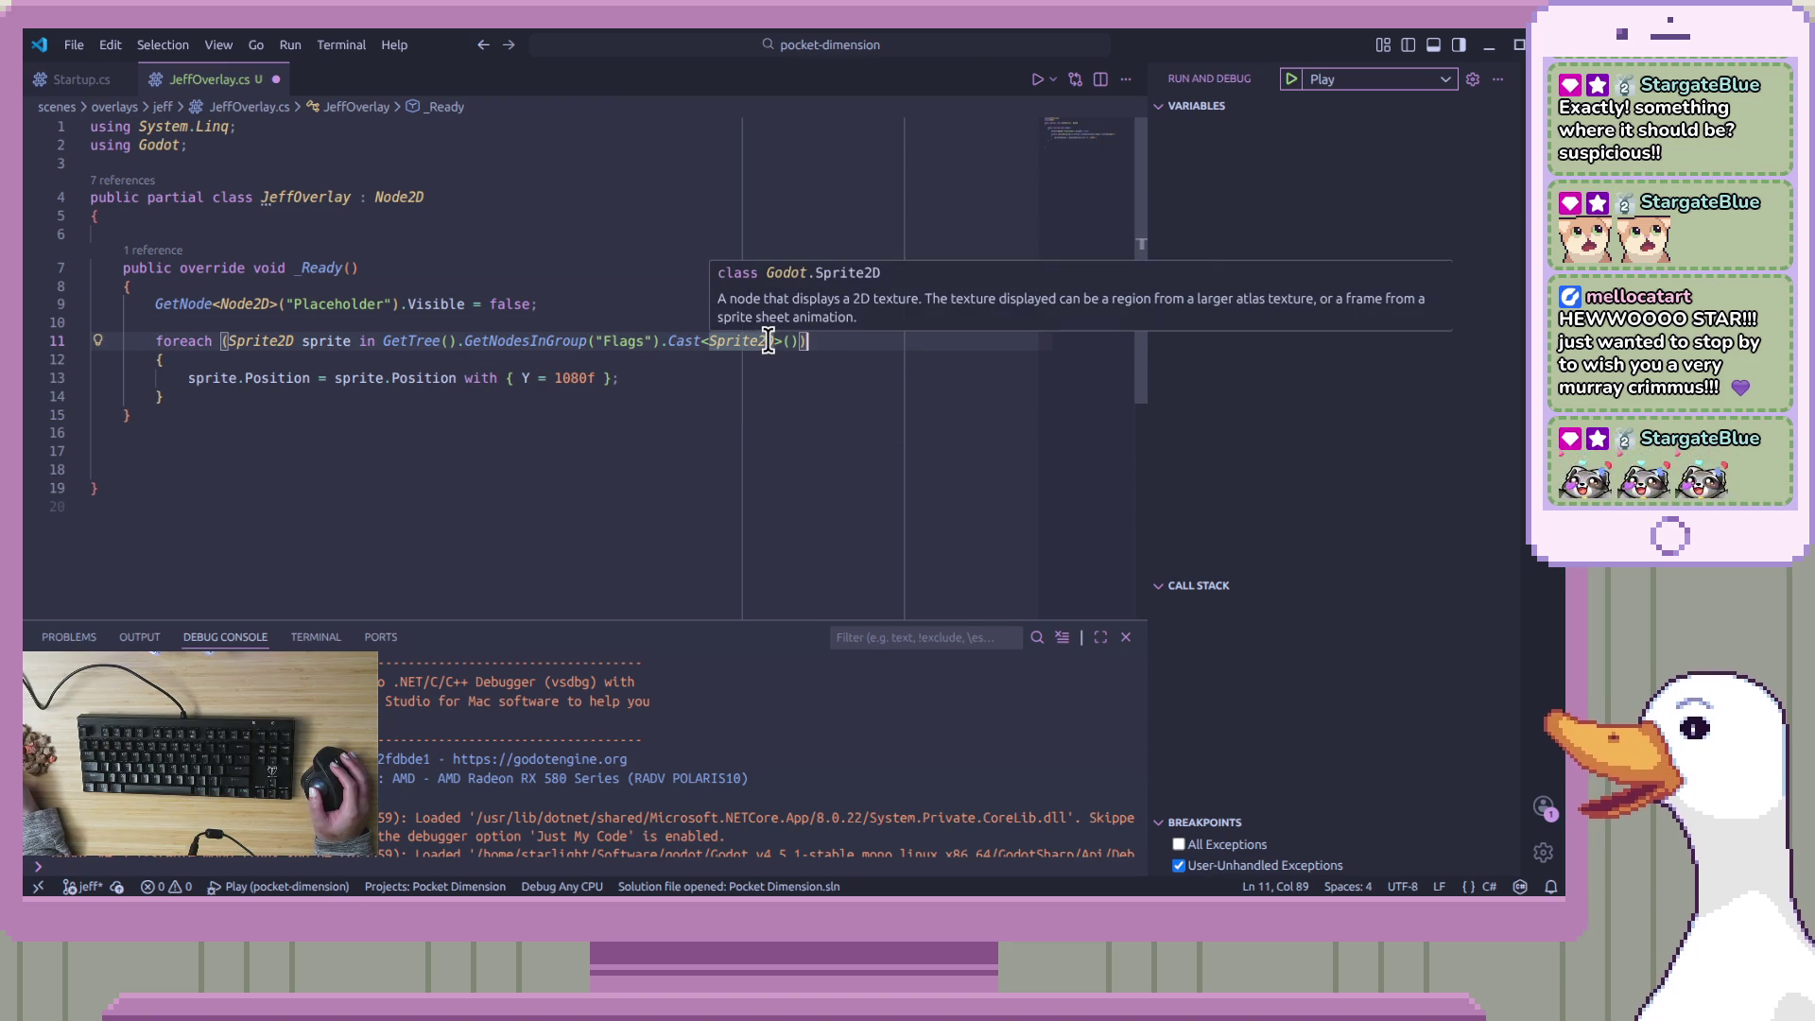
click(772, 375)
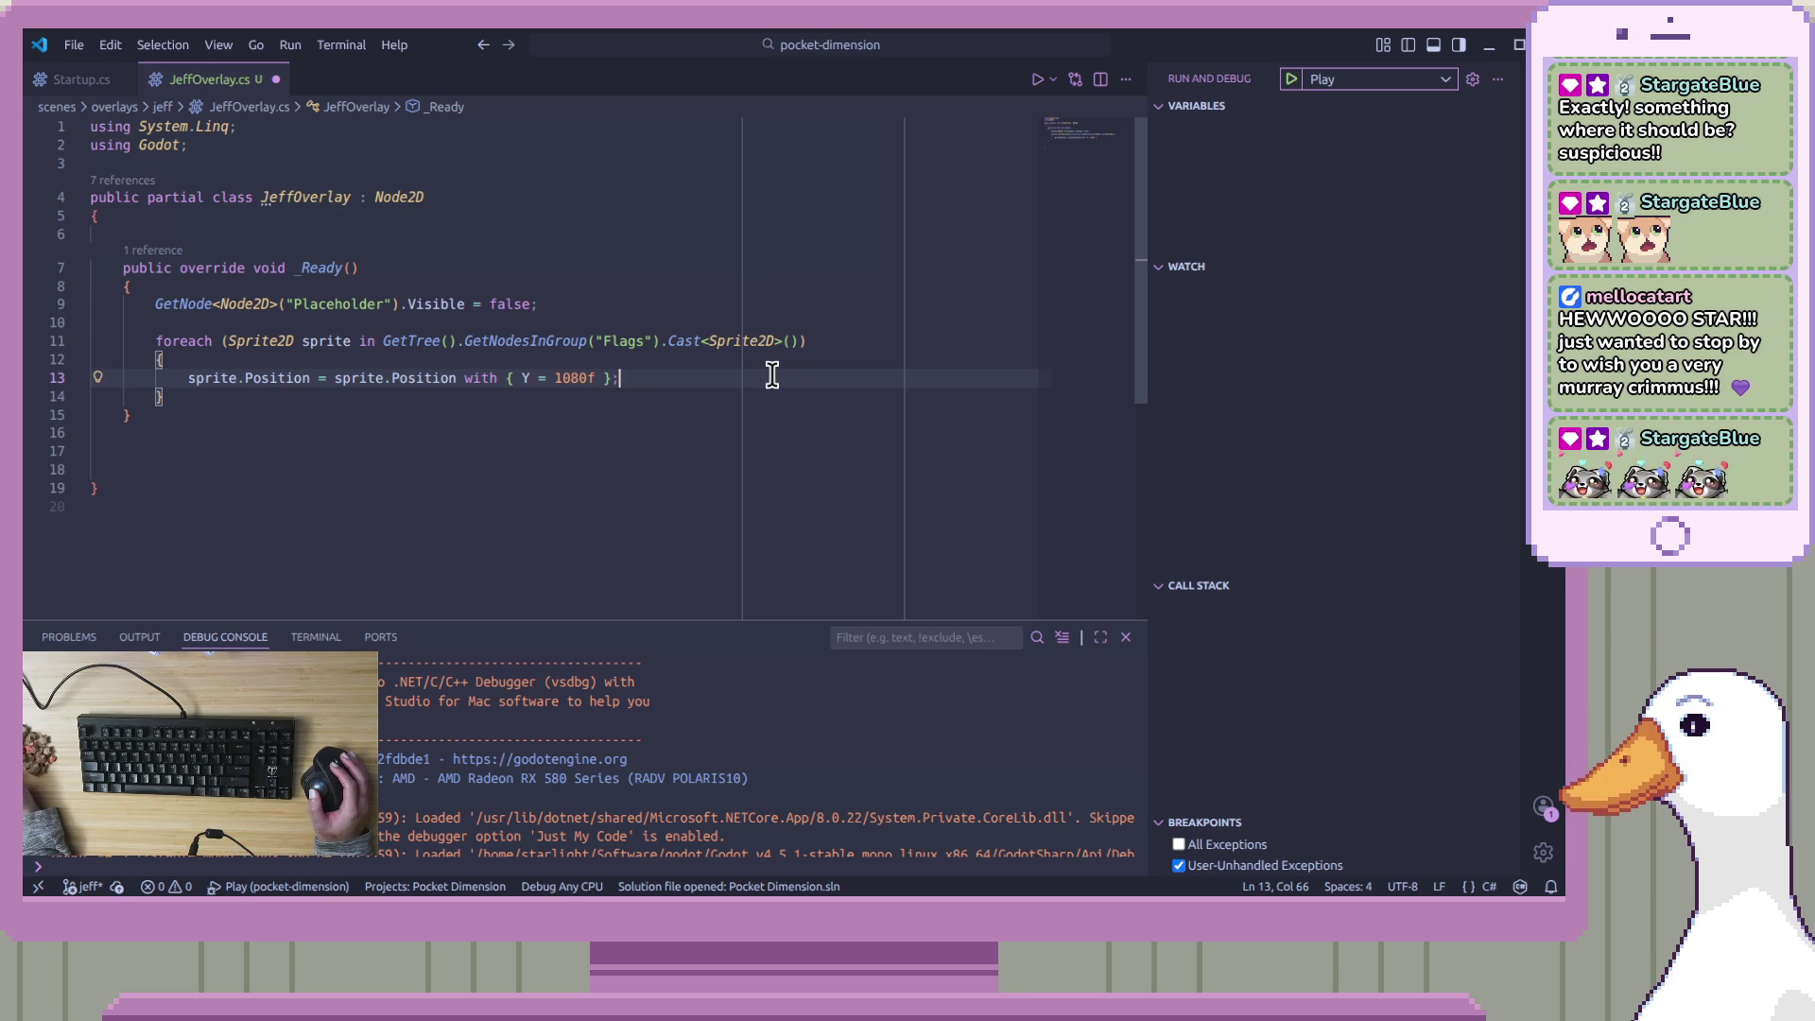
click(799, 397)
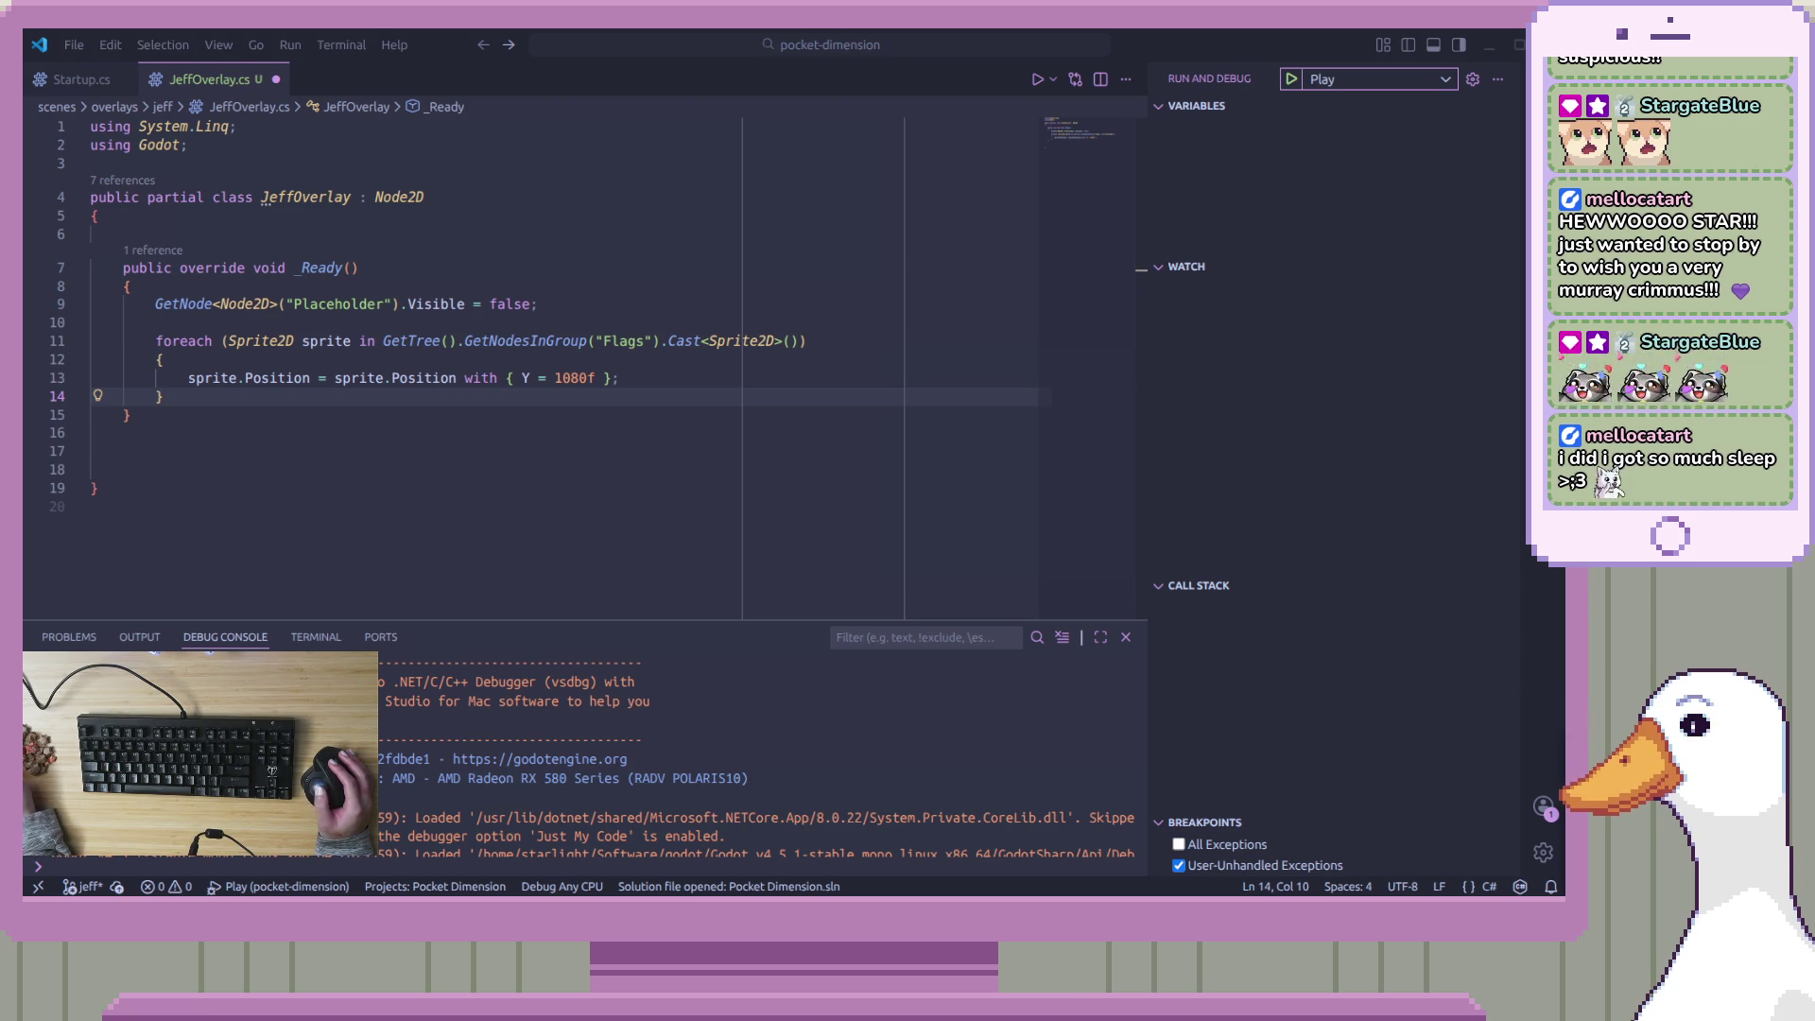
Review the Position line, save JeffOverlay.cs with the cast changes, and return to Godot
click(716, 367)
click(697, 393)
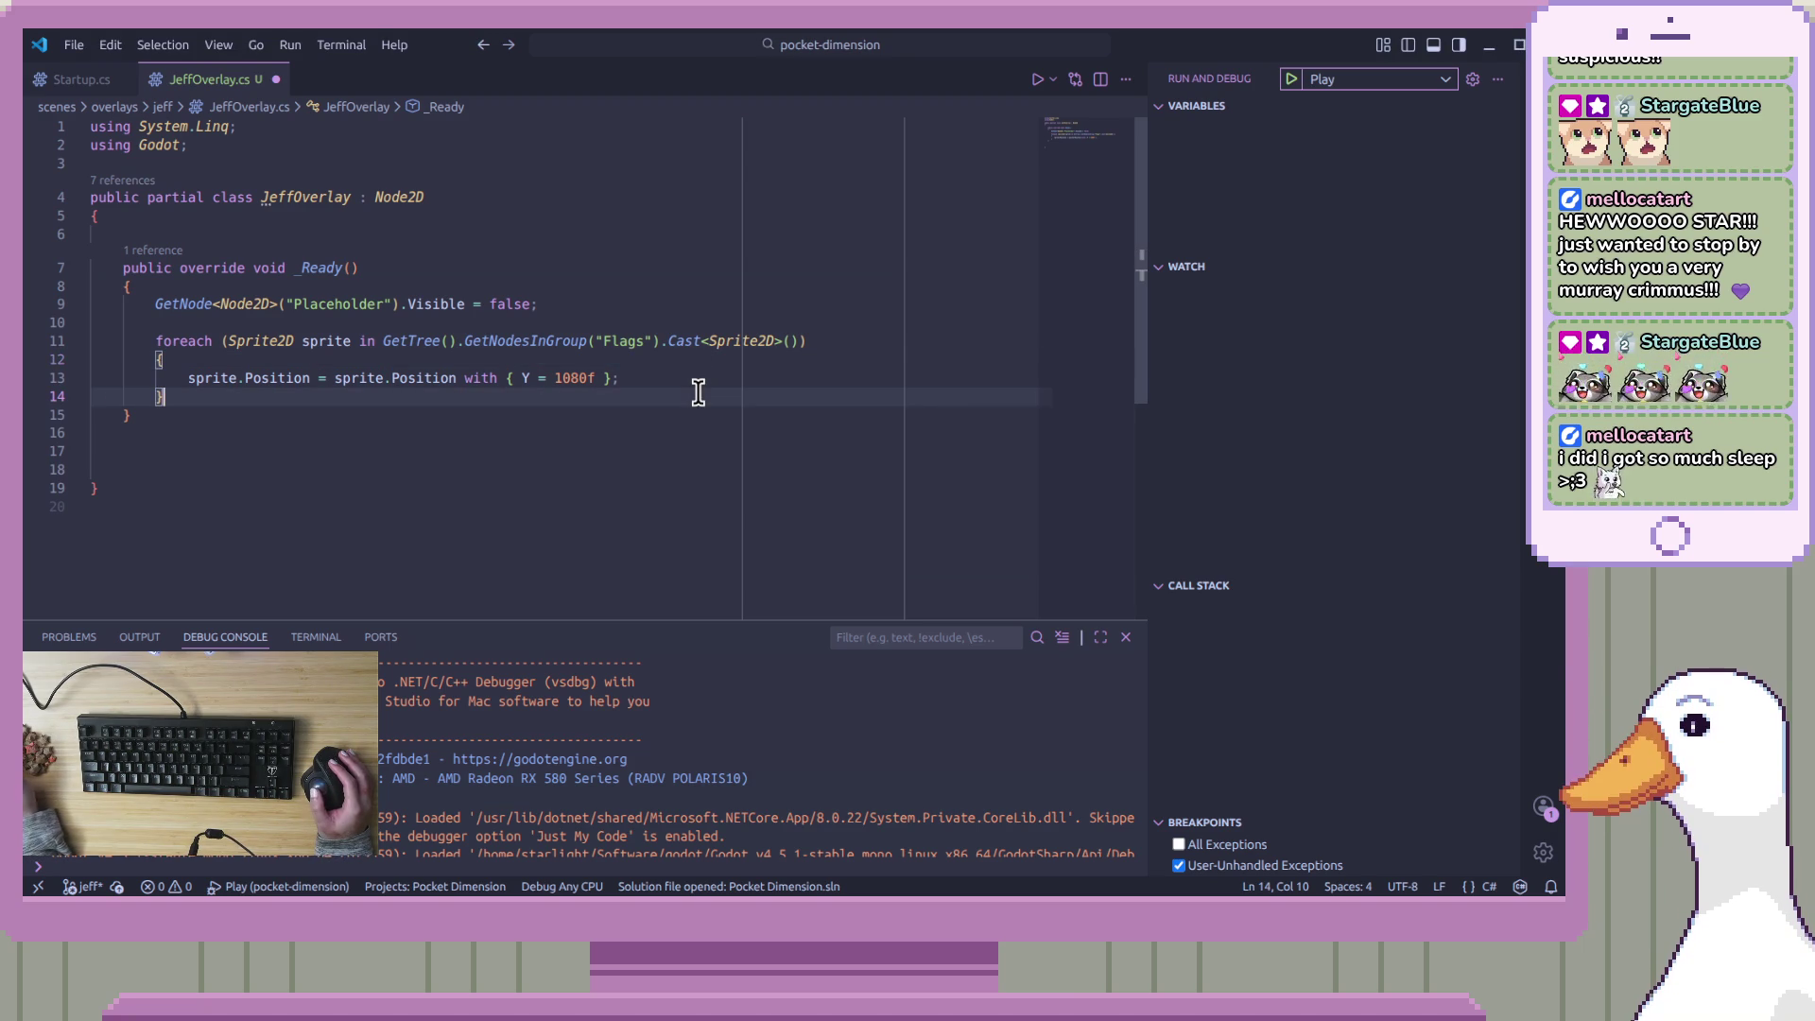
key(Up)
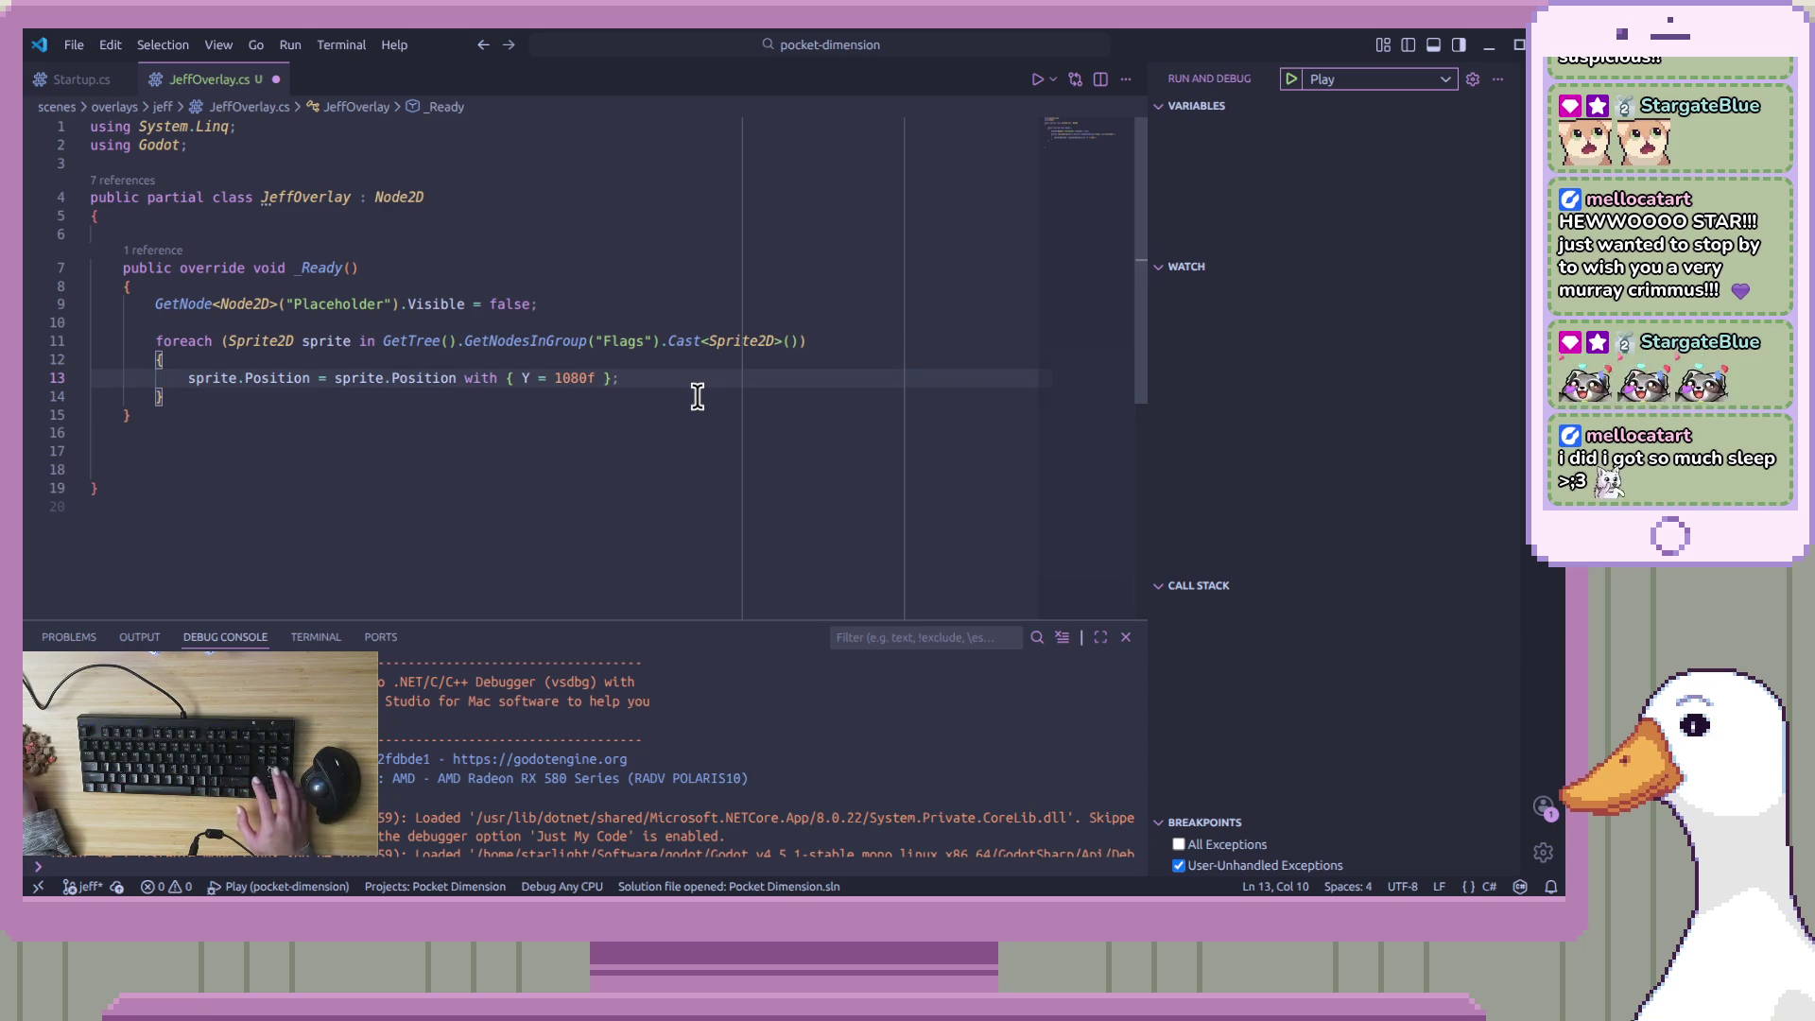
key(End)
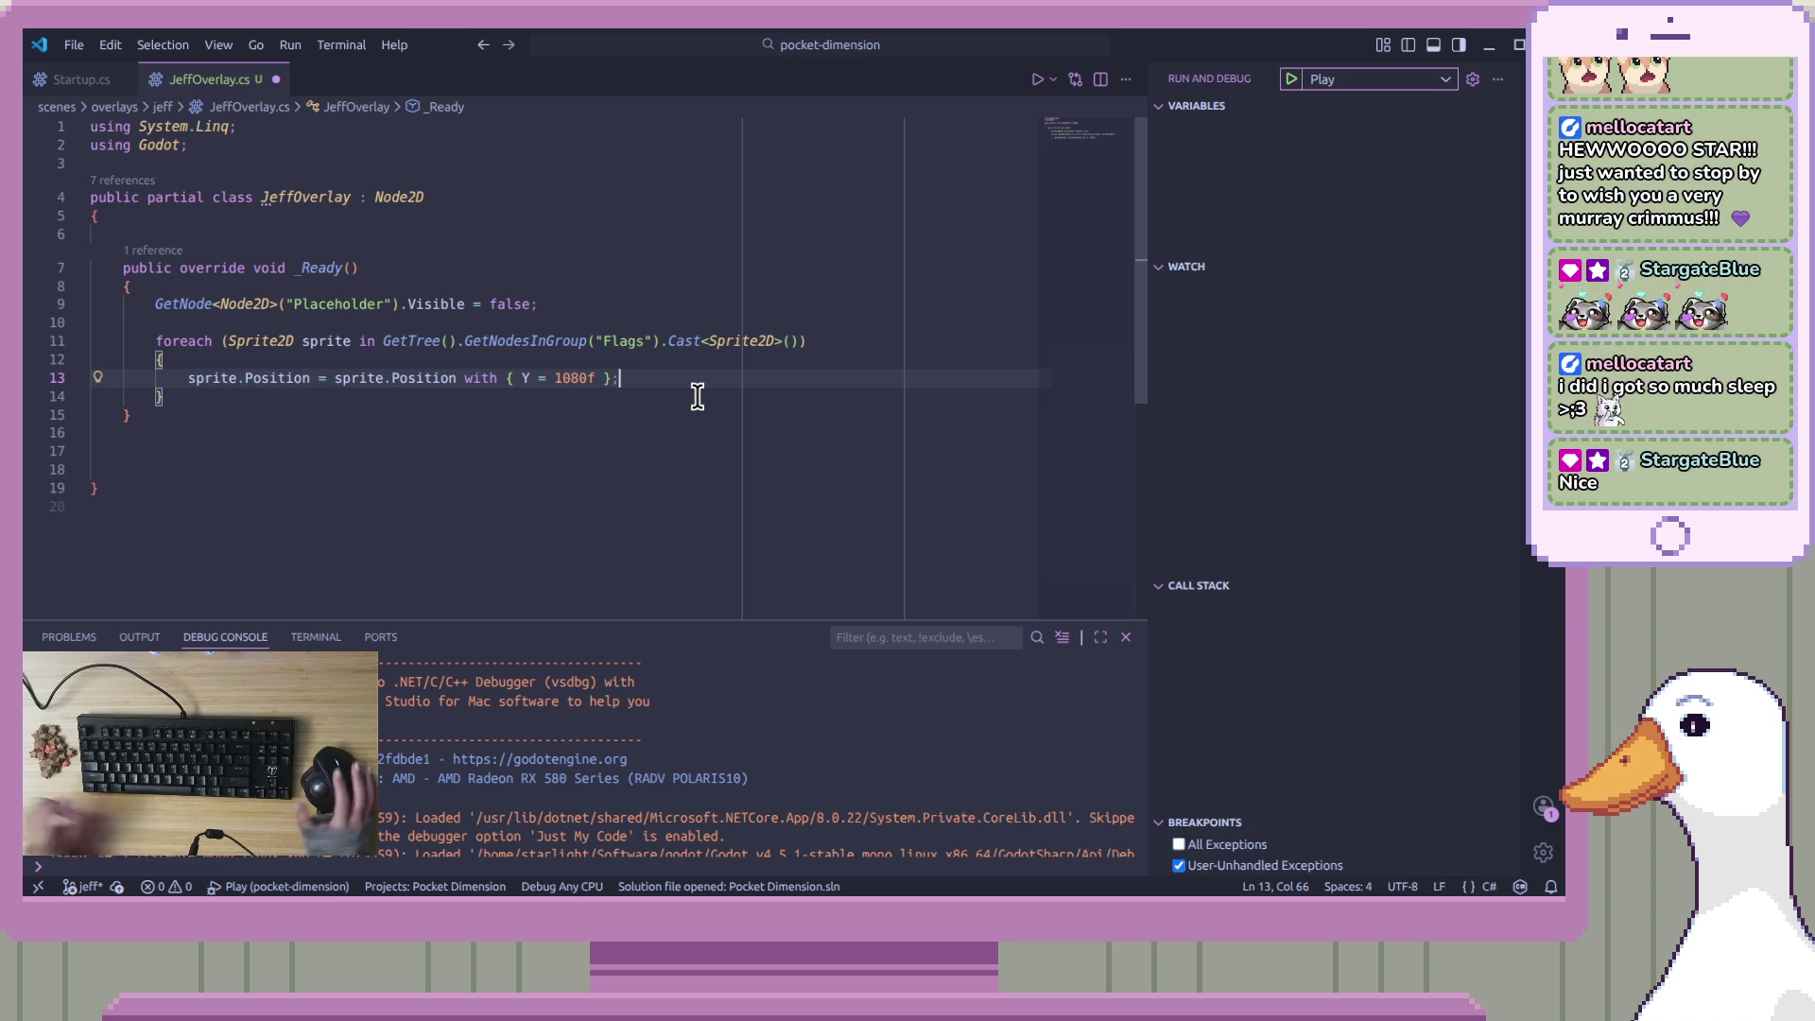
click(674, 401)
click(693, 377)
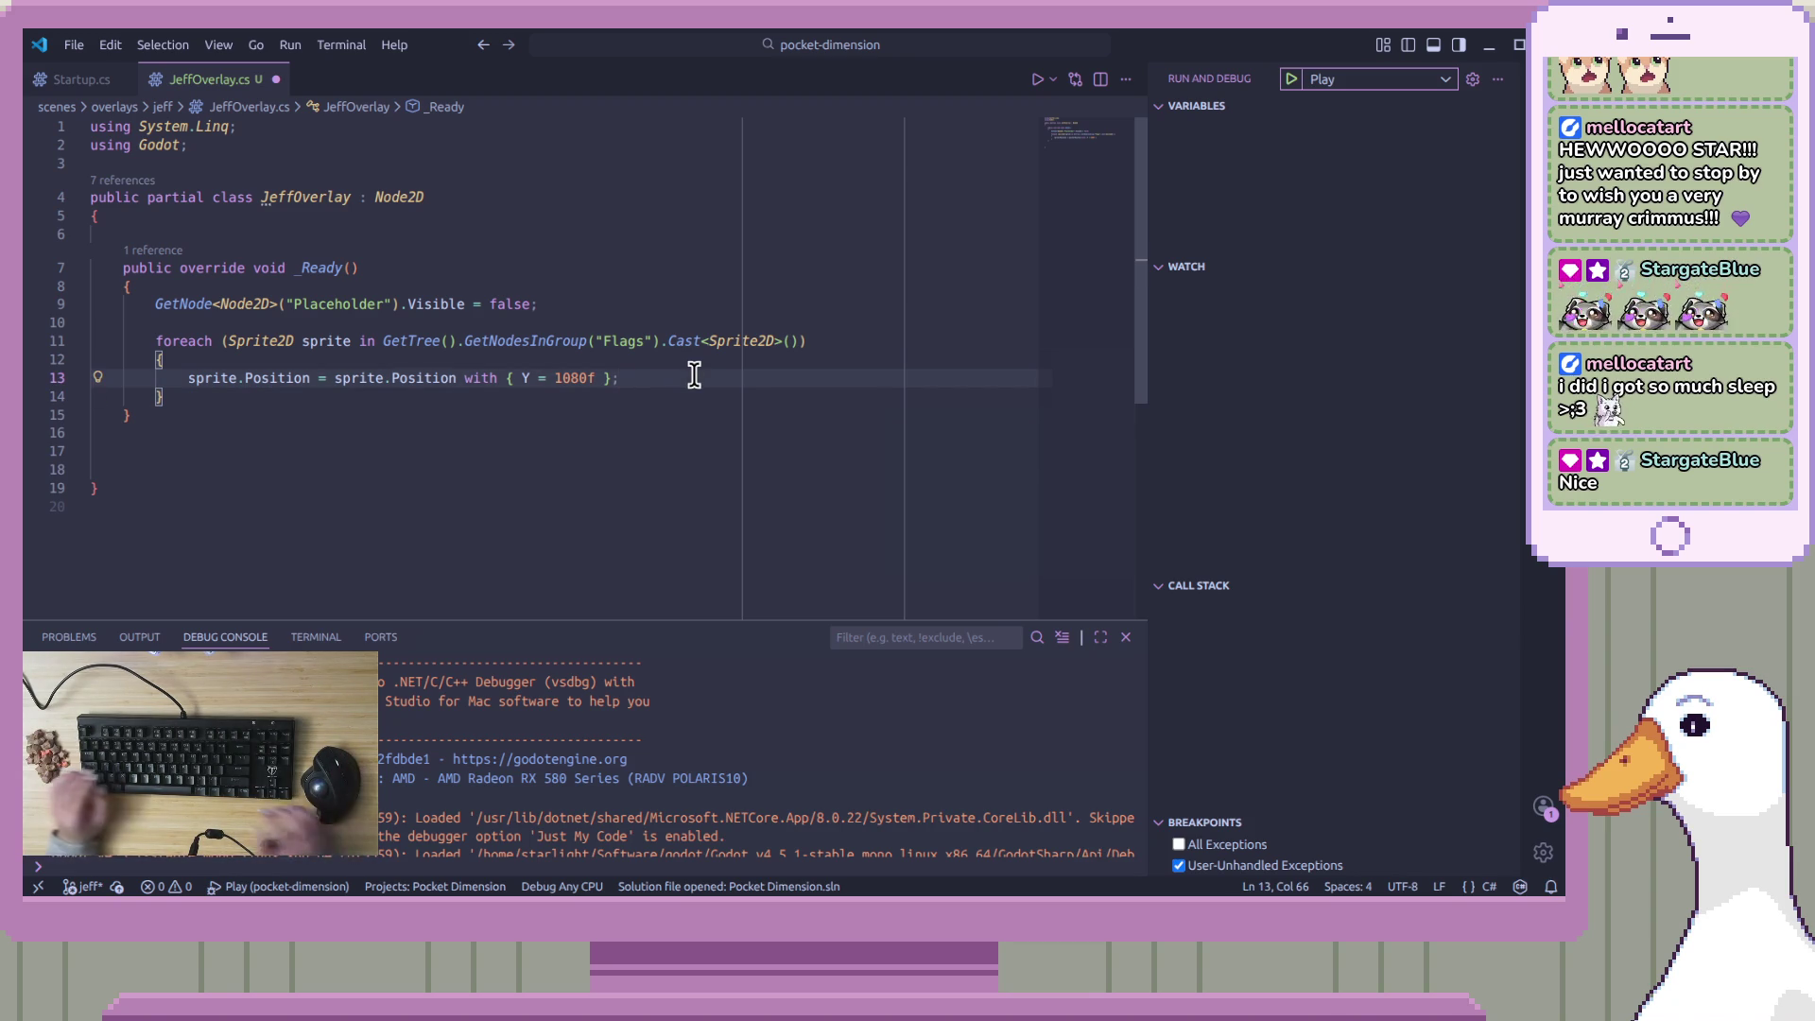
key(ctrl+s)
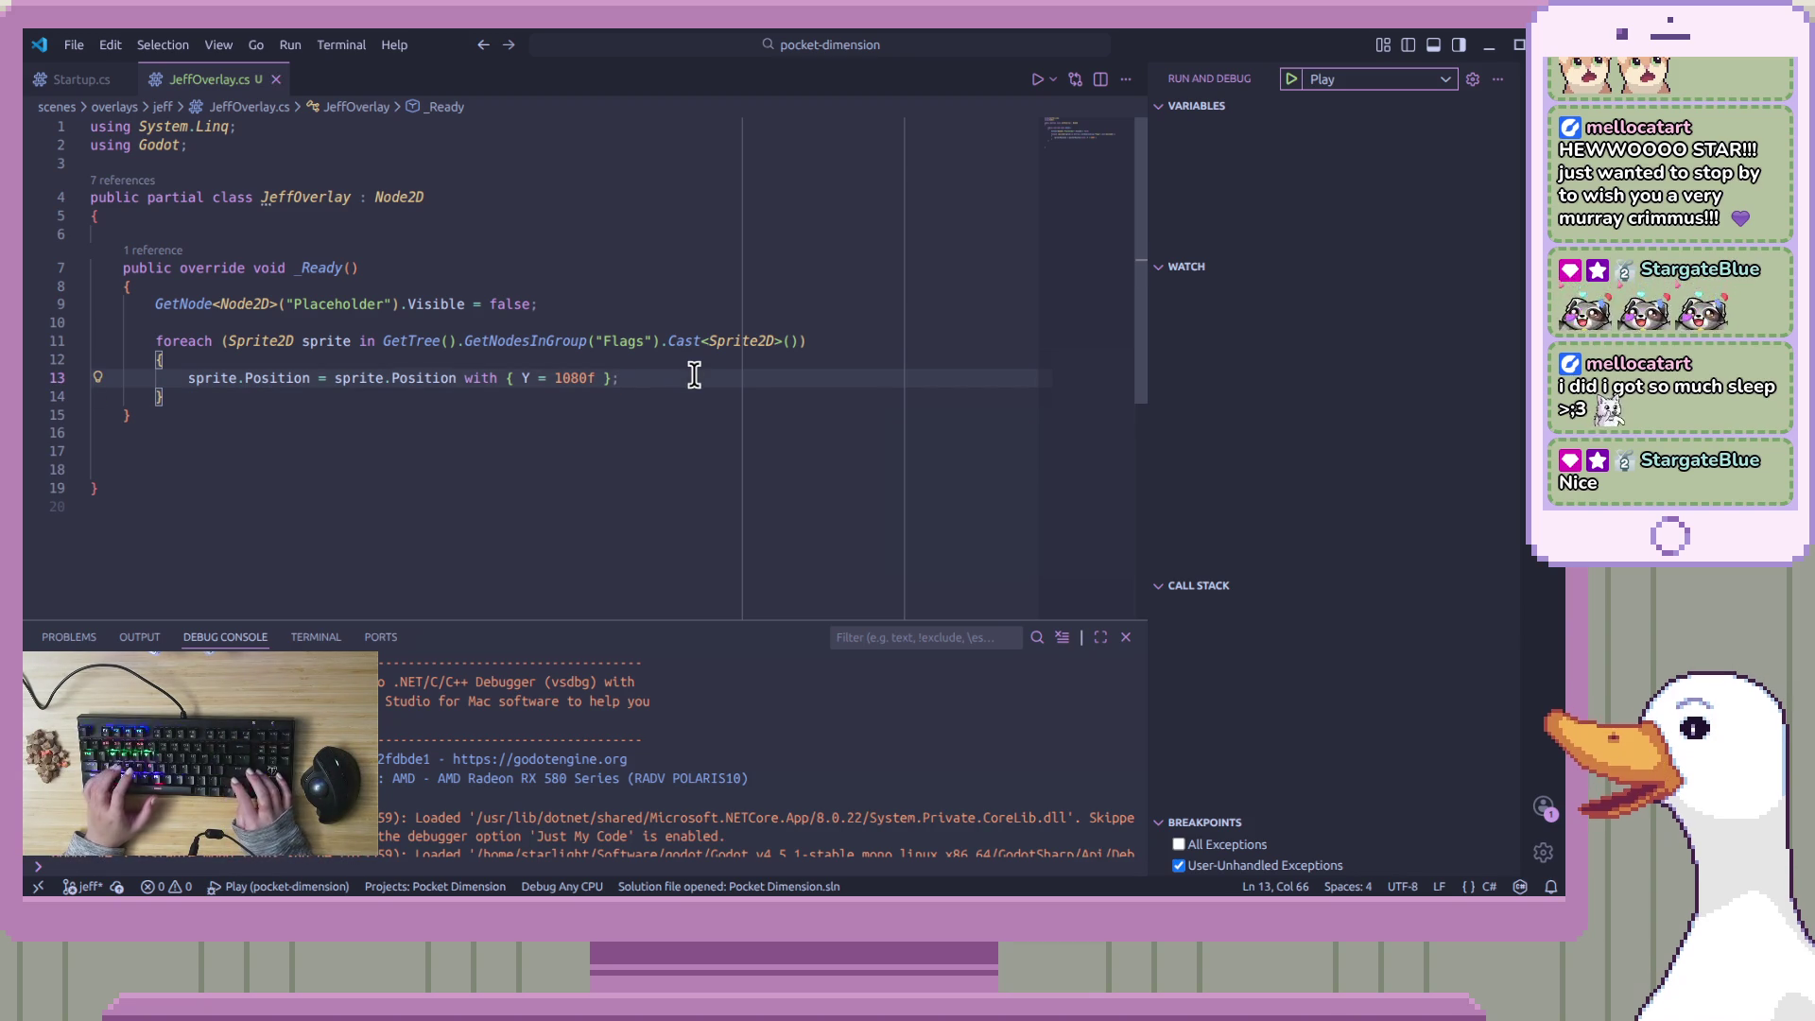
key(alt+Tab)
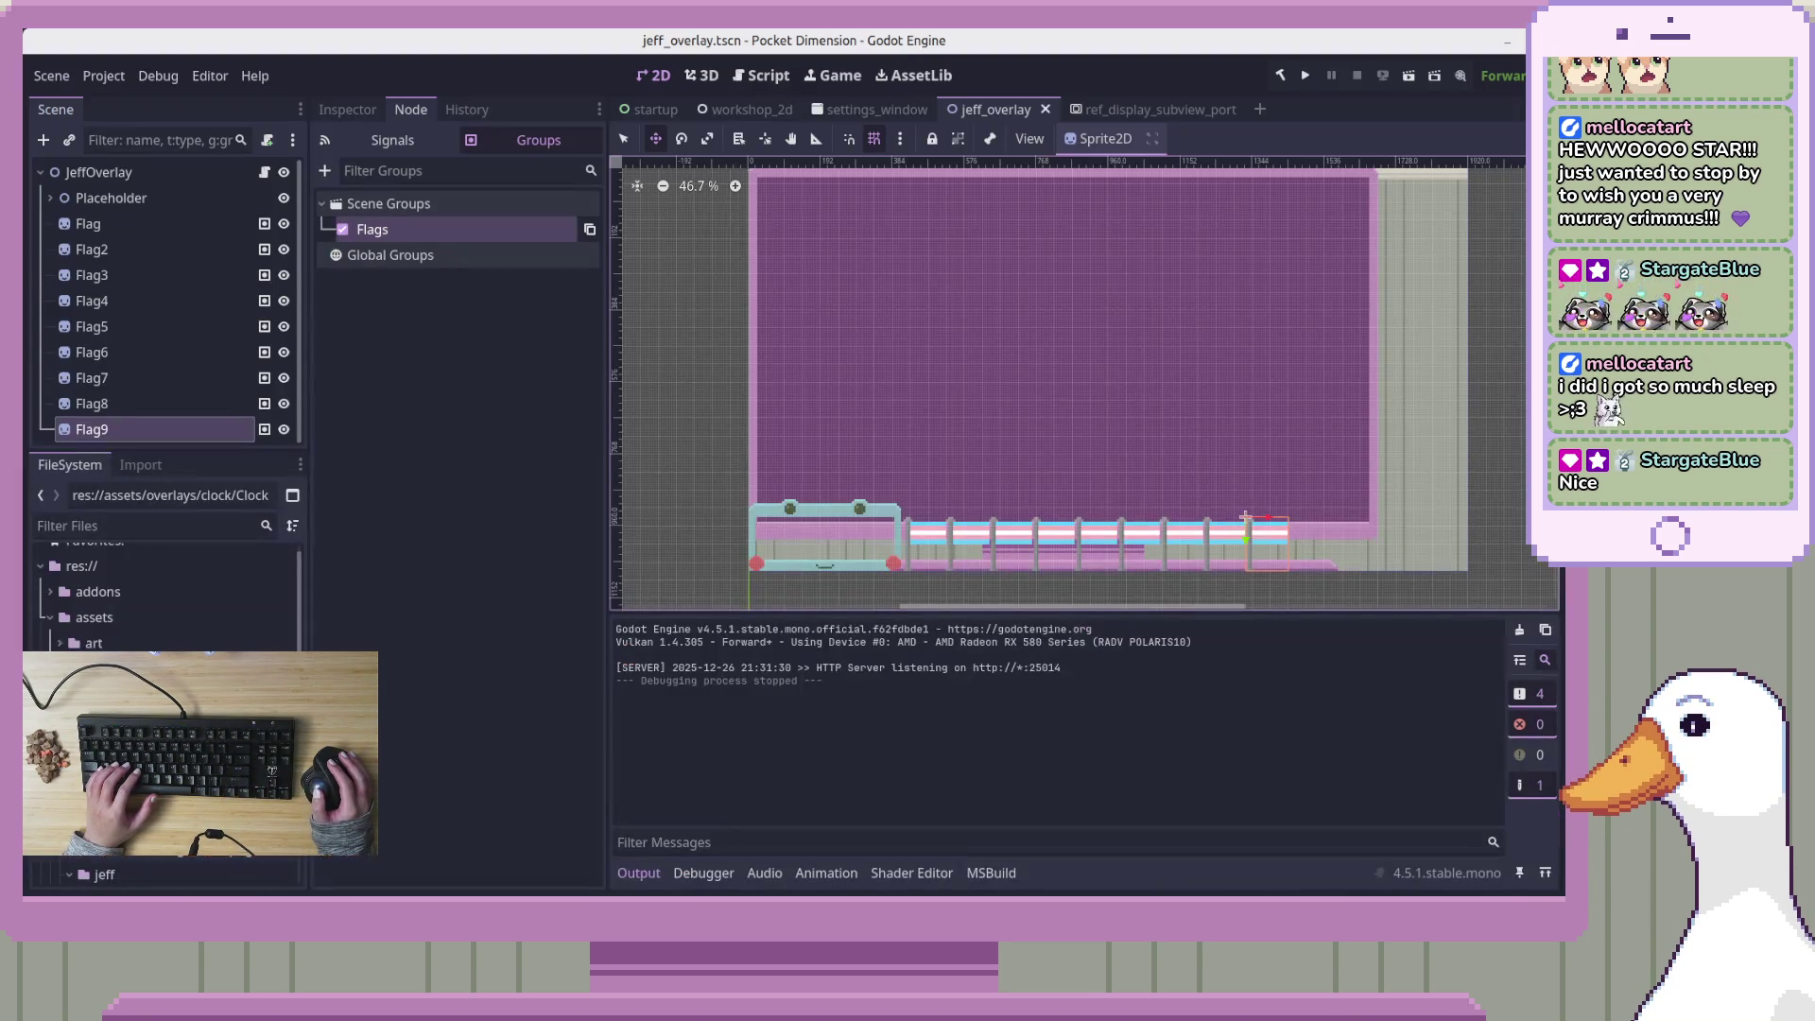
click(1305, 77)
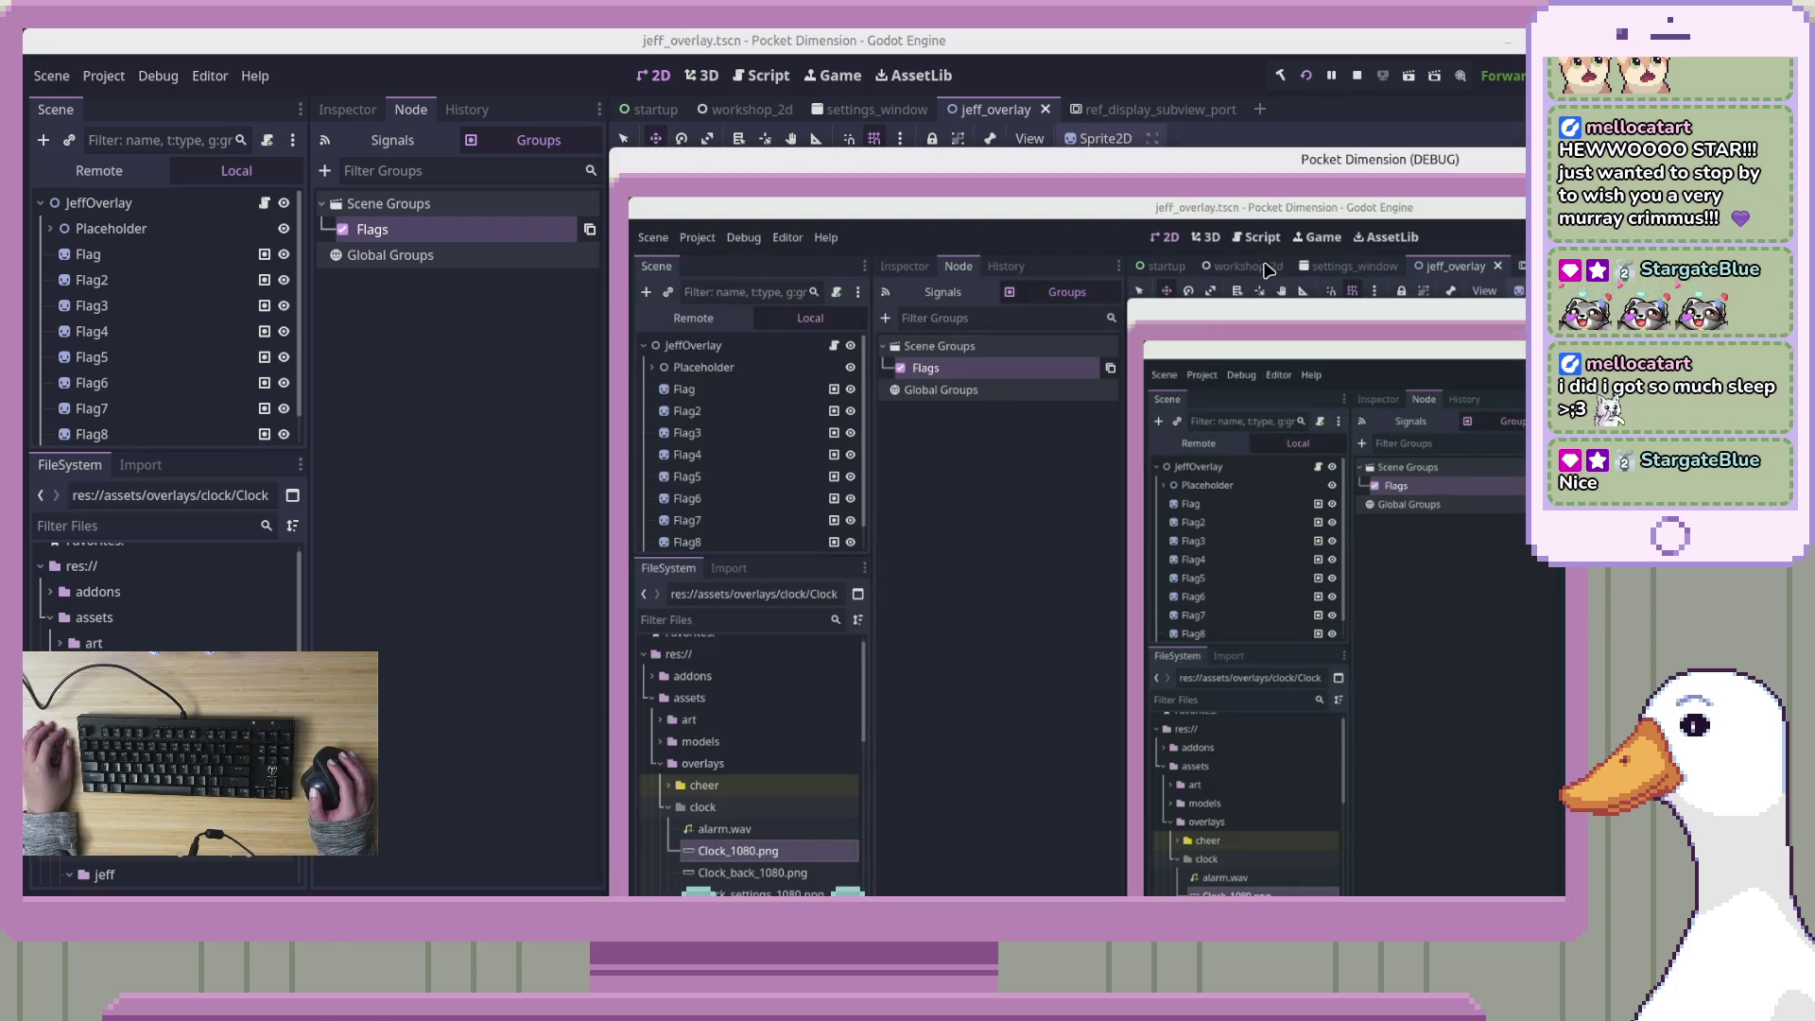
drag(1325, 158, 787, 39)
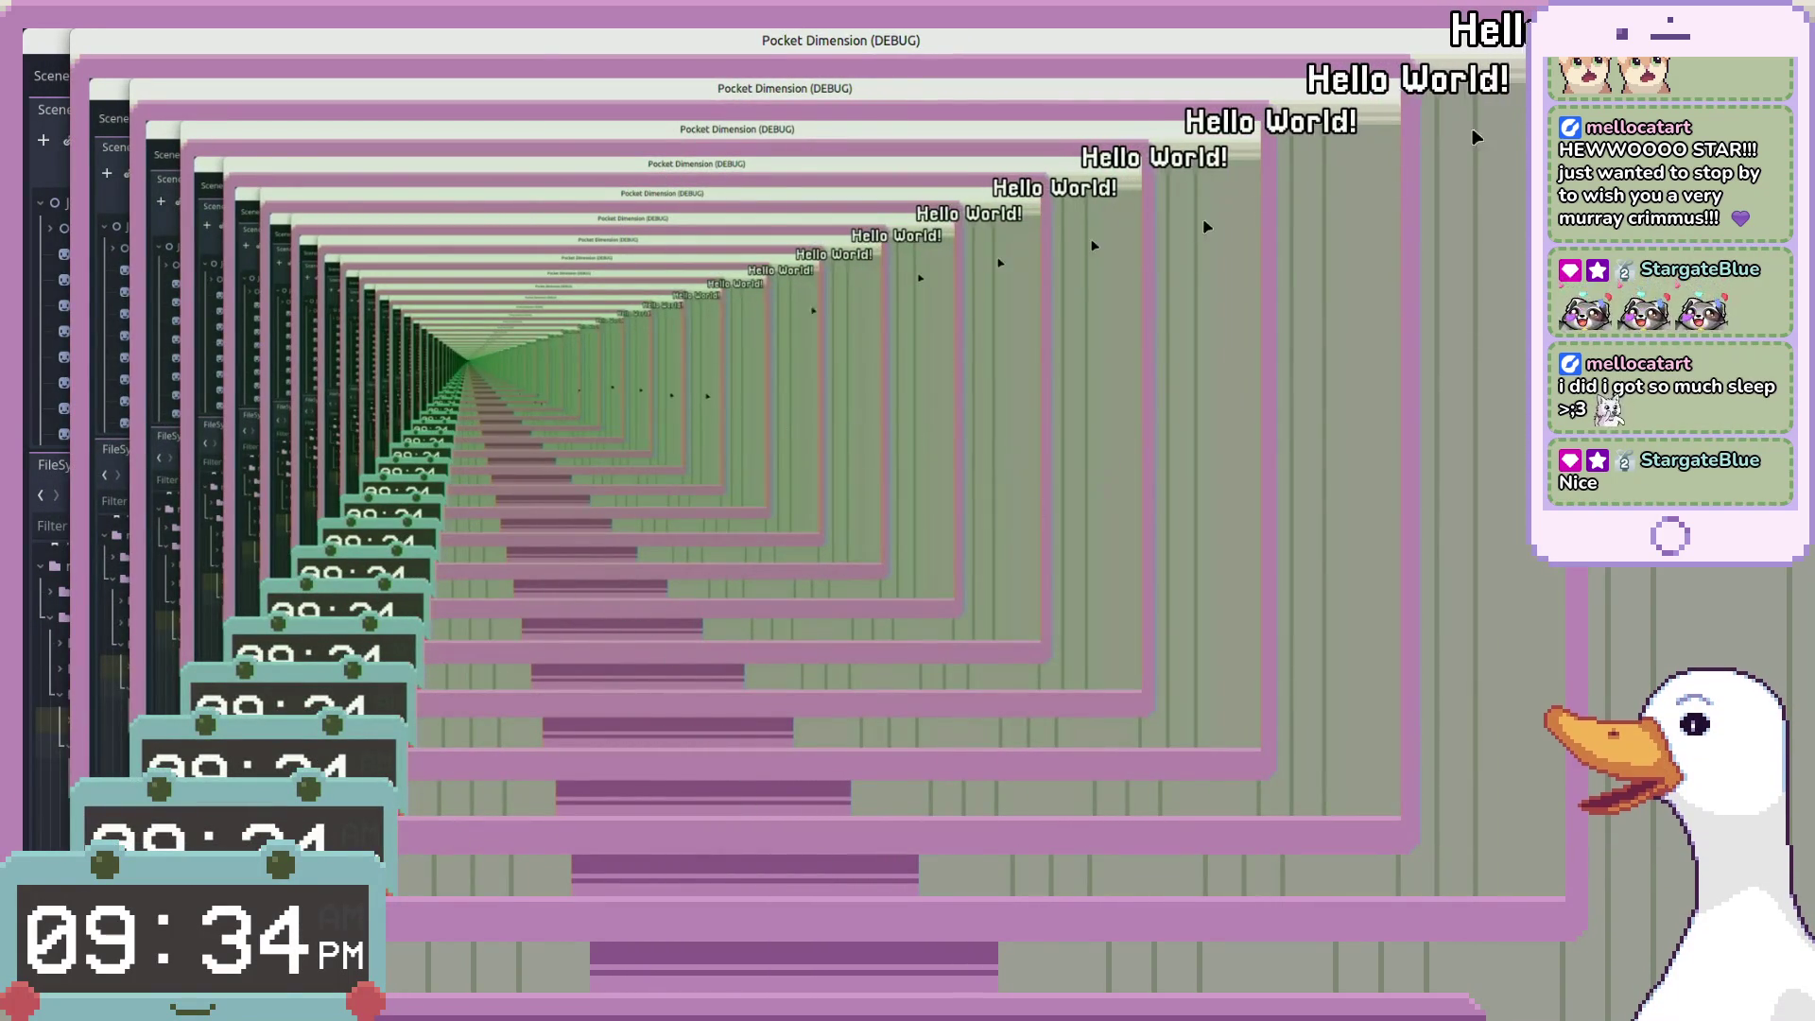
key(alt+F4)
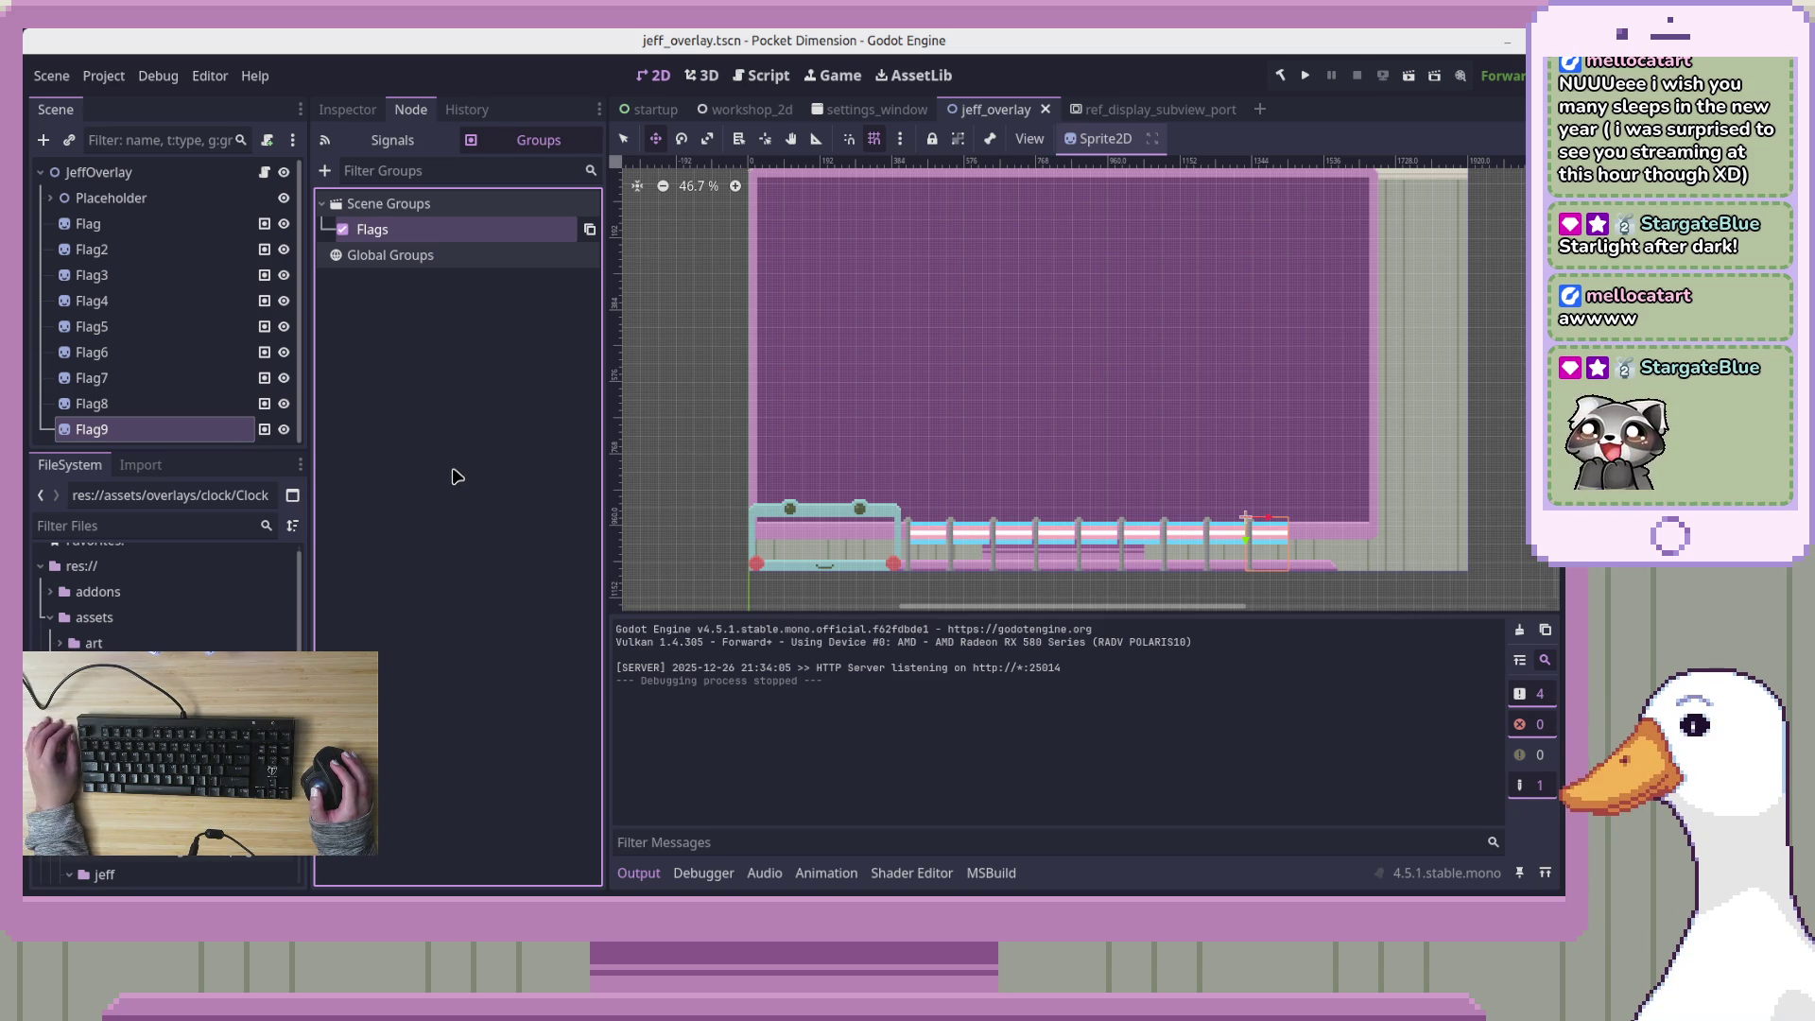
Open JeffOverlay's script and delete the surplus blank lines after _Ready's closing brace
click(265, 169)
click(264, 172)
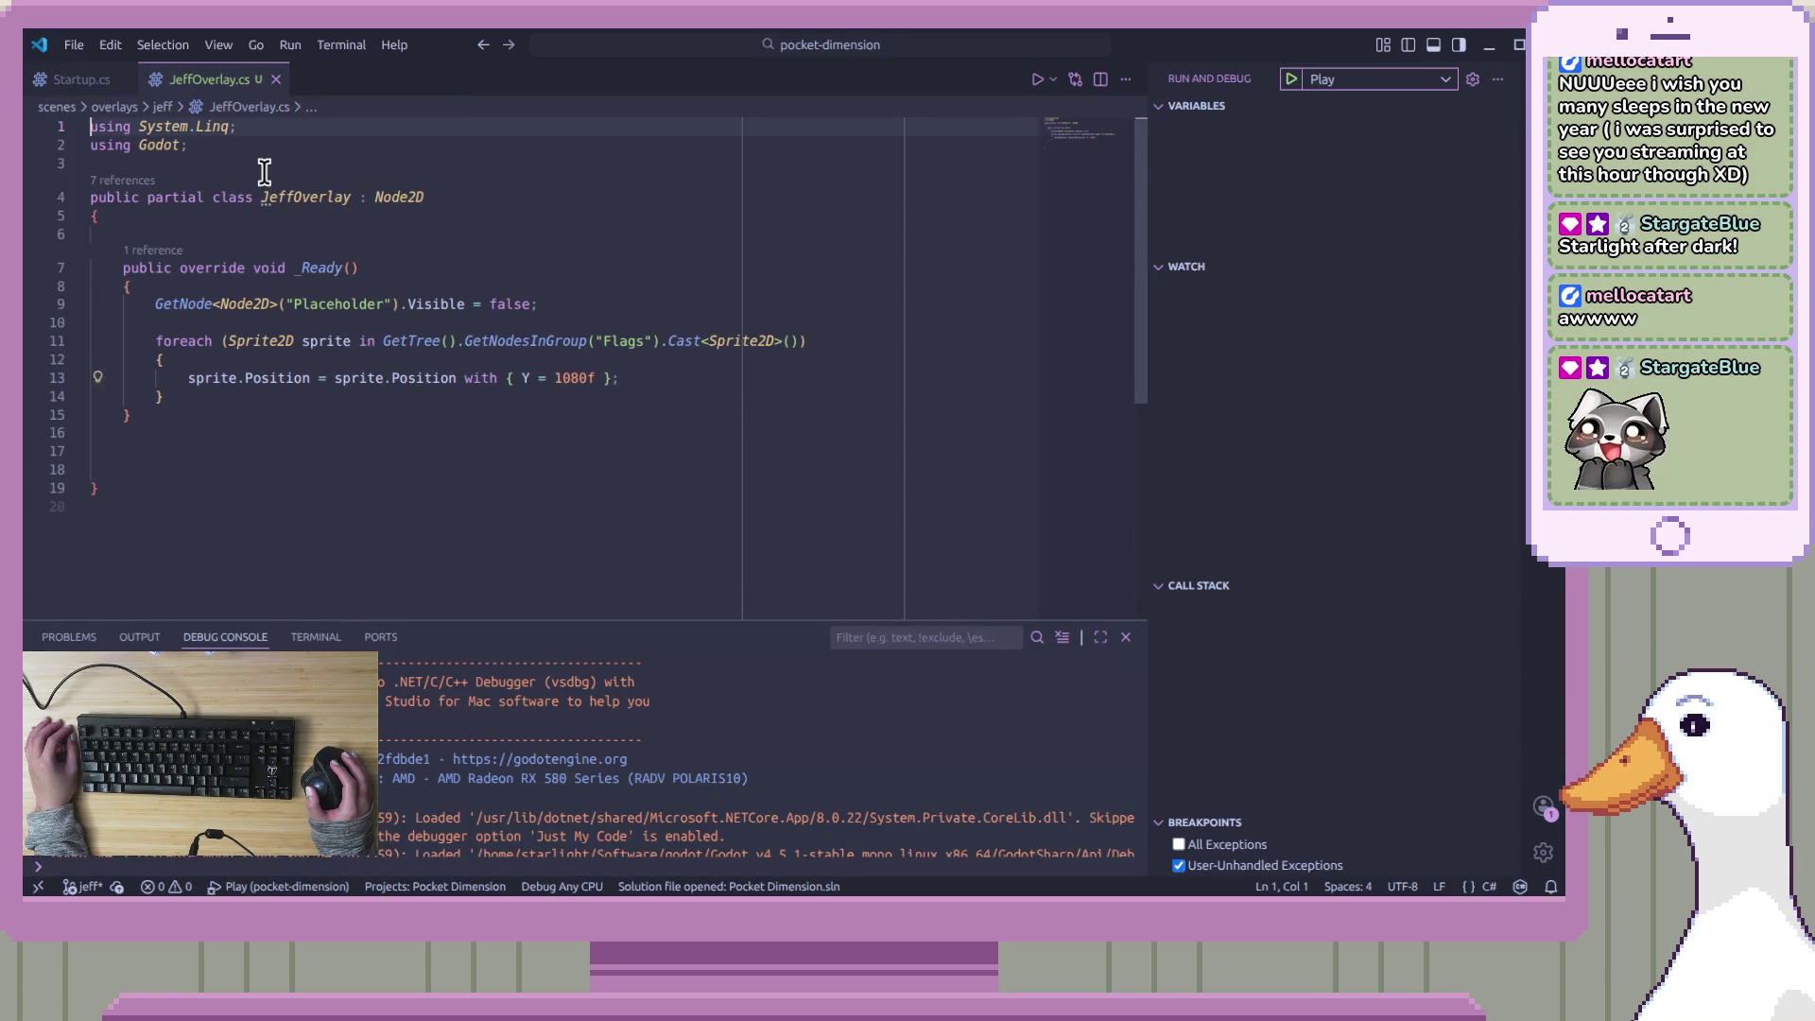
click(326, 375)
click(335, 409)
click(345, 452)
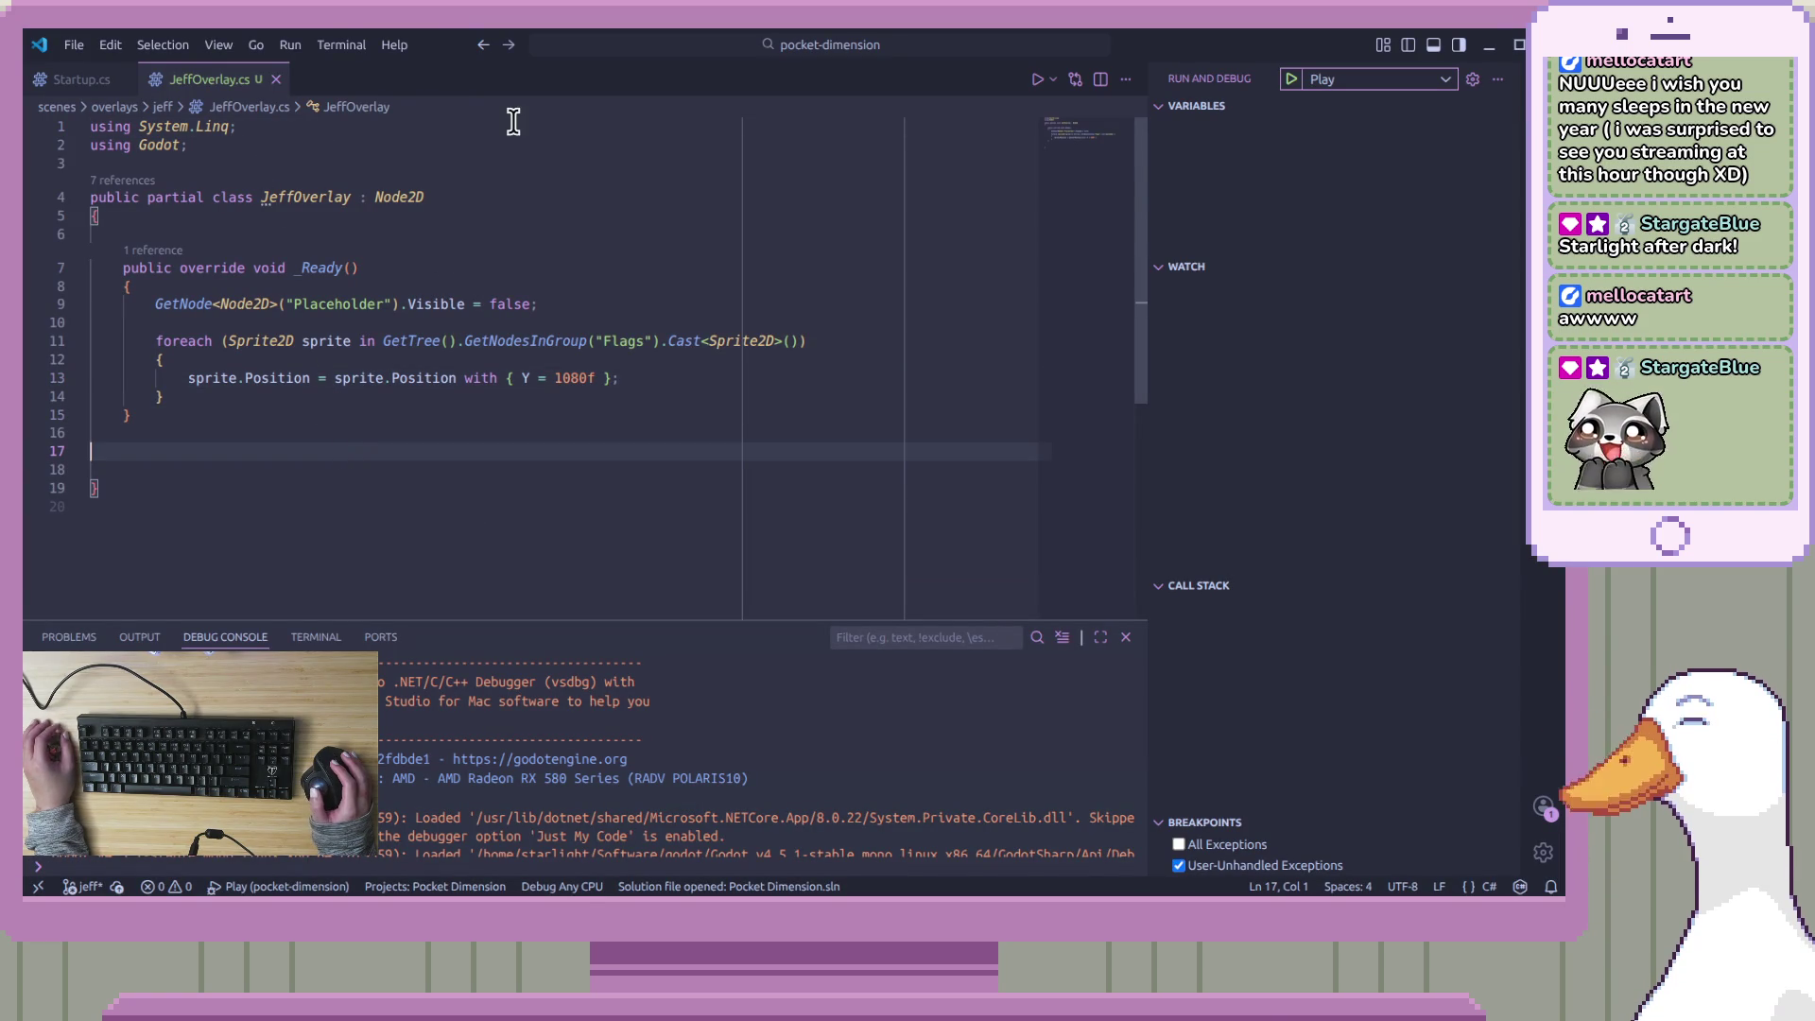
click(555, 491)
click(576, 470)
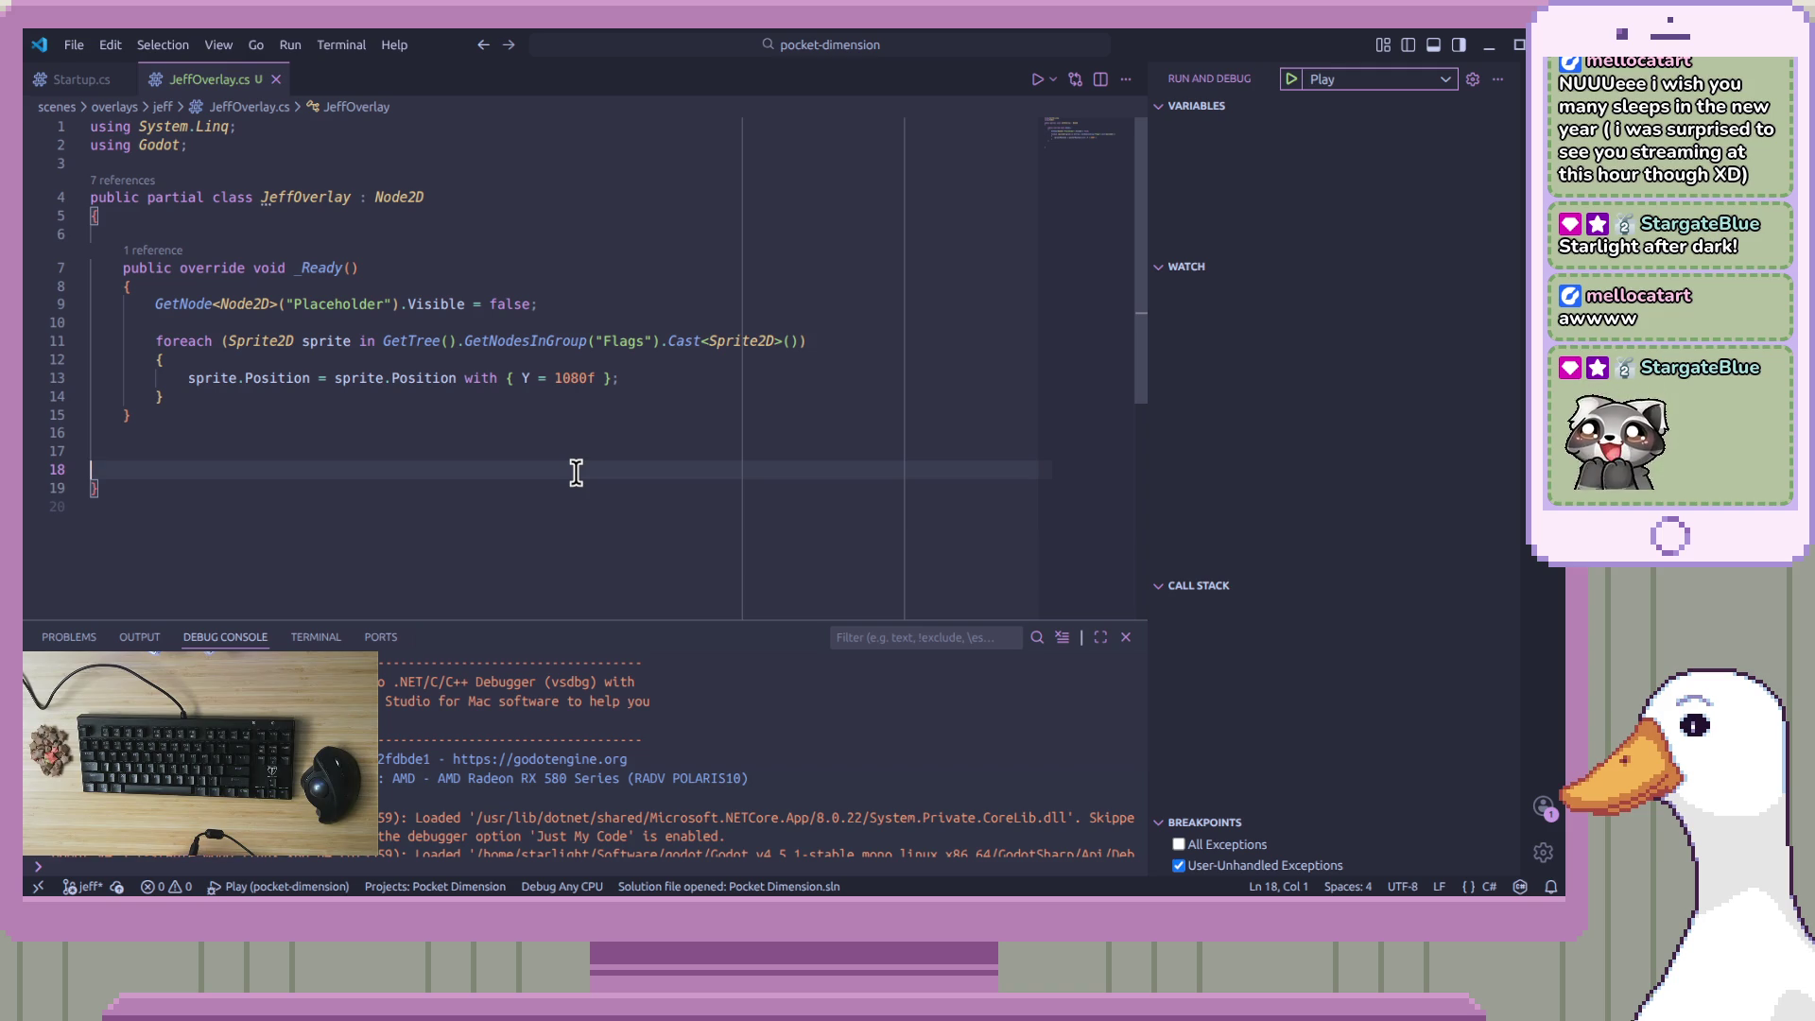
key(BackSpace)
key(BackSpace)
key(BackSpace)
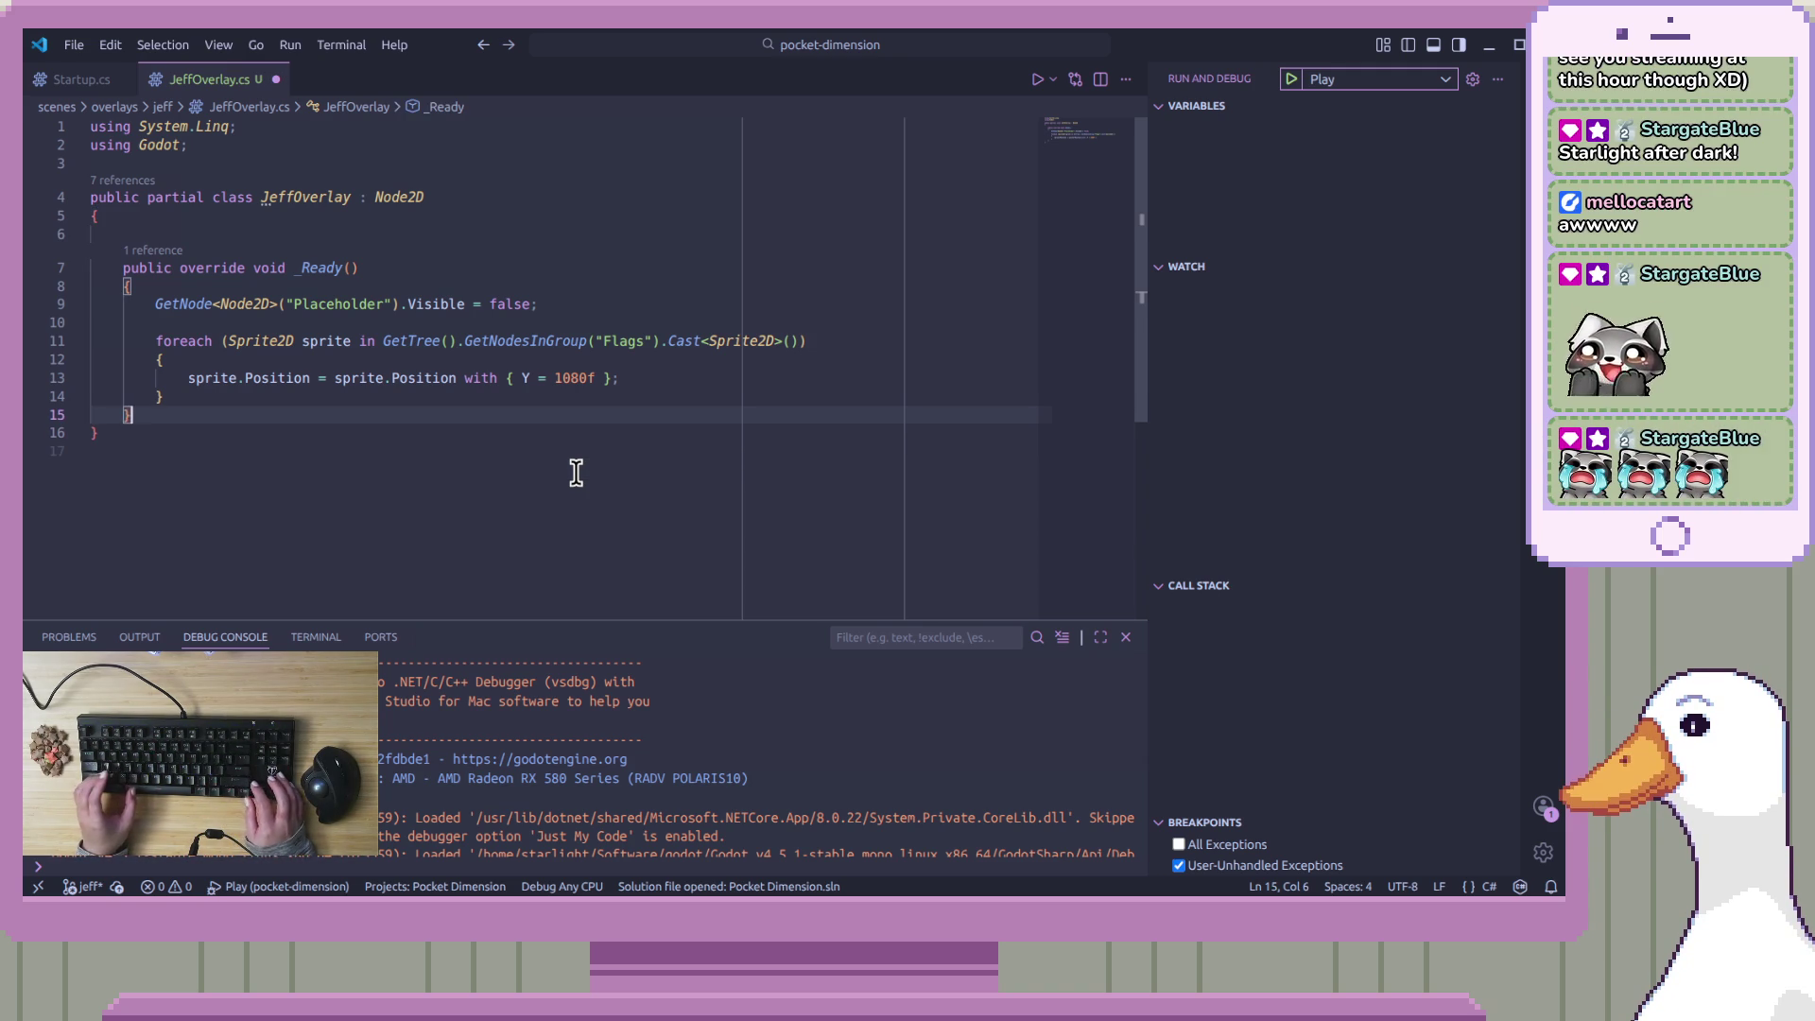
Add an indented blank line inside the JeffOverlay class above _Ready
key(Return)
key(Home)
key(Up)
key(Up)
key(Up)
key(Up)
key(Up)
key(Up)
key(Down)
key(Tab)
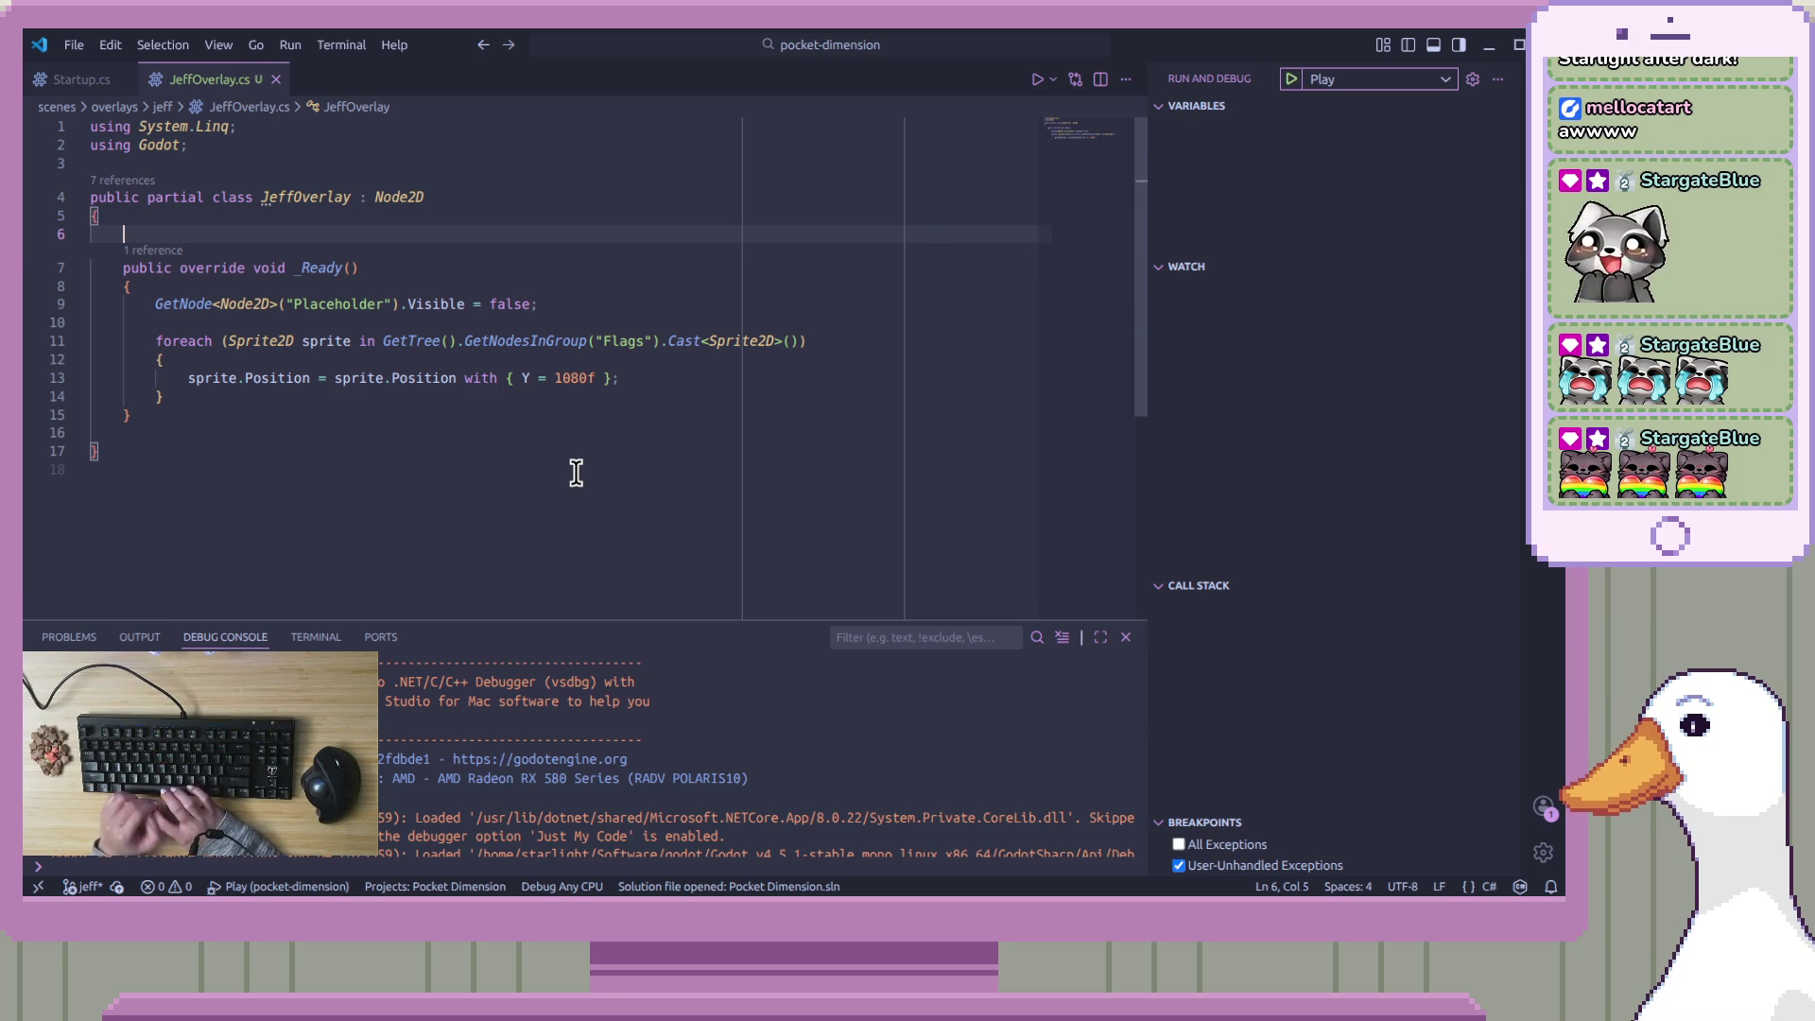
Below the using statements, begin the declaration 'namespace PocketDimesion'
key(Up)
key(Up)
key(Up)
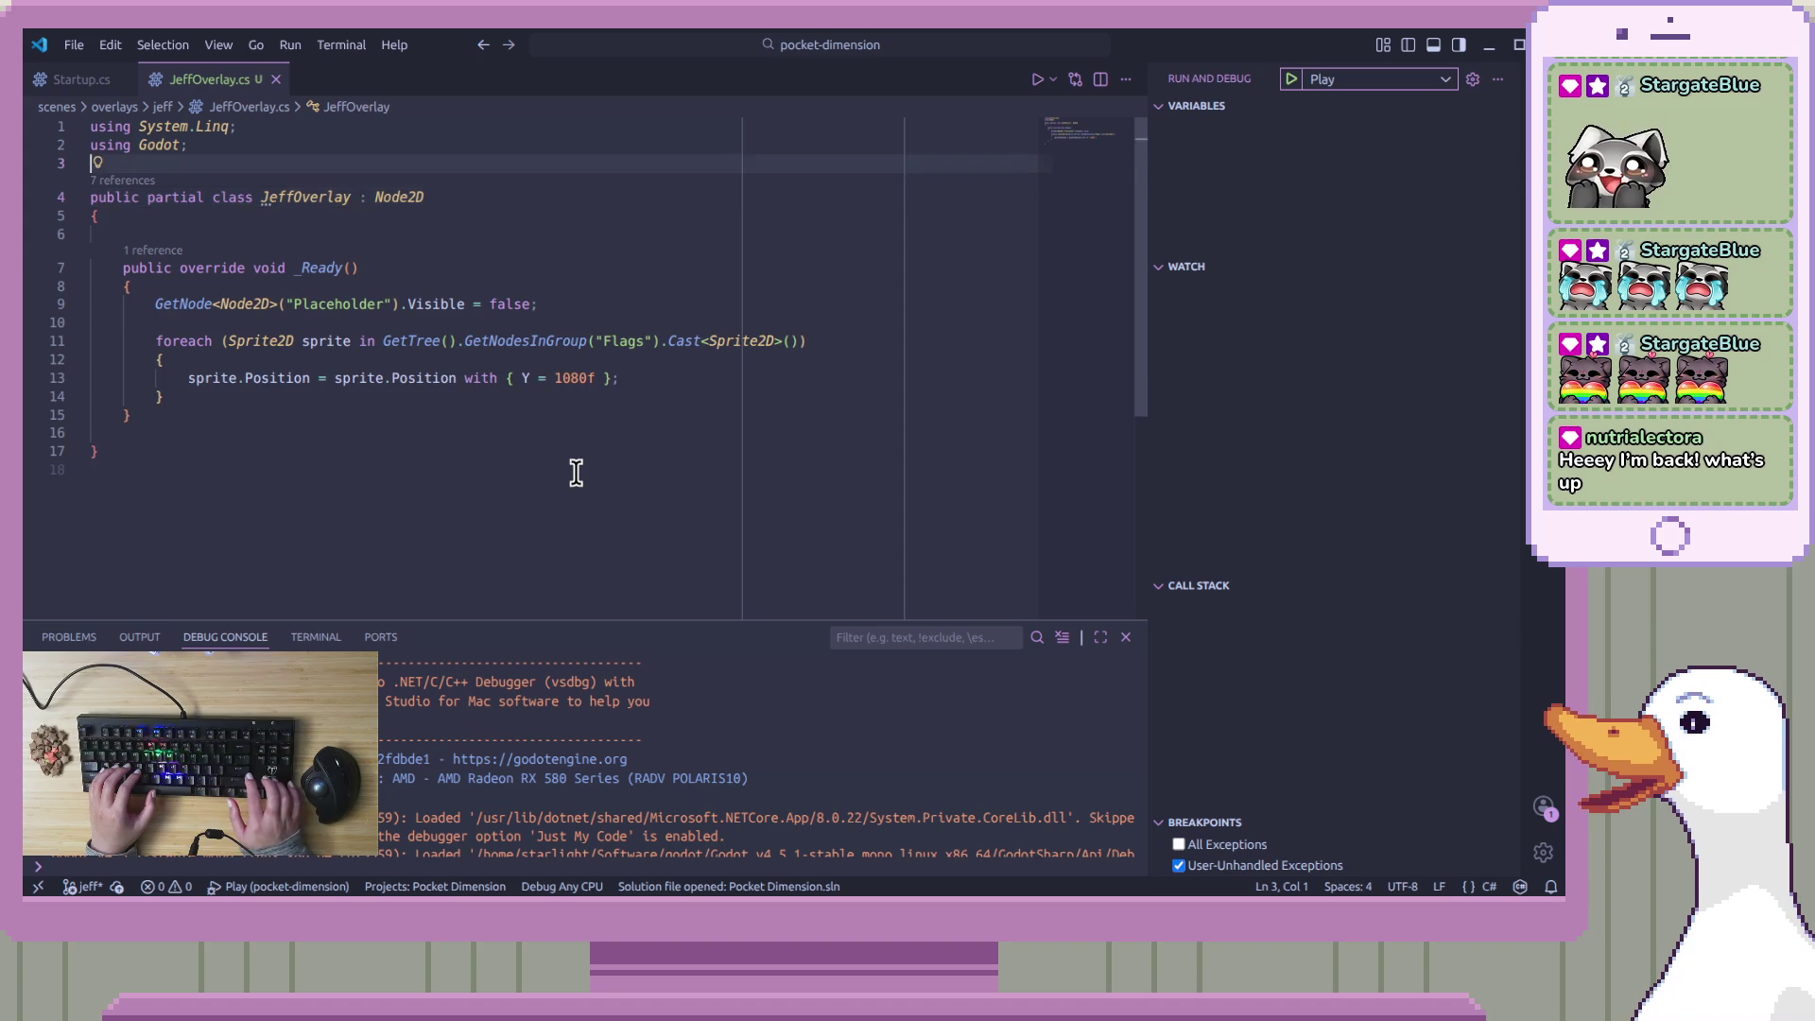
key(Return)
key(Return)
key(Up)
text(n)
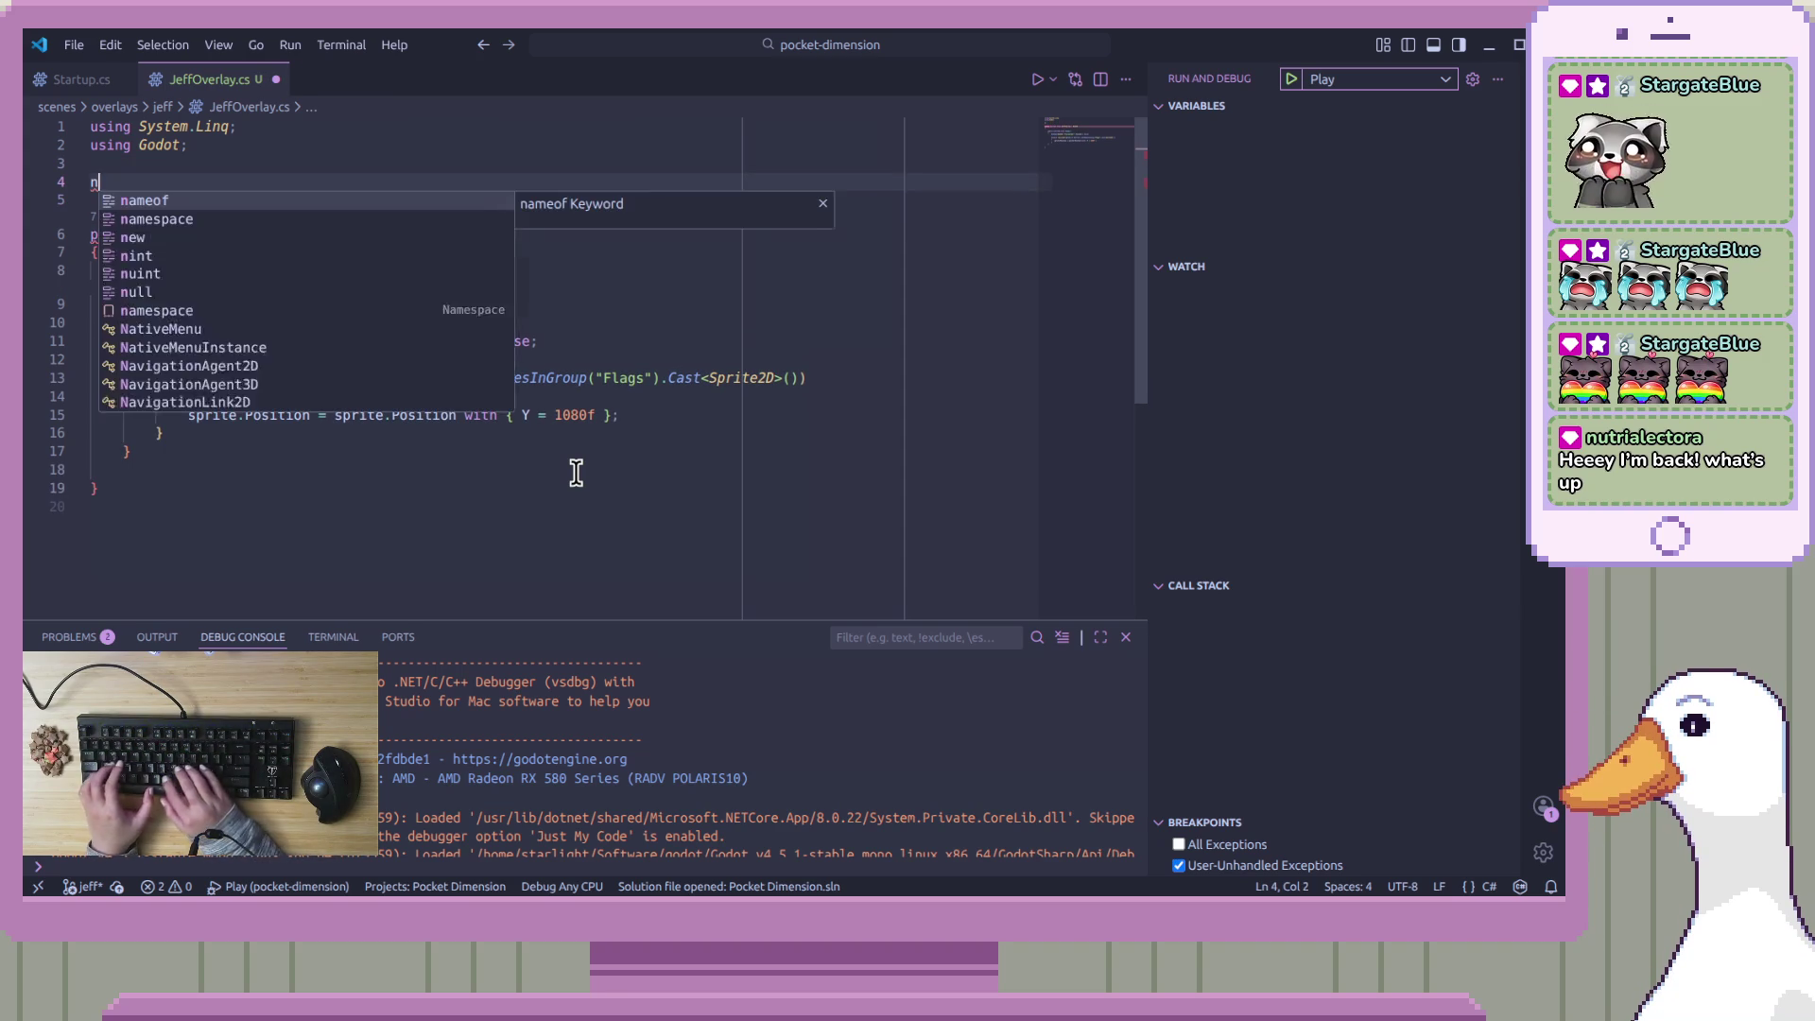
text(amespa)
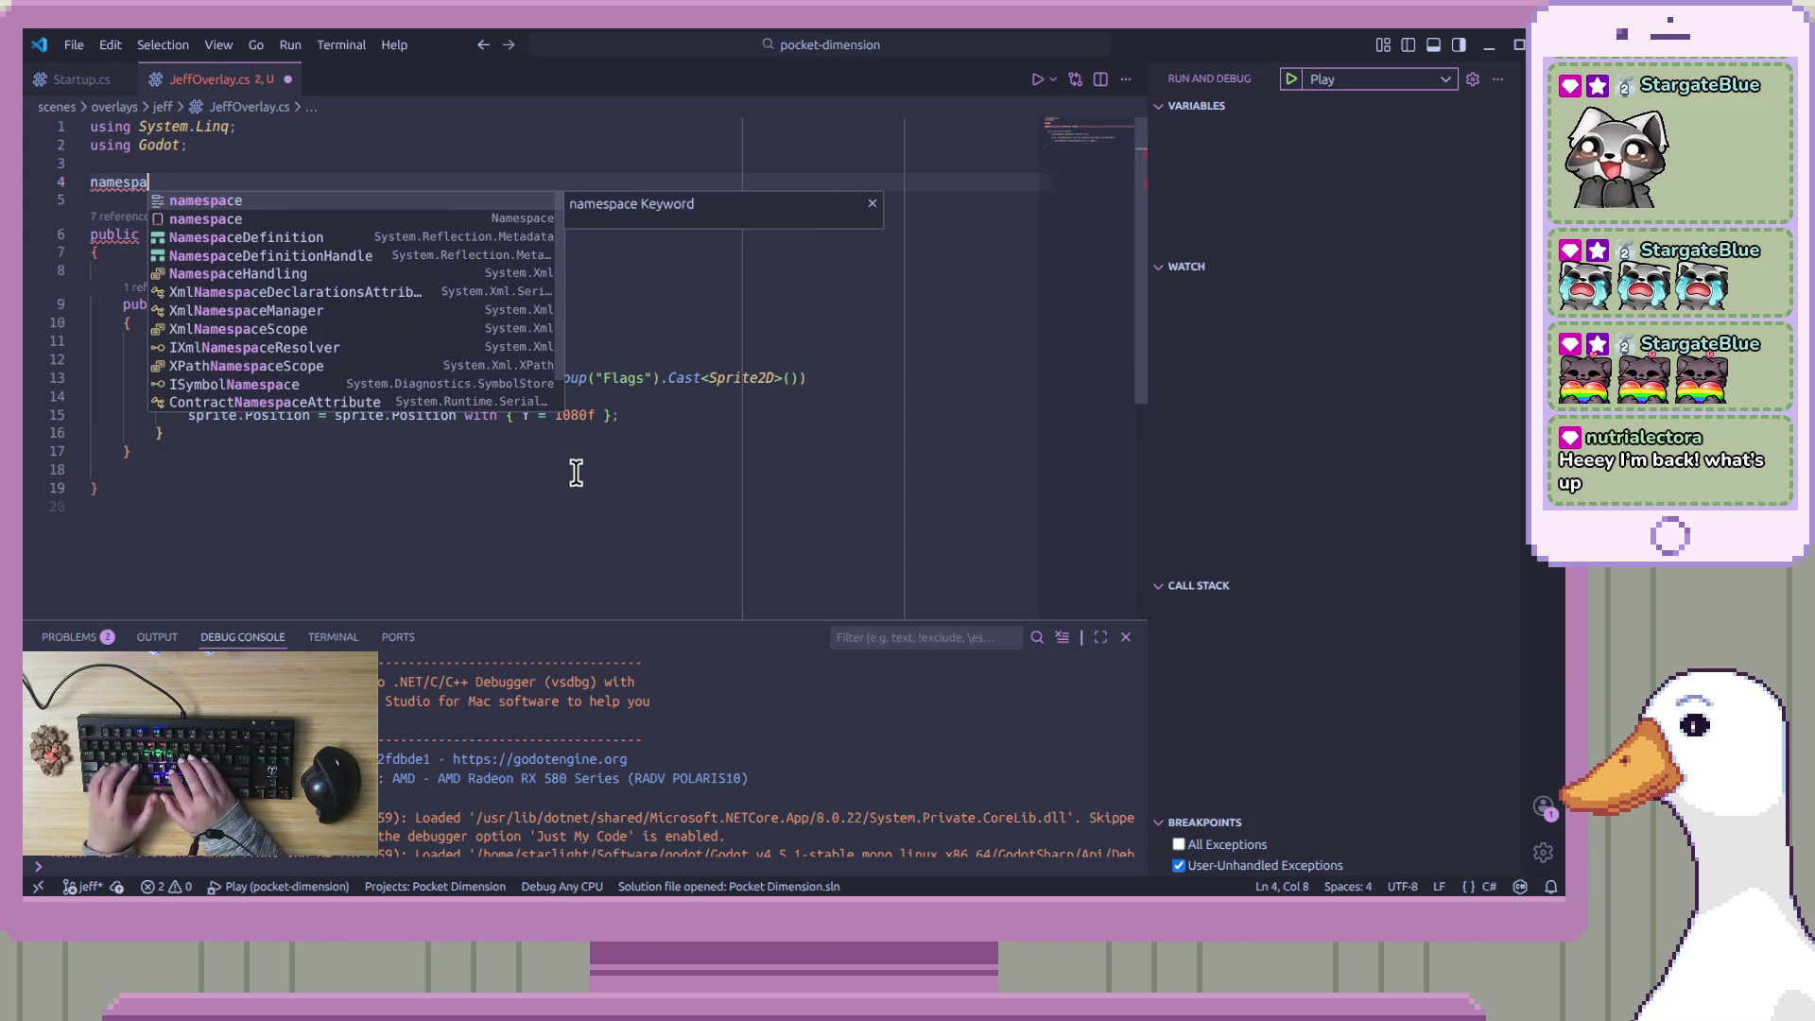
text(ce )
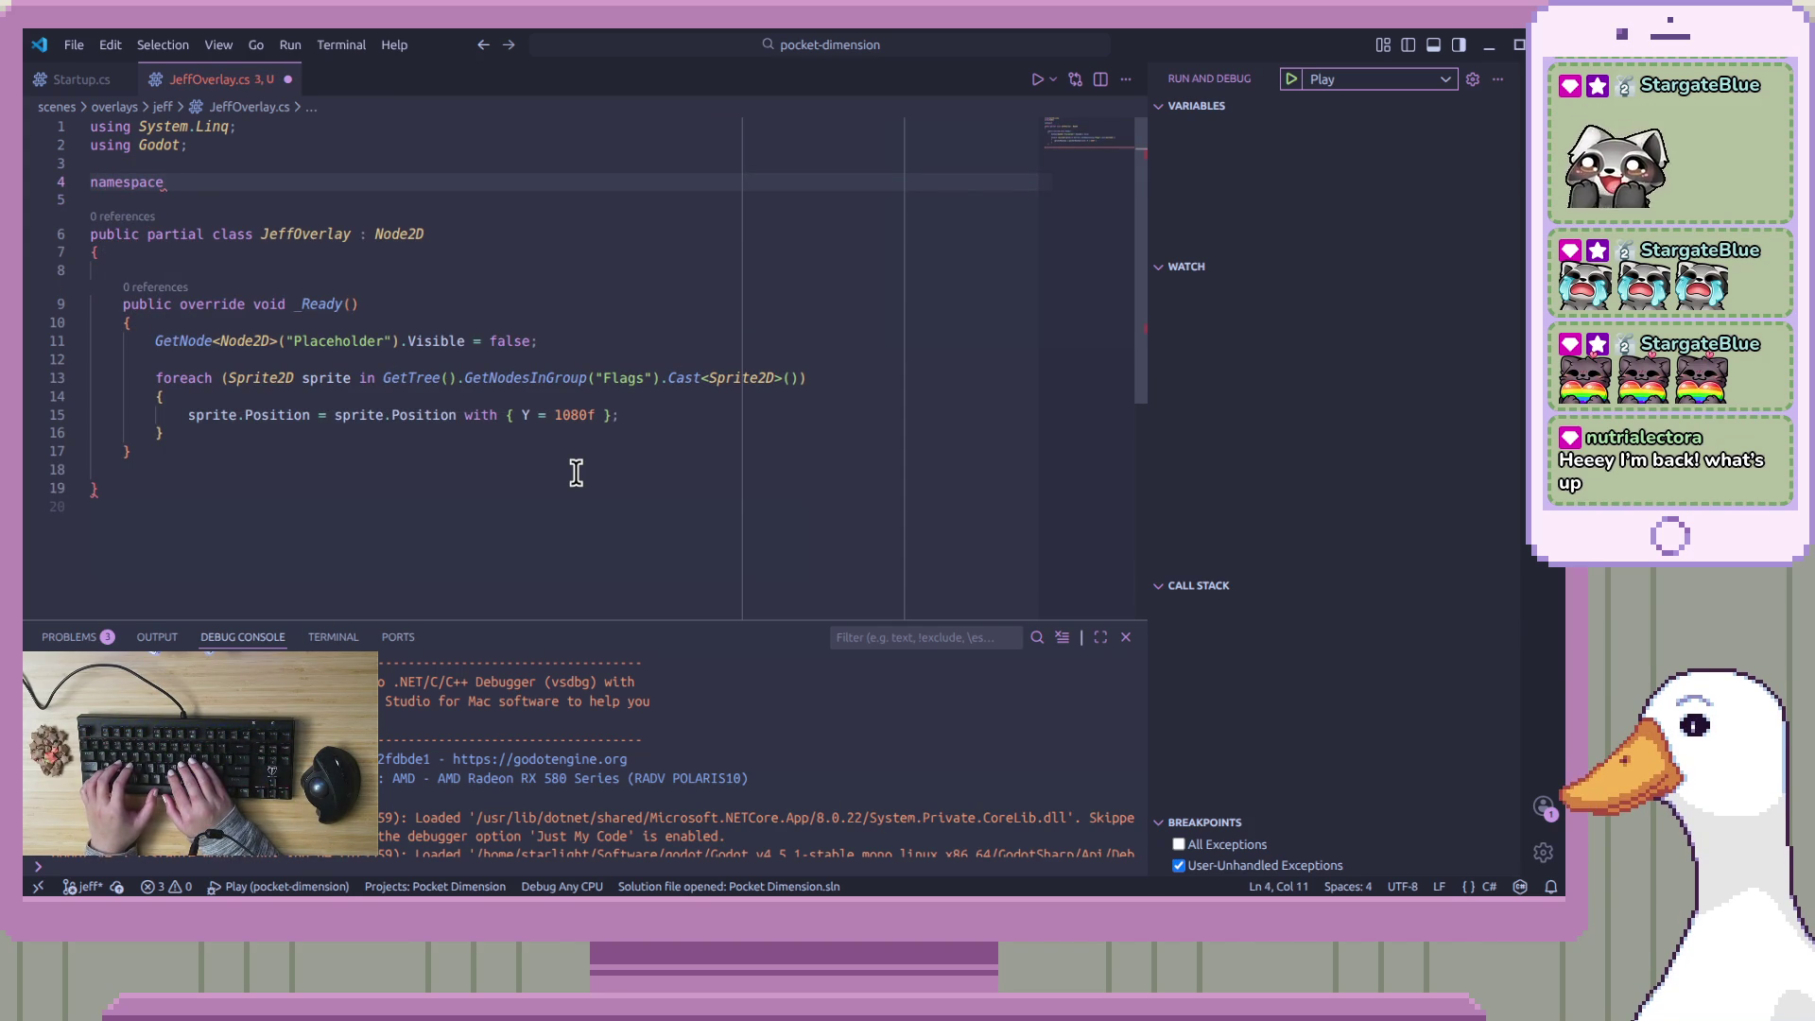
text(Pocket)
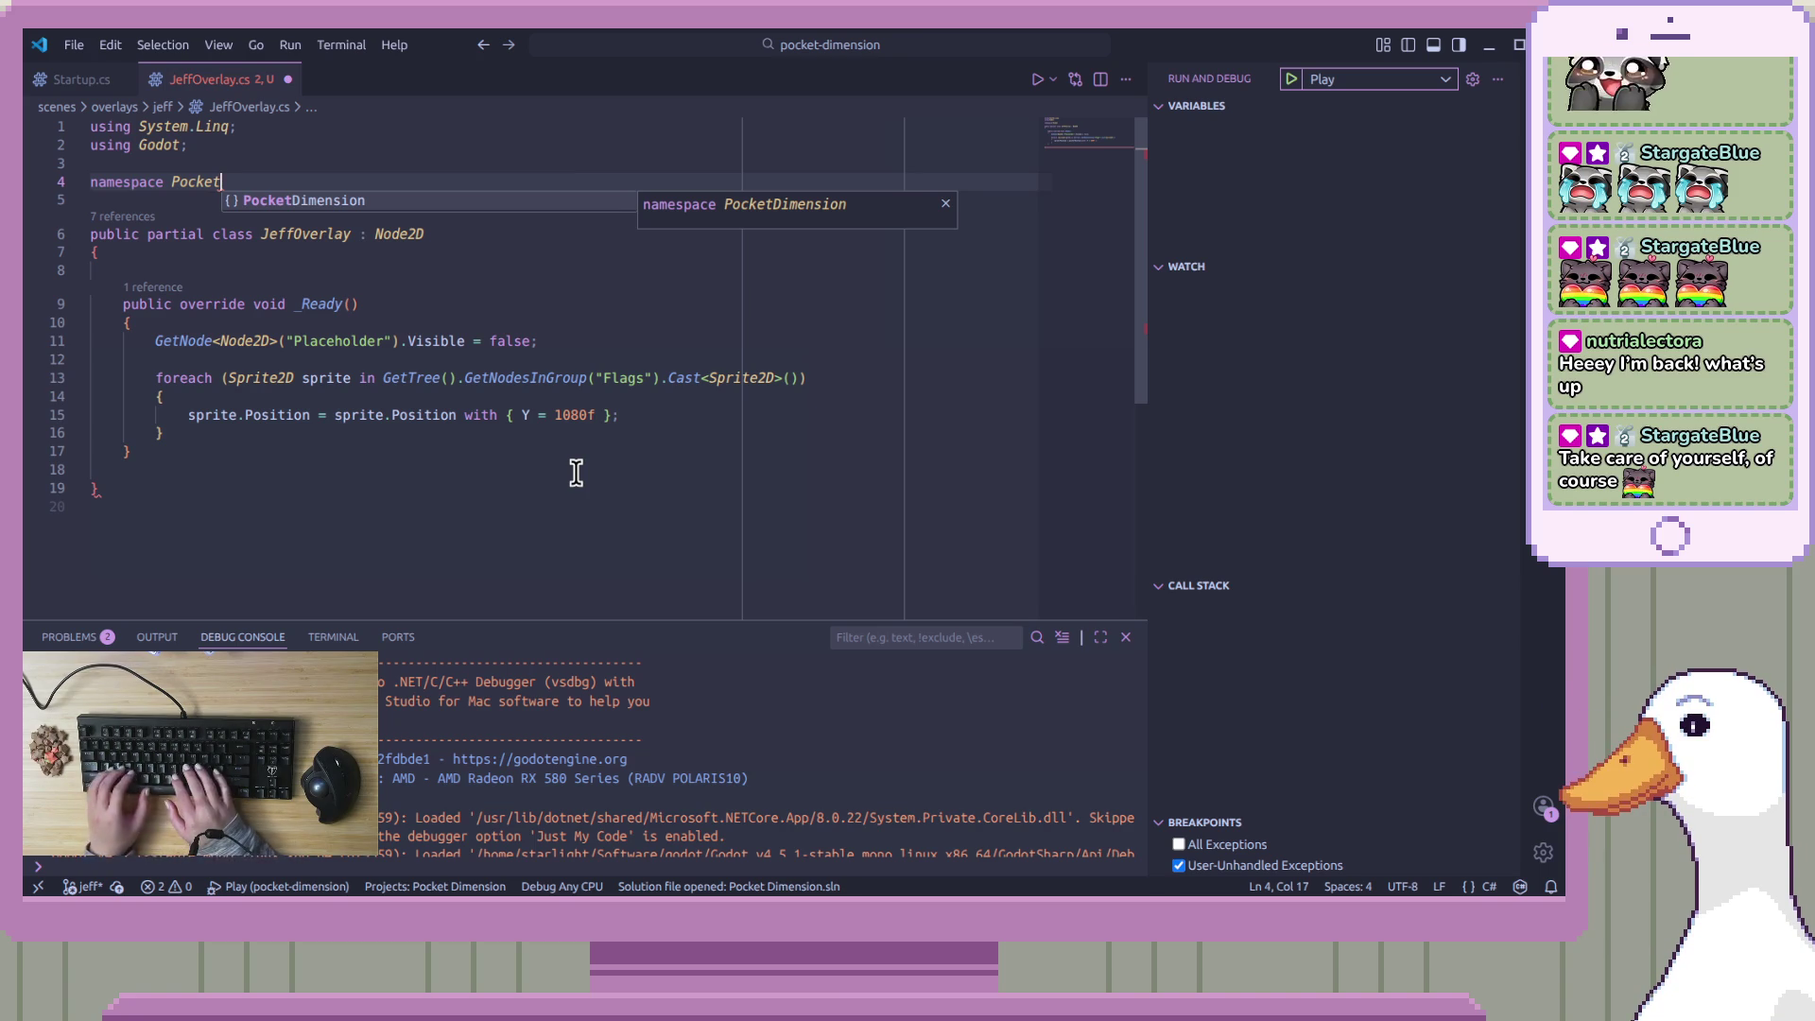
text(Dim)
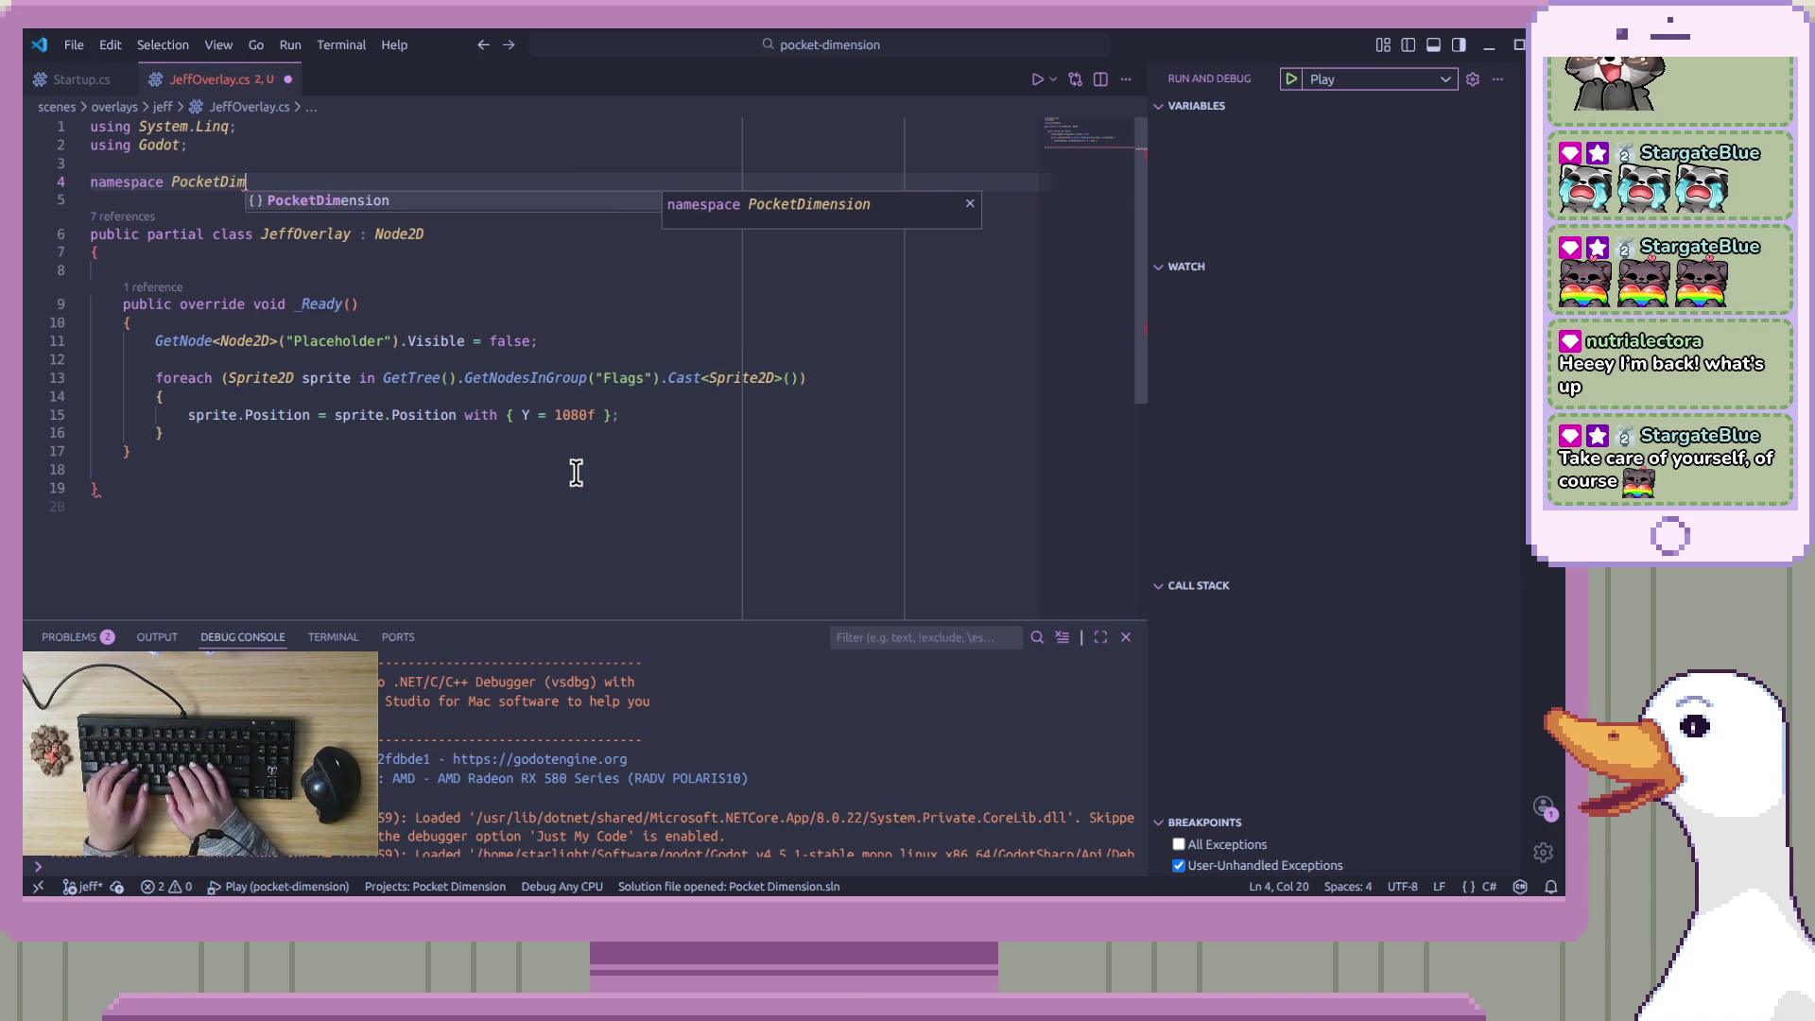
text(es)
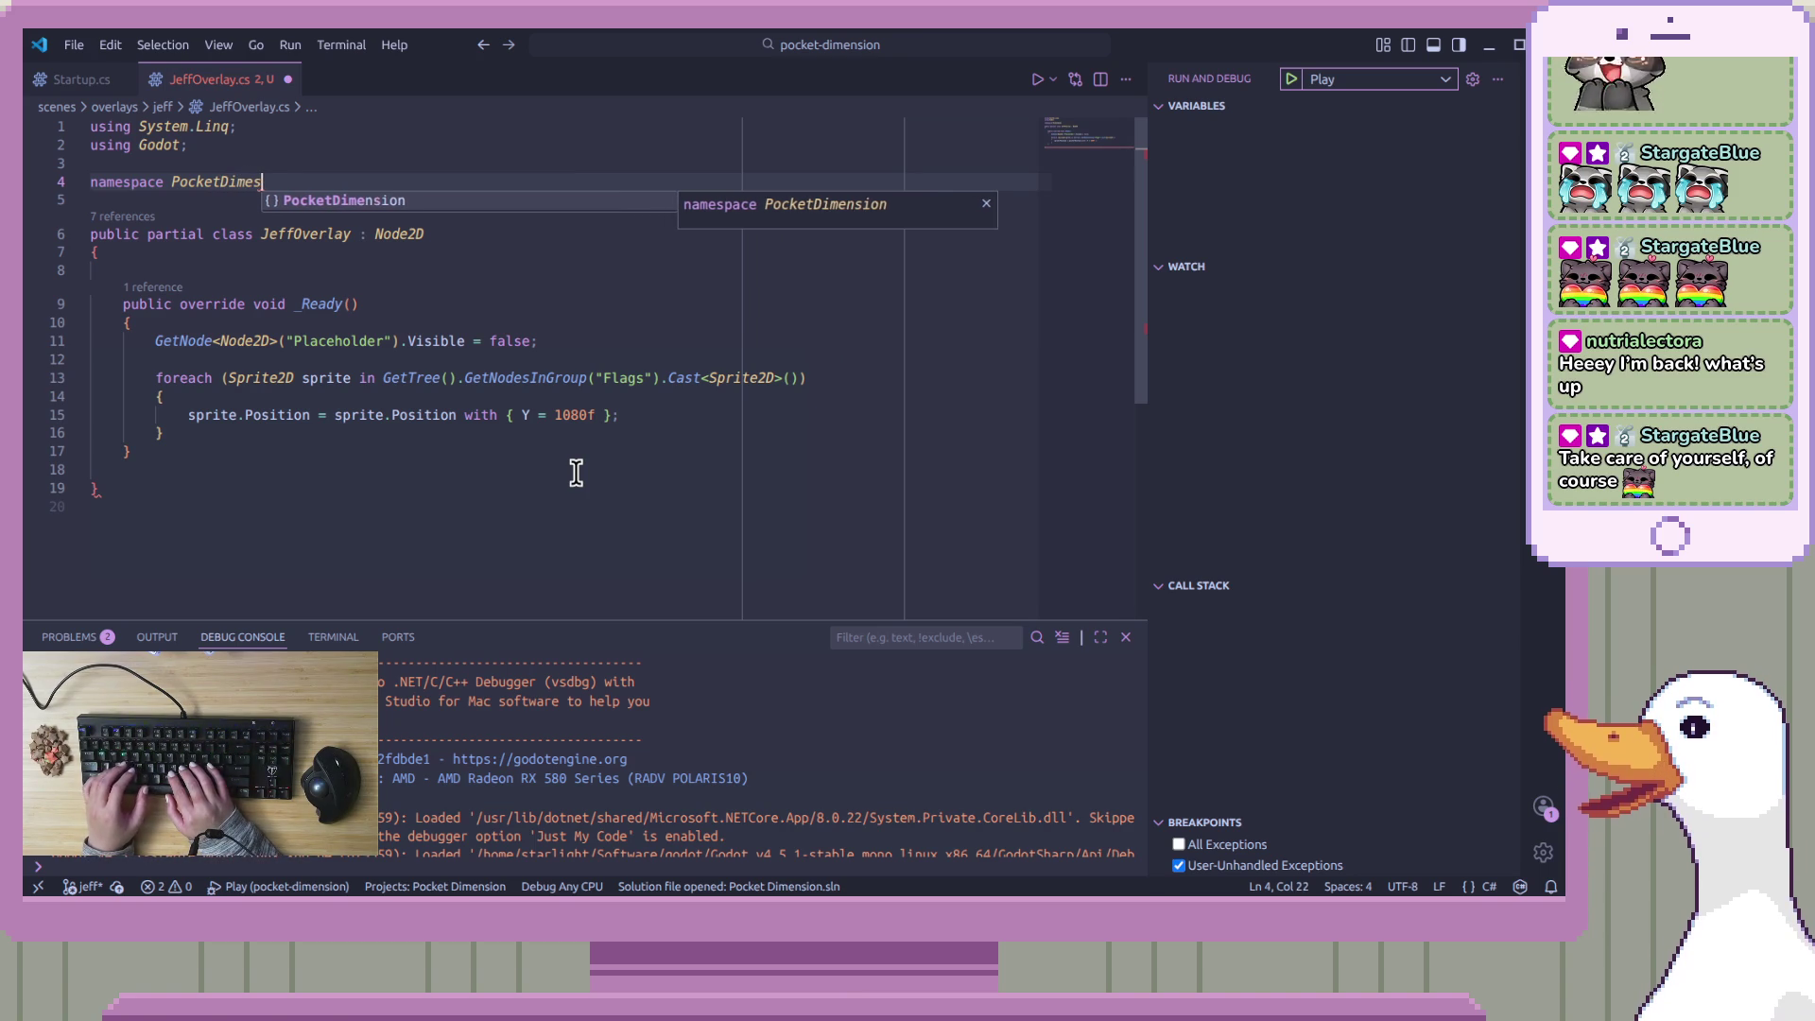
text(ion)
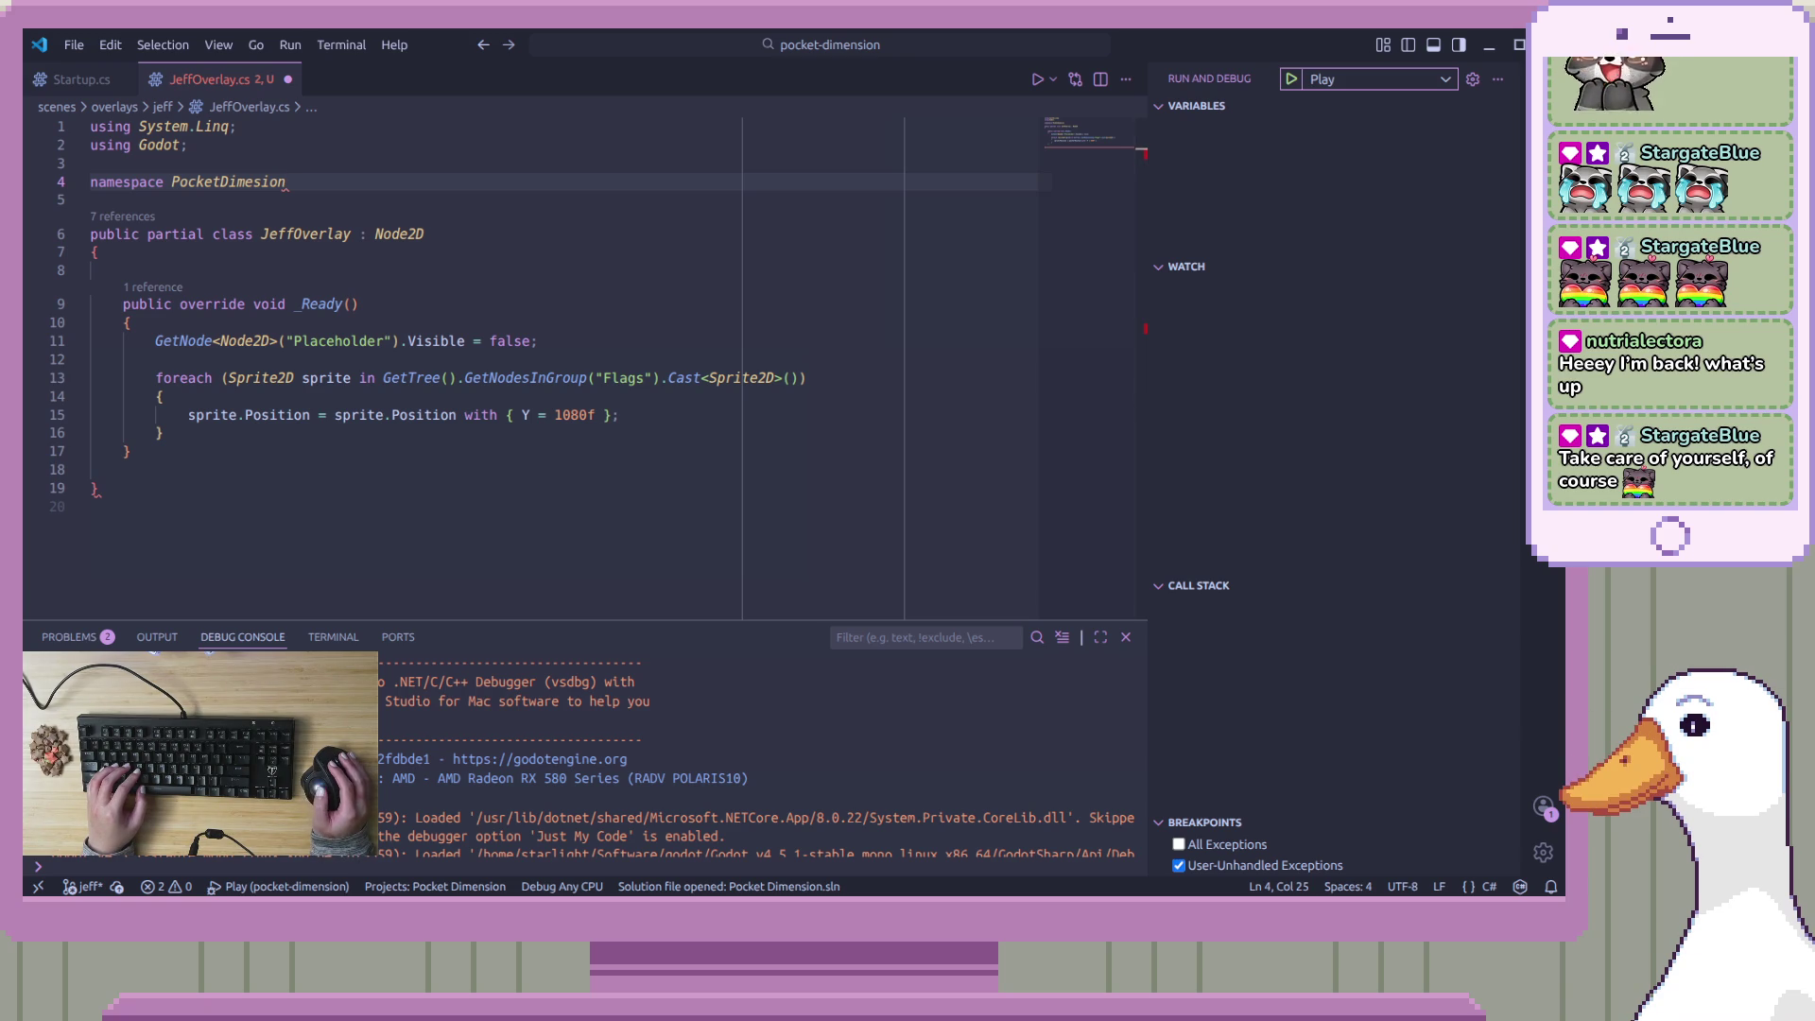
Check the Godot editor, then return to JeffOverlay.cs and save it
key(alt+Tab)
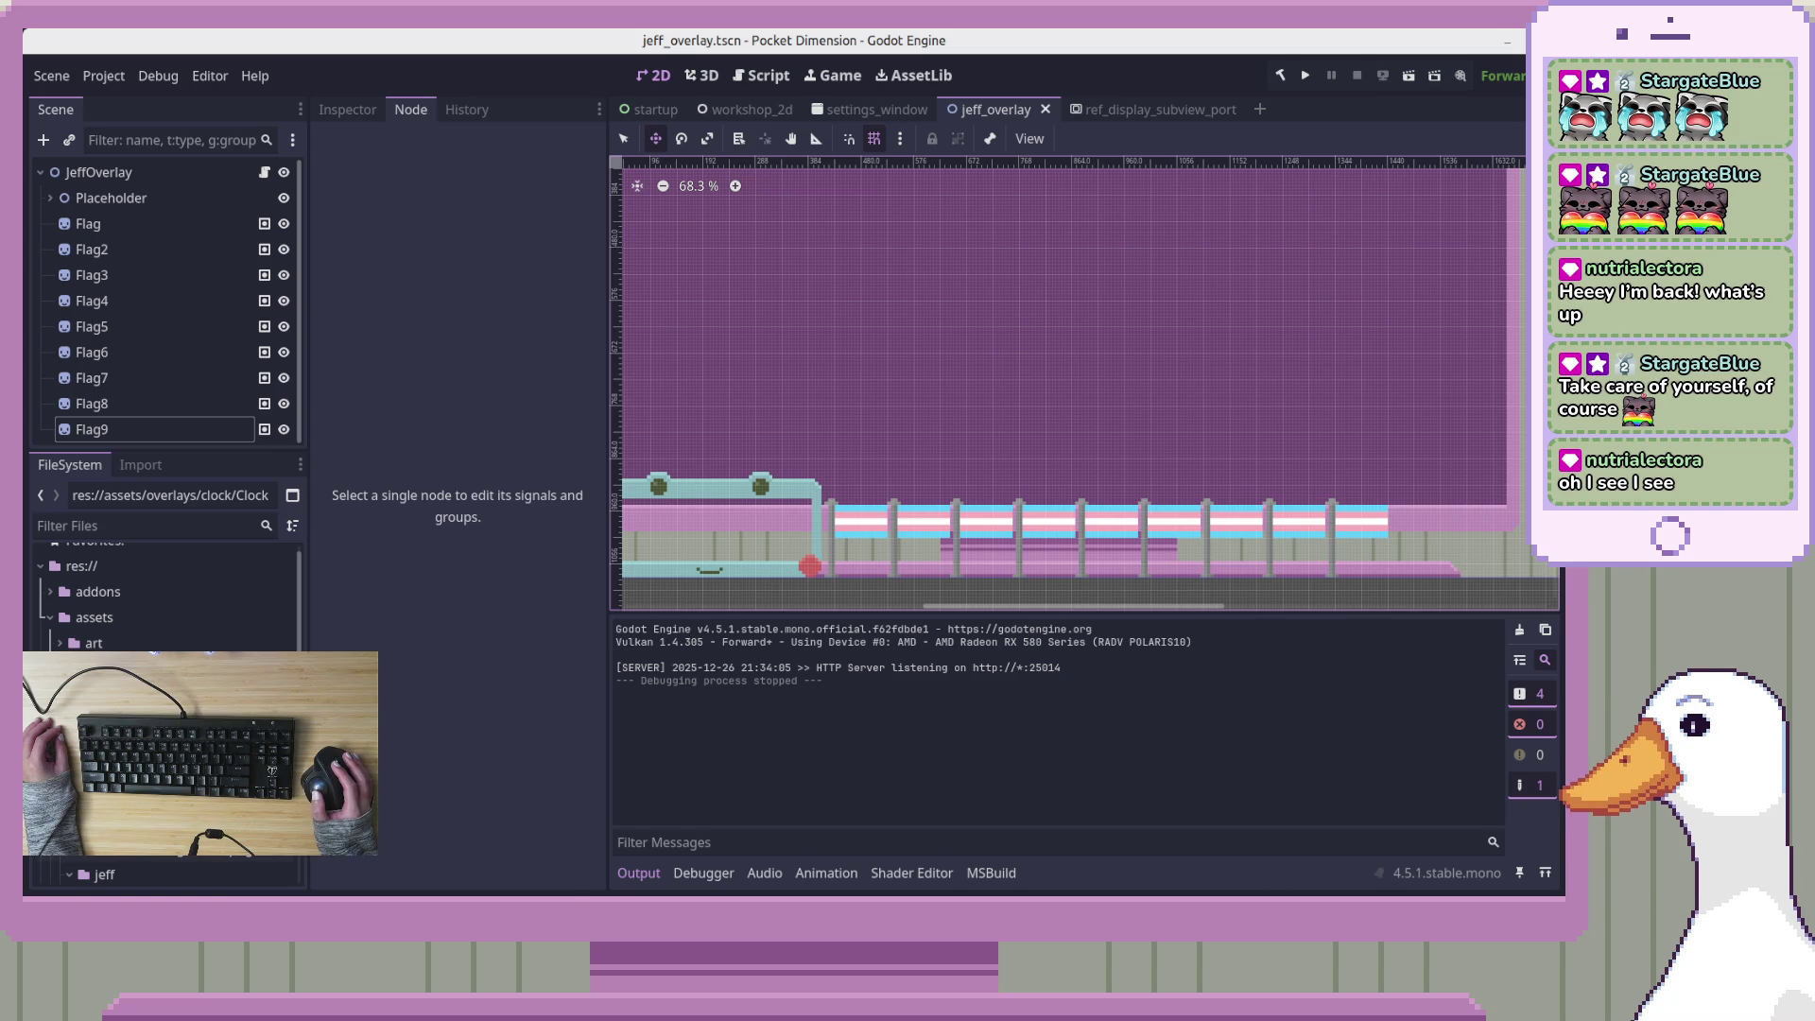
key(alt+Tab)
click(889, 415)
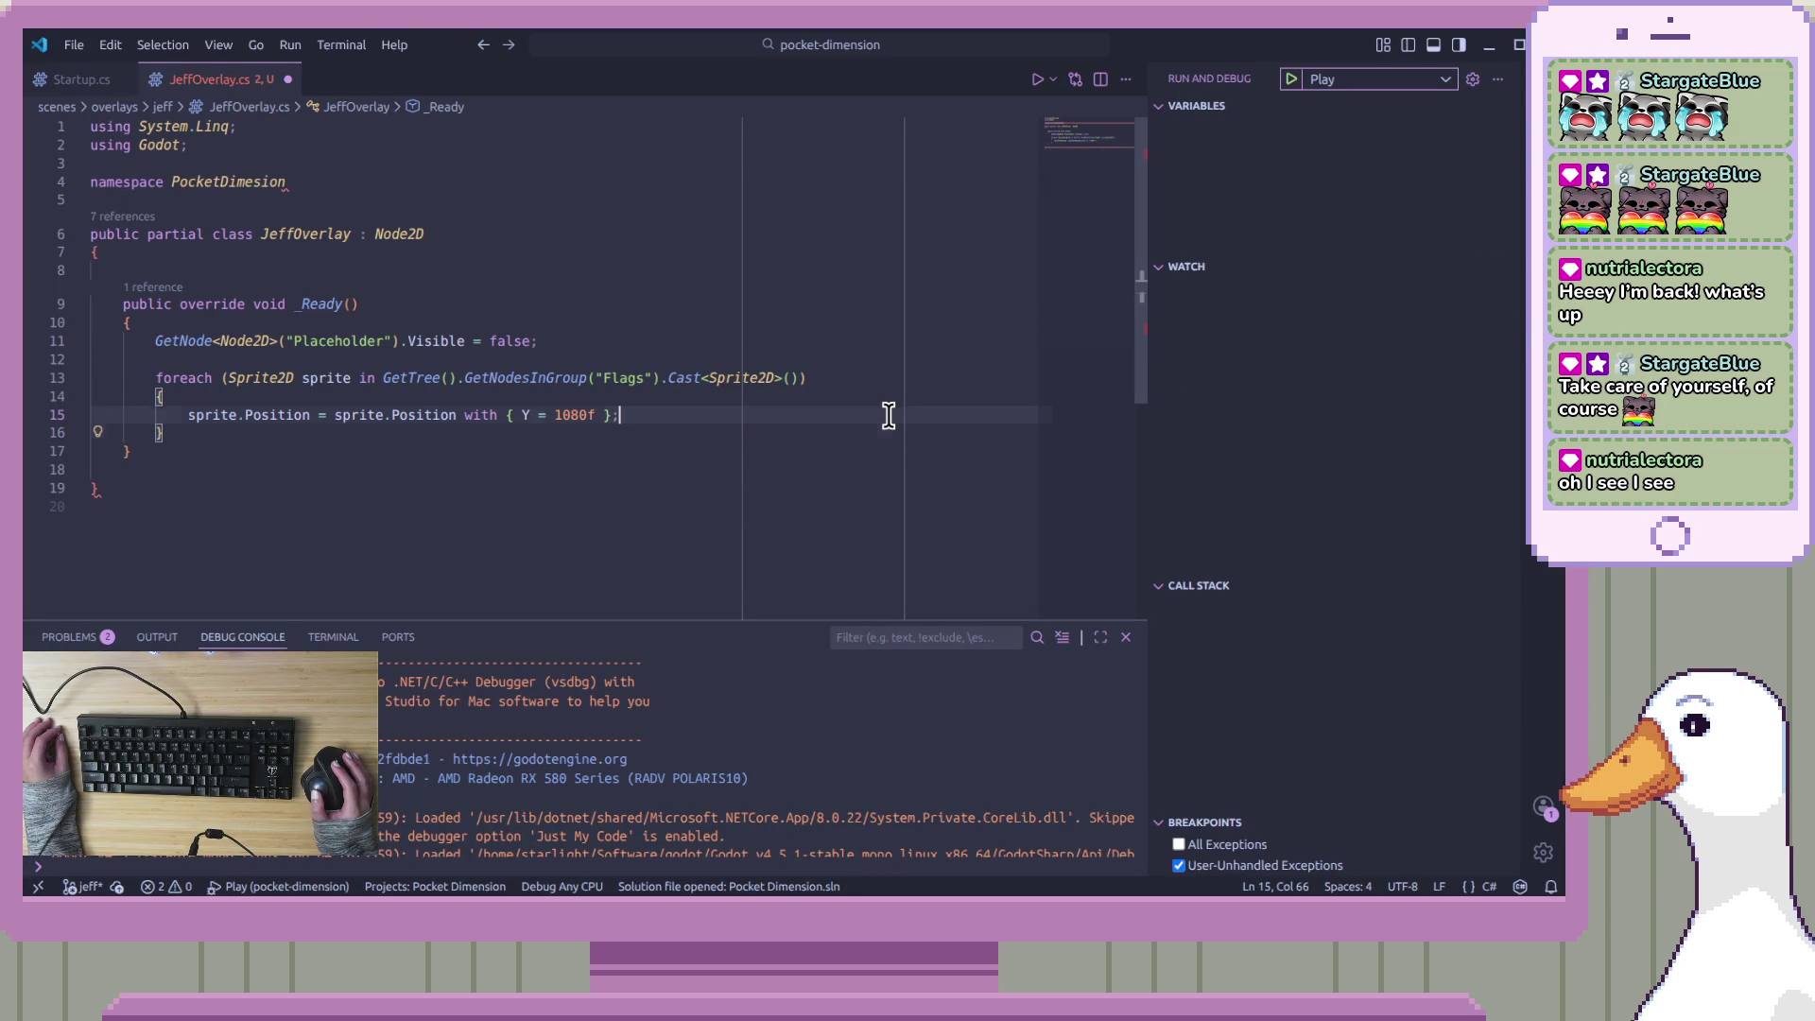
key(ctrl+s)
Complete 'namespace PocketDimesion.Scenes.Overlays.Jeff;', save, and reveal the file in Explorer
click(736, 469)
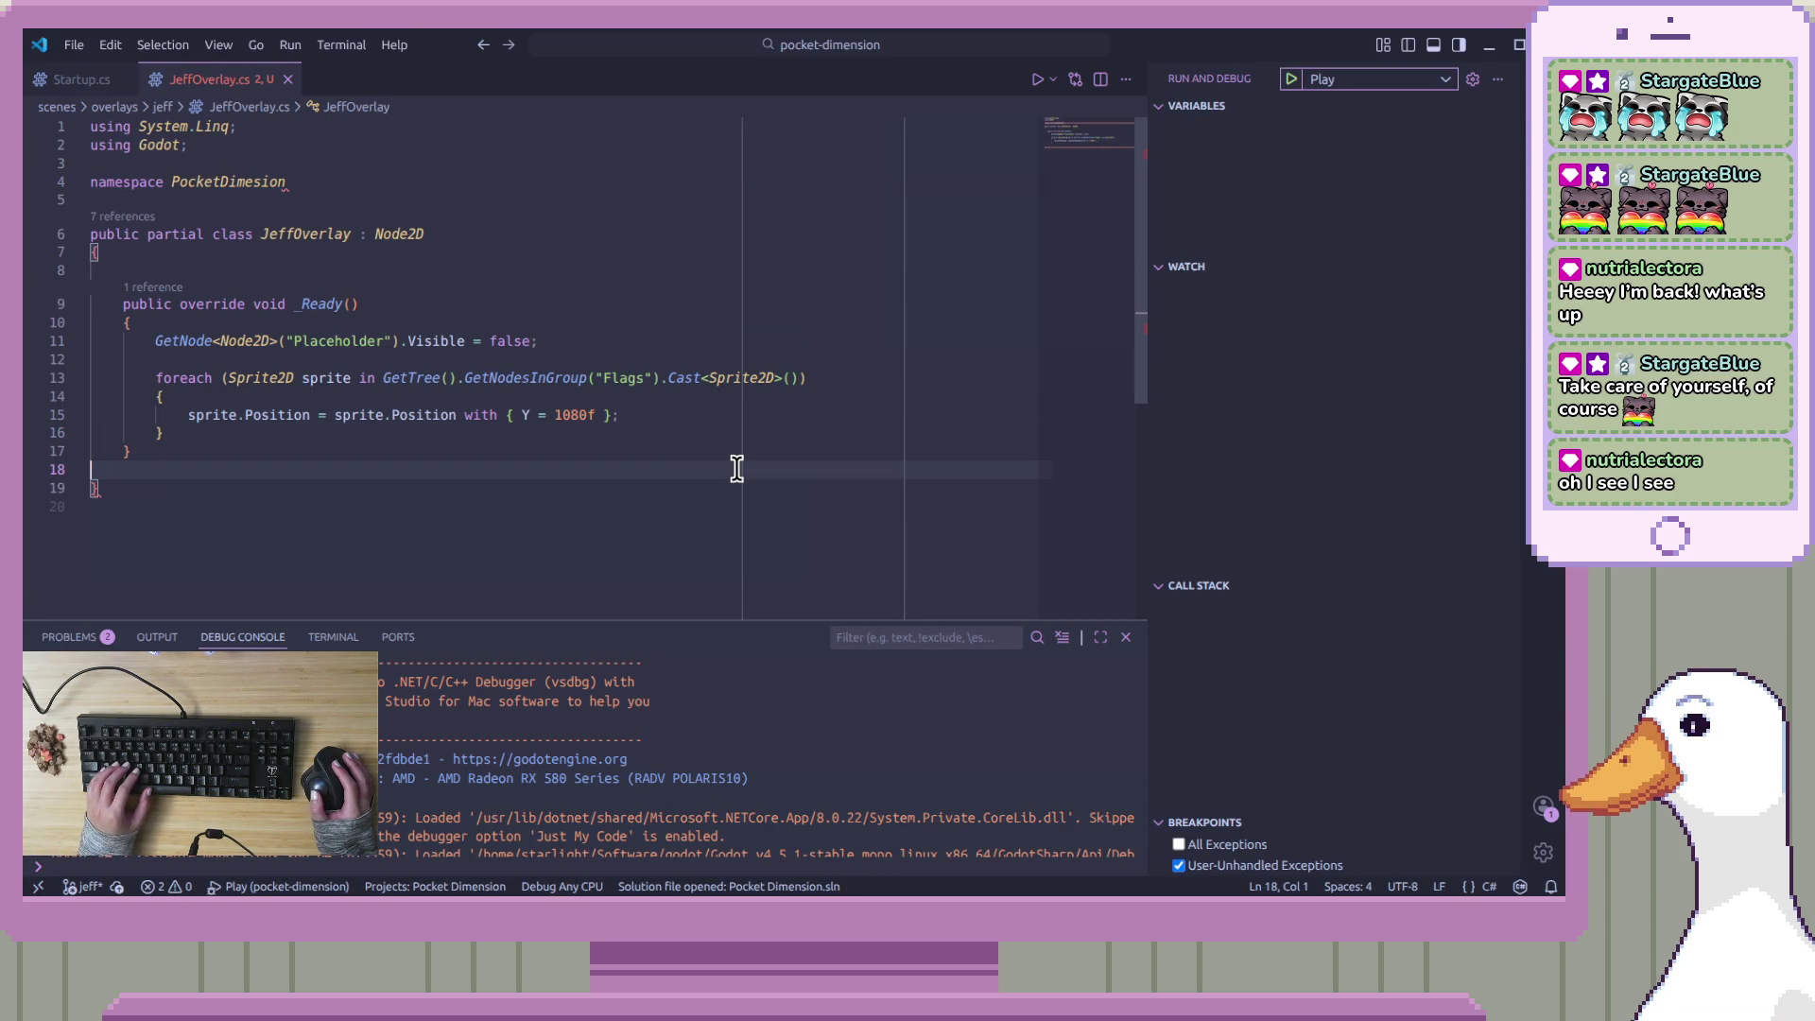
click(737, 273)
click(738, 181)
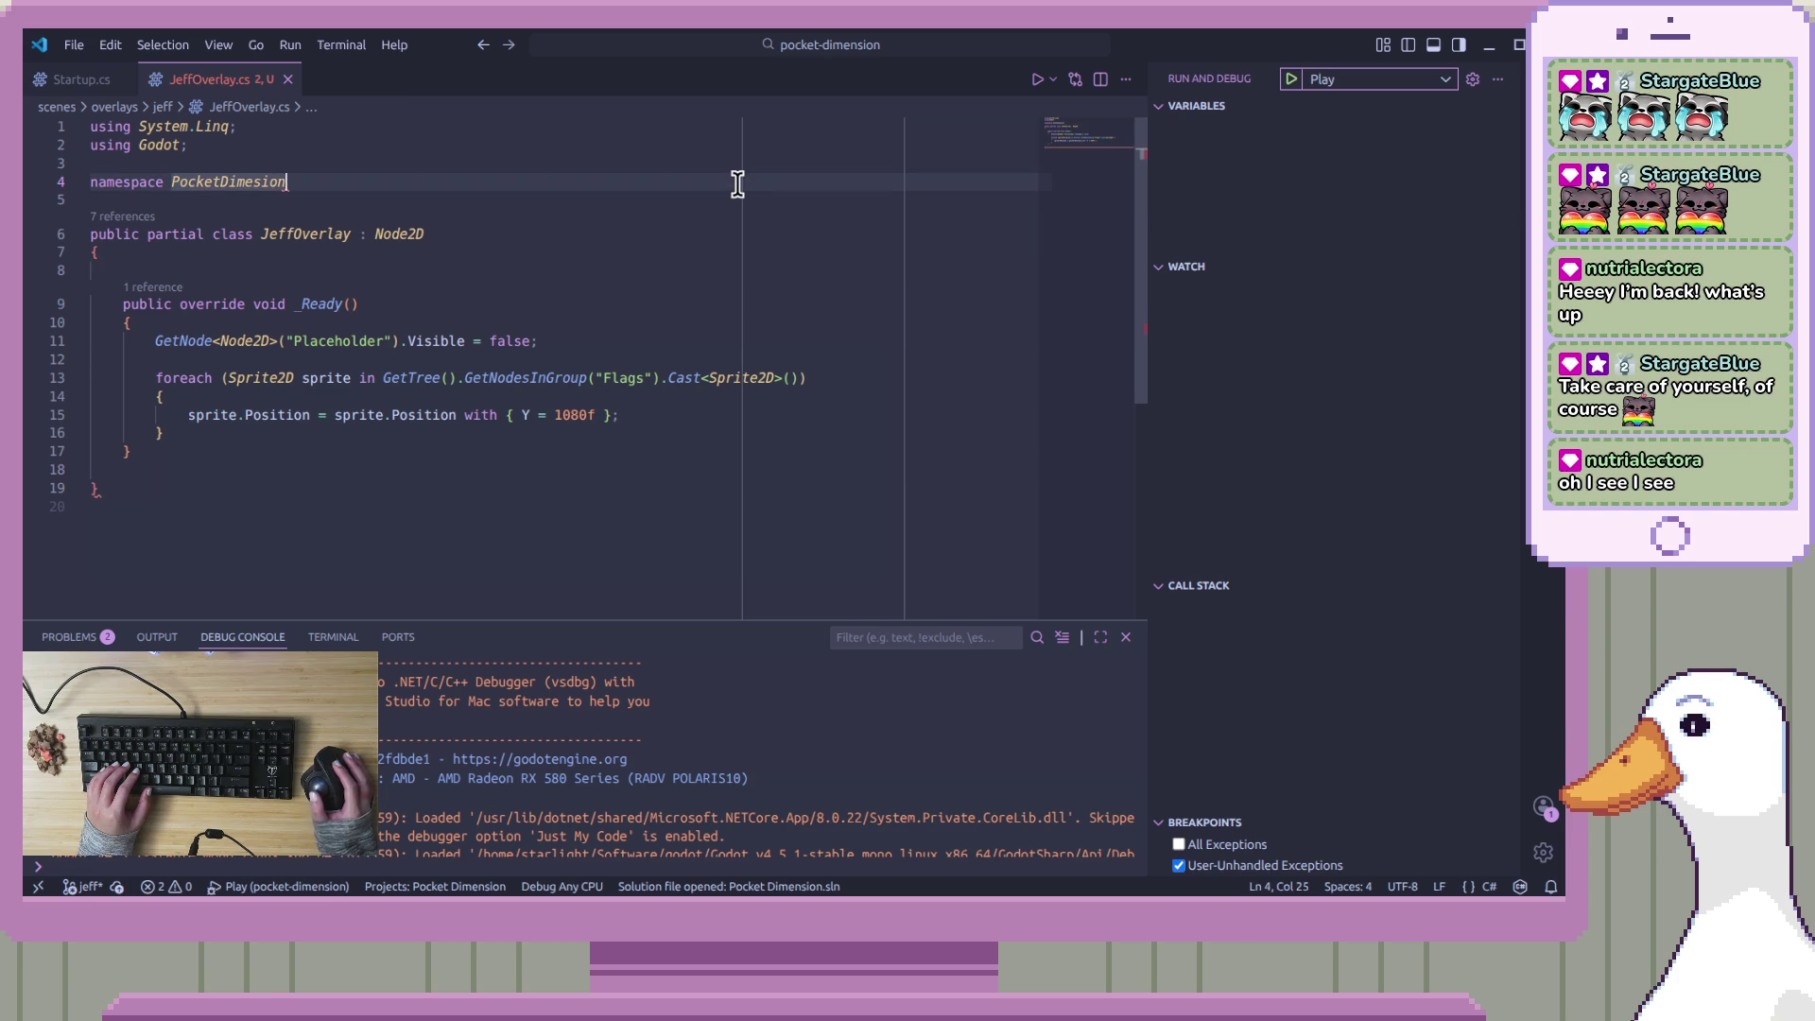
text(.S)
text(cenes.)
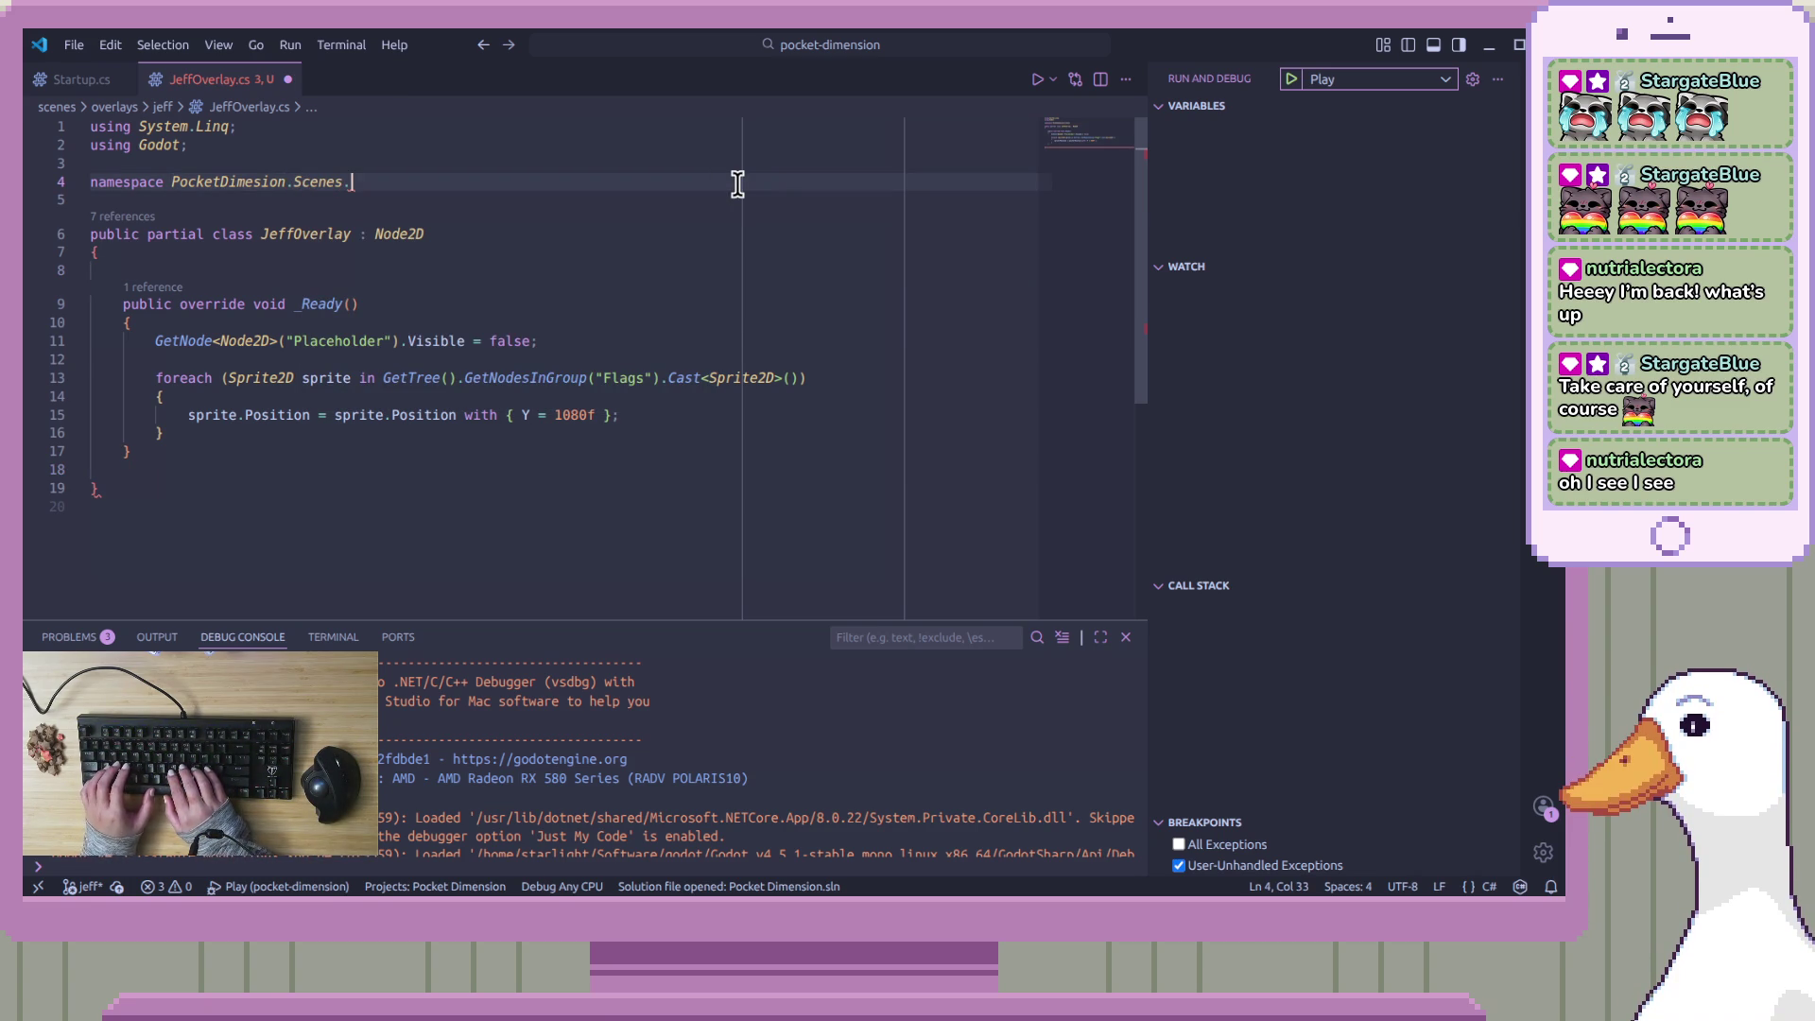
text(Overlays)
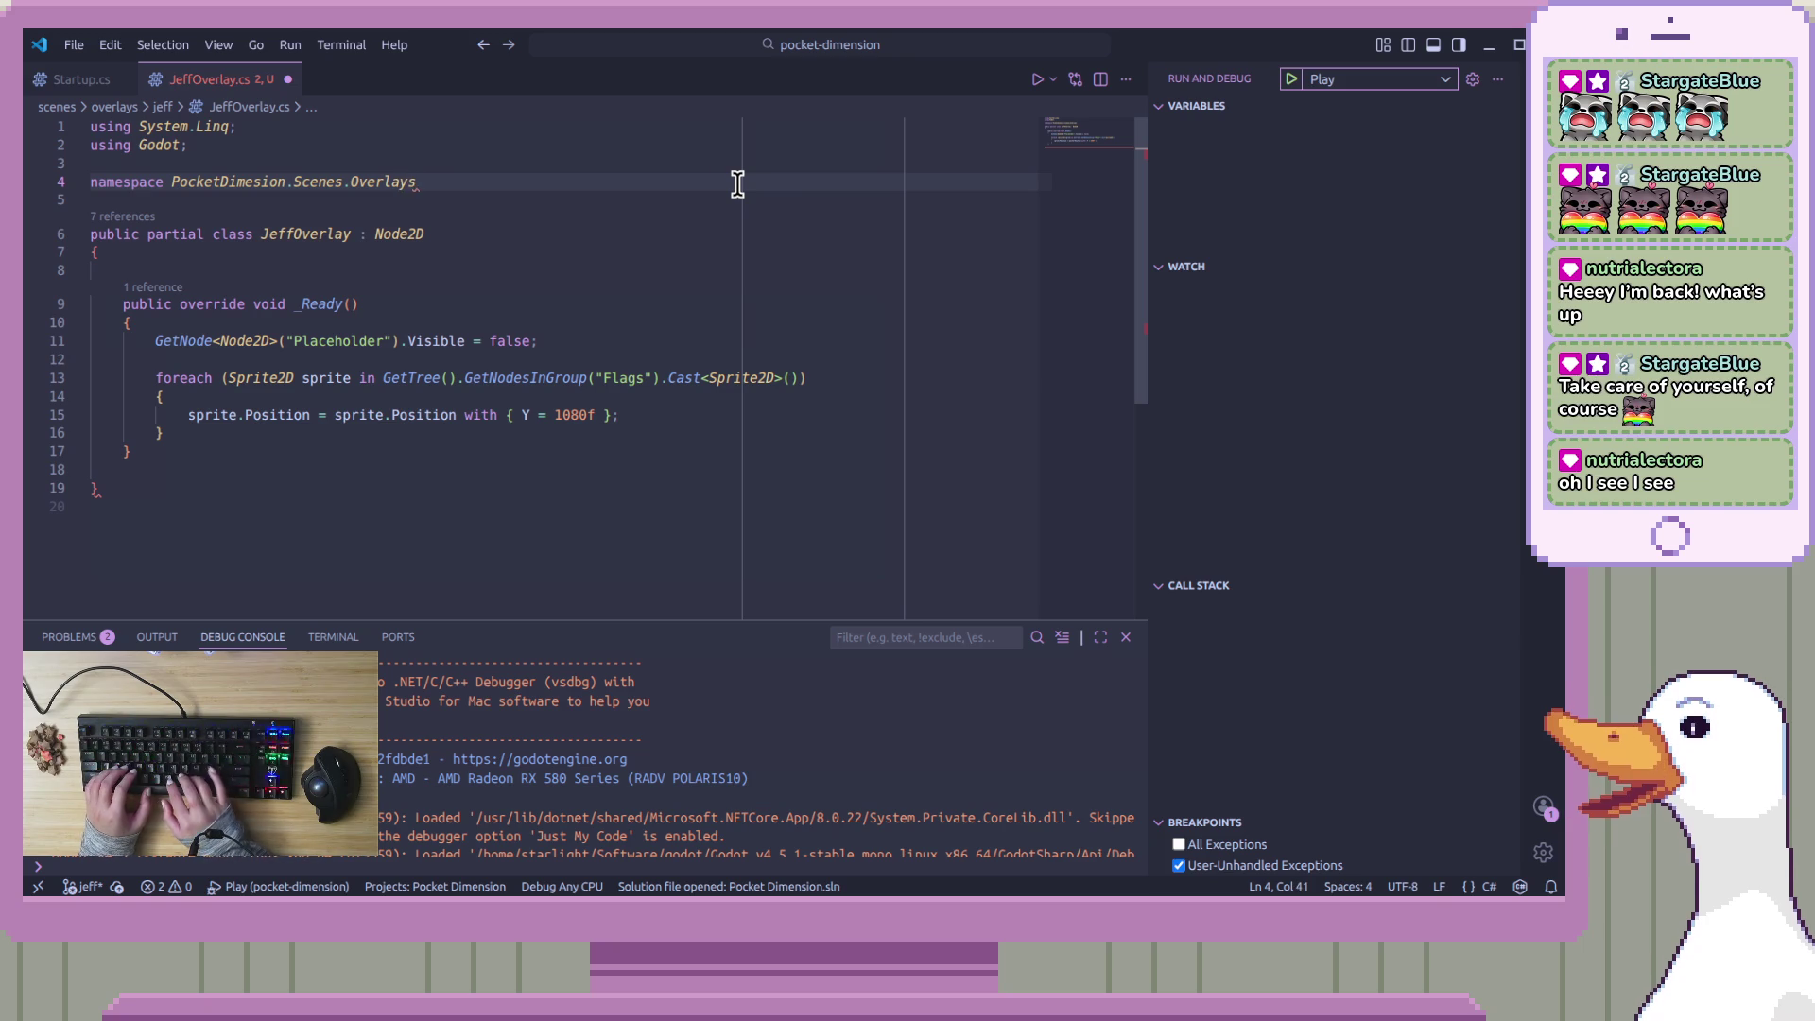
text(.J)
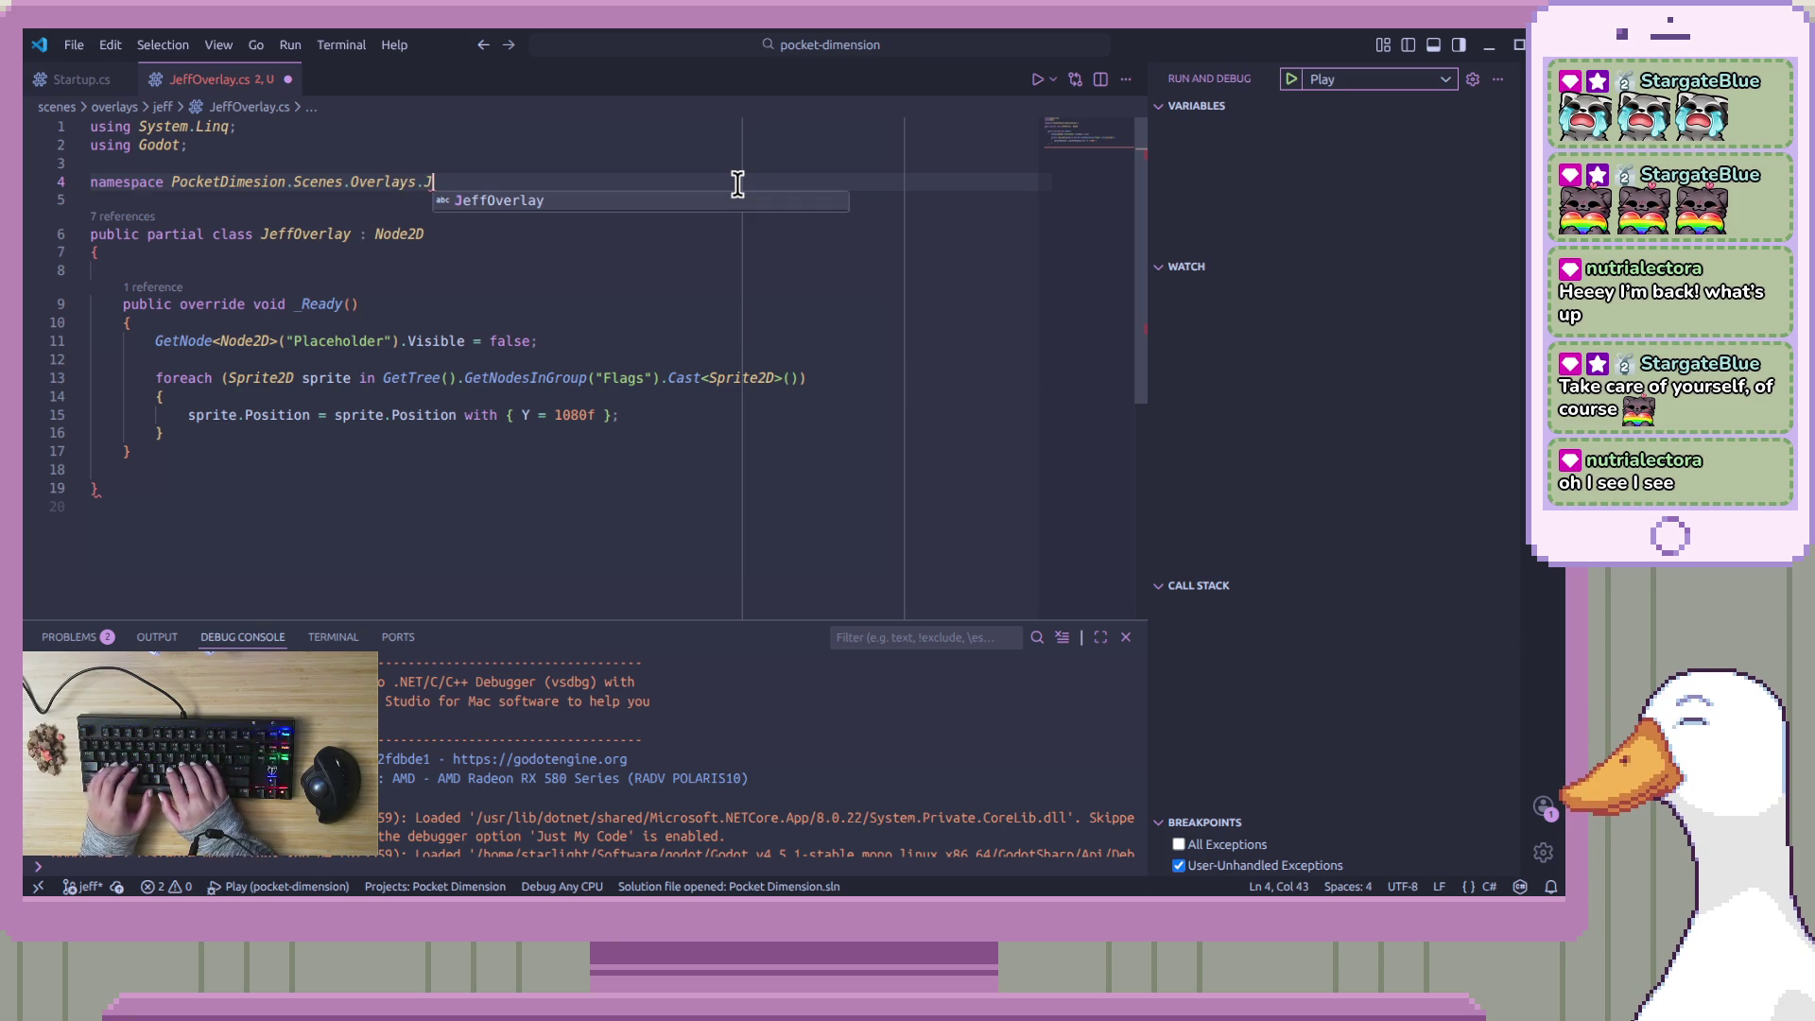
key(BackSpace)
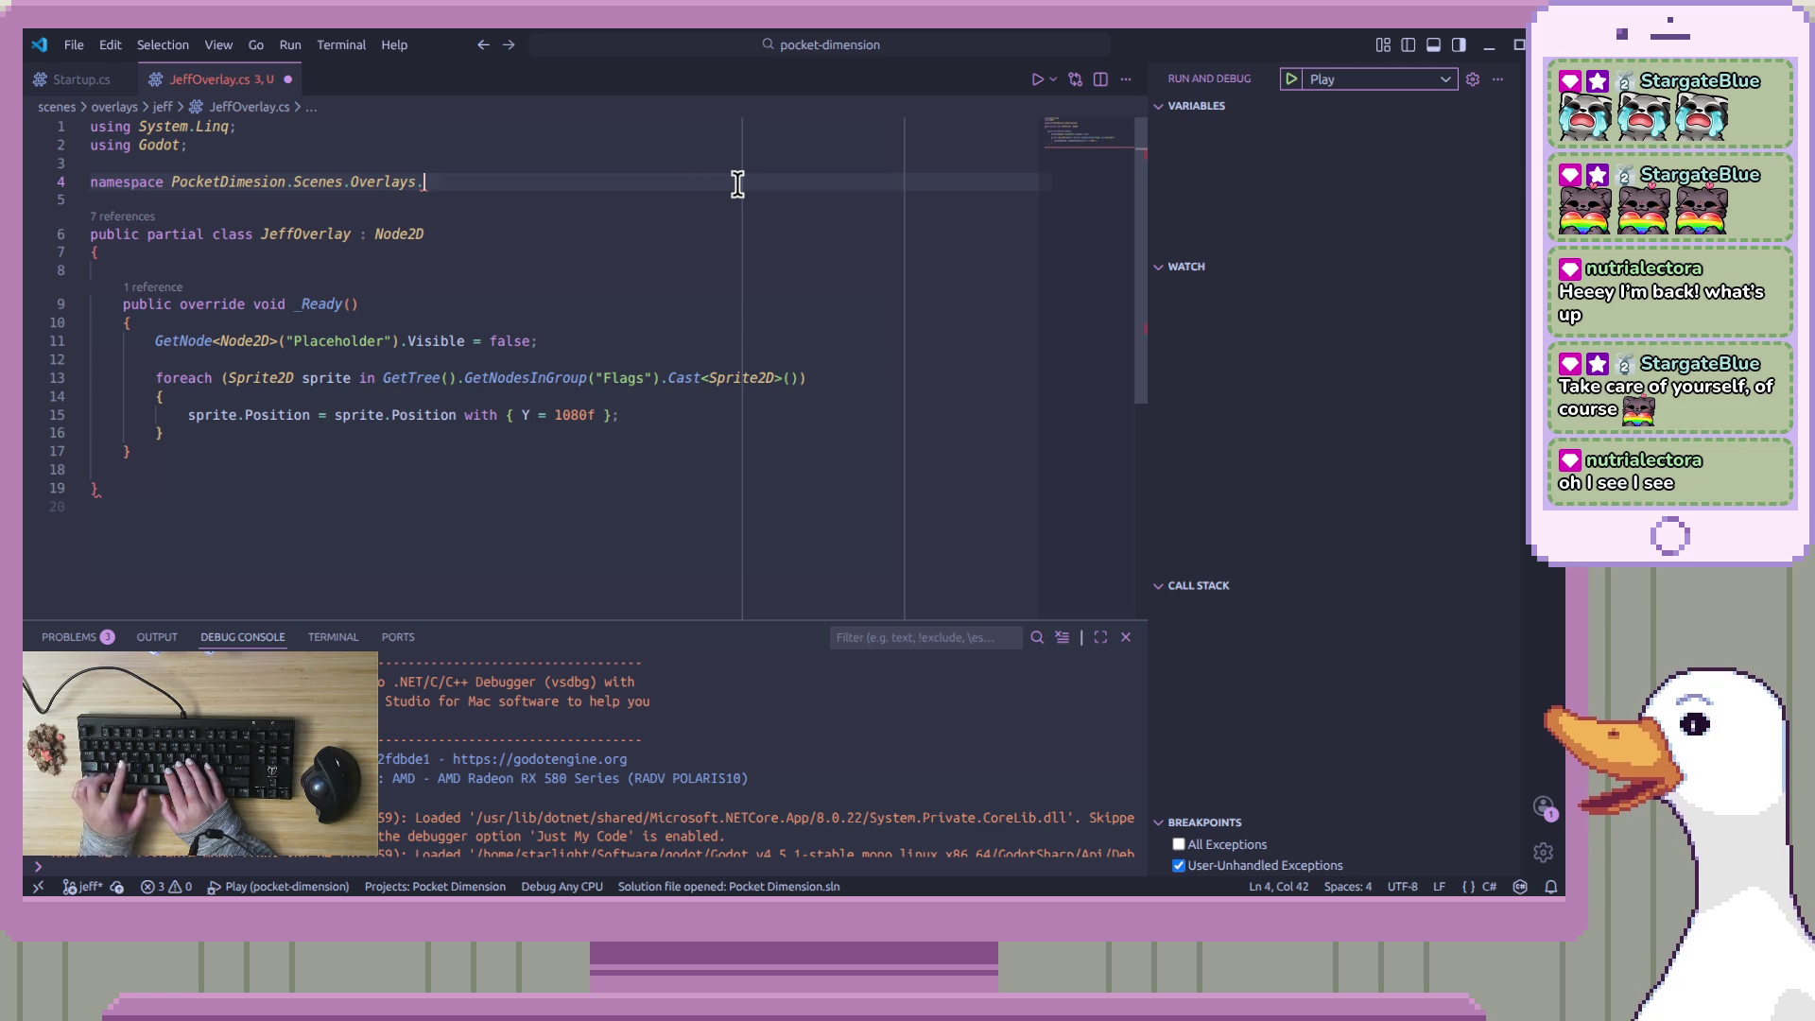
text(Jey)
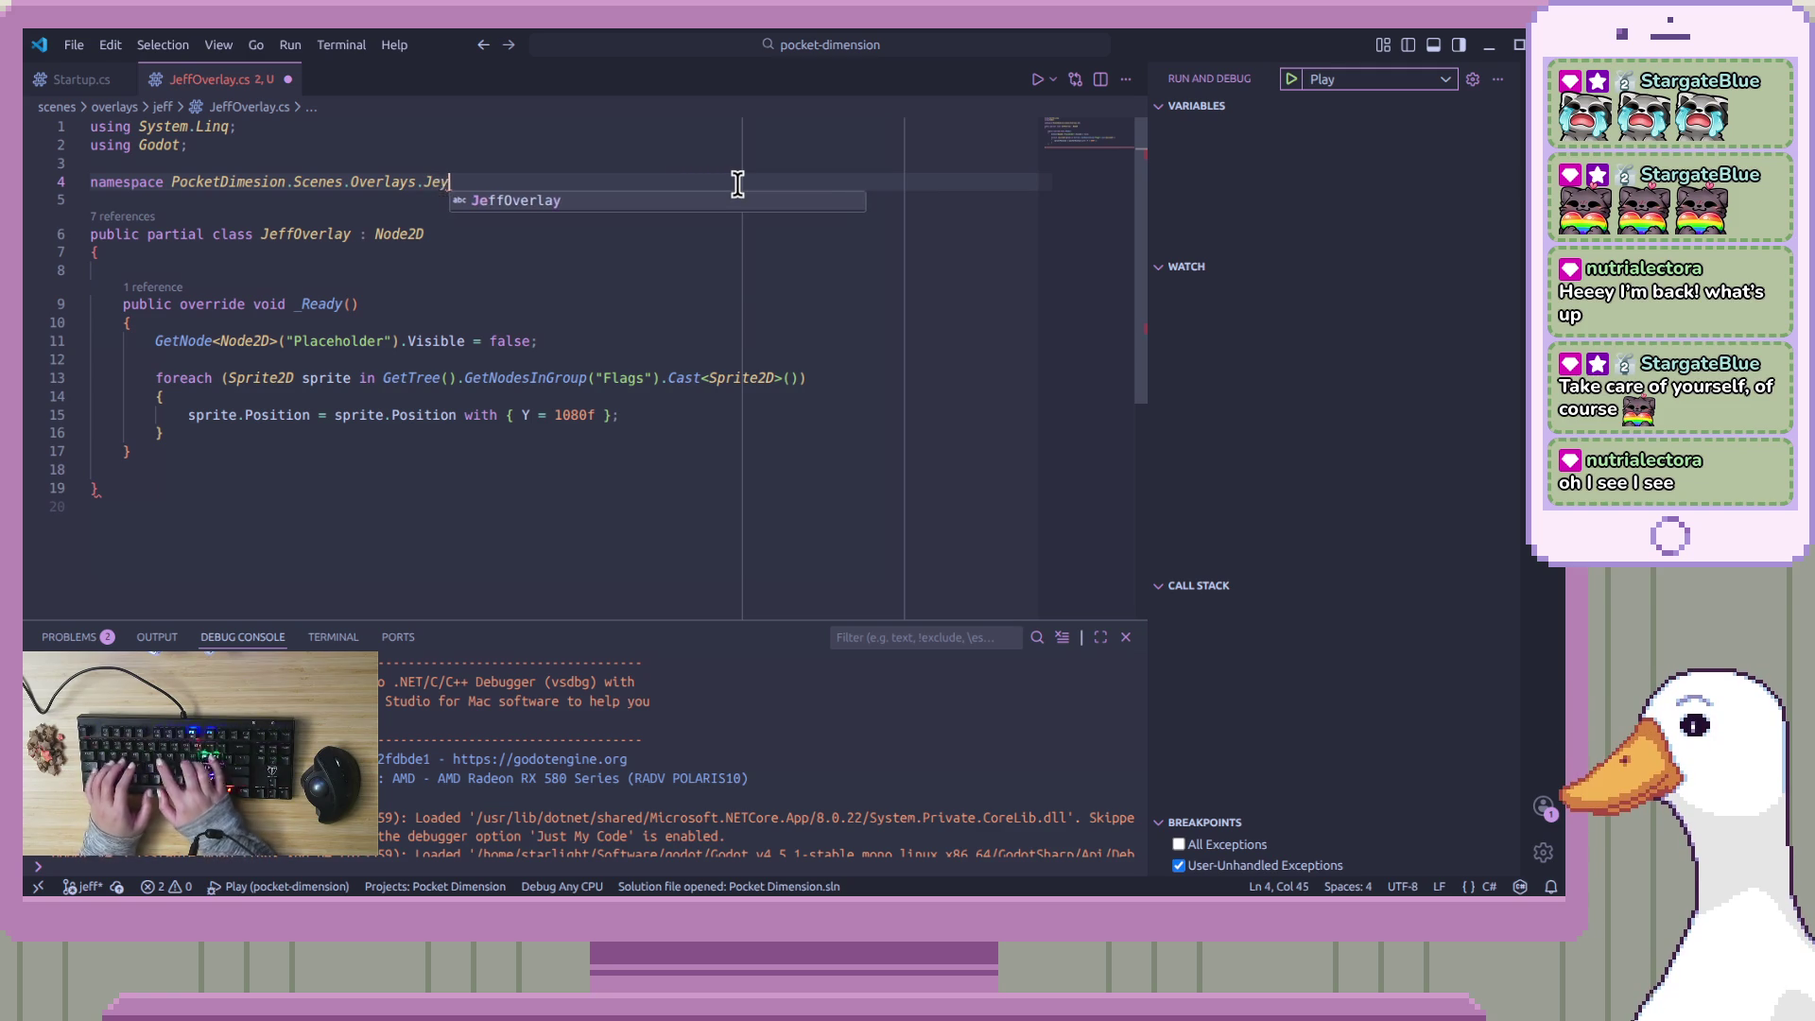
key(BackSpace)
text(ff;)
key(ctrl+s)
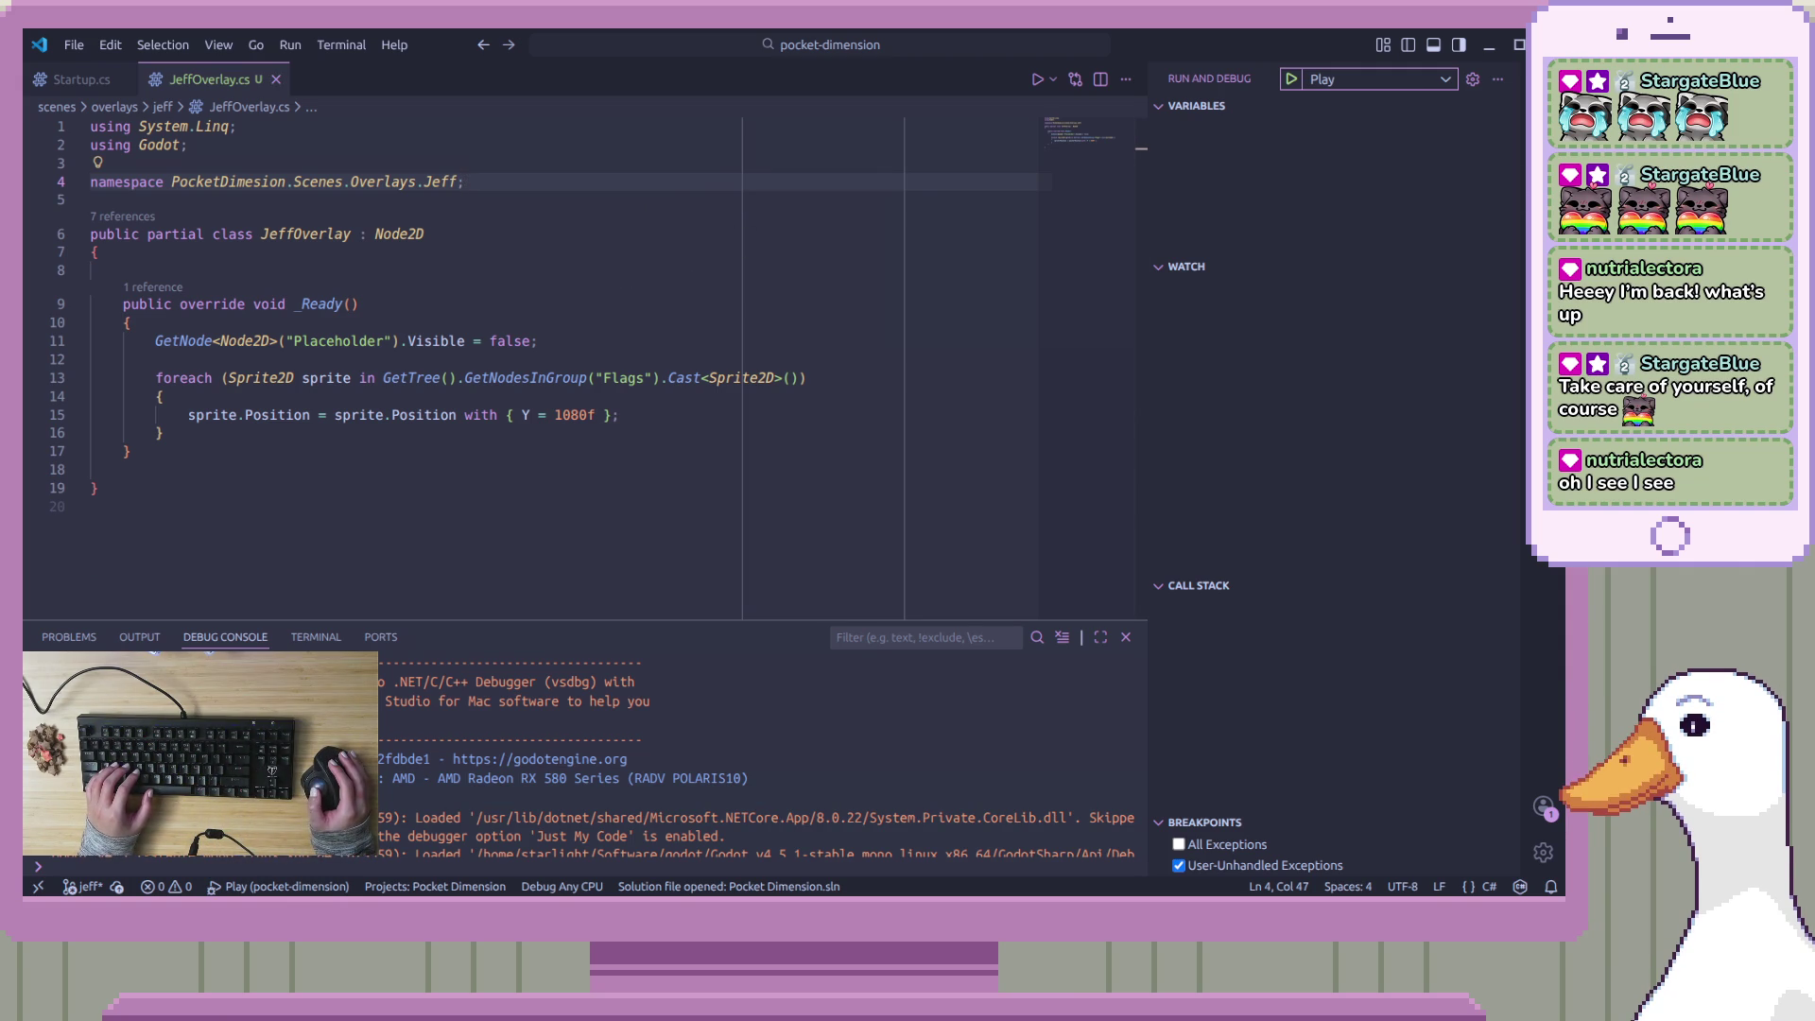
key(ctrl+shift+e)
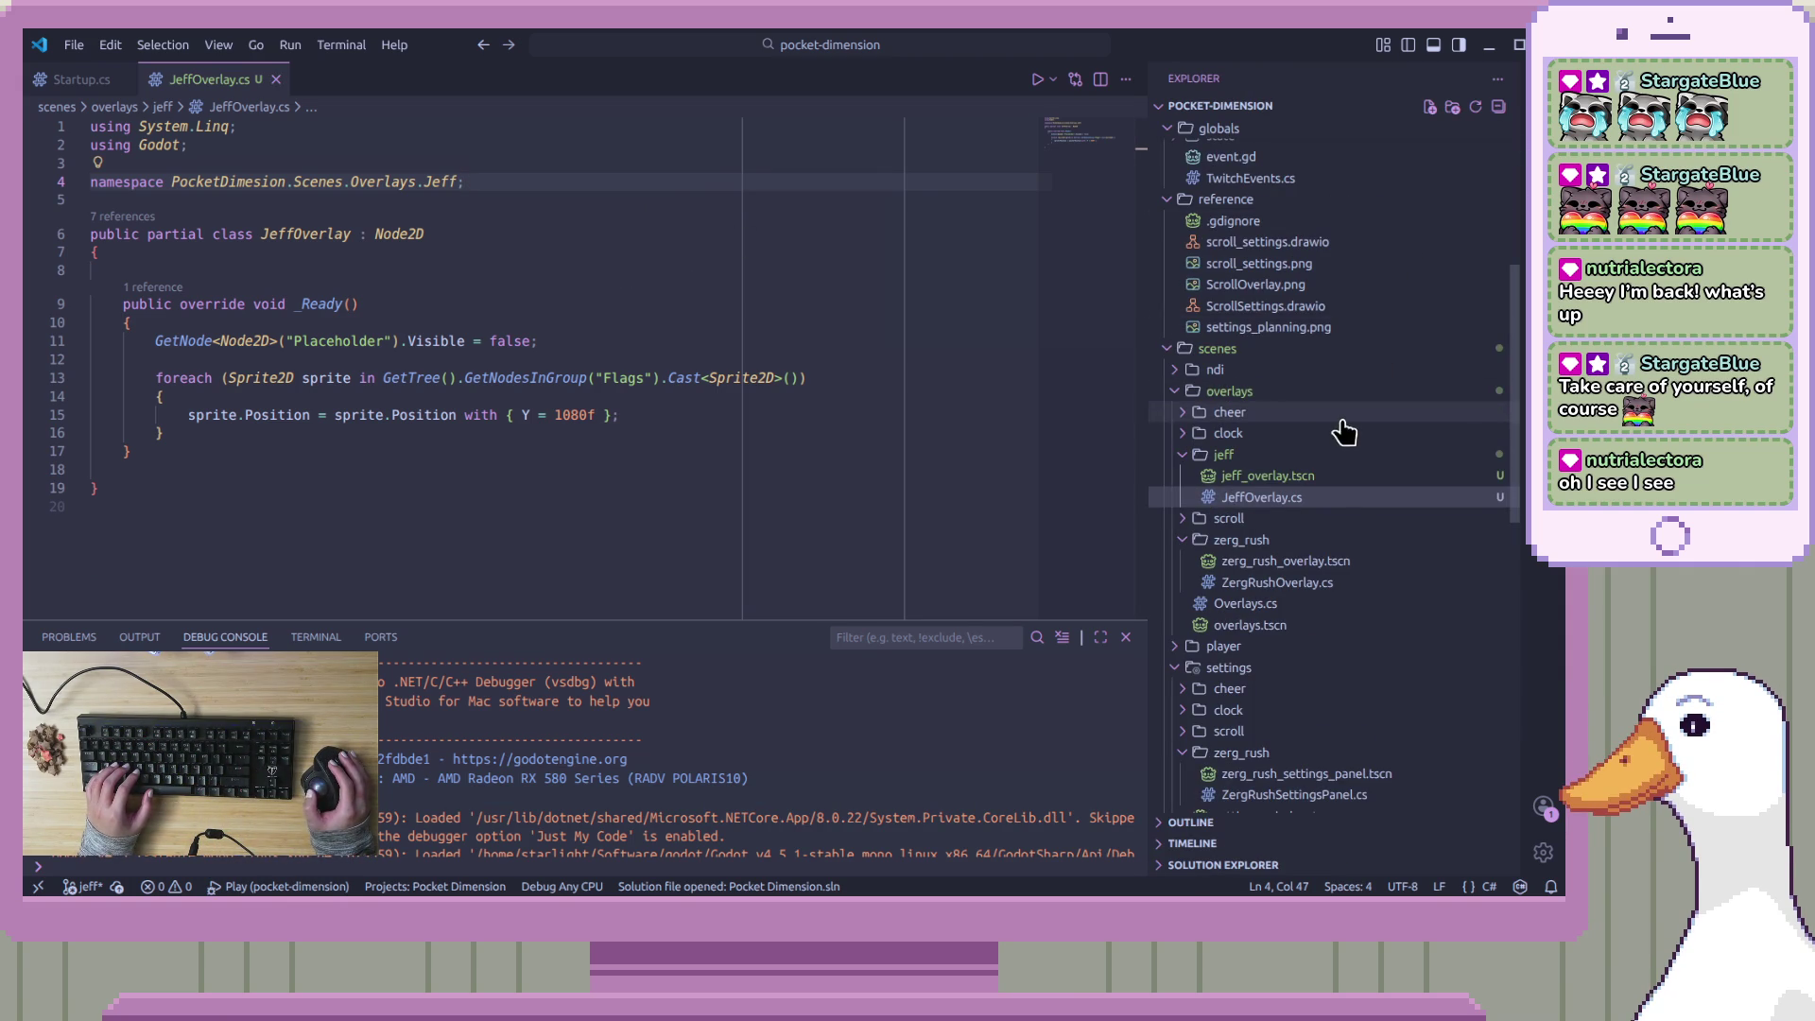
Expand the clock overlay folder and open ClockOverlay.cs for reference
click(1193, 435)
double_click(1272, 479)
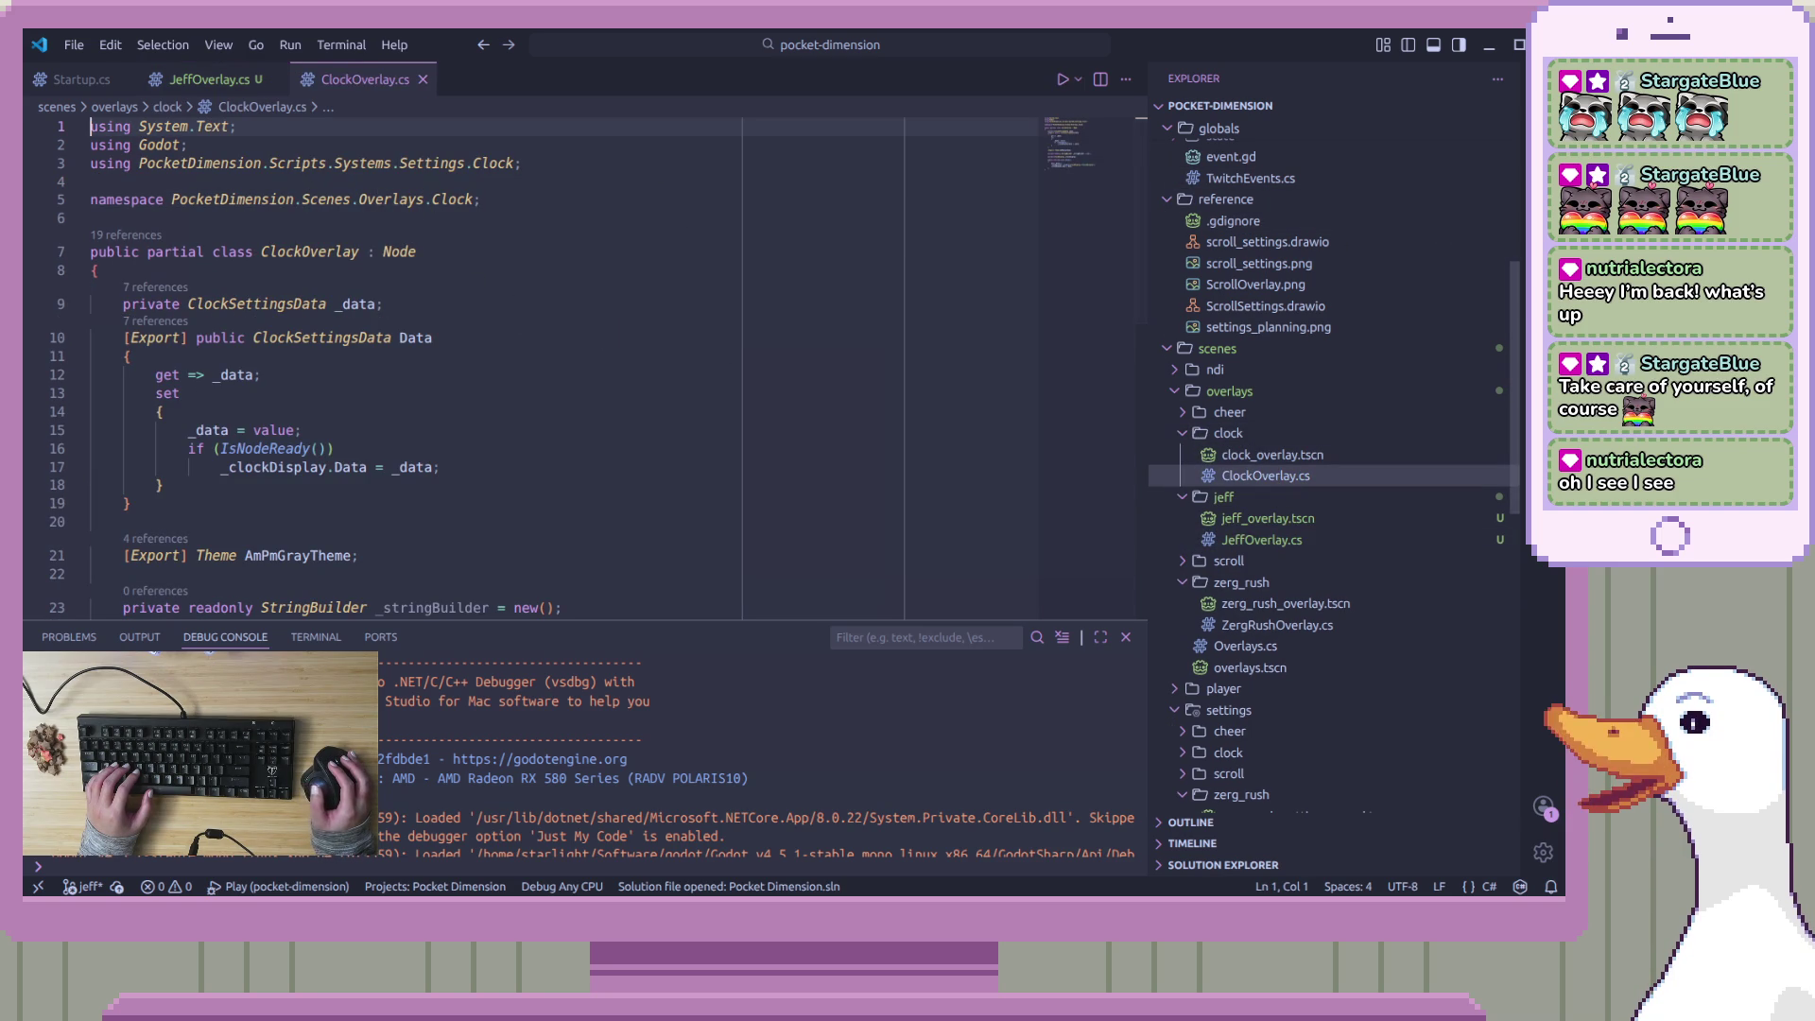
click(1543, 83)
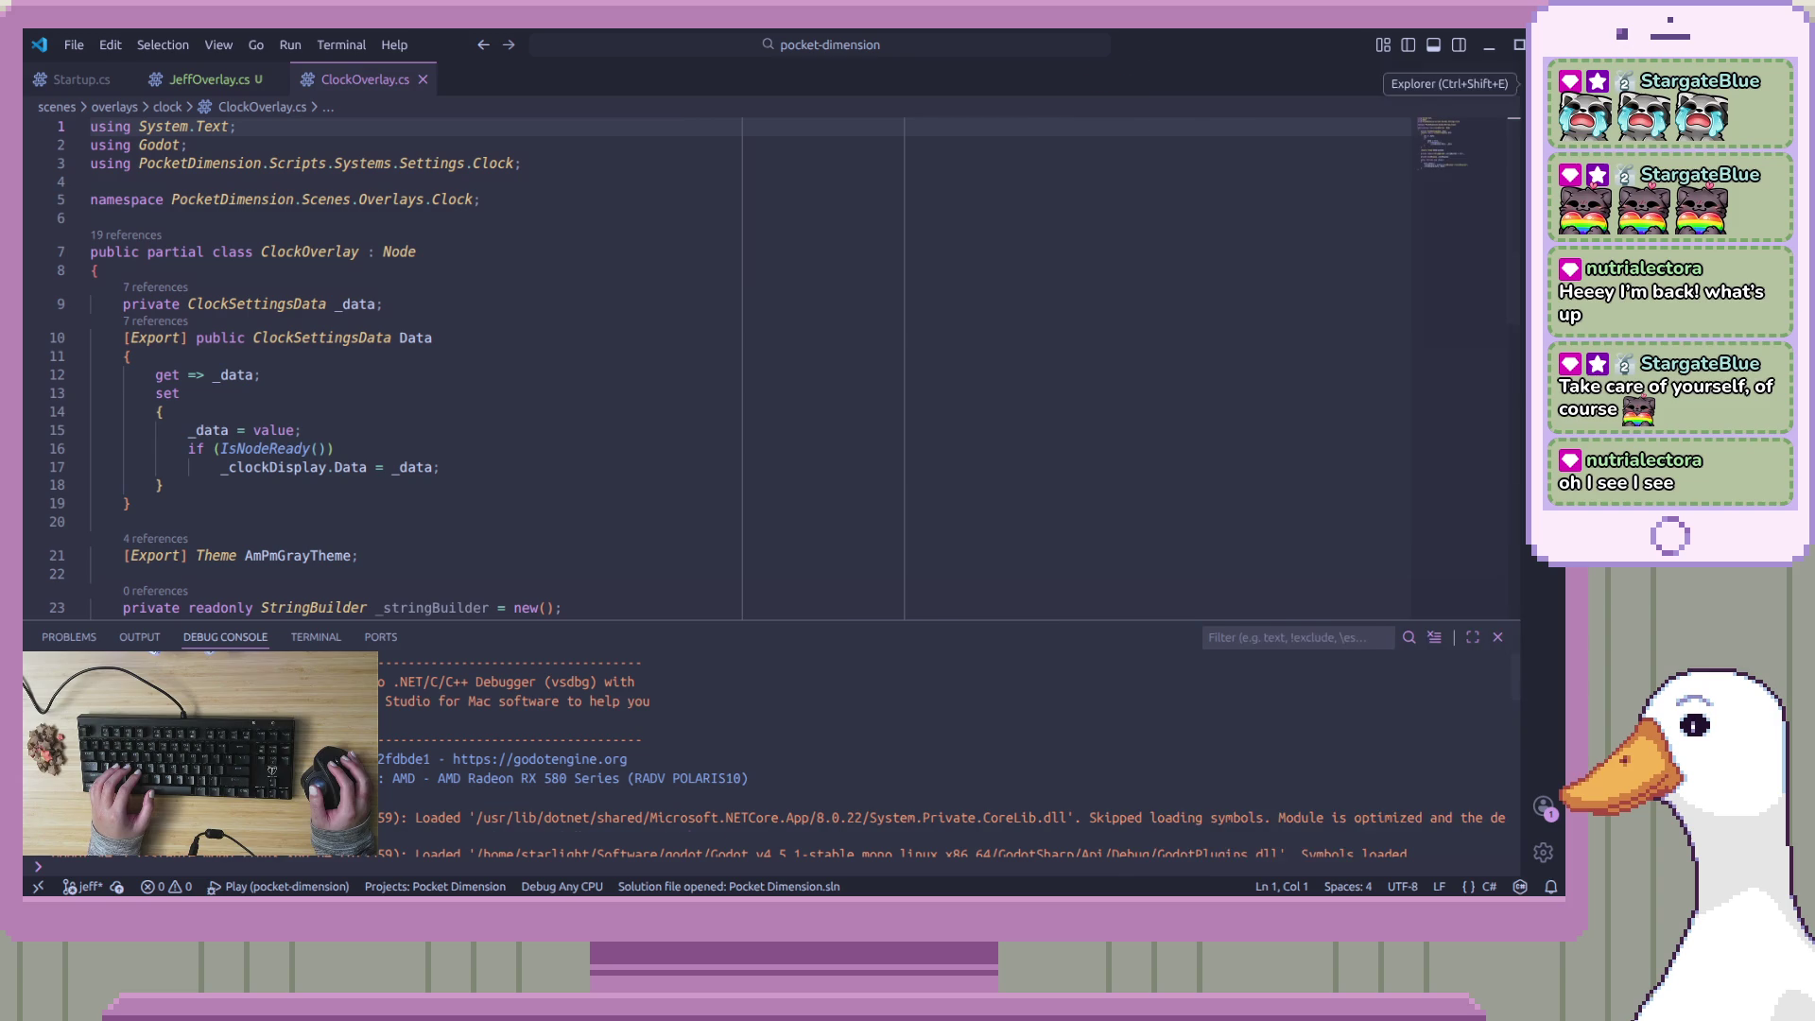
click(1543, 83)
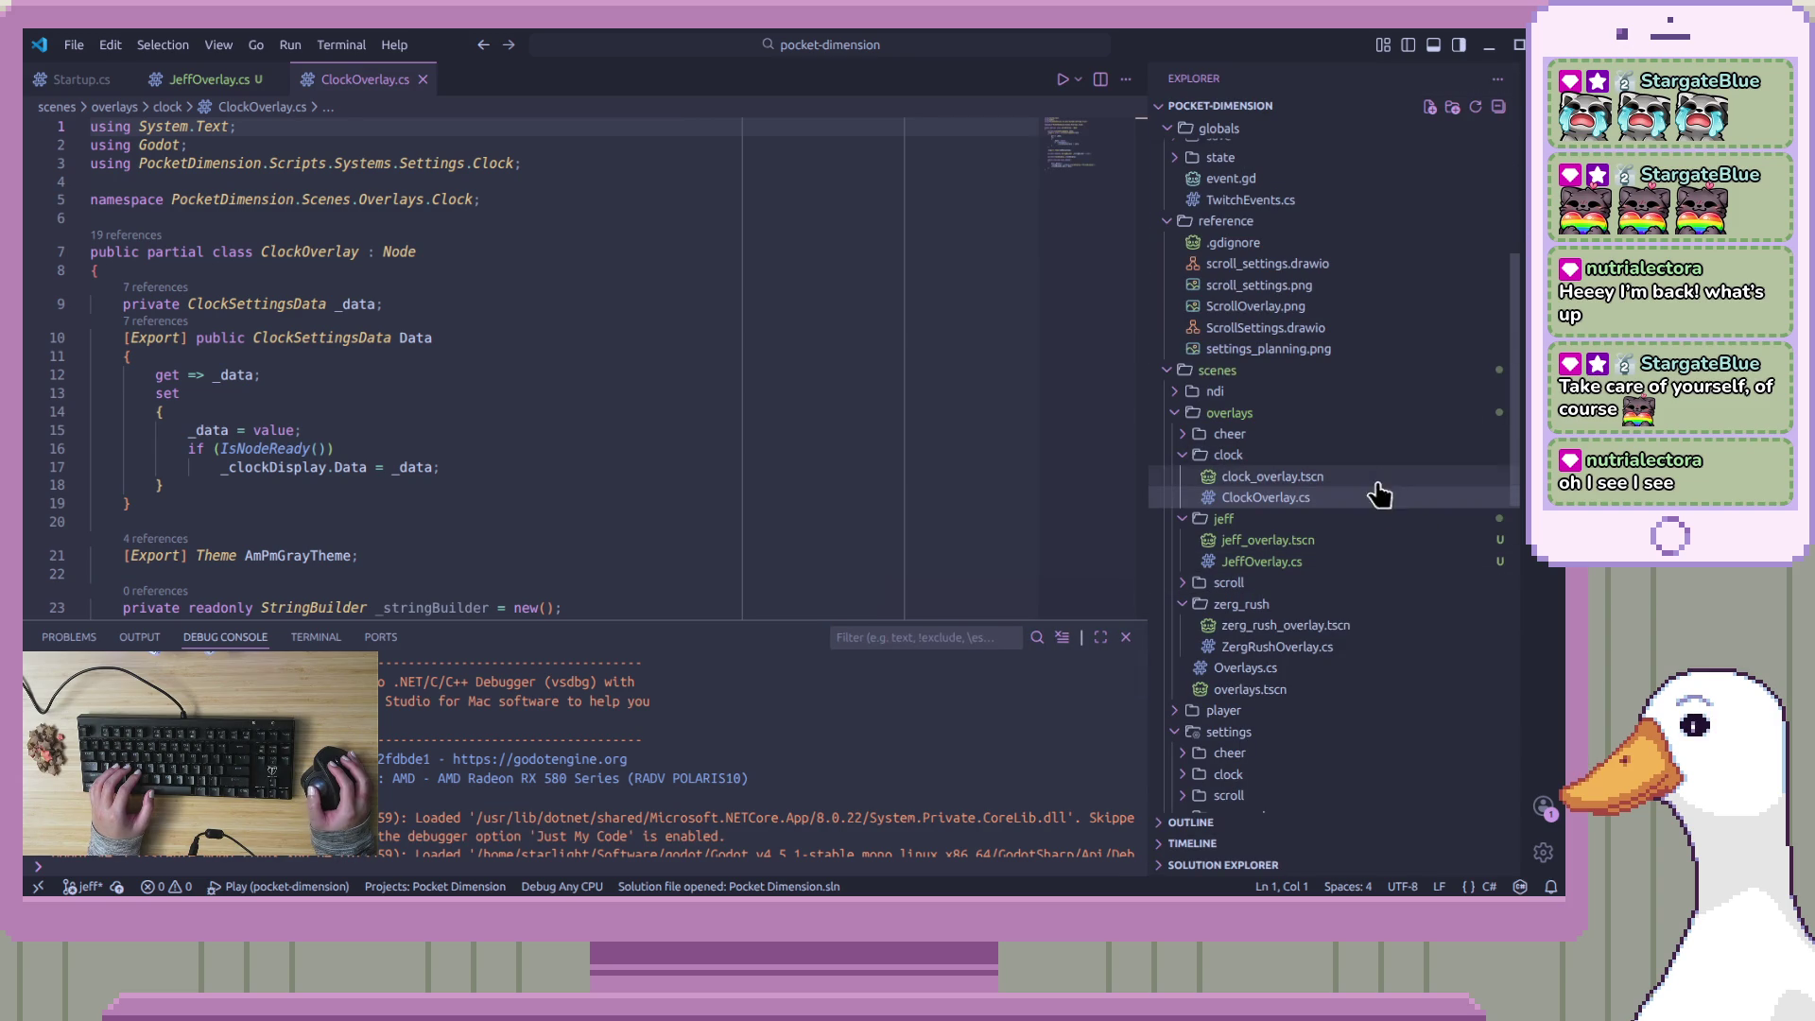
Return to JeffOverlay.cs and place the caret in the class body
click(1370, 564)
click(607, 377)
click(605, 449)
click(614, 303)
click(625, 271)
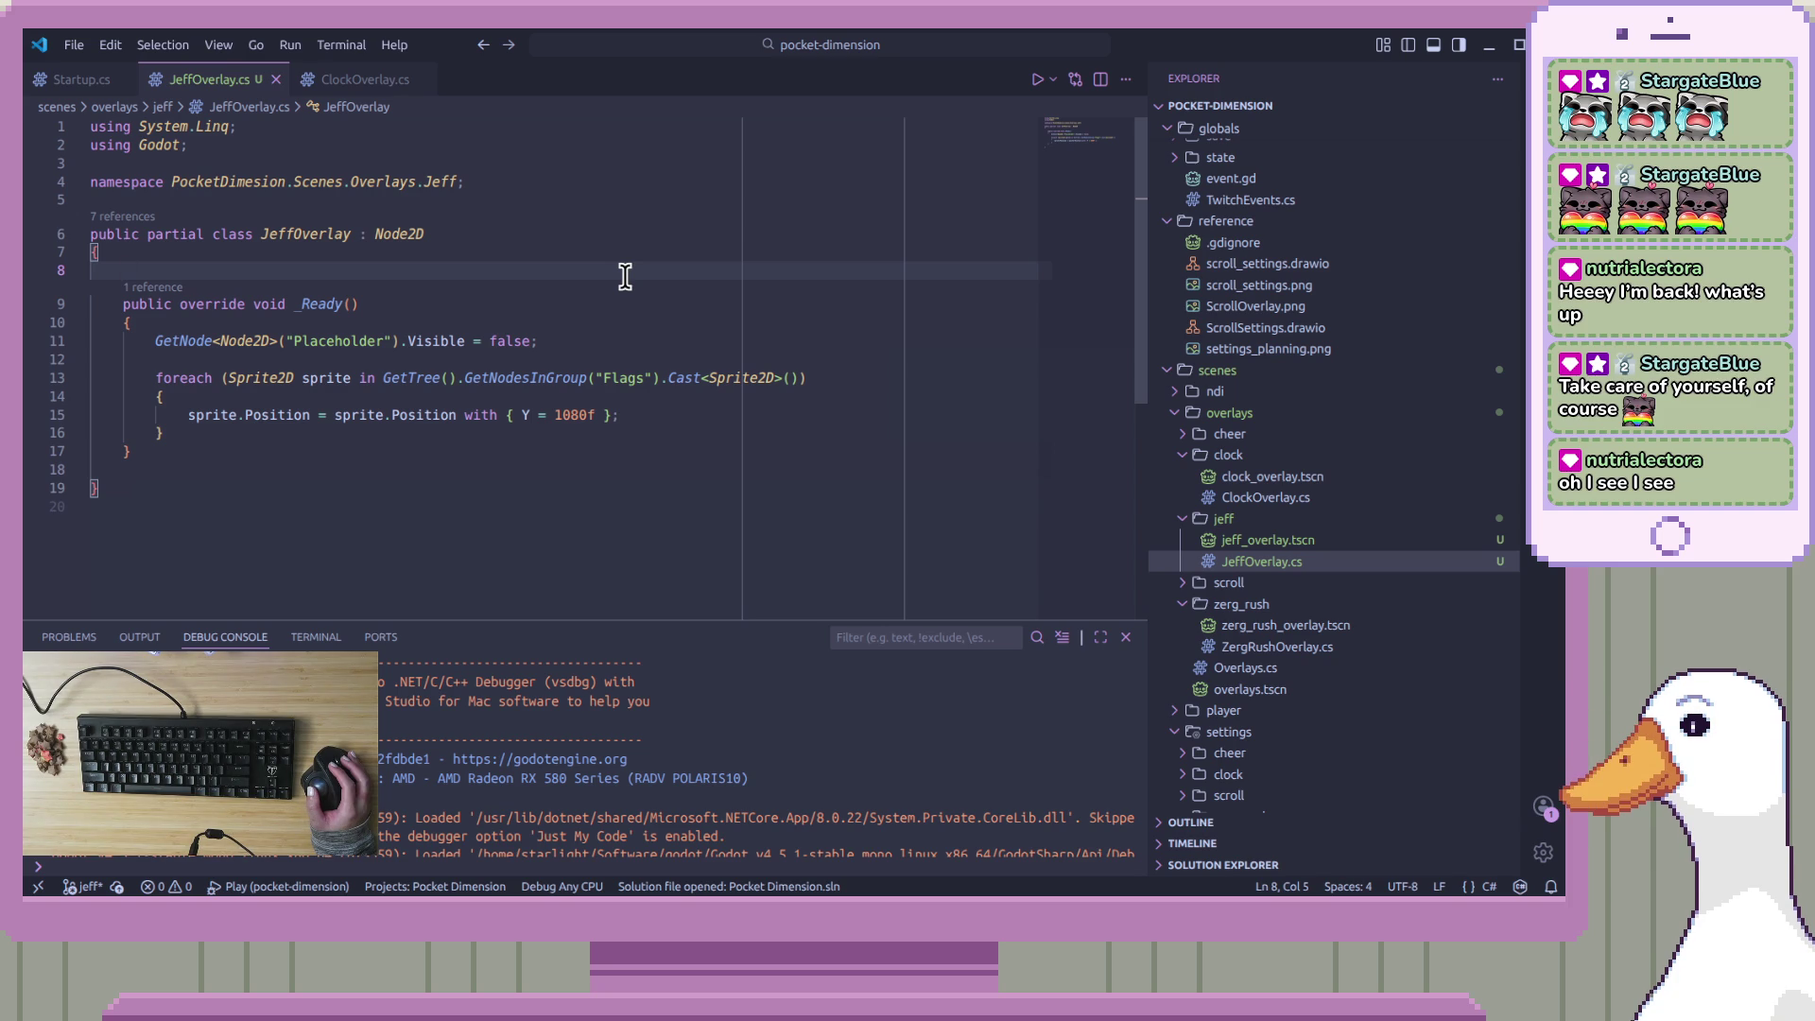
On a new indented line after _Ready, type the private OnJeffRedeemed() method signature
click(599, 464)
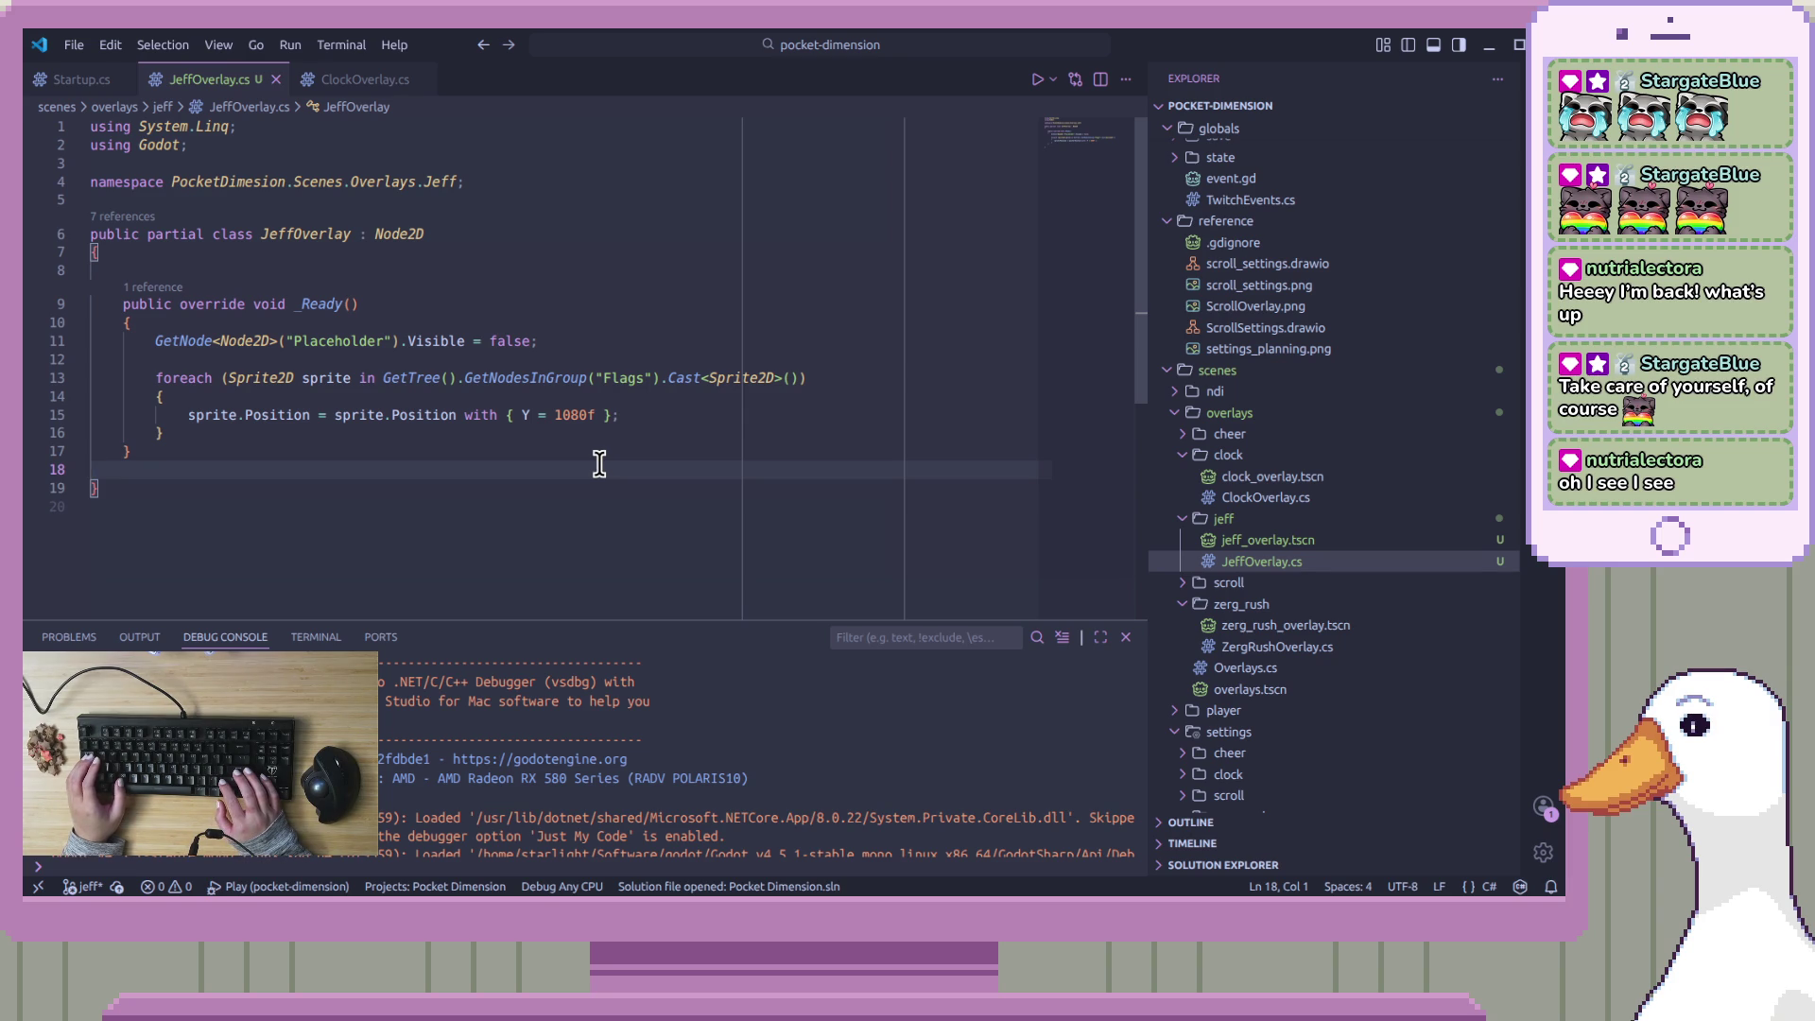
key(Return)
key(Return)
text(p)
key(BackSpace)
key(BackSpace)
key(BackSpace)
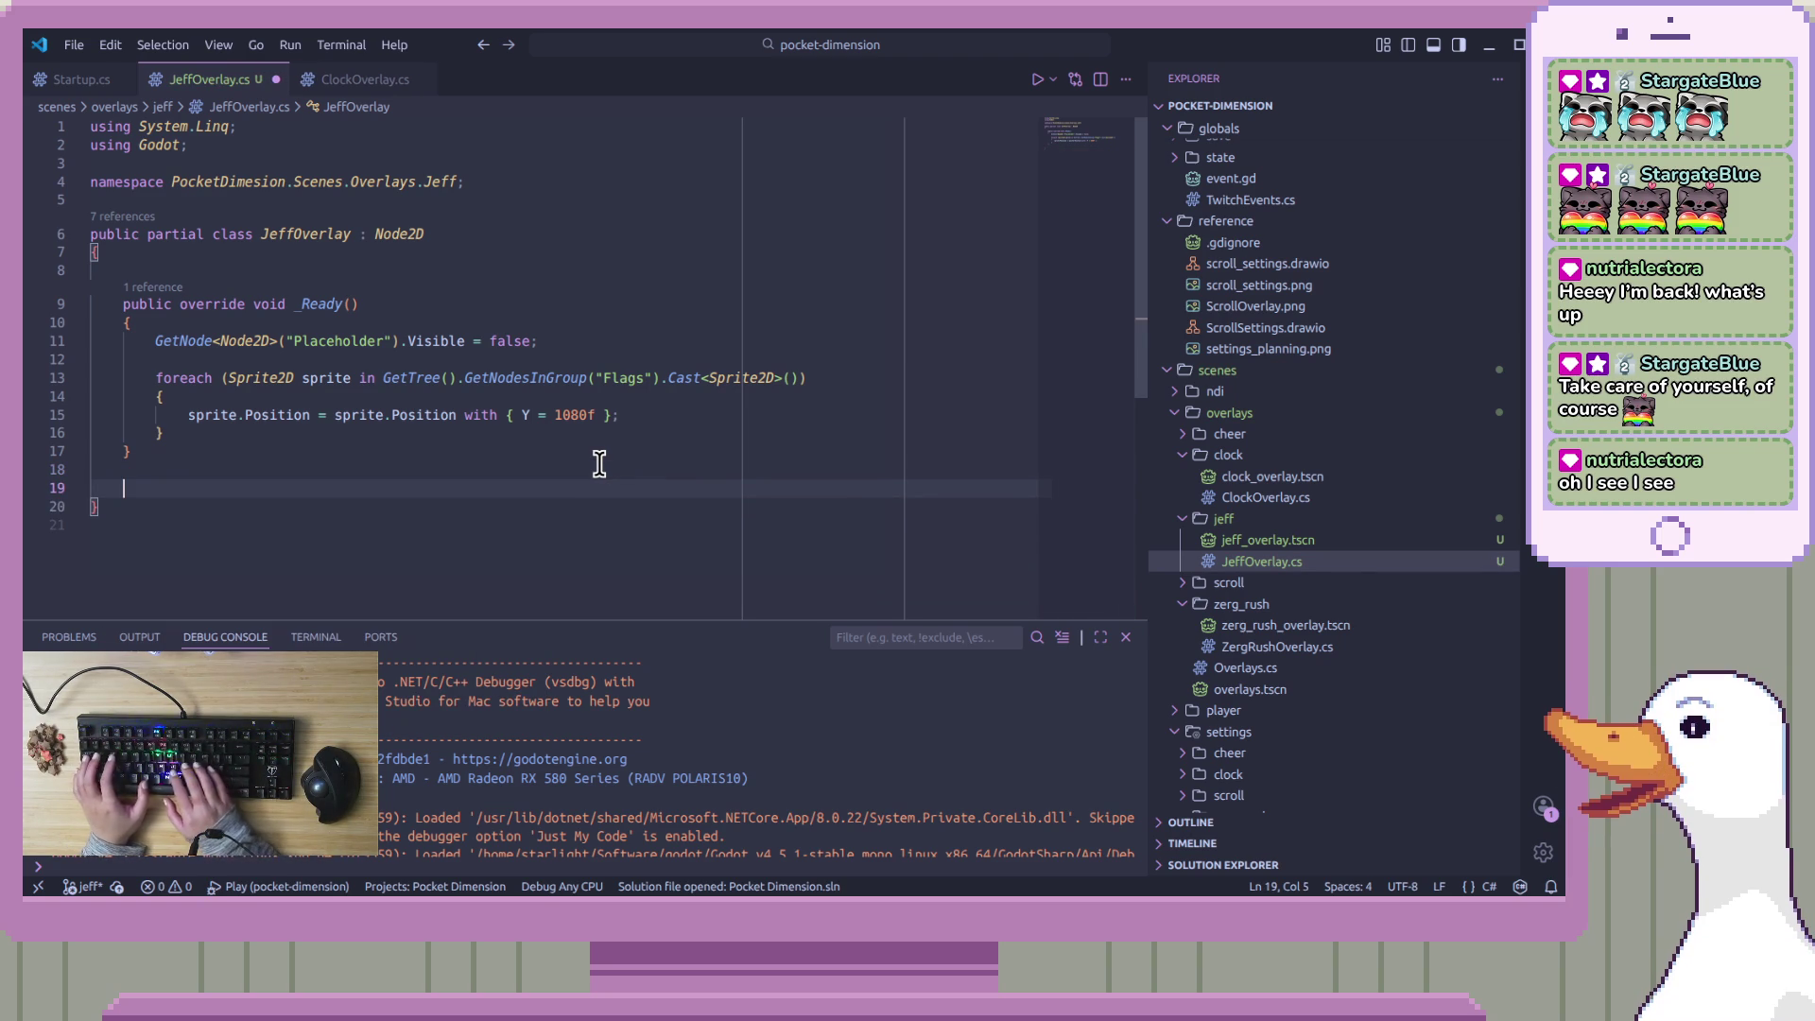
key(Tab)
text(pri)
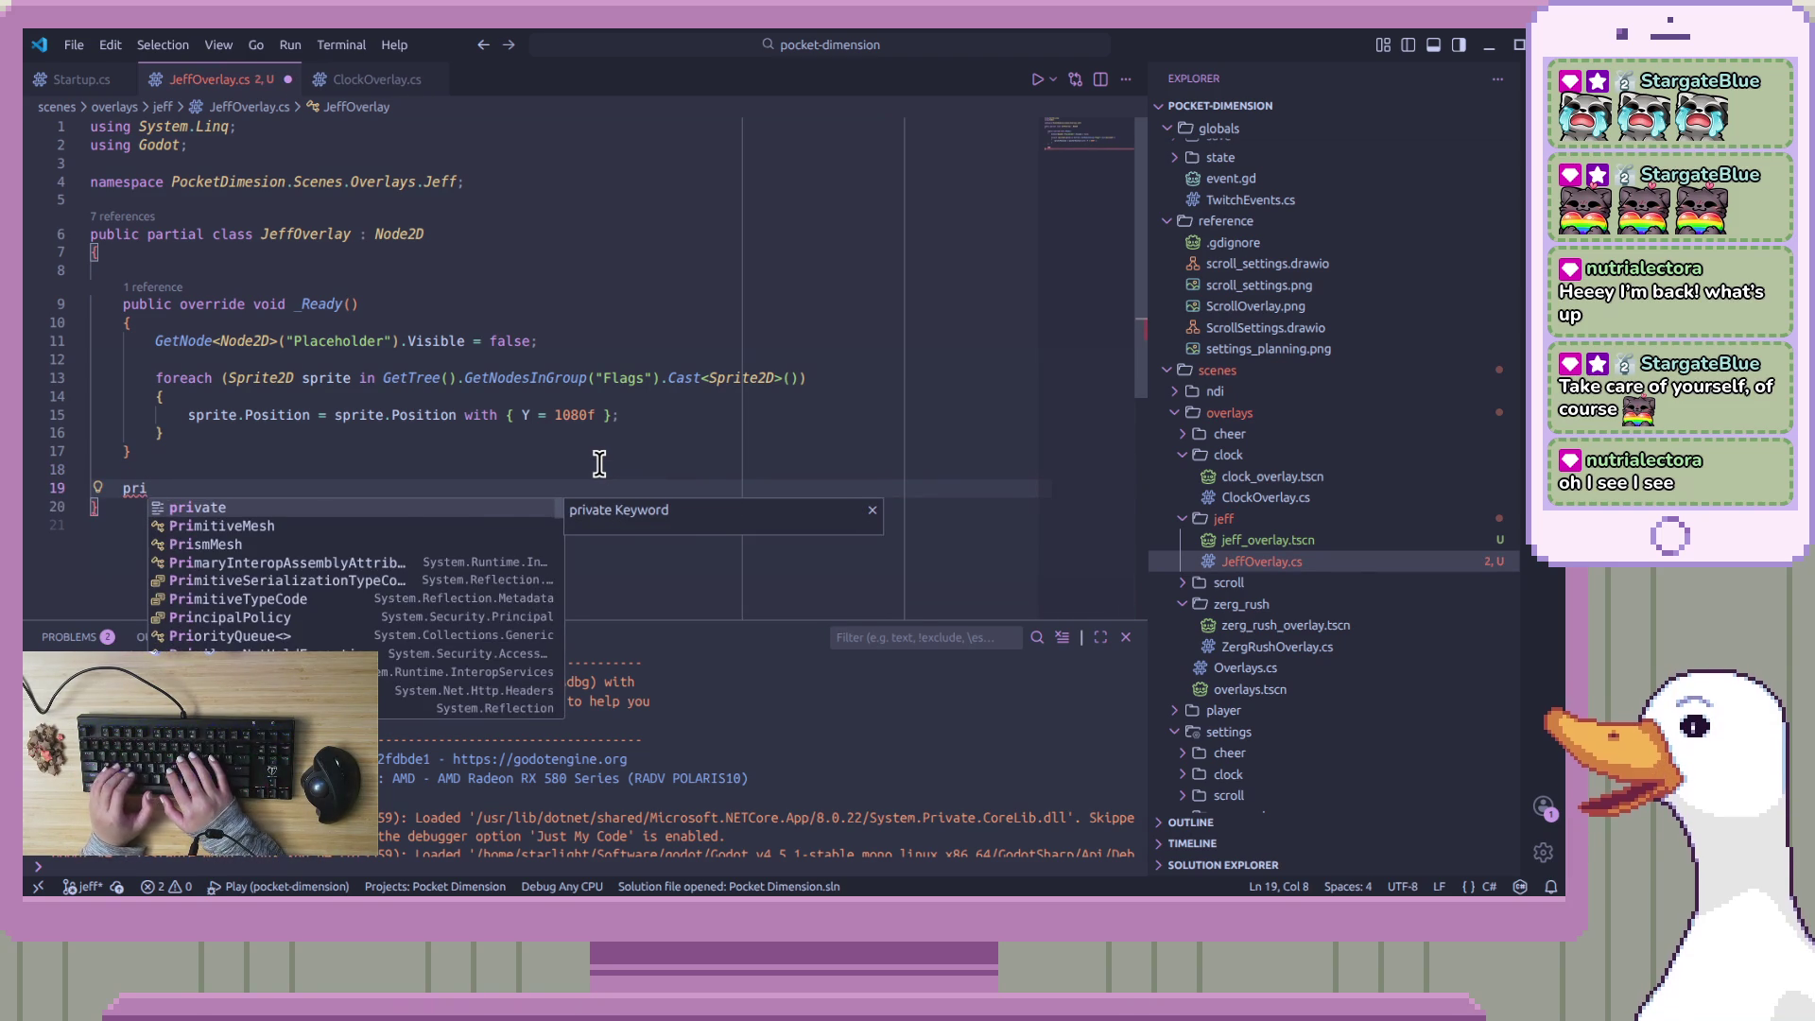
text(m)
key(BackSpace)
key(BackSpace)
text(ivate)
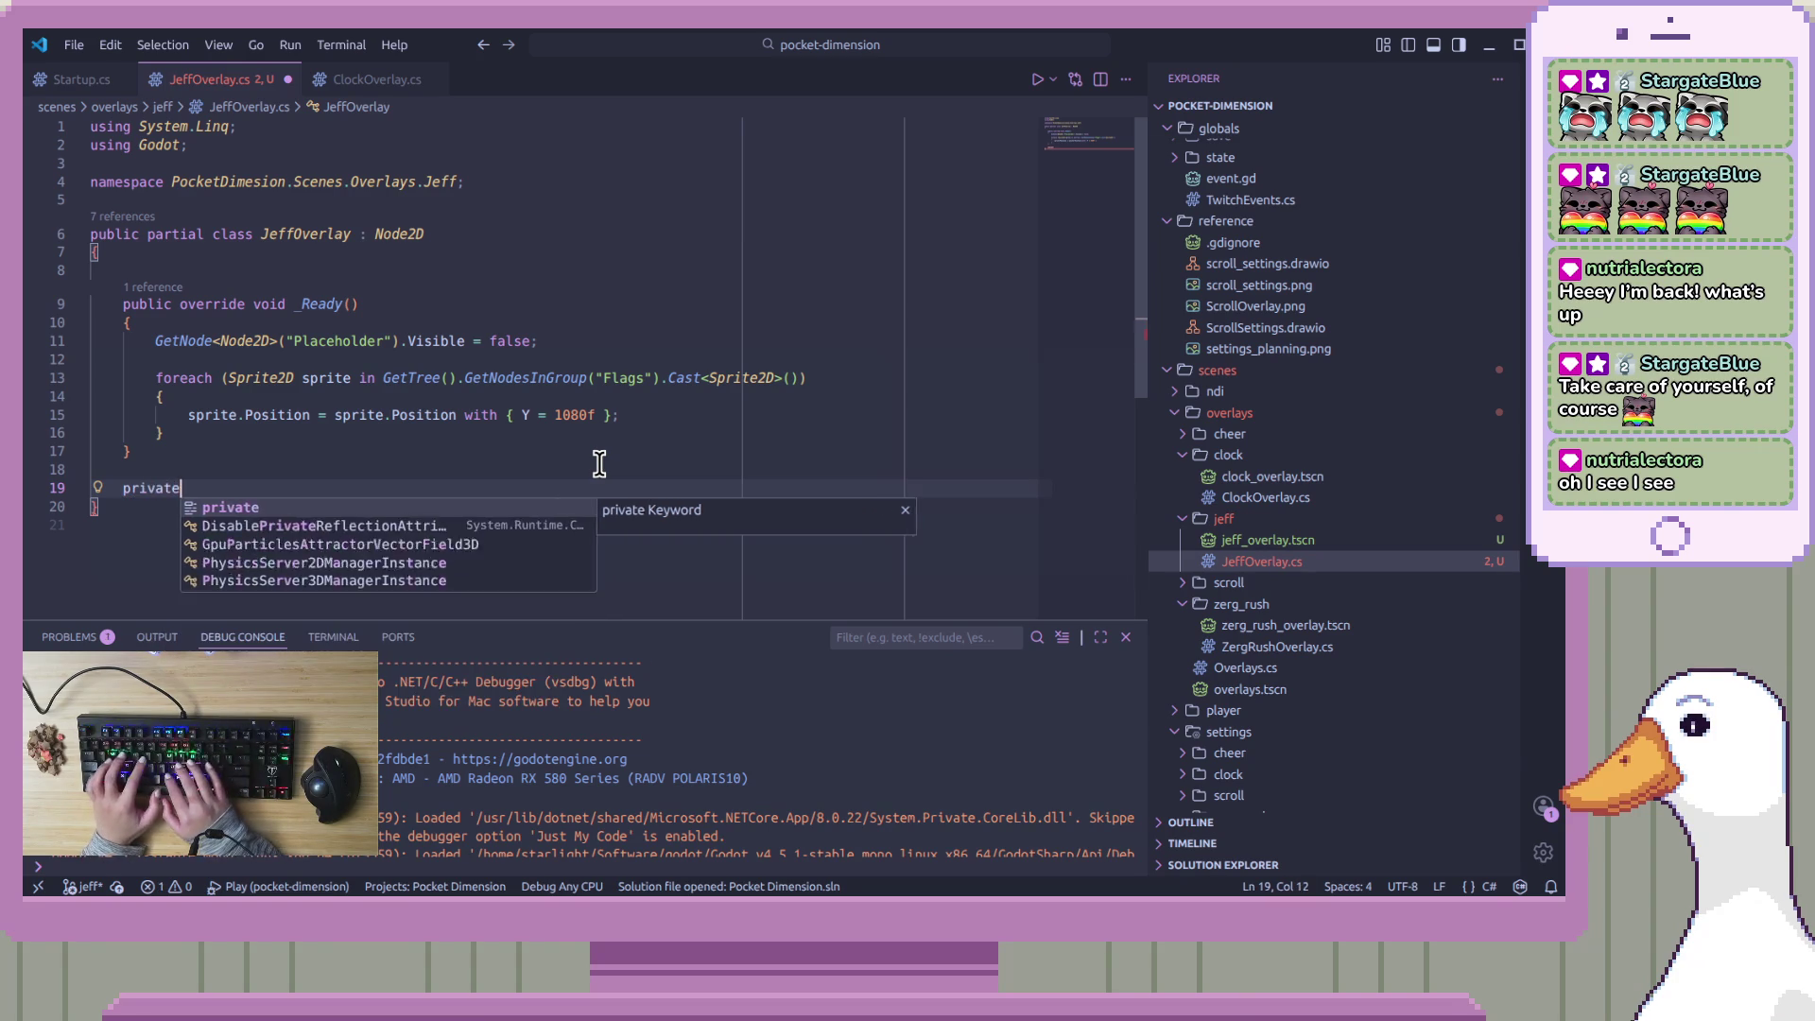
text( ooid)
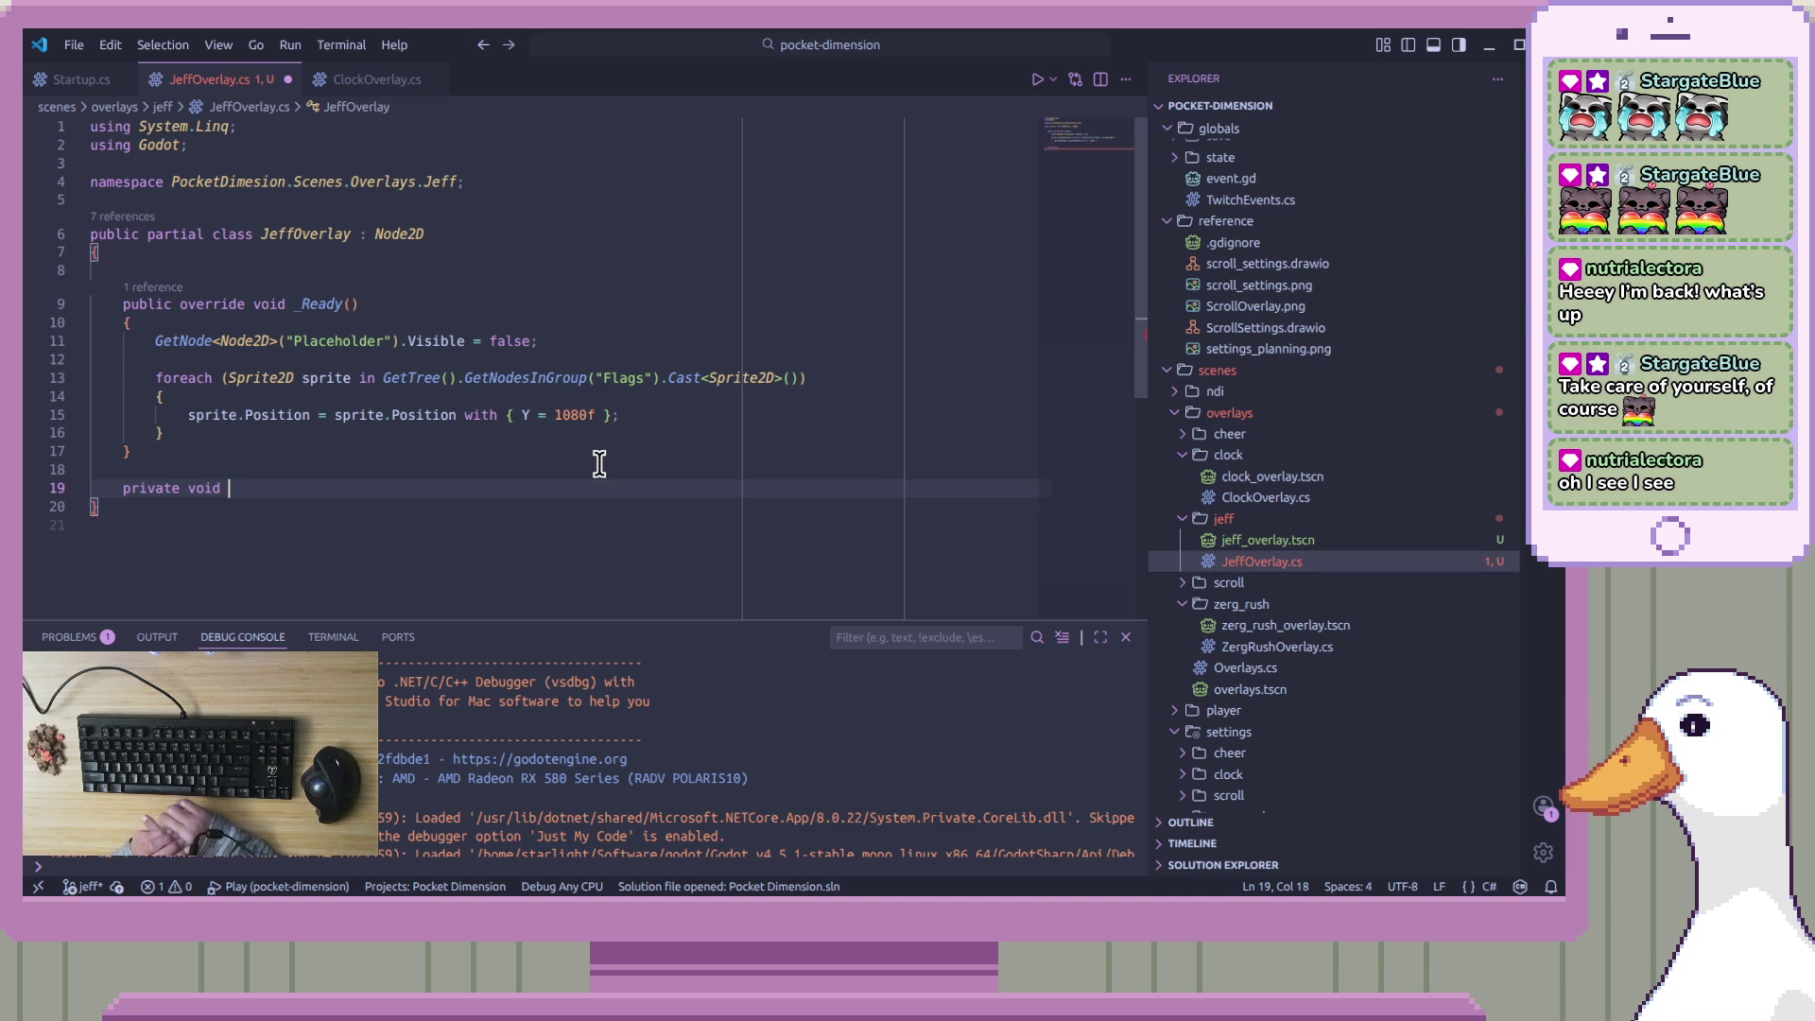
text(P)
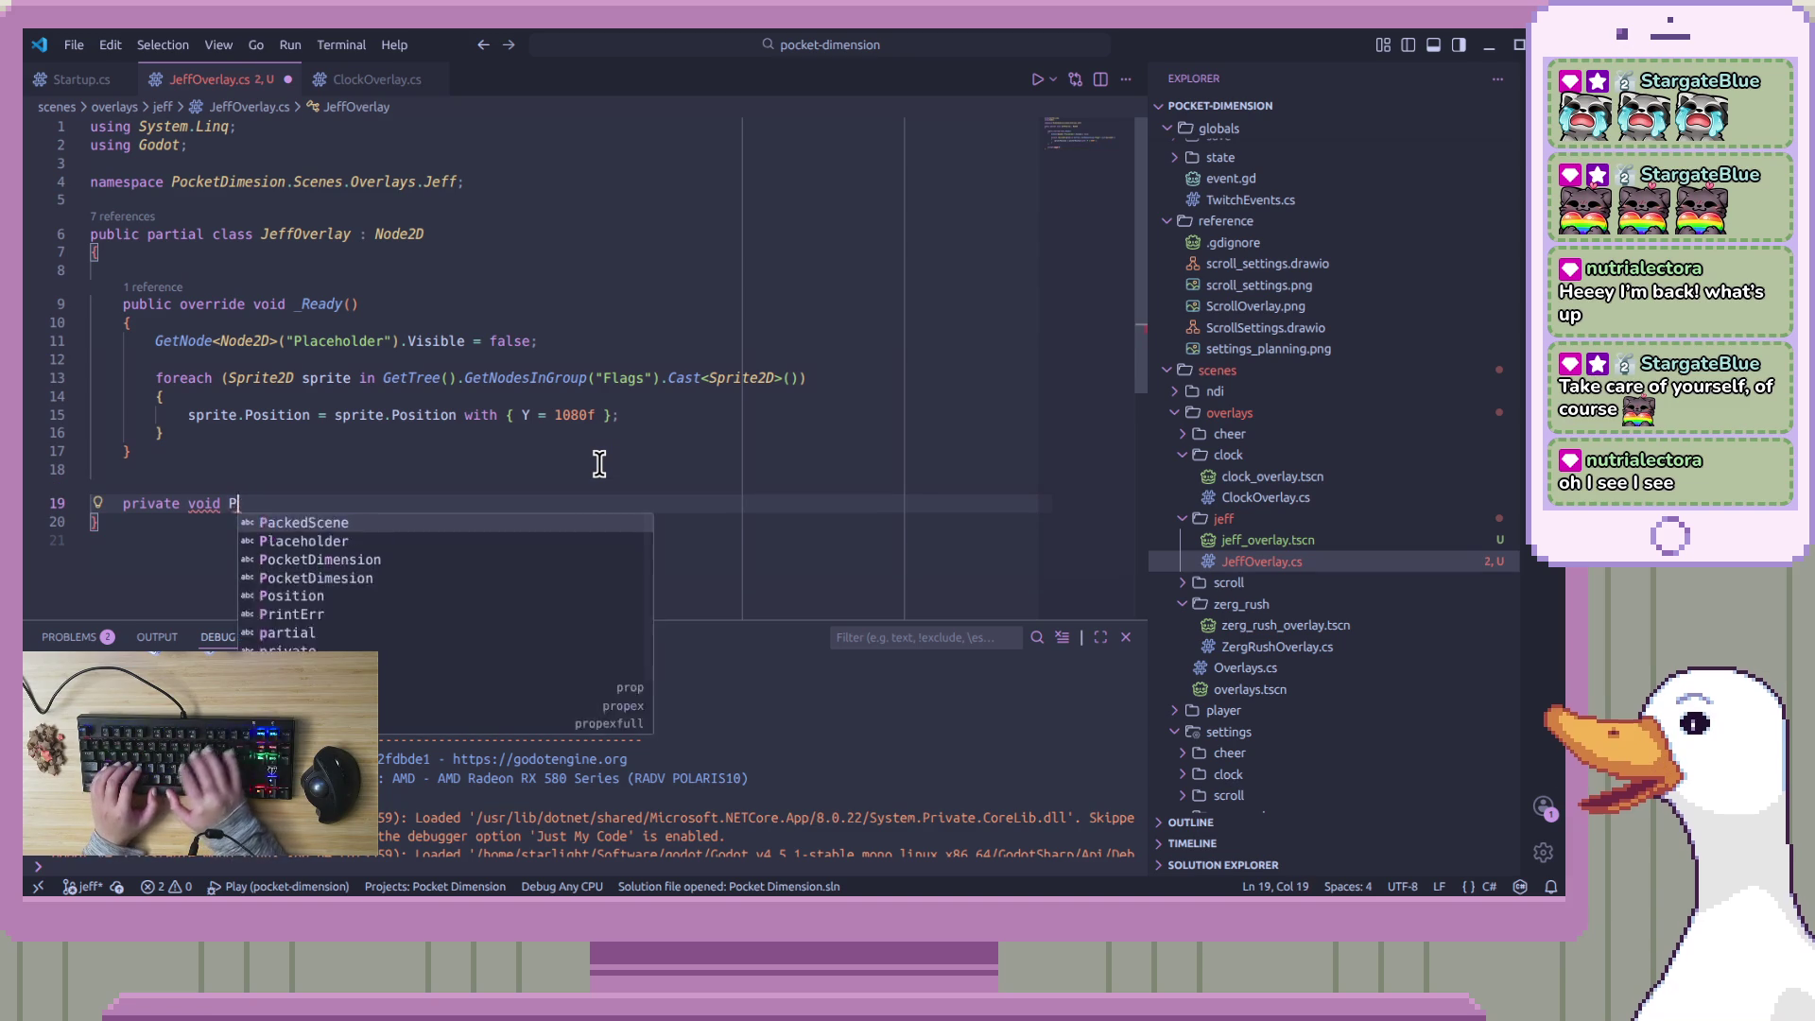
key(BackSpace)
text(On)
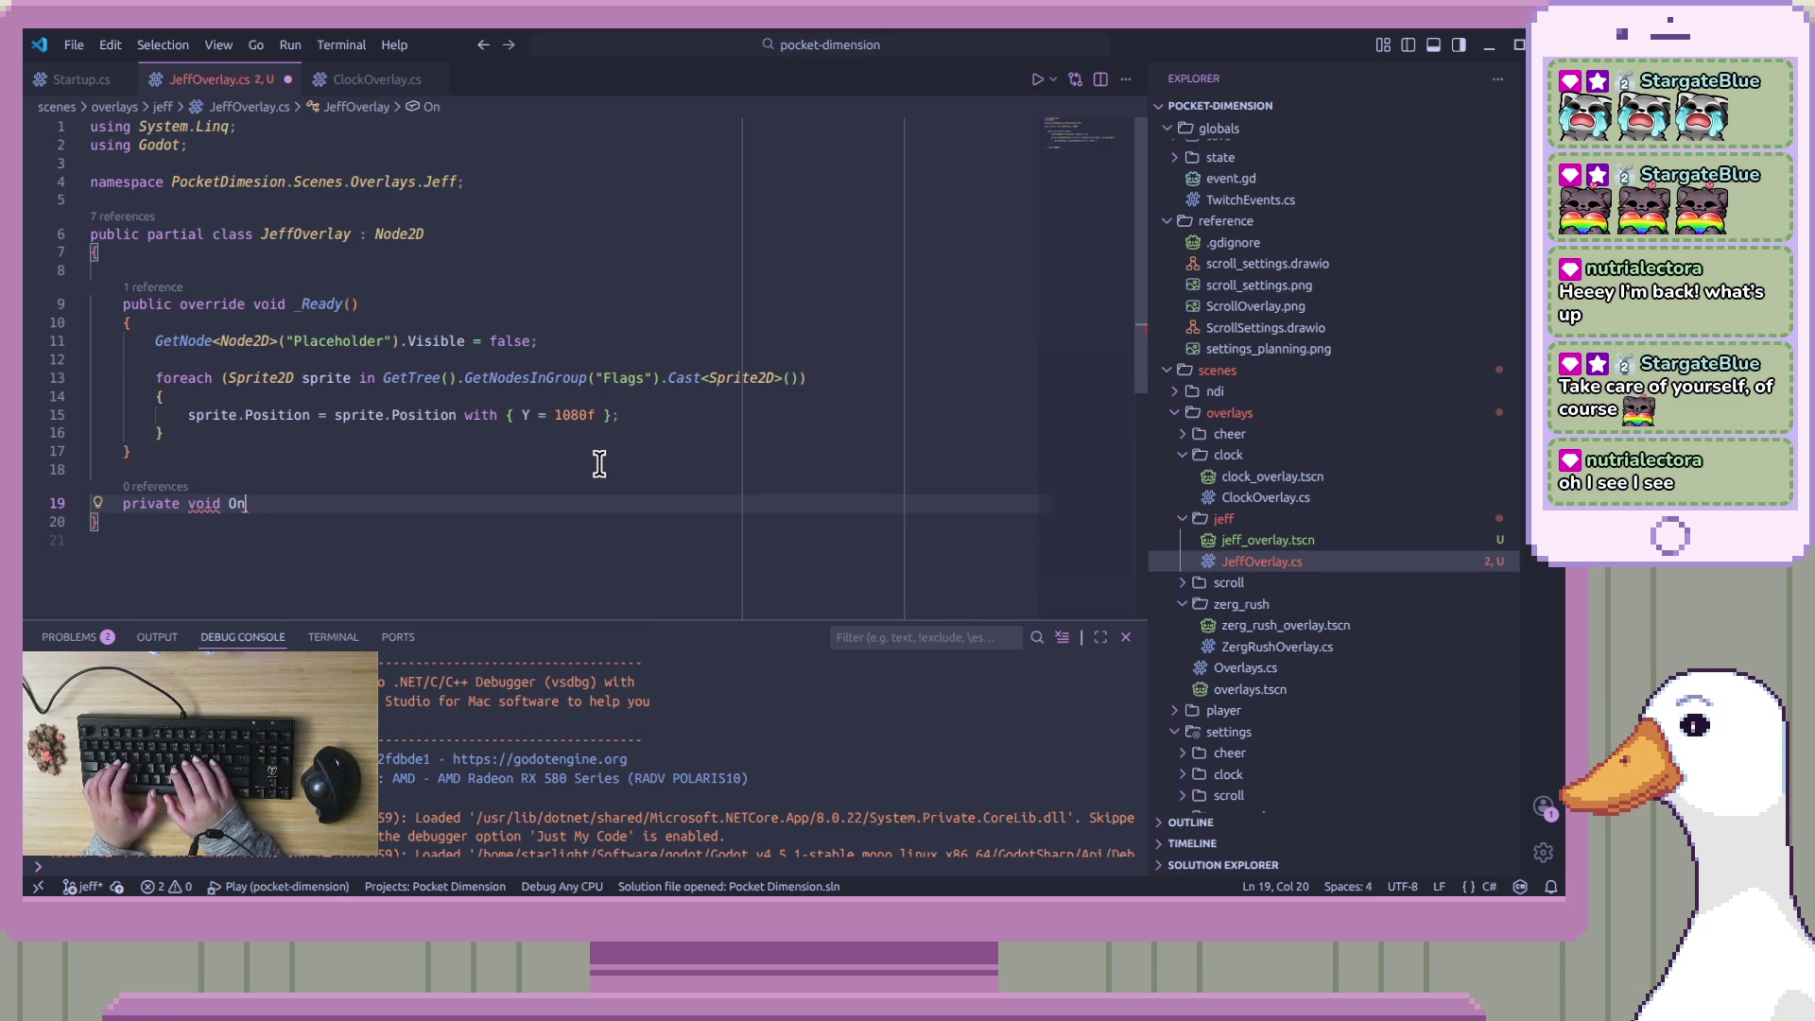
text(JeffRede)
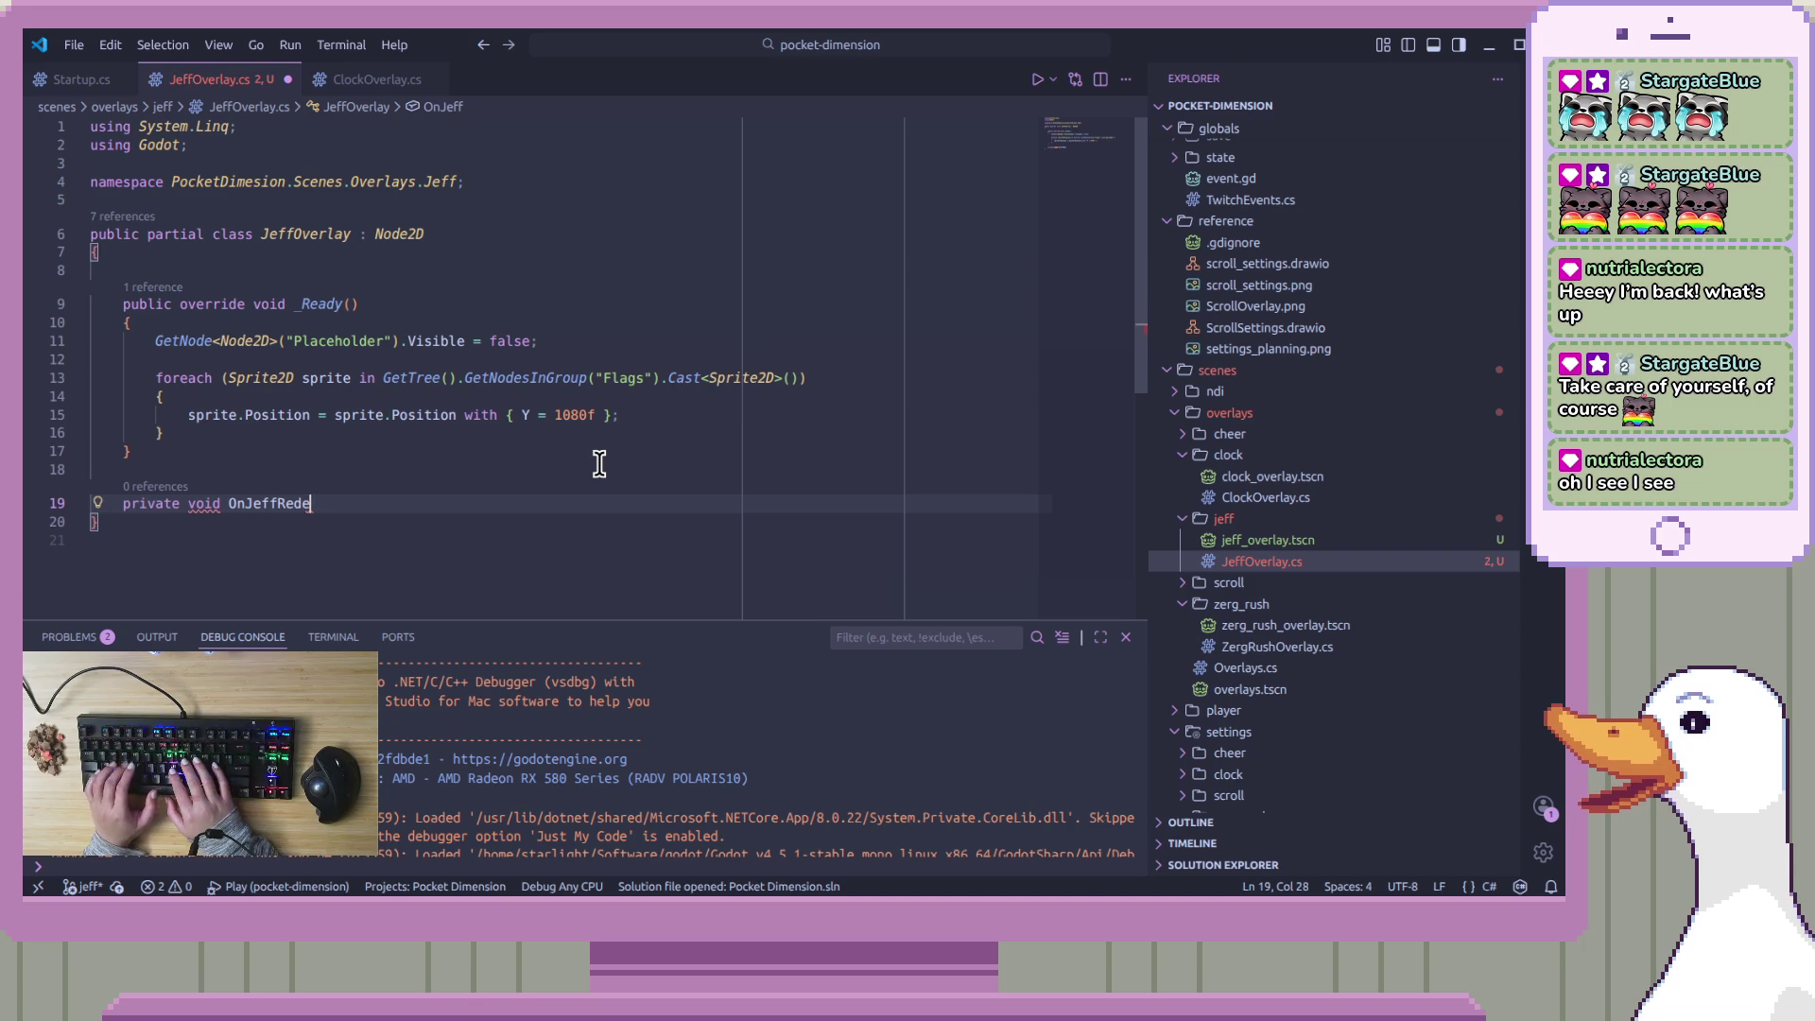
text(emed() )
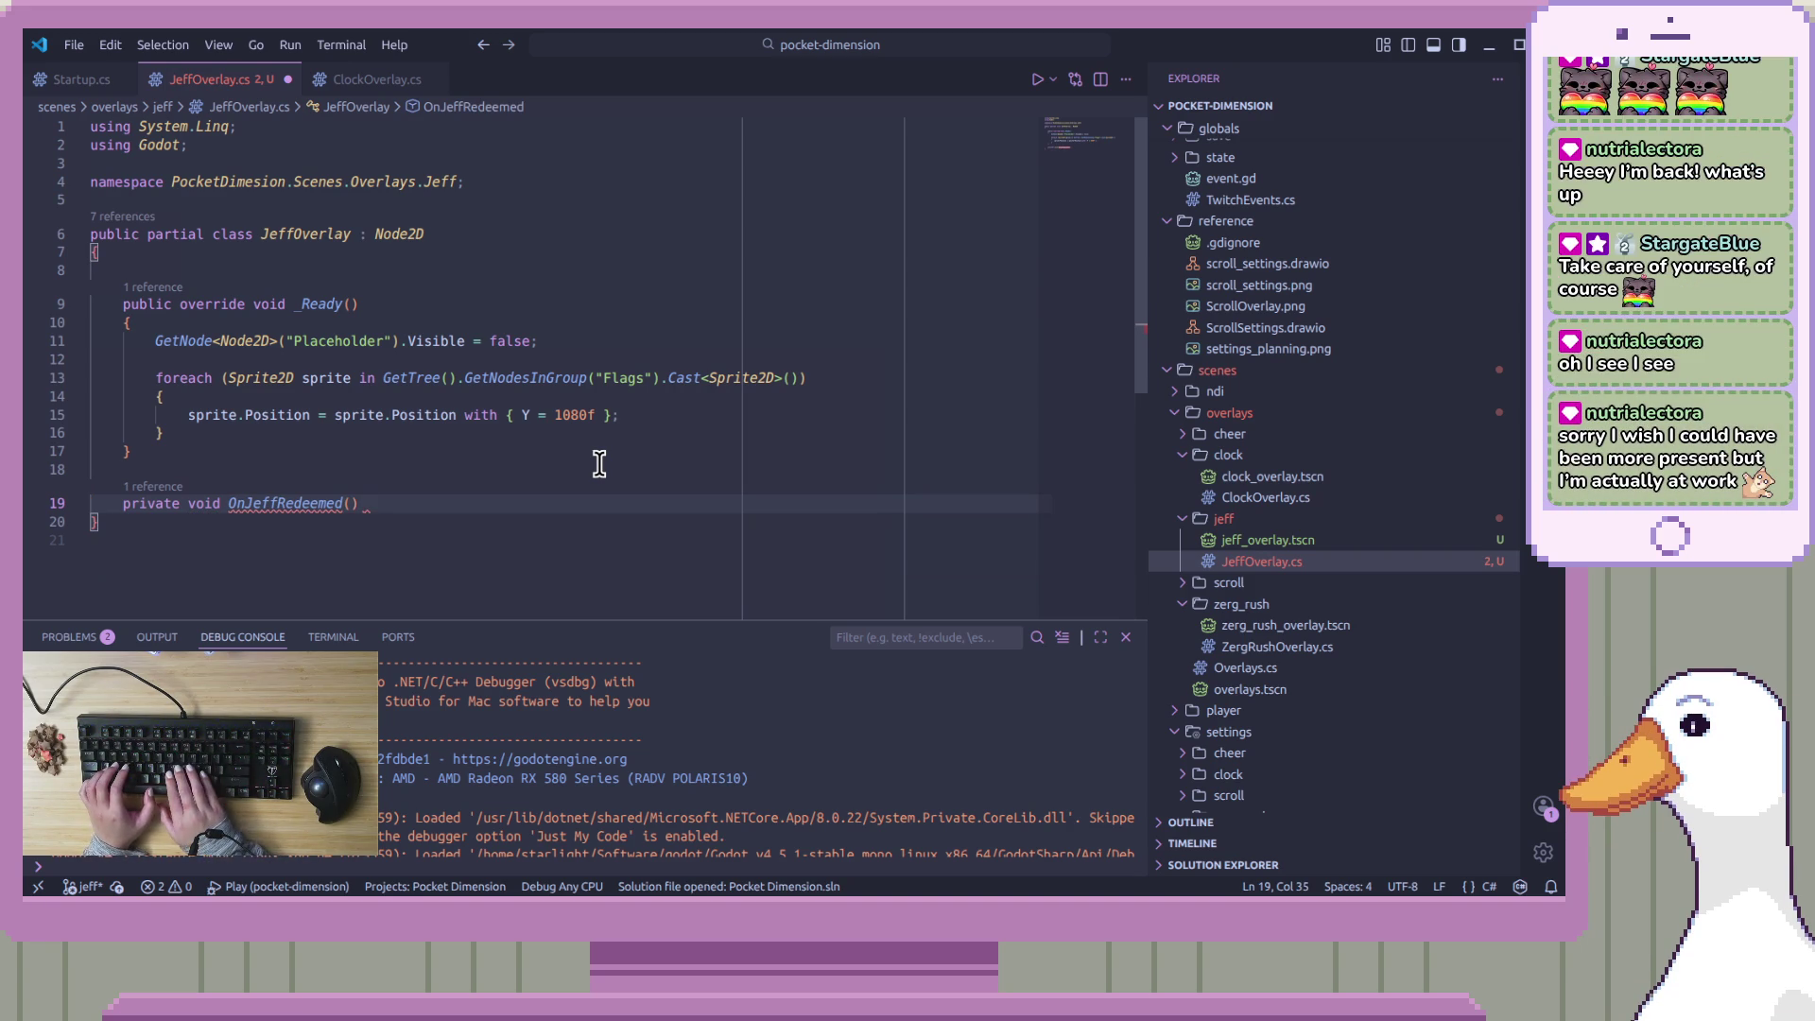
text({)
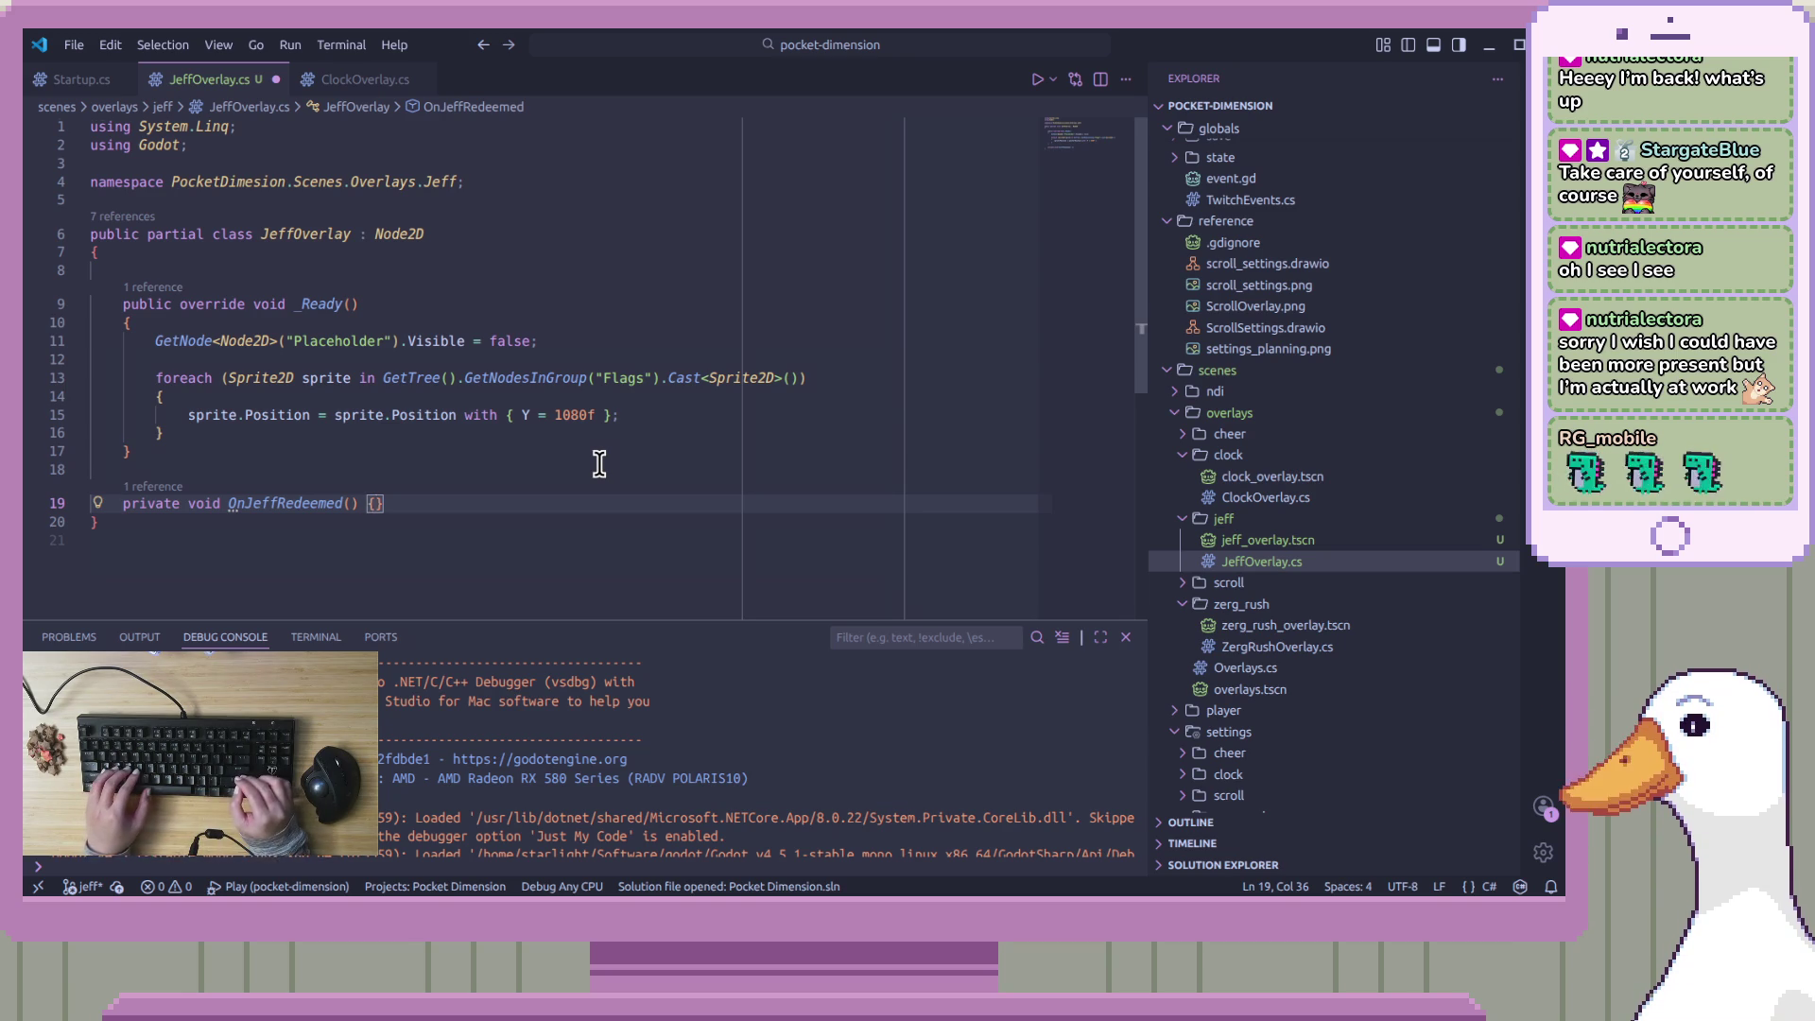
Leave the OnJeffRedeemed body empty and start an 'int j' field on line 8
key(Return)
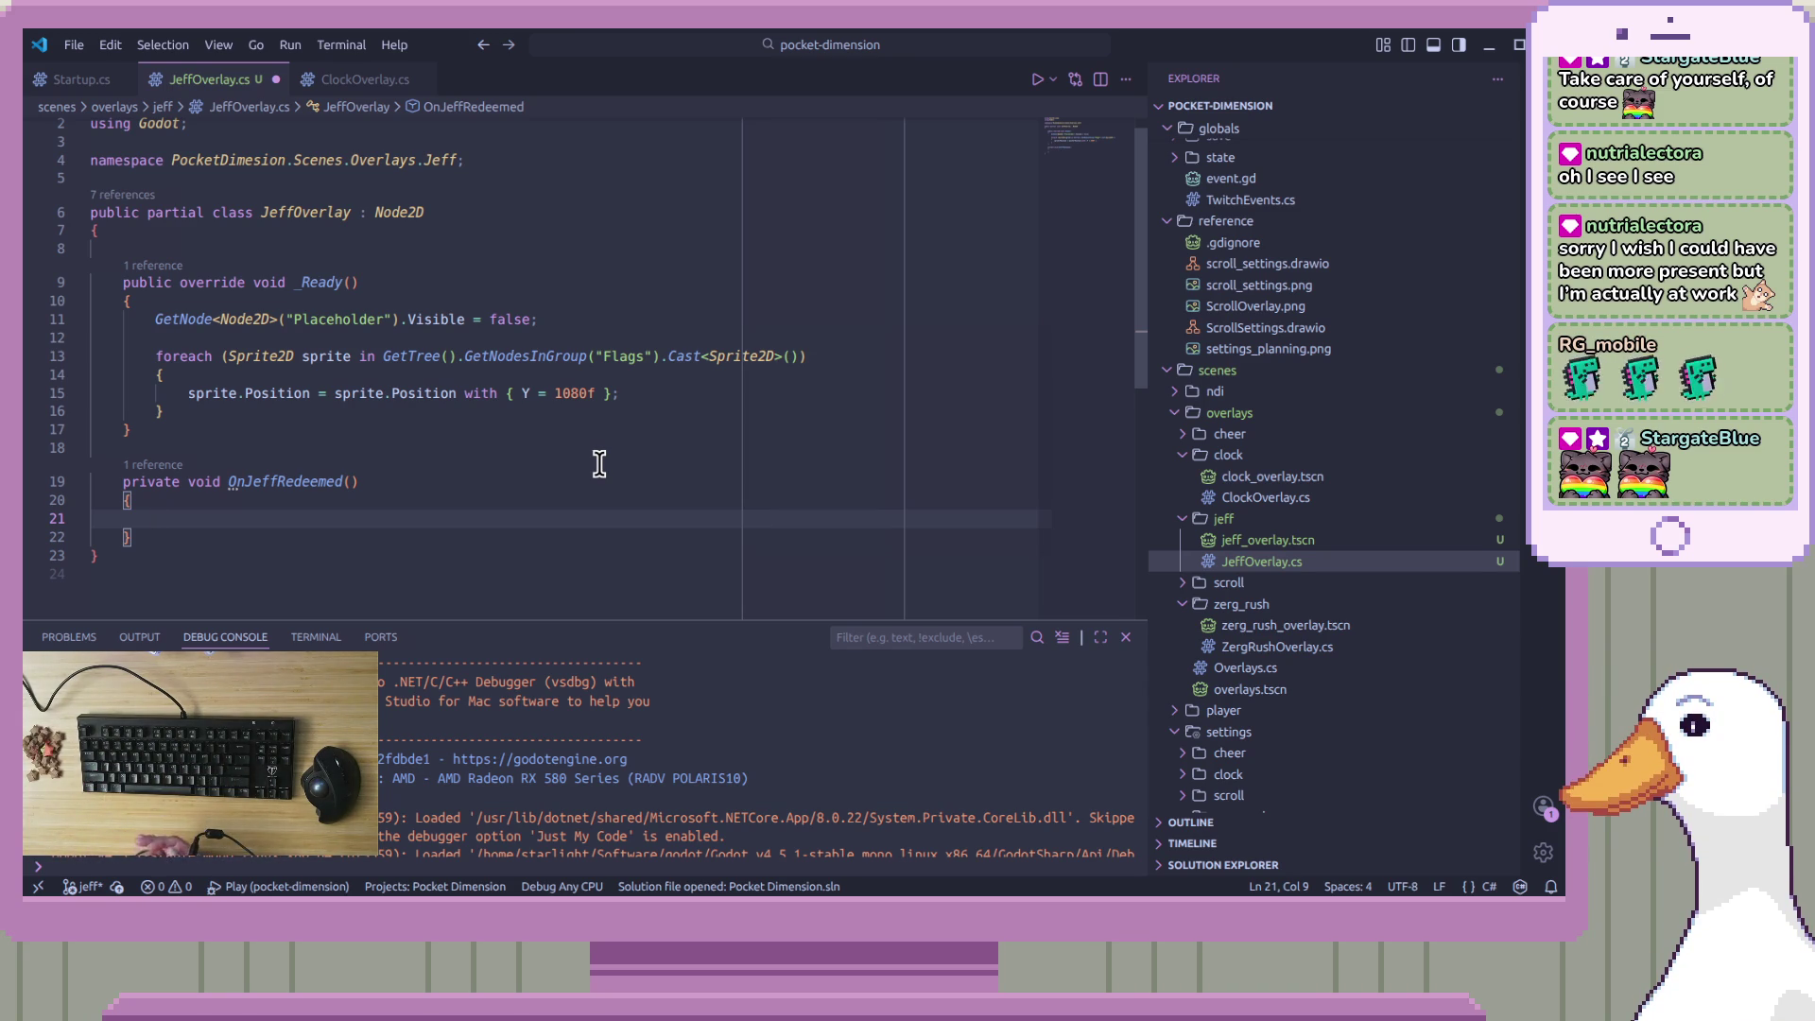
text(G)
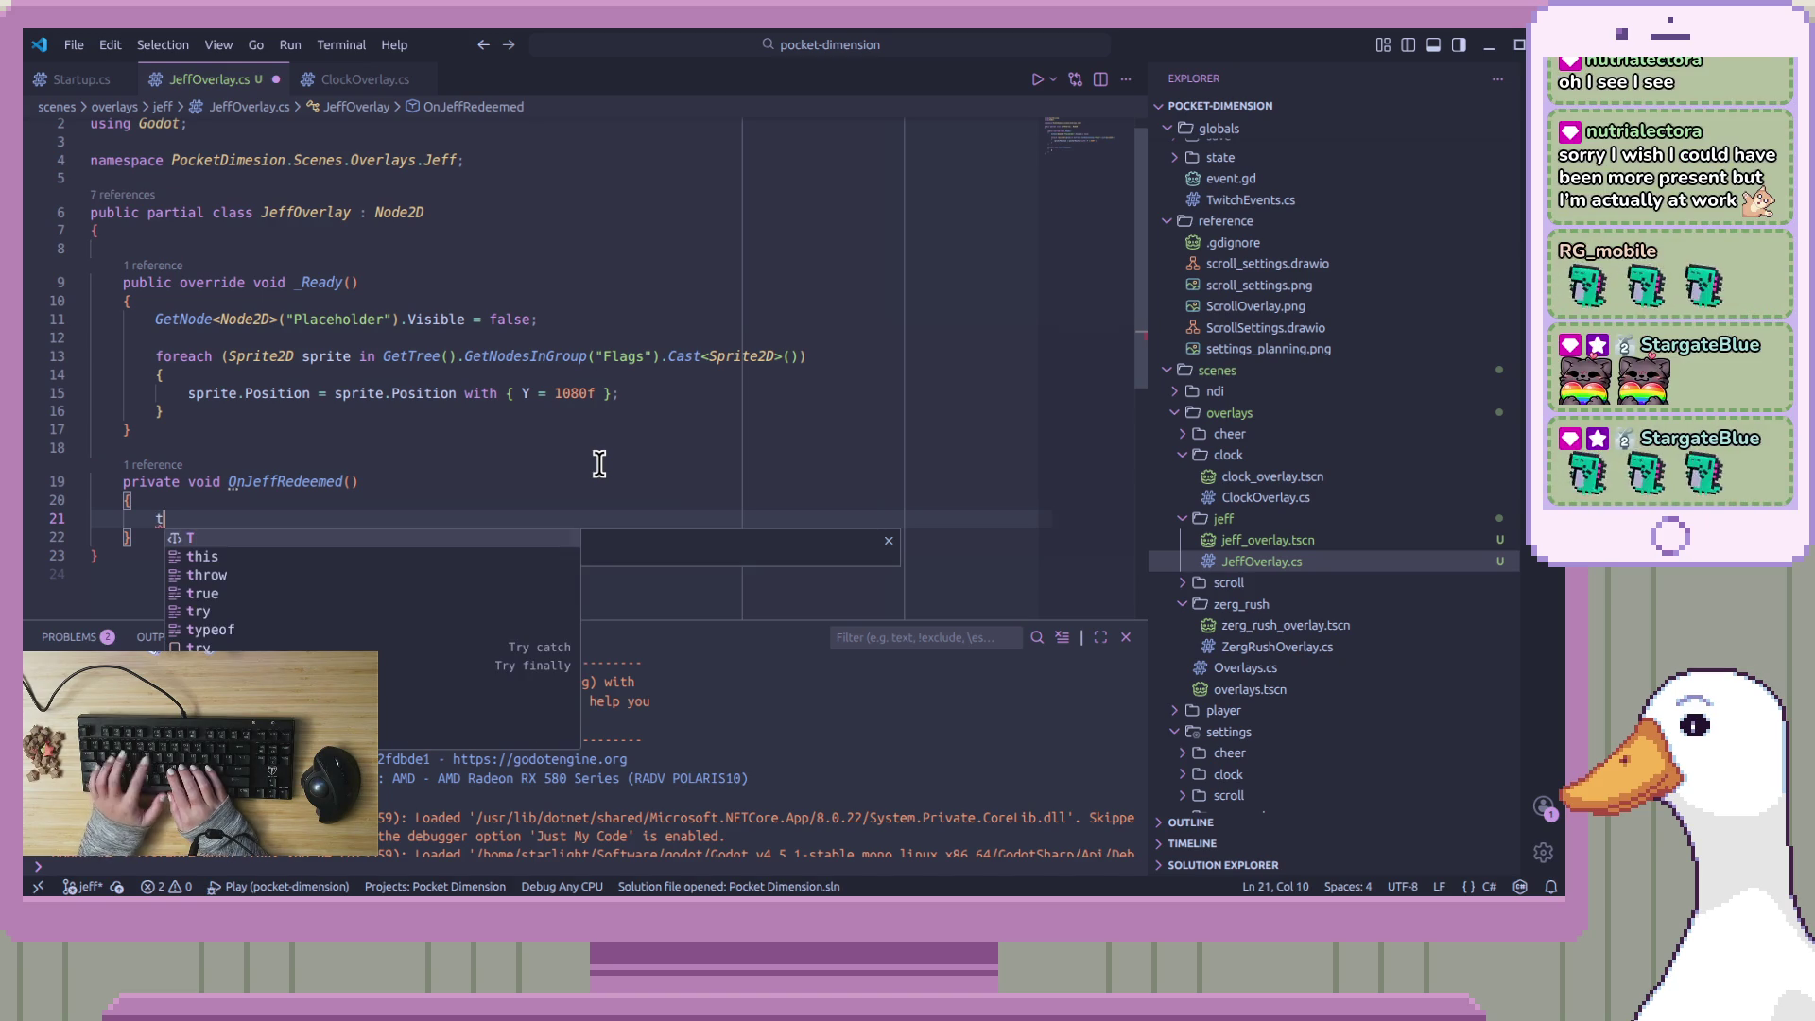
key(BackSpace)
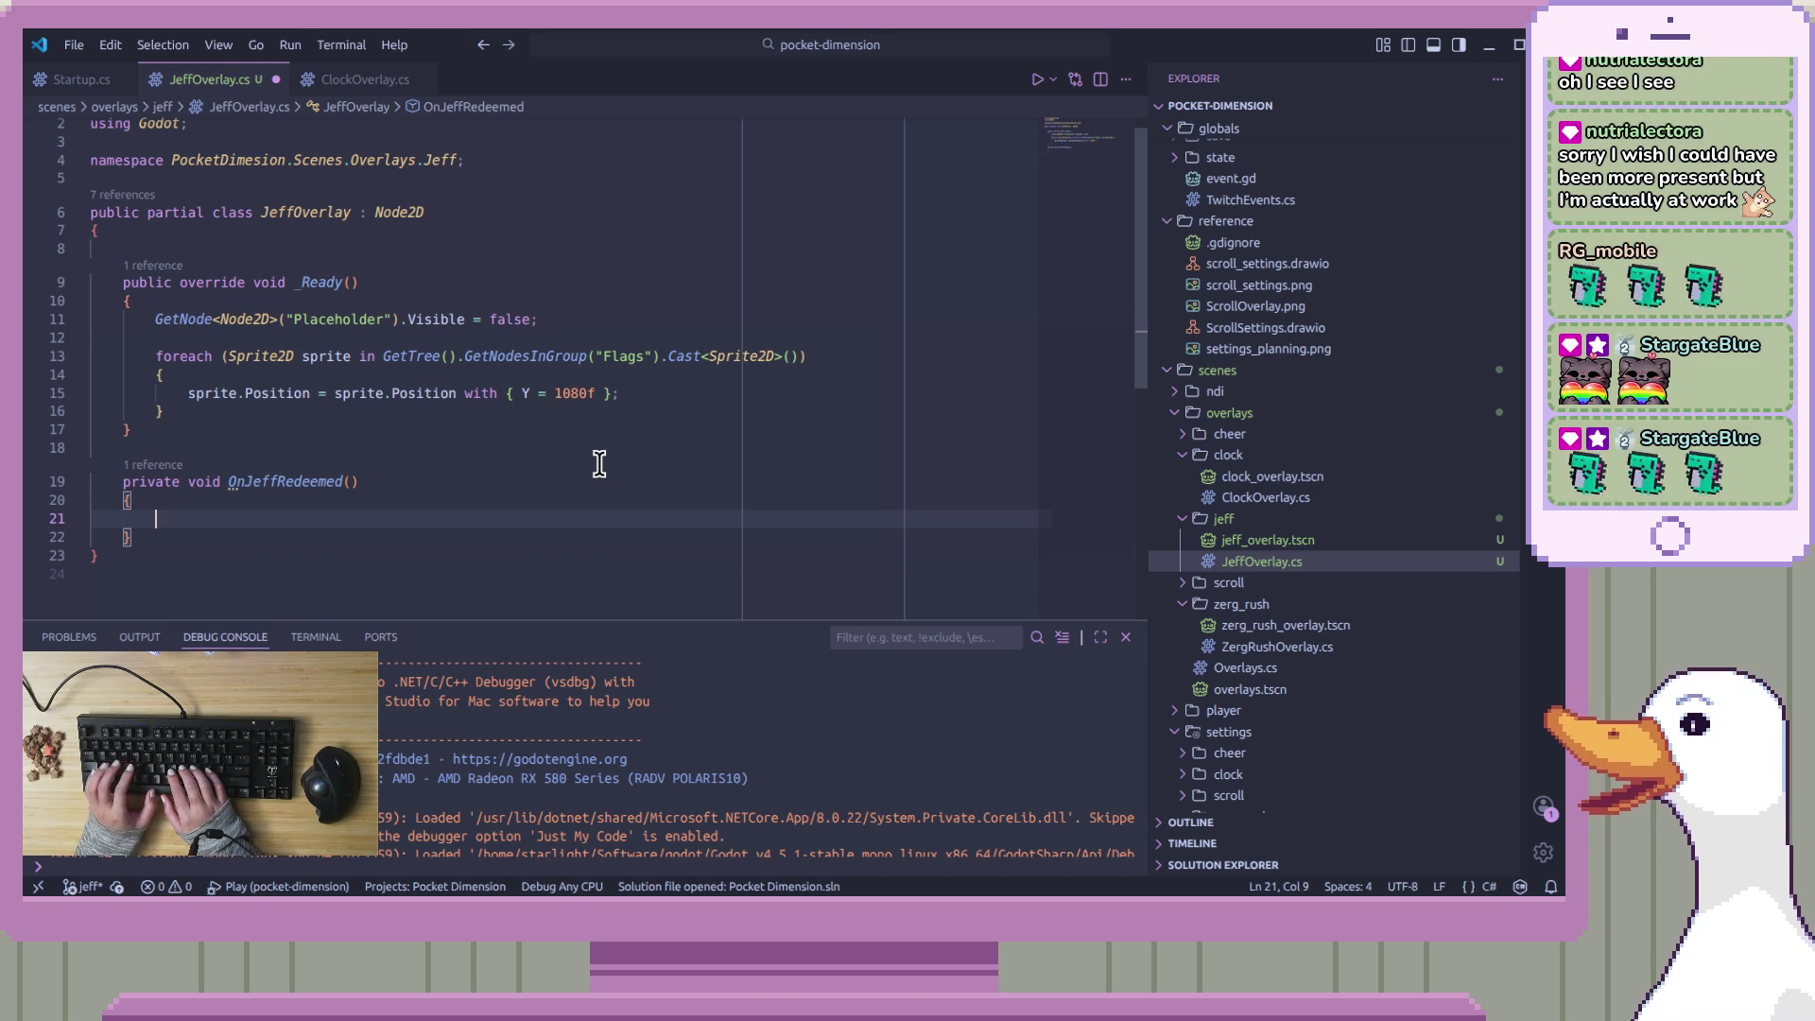
click(448, 249)
text(int j)
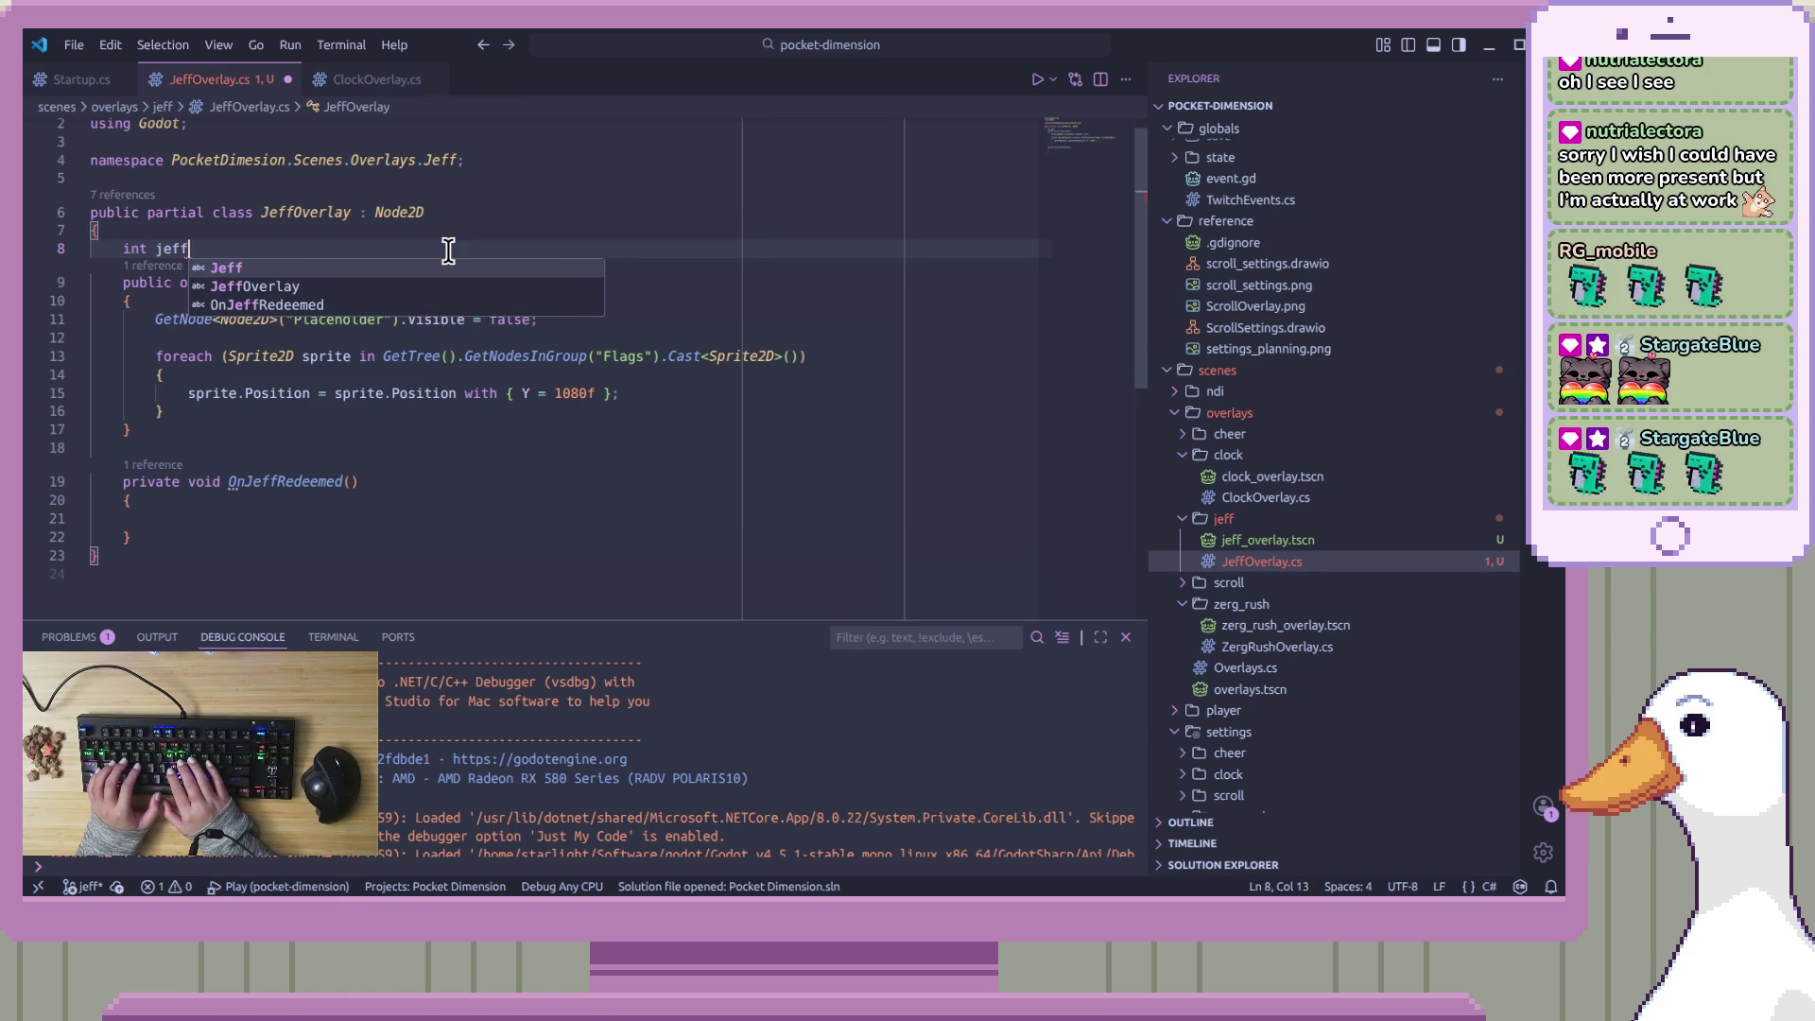
Name the field 'int redemptions' on line 8
key(BackSpace)
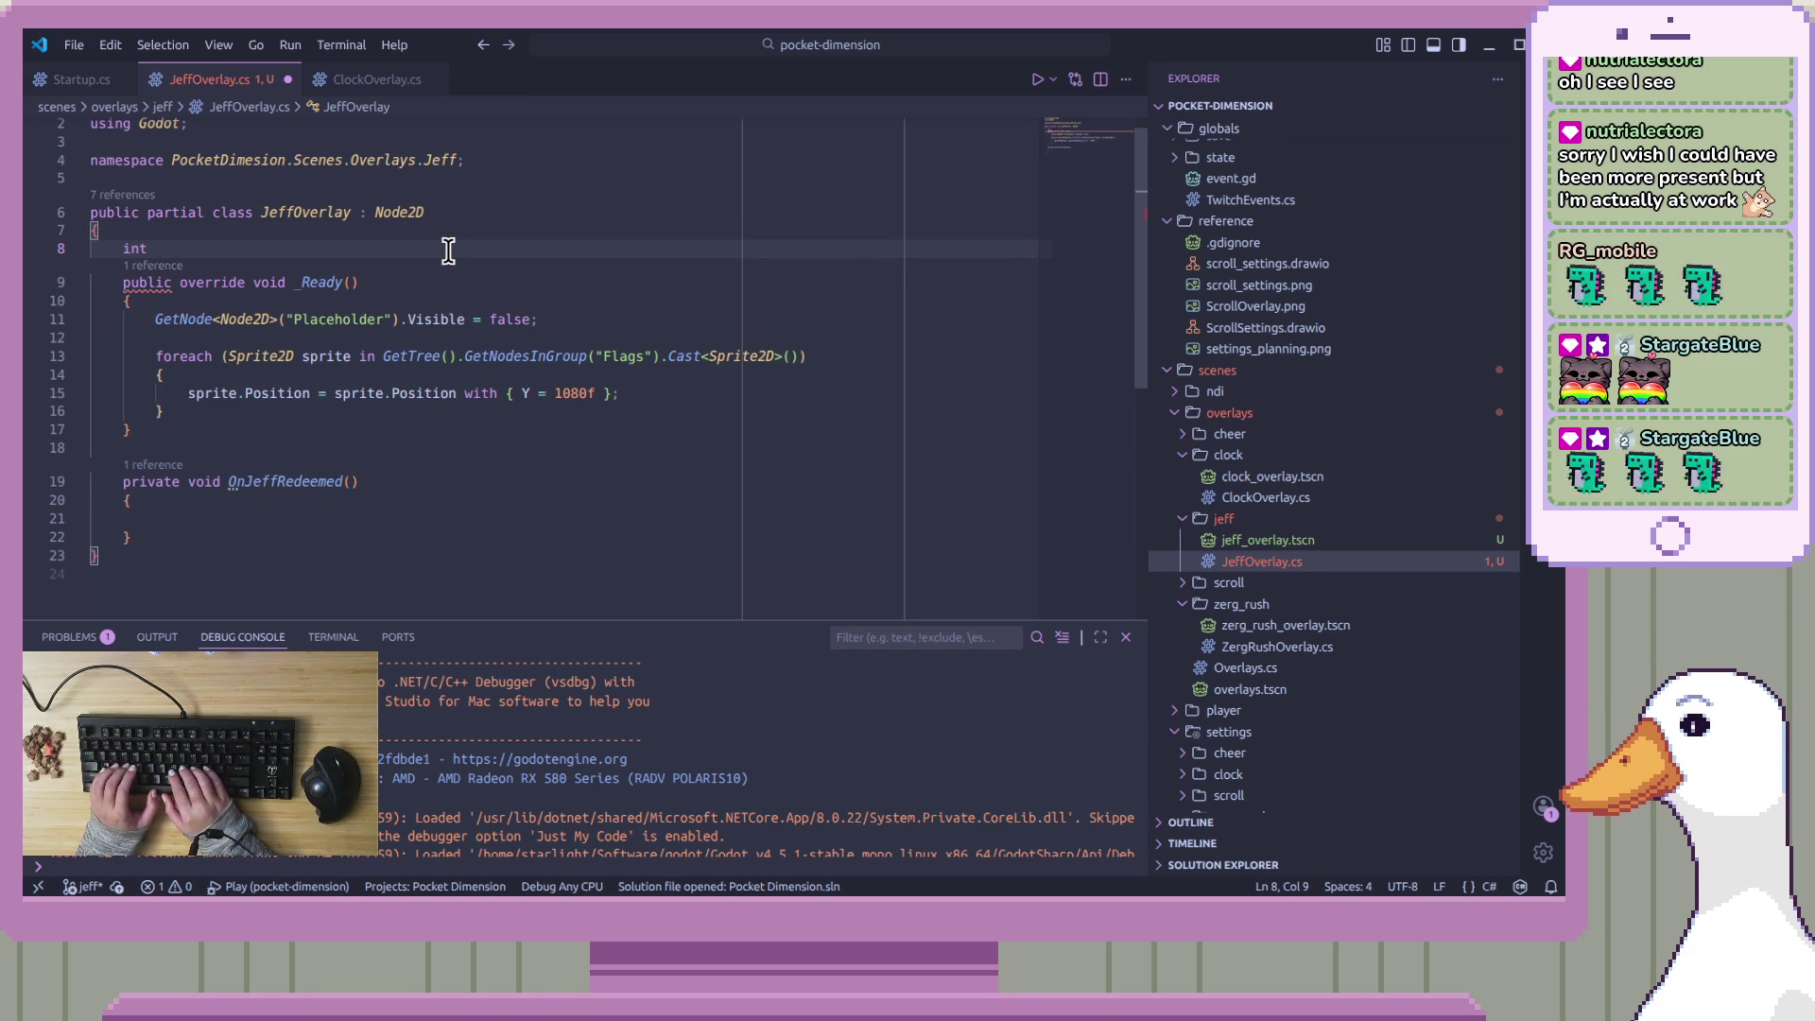
text(d)
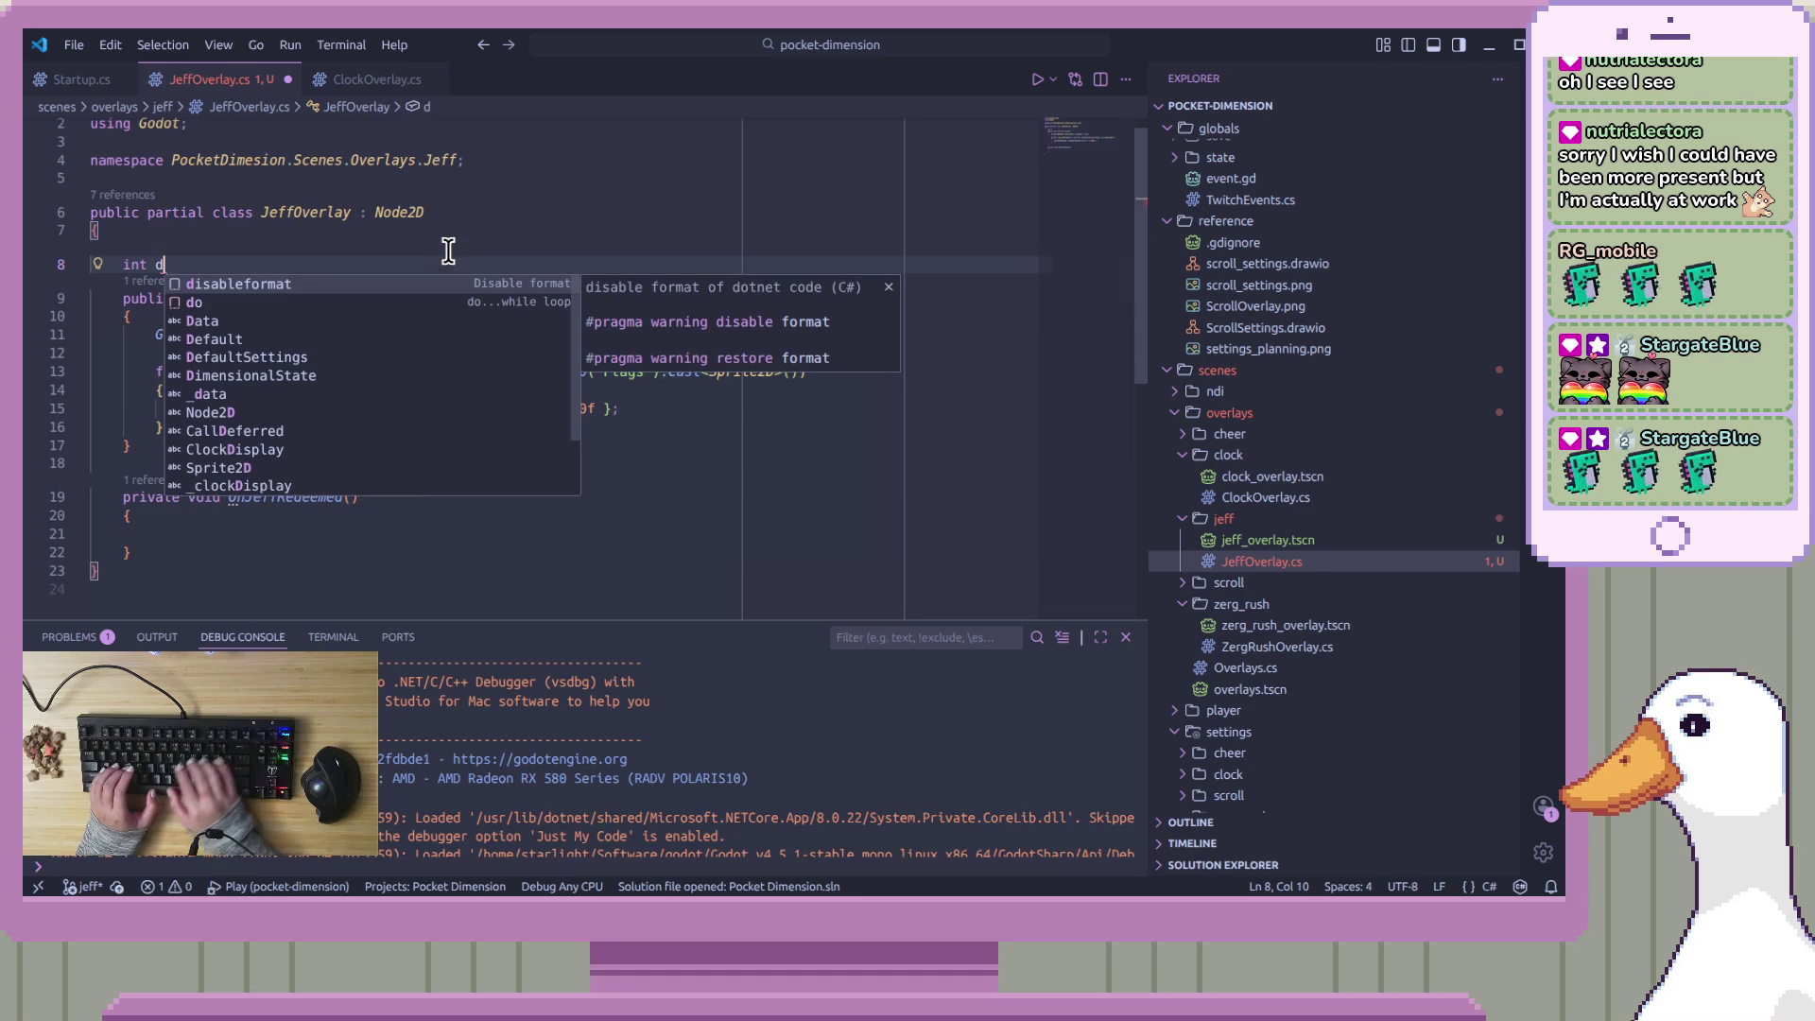
key(BackSpace)
text(redemptions)
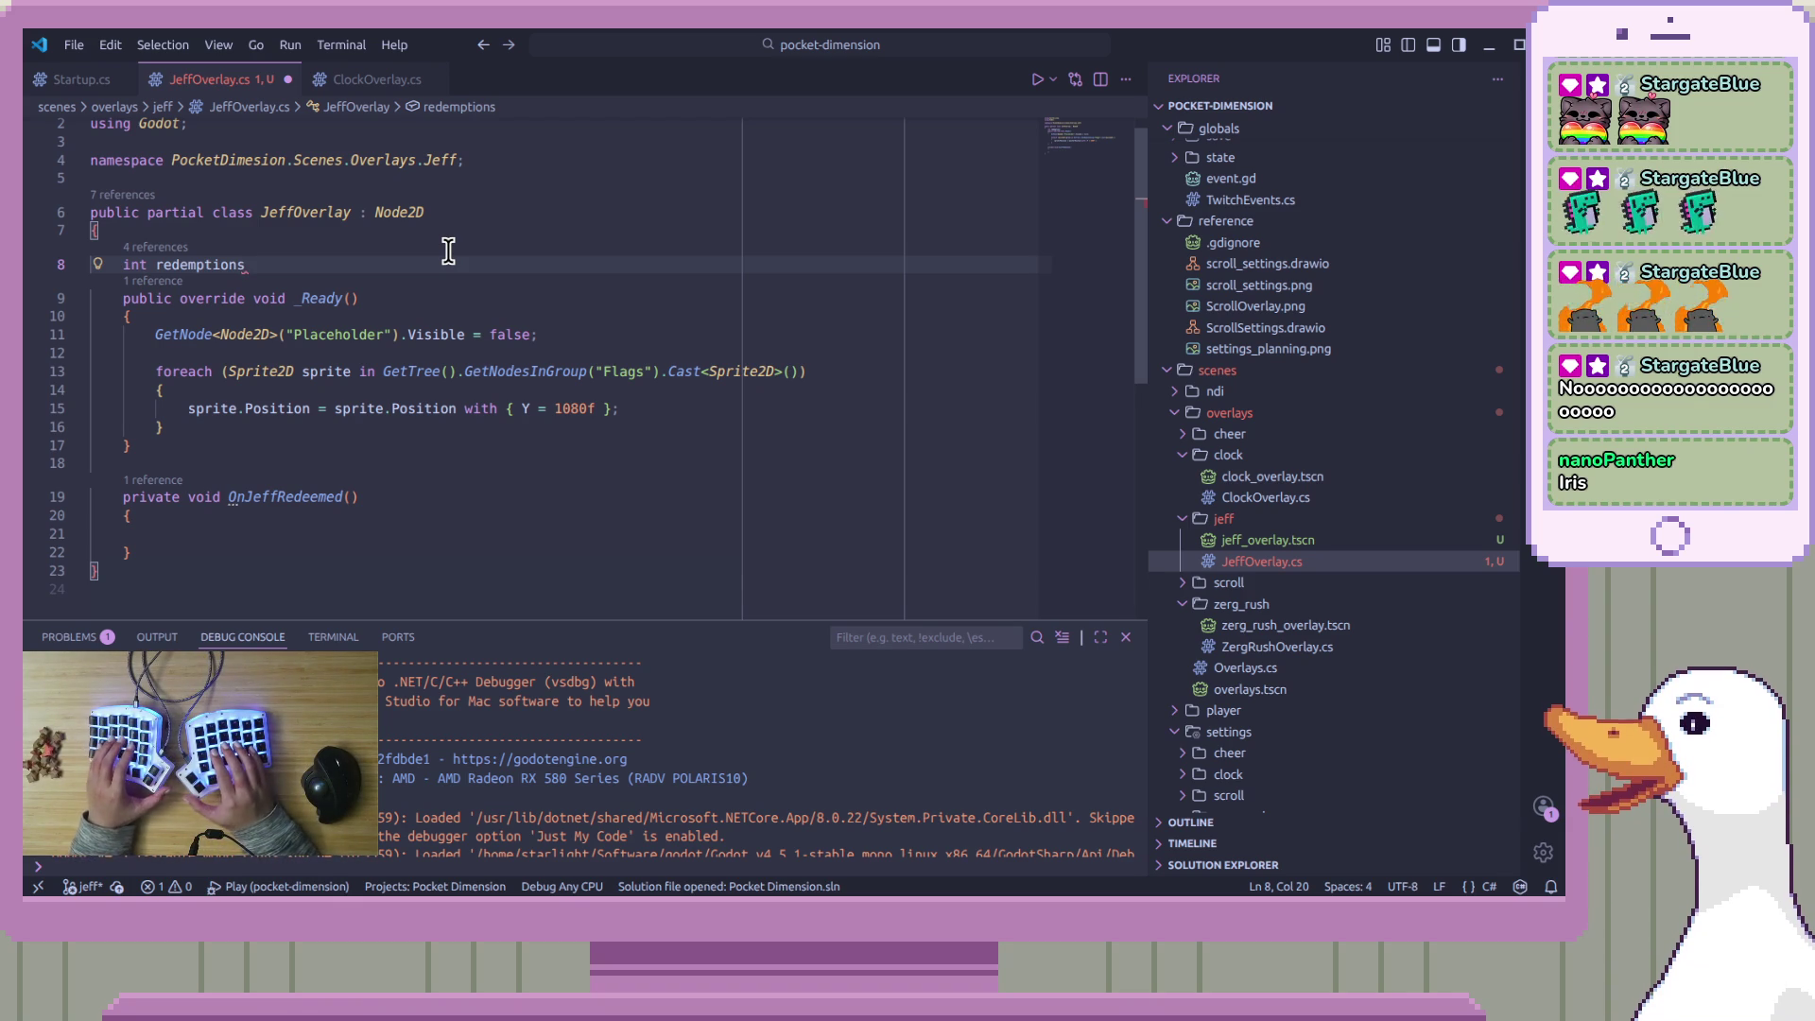
click(546, 529)
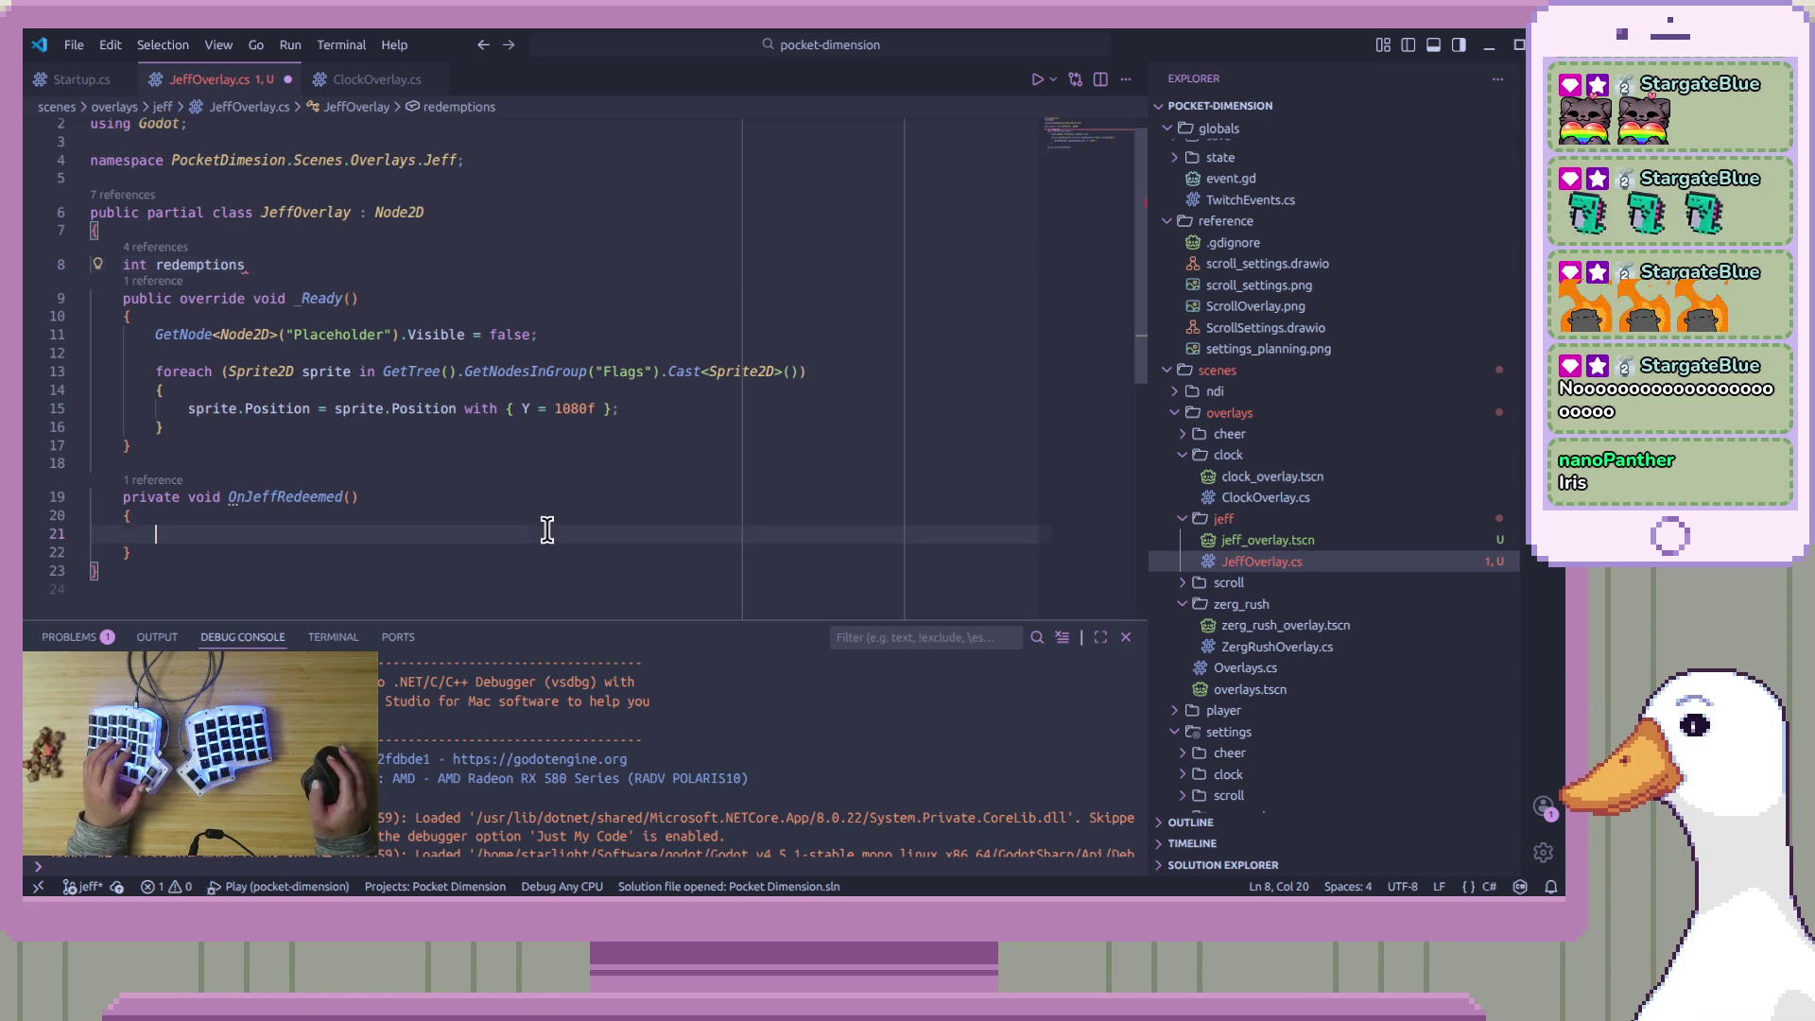
click(409, 276)
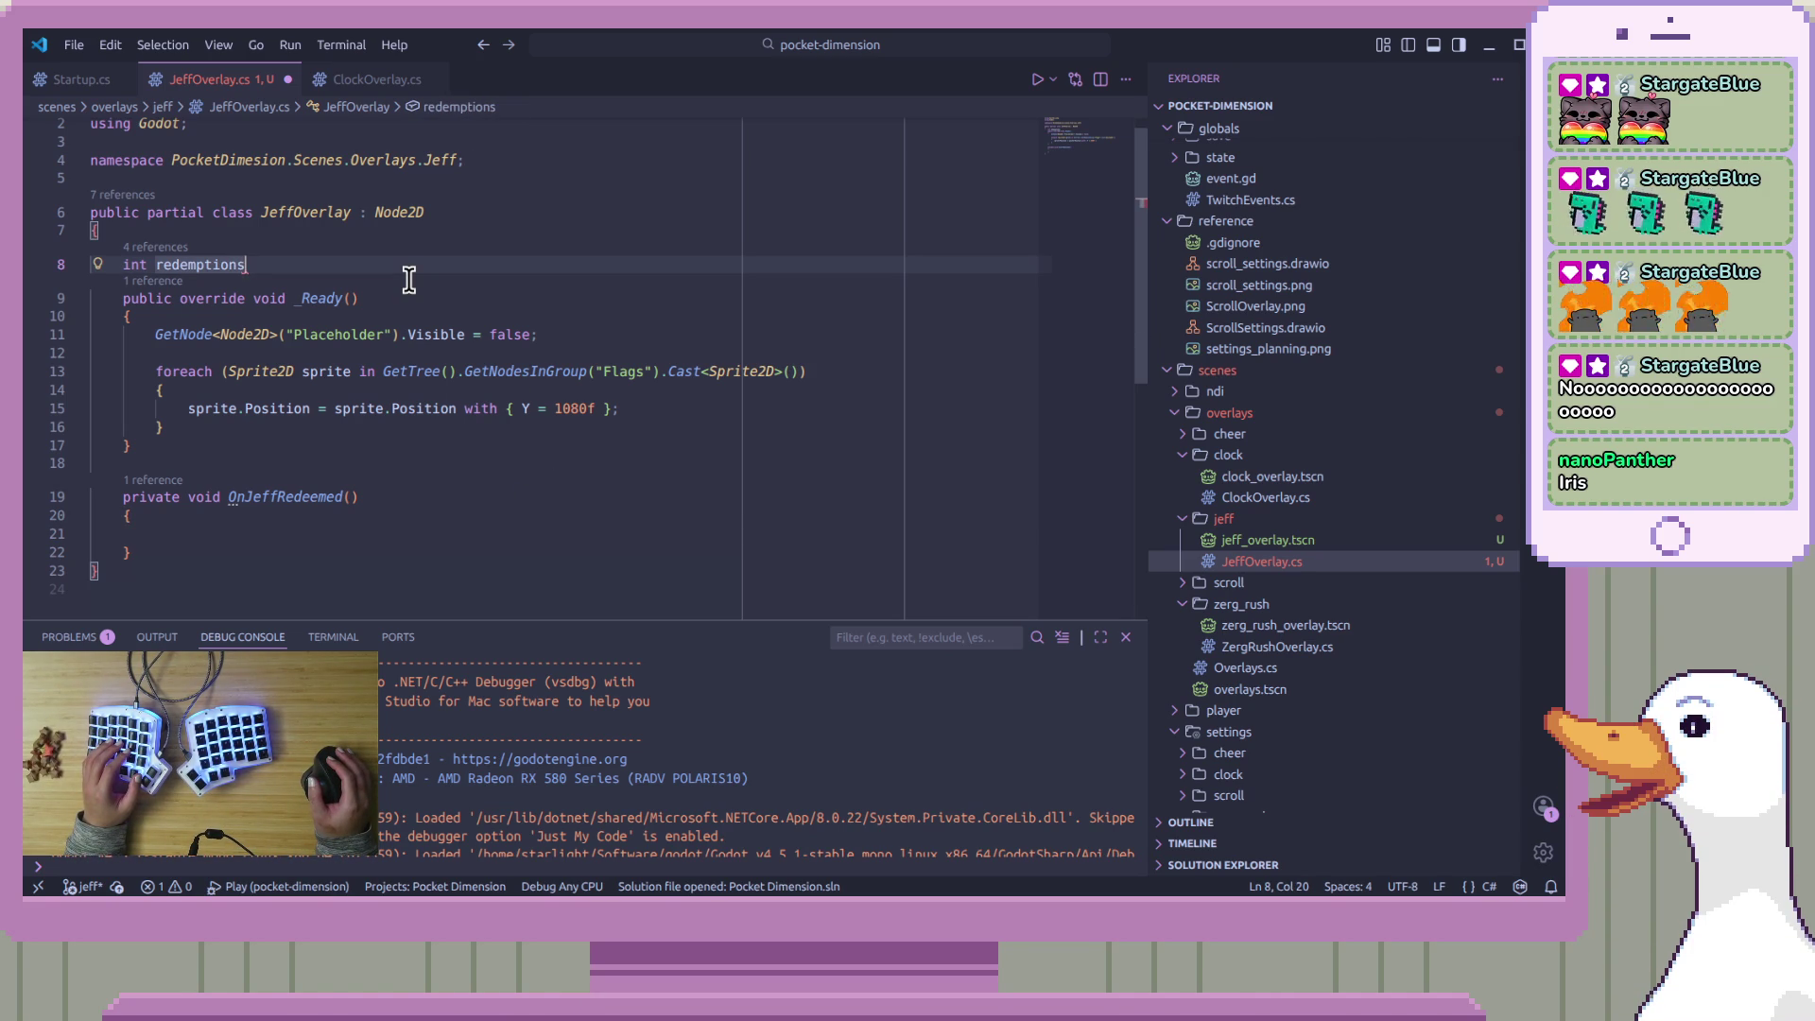
Select the GetNodesInGroup("Flags") call in _Ready and switch to Godot
click(545, 372)
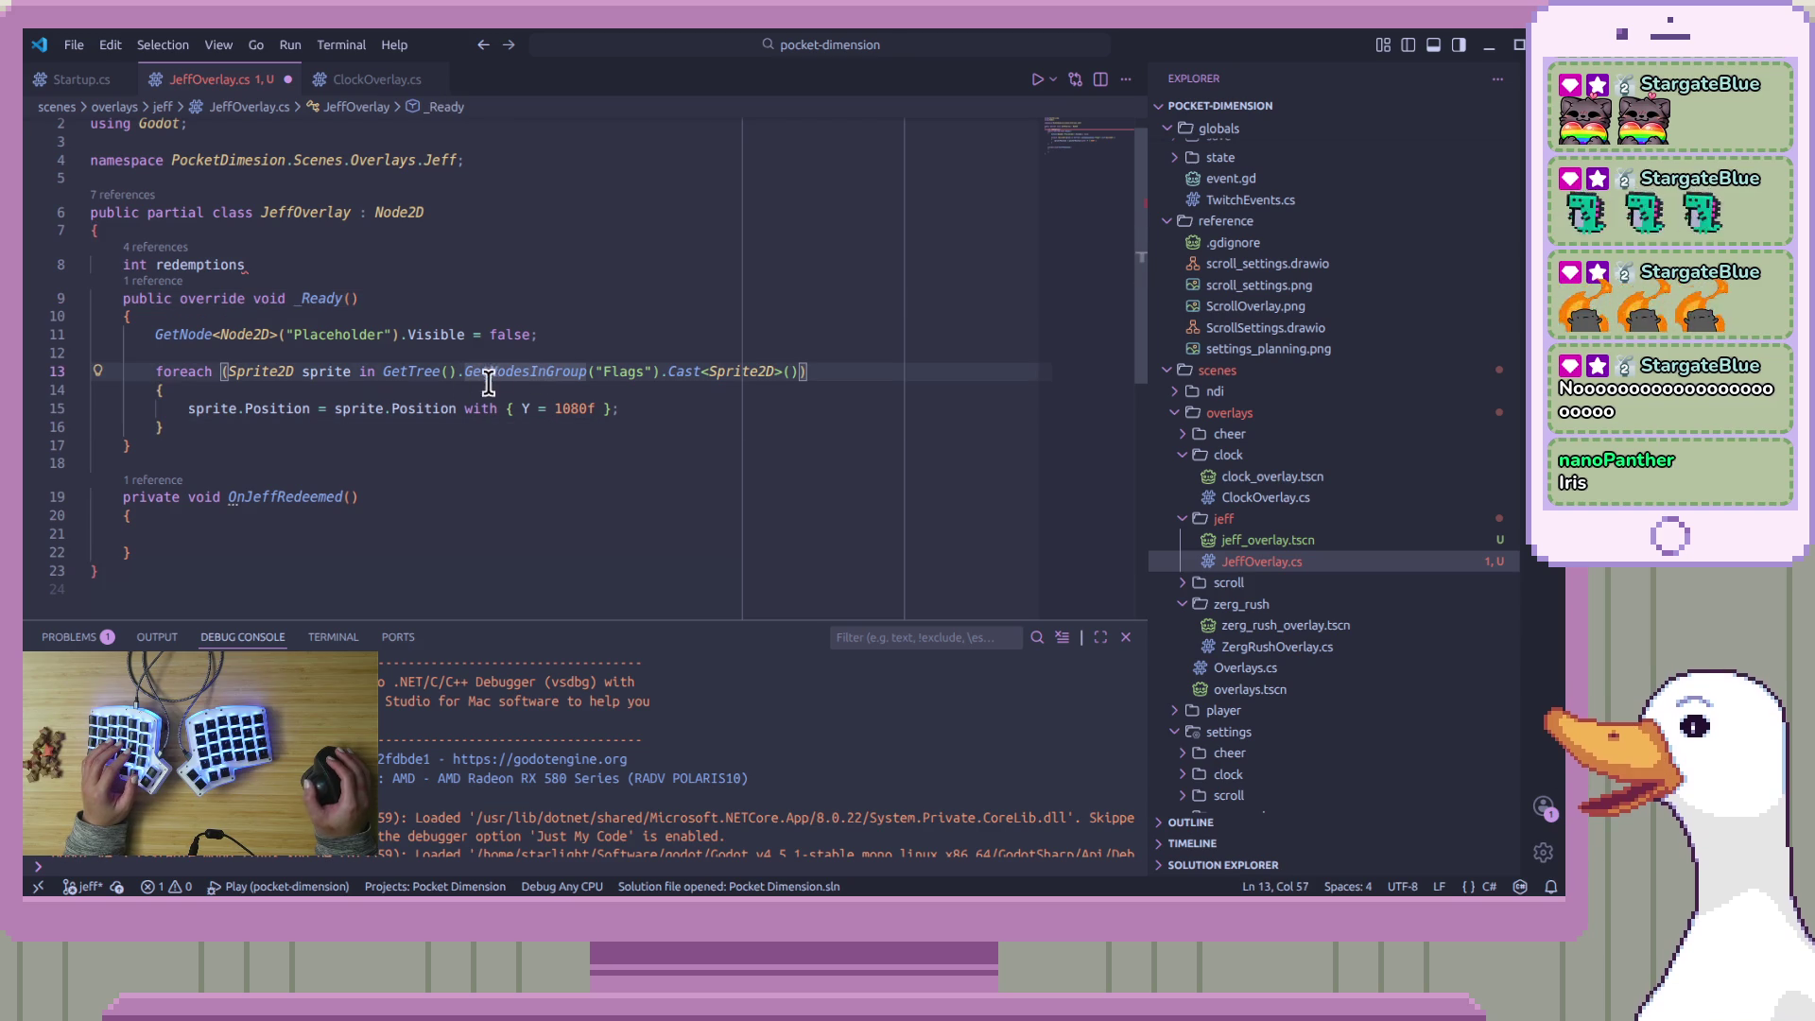
drag(465, 372, 645, 376)
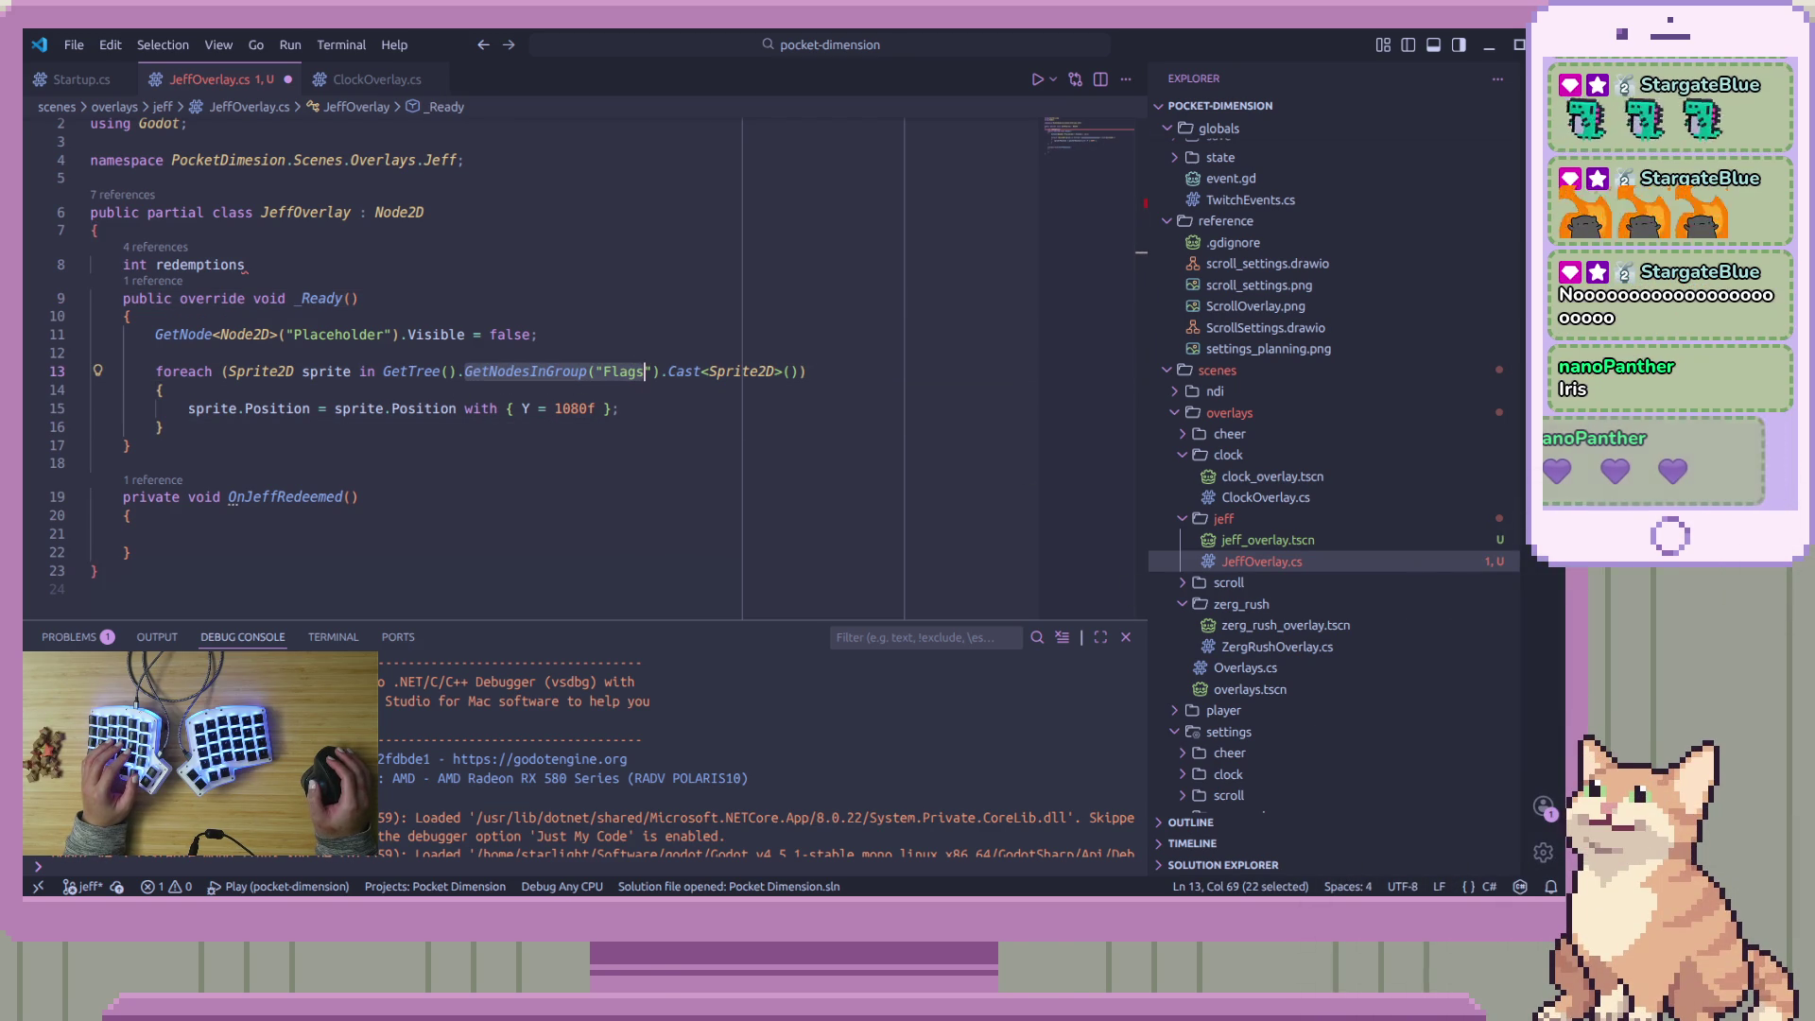
key(alt+Tab)
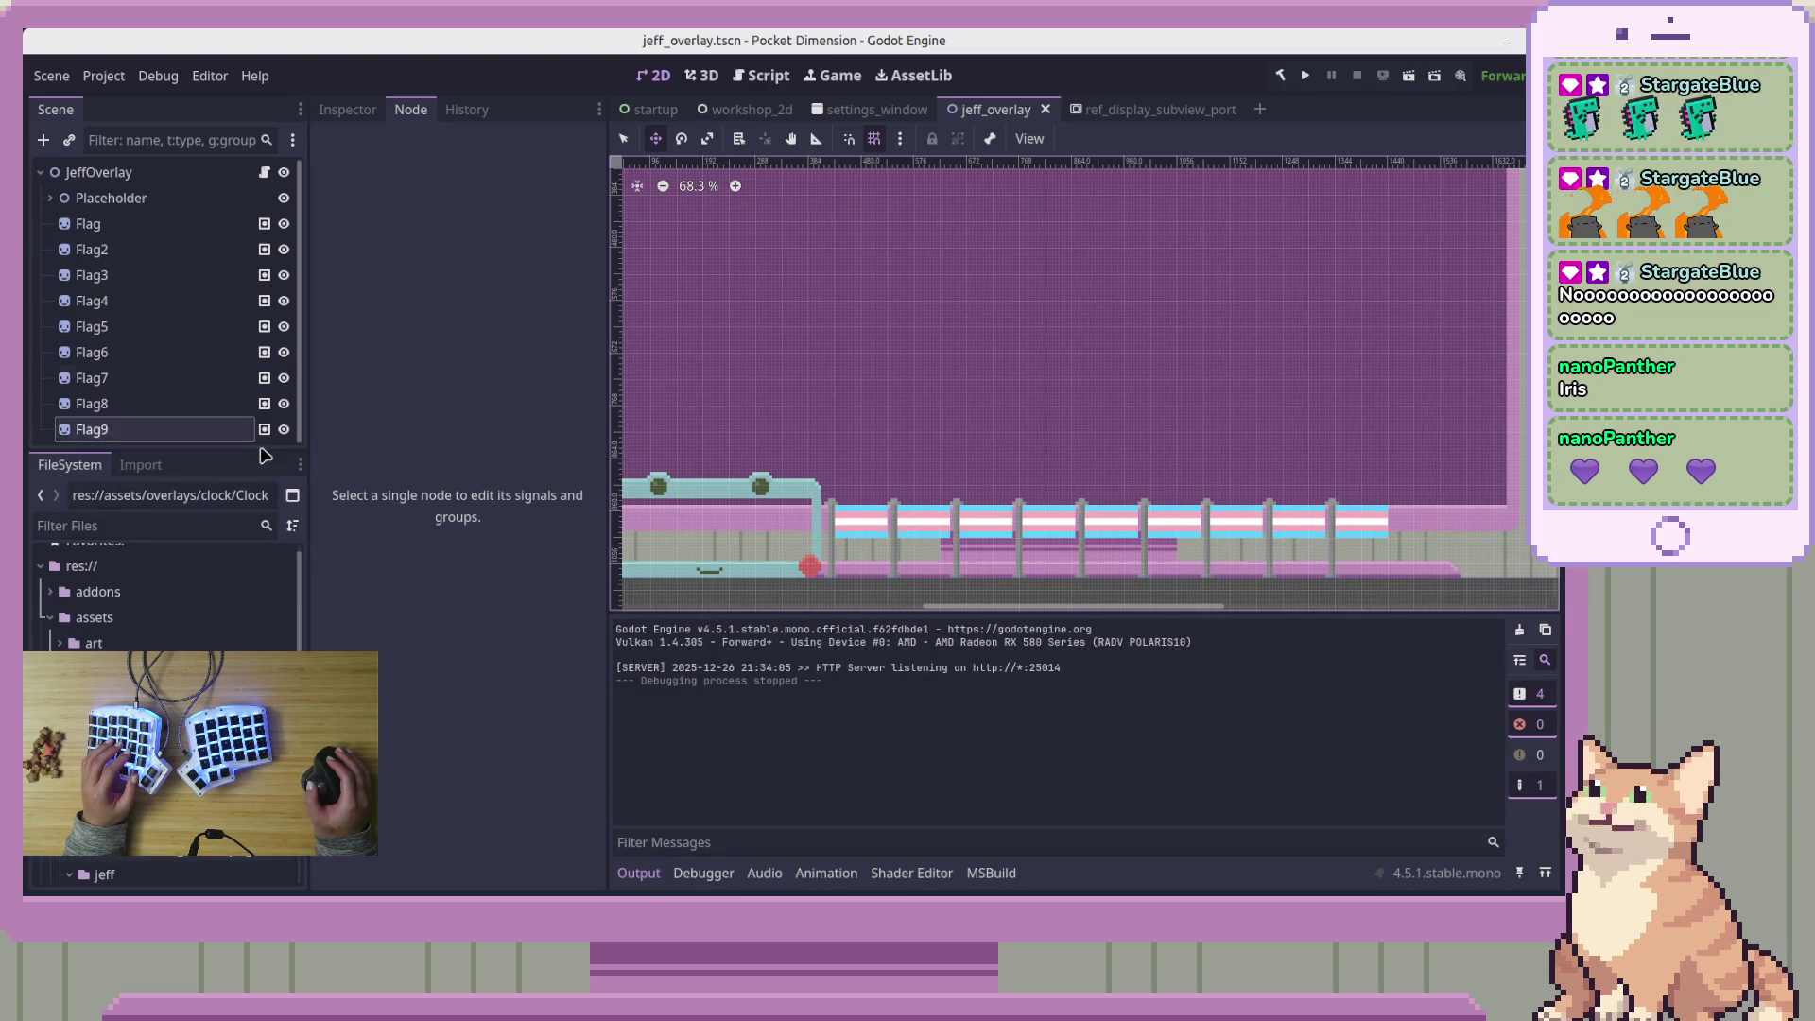
click(146, 227)
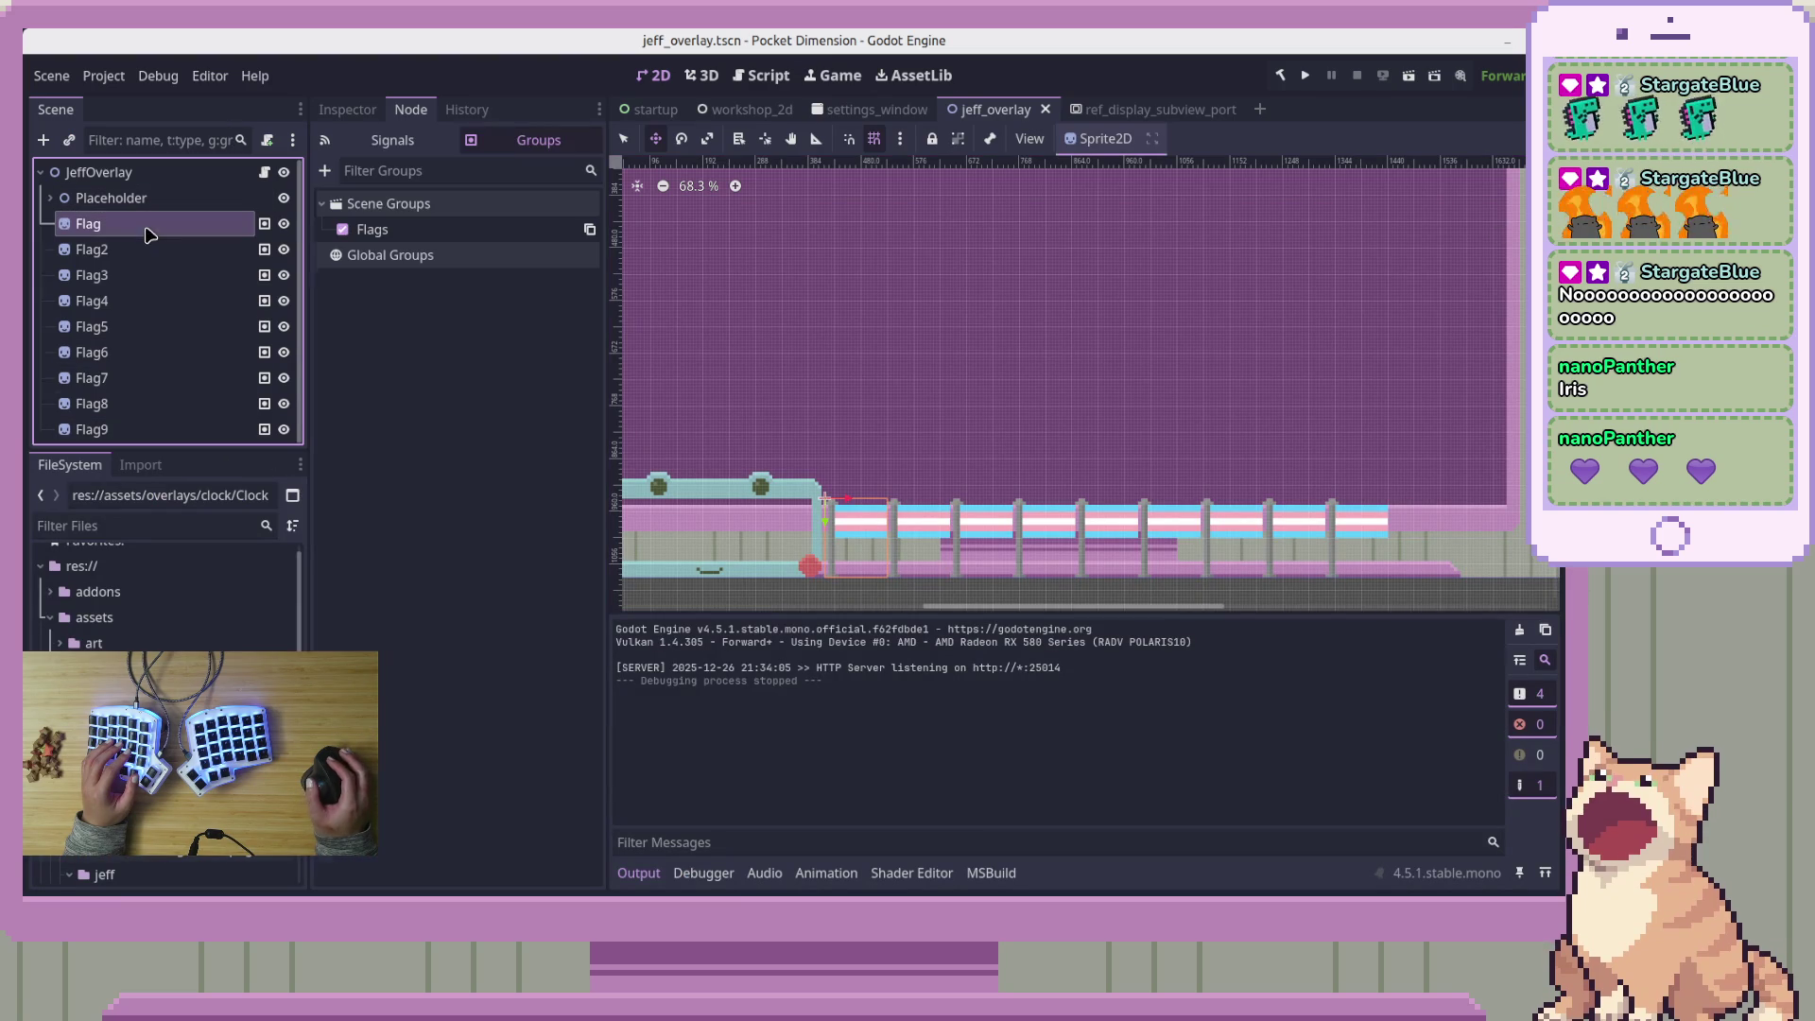
shift+click(173, 433)
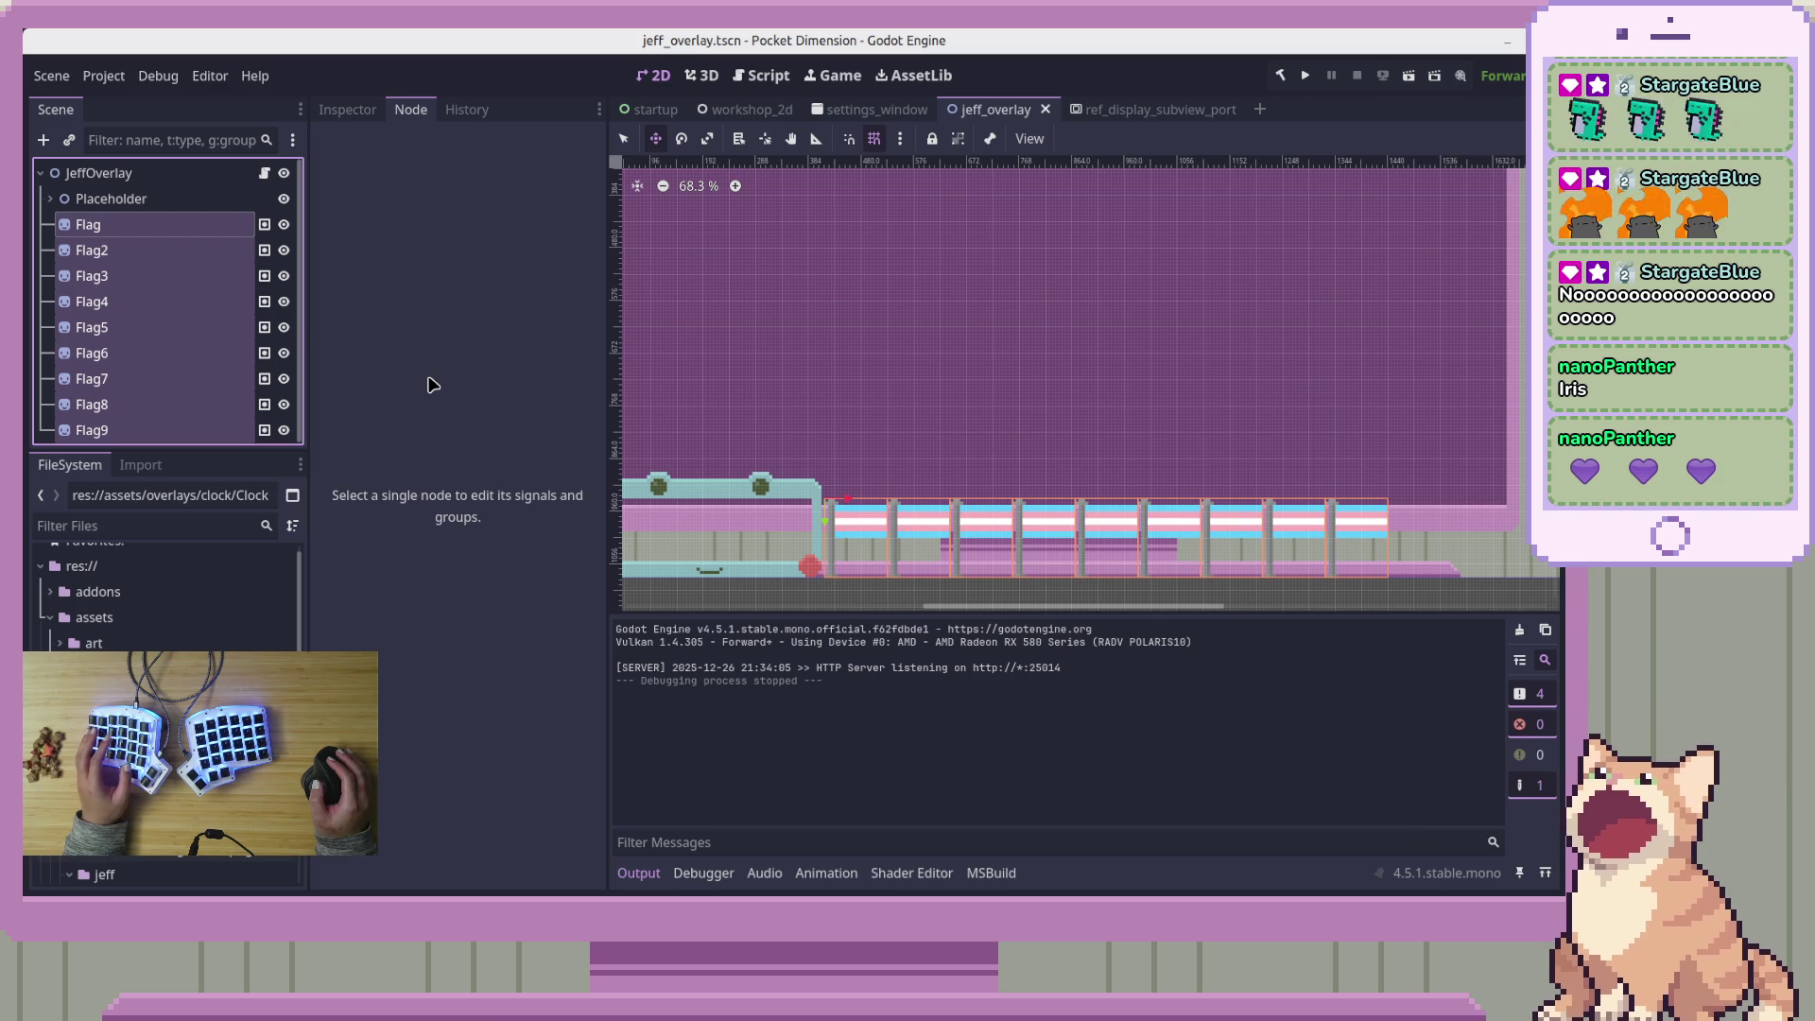
click(187, 175)
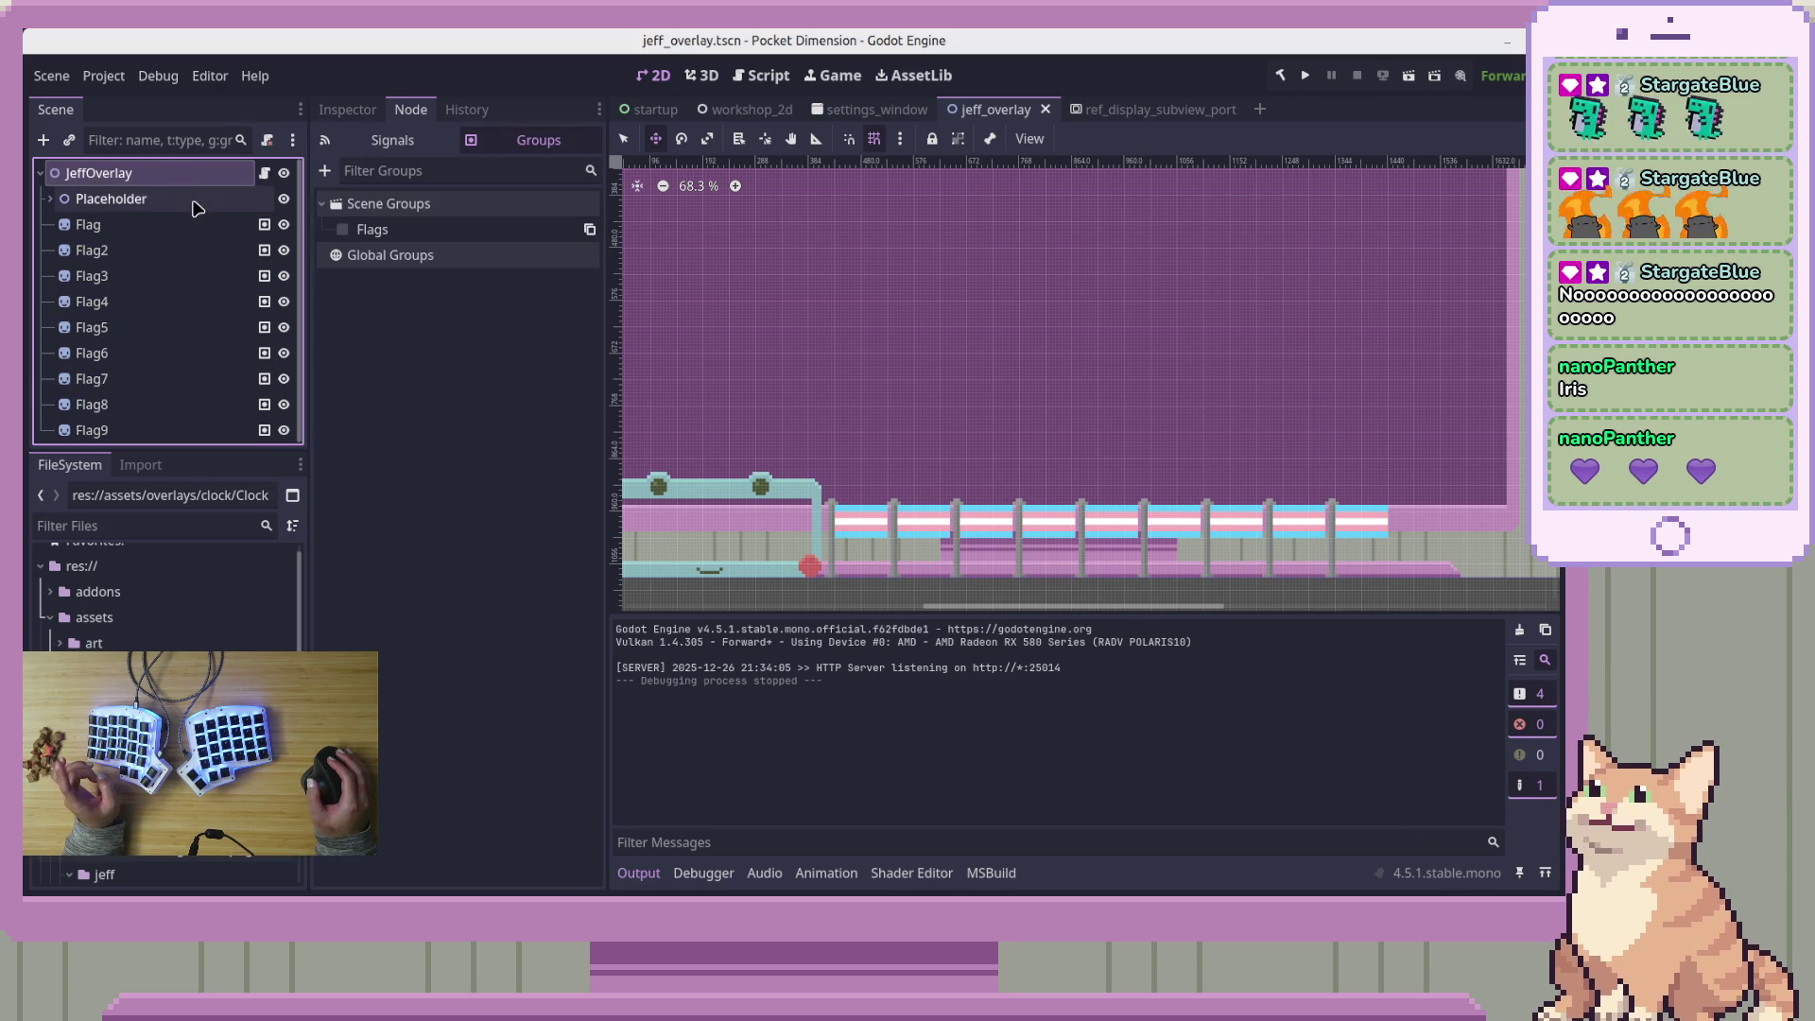
click(347, 109)
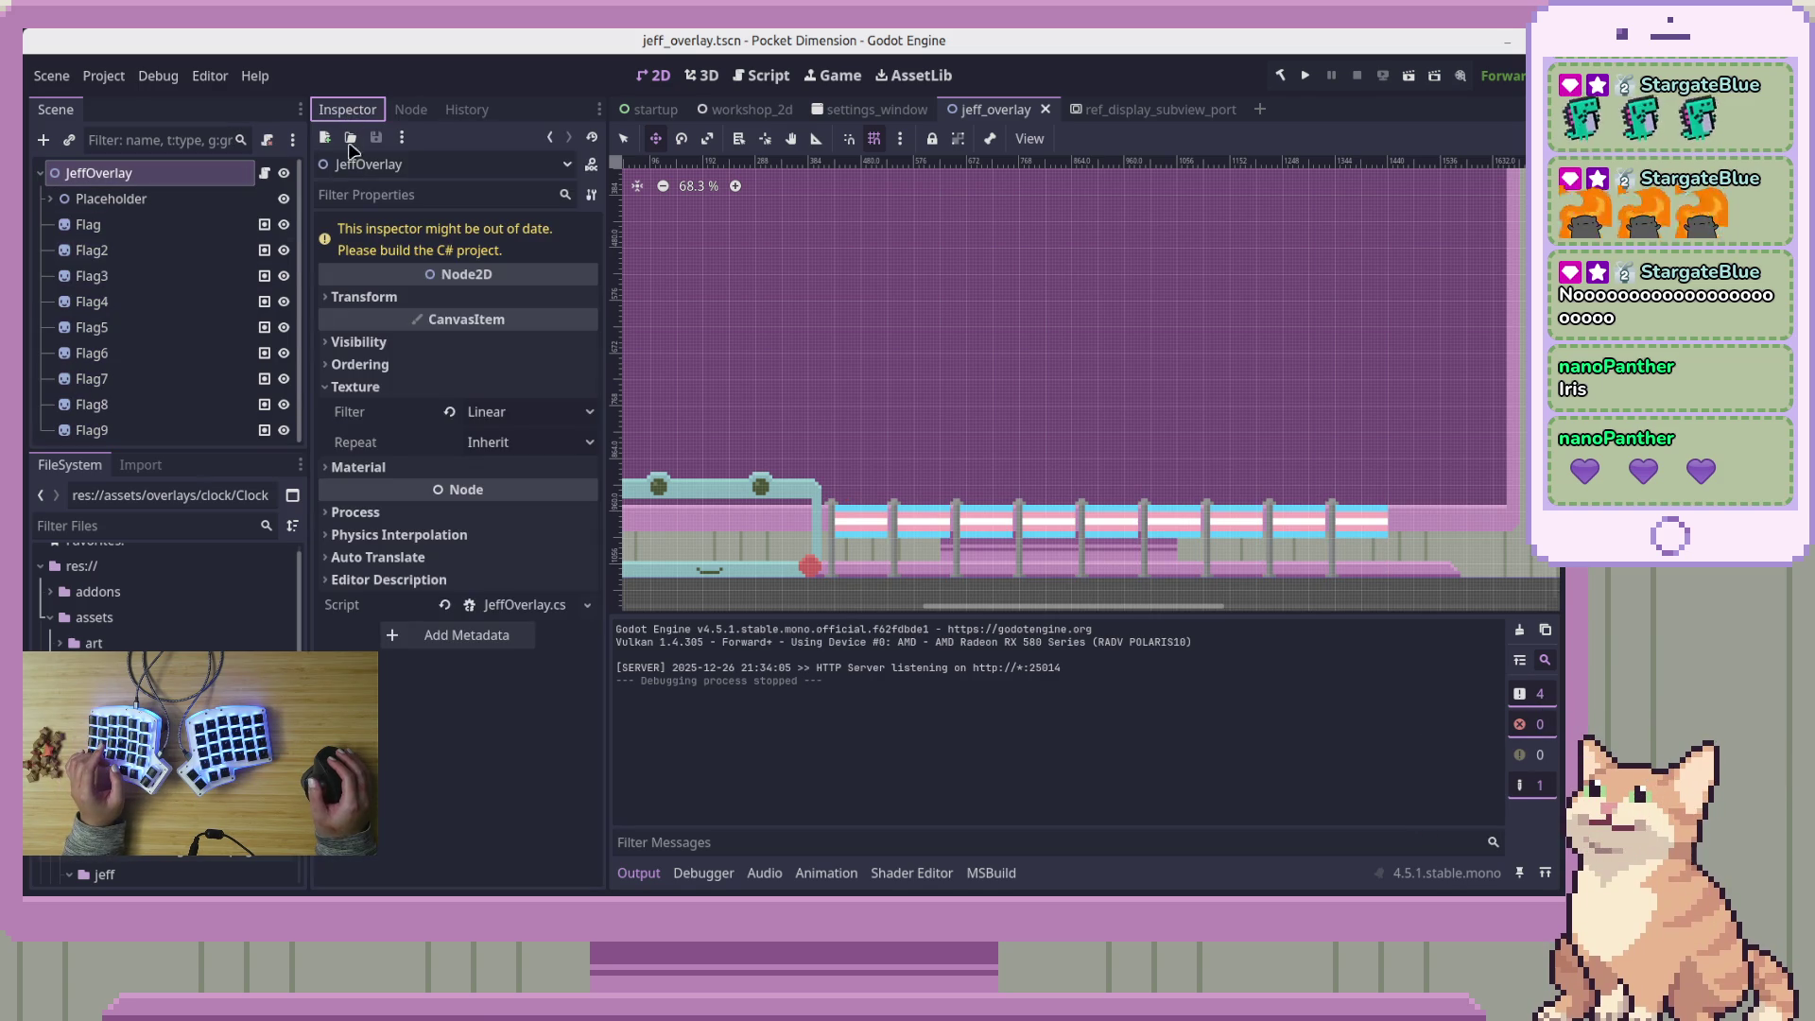
click(156, 230)
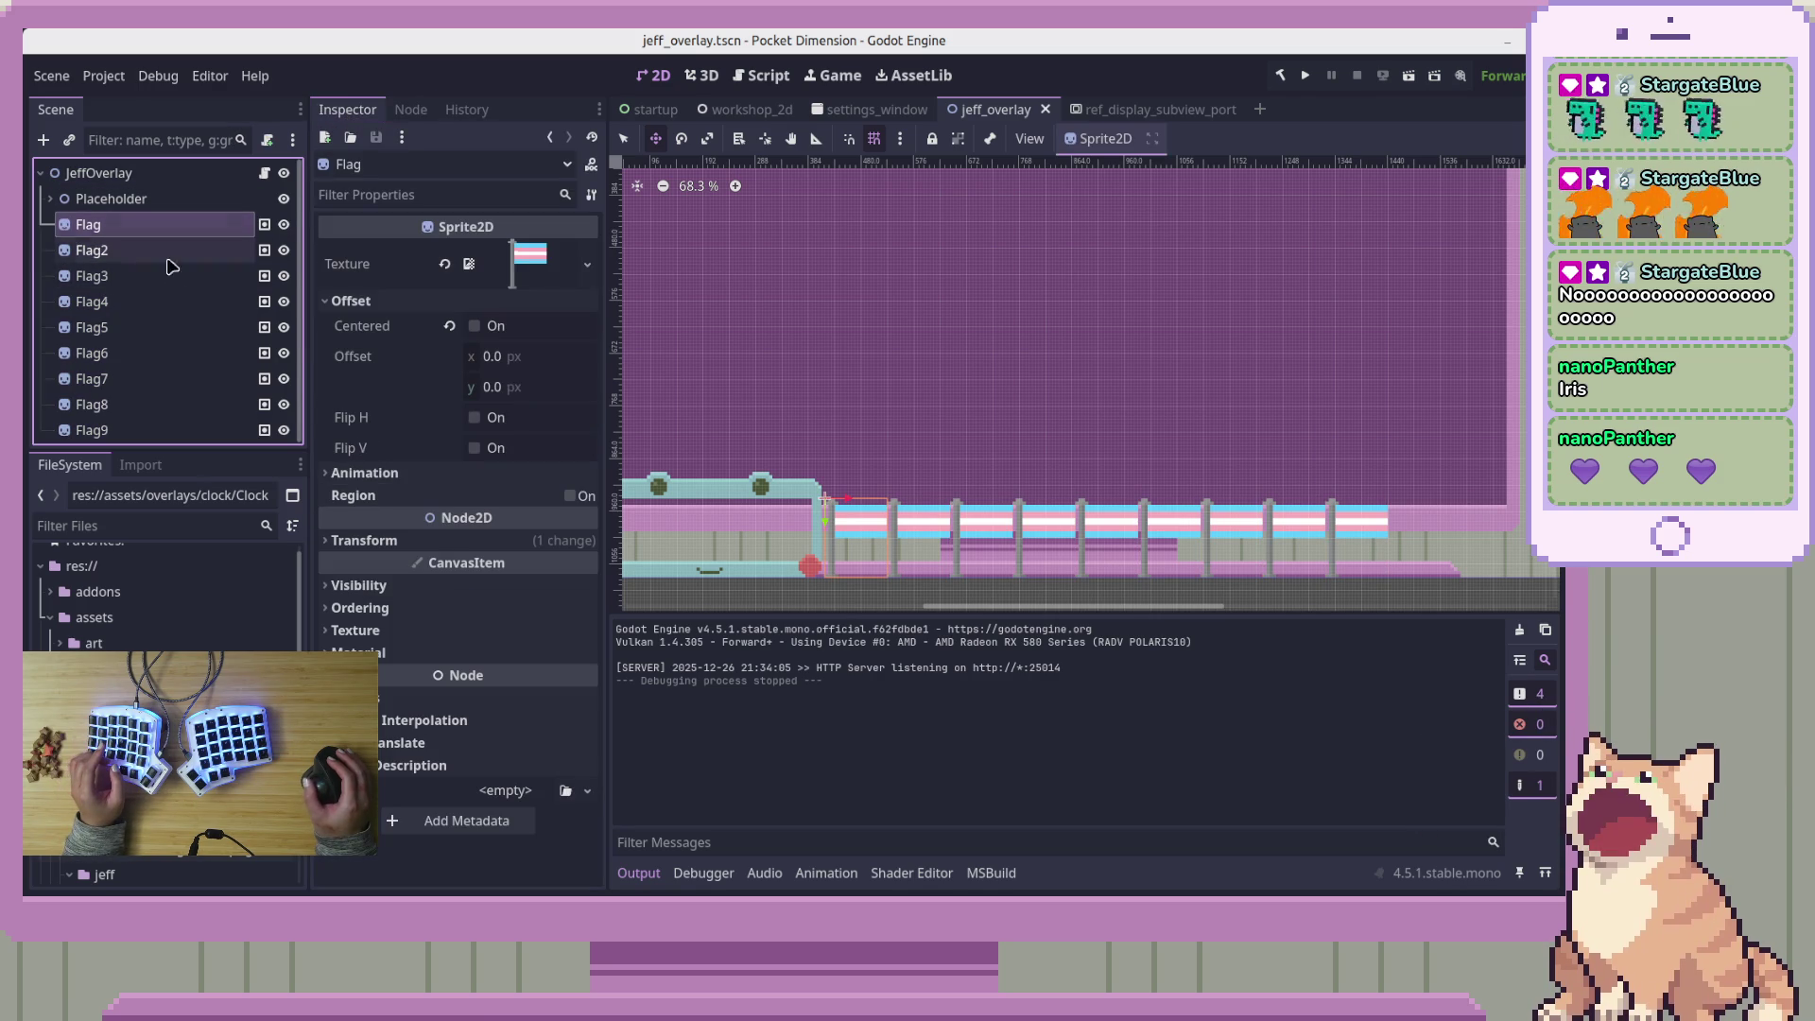
shift+click(173, 440)
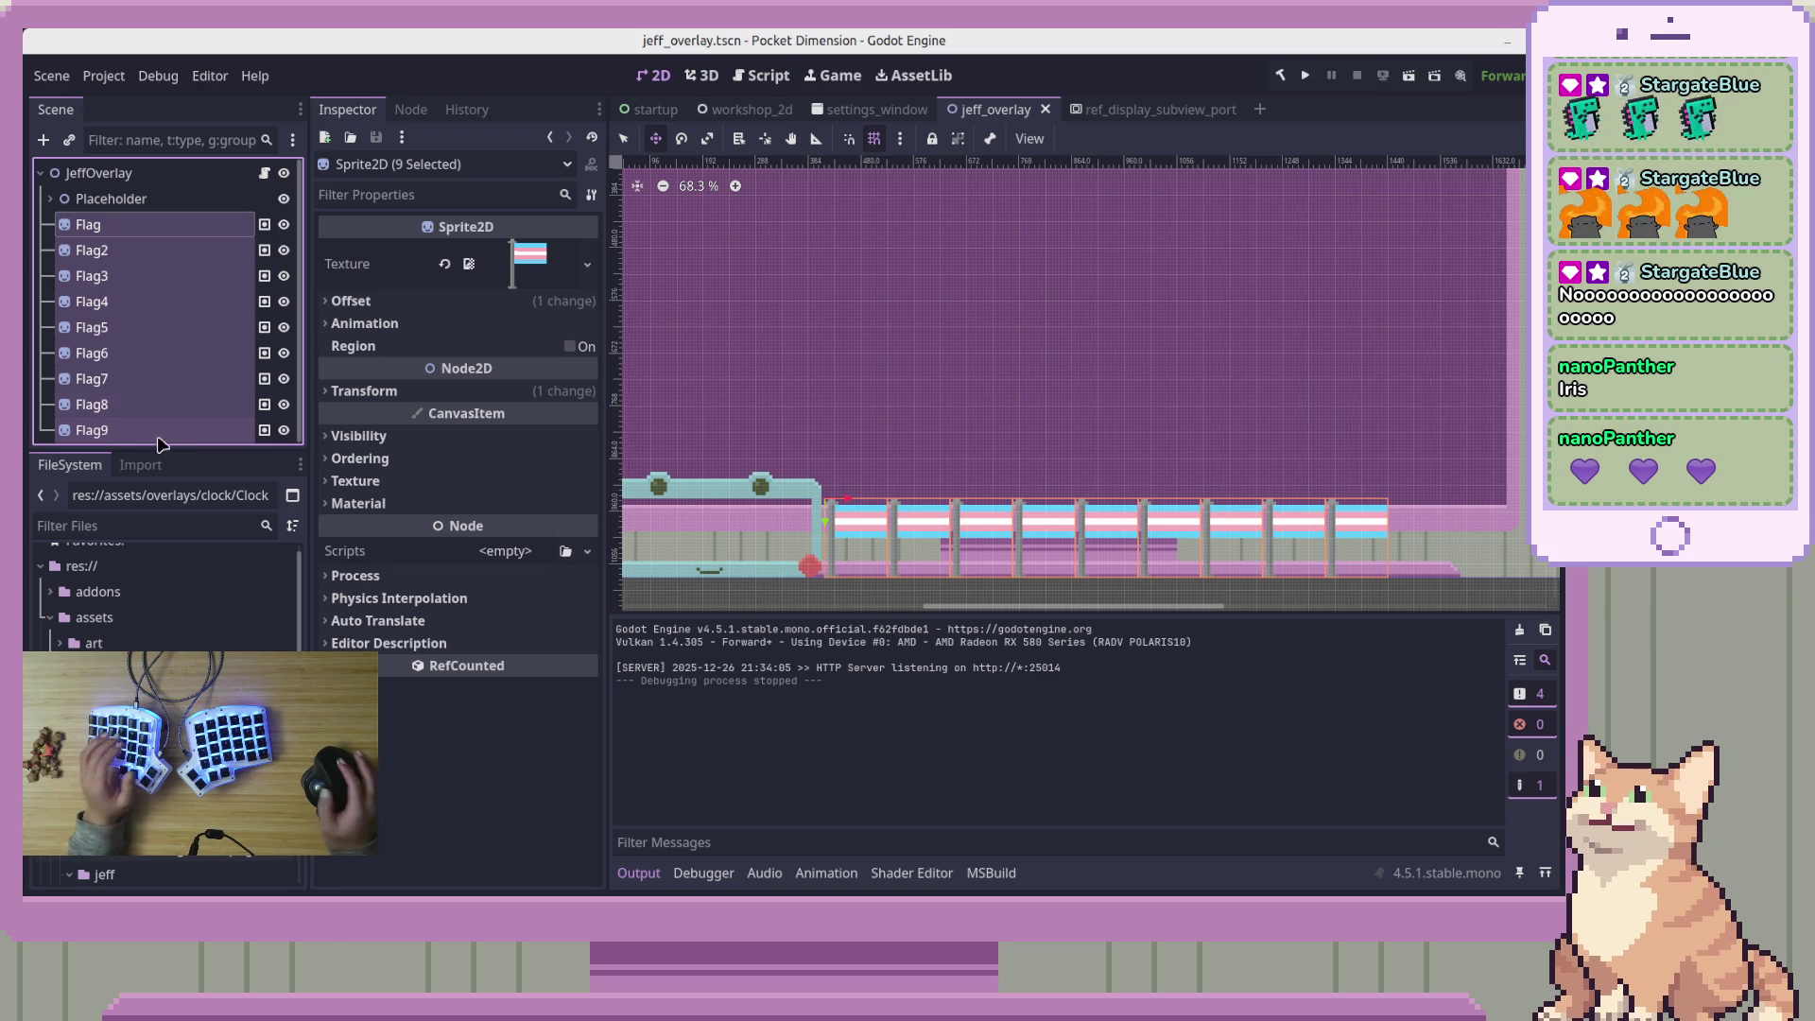
click(177, 241)
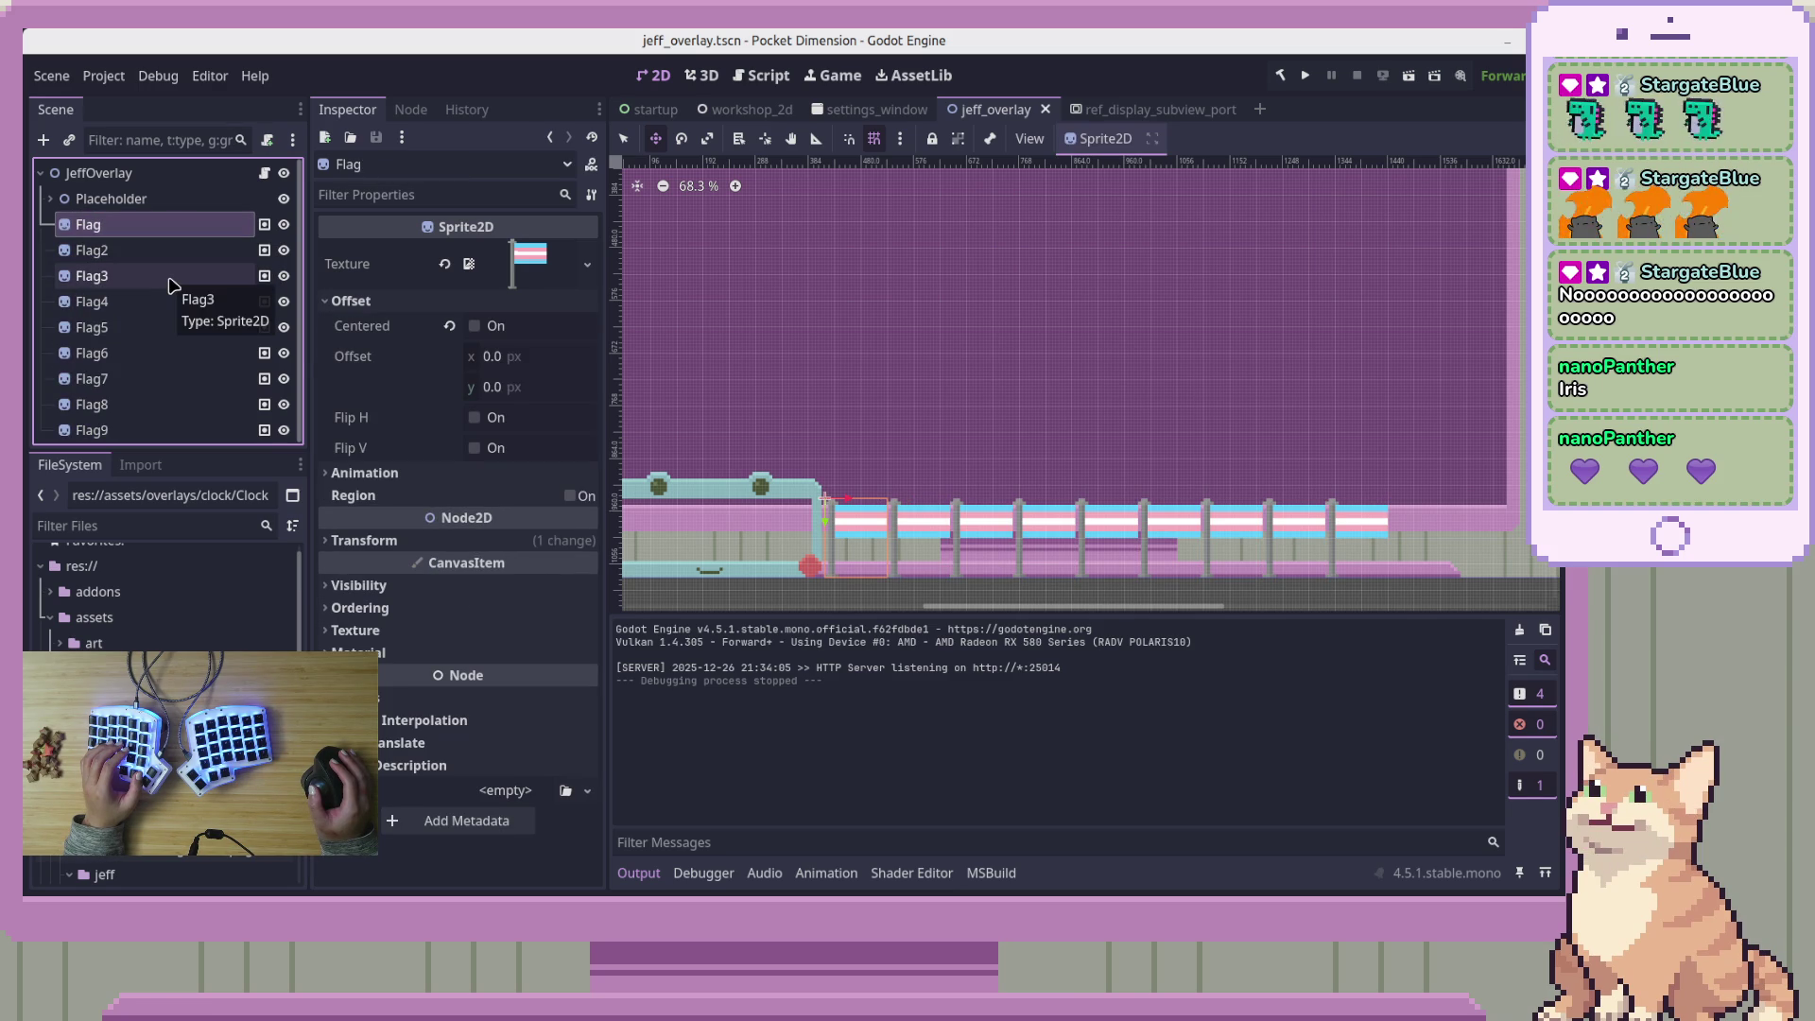
click(156, 429)
click(88, 224)
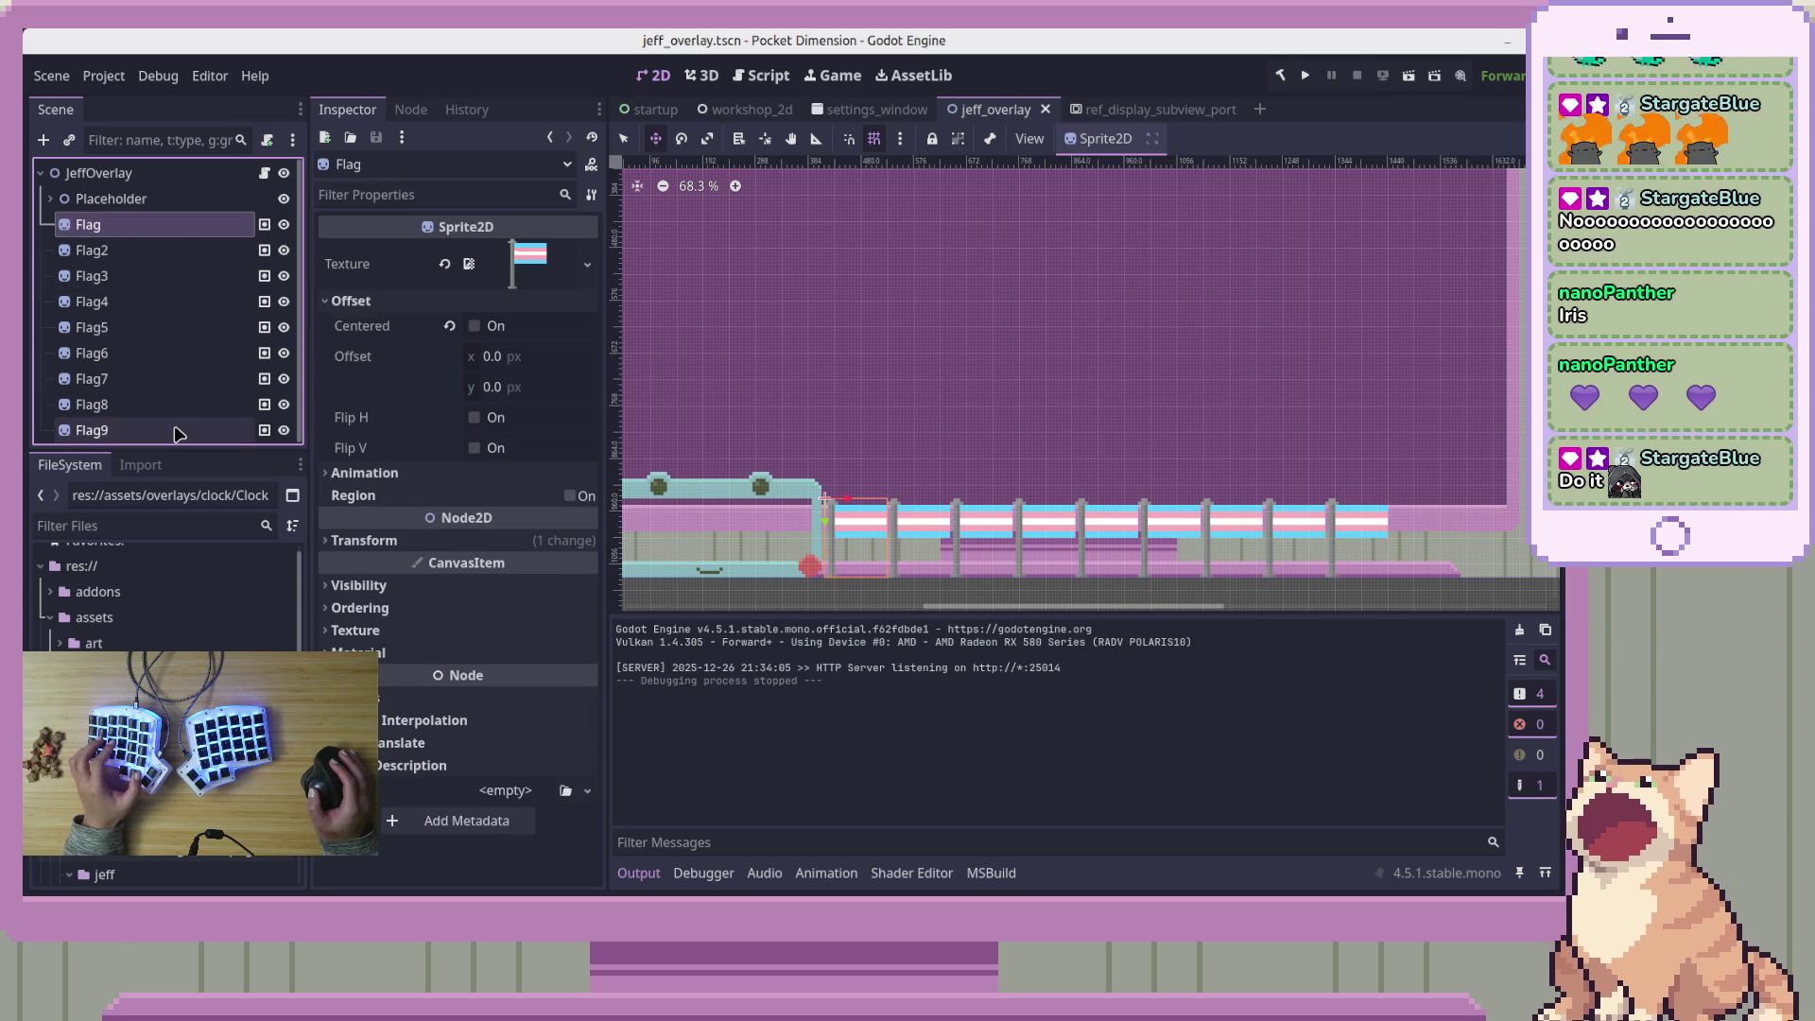
shift+click(177, 431)
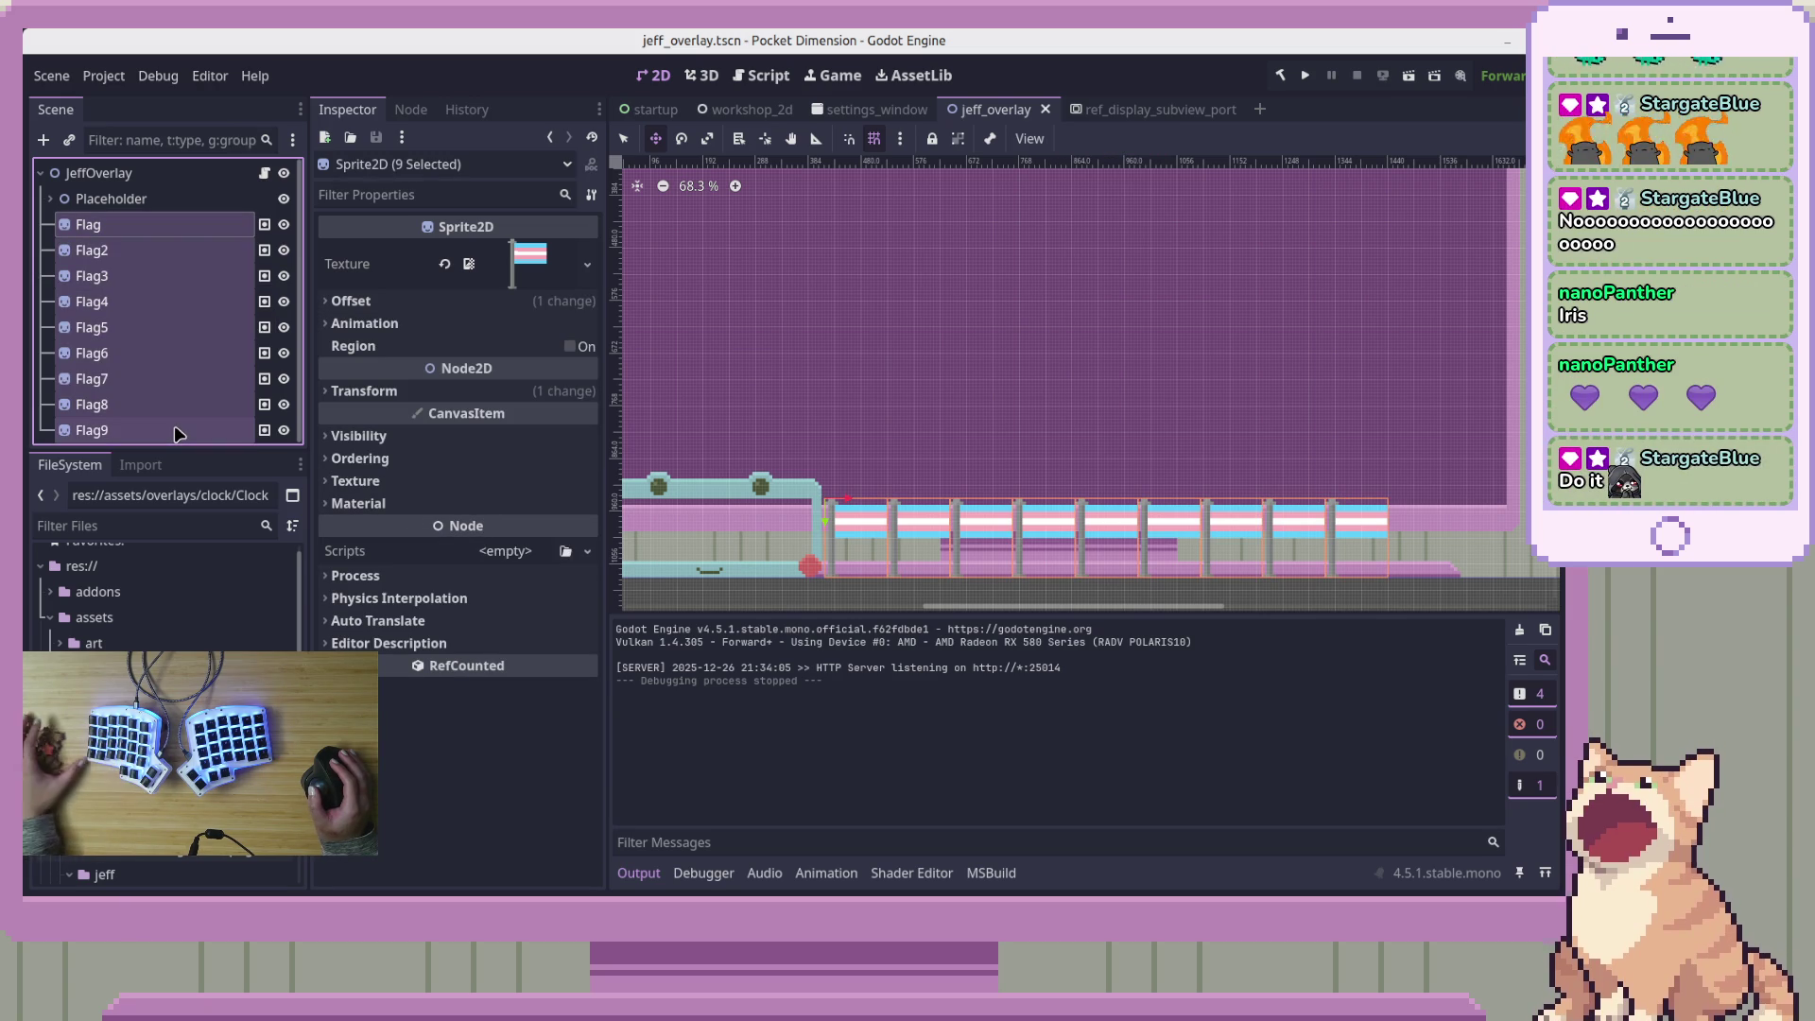
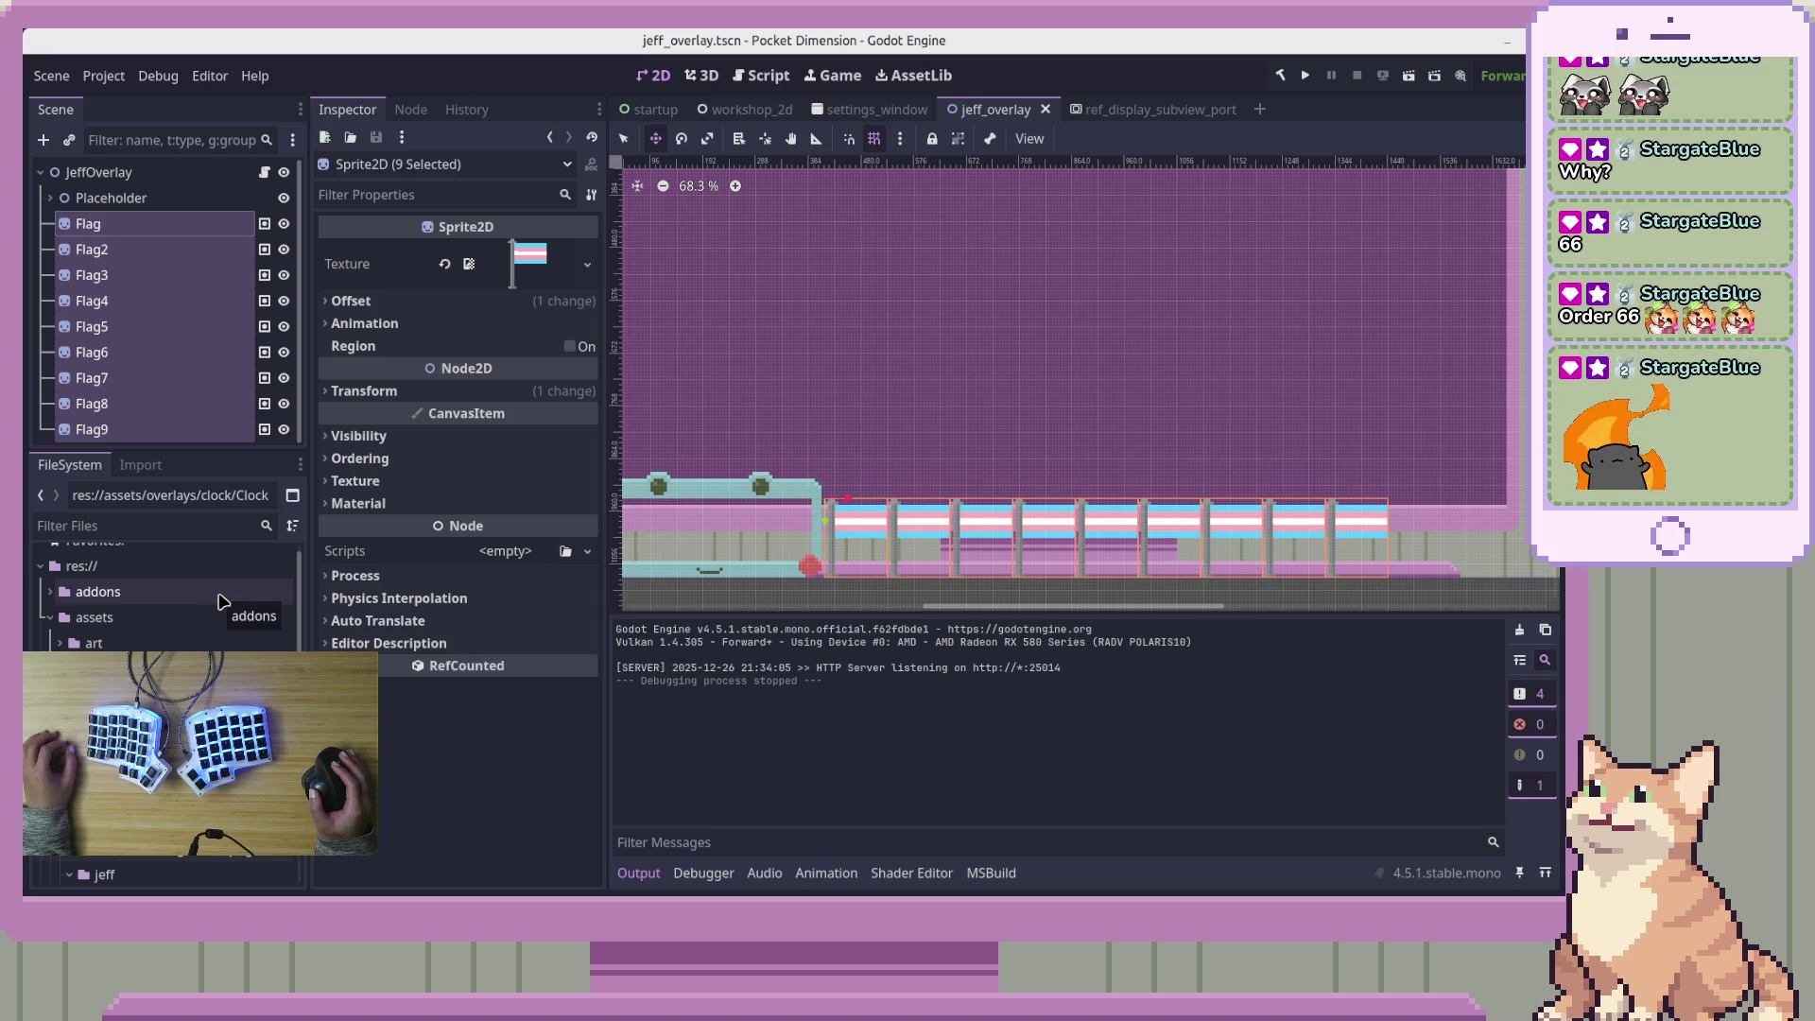
Select the JeffOverlay node and open its JeffOverlay.cs script in Visual Studio Code
click(201, 176)
click(265, 172)
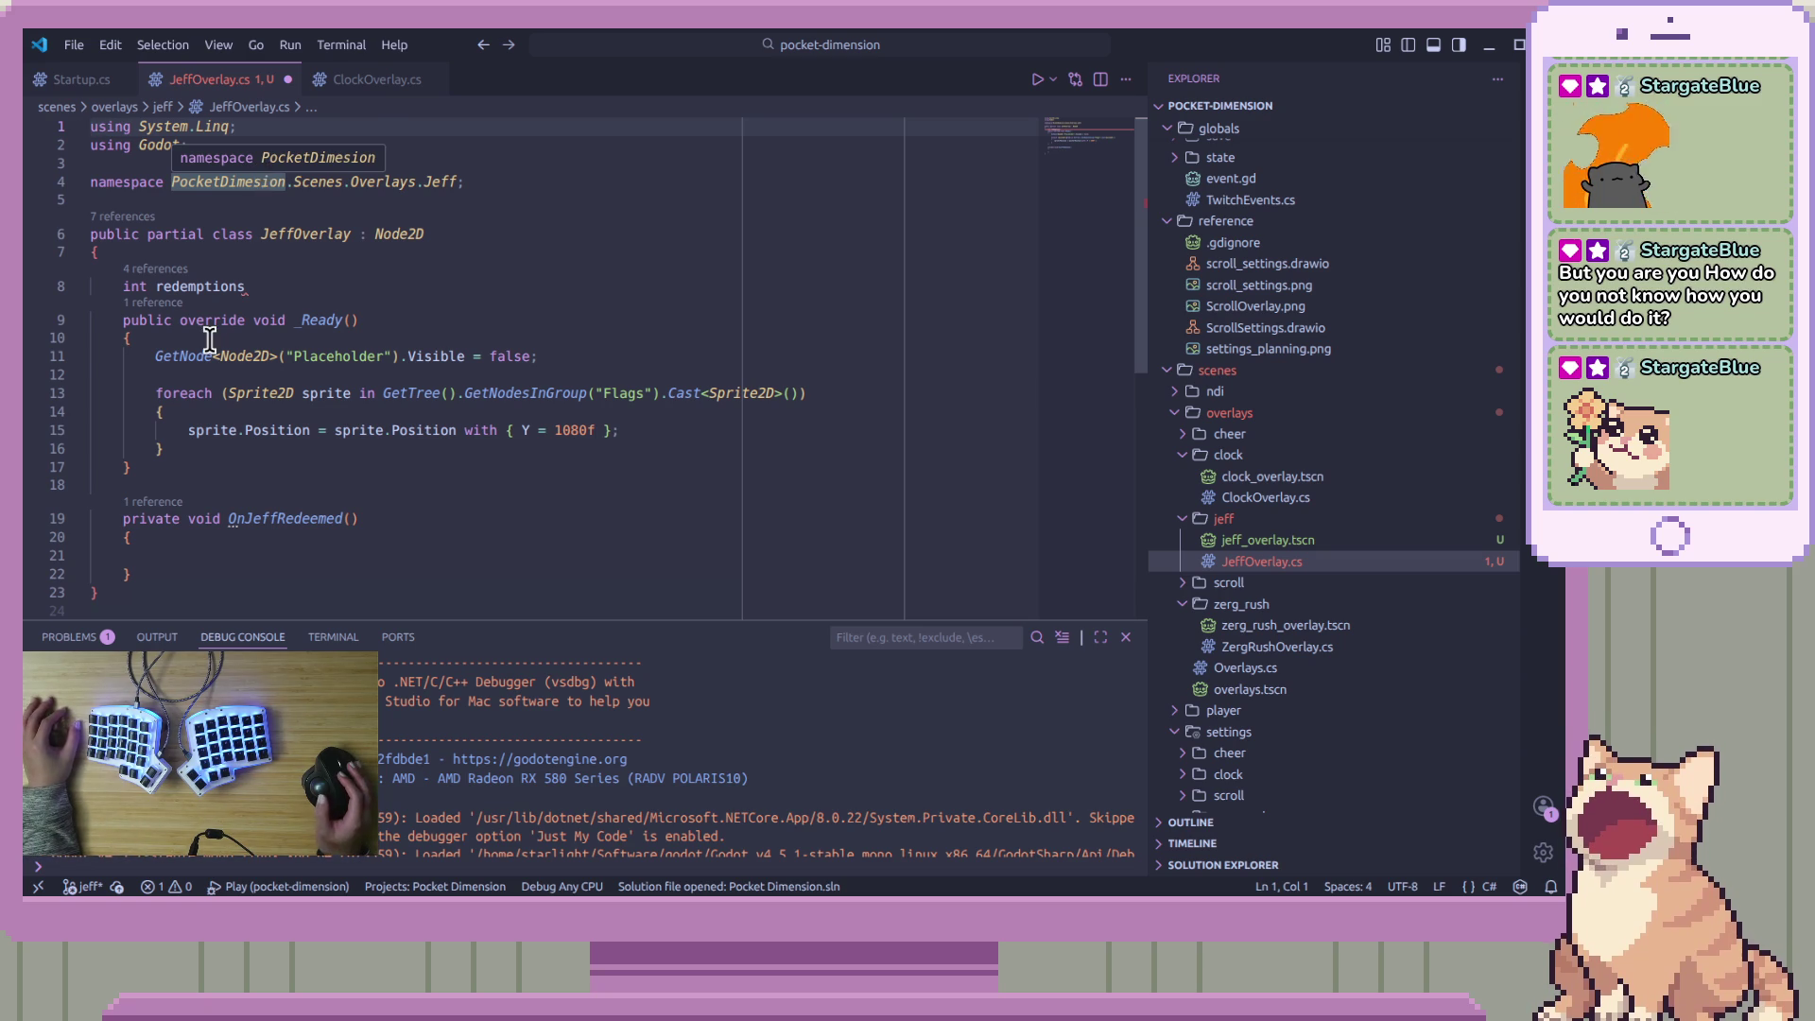
Check every reference to the redemptions field on line 8
click(295, 286)
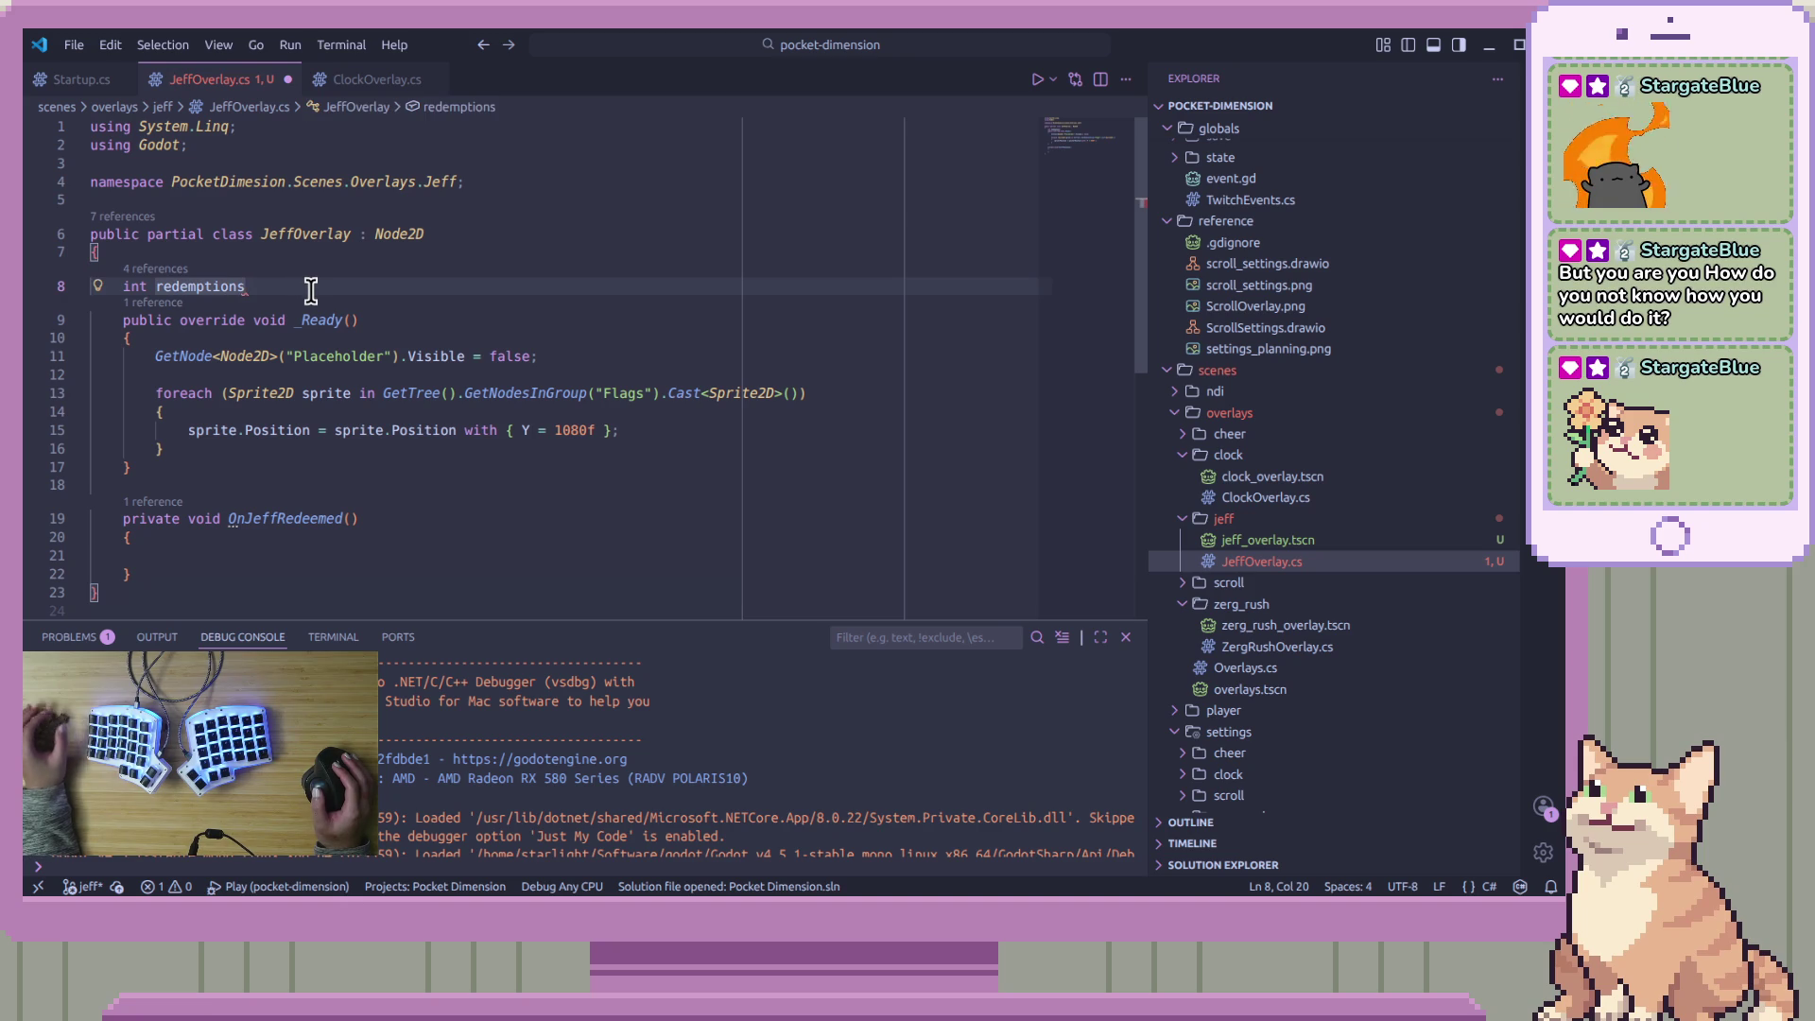
click(154, 270)
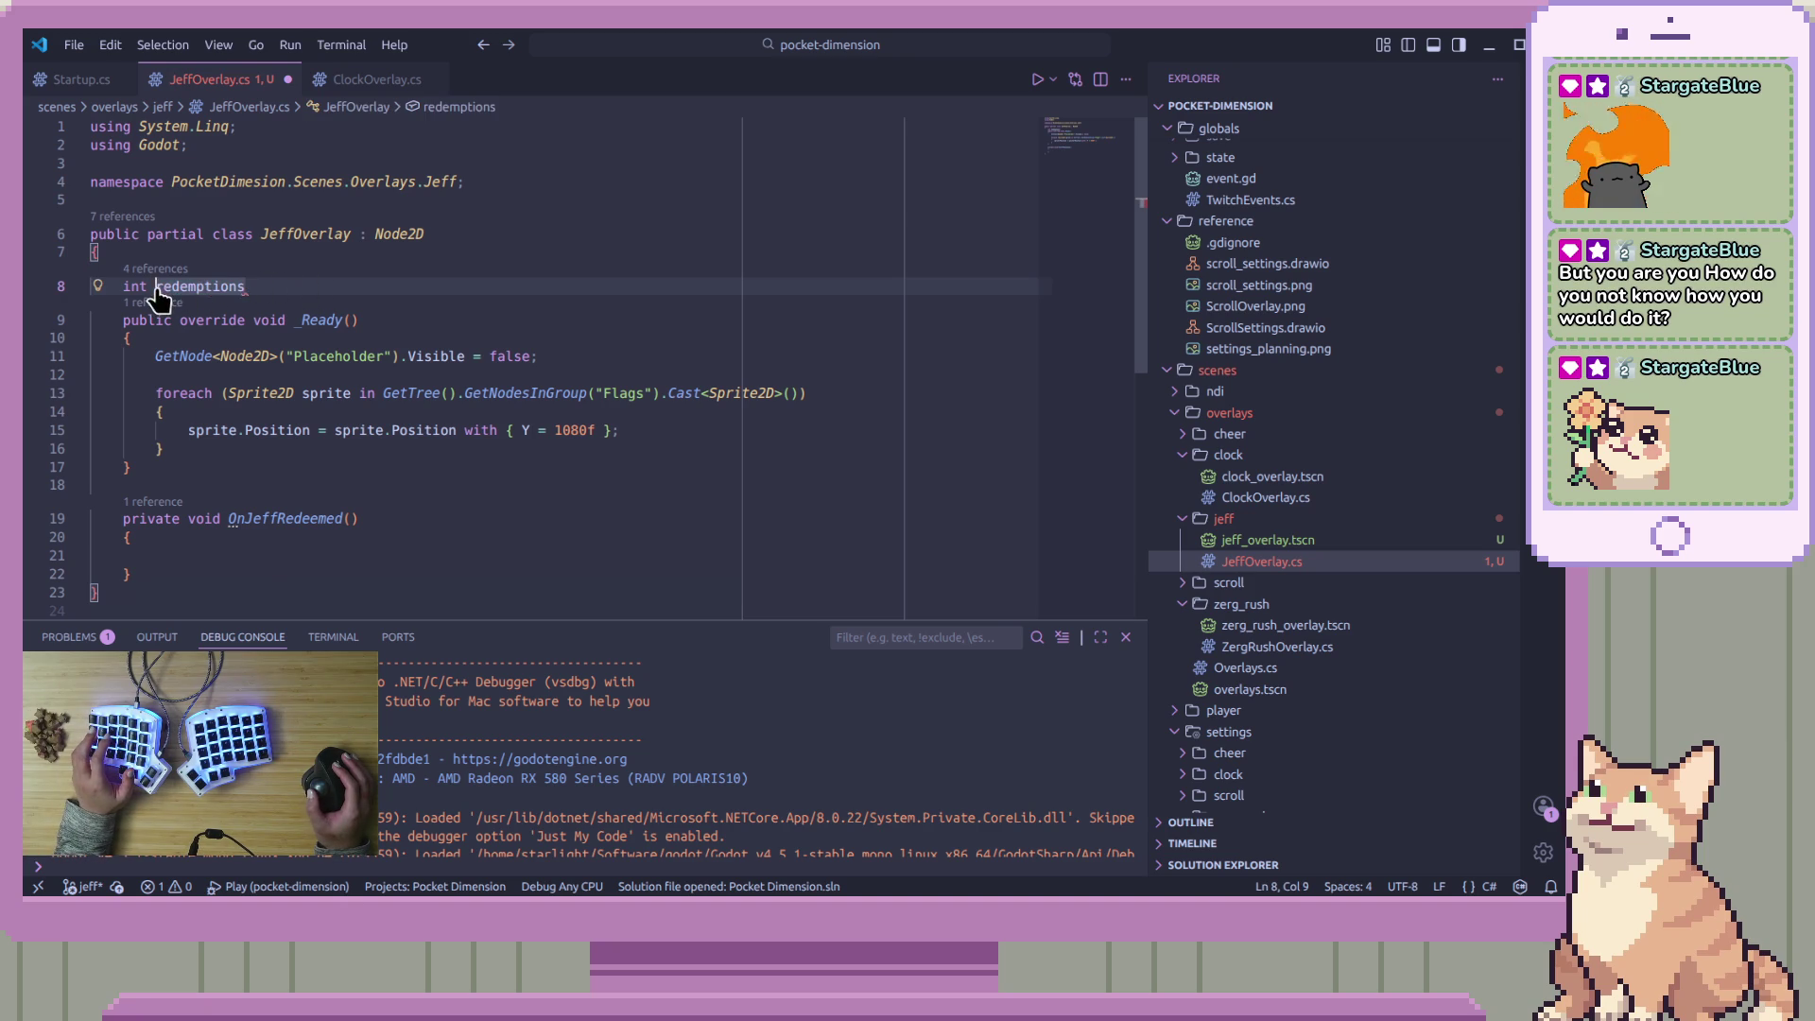
key(Escape)
click(281, 220)
Rewrite line 8 as 'private int _redemptions = 0;' followed by a blank line
text(= 0;)
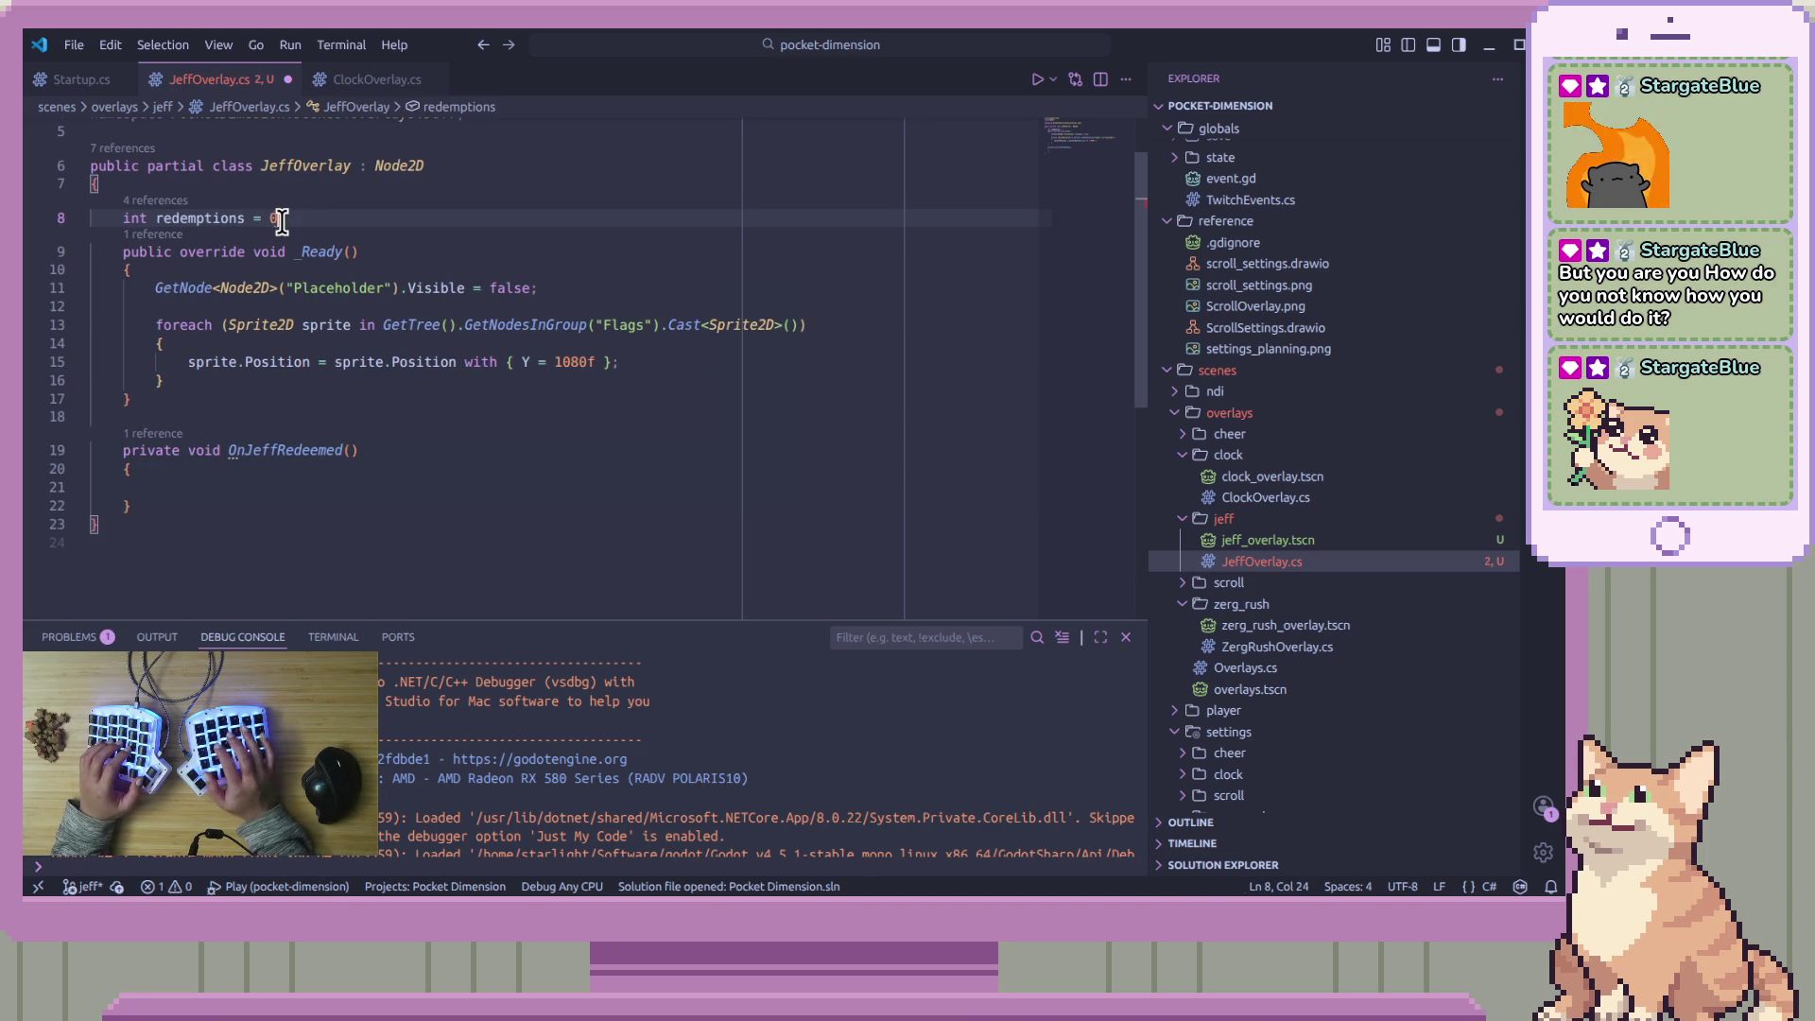
key(ctrl+Left)
key(ctrl+Left)
key(ctrl+Left)
key(Delete)
text(_r)
key(Escape)
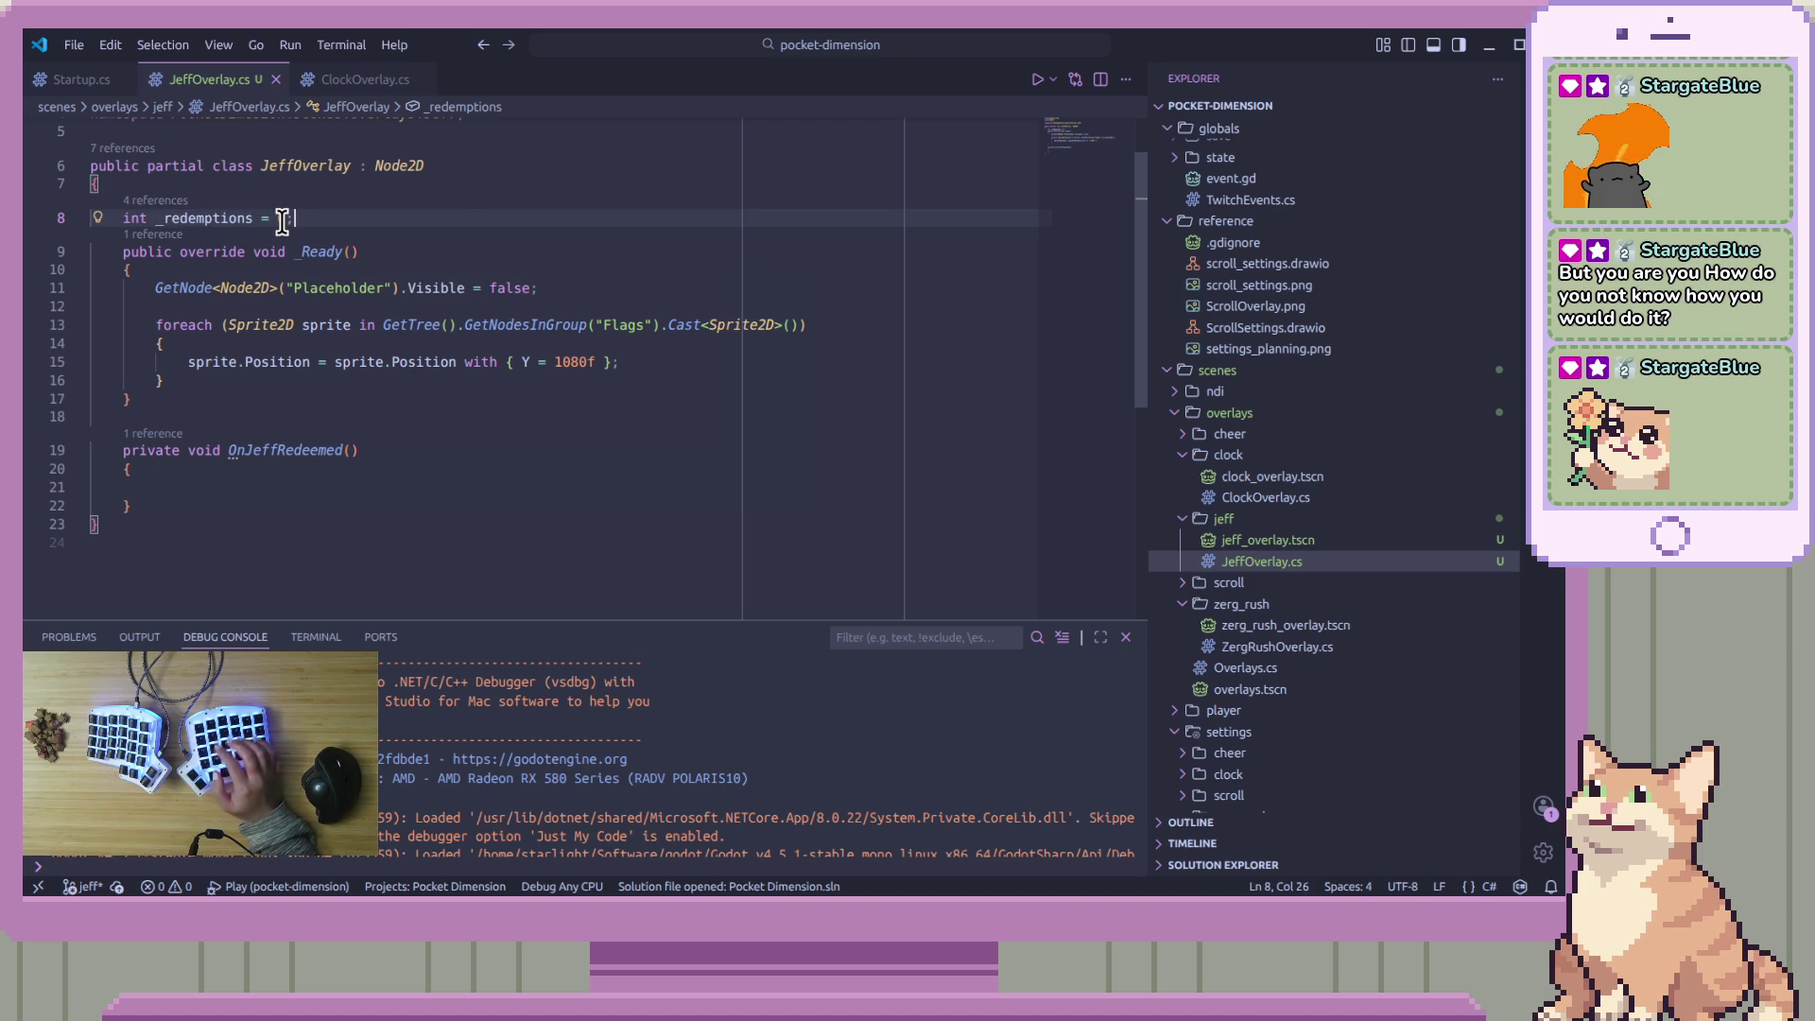
key(Home)
text(private)
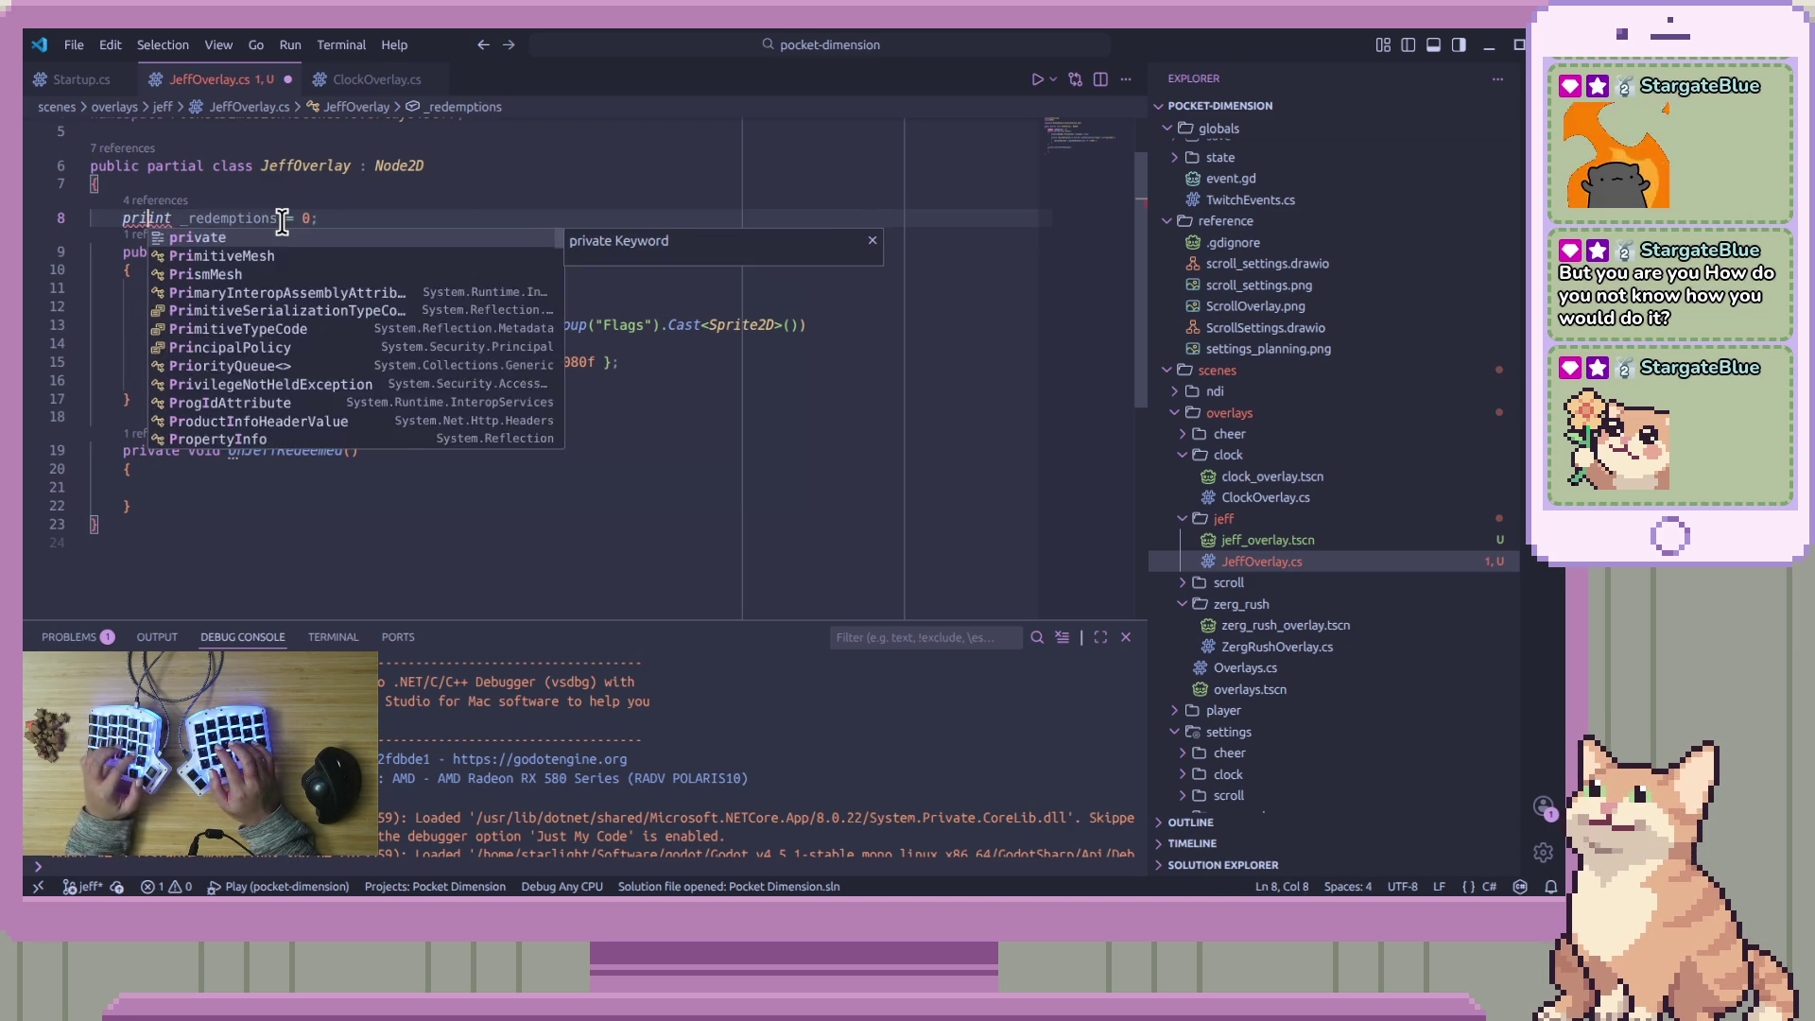
key(Escape)
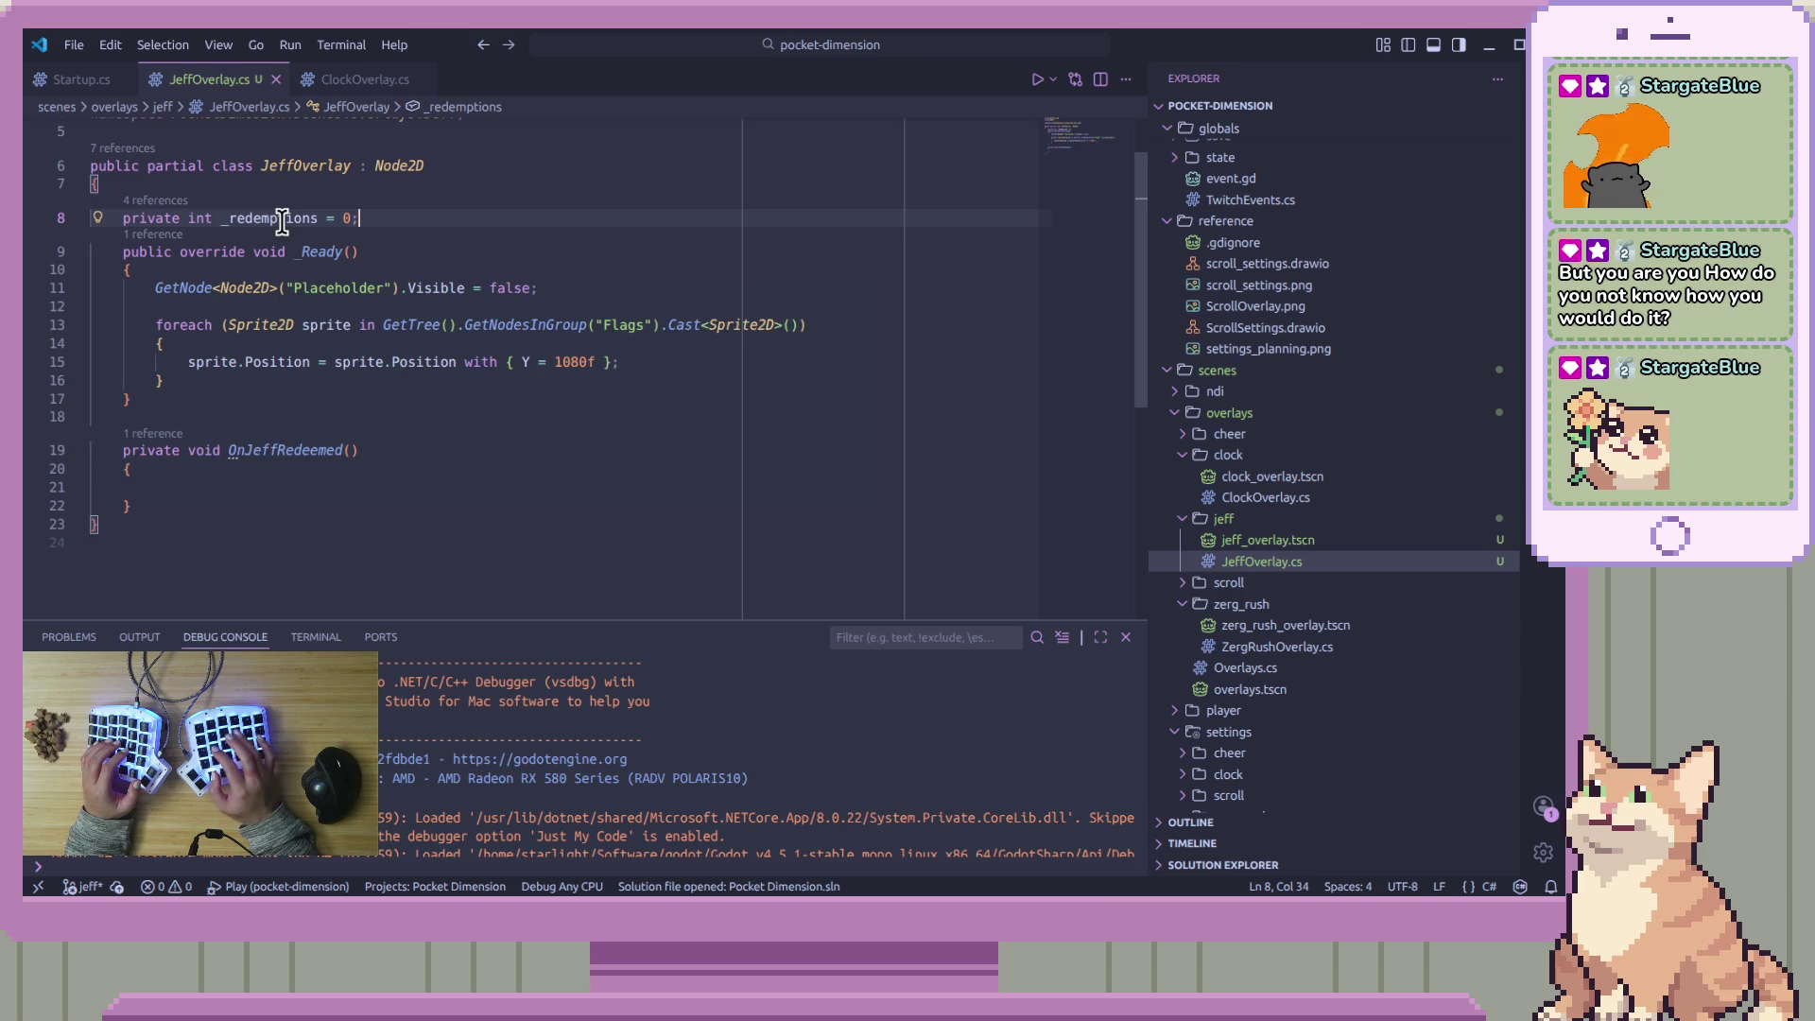
key(Return)
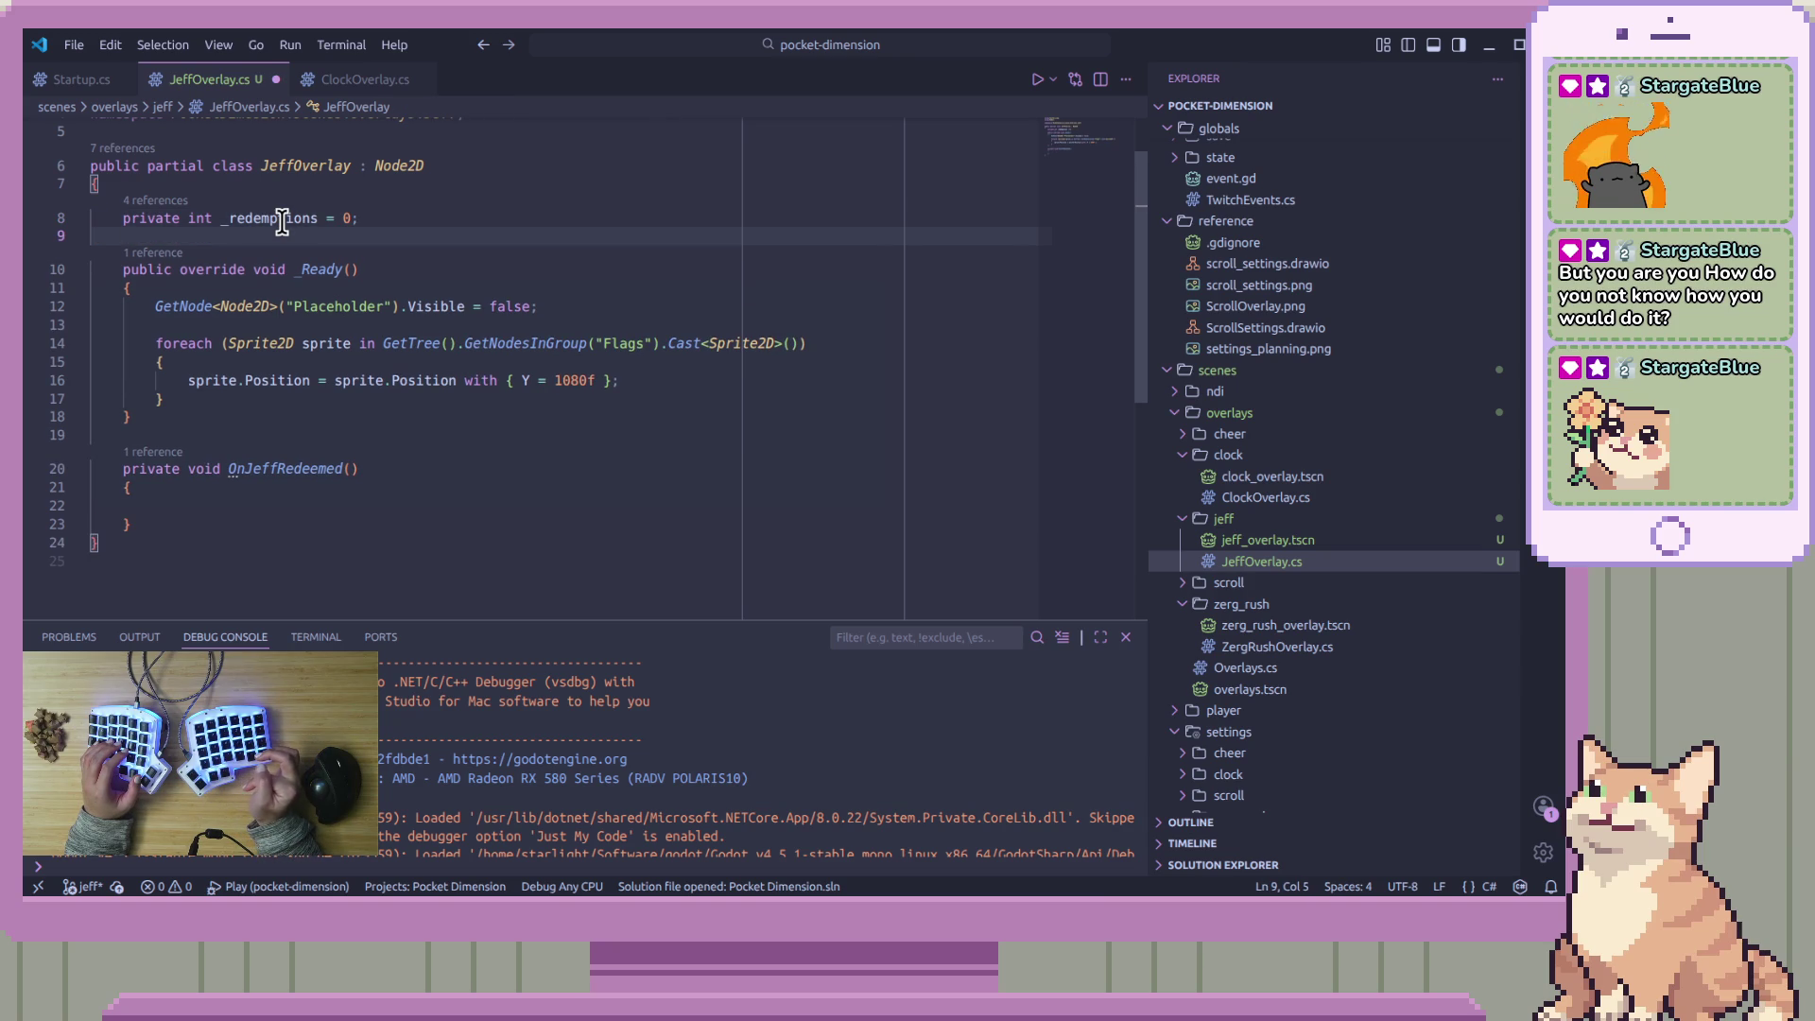
Add '_redemptions += 1;' inside the OnJeffRedeemed method
key(Down)
key(Down)
key(Down)
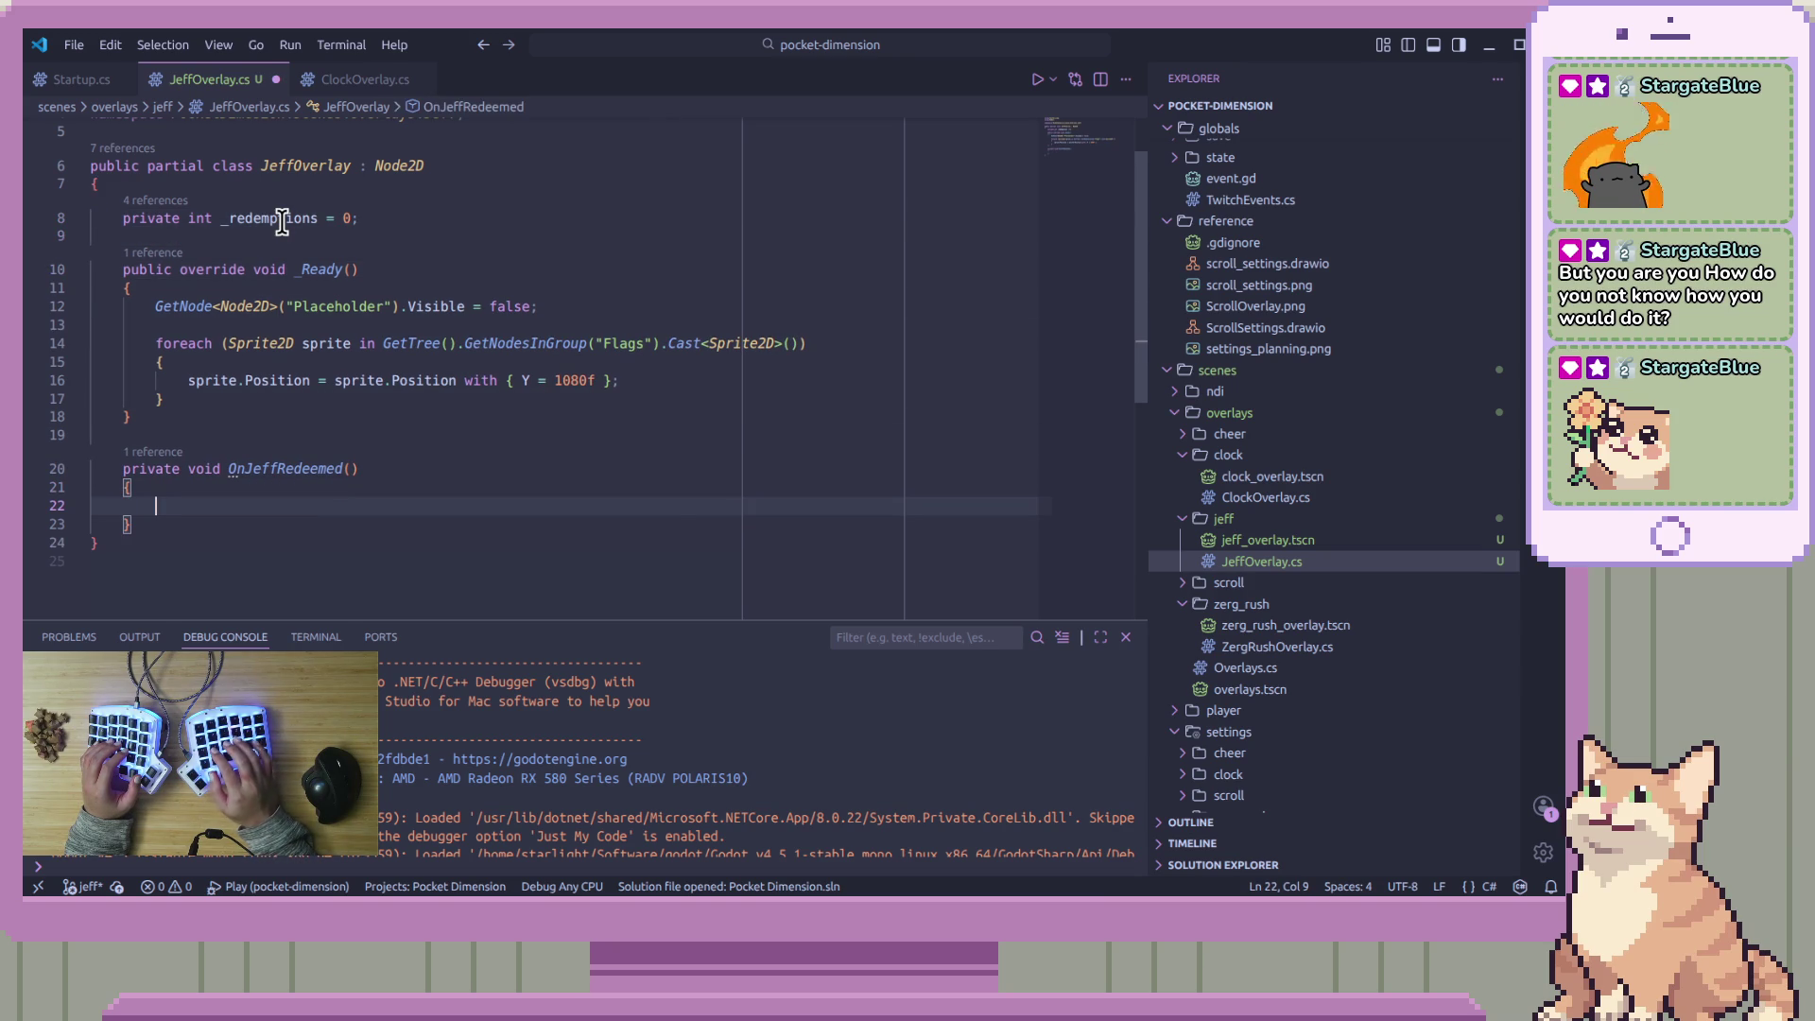
text(_redem)
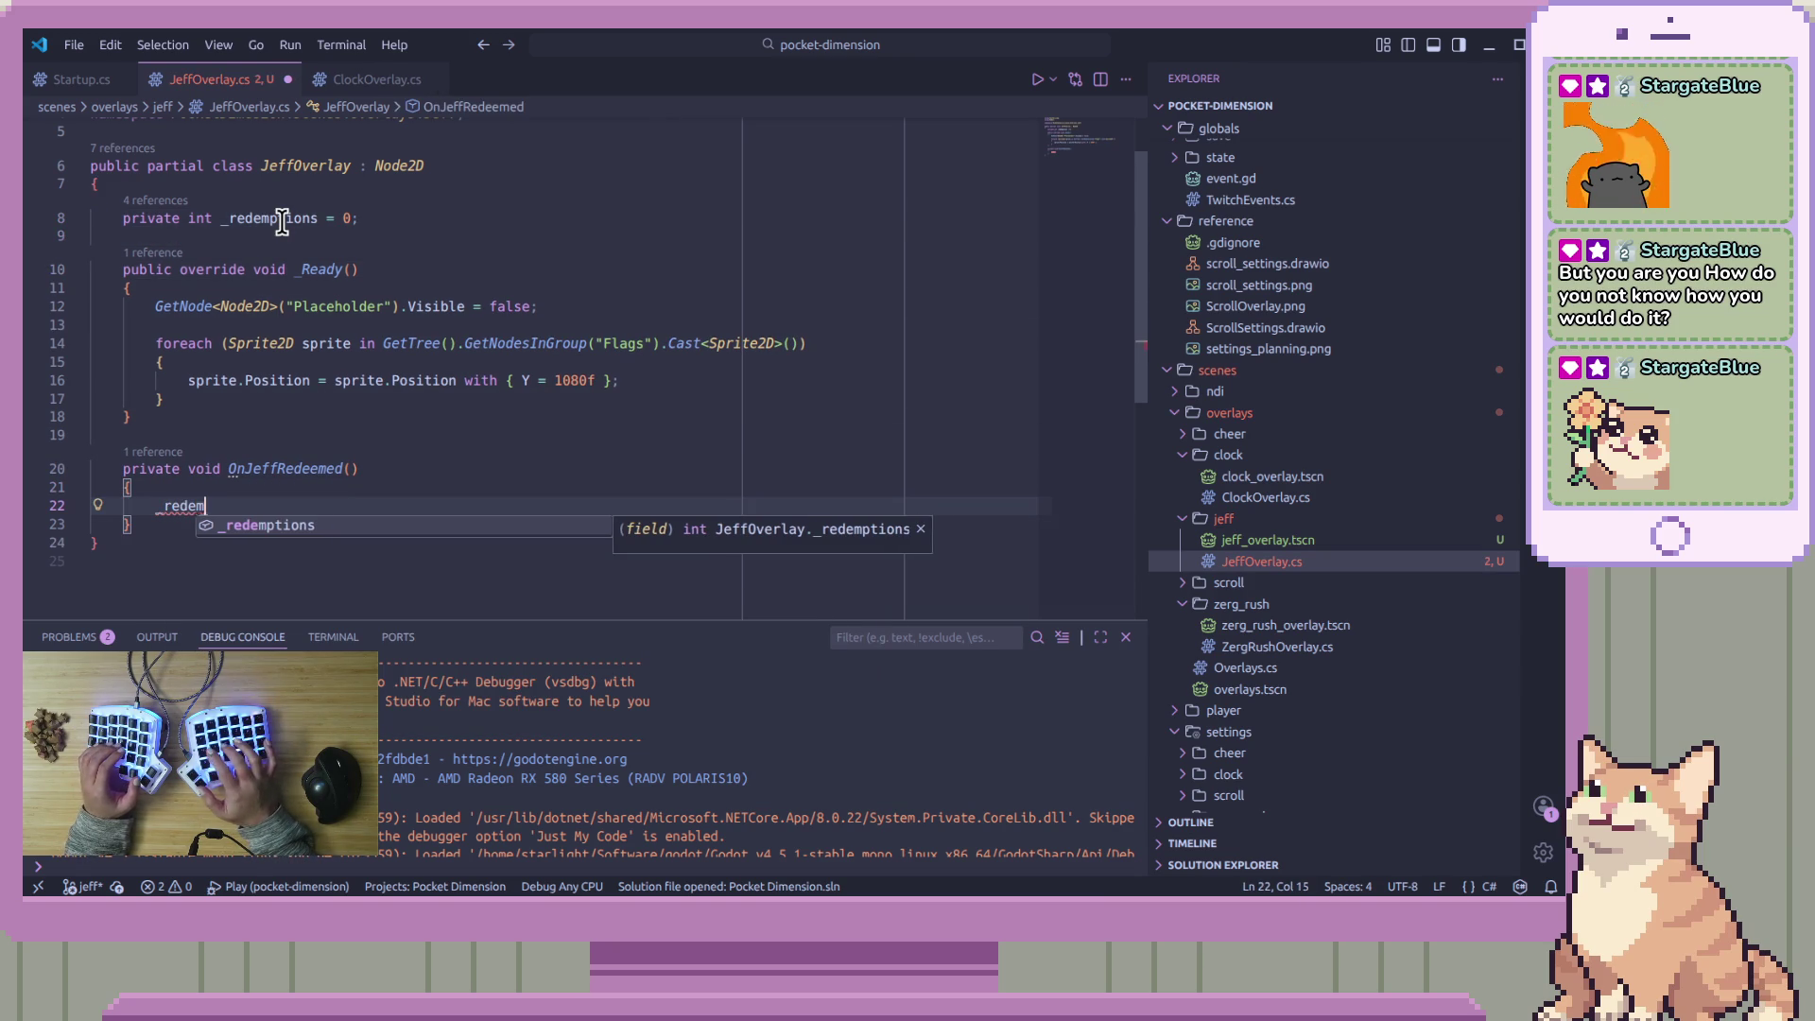
text(ptions )
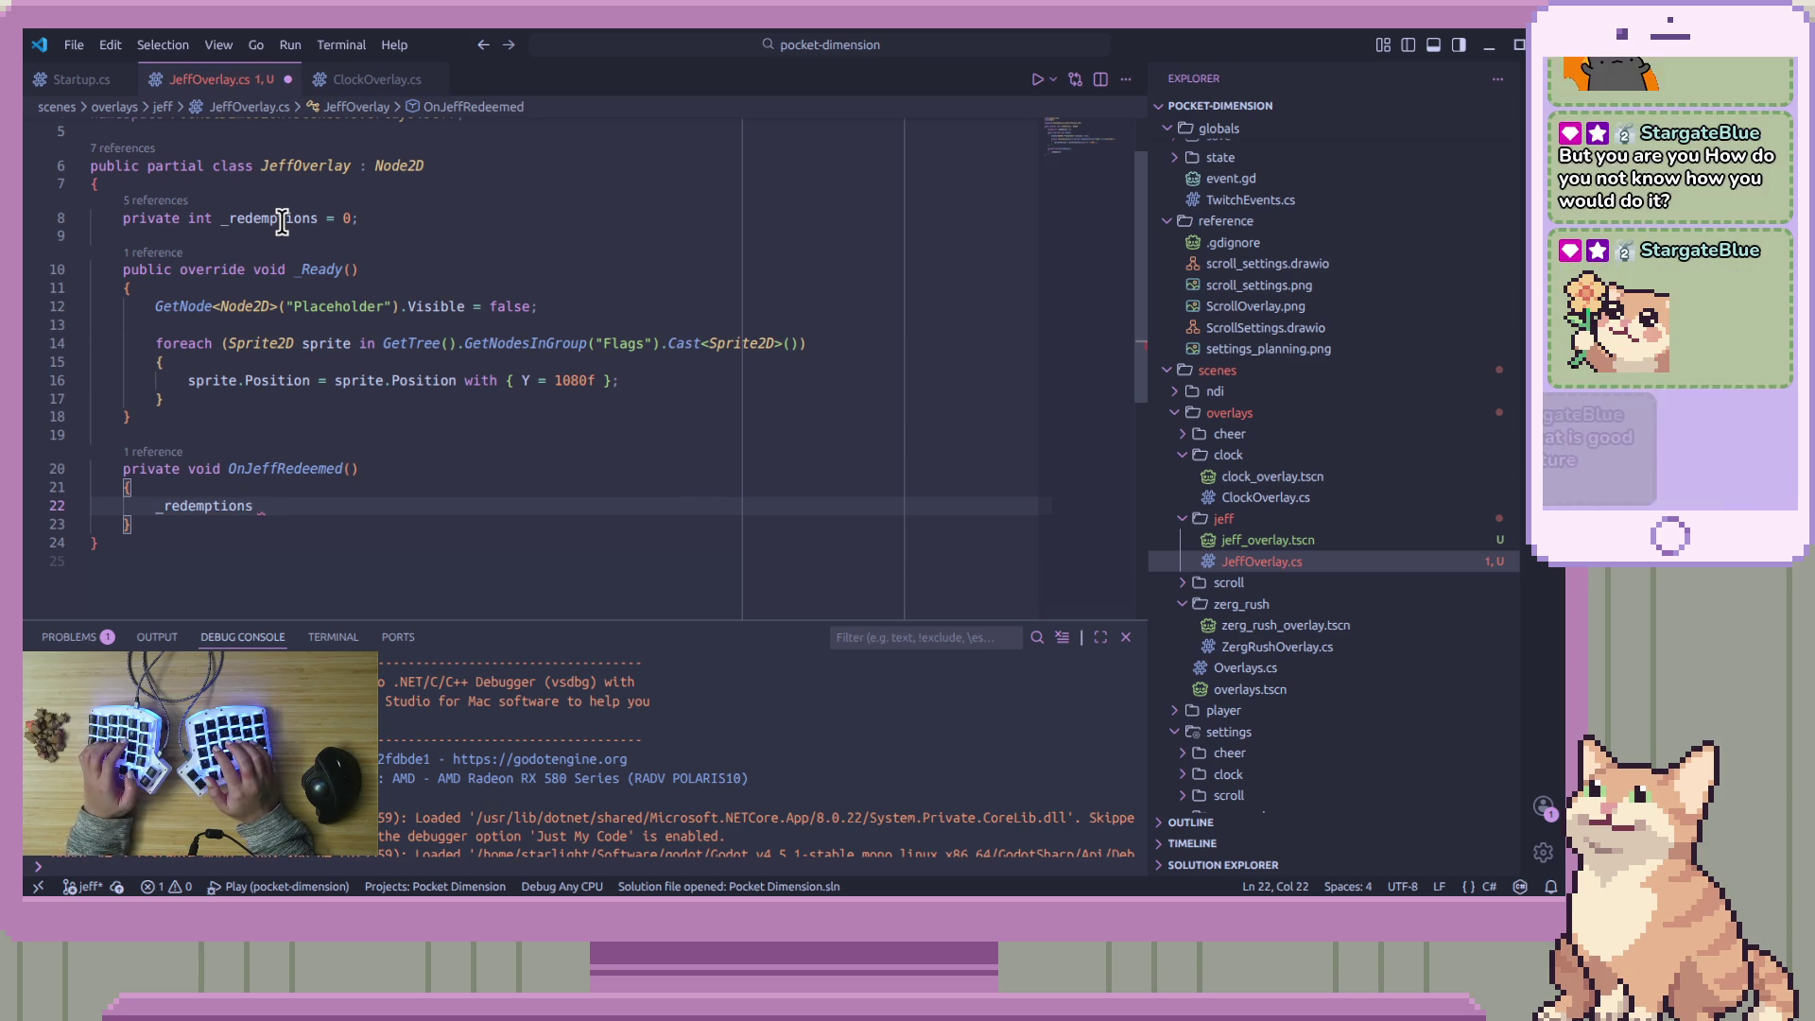
text(+= 1y)
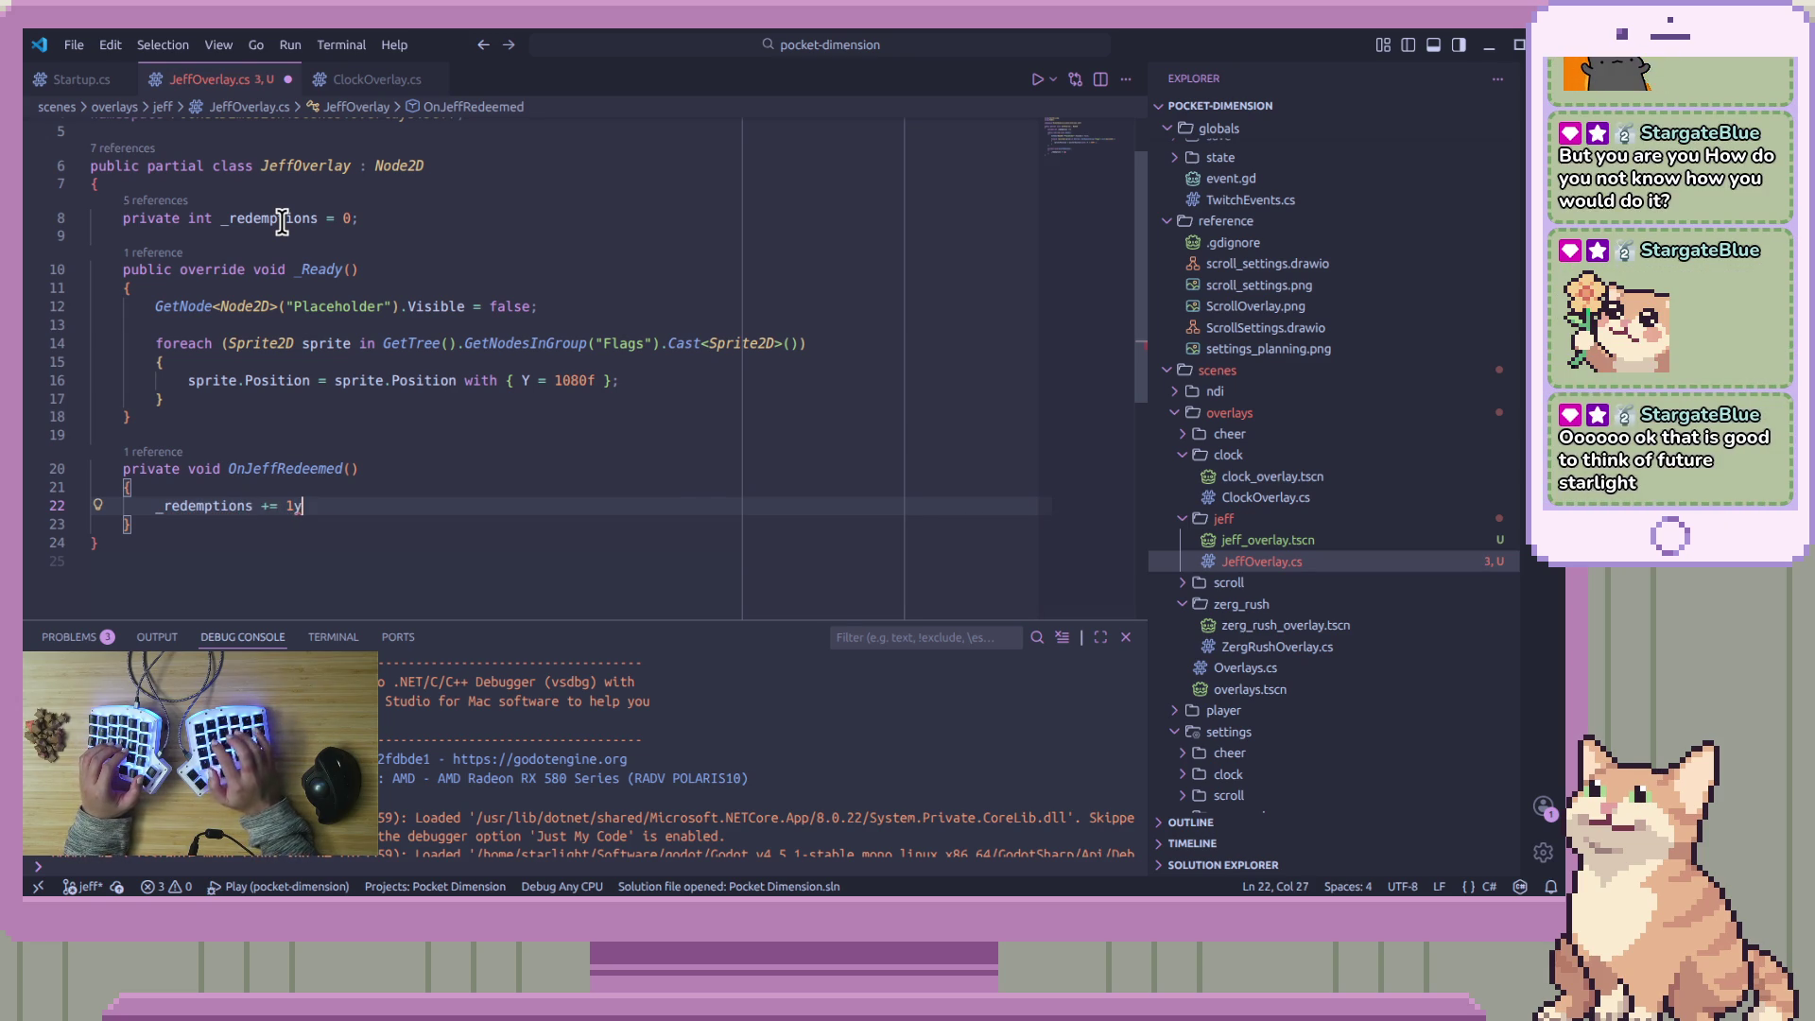
key(BackSpace)
text(;)
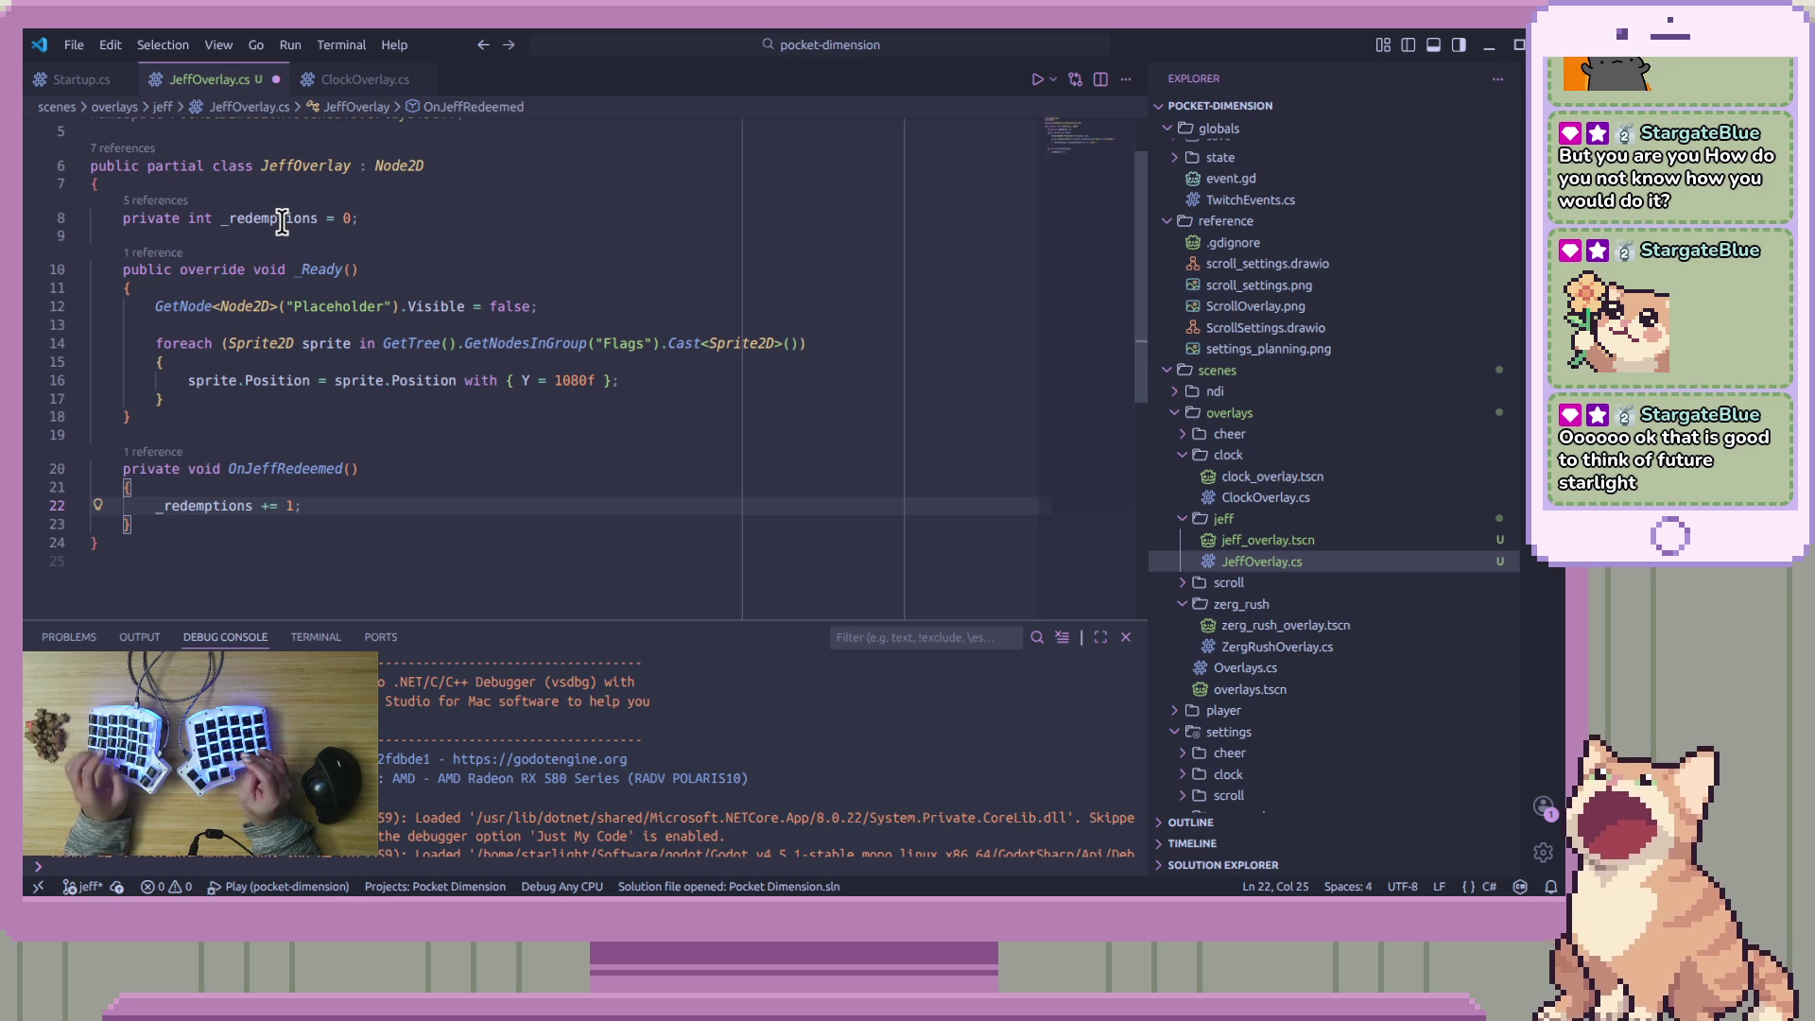
key(Left)
key(Left)
key(Left)
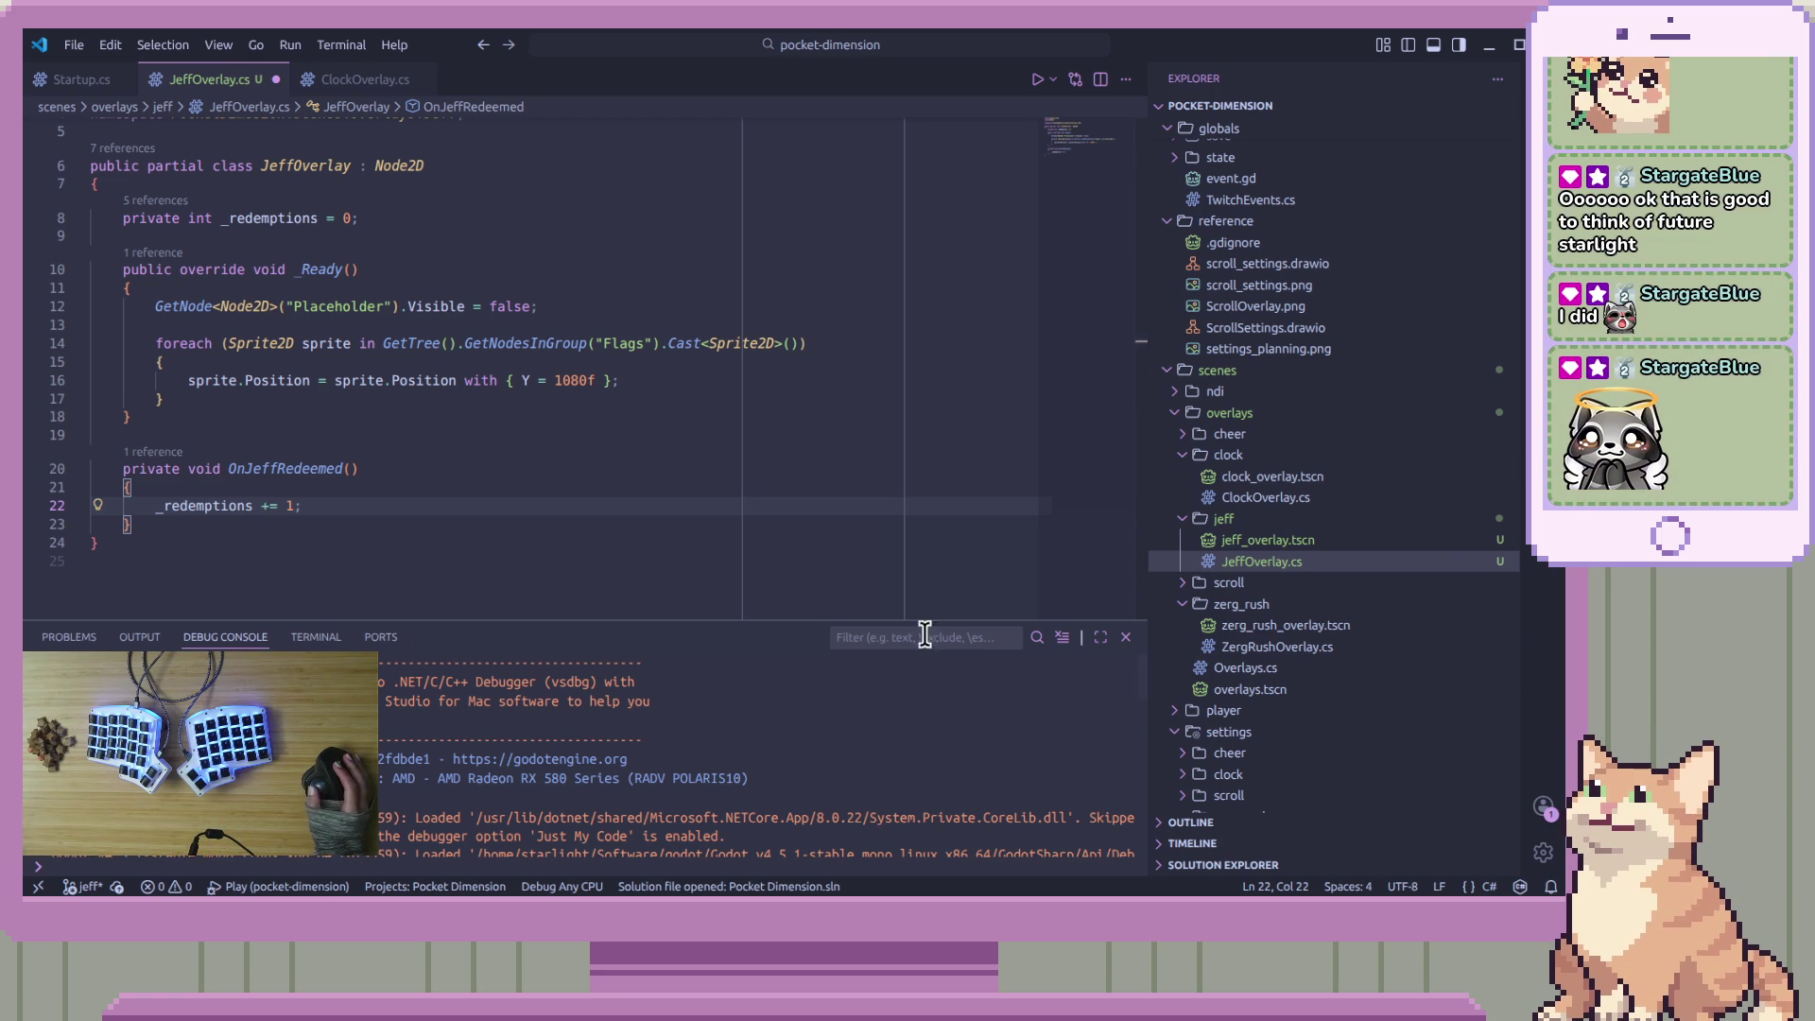
Below the increment line, start an 'if _redemptions' statement in OnJeffRedeemed
click(878, 503)
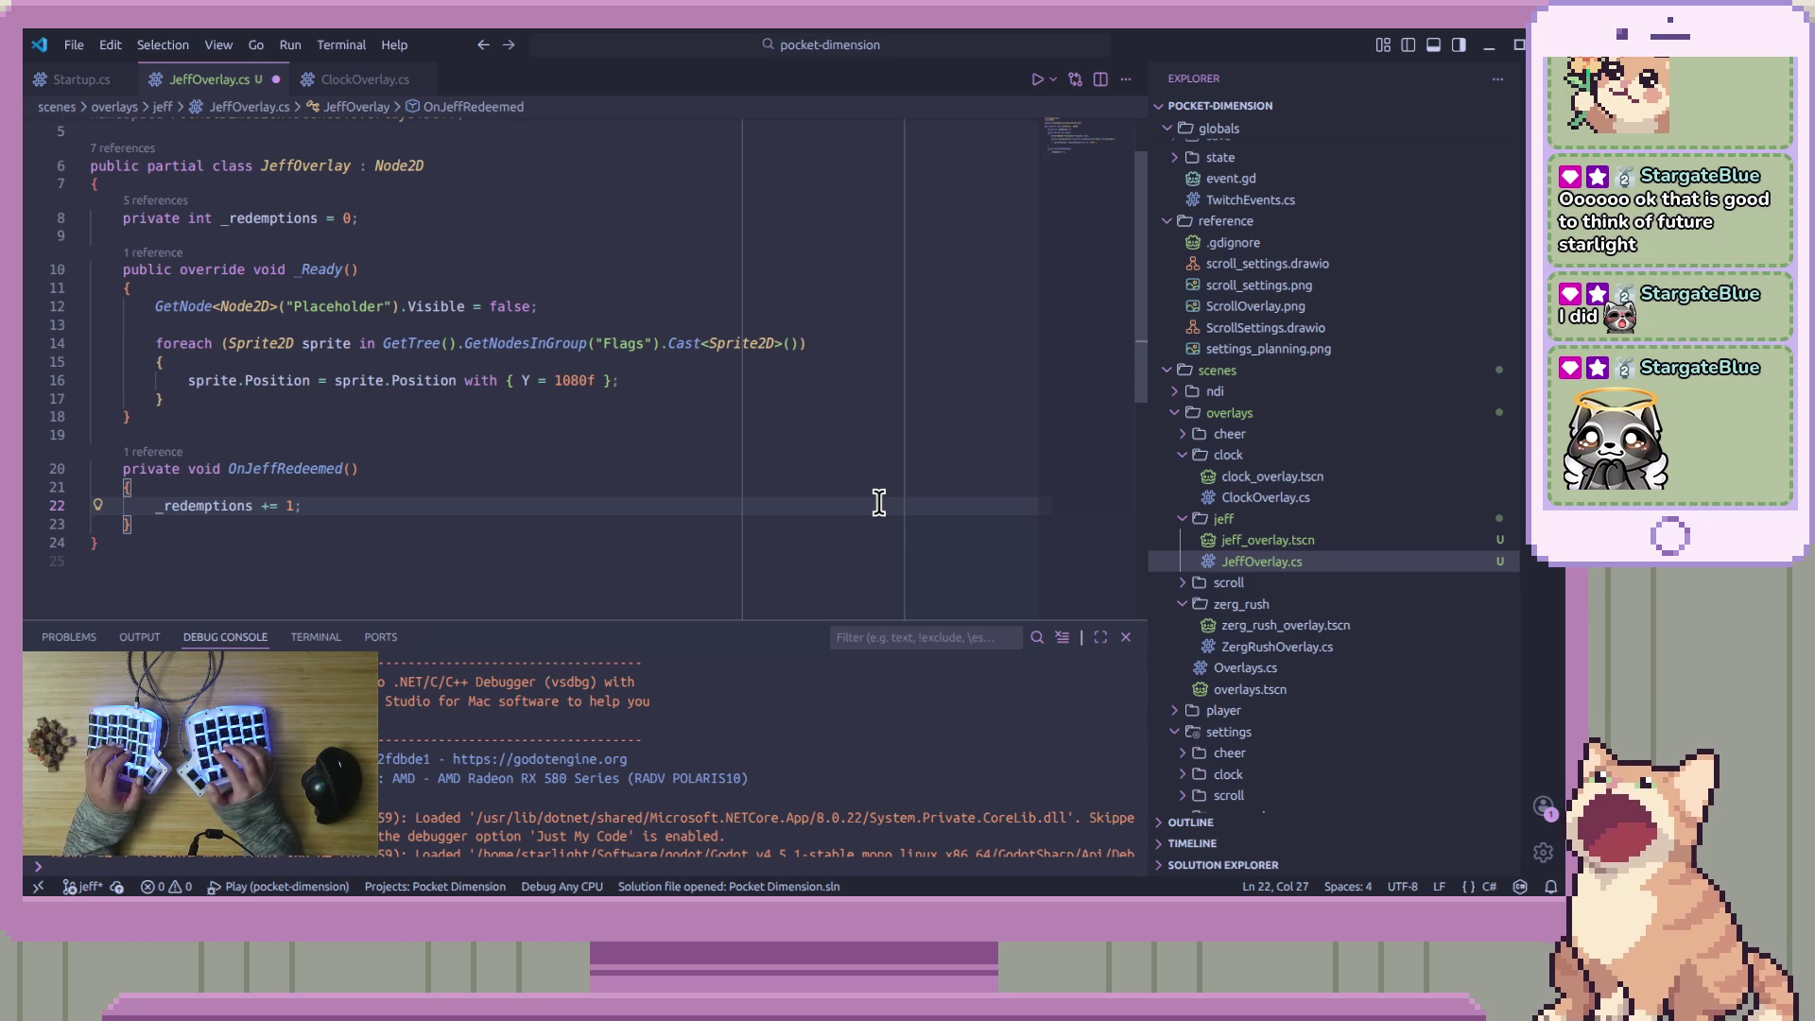
key(Return)
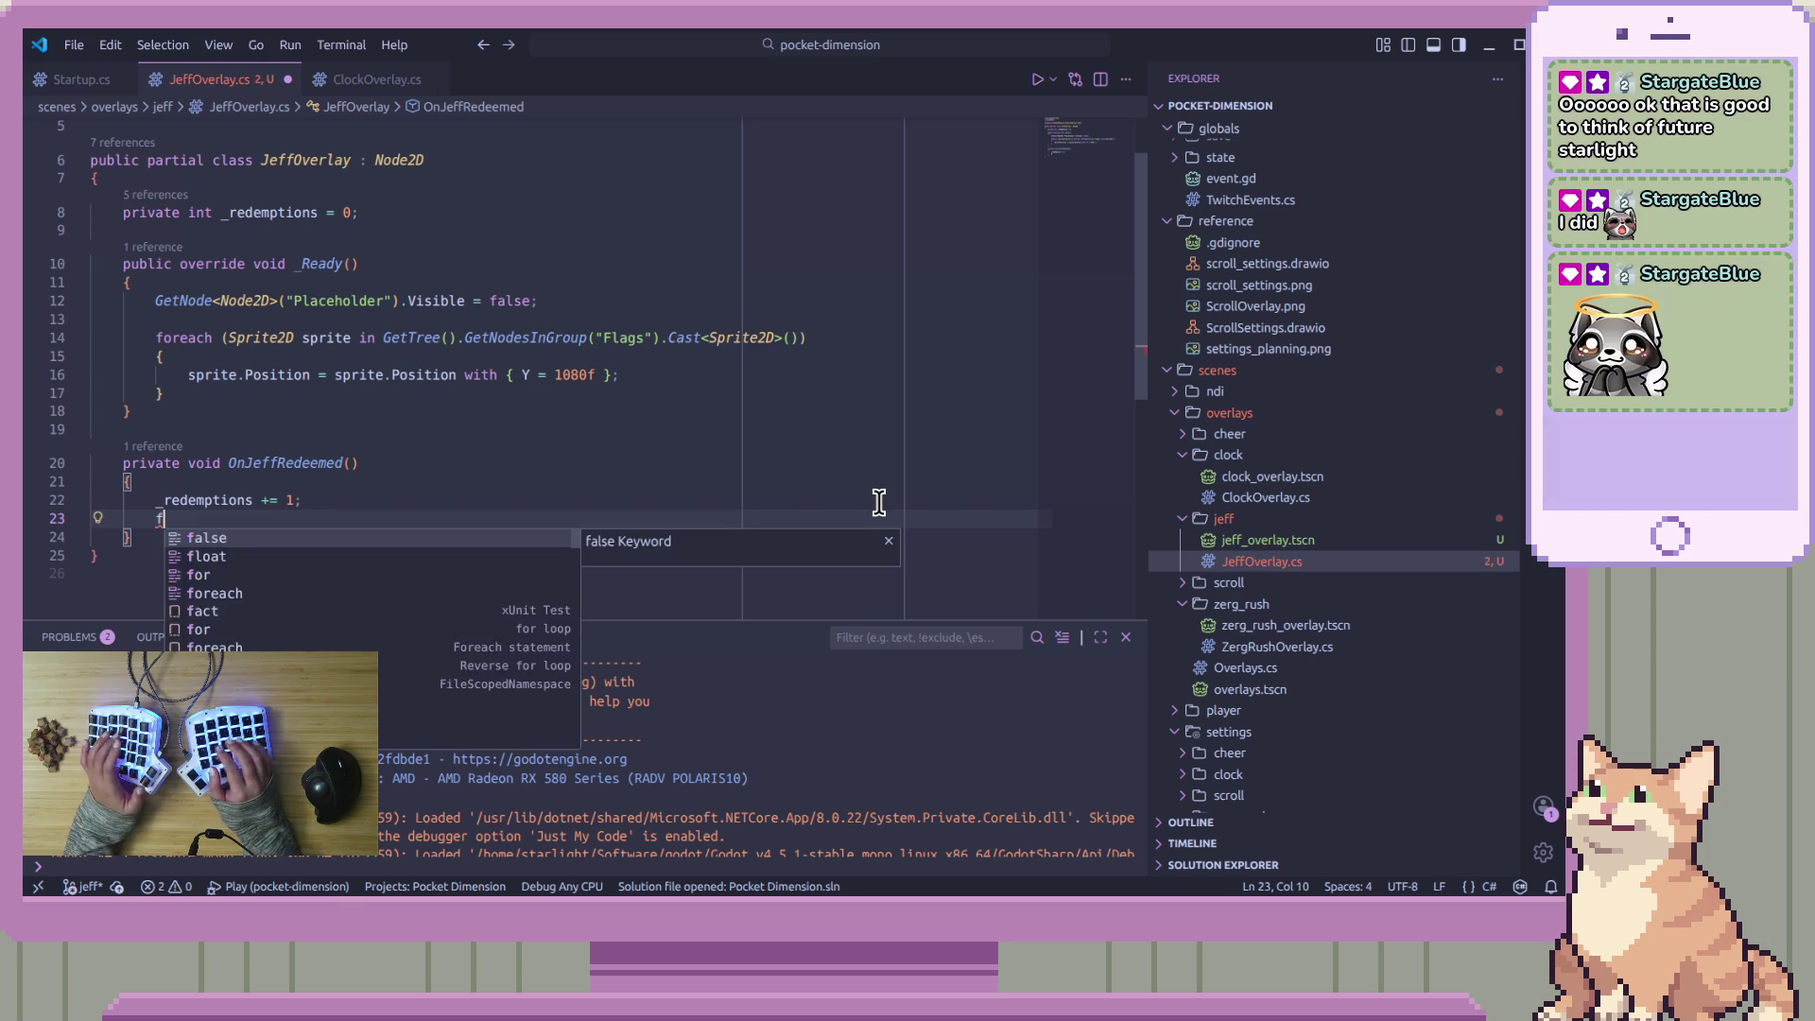
key(Return)
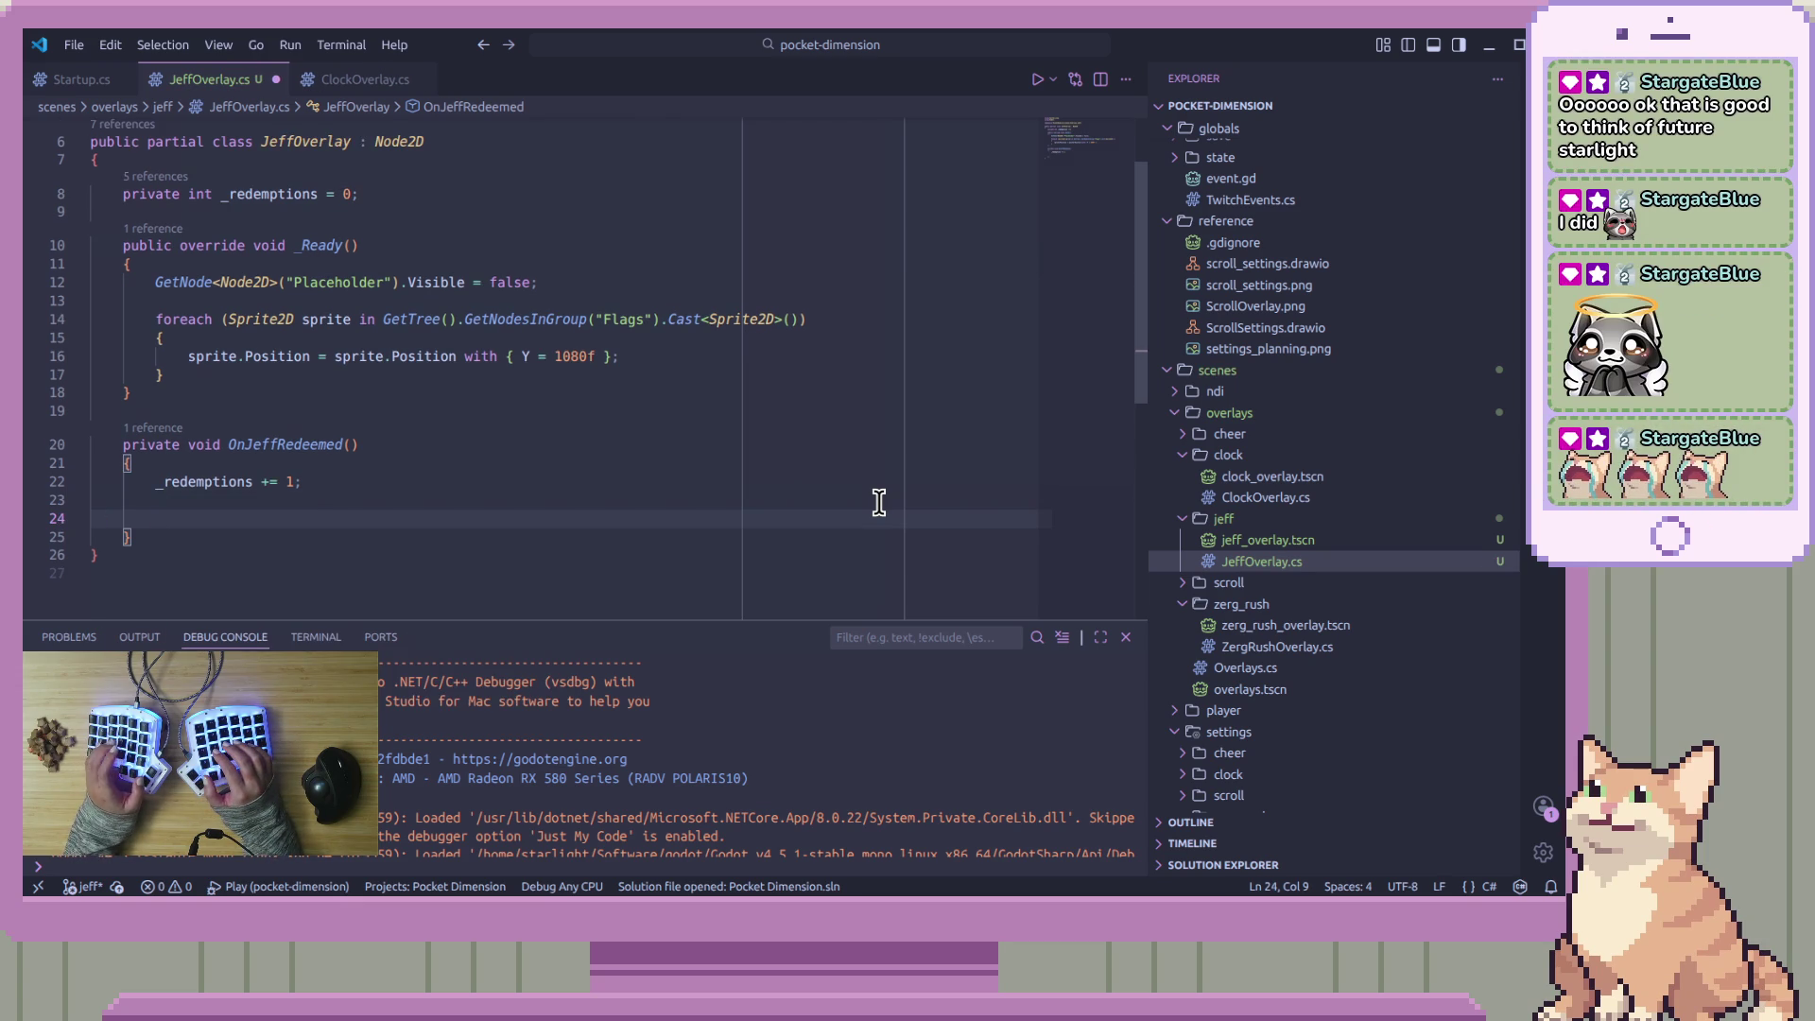
text(i)
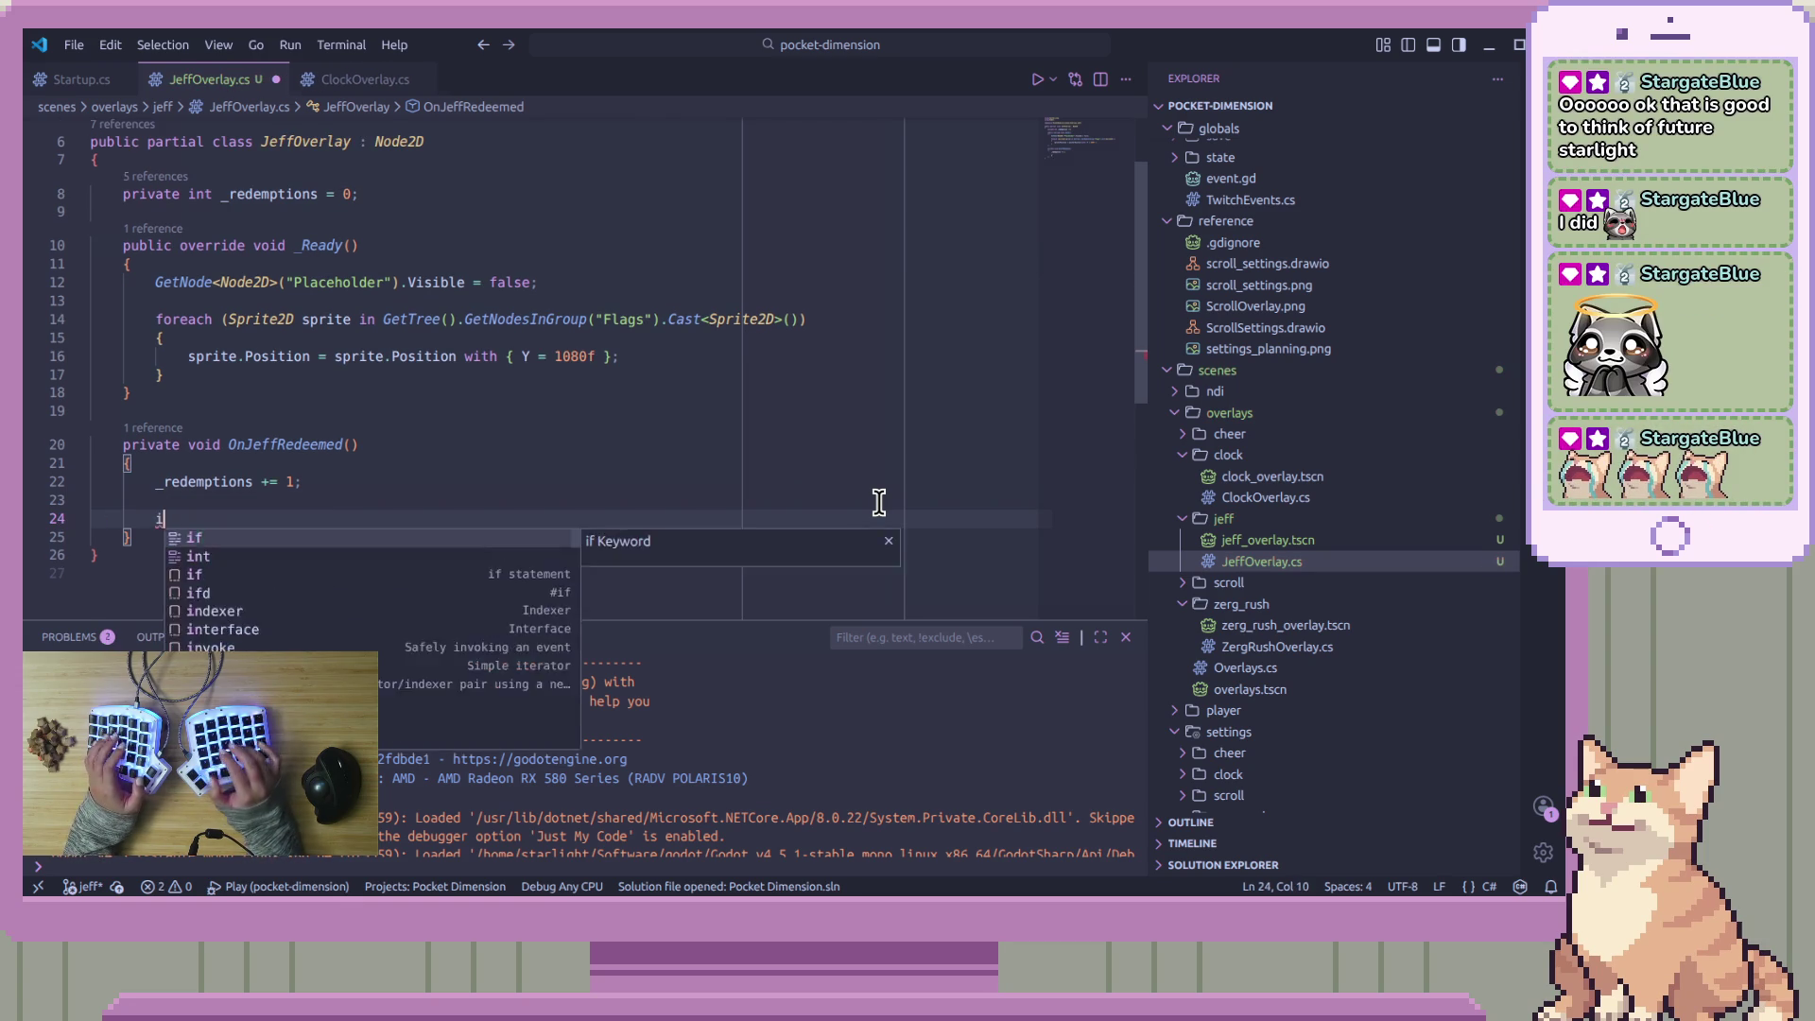
text(f _redem)
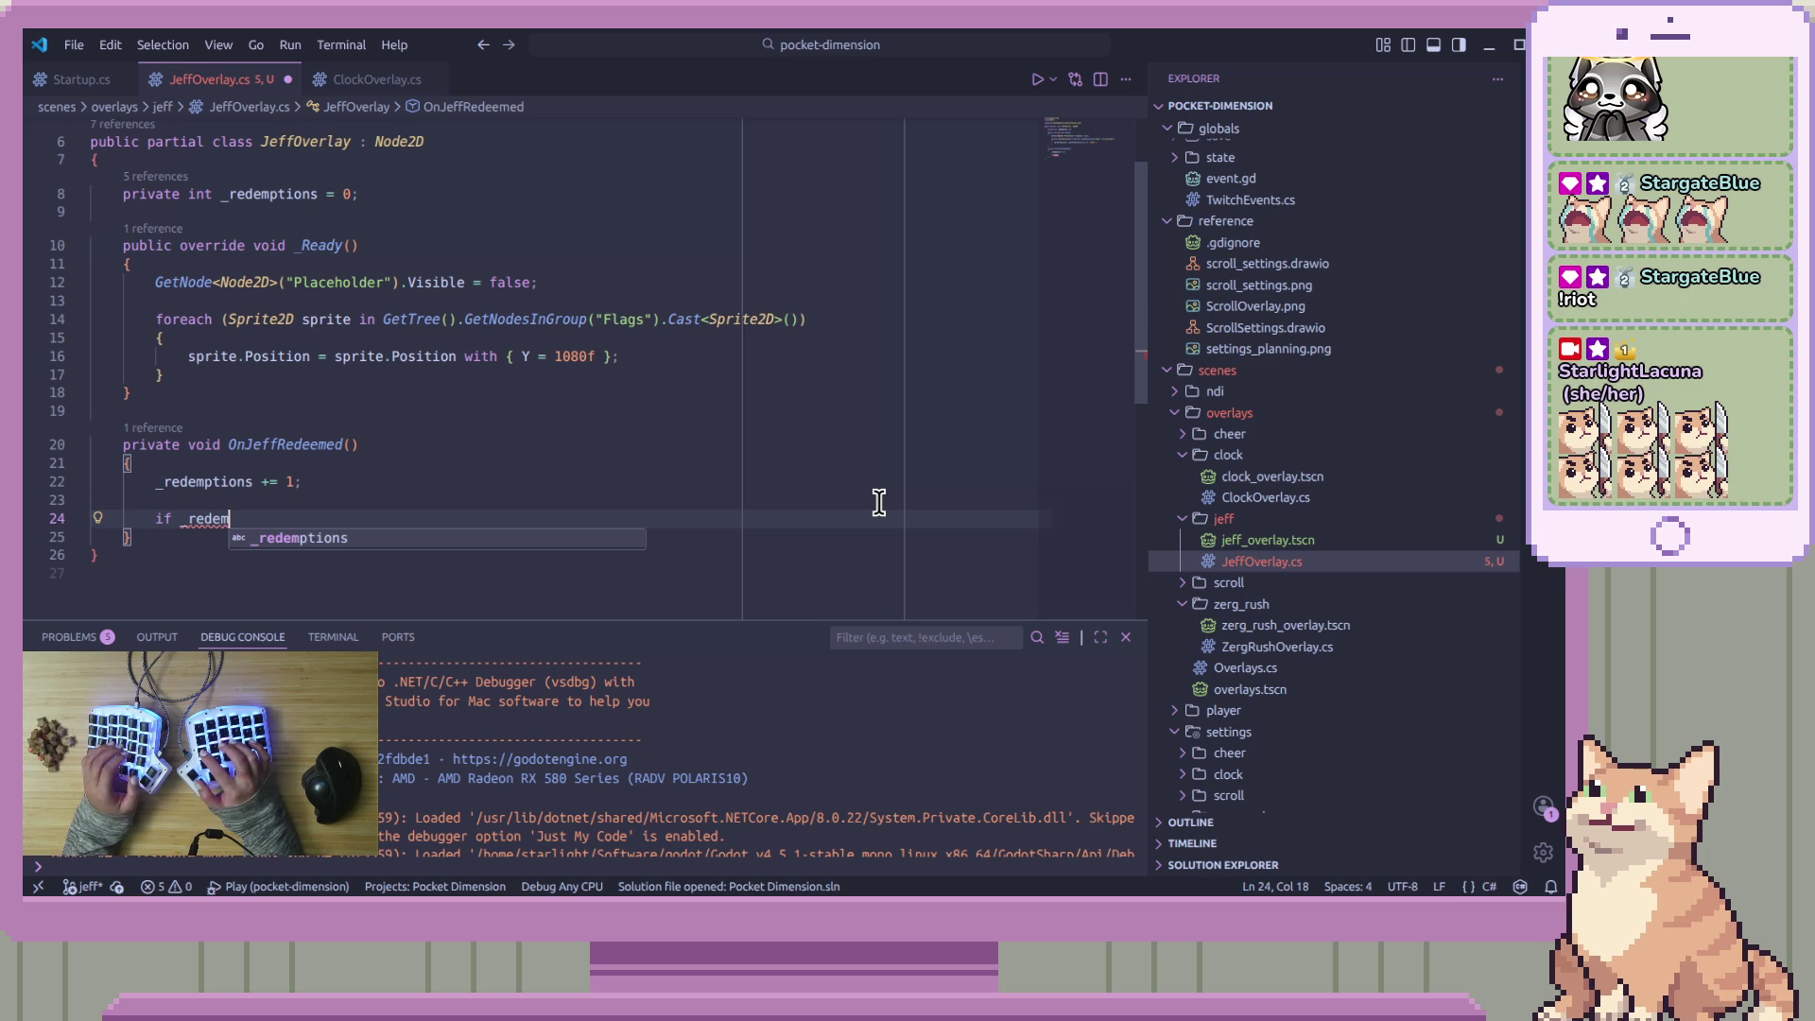
text(ptions)
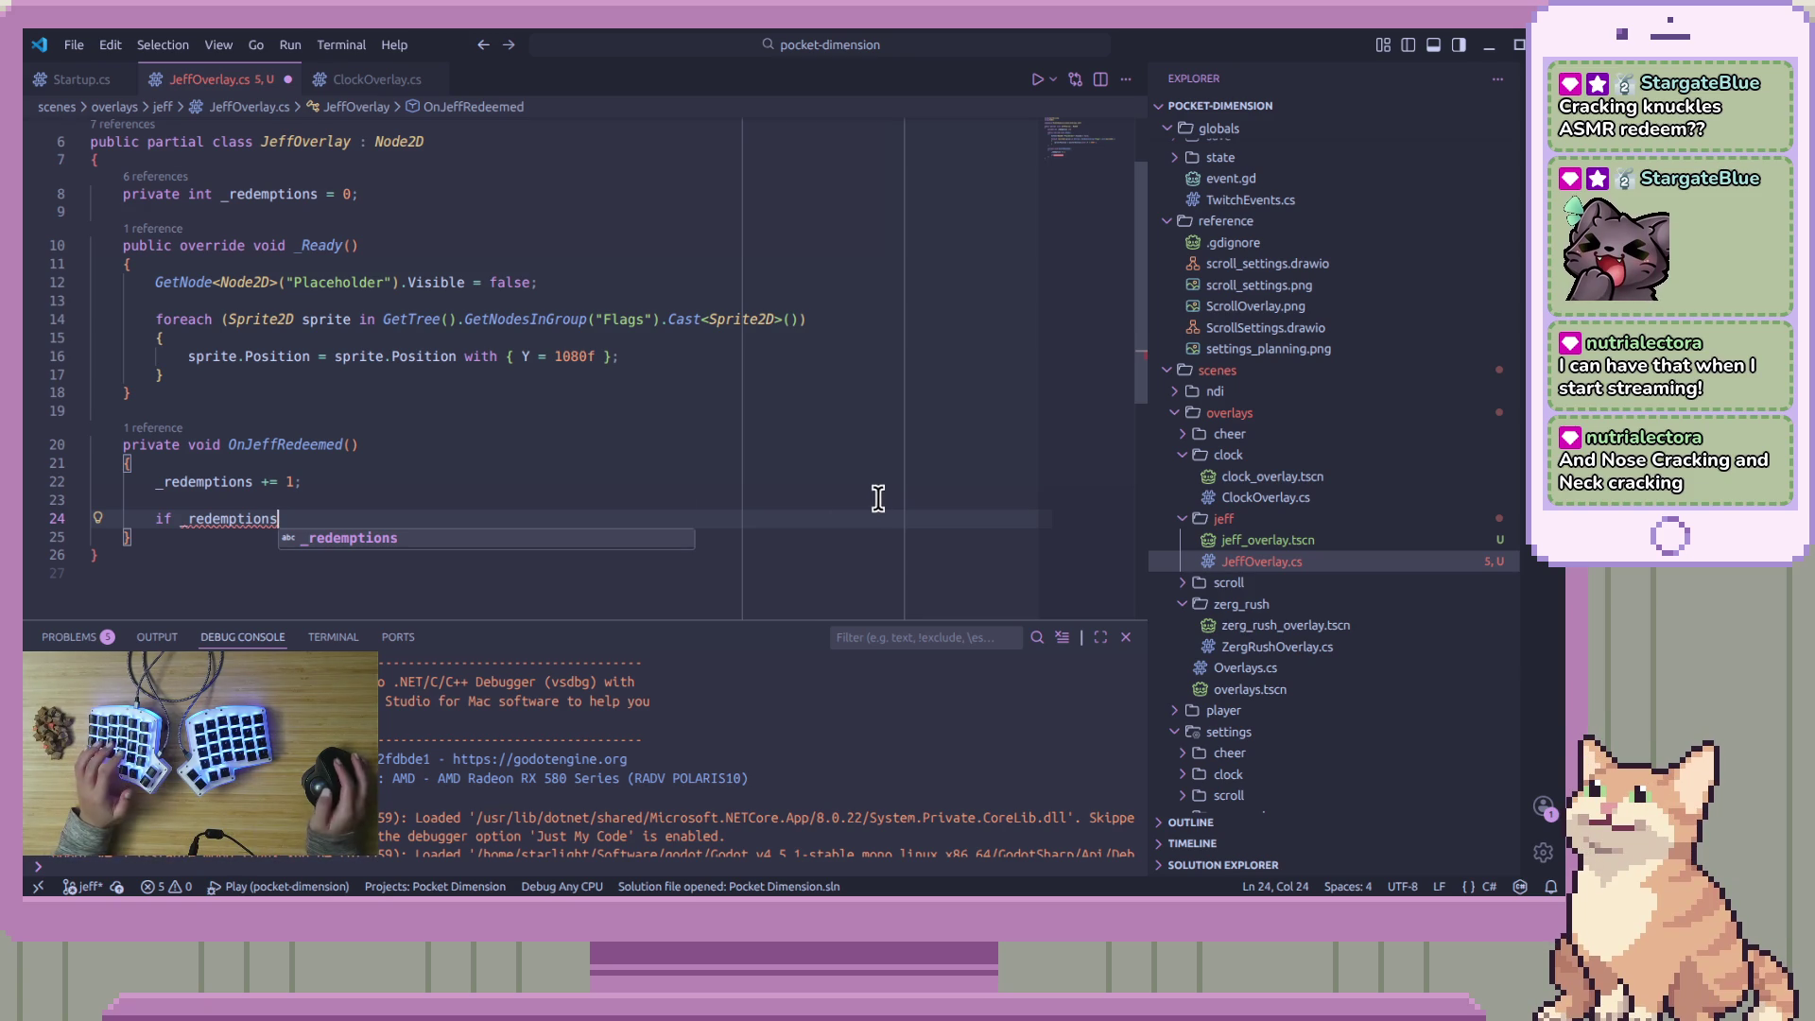
Complete the condition as 'if (_redemptions < 10)' with an empty braced body
click(457, 487)
key(Down)
key(Down)
key(Down)
key(Up)
key(Up)
key(Down)
key(ctrl+Left)
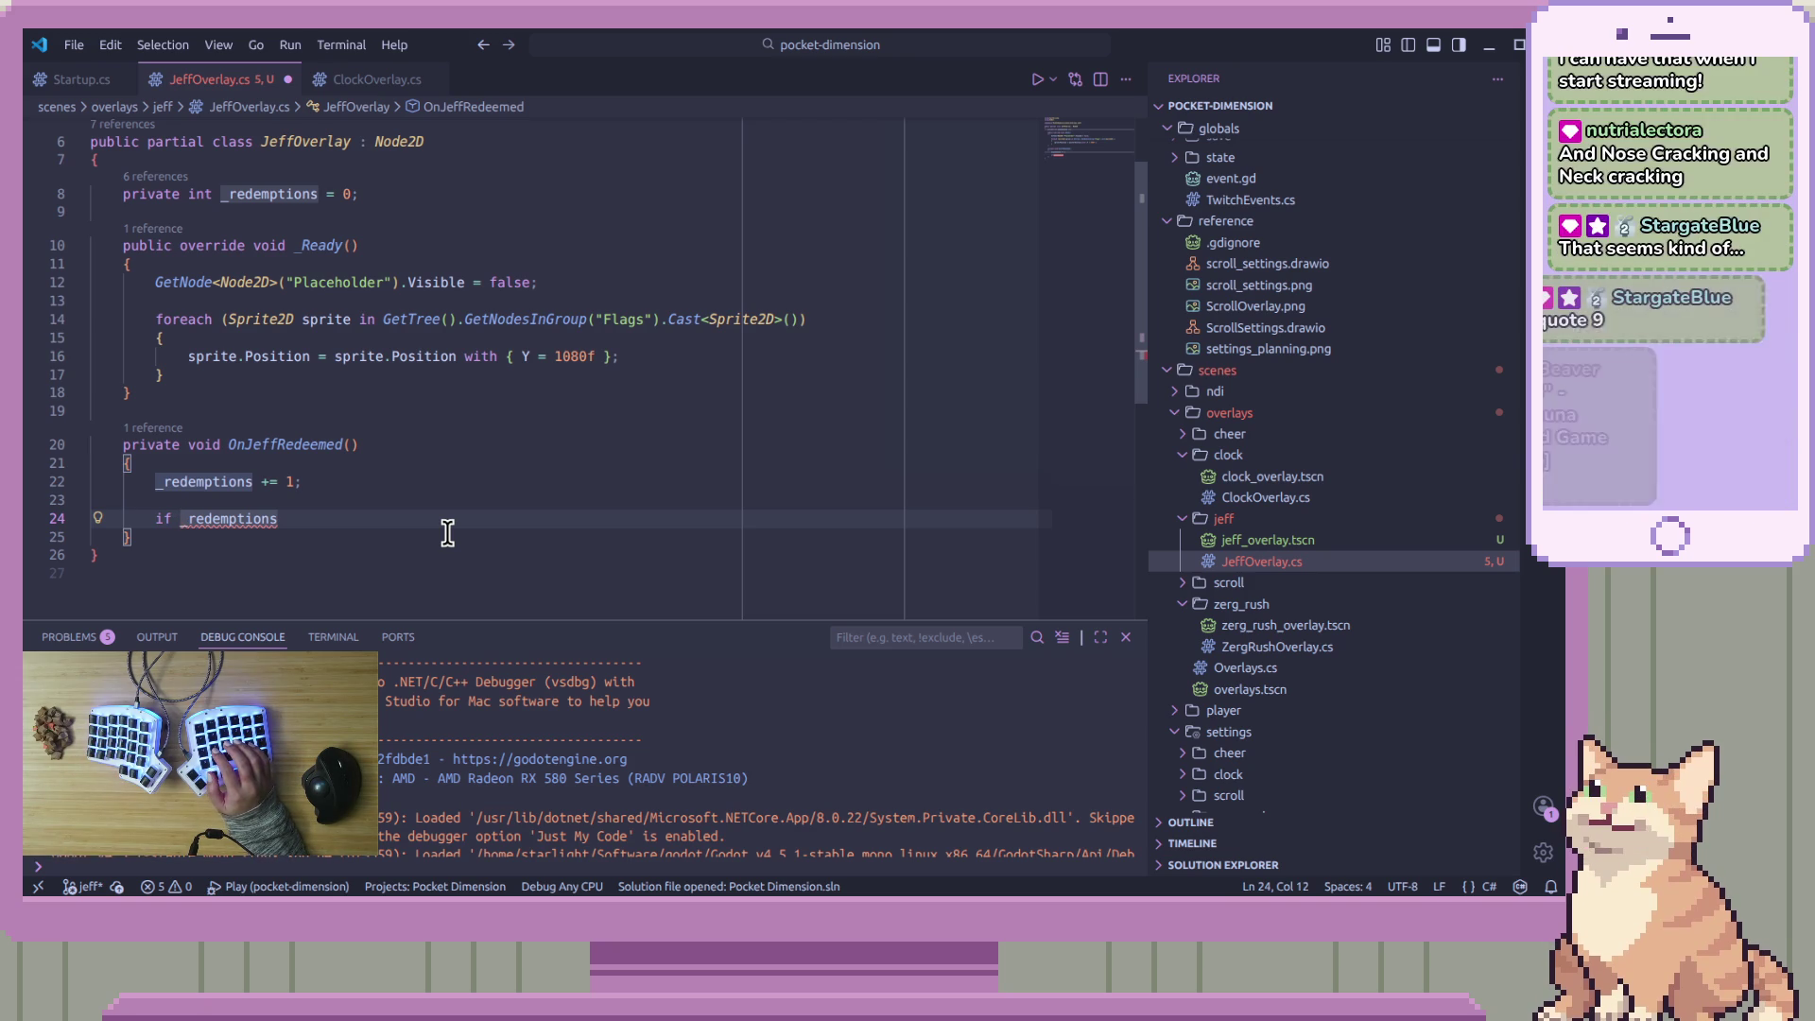
text(()
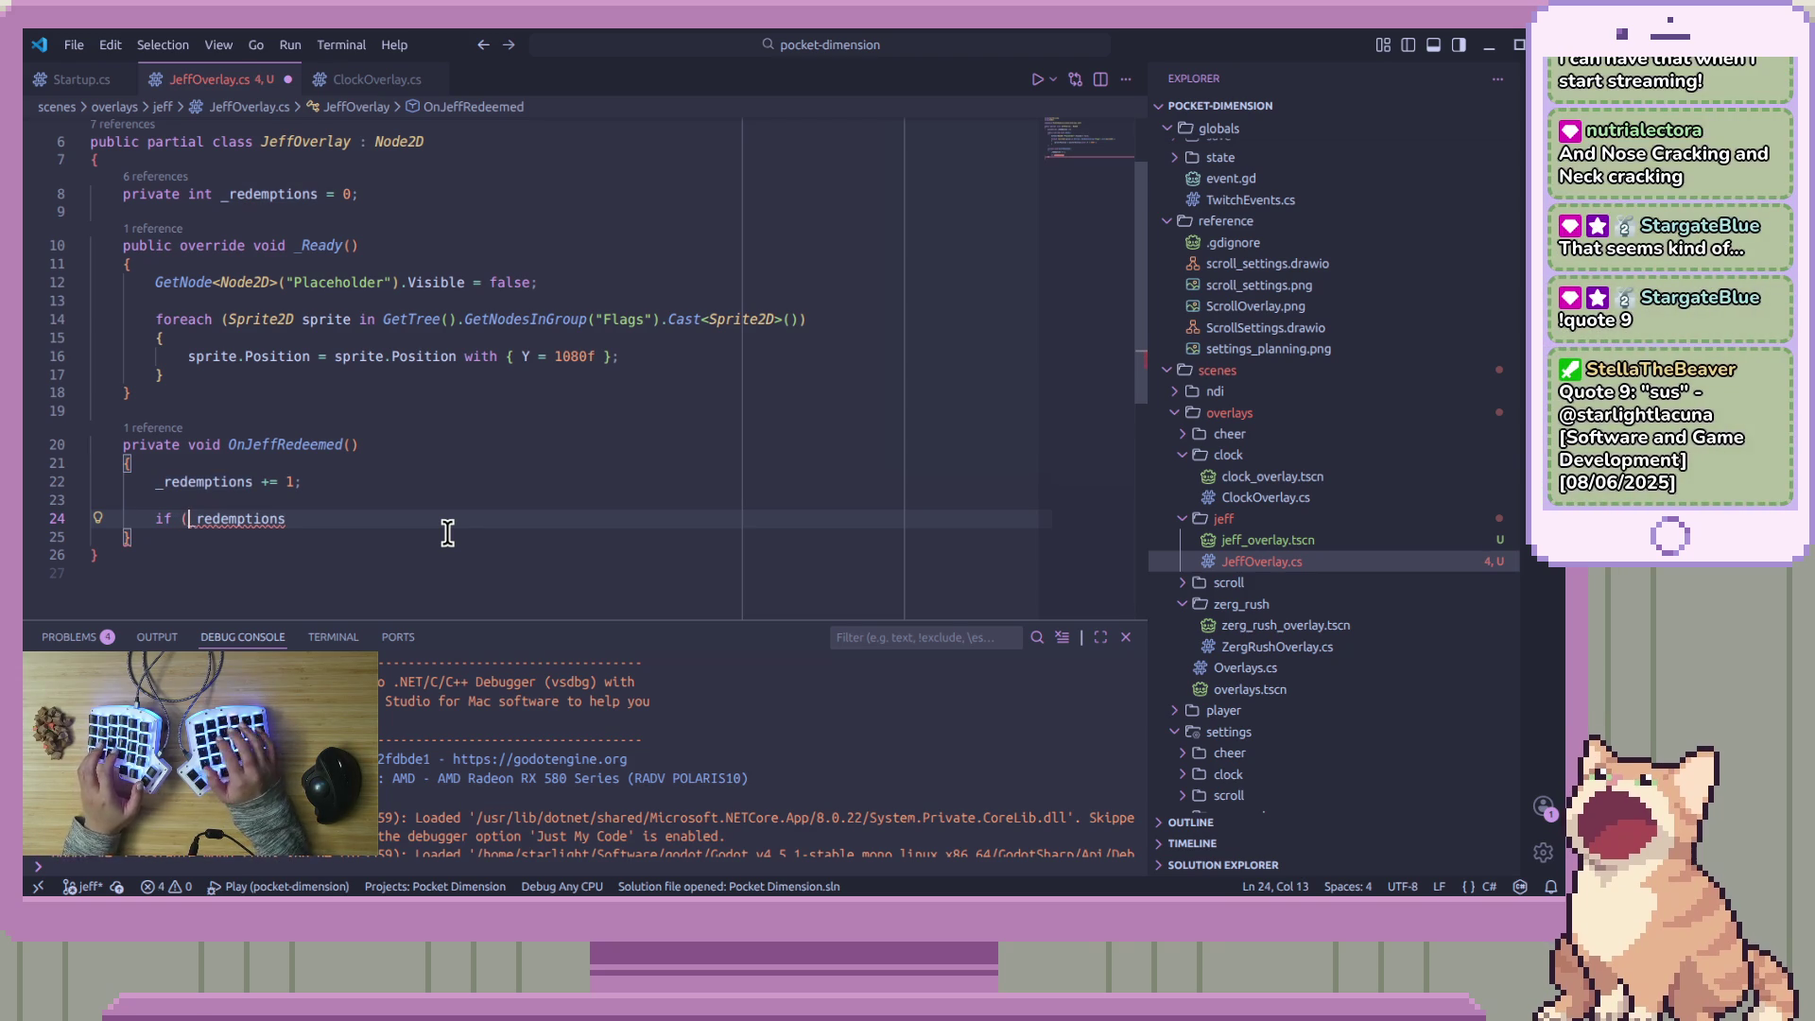
key(End)
text(s)
key(BackSpace)
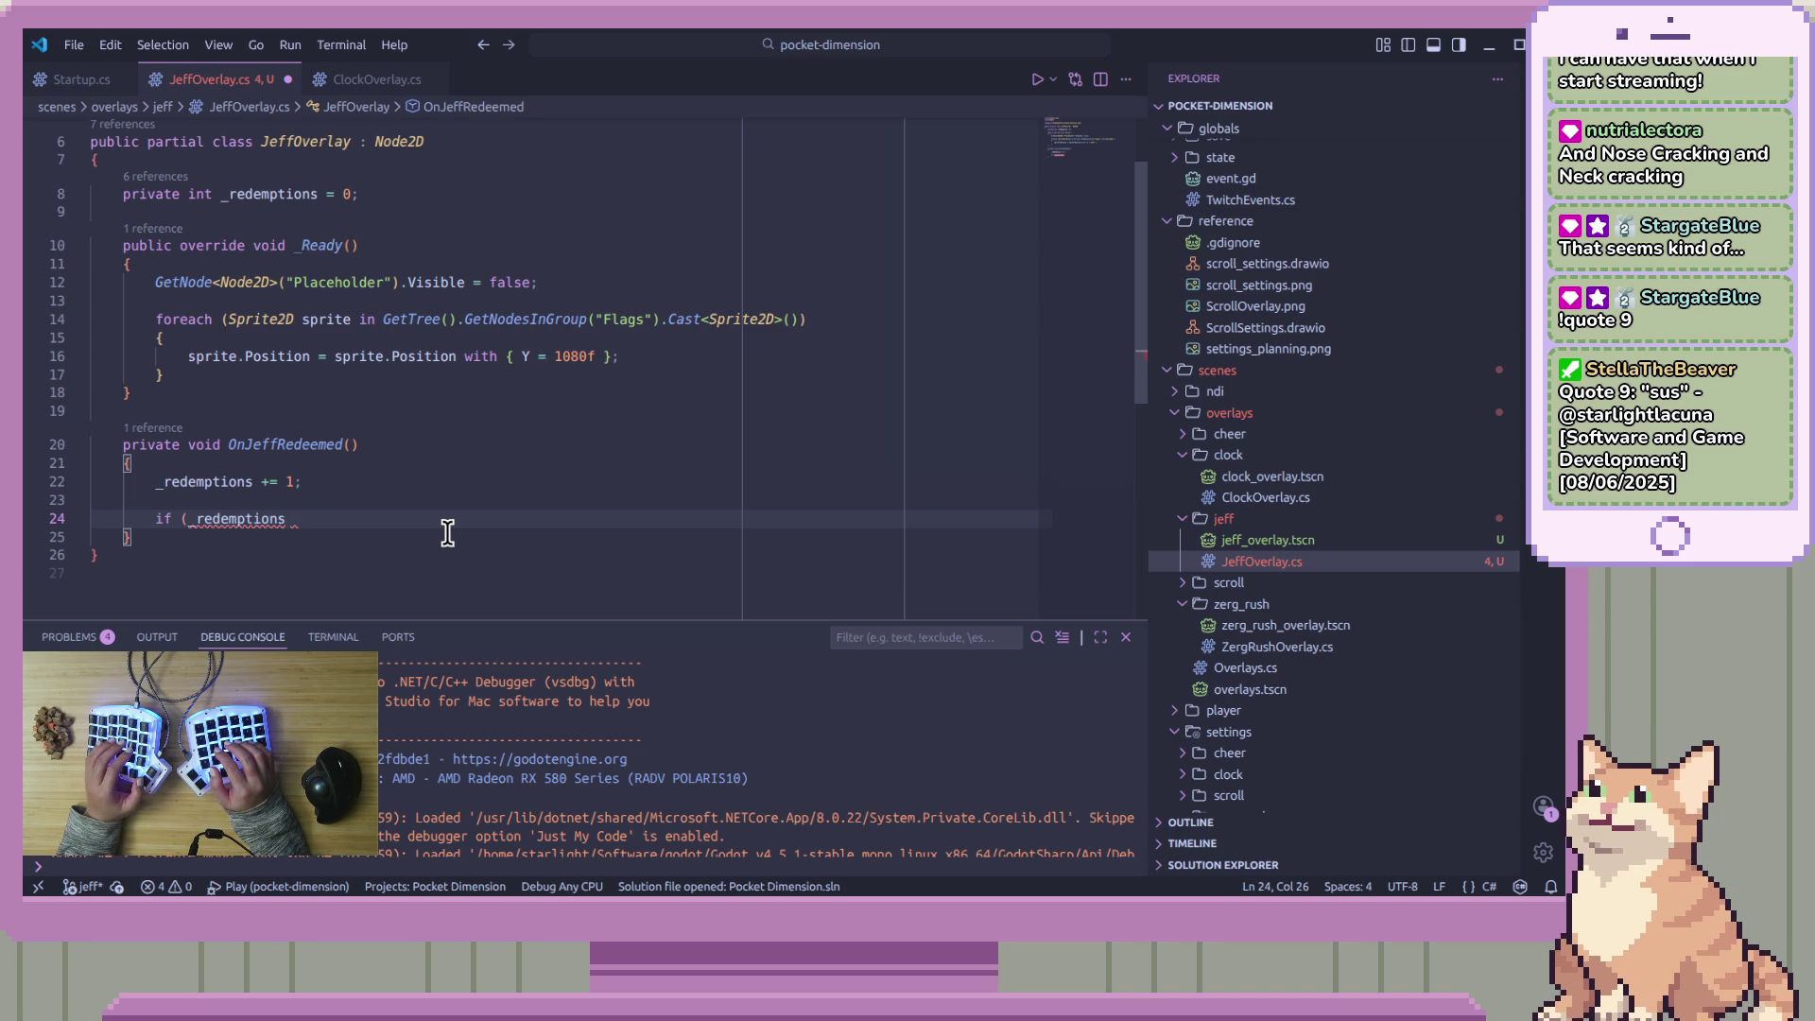
text(<)
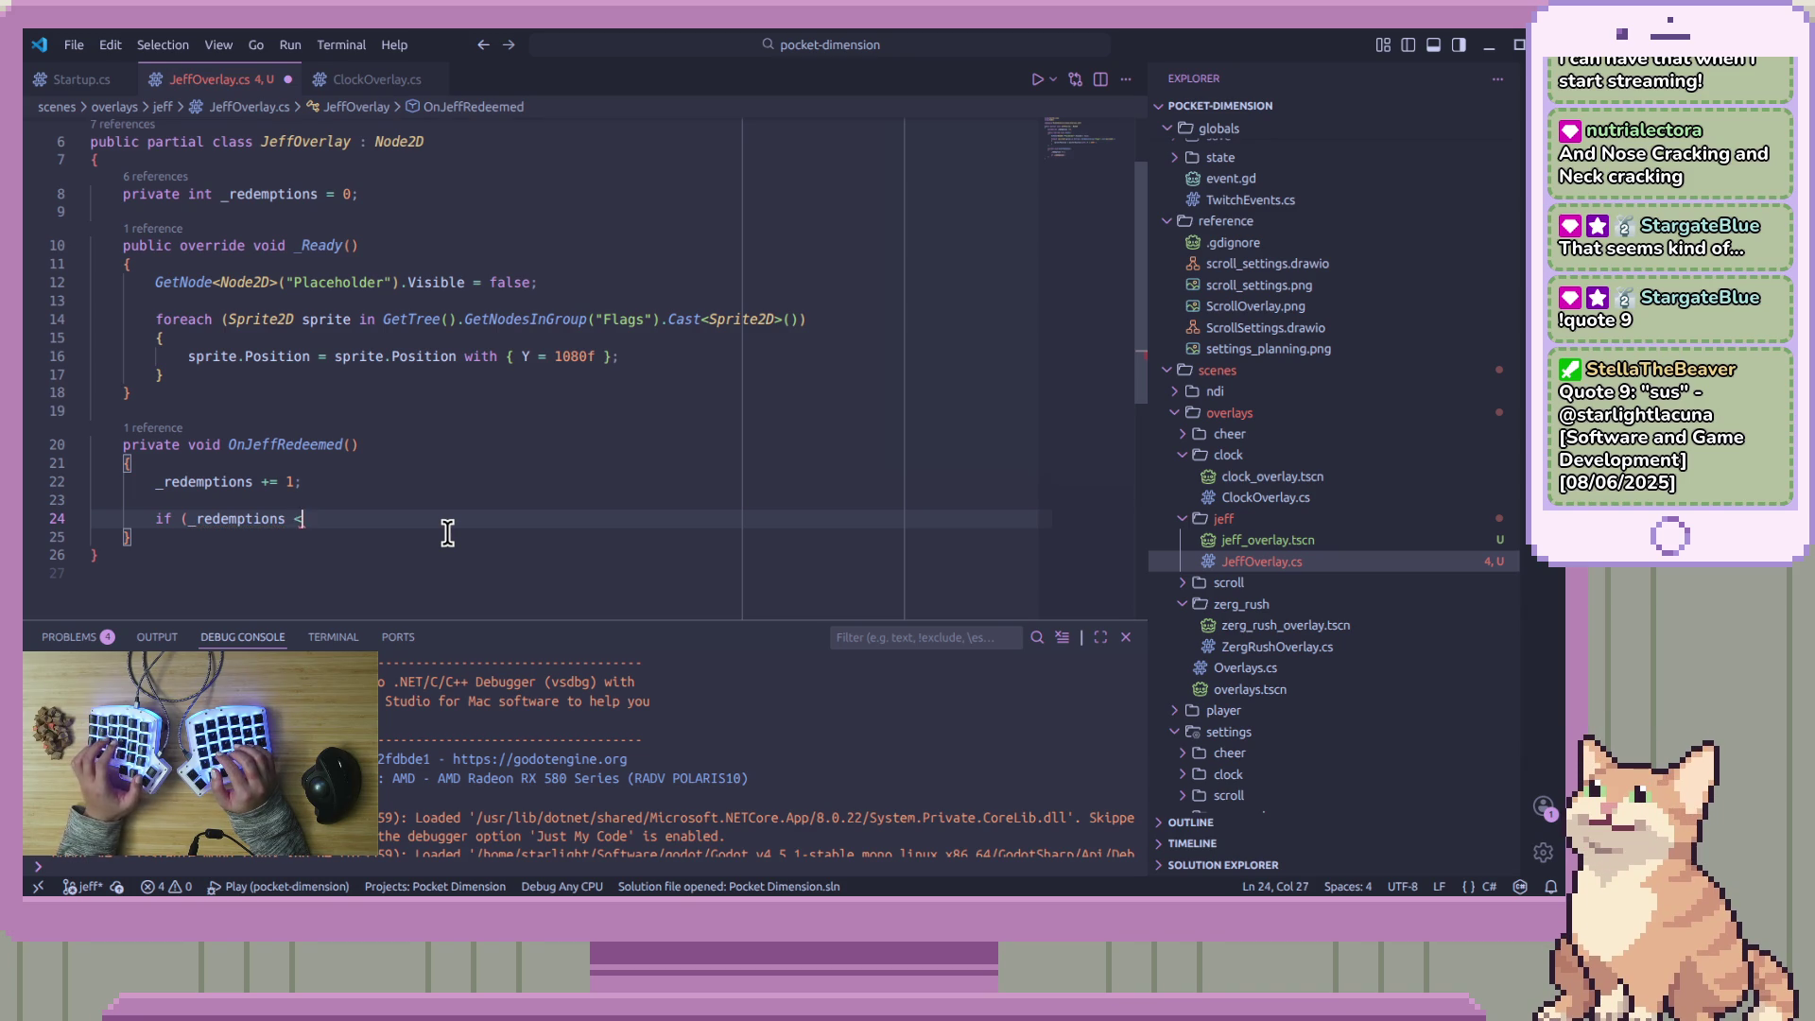
text( 10))
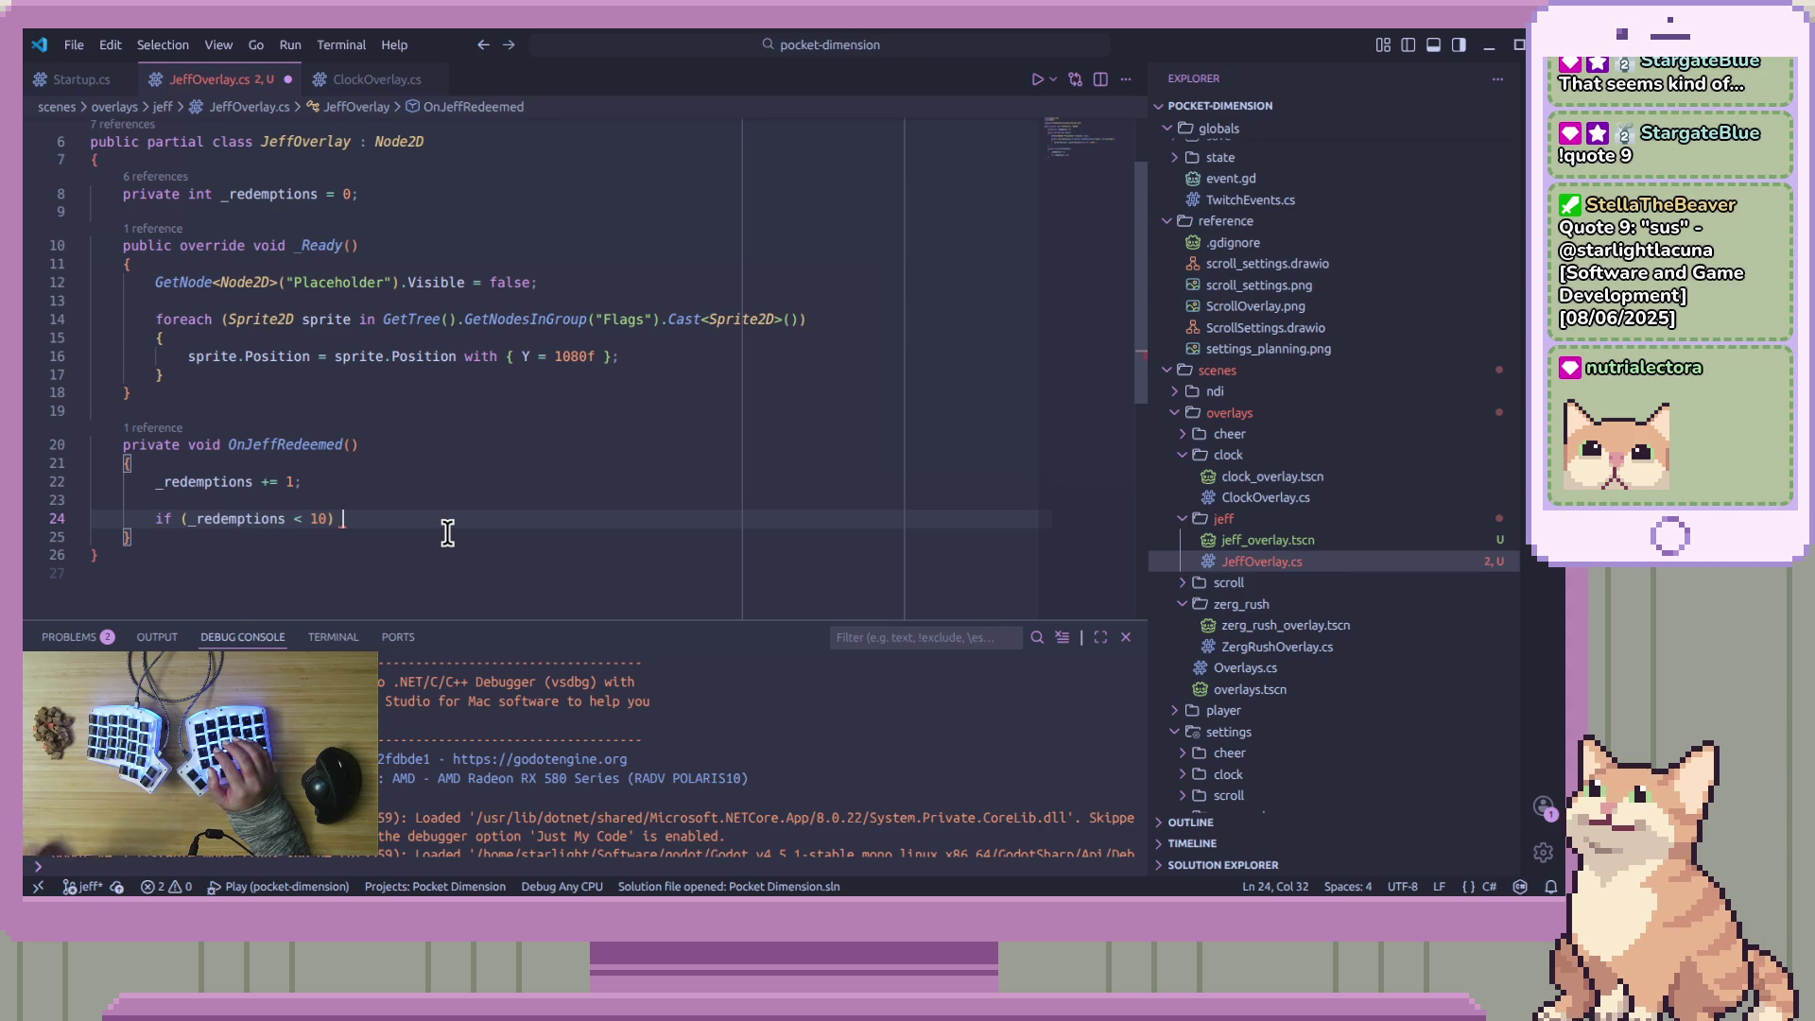
text( {)
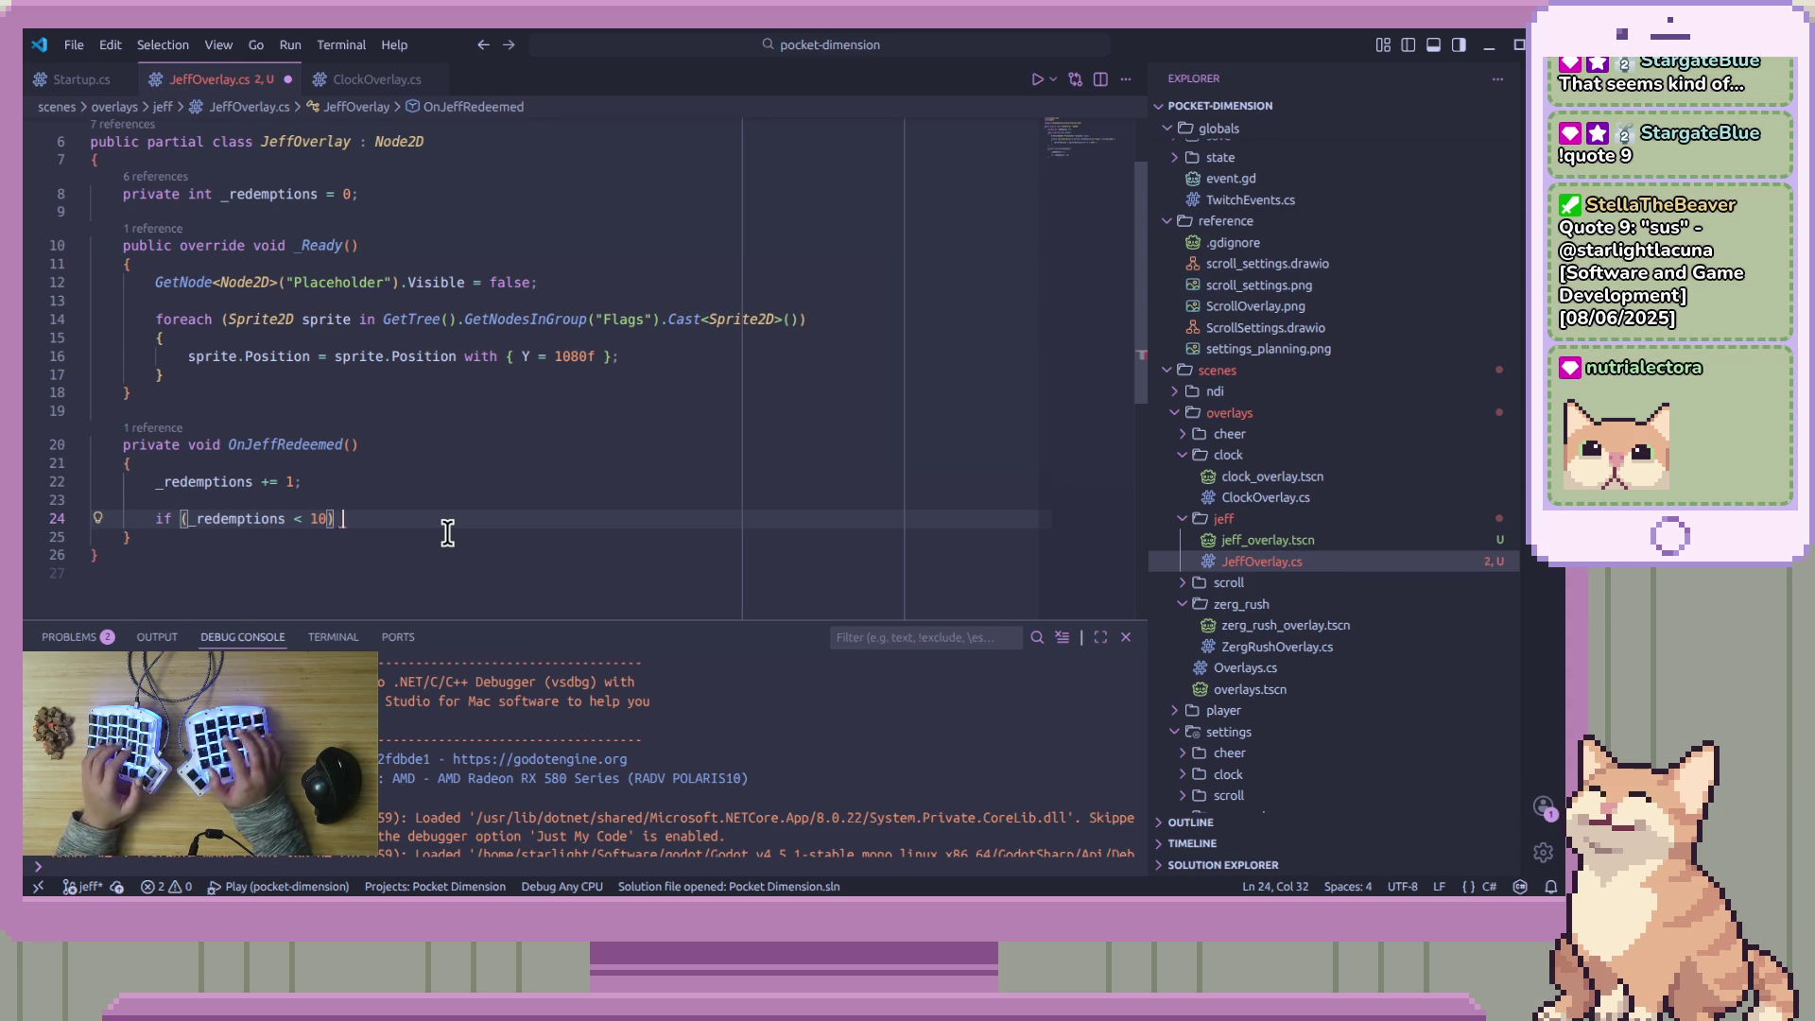
key(Return)
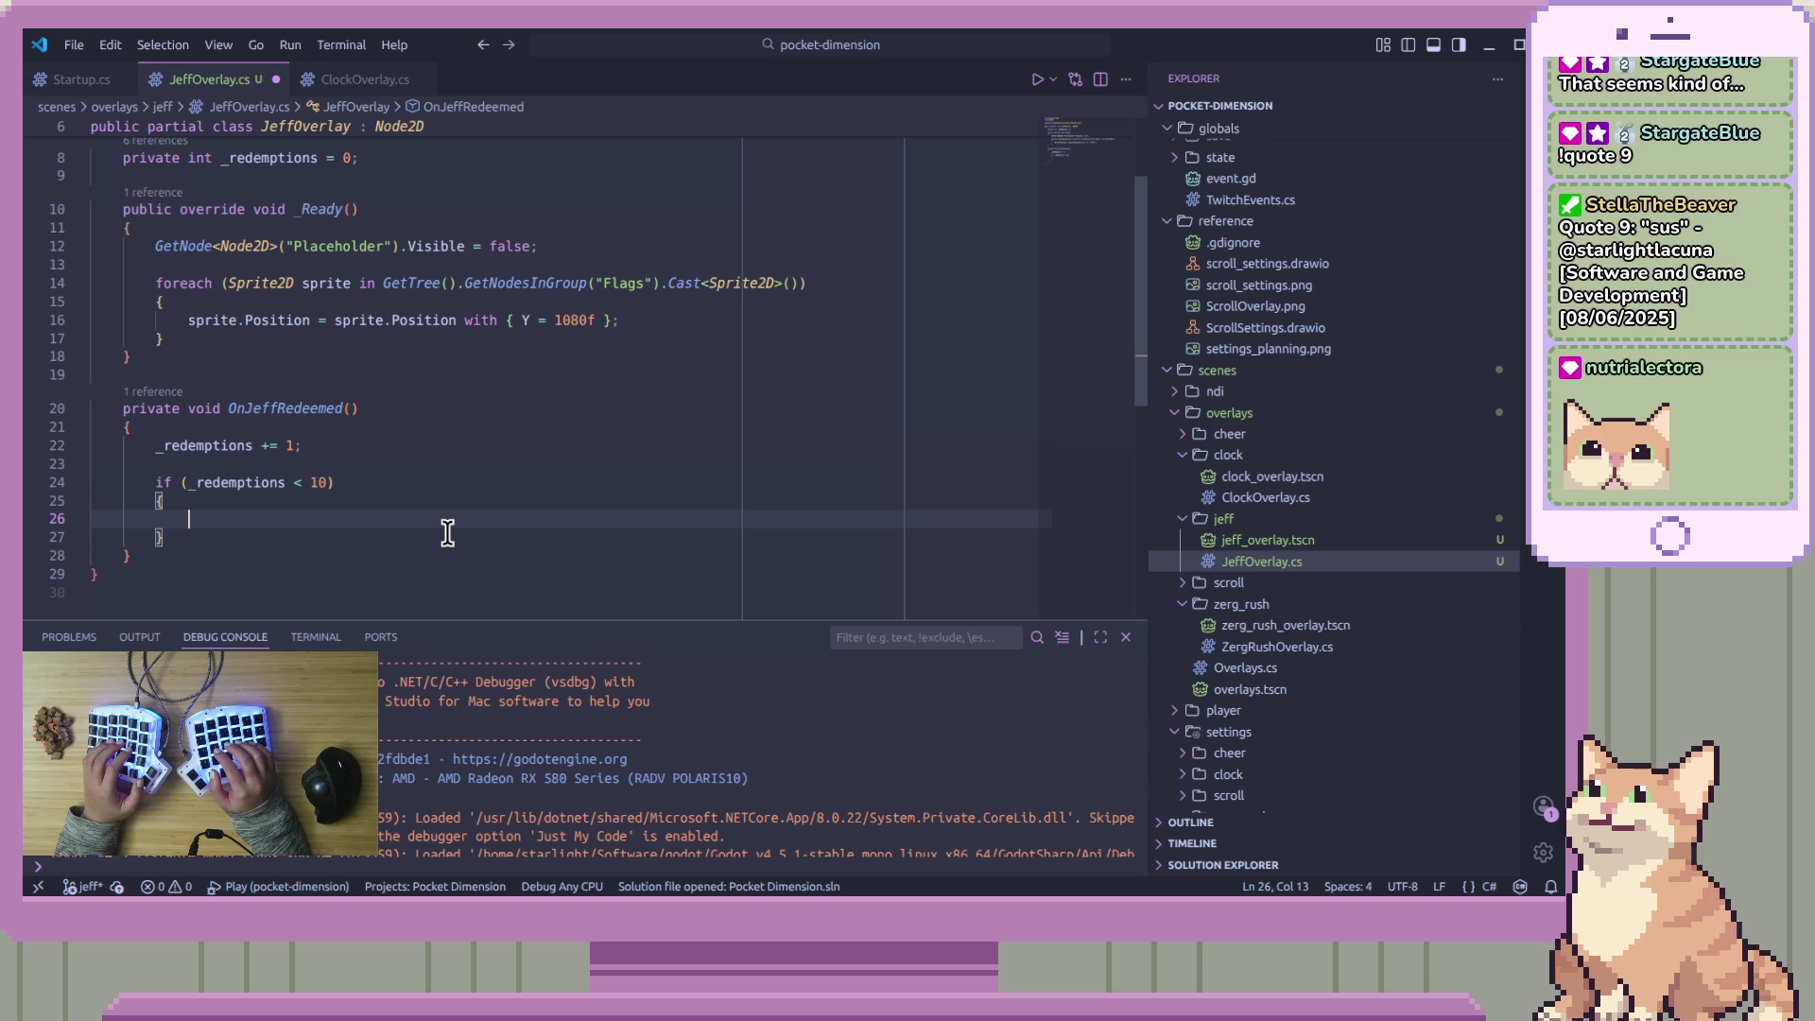
Add an 'else' keyword below the if block's closing brace
key(Down)
key(Return)
key(Return)
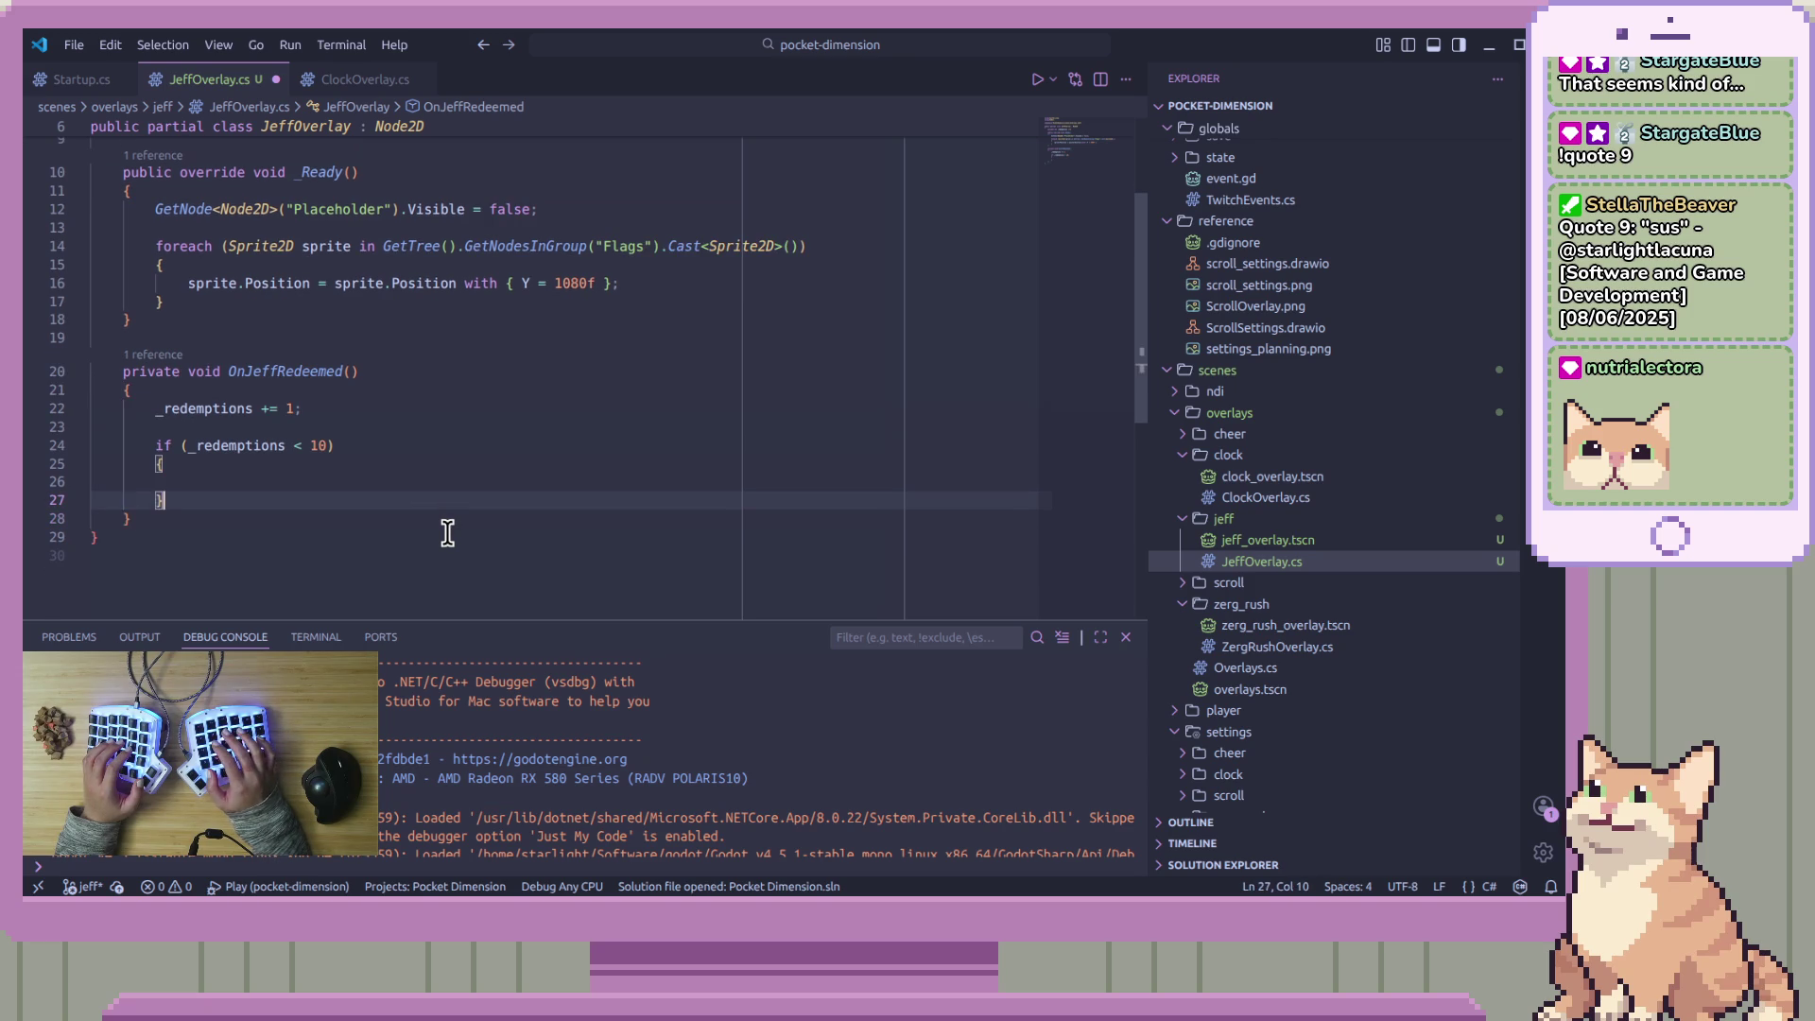
key(BackSpace)
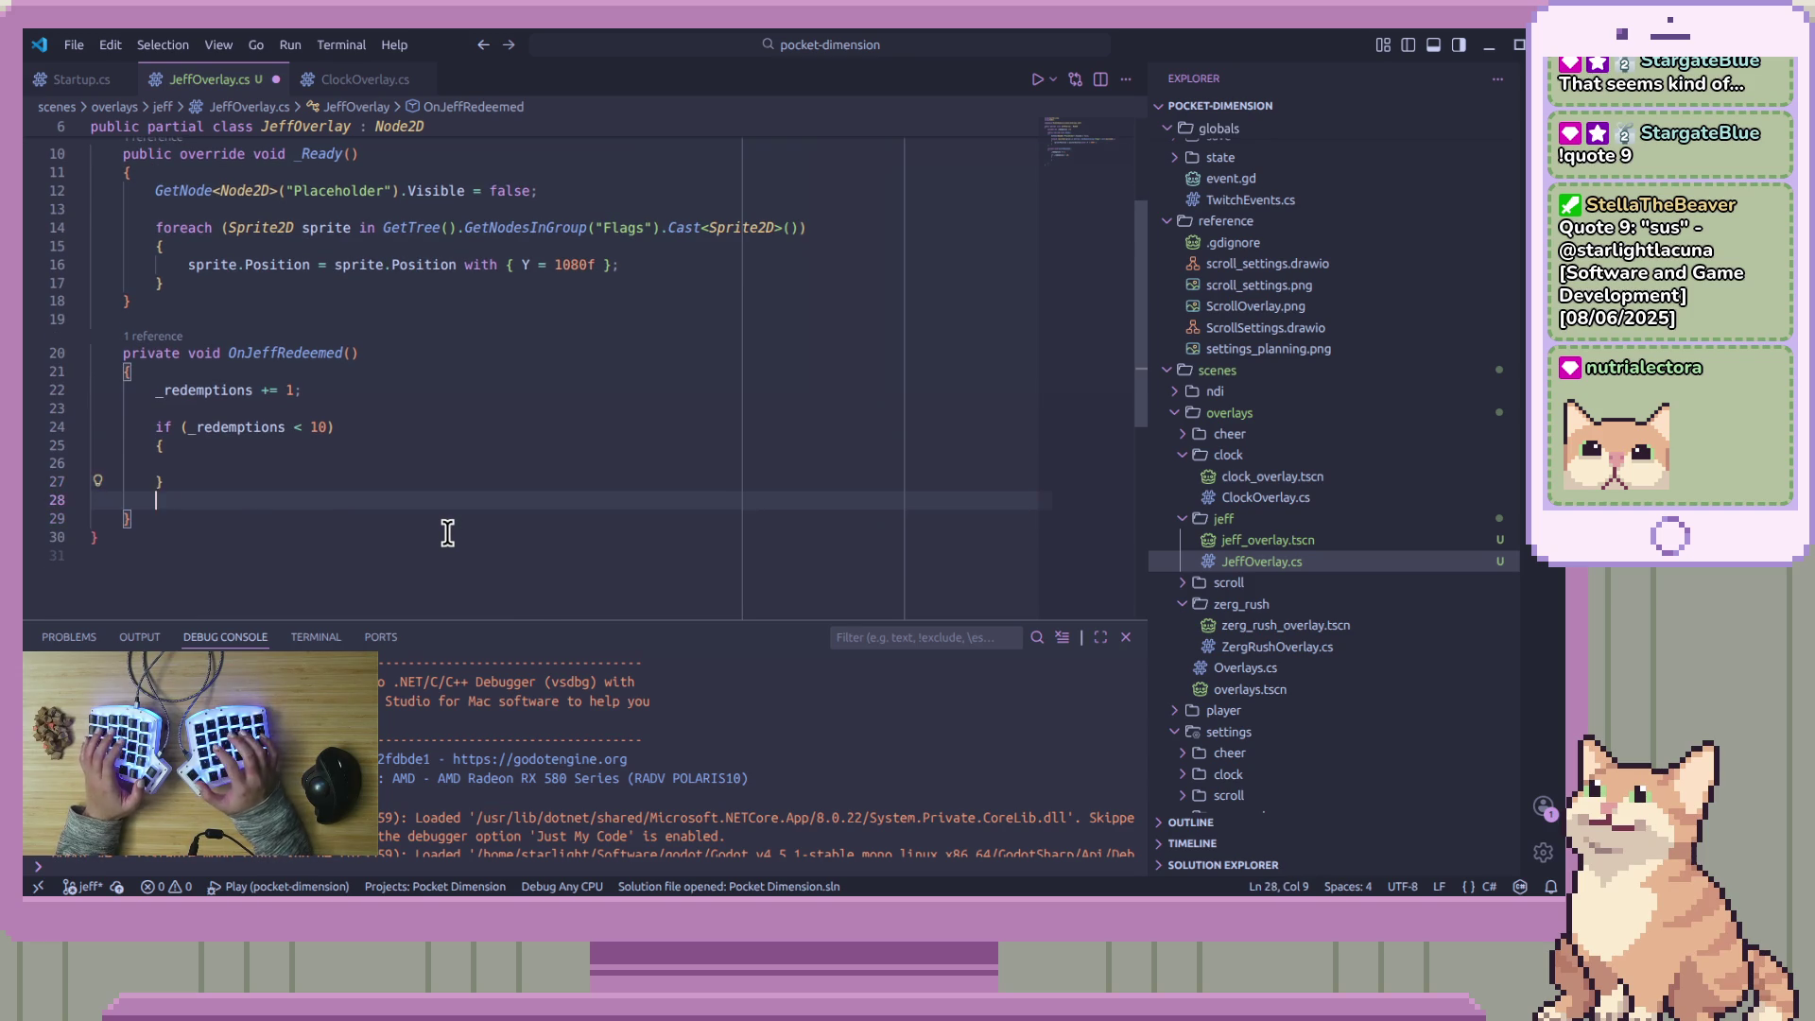
text(fe)
key(BackSpace)
key(BackSpace)
text(elr)
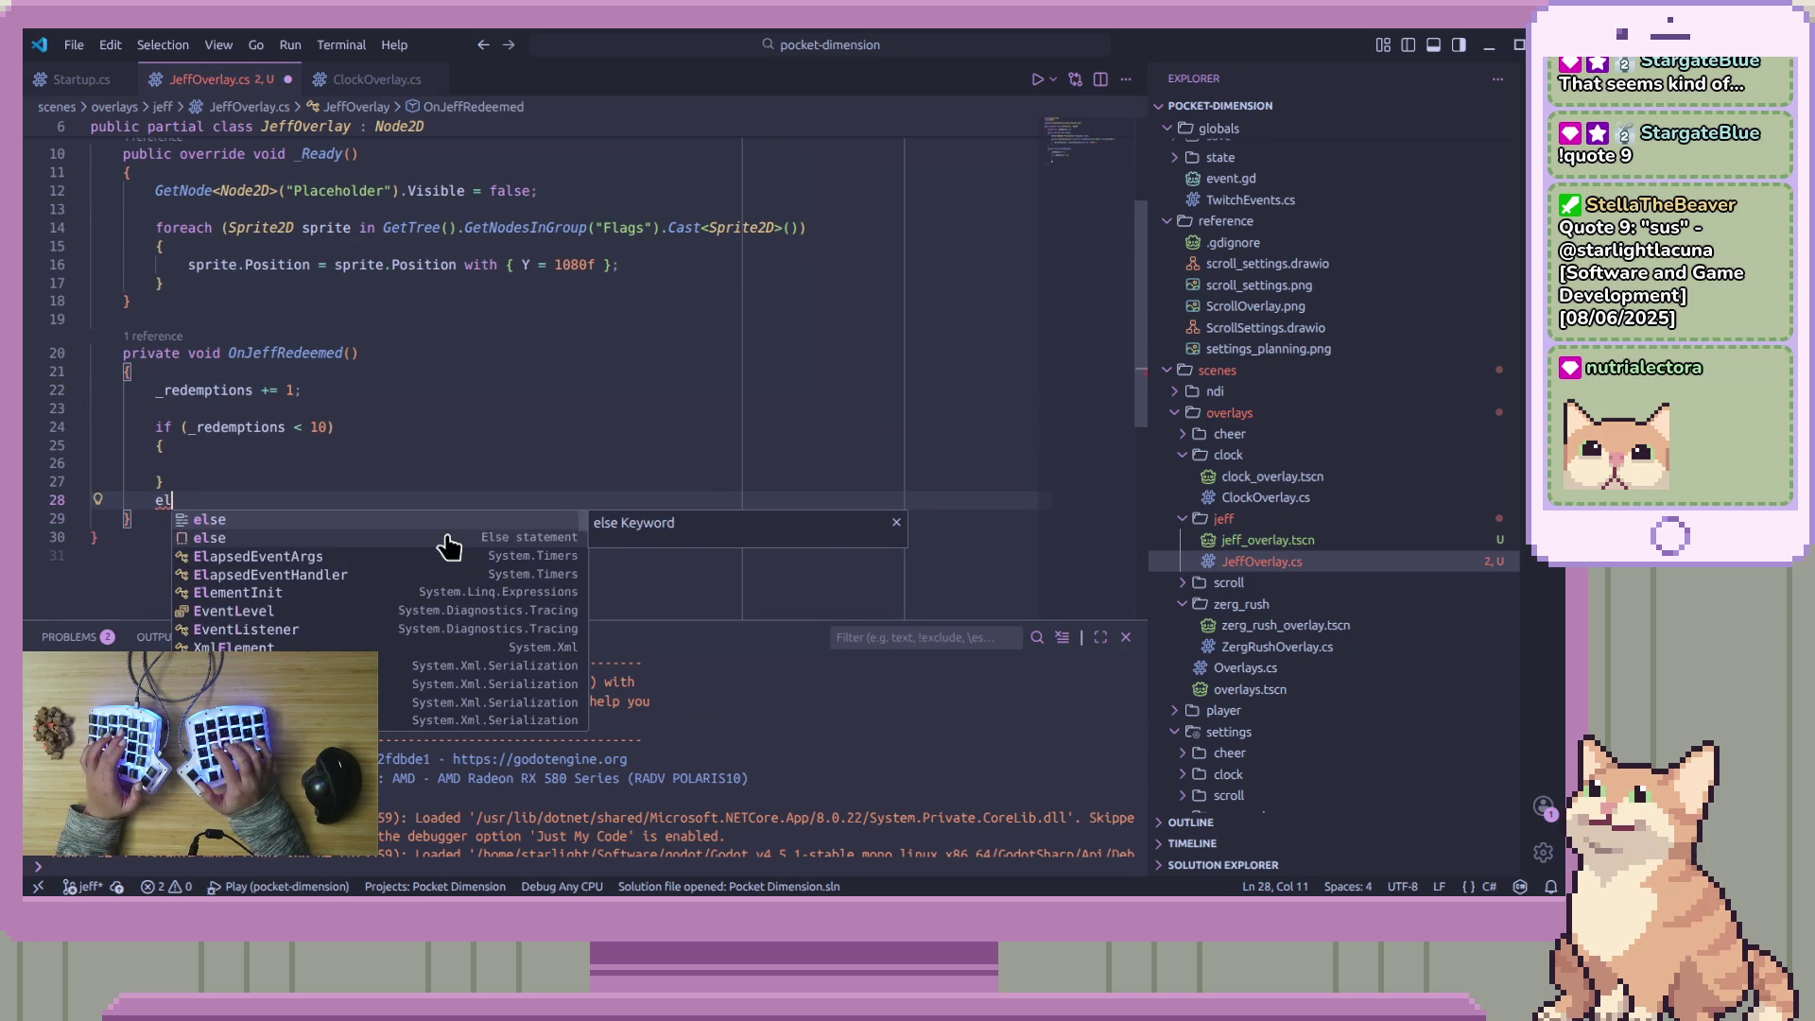
key(BackSpace)
text(se)
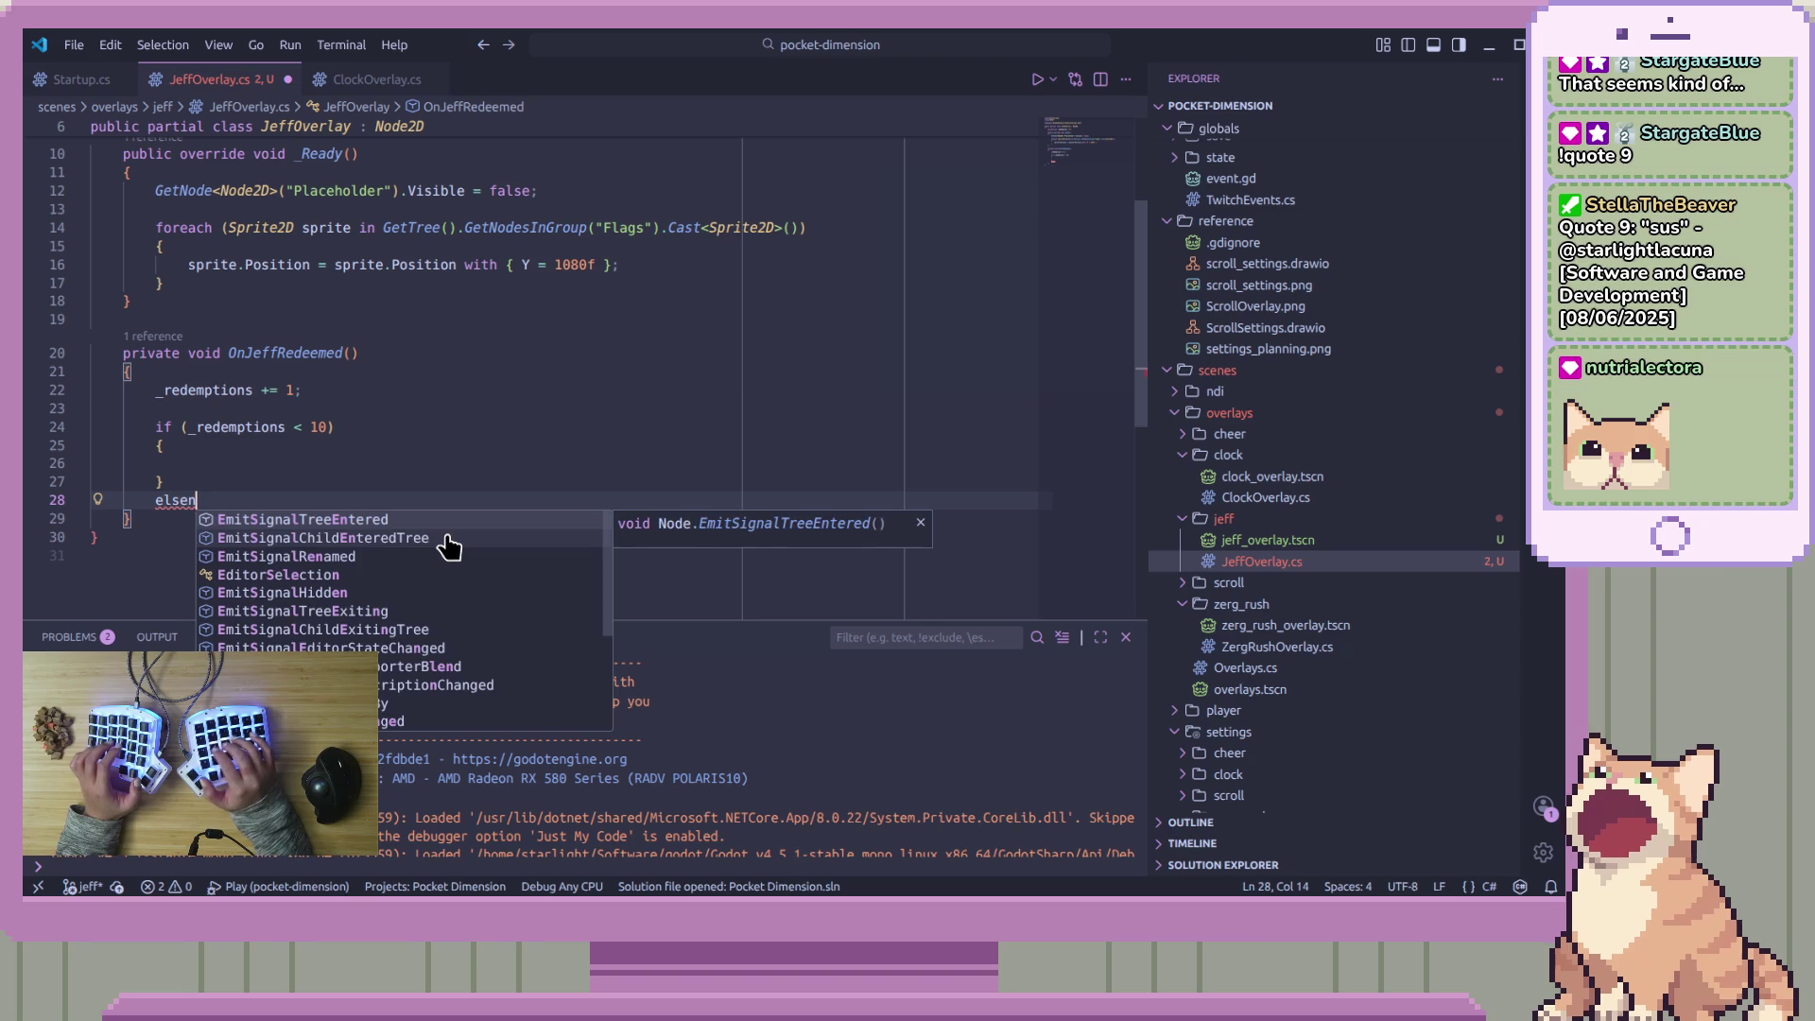
key(Return)
Add '// Play extended sound clip' in the else block and '// Play regular sound clip' in the if block
text({)
key(Return)
text(// P)
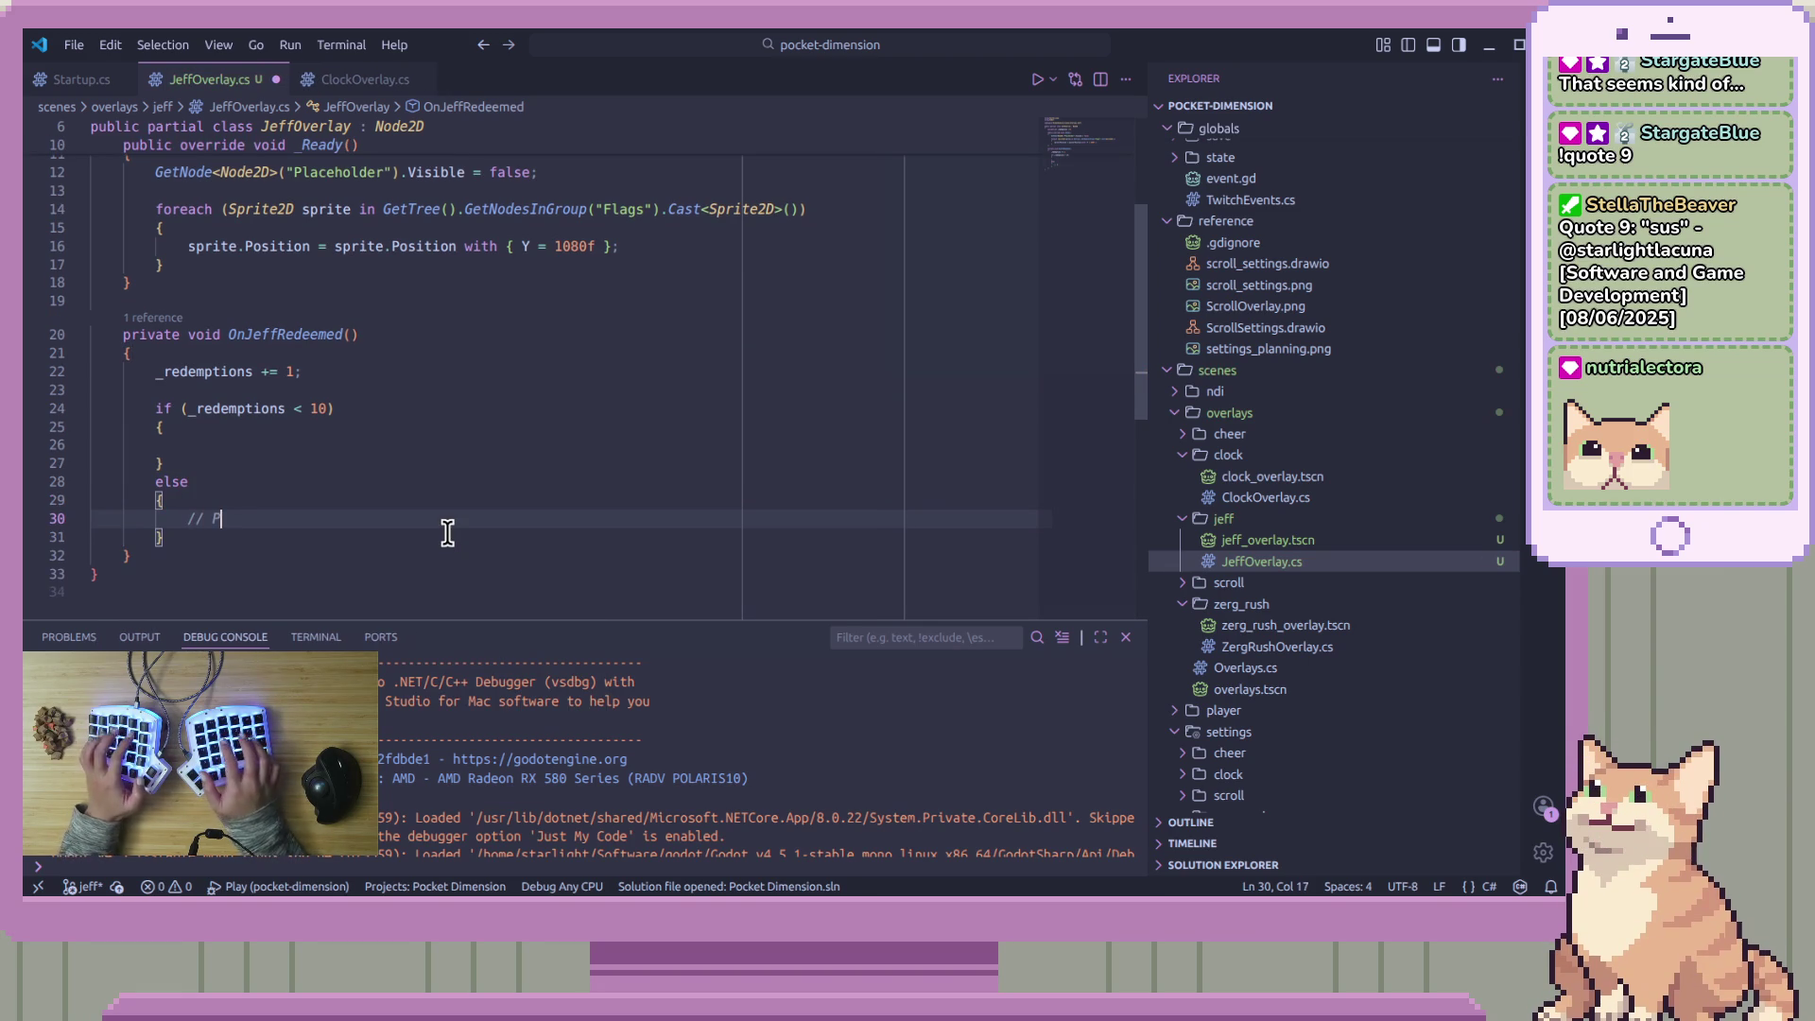
text(lay extended )
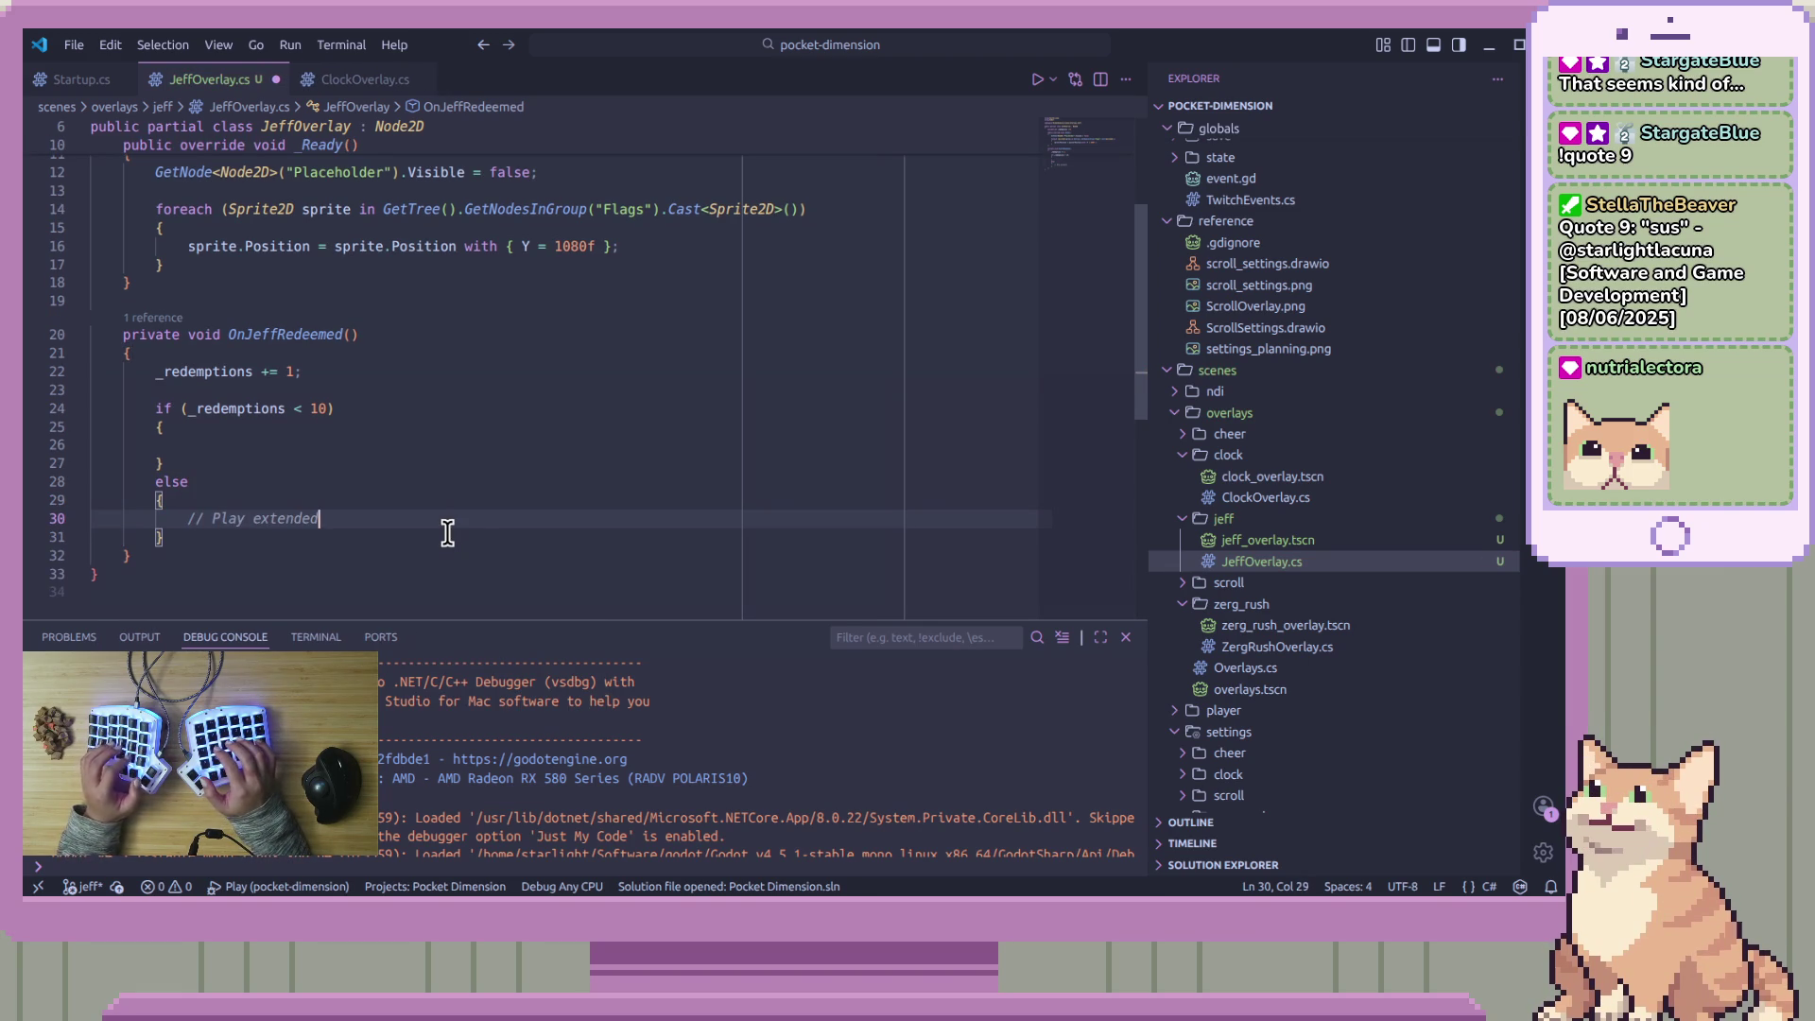
text(sound cli)
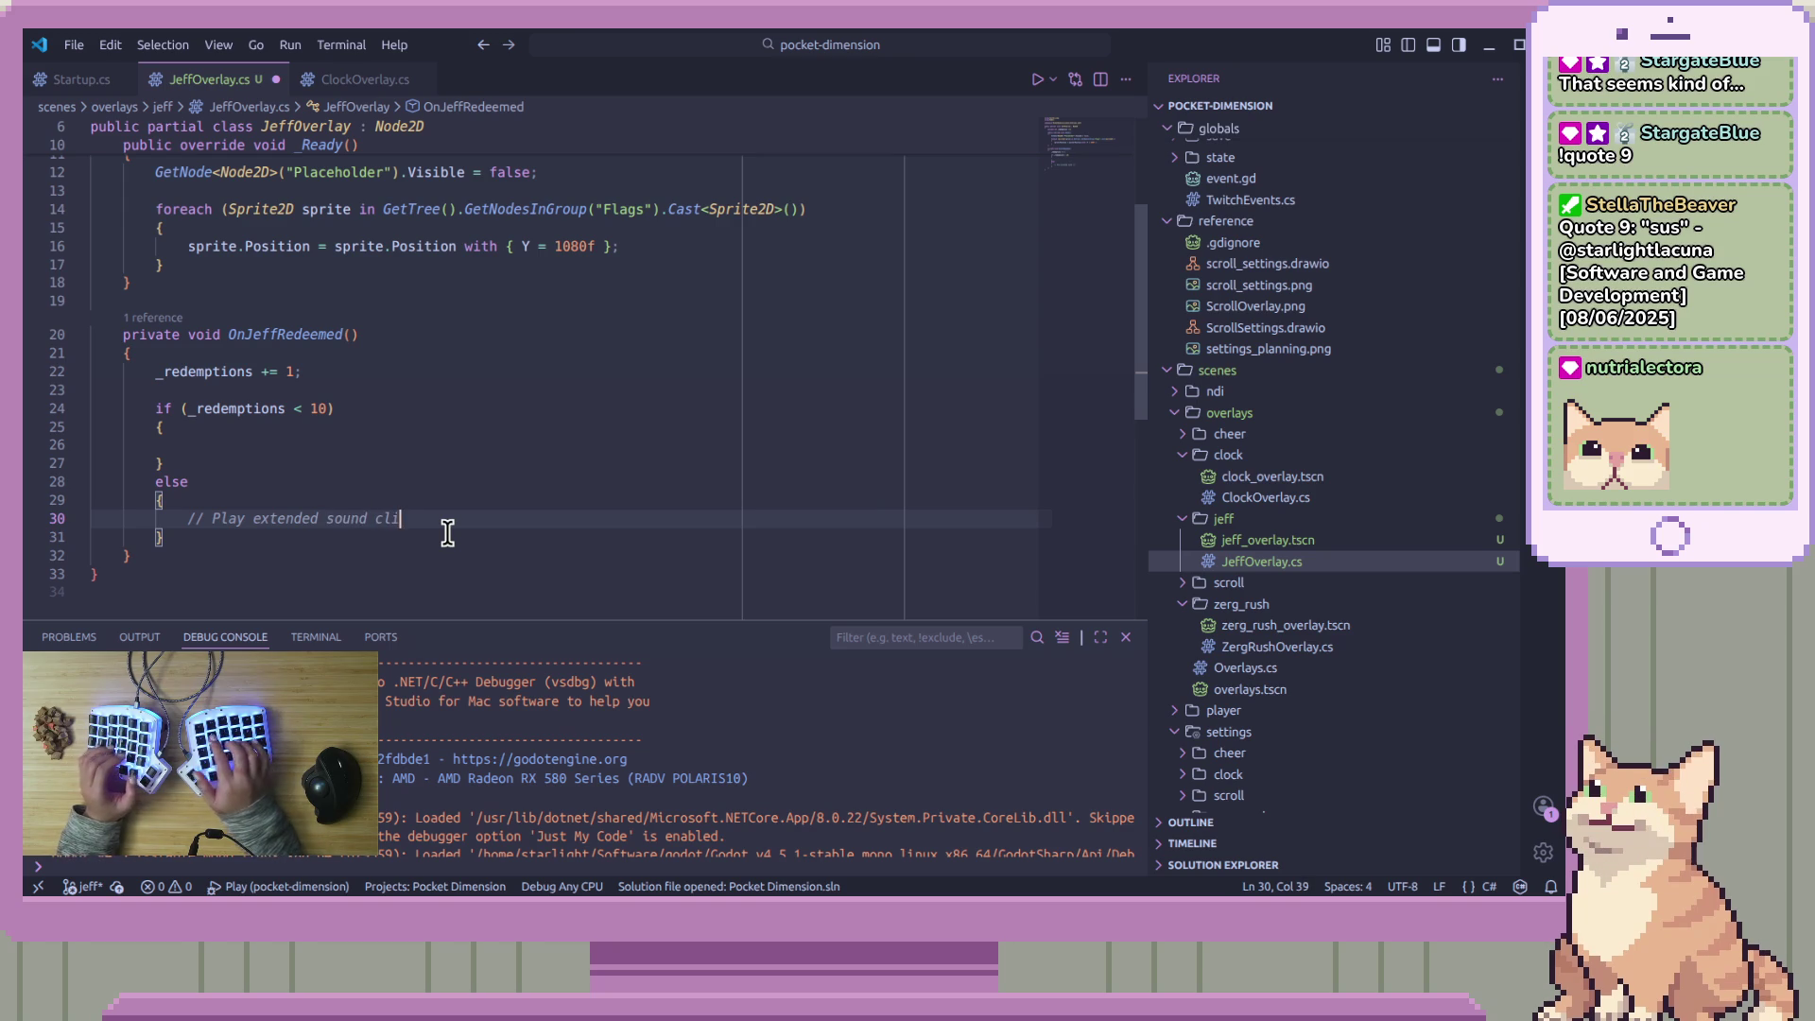
key(Up)
key(Up)
key(Up)
text(/)
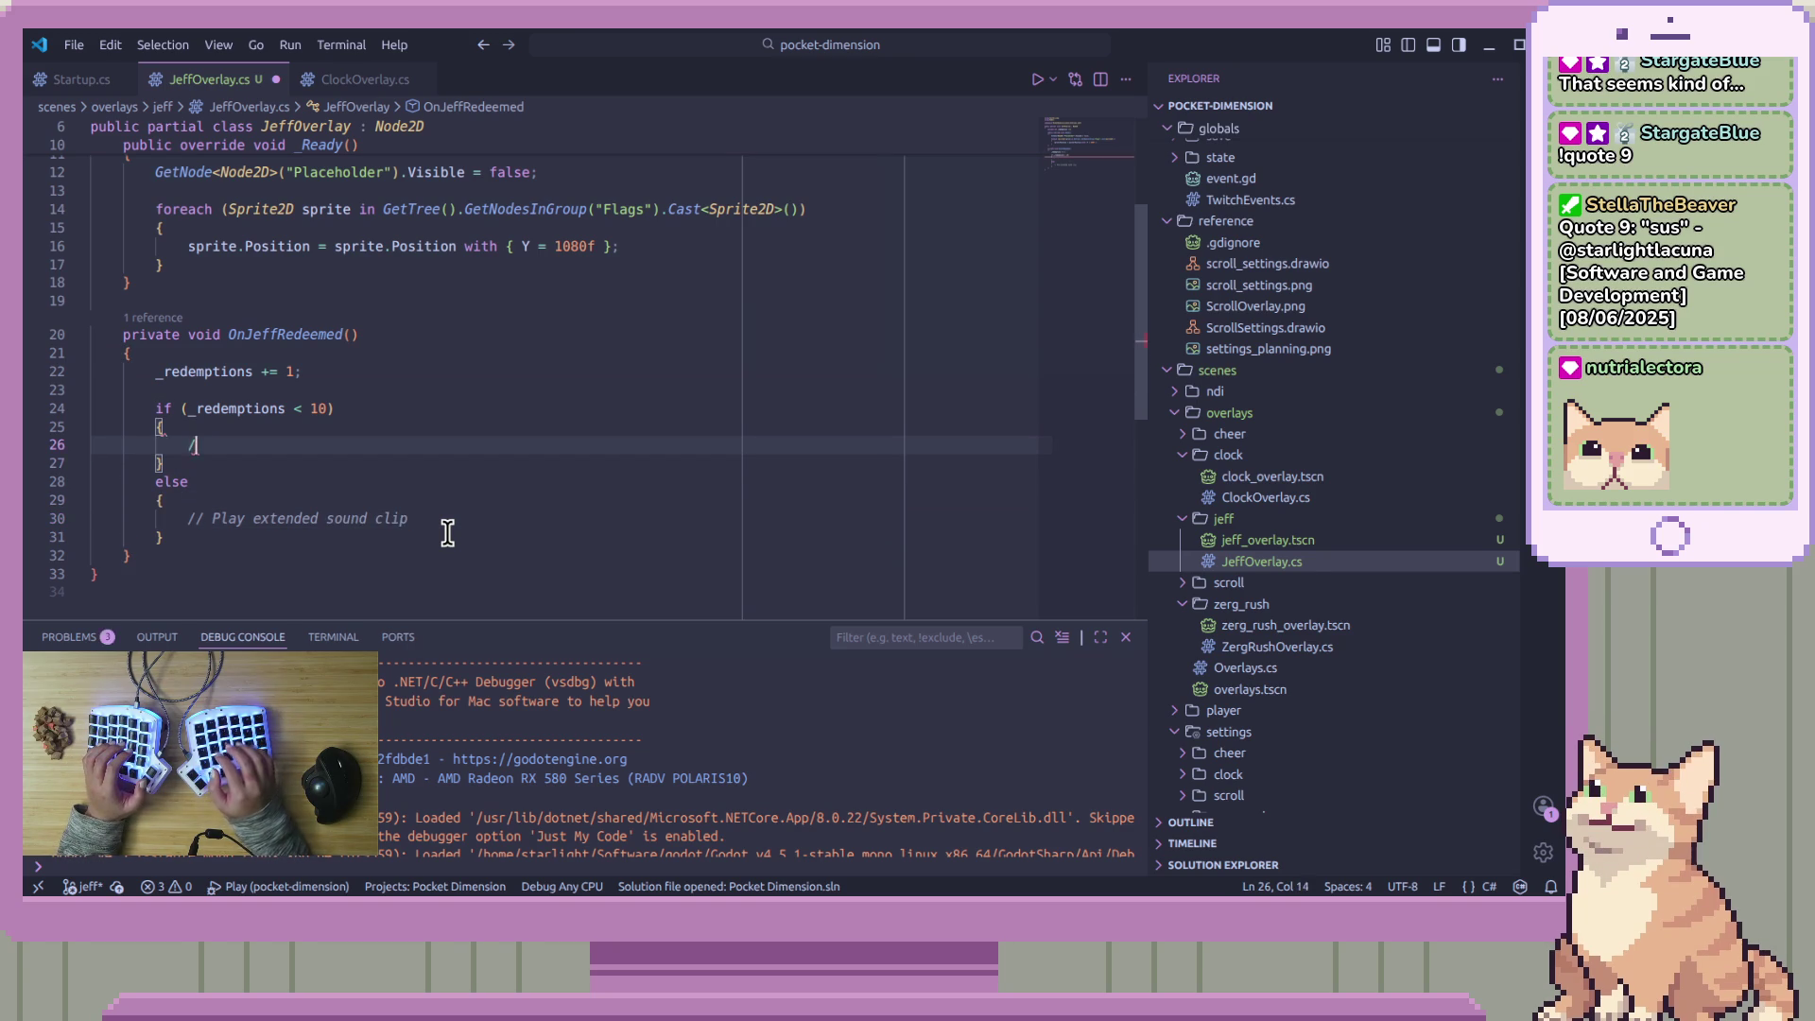
text(/ Play regular sound clip)
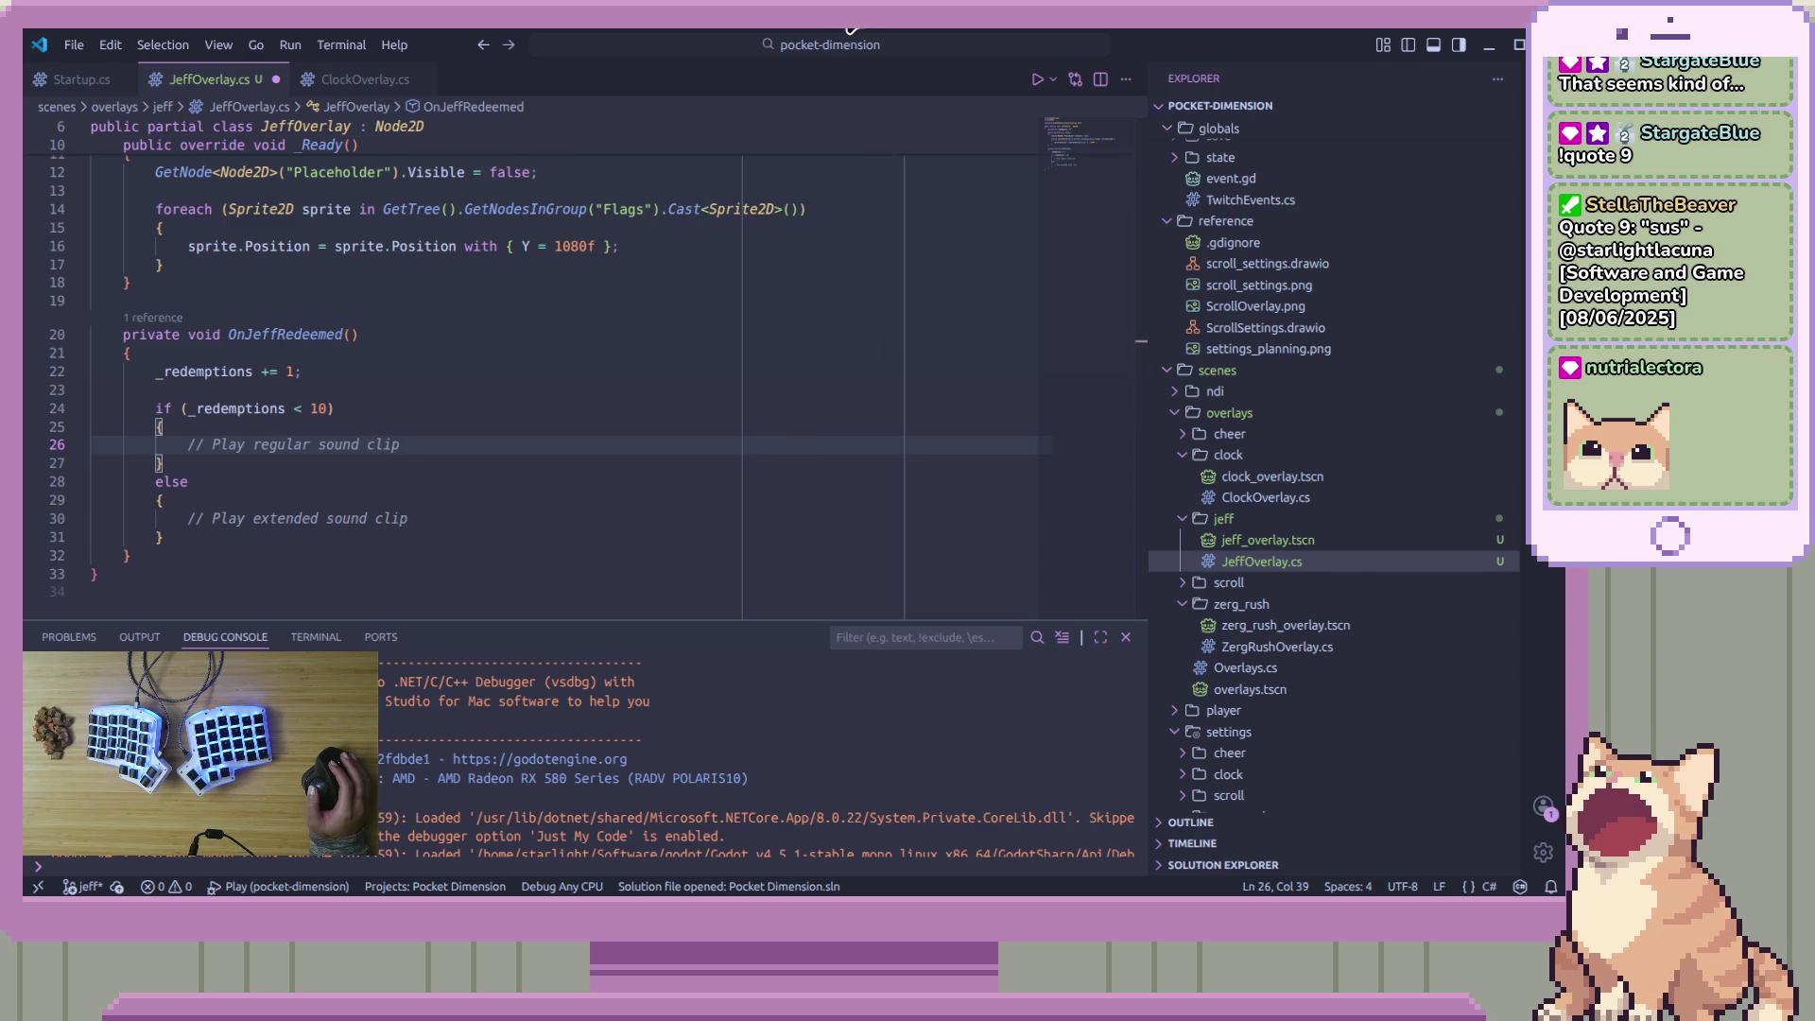
click(850, 28)
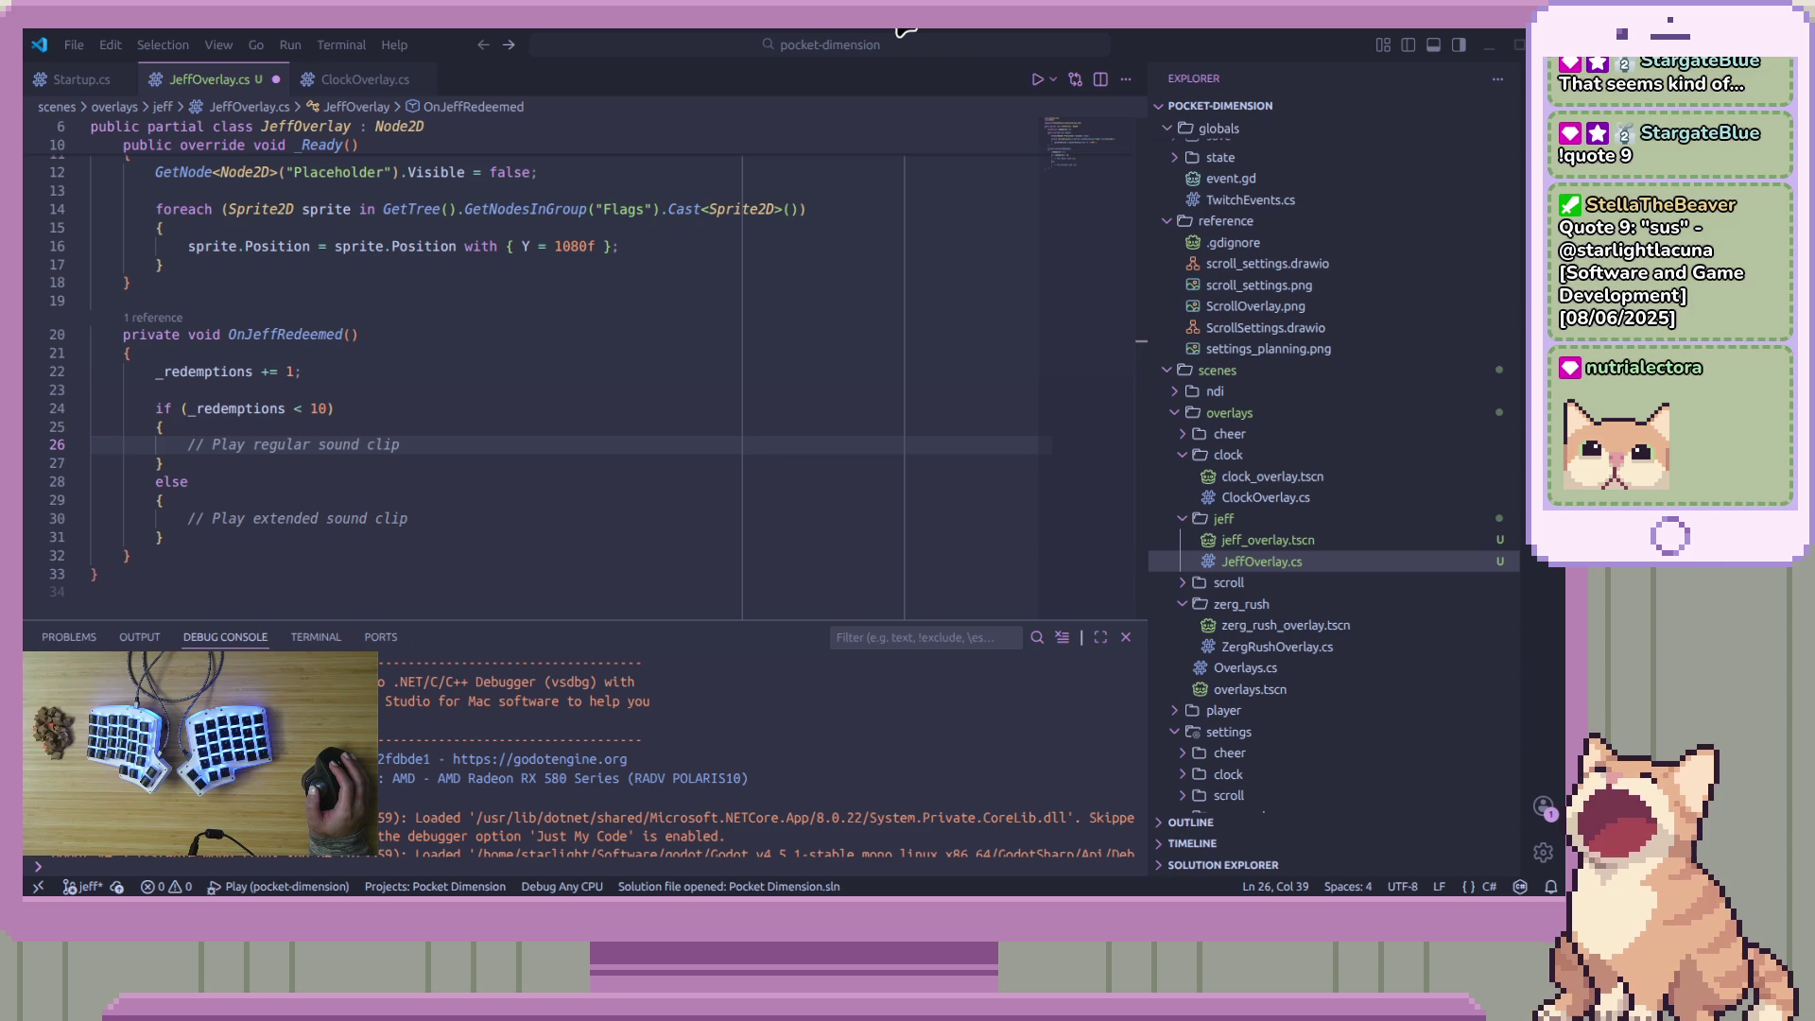